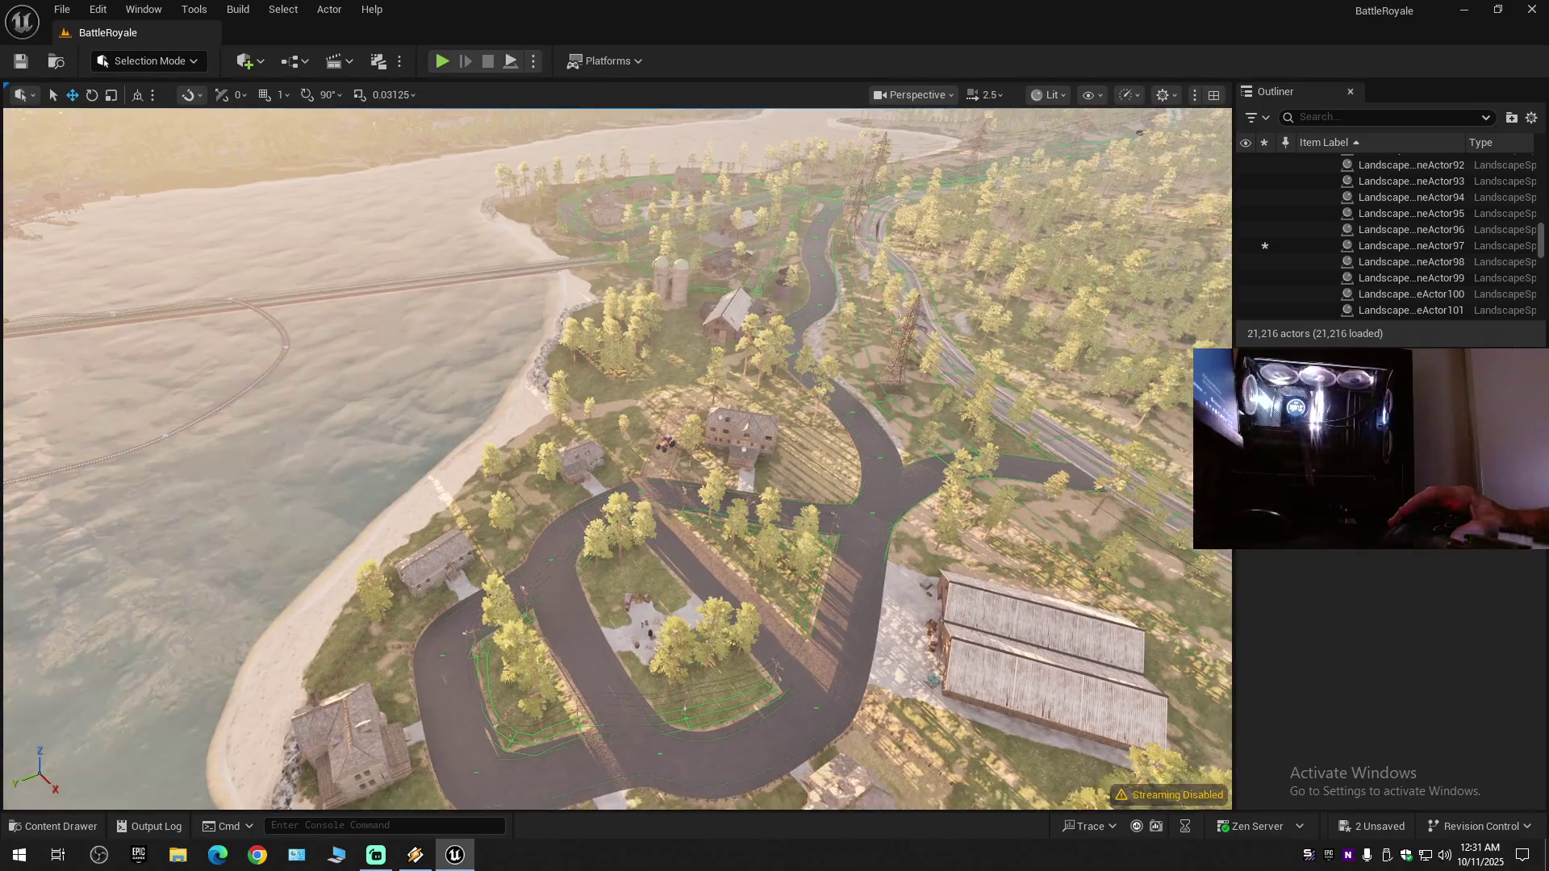
- Undo the last Place Objects action and fly the camera toward the junction
key("ctrl+z")
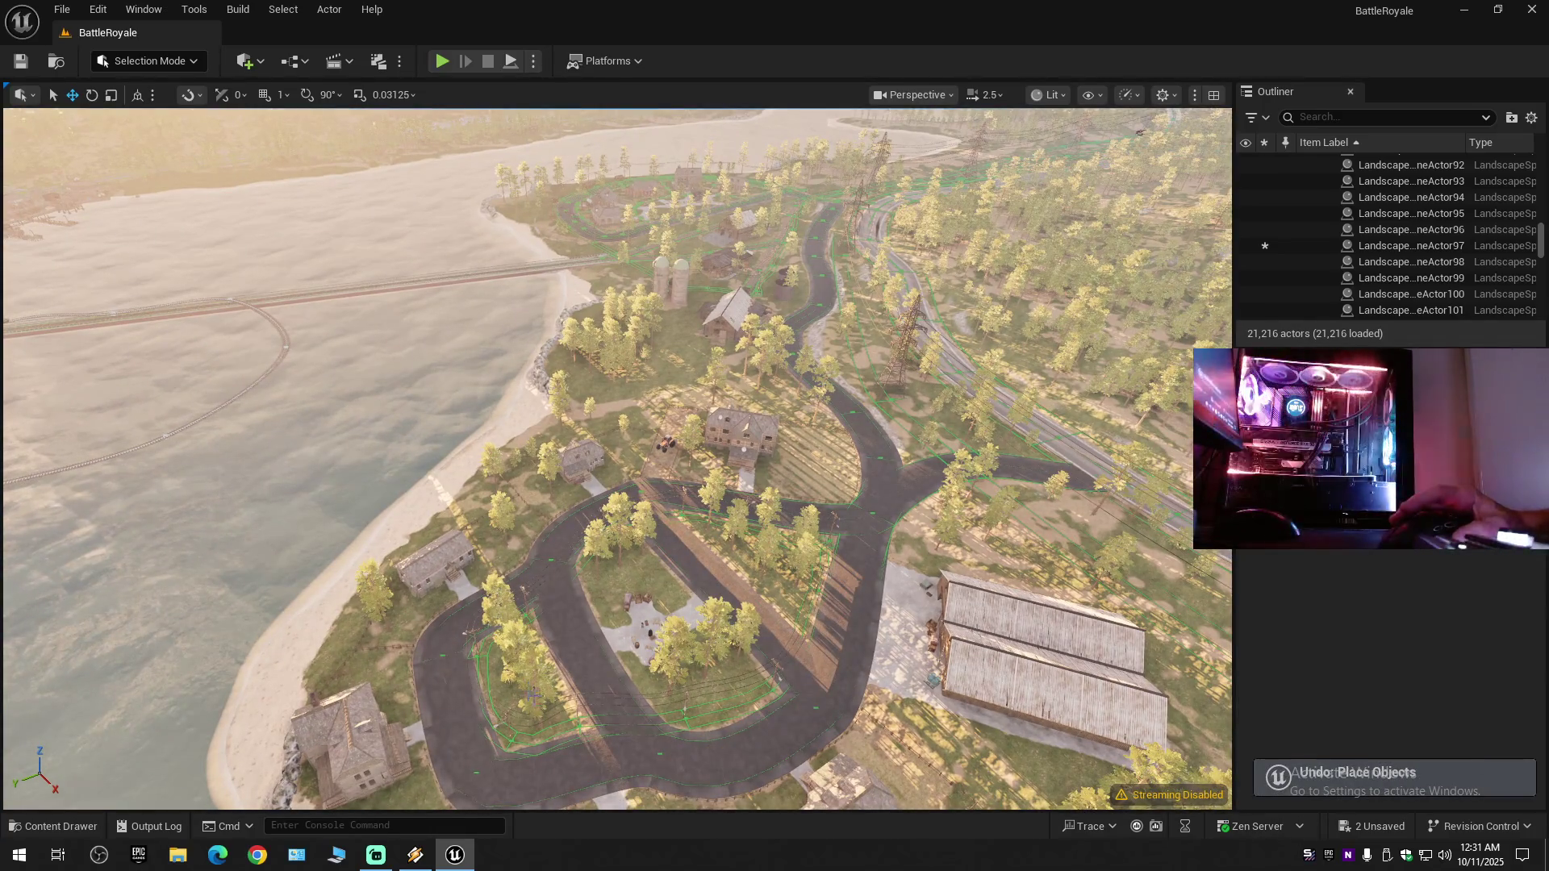
scroll(643, 732, "down", 2)
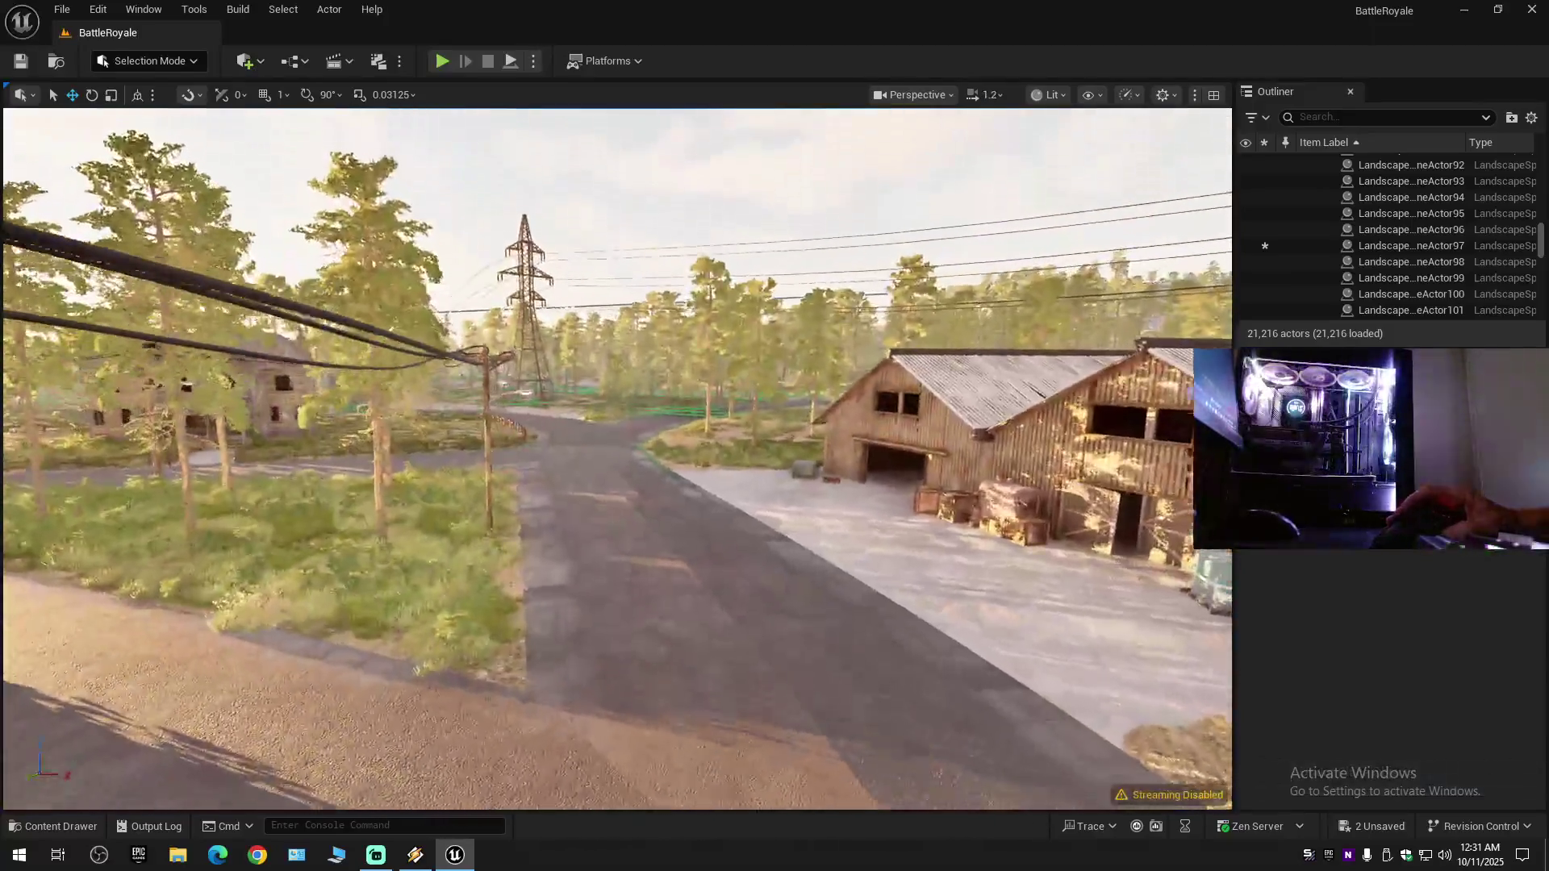
left_click_drag(854, 523, 854, 523)
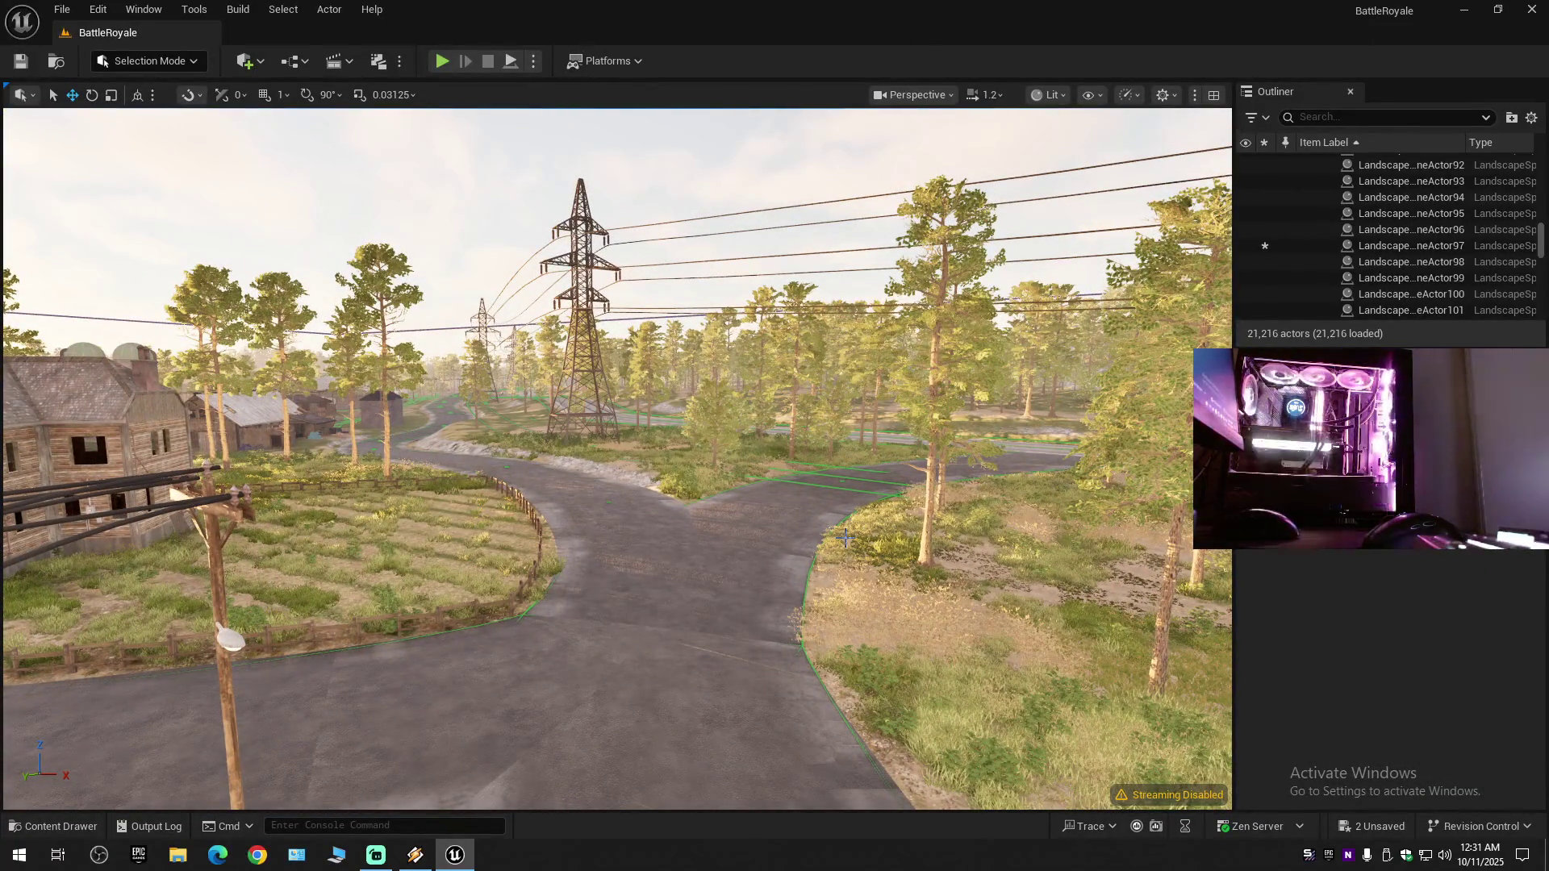
- Collapse the Outliner hierarchy, then expand the BattleRoyale world to show its folders
left_click(1532, 119)
left_click(1408, 199)
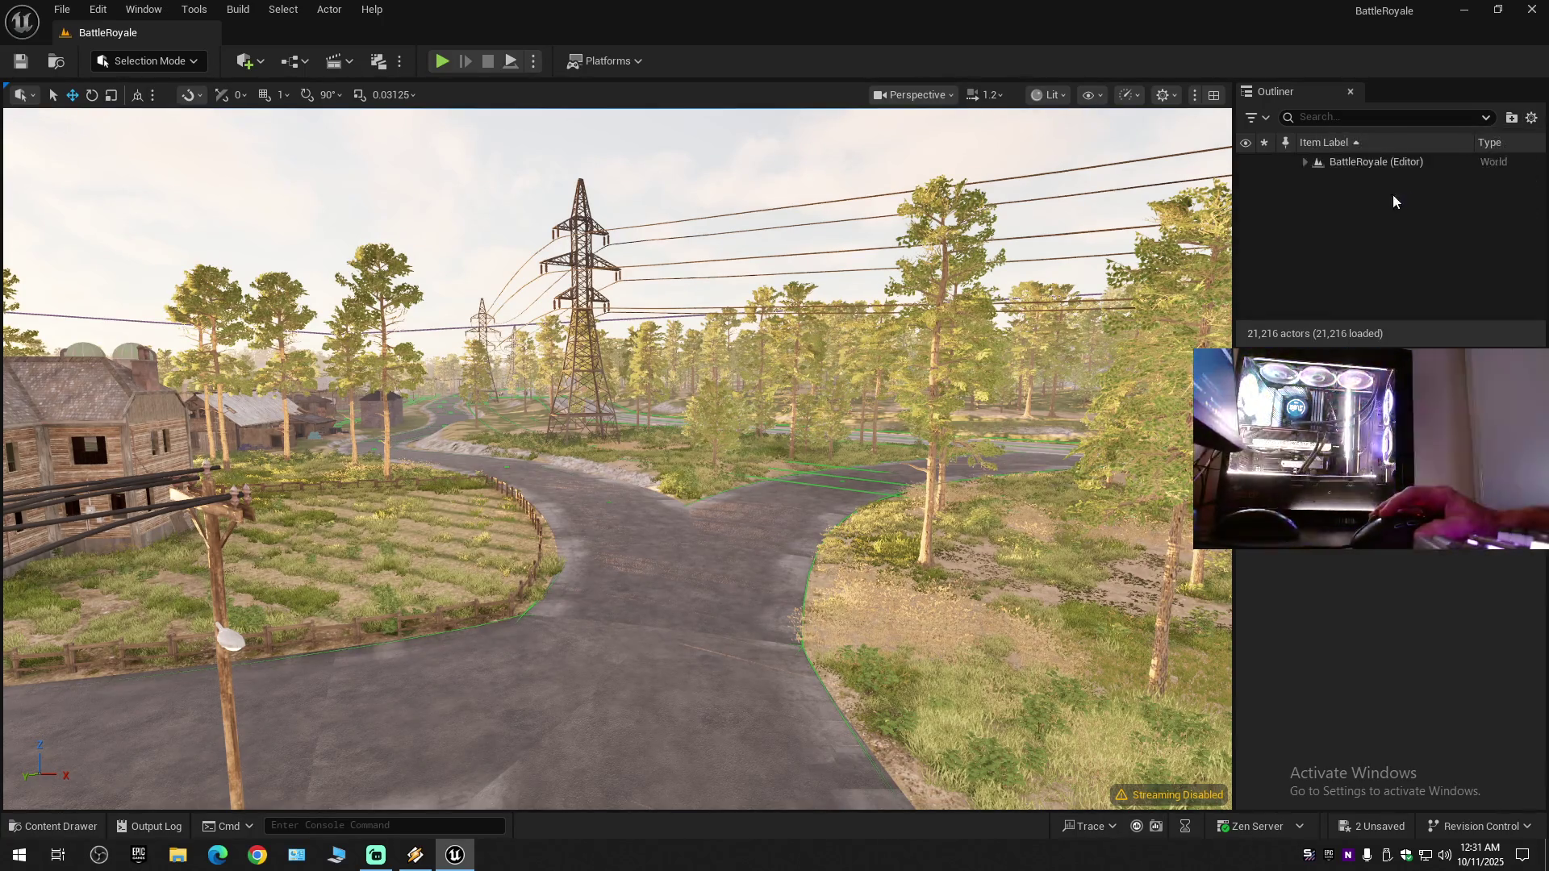
left_click(1305, 163)
- Save the current level and all modified assets with Save Current Level and Save All
left_click(21, 70)
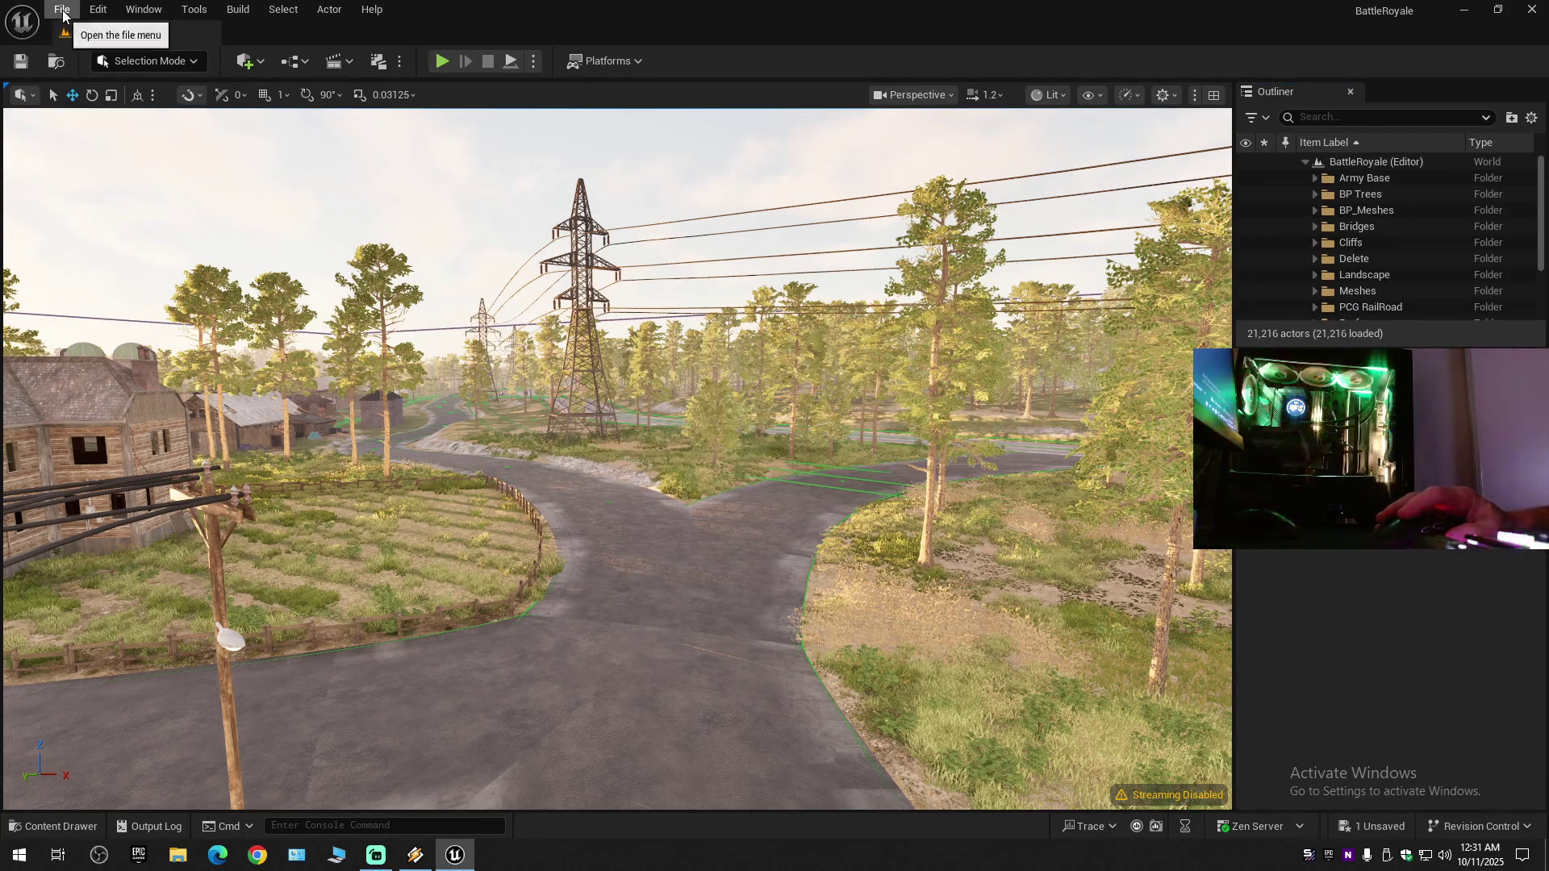
left_click(63, 11)
left_click(109, 205)
left_click(62, 10)
left_click(124, 240)
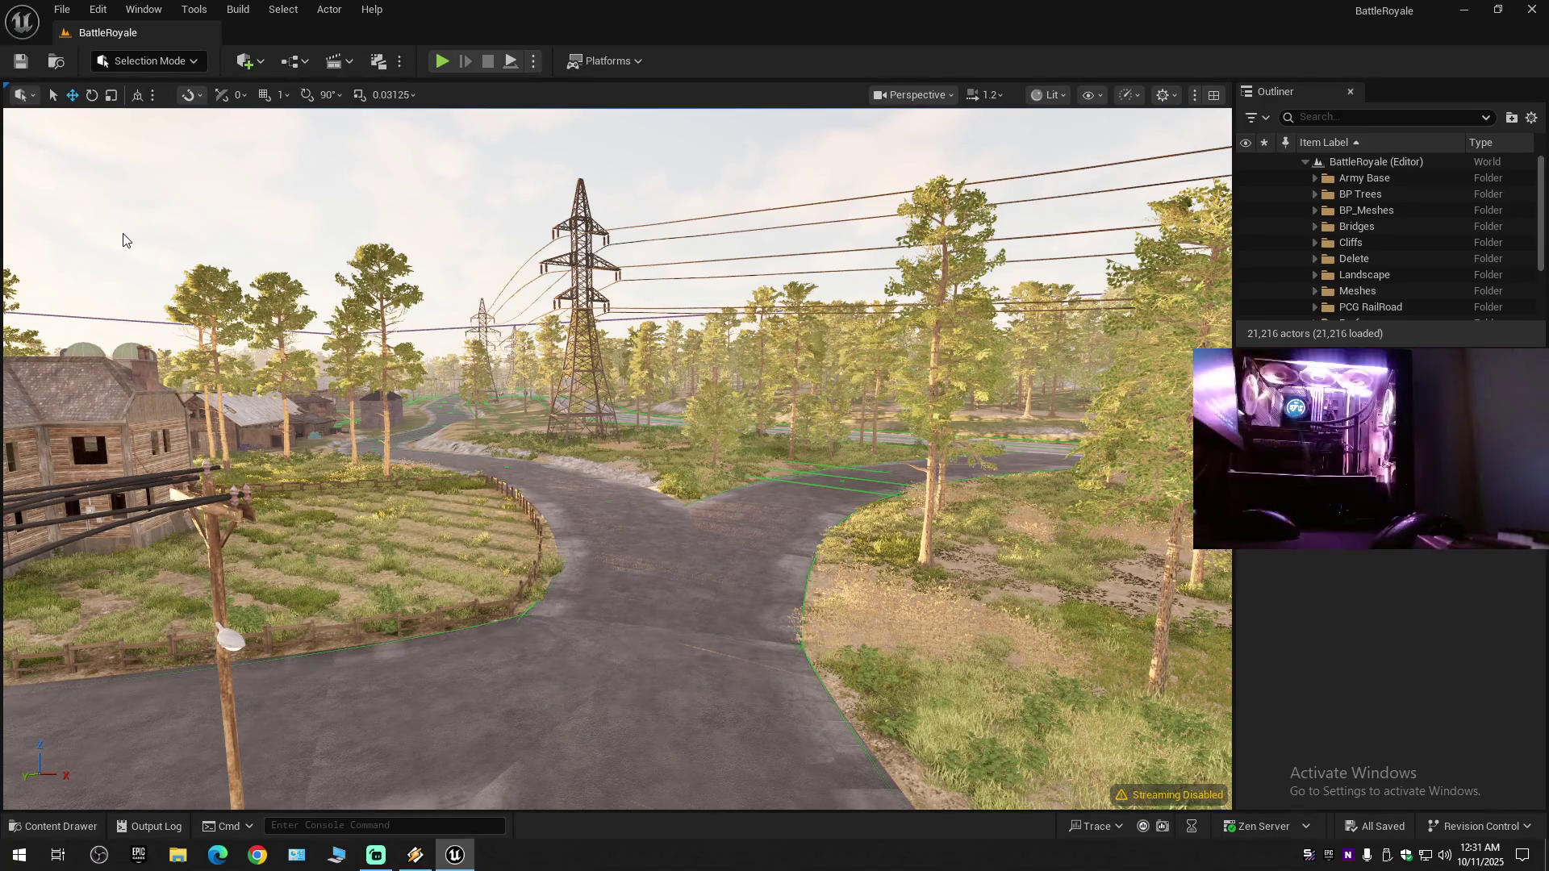
- Fly along the roads past the farmhouses and over the island to the village loop road
key("w")
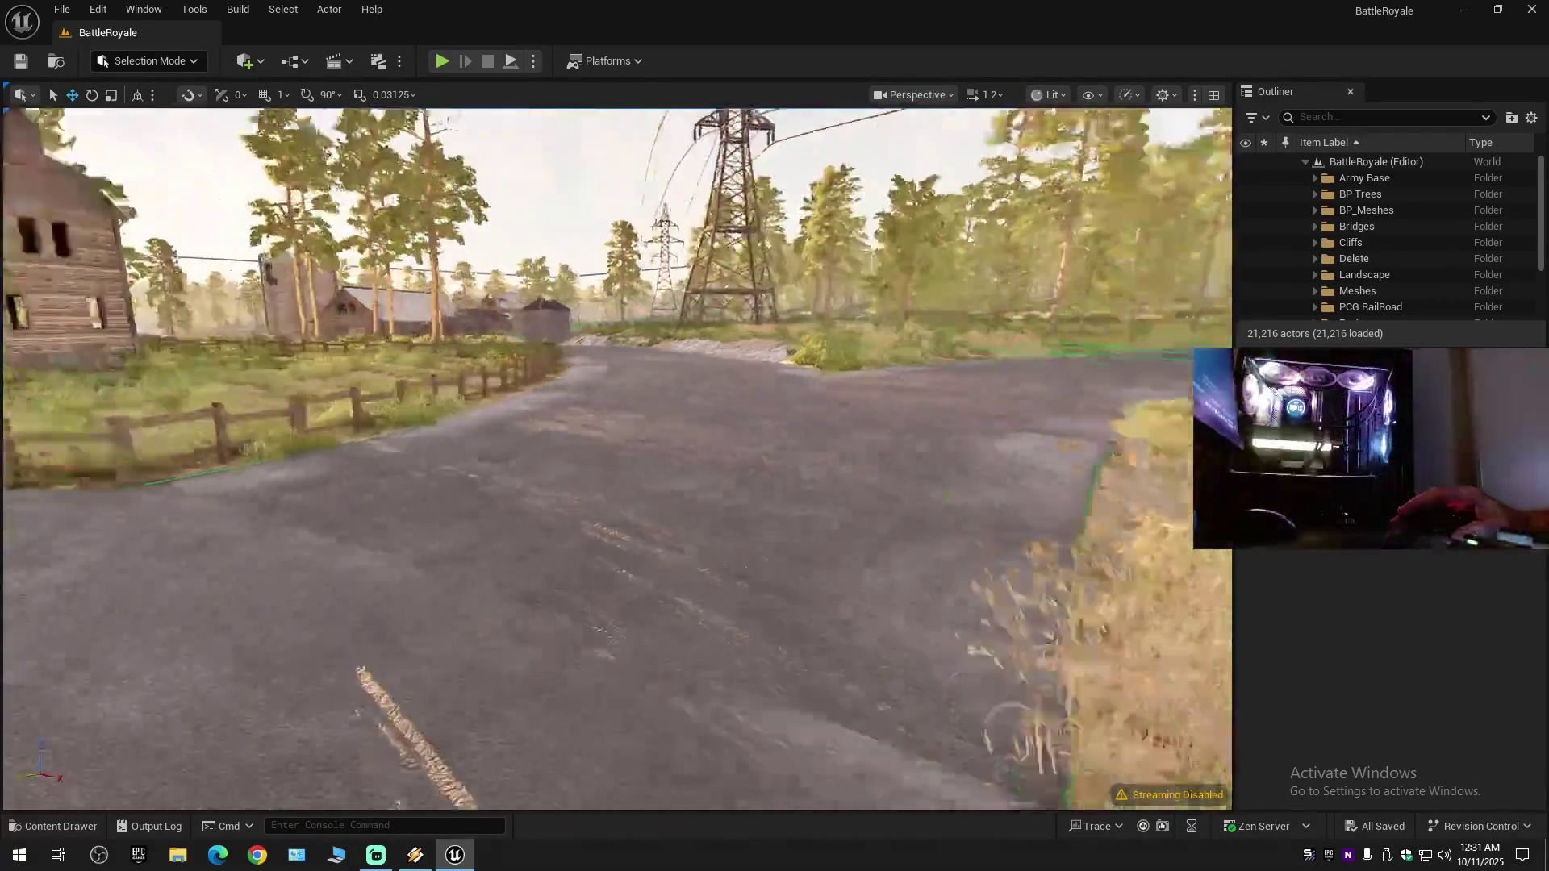
scroll(331, 546, "down", 2)
left_click_drag(348, 577, 348, 577)
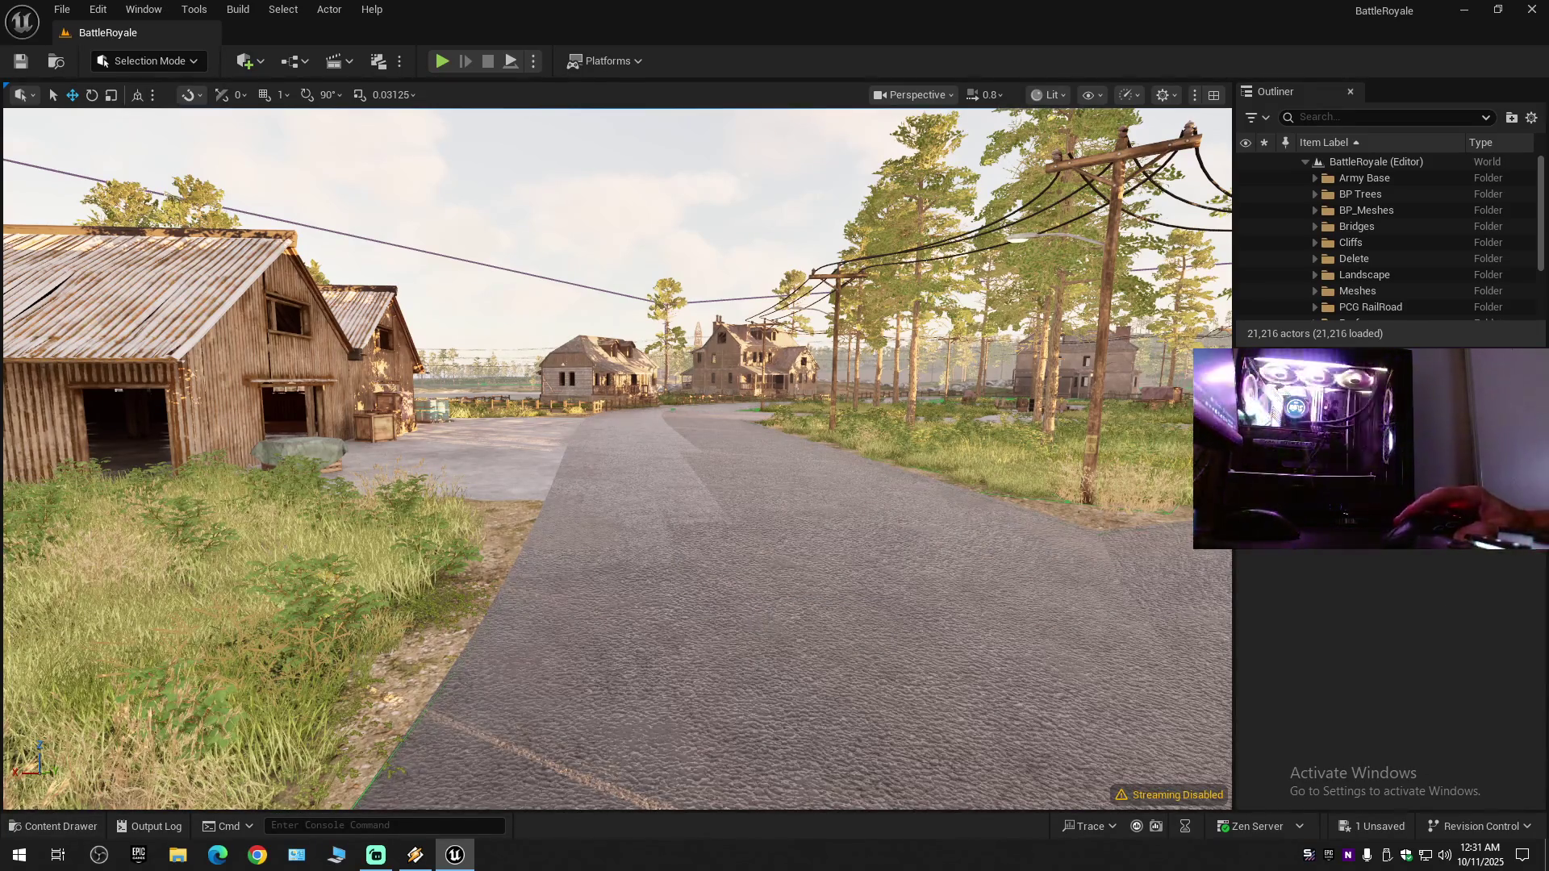
key("w")
scroll(617, 459, "down", 2)
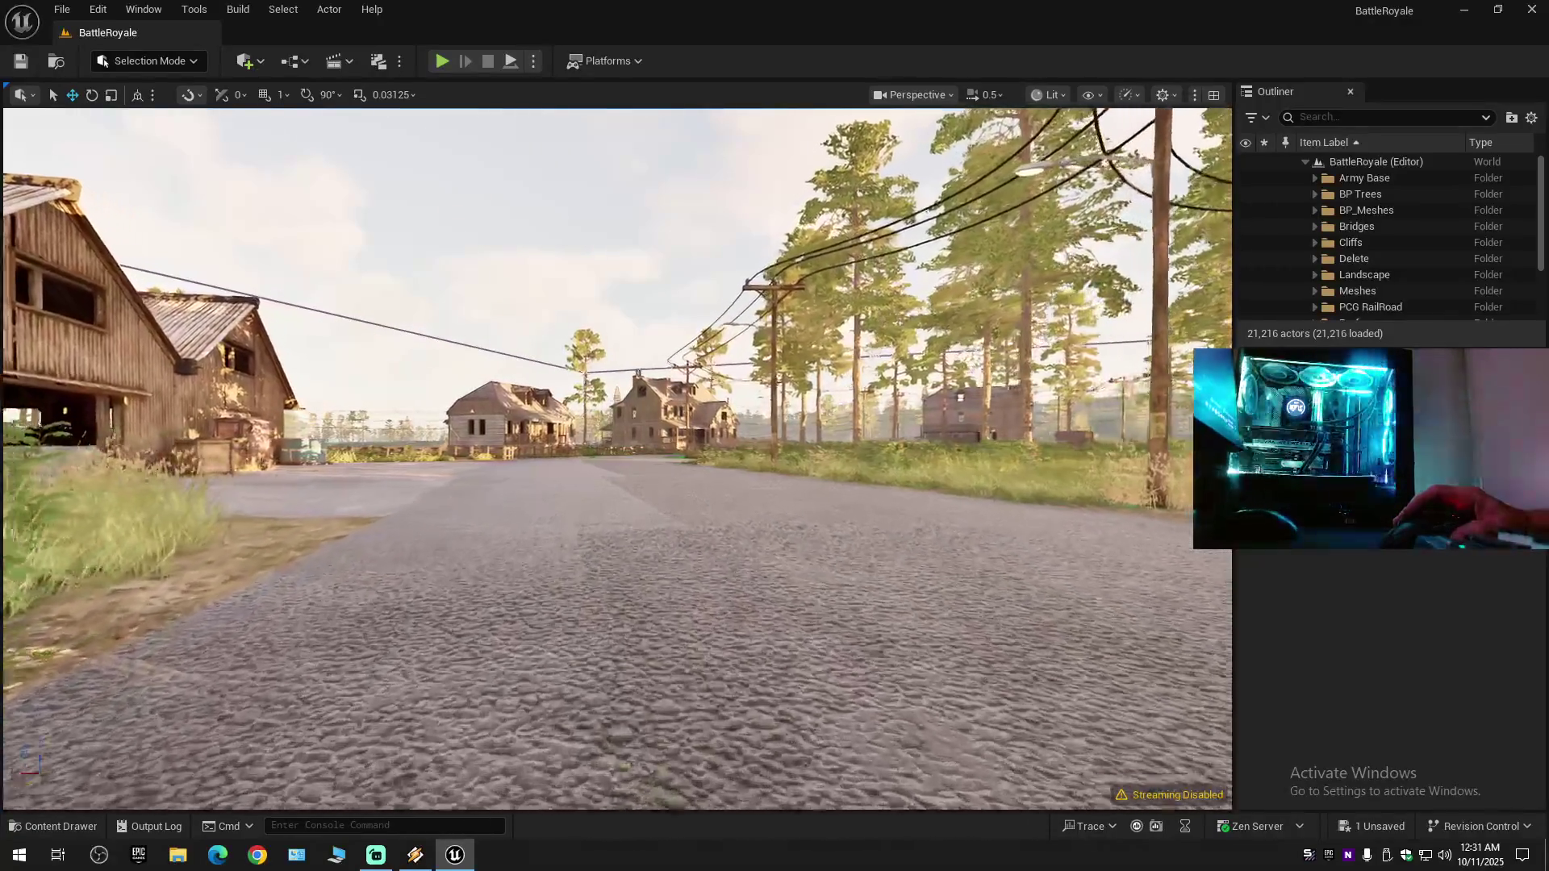
left_click_drag(349, 576, 348, 577)
scroll(348, 577, "up", 4)
scroll(349, 577, "up", 3)
left_click_drag(694, 698, 694, 699)
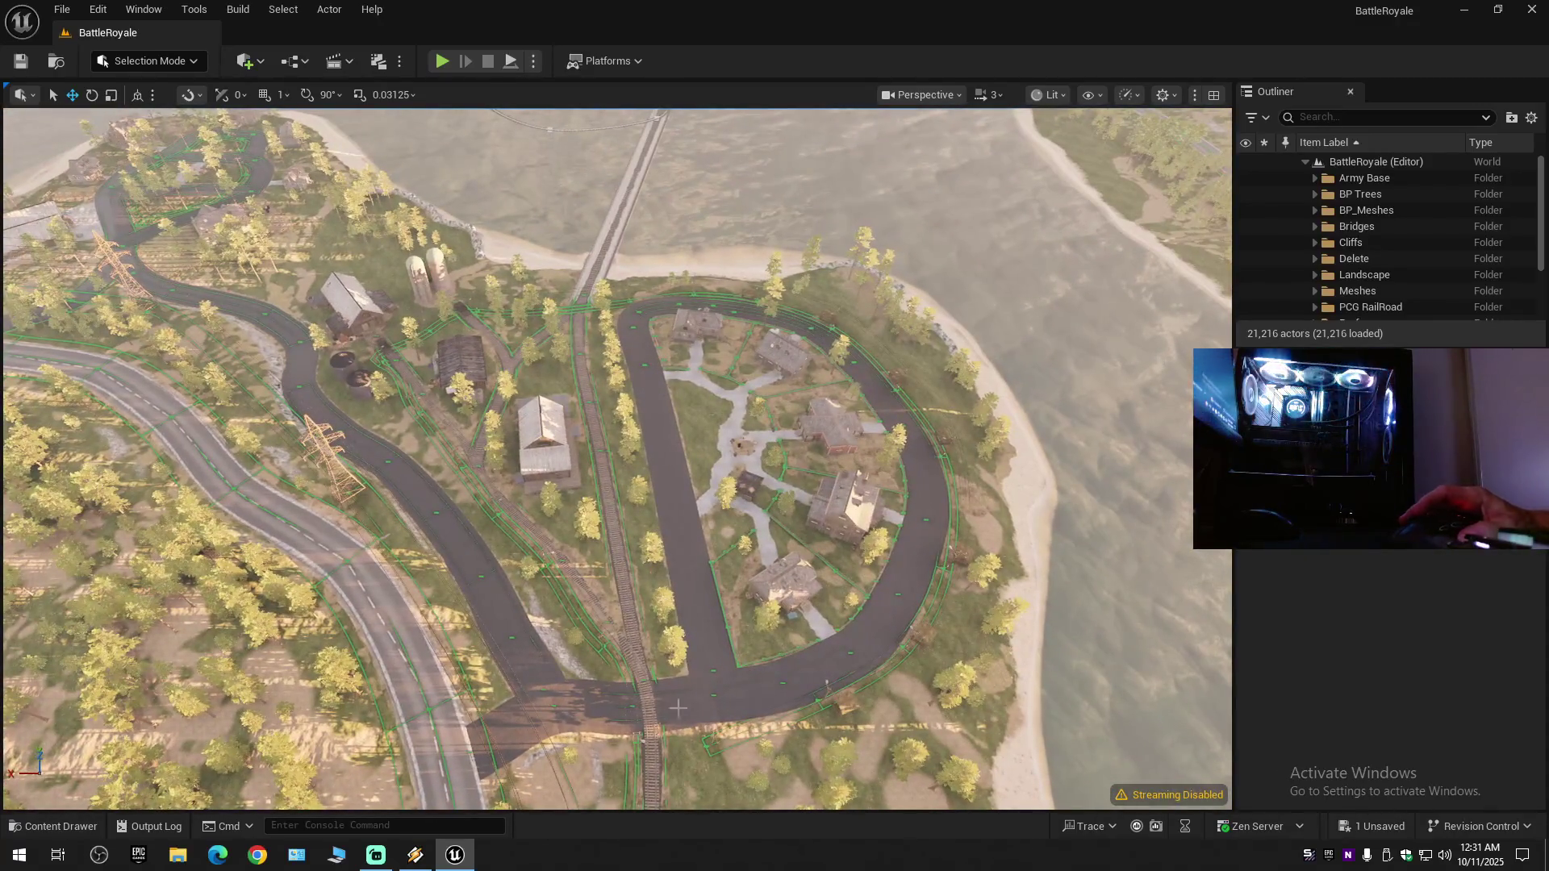
- Drop MI_Asphalt_02 onto the loop road, then review the farm, railway and village houses
left_click(52, 827)
mouse_move(345, 589)
left_mouse_down()
mouse_move(433, 529)
mouse_move(668, 481)
left_mouse_up()
left_click_drag(702, 597, 703, 597)
scroll(703, 597, "down", 1)
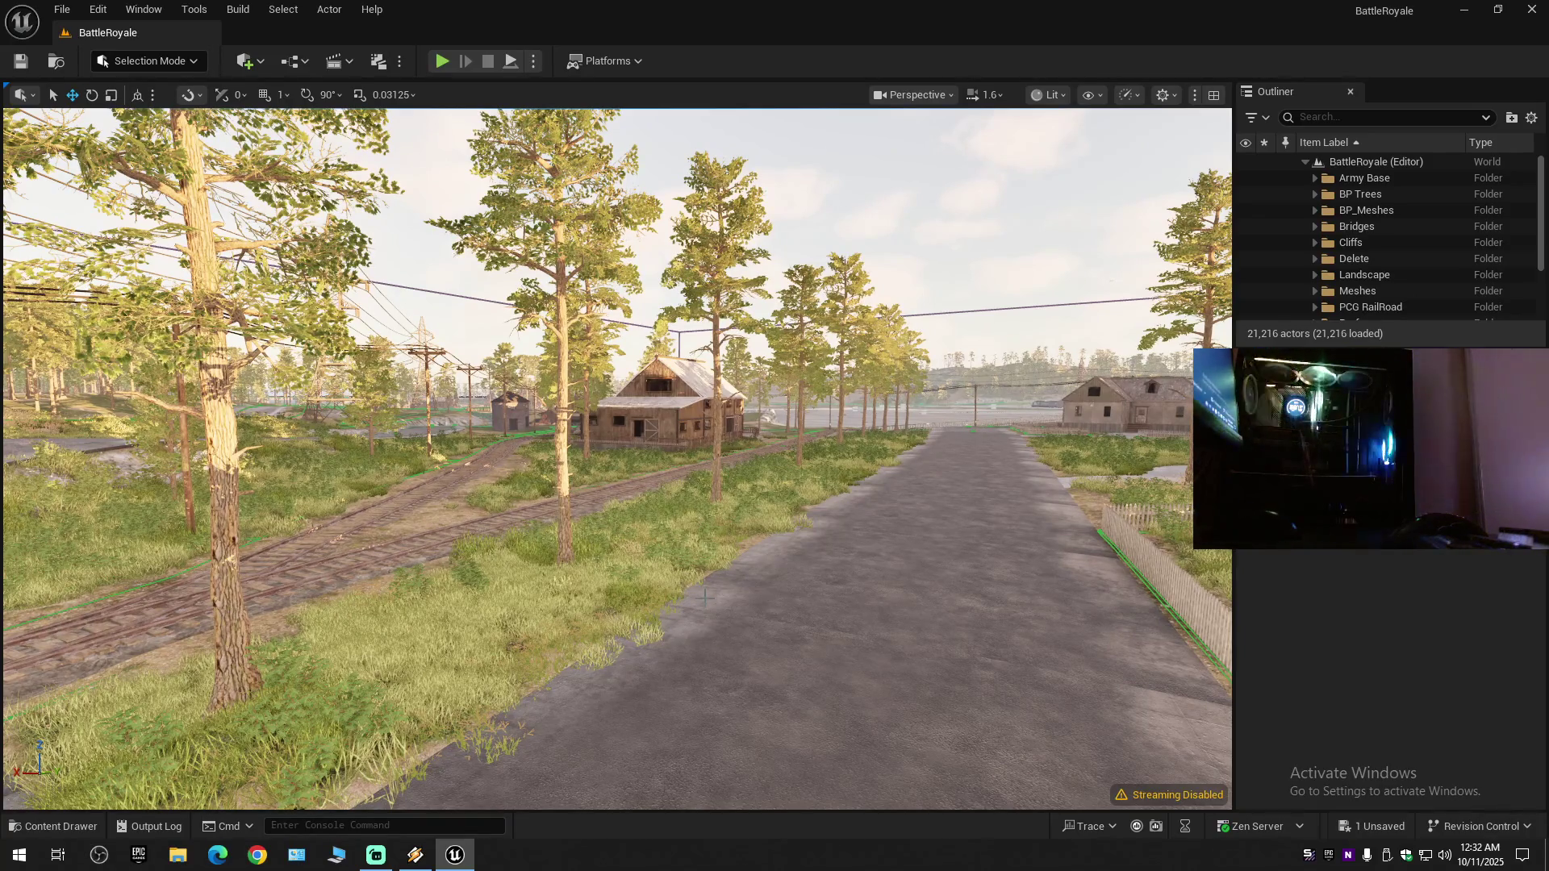
left_click_drag(761, 537, 762, 536)
scroll(762, 537, "down", 1)
scroll(761, 537, "up", 2)
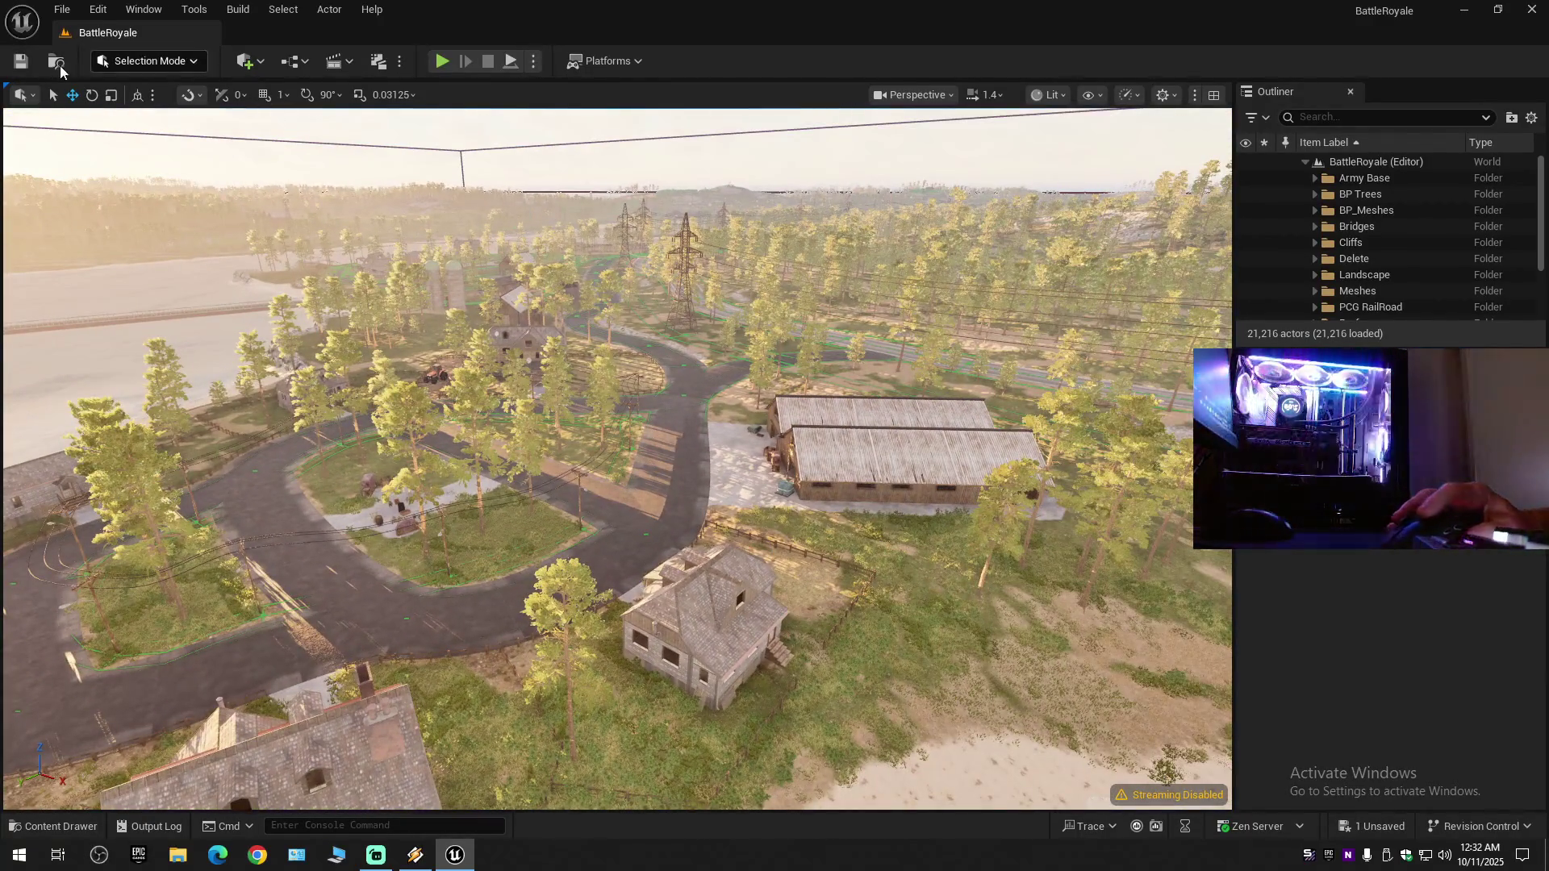
left_click(62, 9)
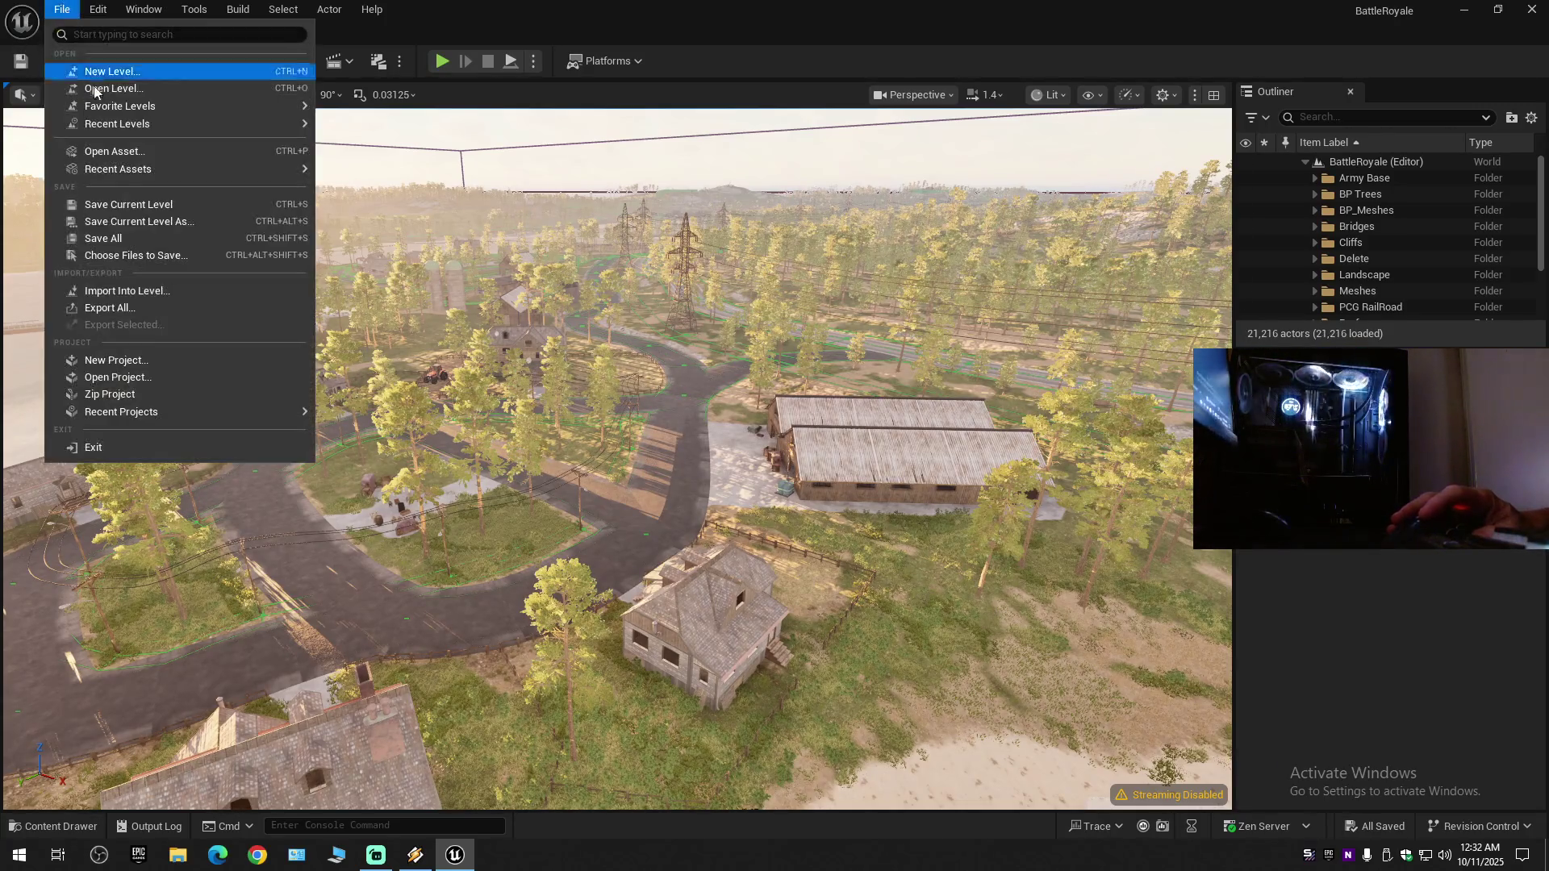
- Run File > Save Current Level, then File > Save All for the BattleRoyale map
left_click(139, 207)
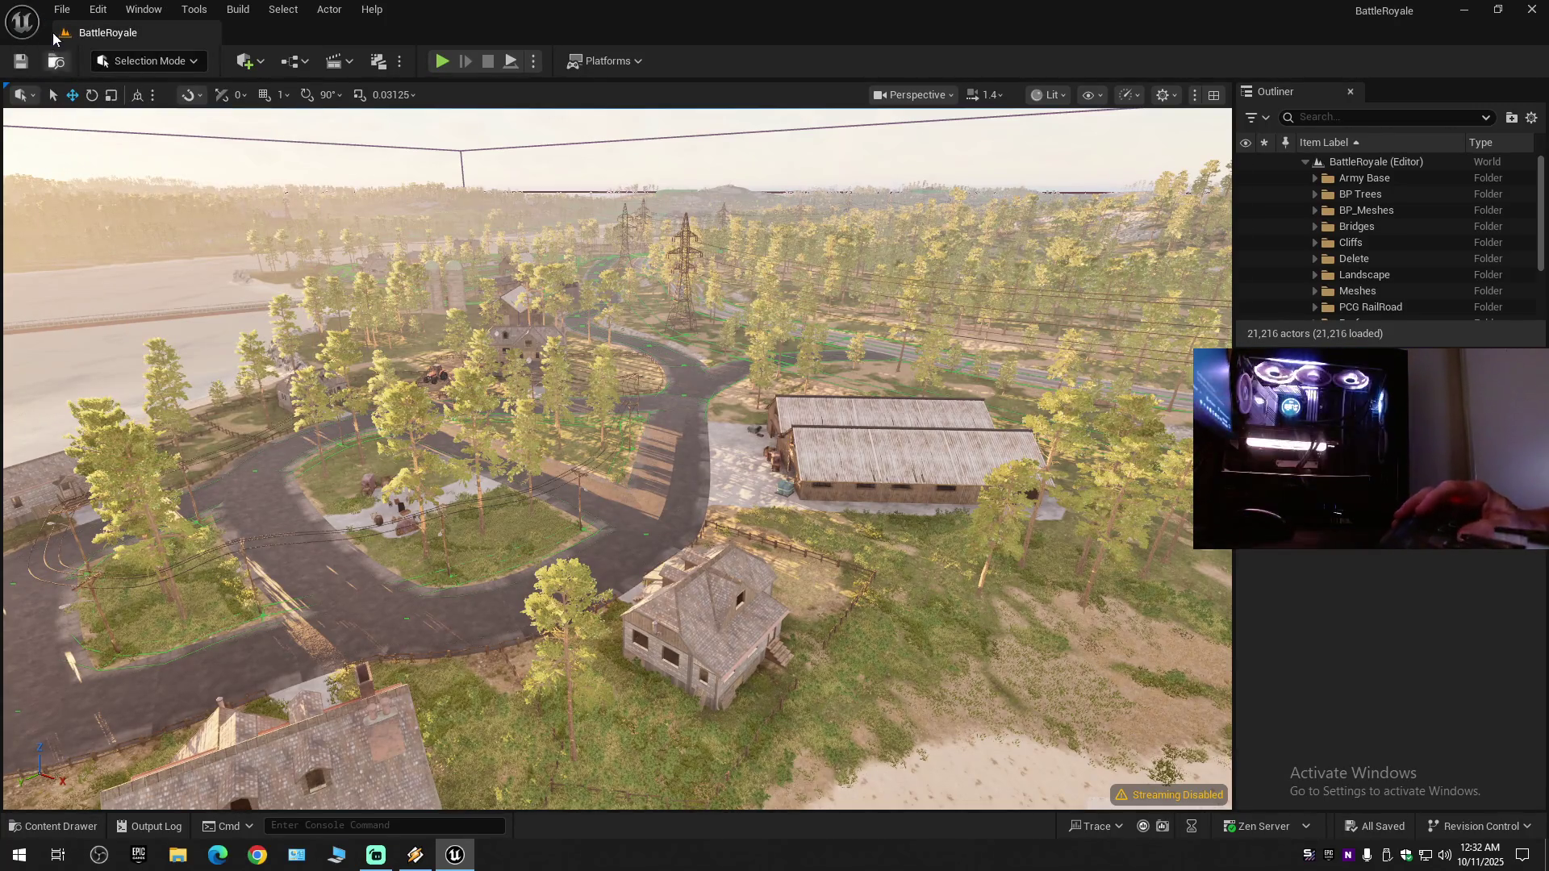
left_click(63, 9)
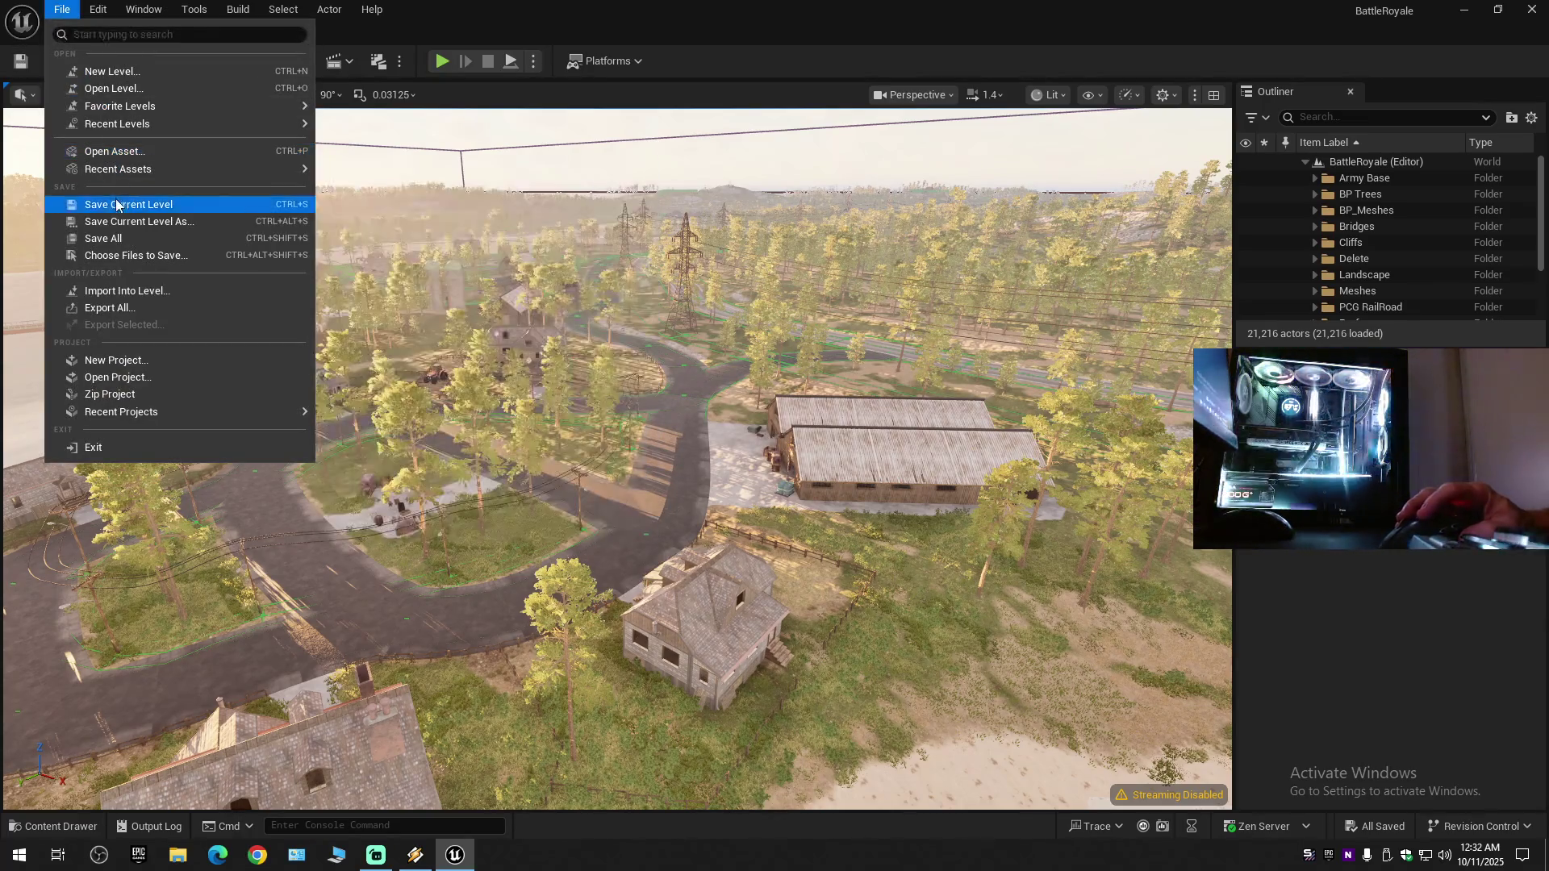
left_click(91, 206)
left_click(58, 10)
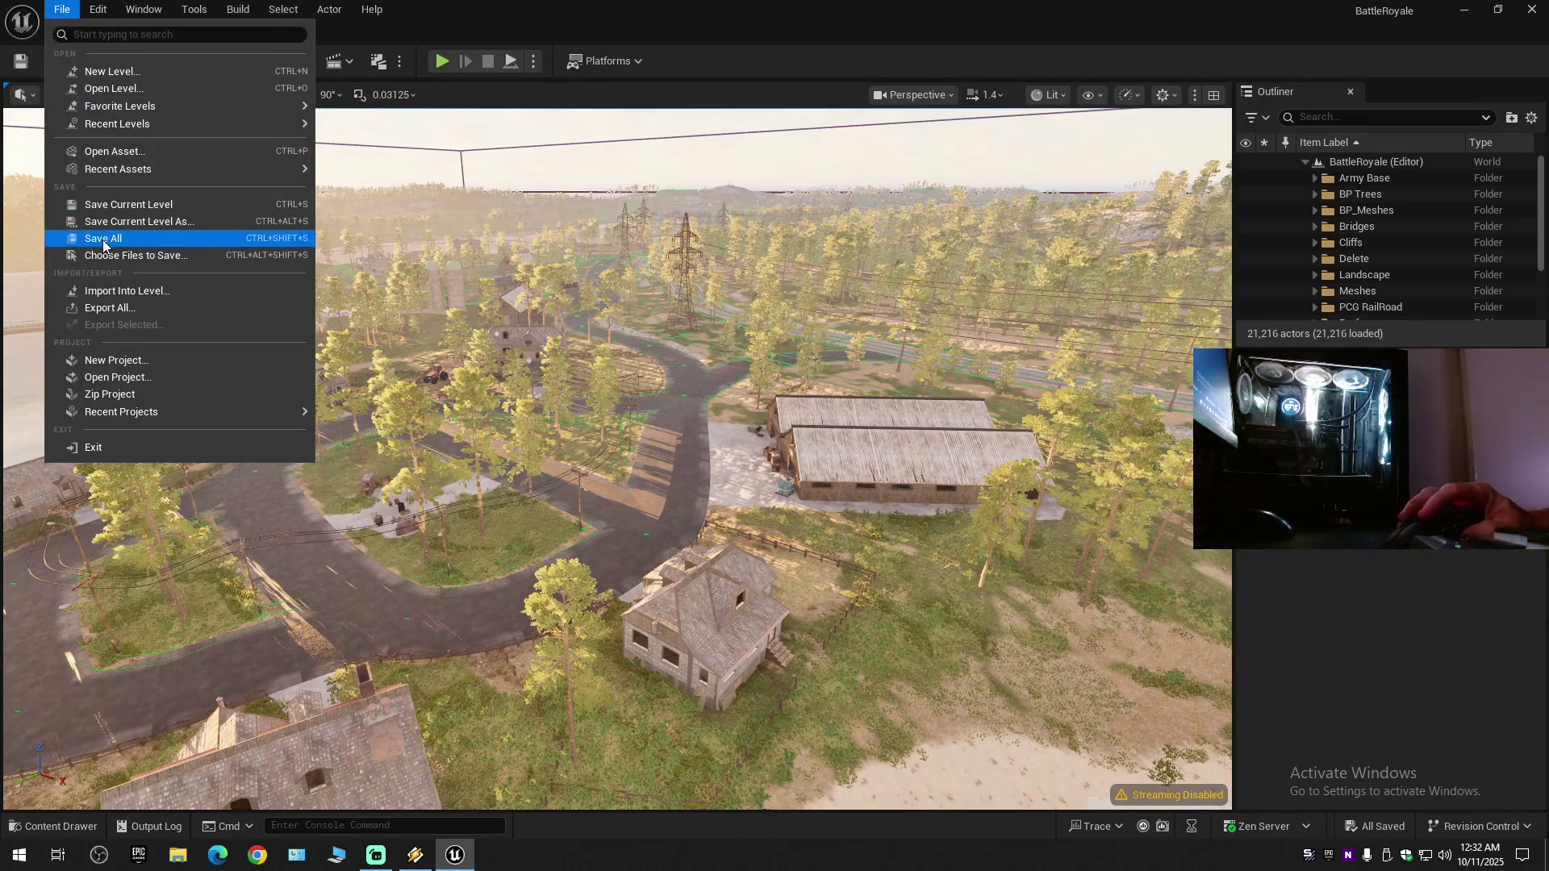
left_click(102, 246)
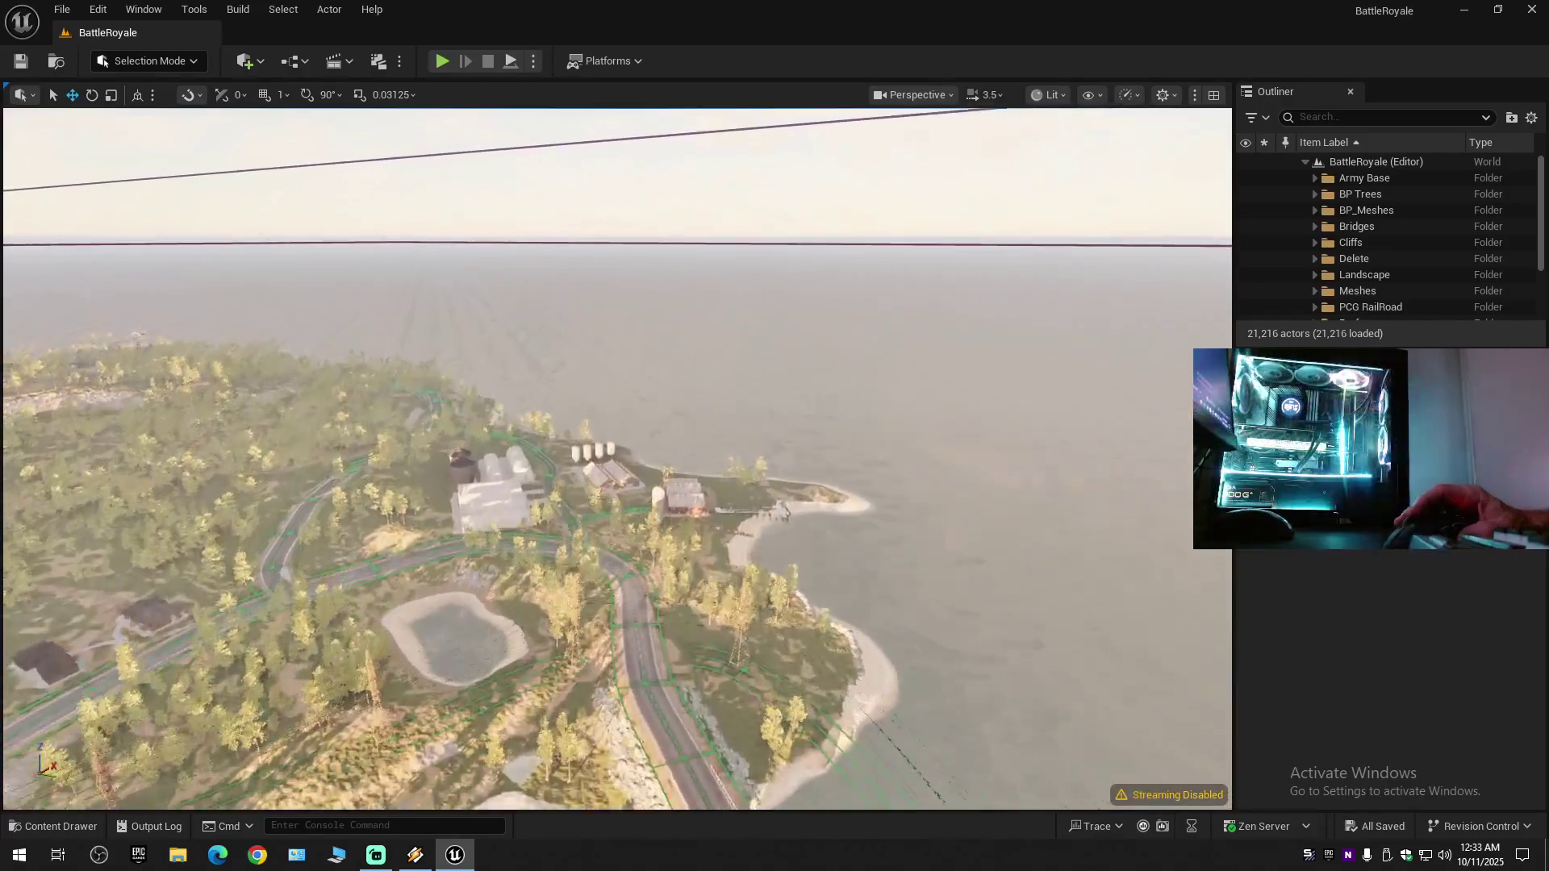
- Fly down over the army base to the railroad-crossing road junction
key("w")
scroll(618, 458, "down", 2)
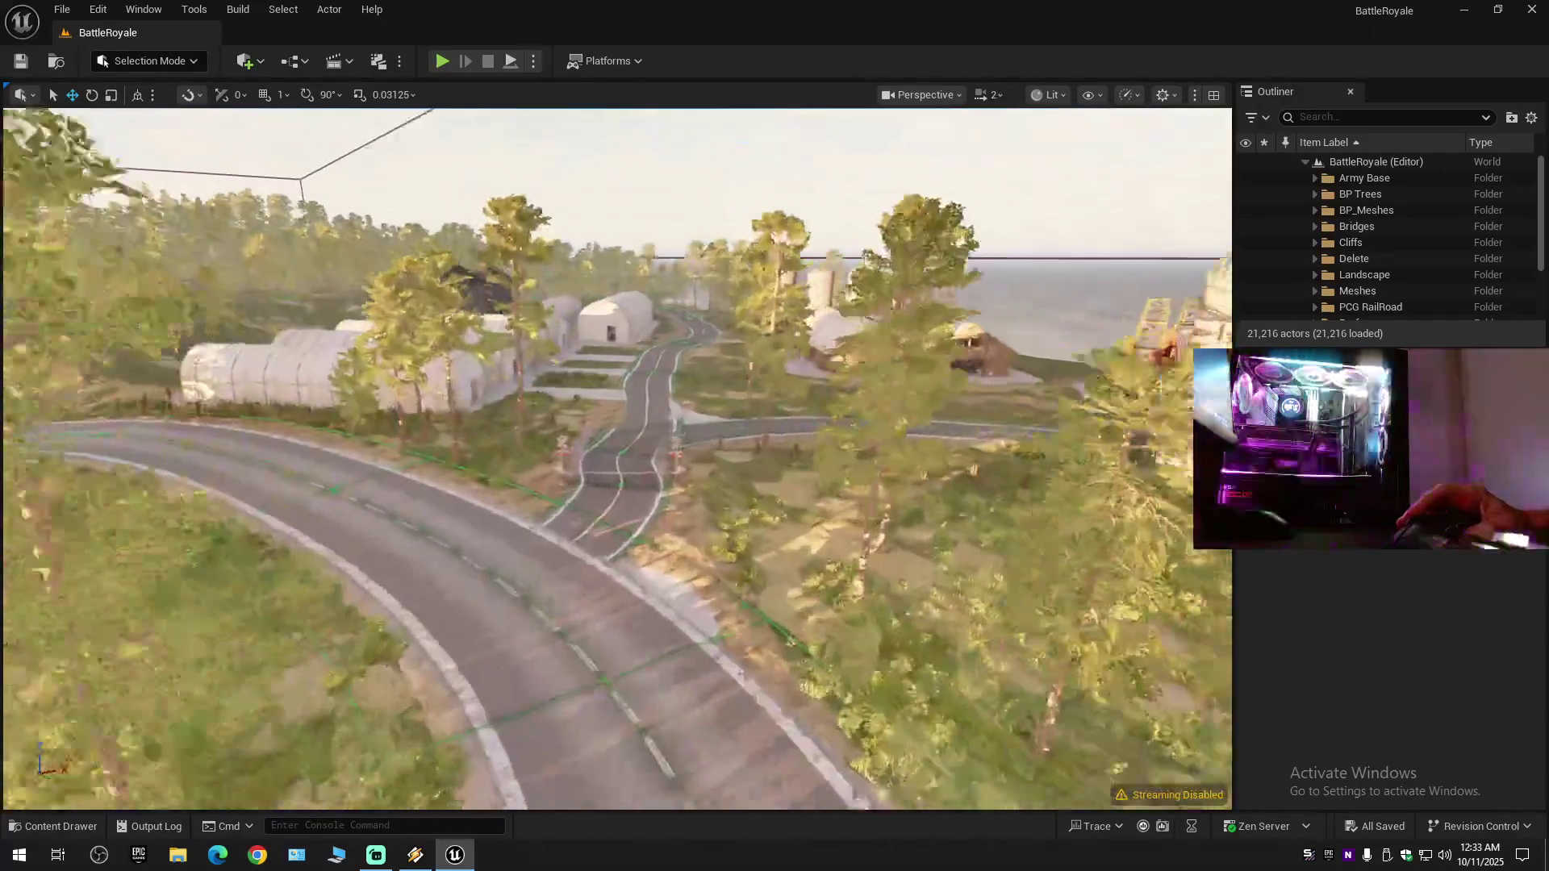
scroll(617, 458, "down", 1)
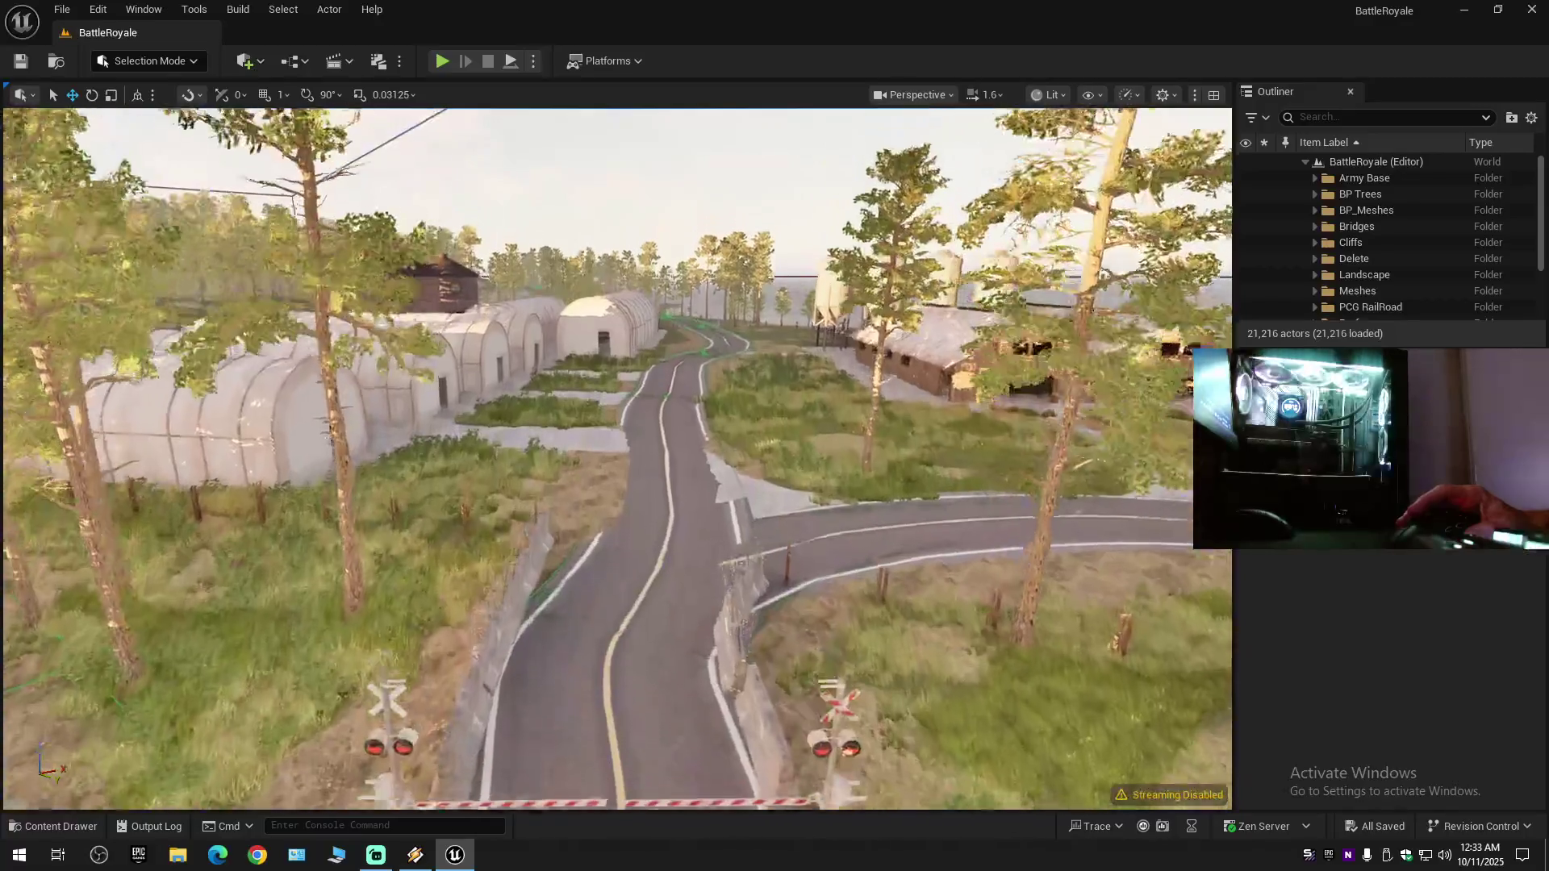
key("s")
scroll(617, 459, "up", 1)
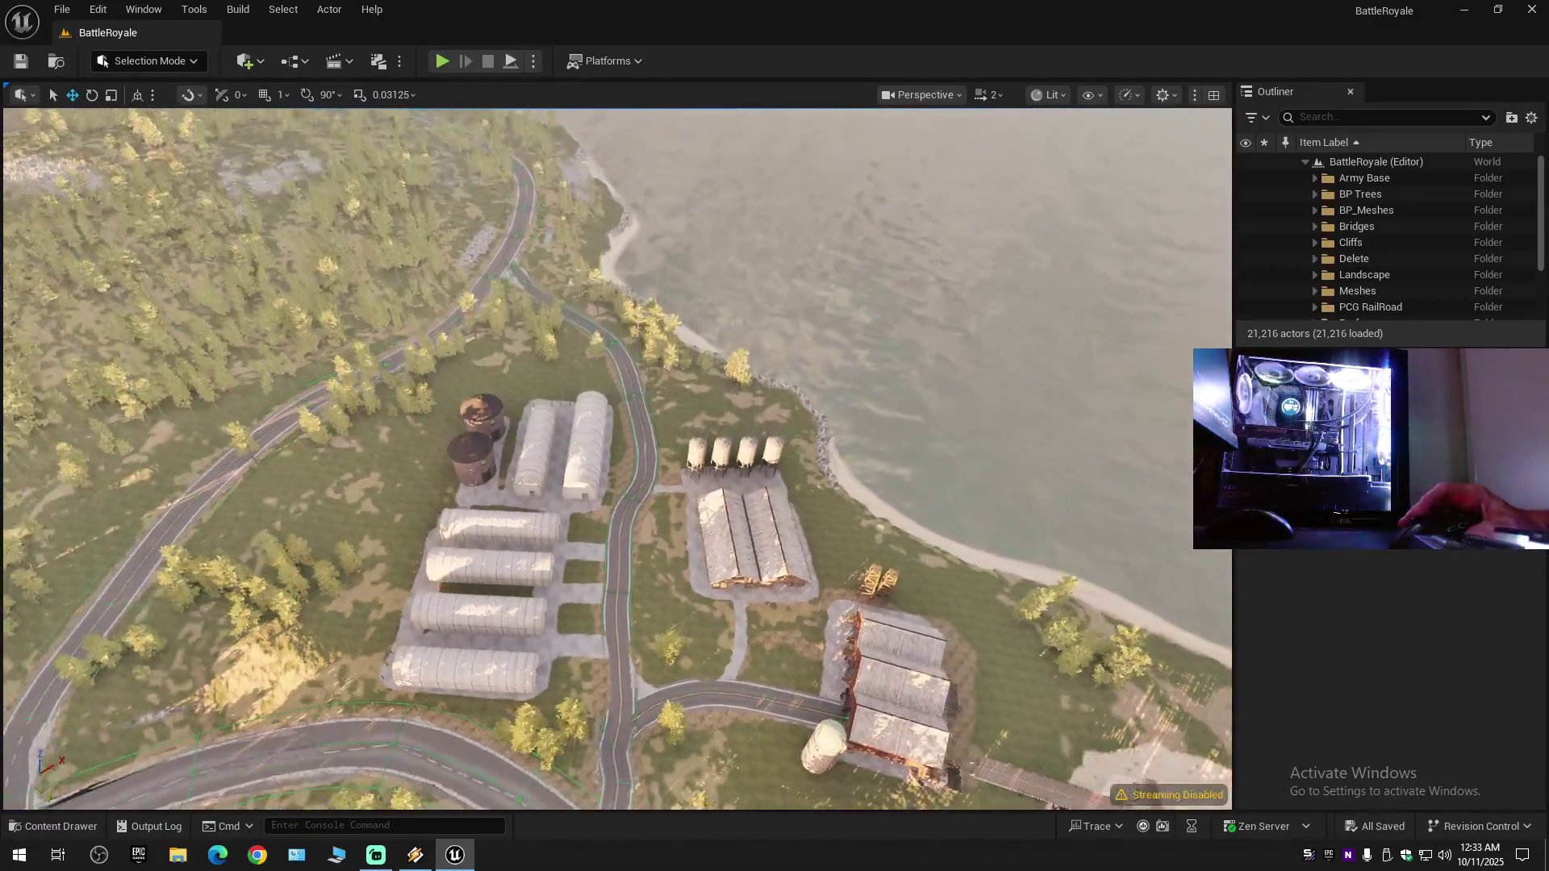
key("w")
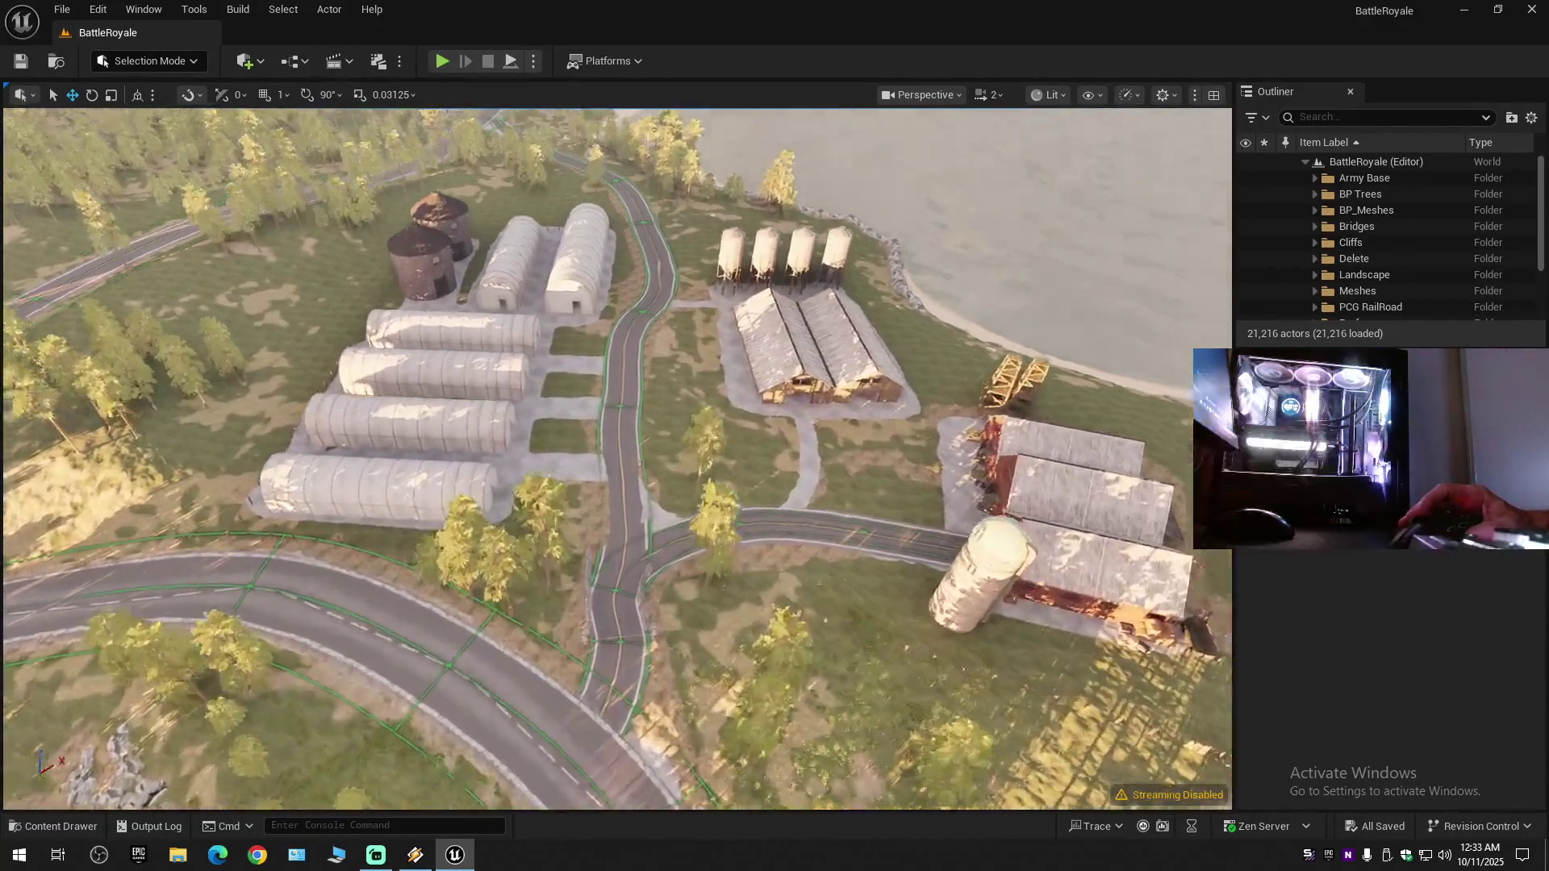
key("w")
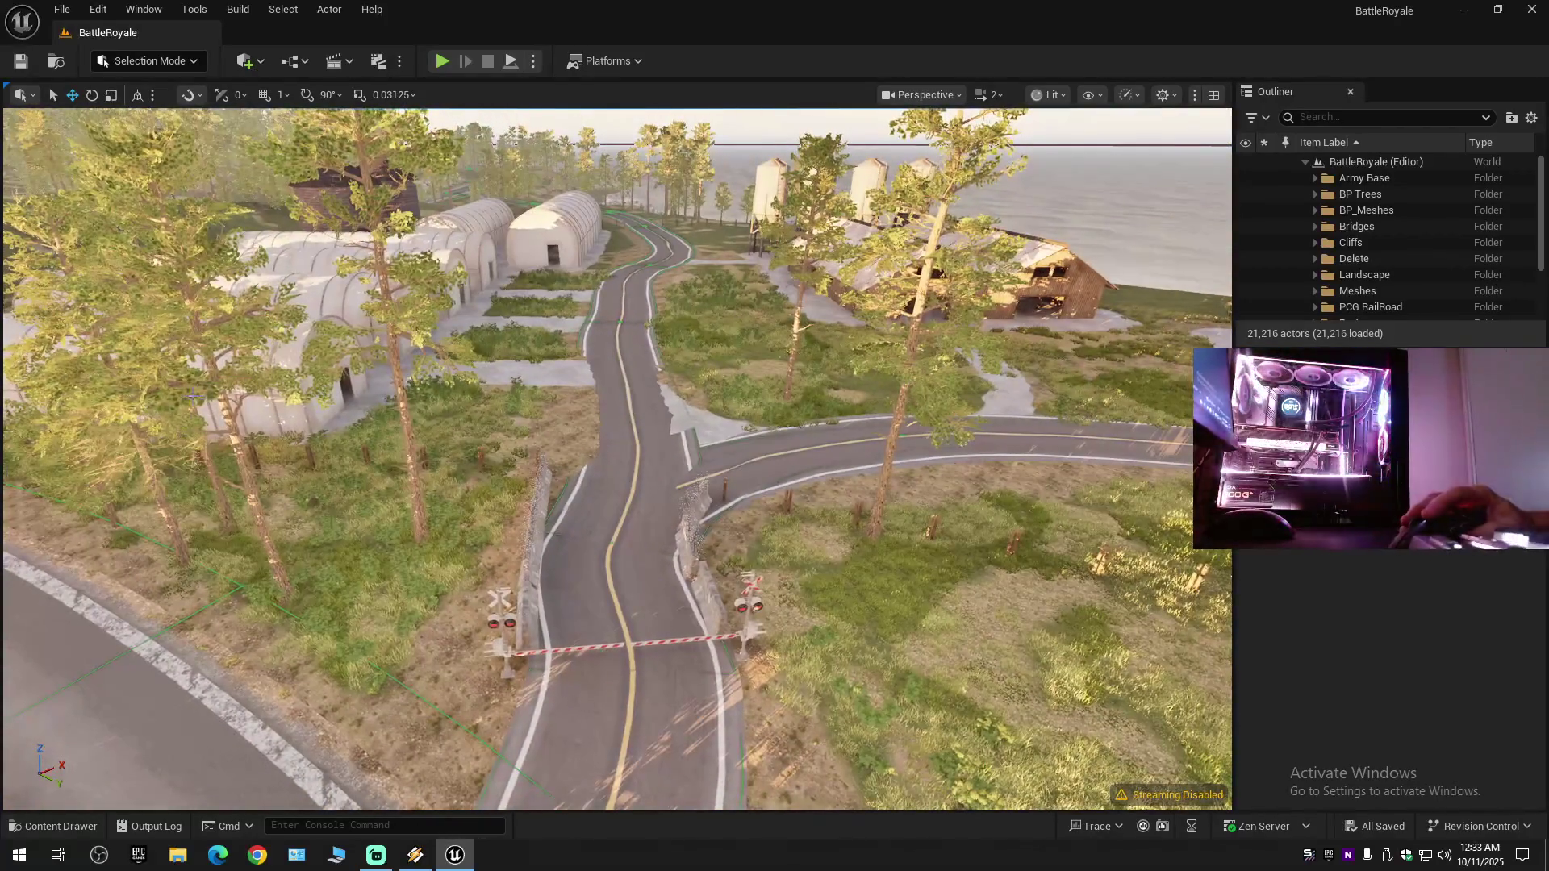
- Select the road's landscape spline and switch the editor to Landscape mode
left_click(619, 527)
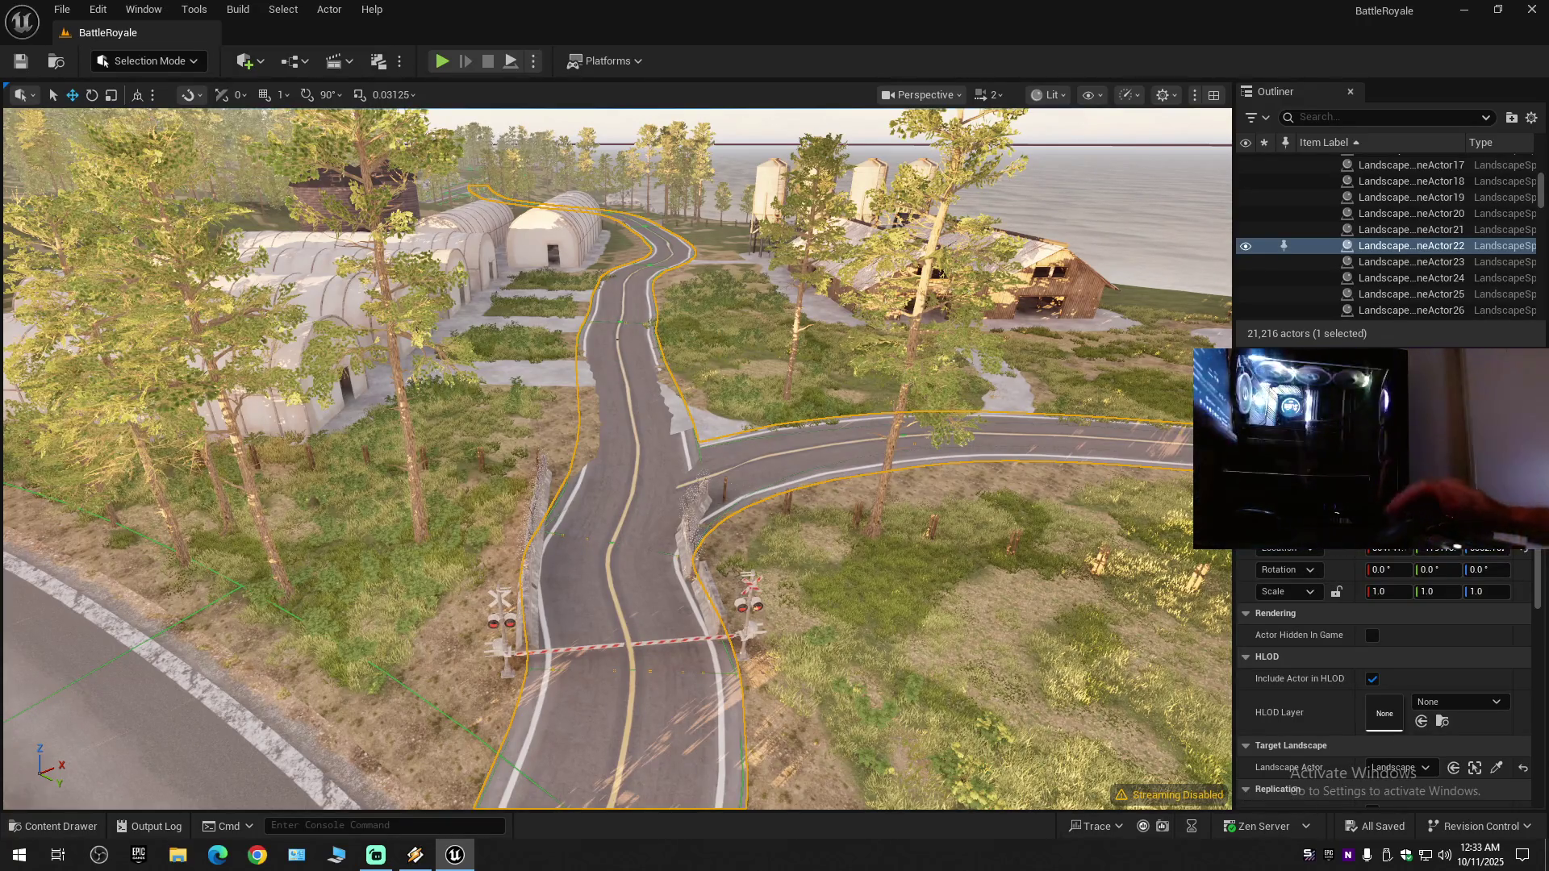
left_click(152, 65)
left_click(159, 110)
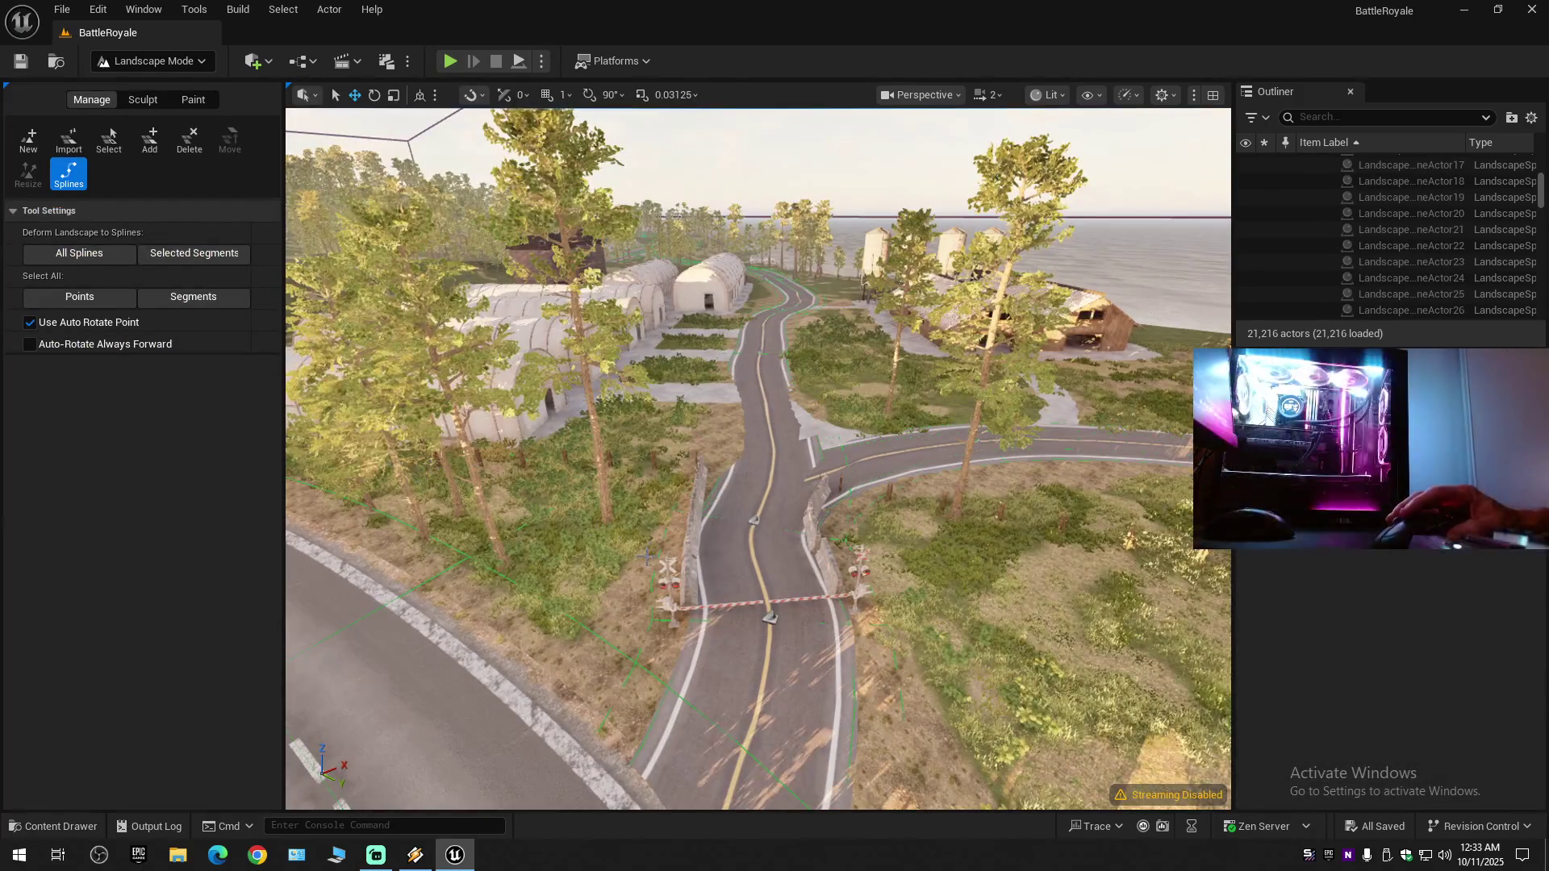
- Fly down to the town road and select its spline segment
key("Up")
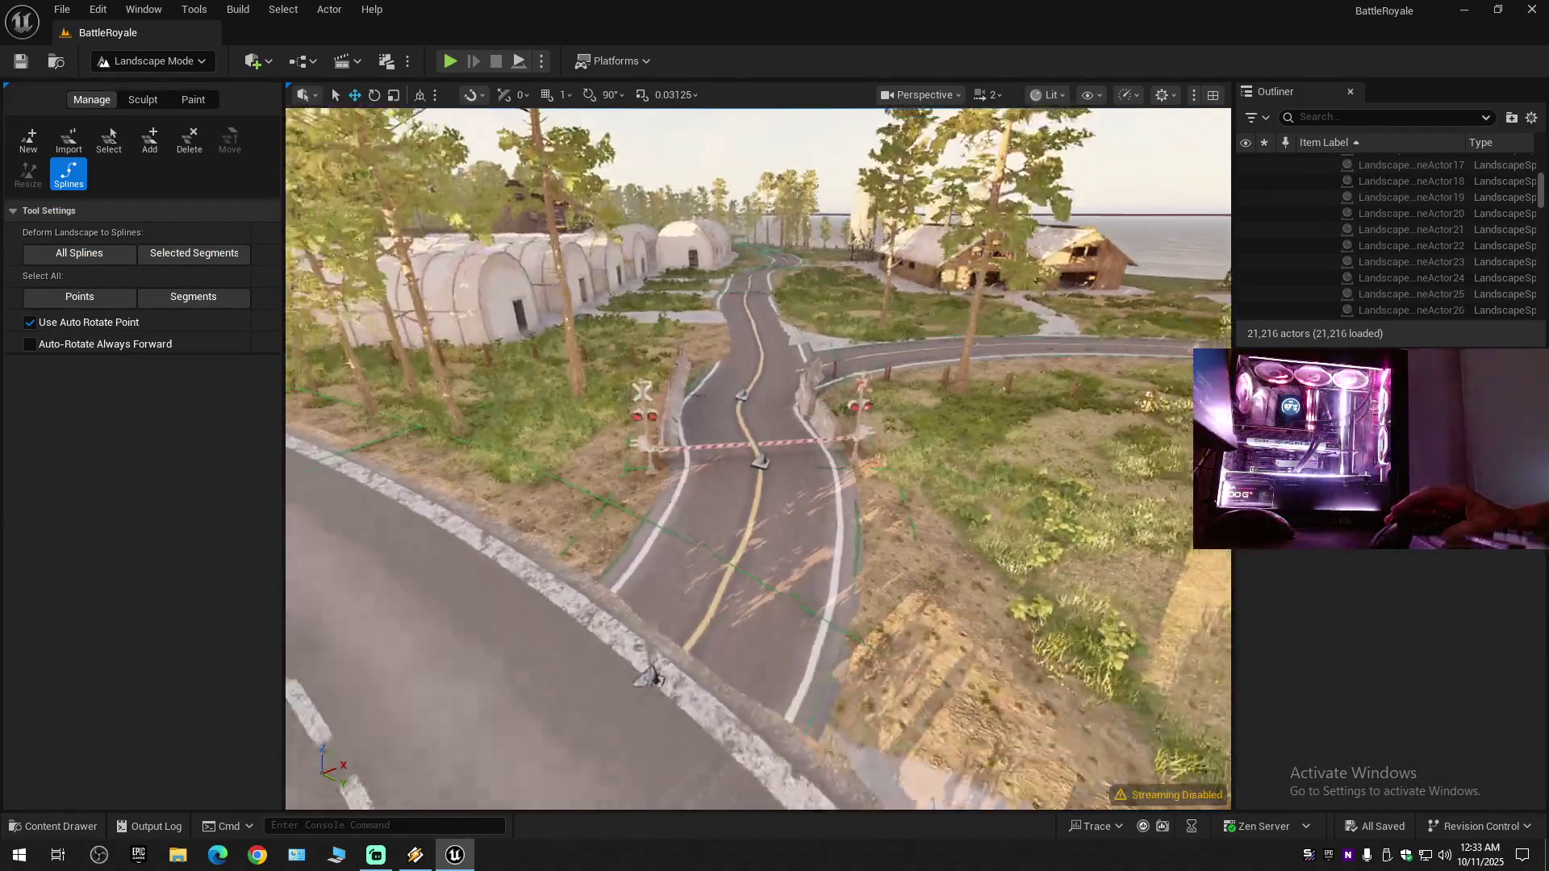
key("Left")
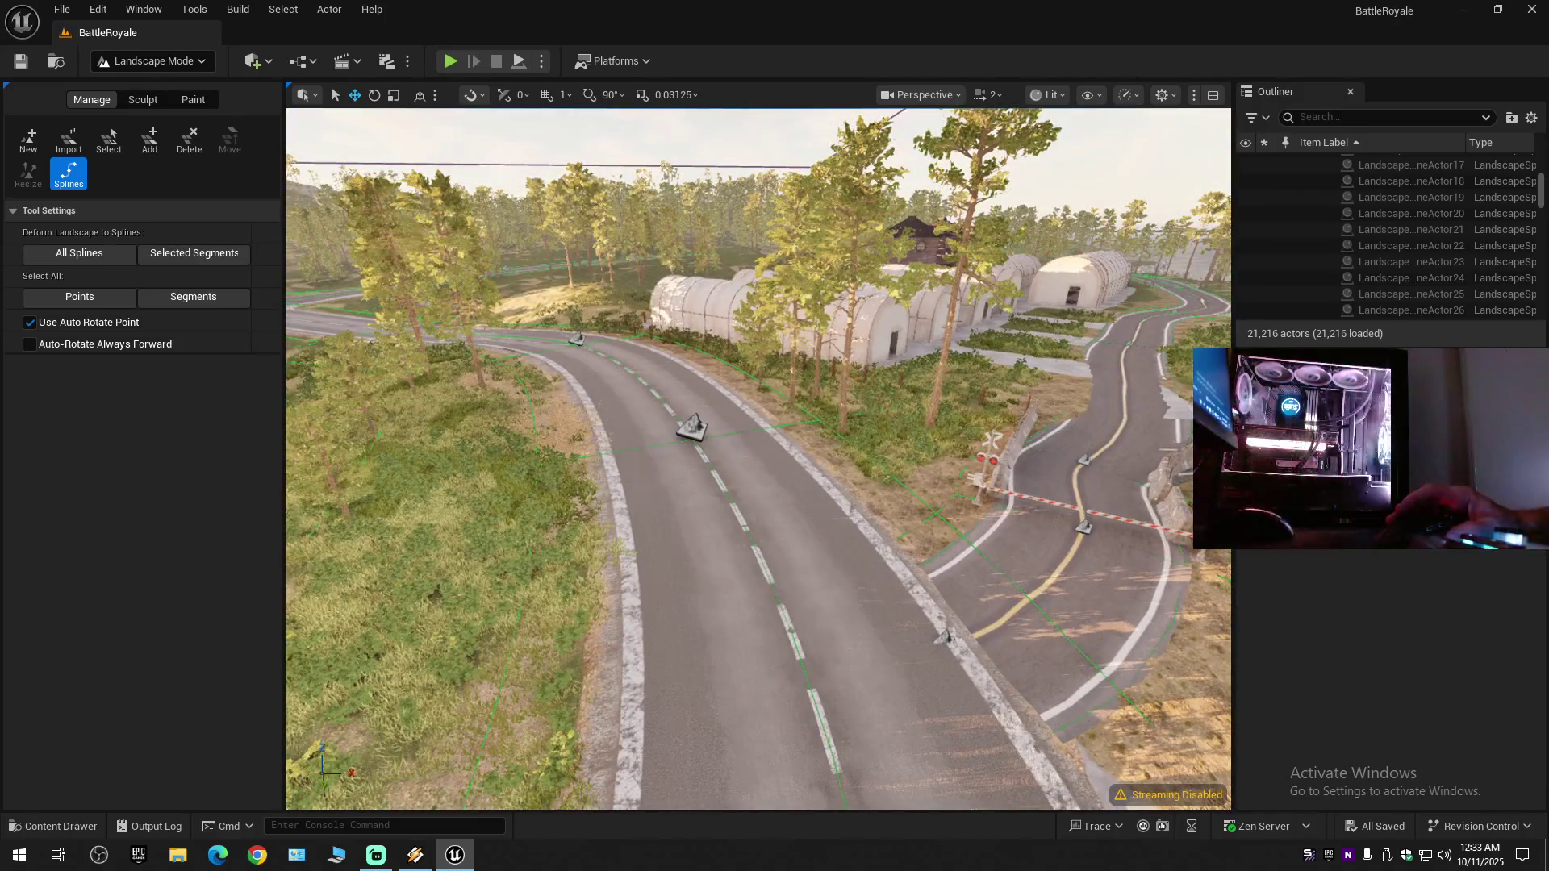
scroll(758, 459, "up", 2)
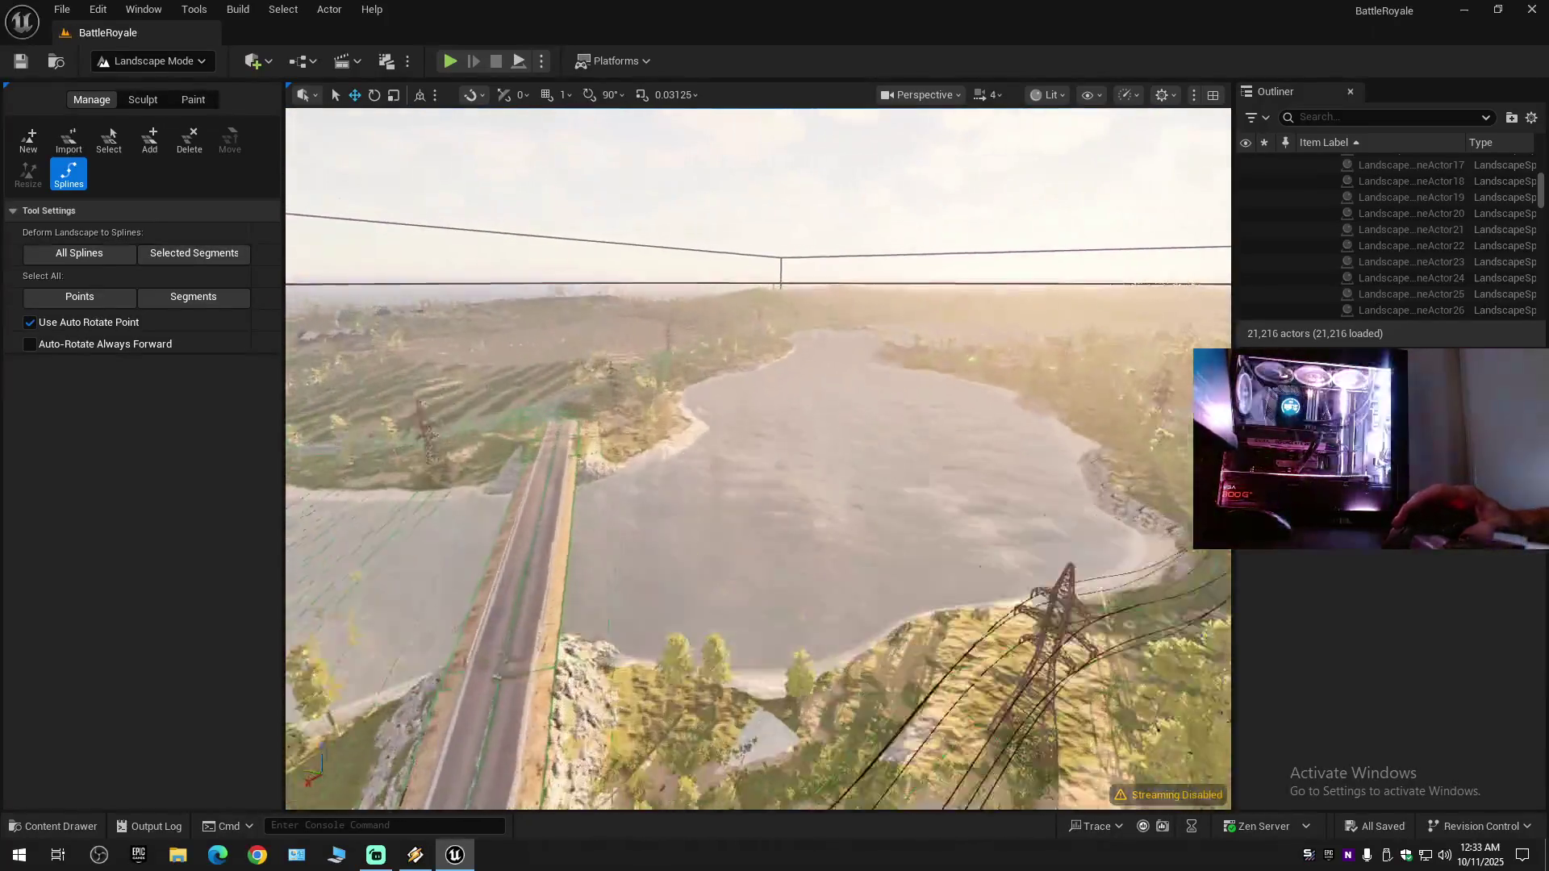
scroll(758, 458, "up", 1)
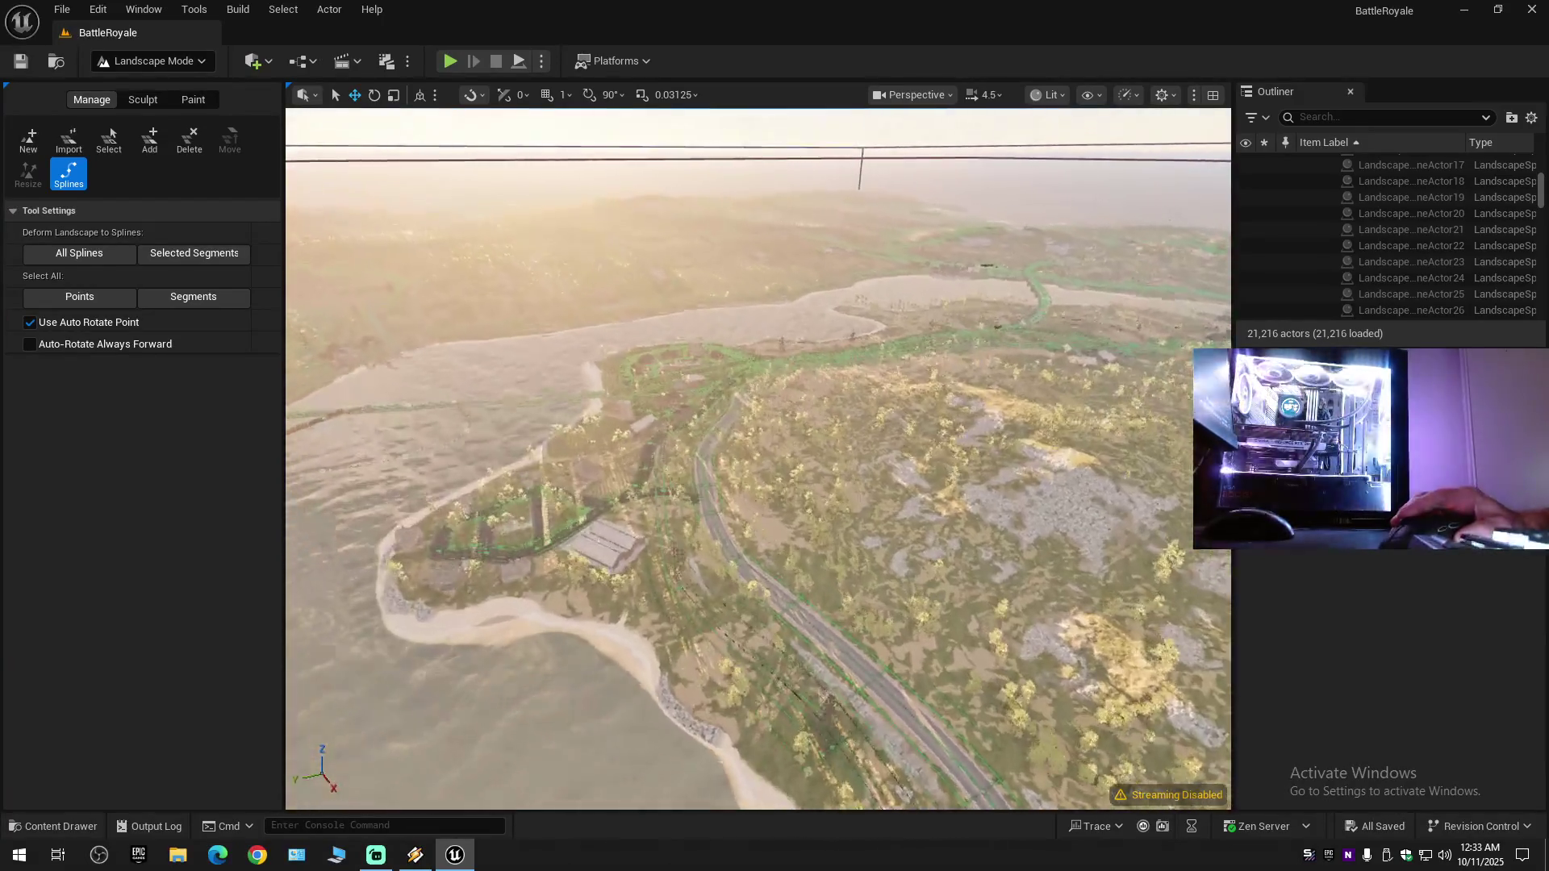
key("w")
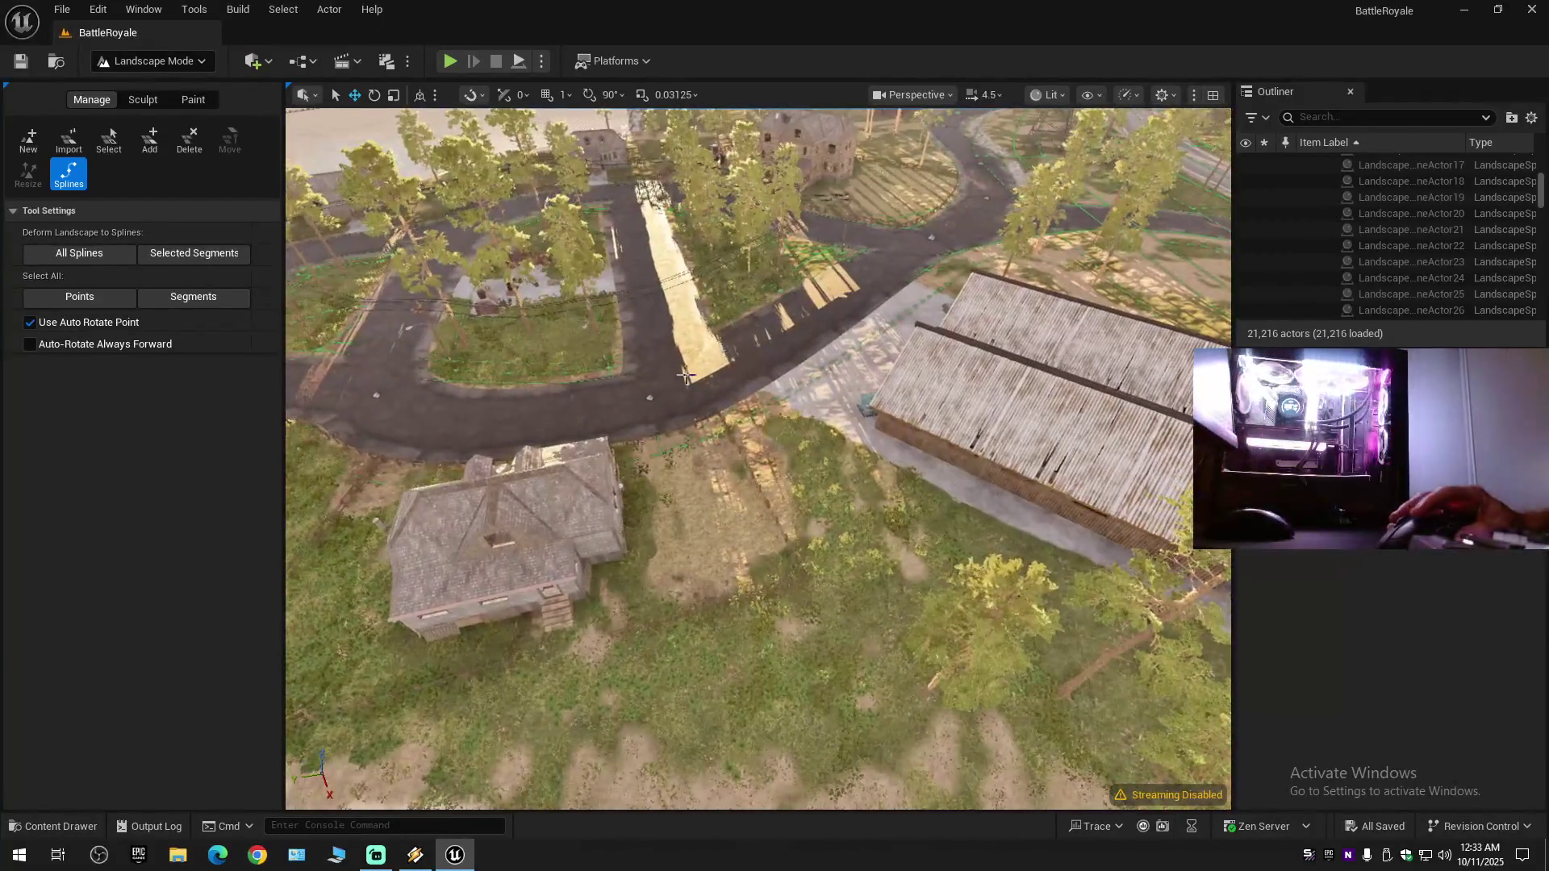
left_click(692, 388)
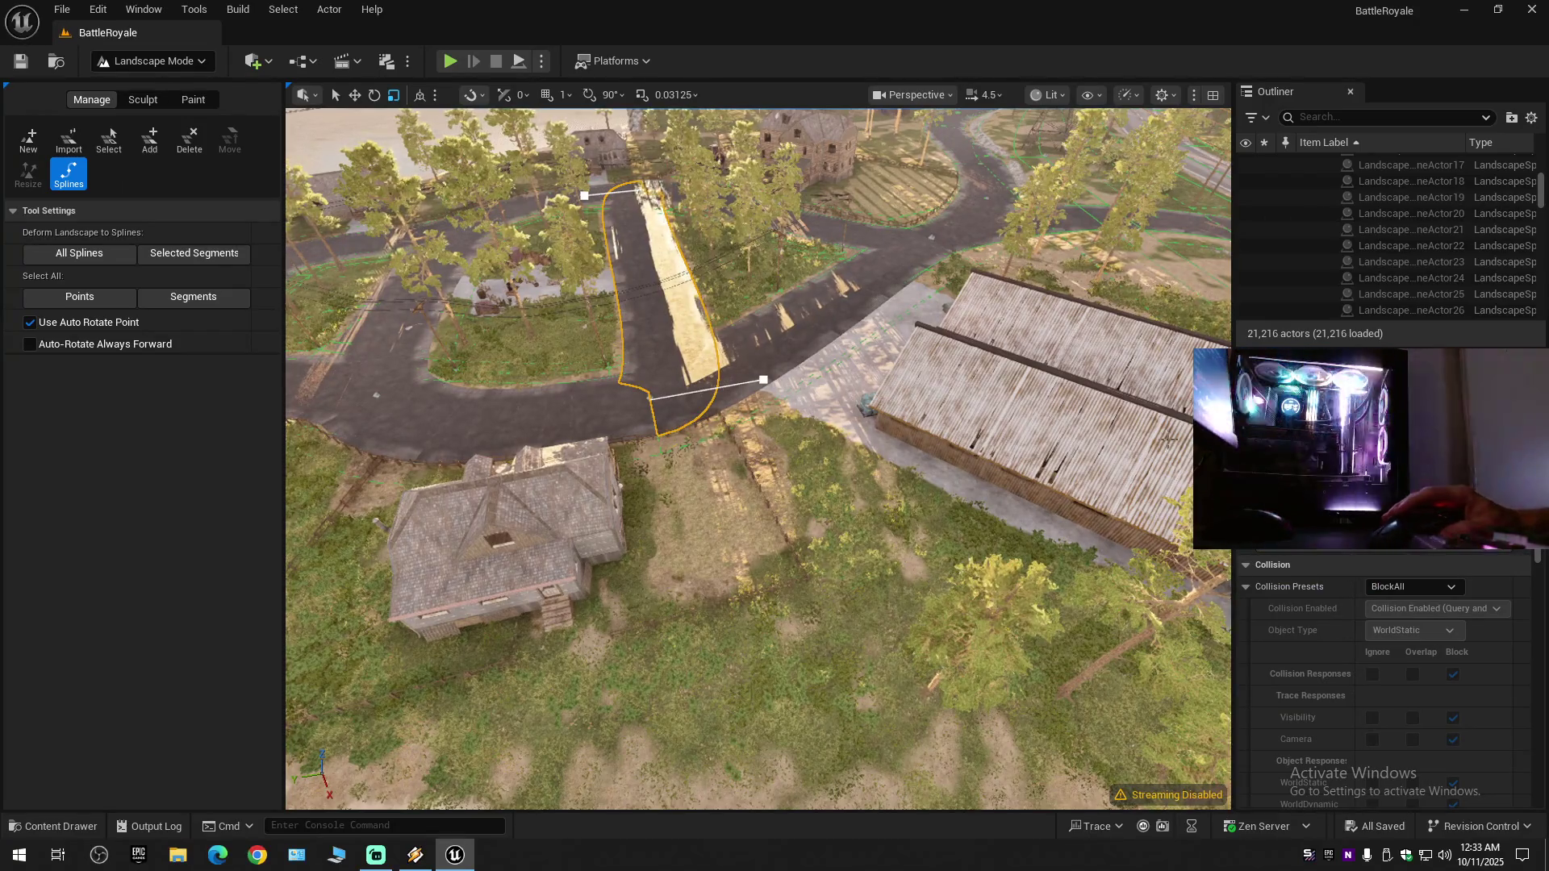
scroll(1377, 650, "down", 15)
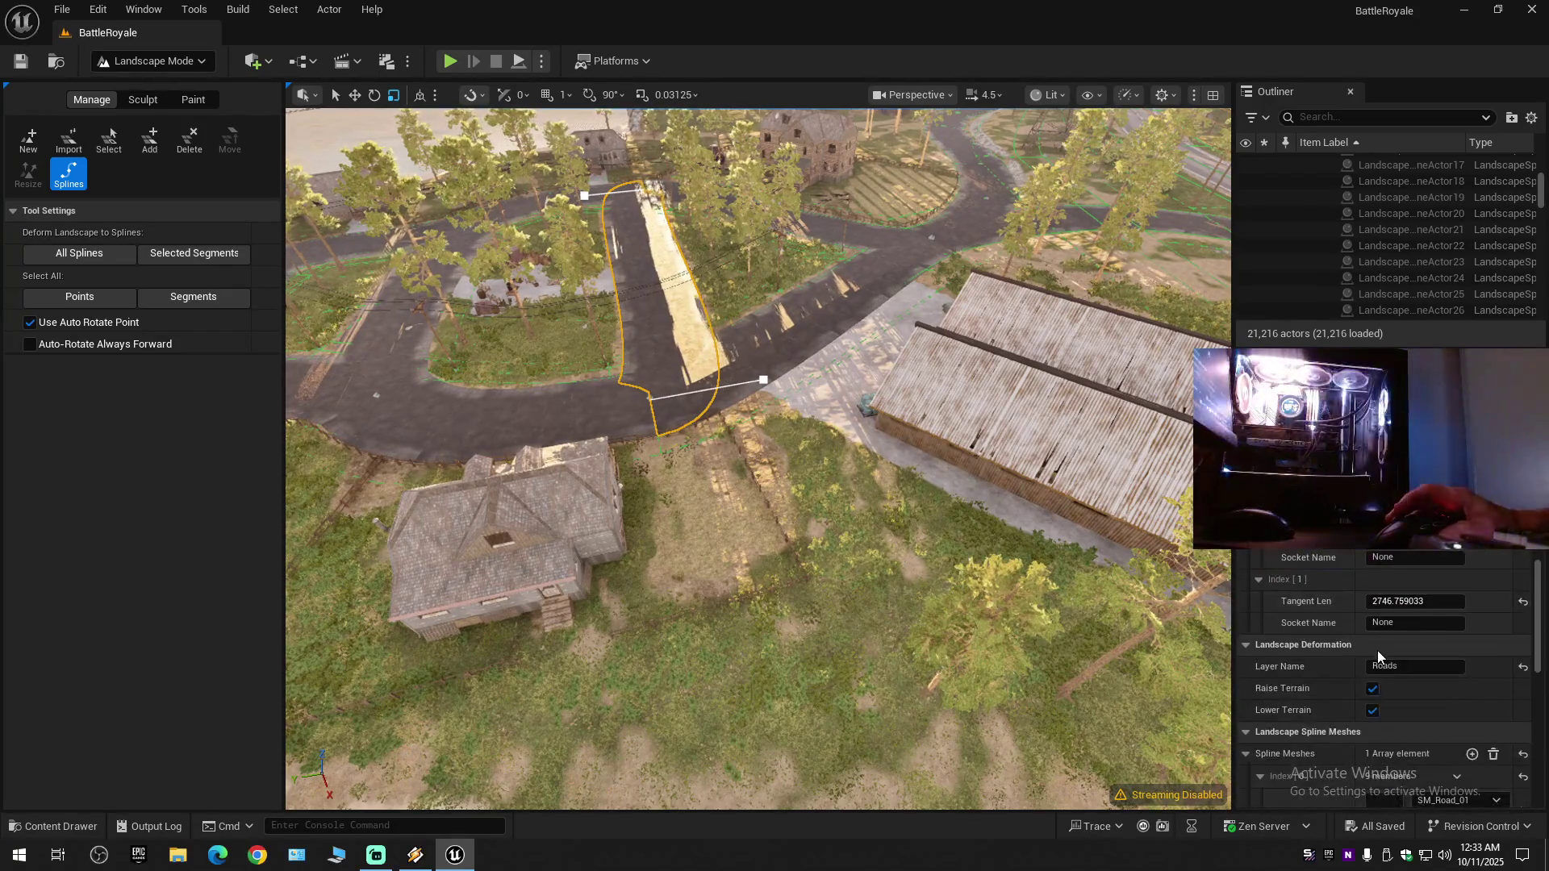
scroll(1427, 605, "down", 2)
- Select the crossing's road segment and change its spline mesh to SM_Road_01
left_click(1443, 588)
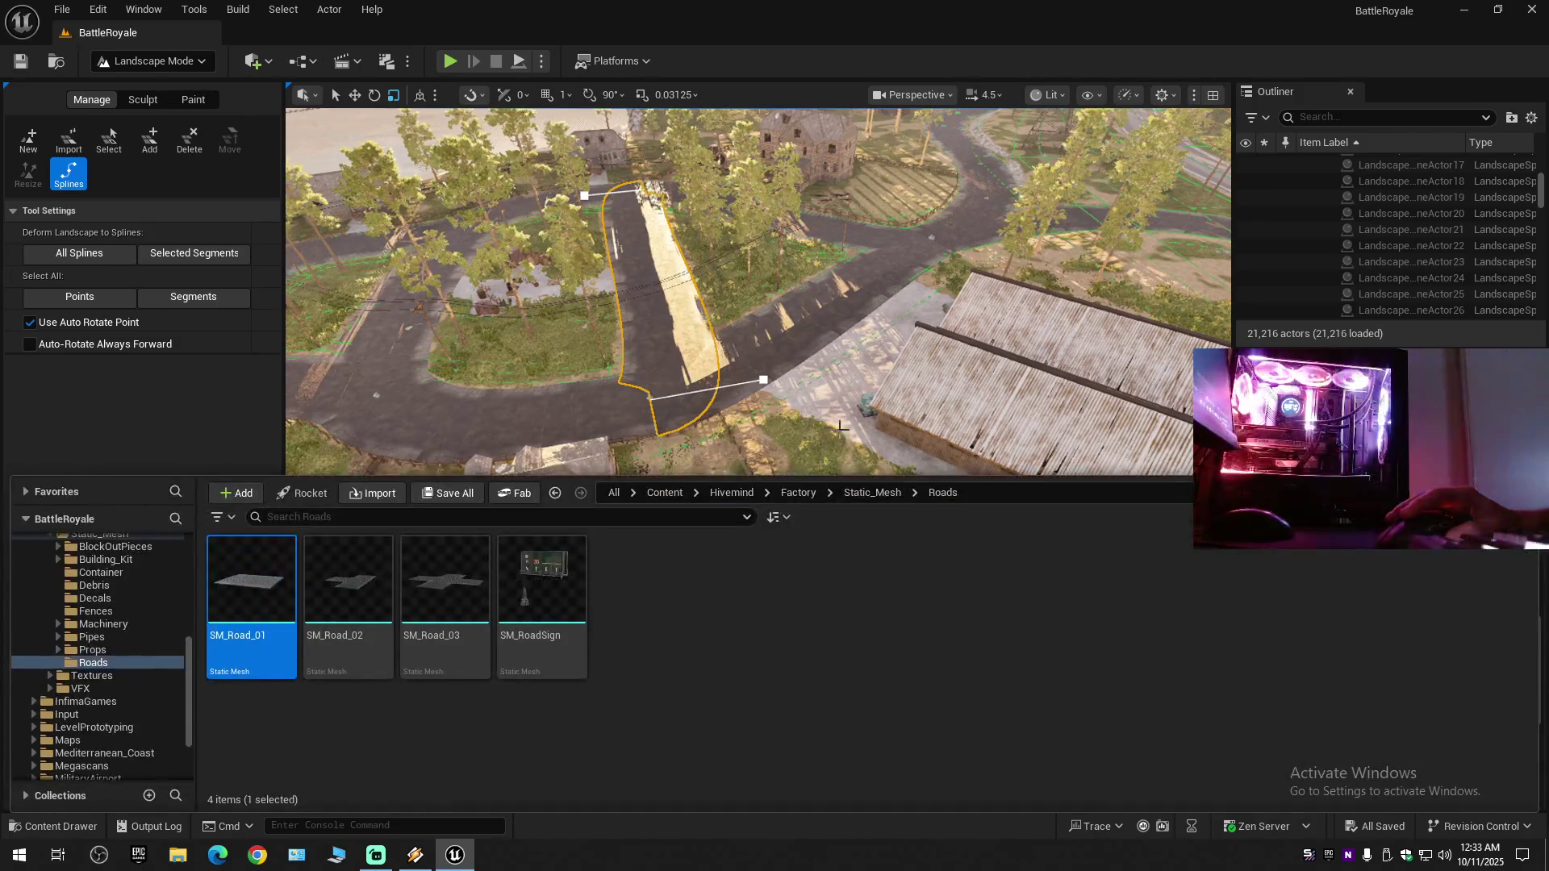
mouse_move(758, 443)
left_mouse_down()
mouse_move(710, 404)
mouse_move(742, 420)
mouse_move(730, 448)
mouse_move(726, 420)
left_mouse_up()
left_click(726, 404)
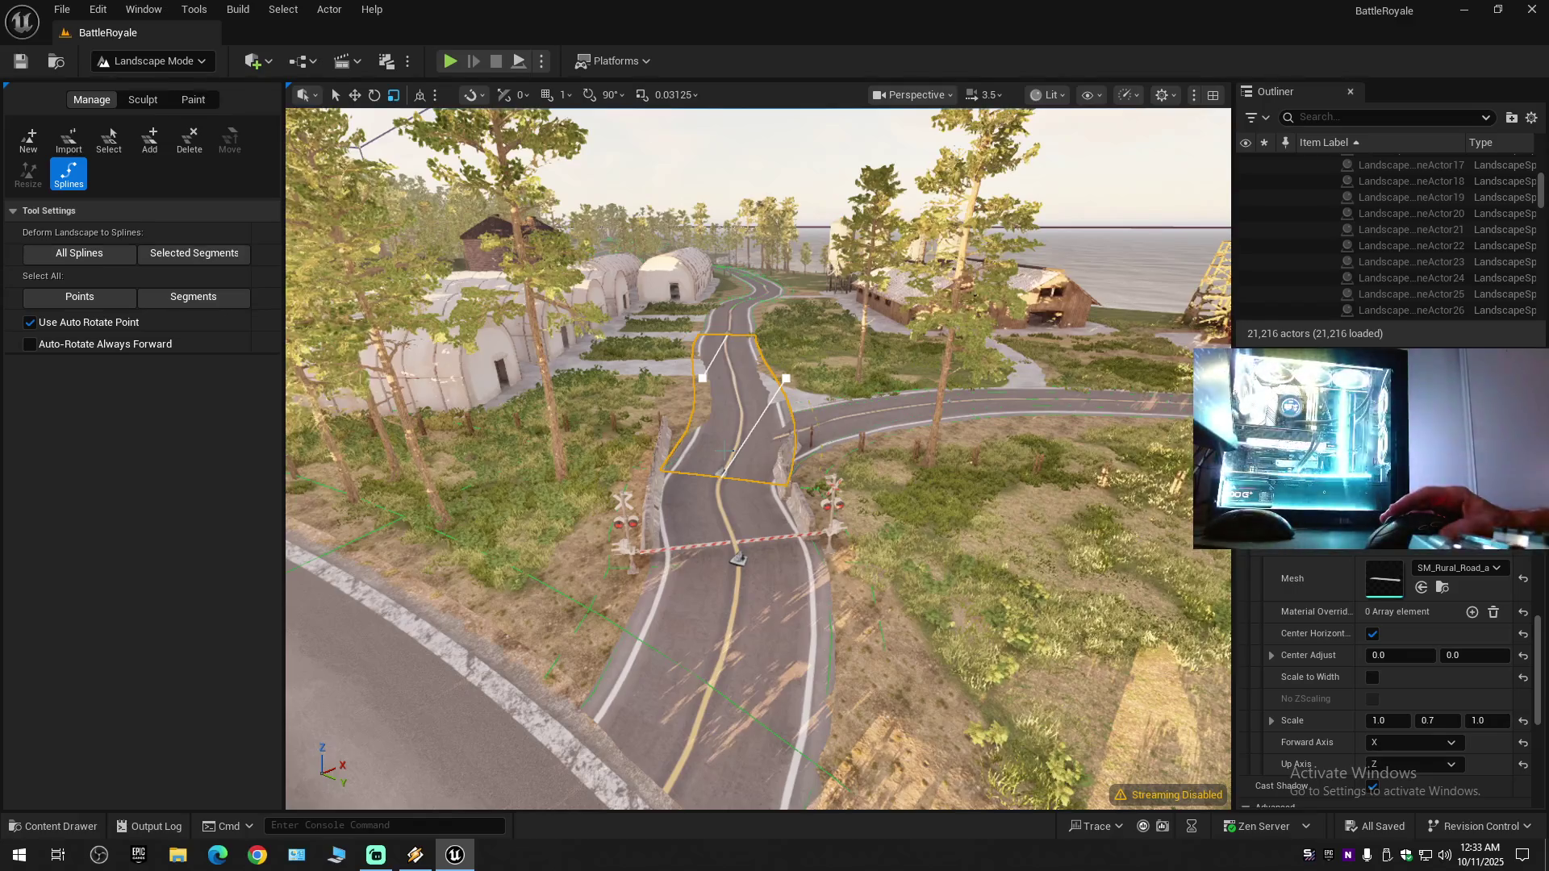
left_click_drag(758, 460, 743, 399)
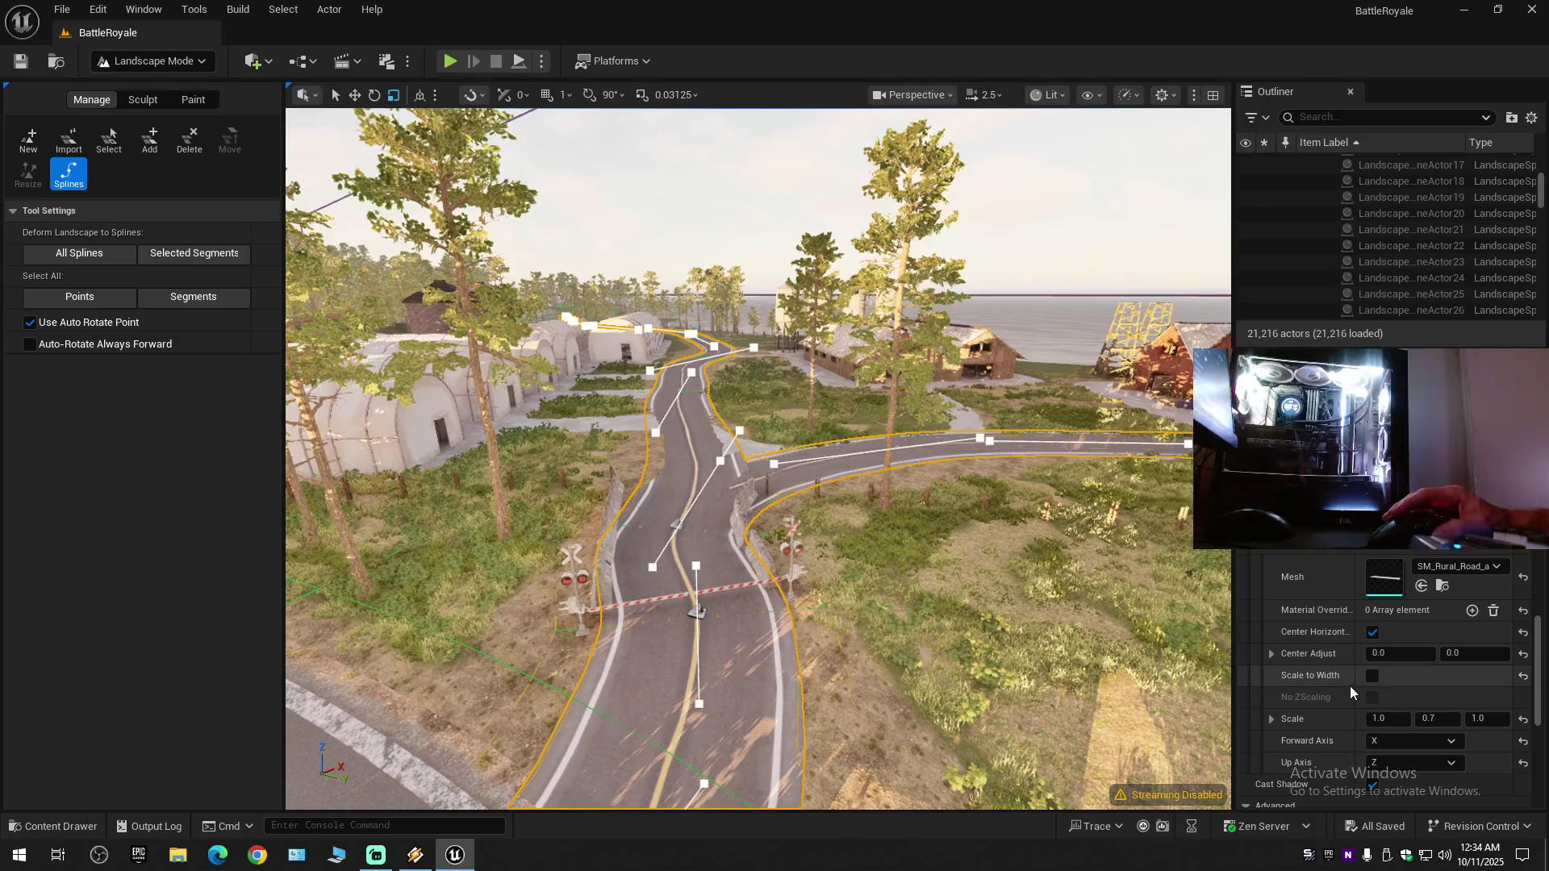
left_click(1422, 586)
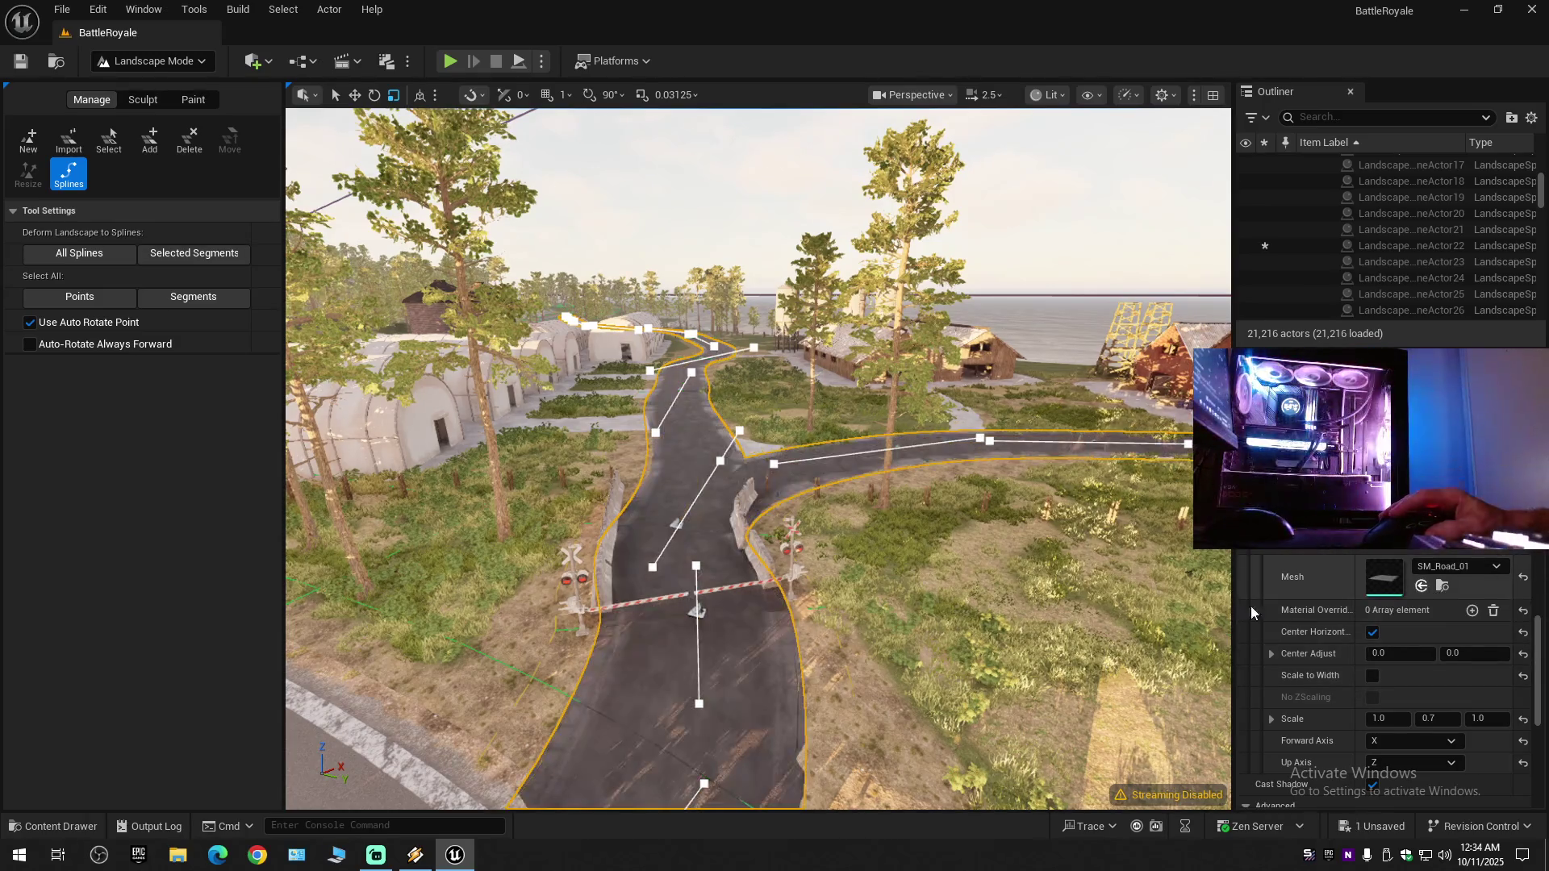
scroll(729, 646, "down", 2)
mouse_move(729, 645)
left_mouse_down()
mouse_move(729, 613)
mouse_move(730, 638)
left_mouse_up()
scroll(730, 613, "down", 2)
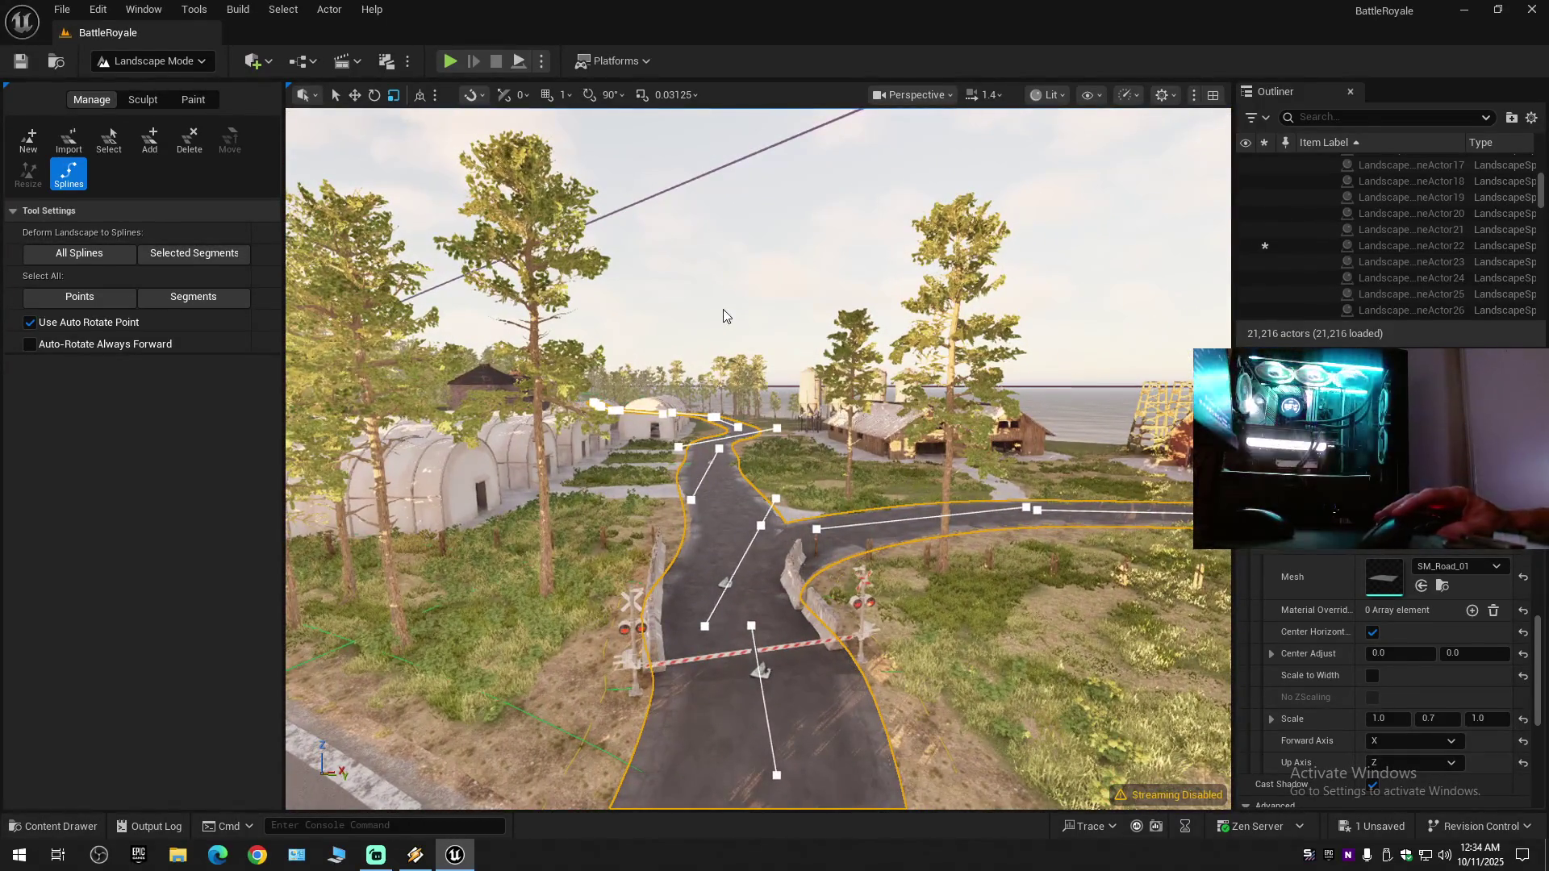
key("g")
key("w")
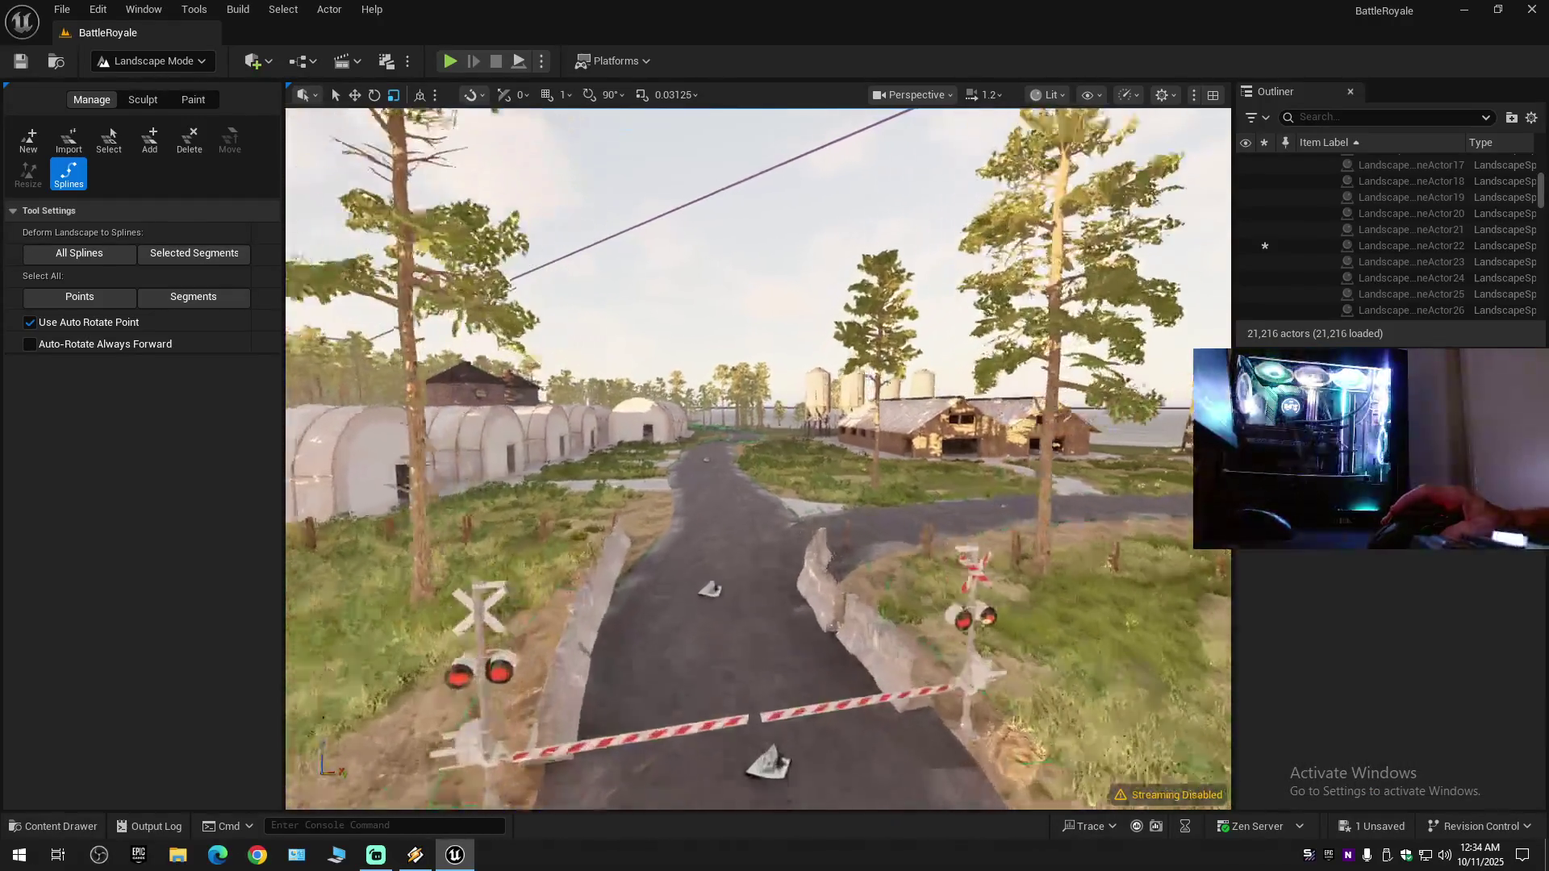
key("w")
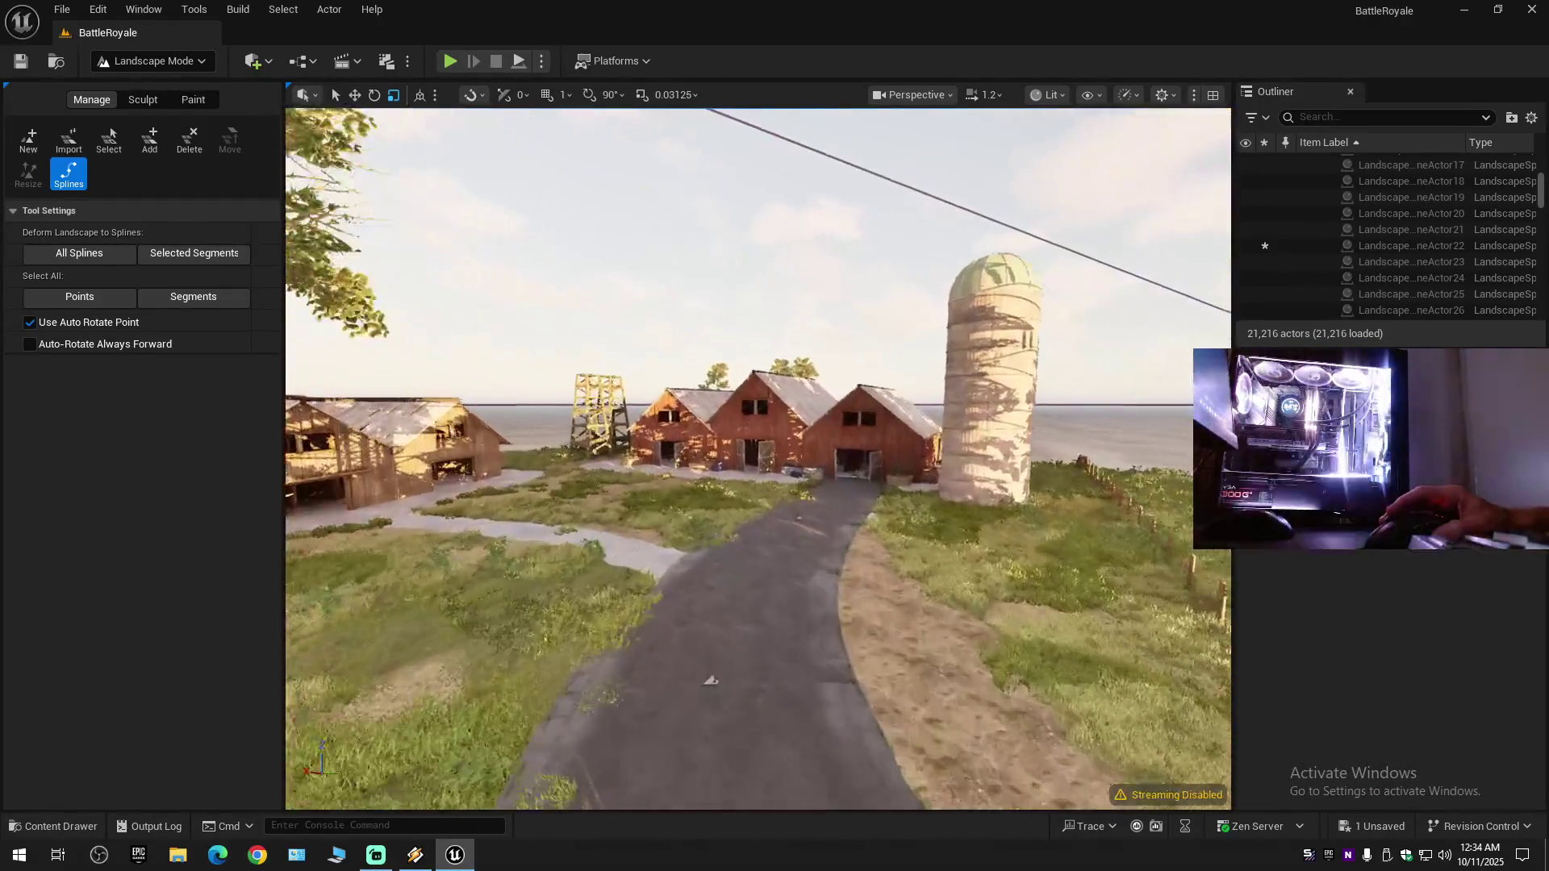
key("w")
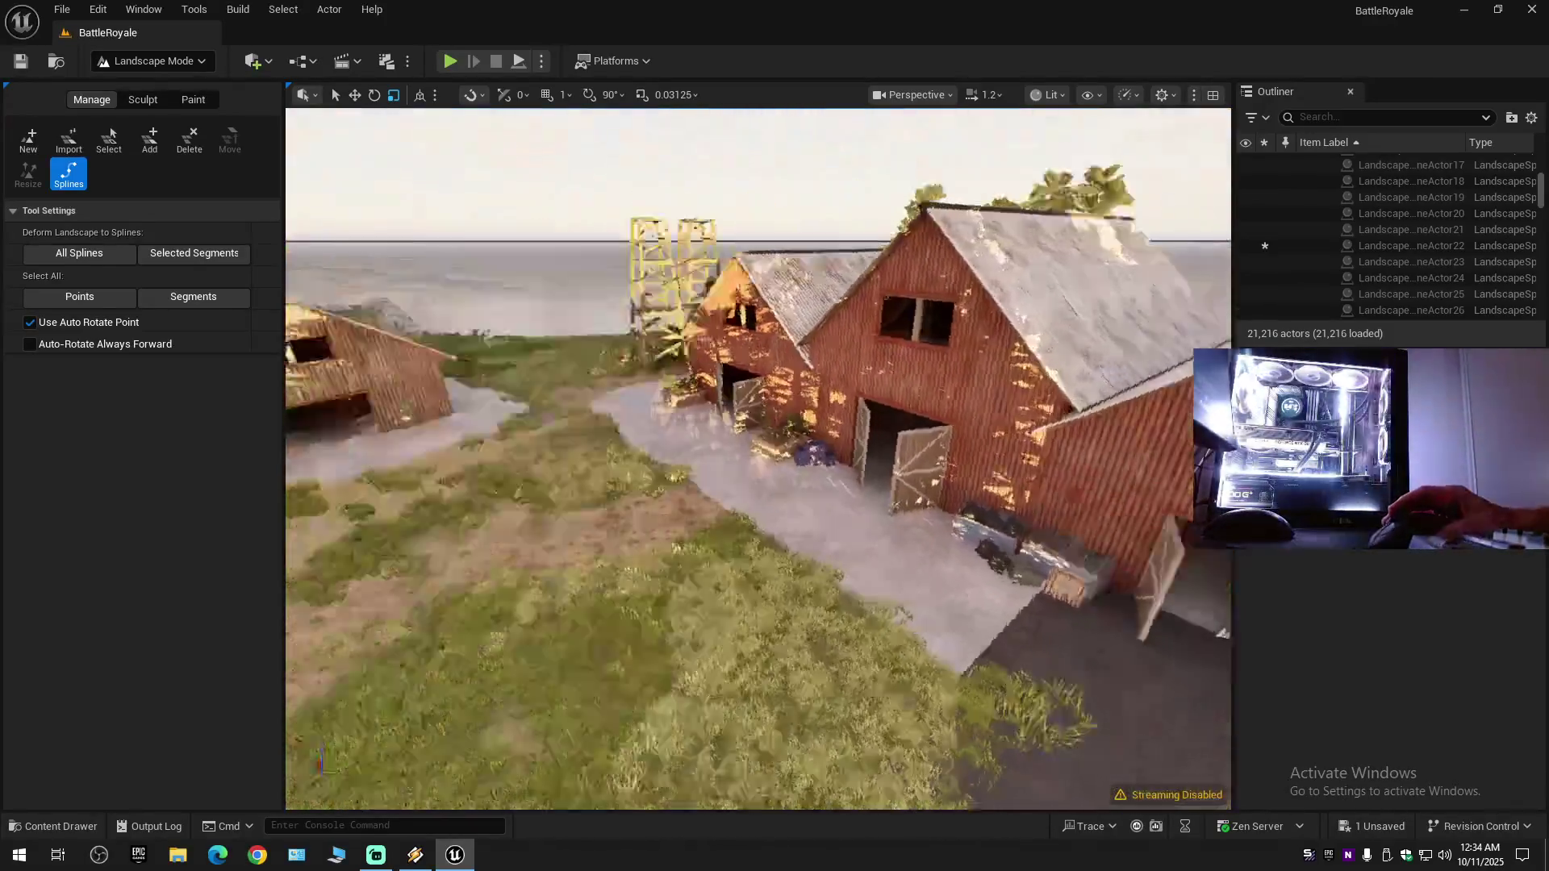
key("w")
scroll(759, 458, "up", 4)
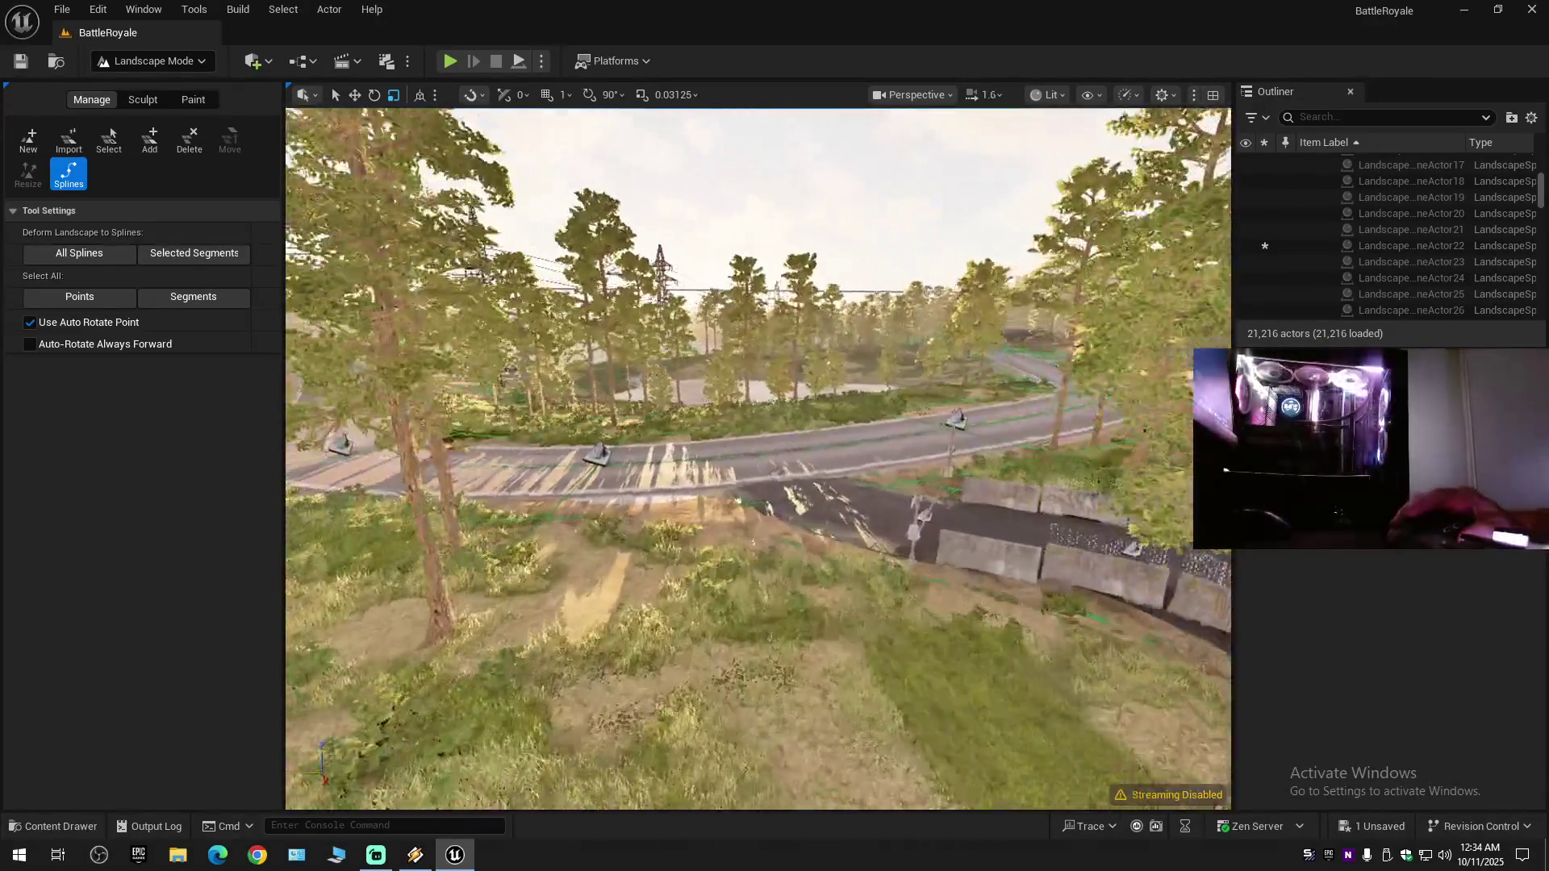
key("w")
scroll(759, 459, "down", 2)
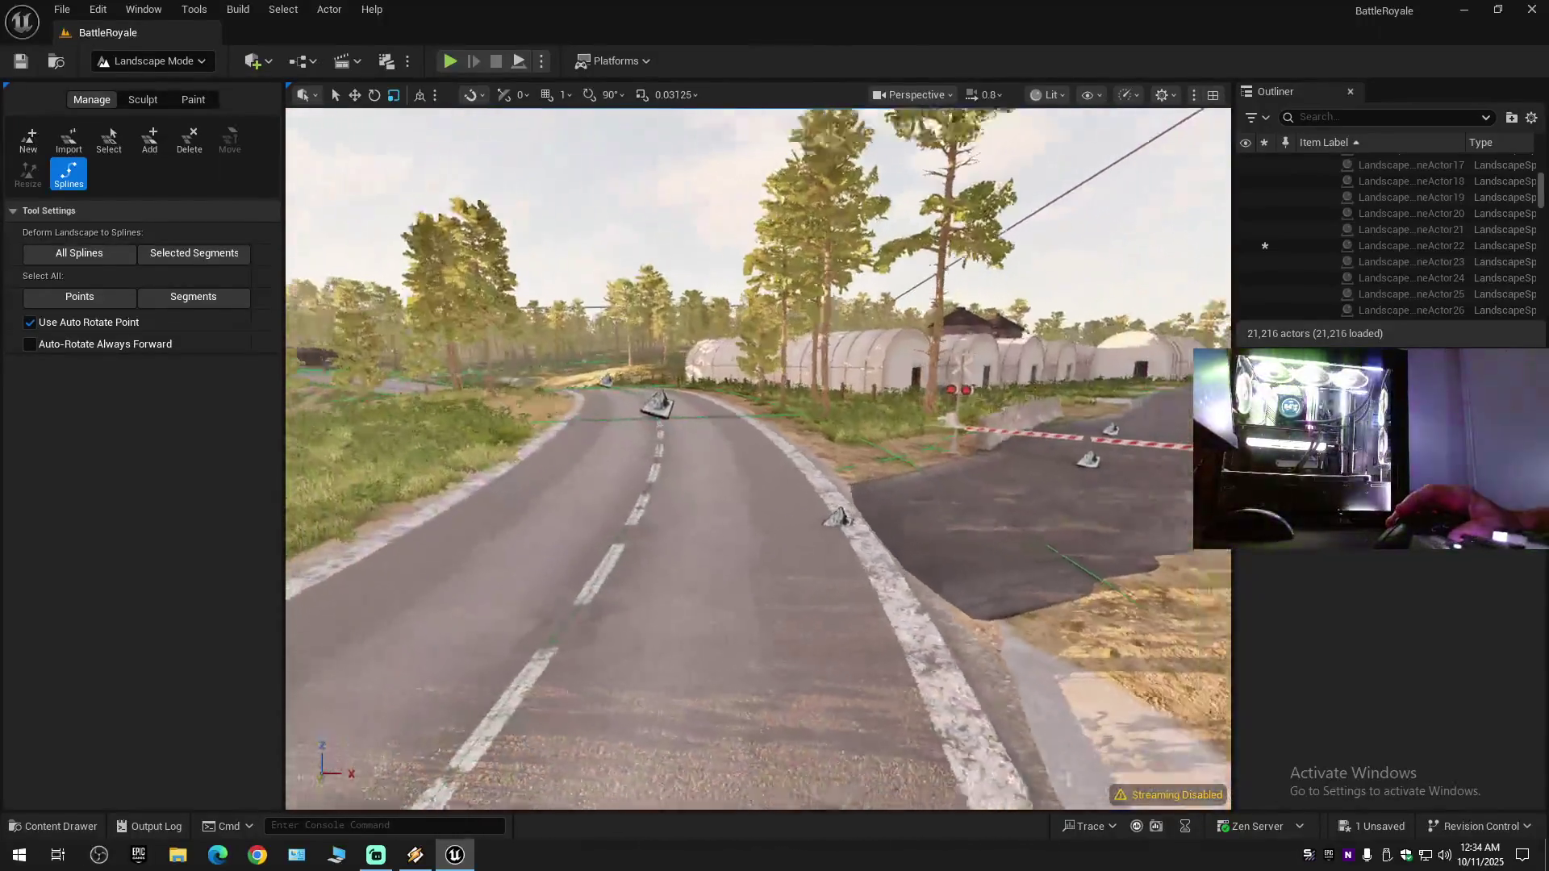
key("w")
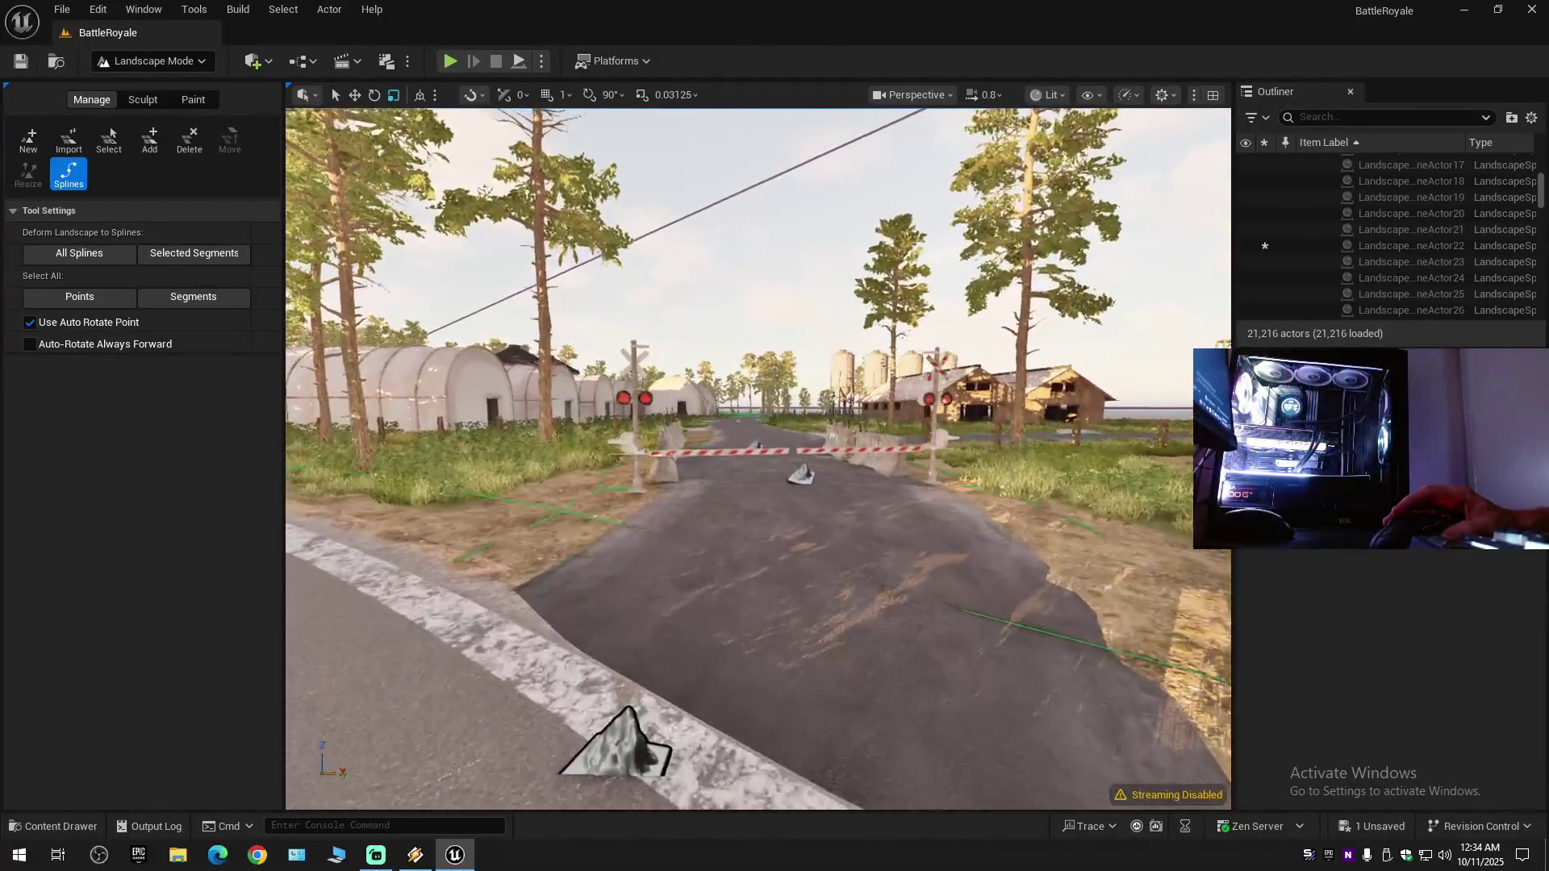
key("w")
scroll(759, 458, "up", 1)
key("w")
scroll(759, 458, "up", 2)
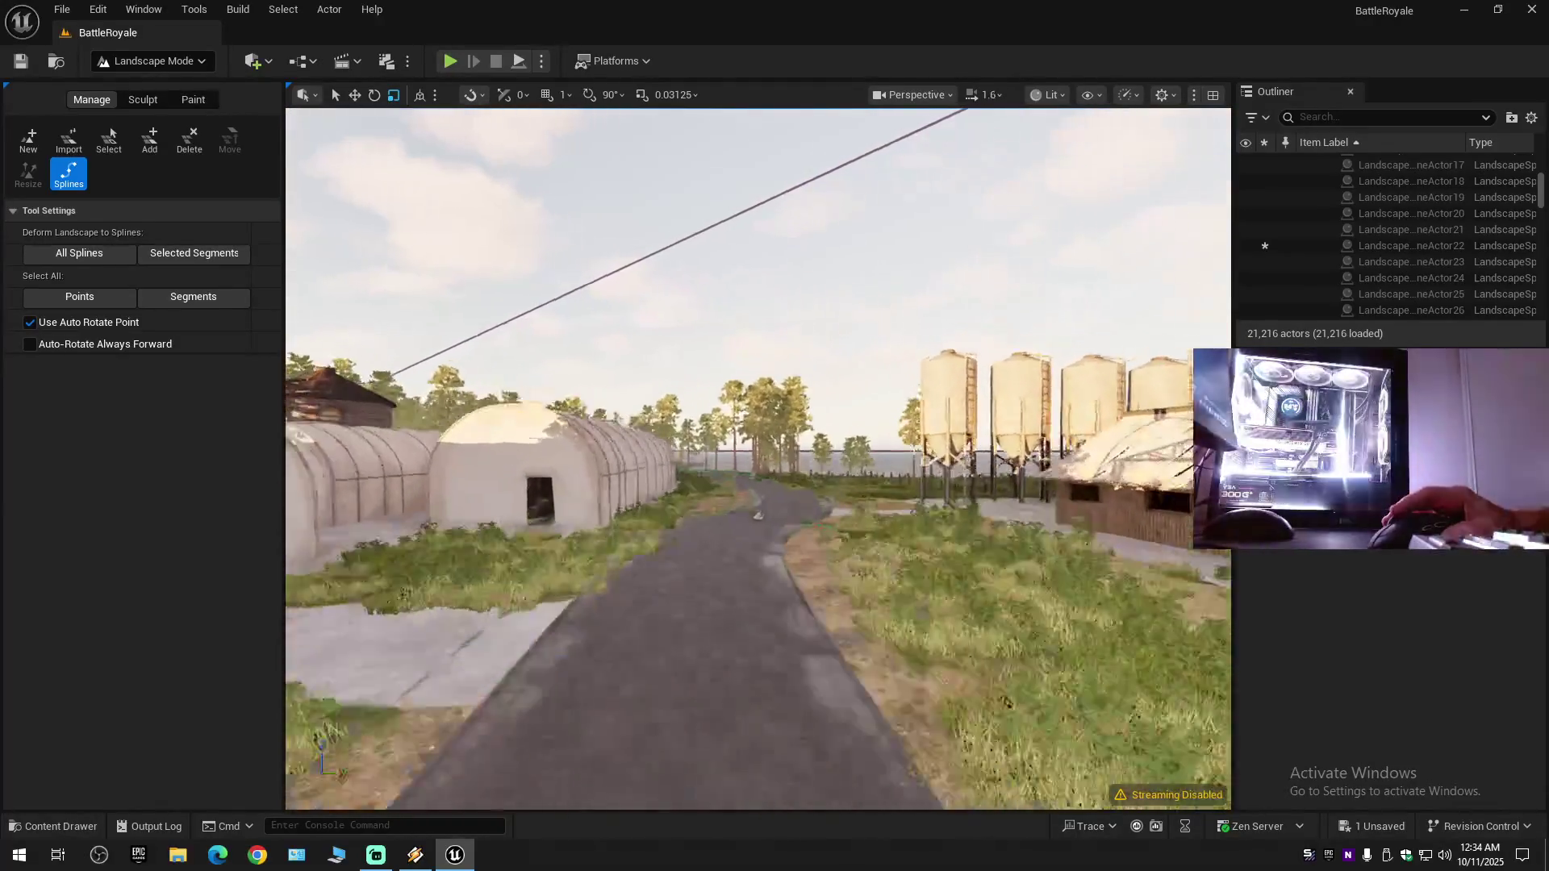
key("w")
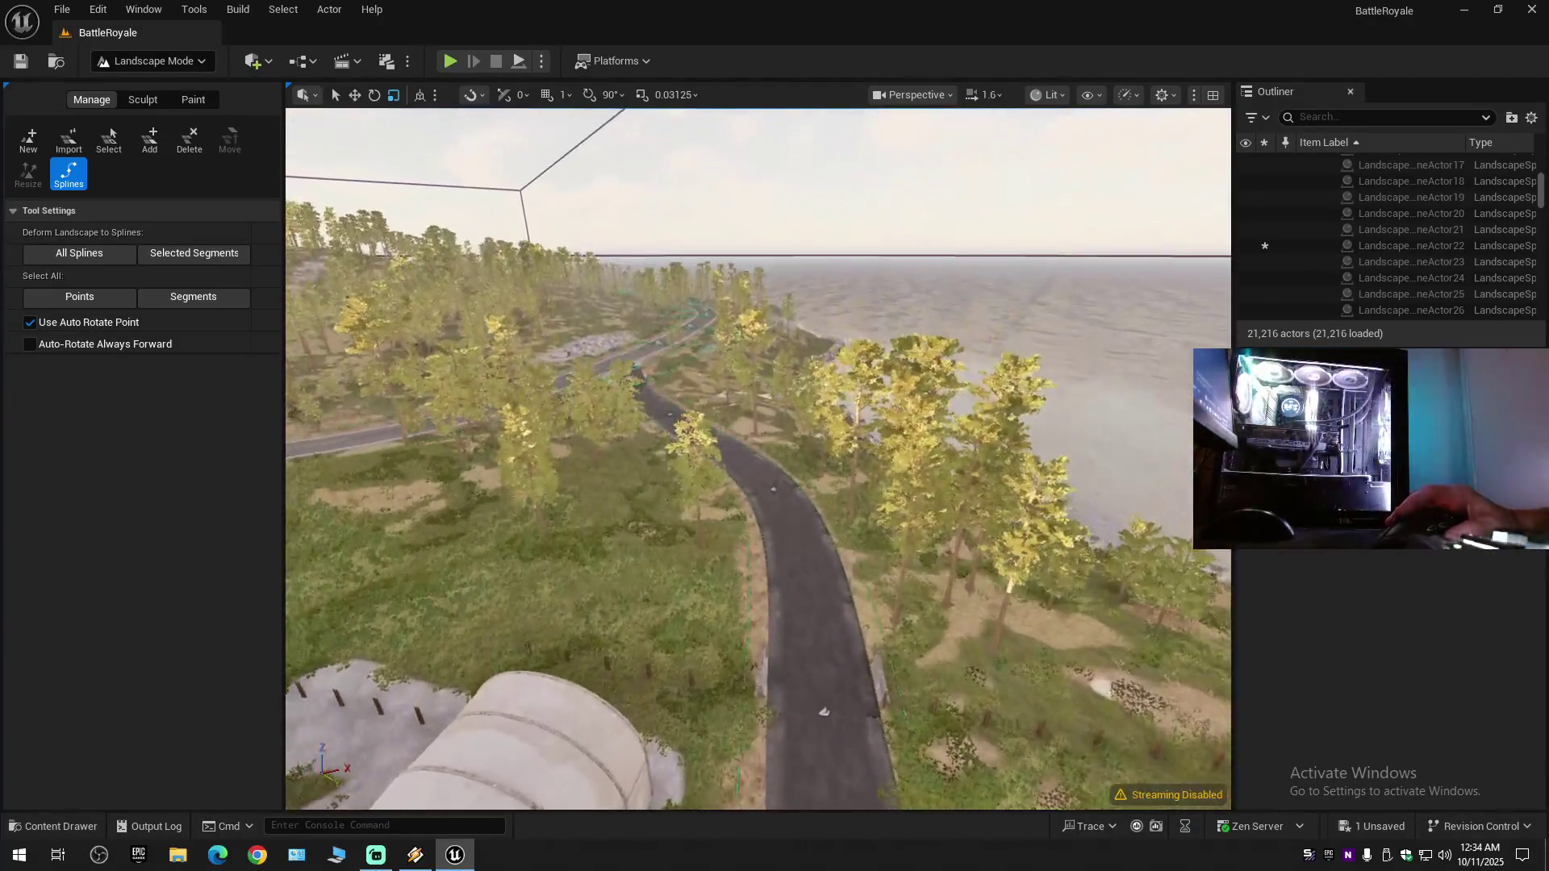
left_click(808, 637)
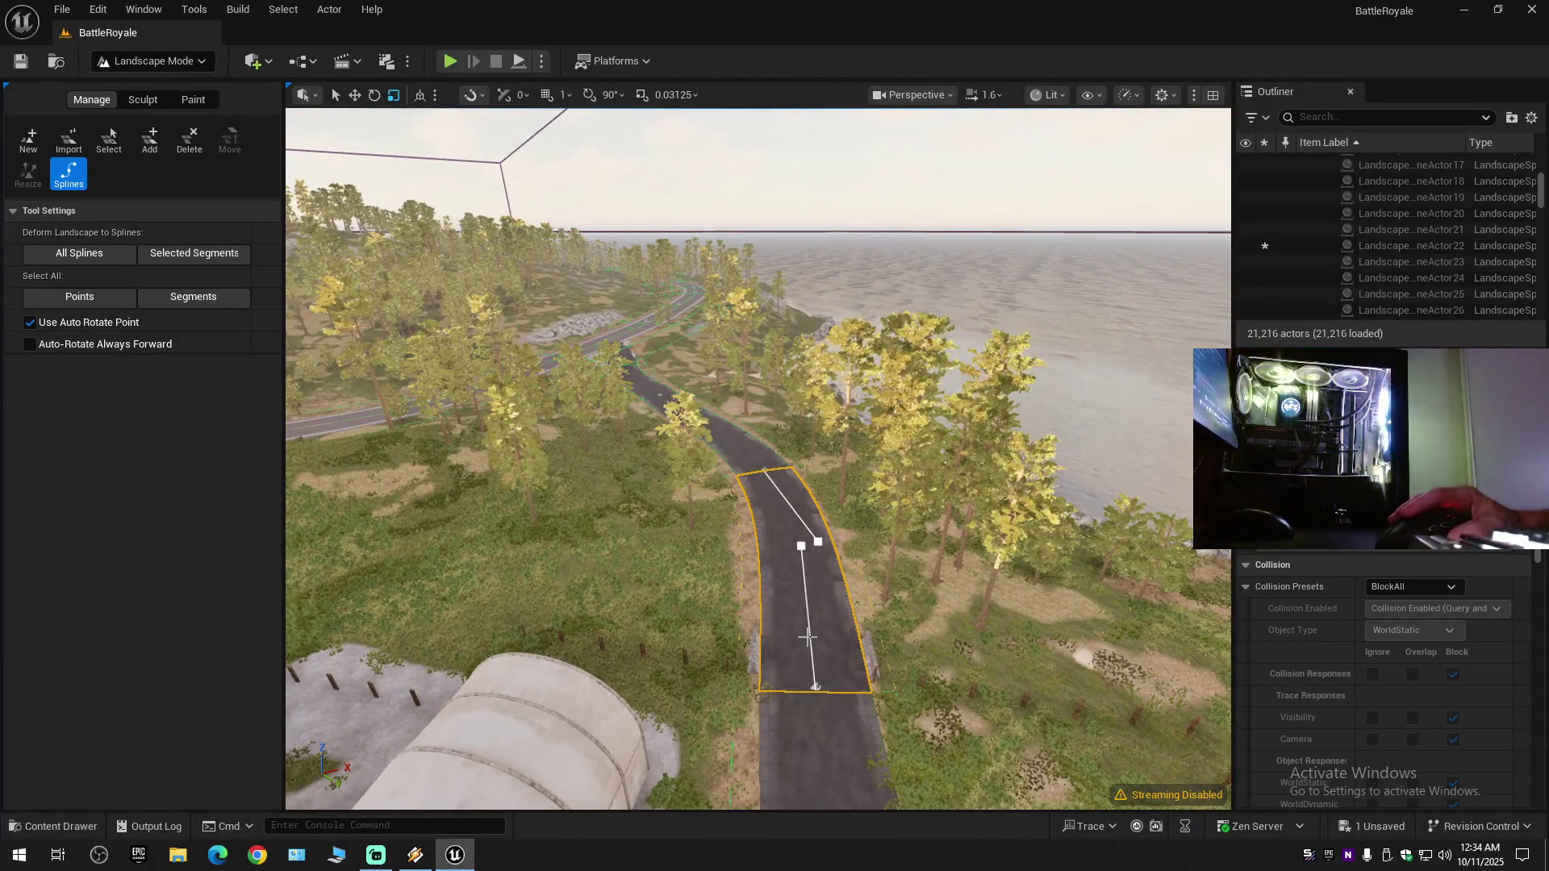
- Select the connected seaside road segments and try horizontal centering and Scale to Width, then revert
key("ctrl+a")
scroll(1288, 686, "down", 5)
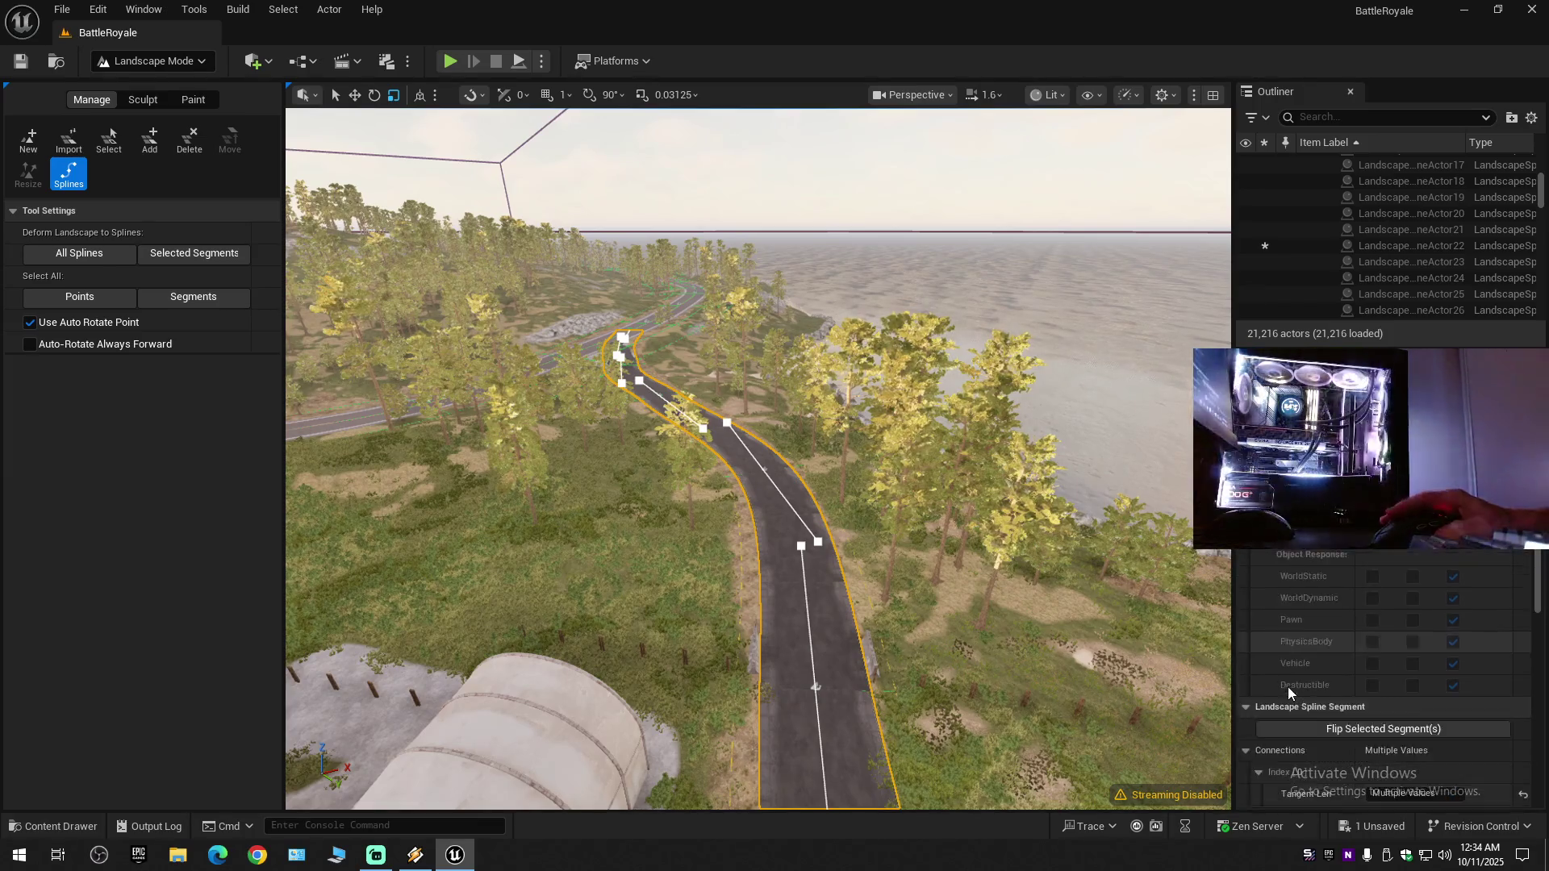
scroll(1291, 694, "down", 8)
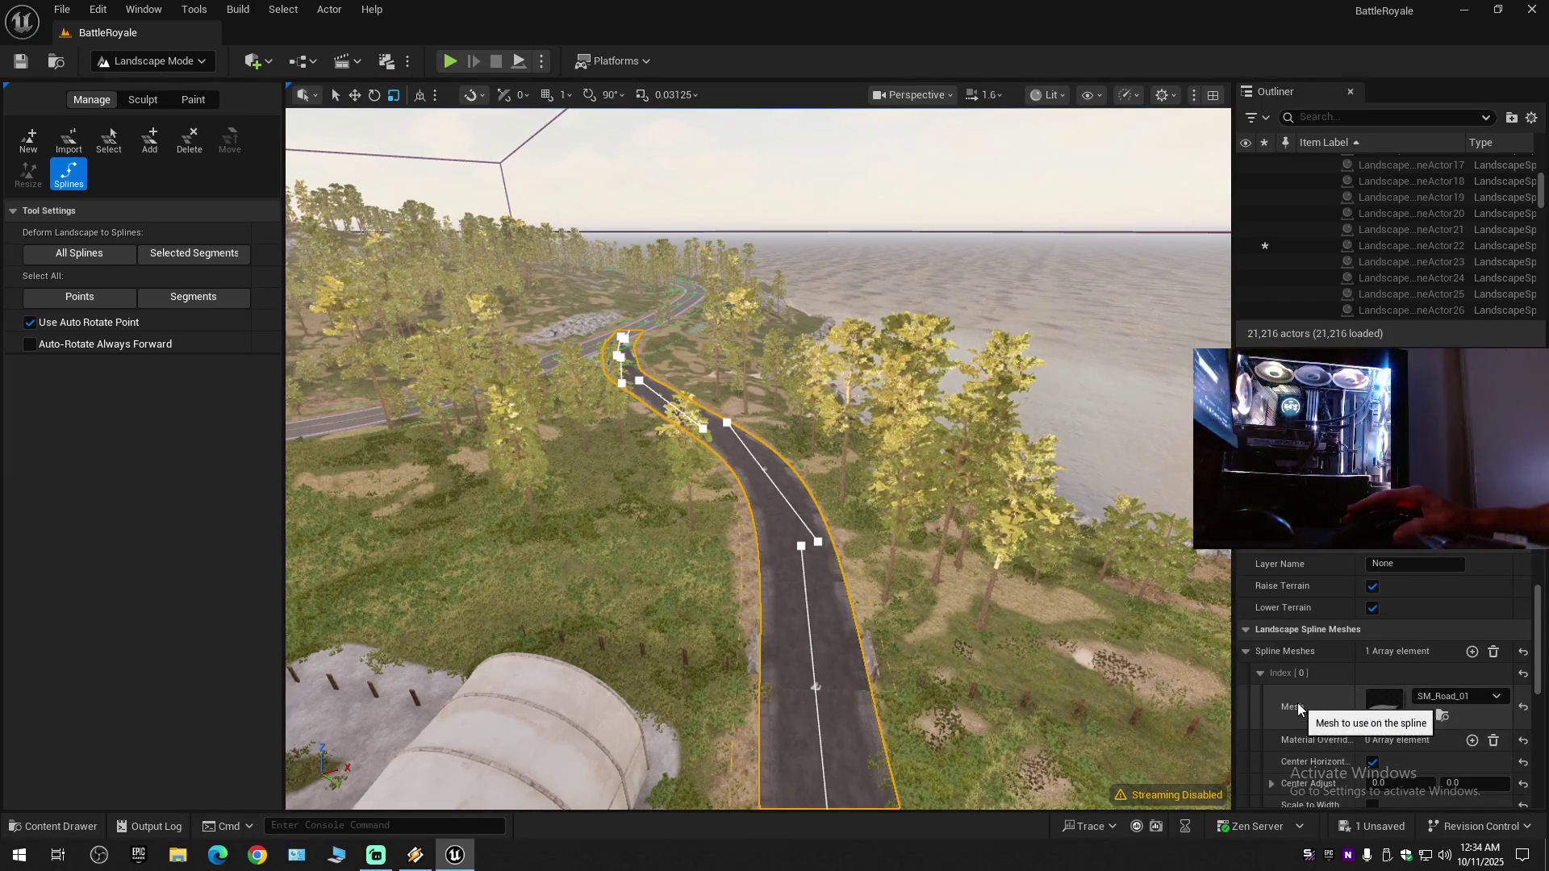
scroll(1298, 704, "down", 3)
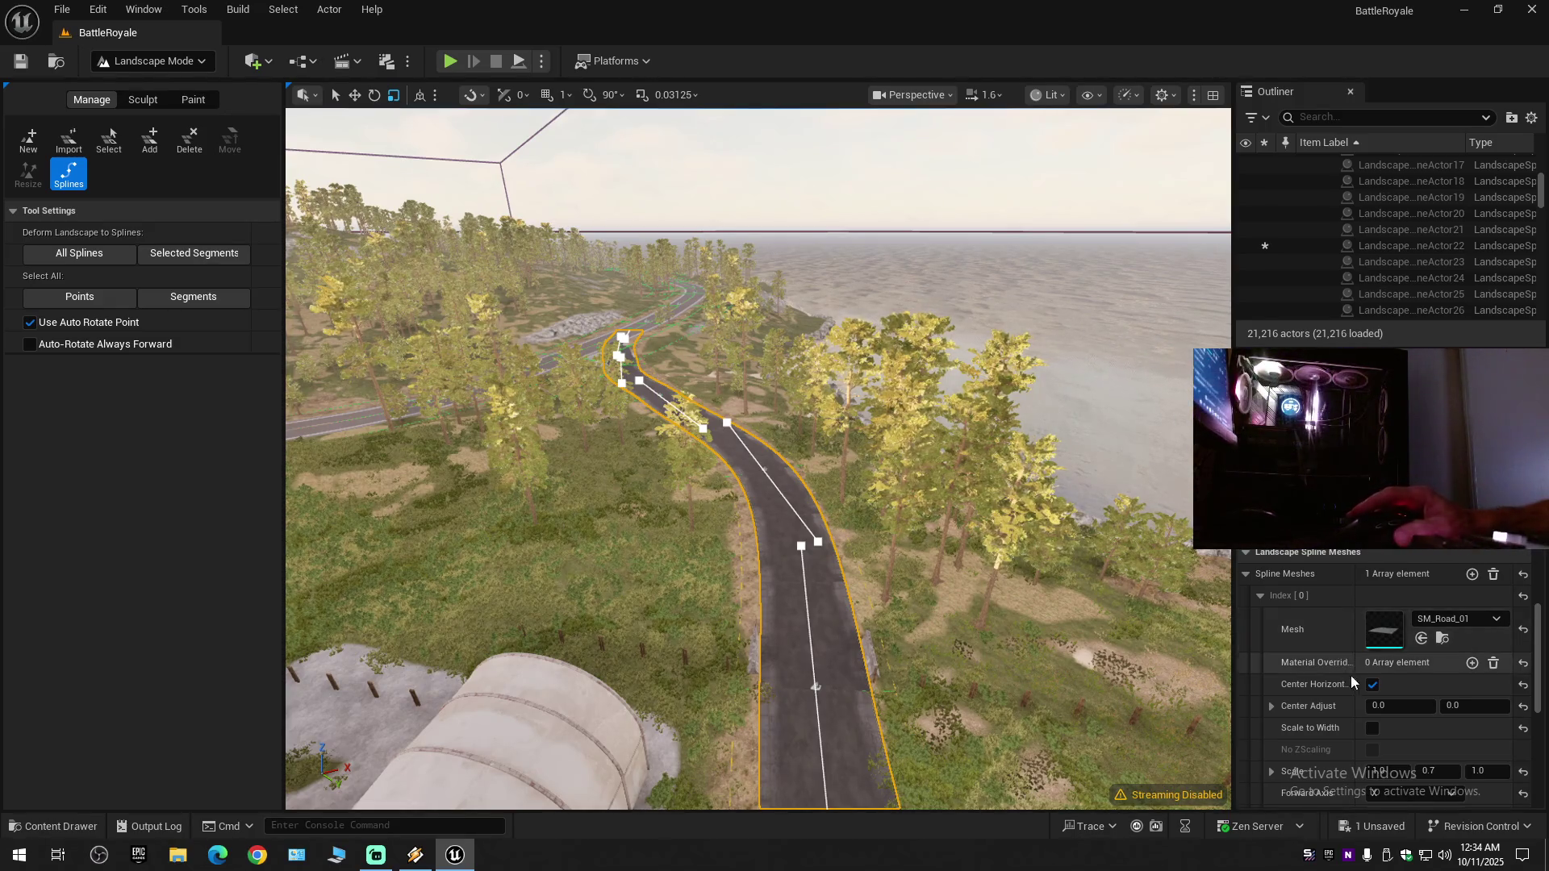
left_click(1373, 685)
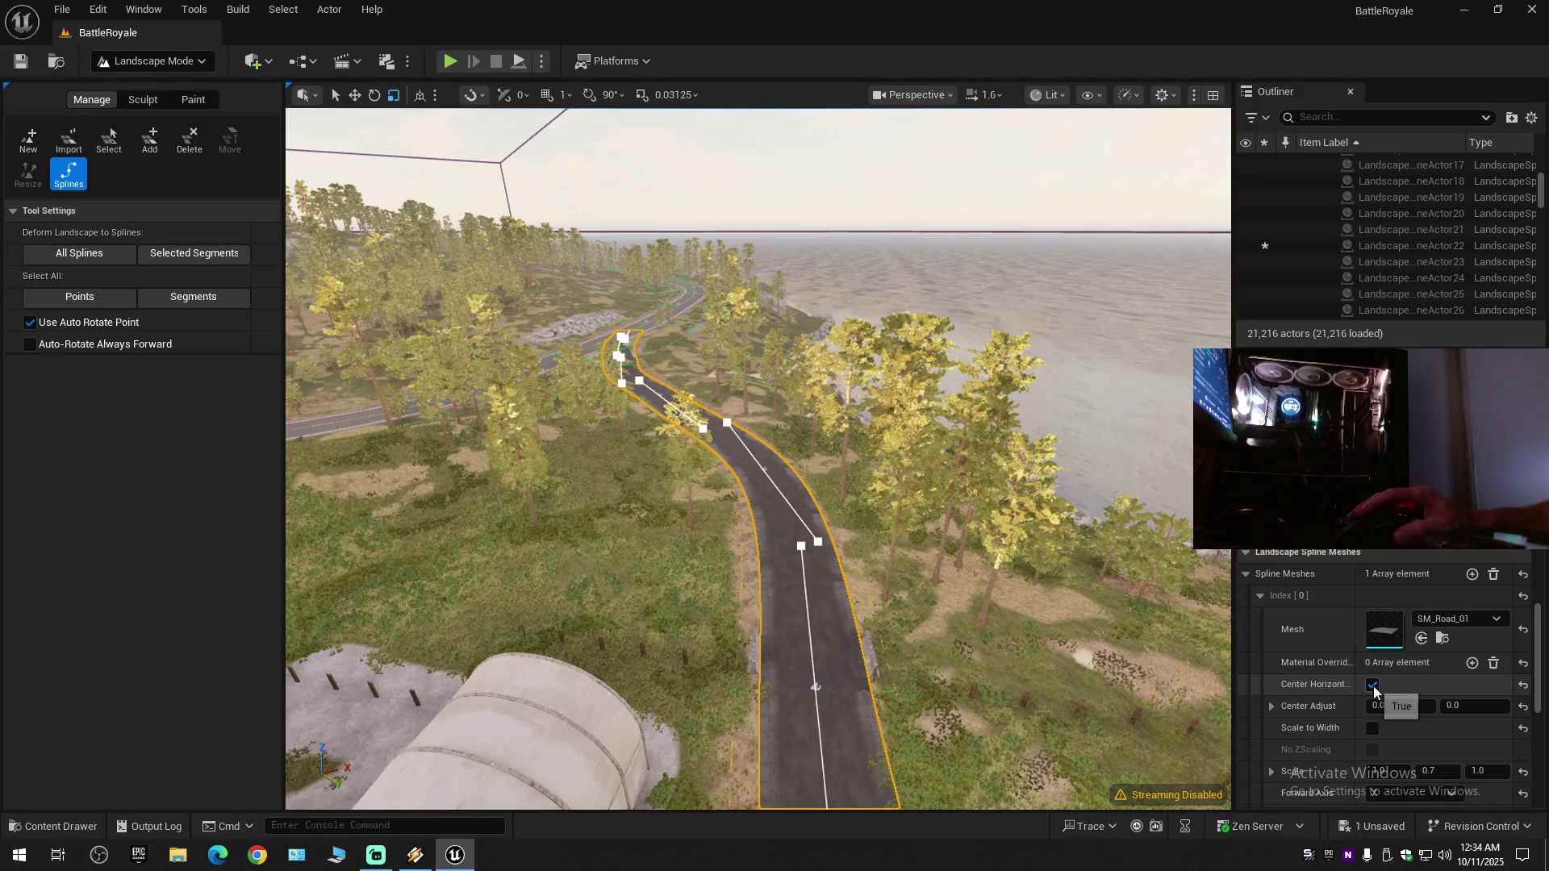
scroll(1375, 692, "down", 2)
left_click(1372, 627)
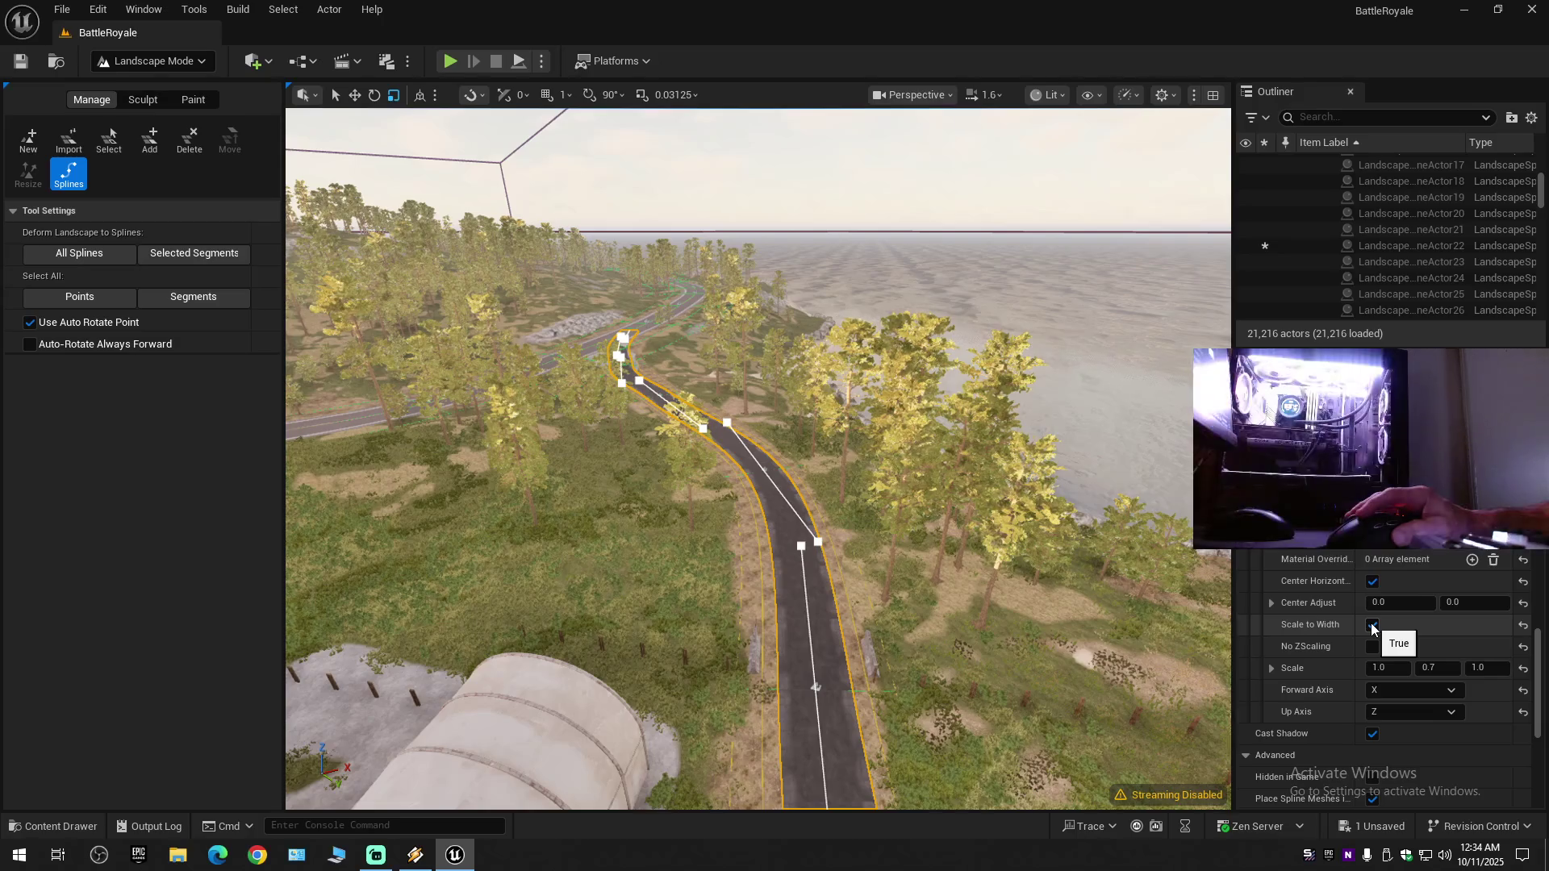
left_click(1373, 627)
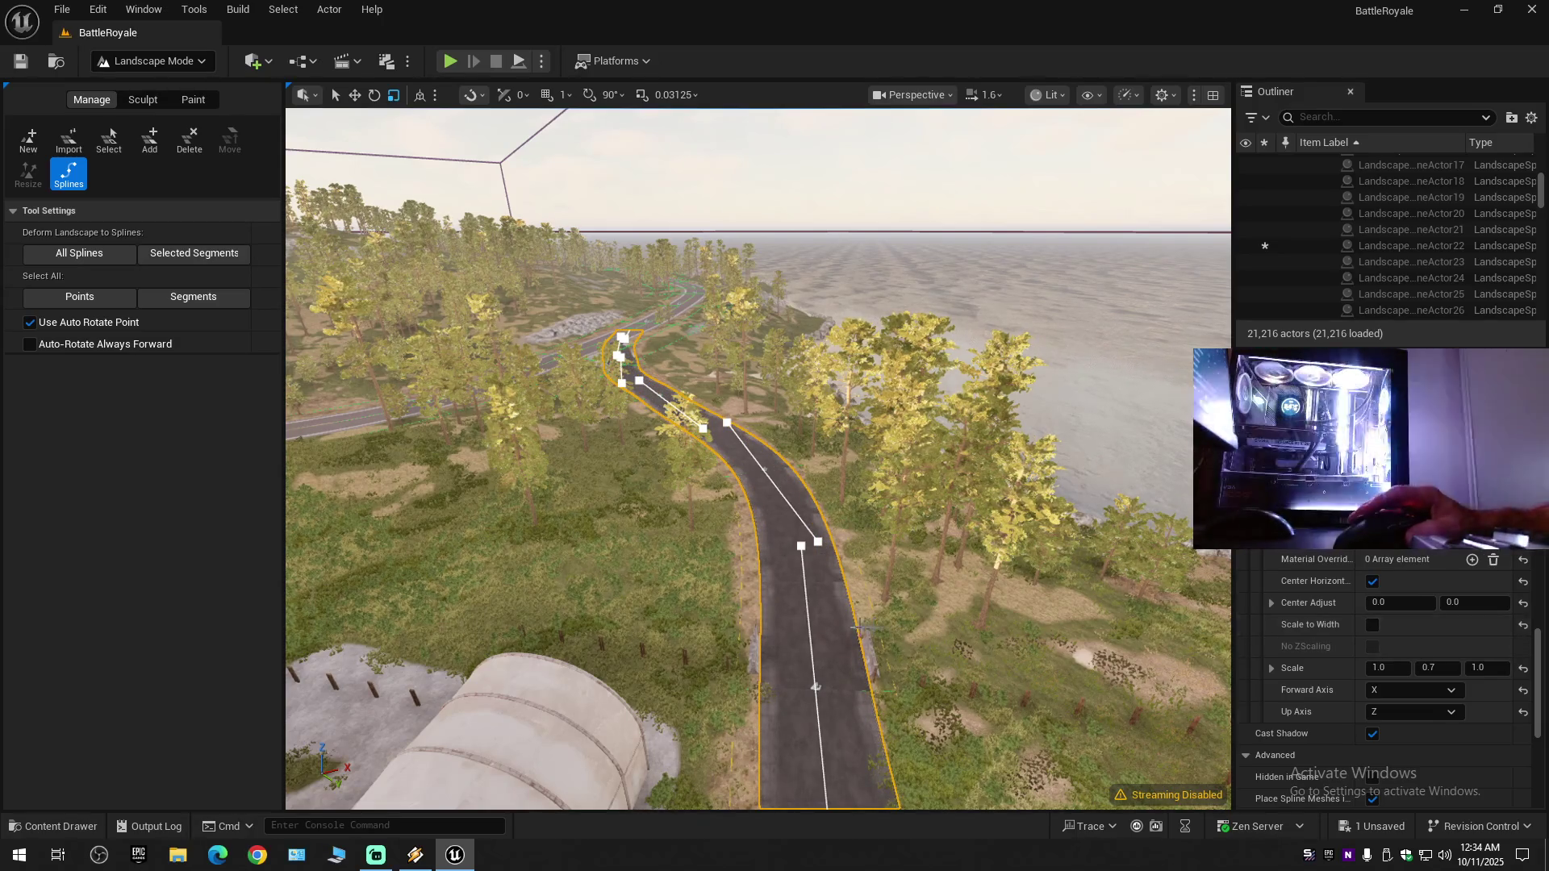
- Switch the road mesh's Forward Axis to Y, then back to X
scroll(758, 458, "up", 10)
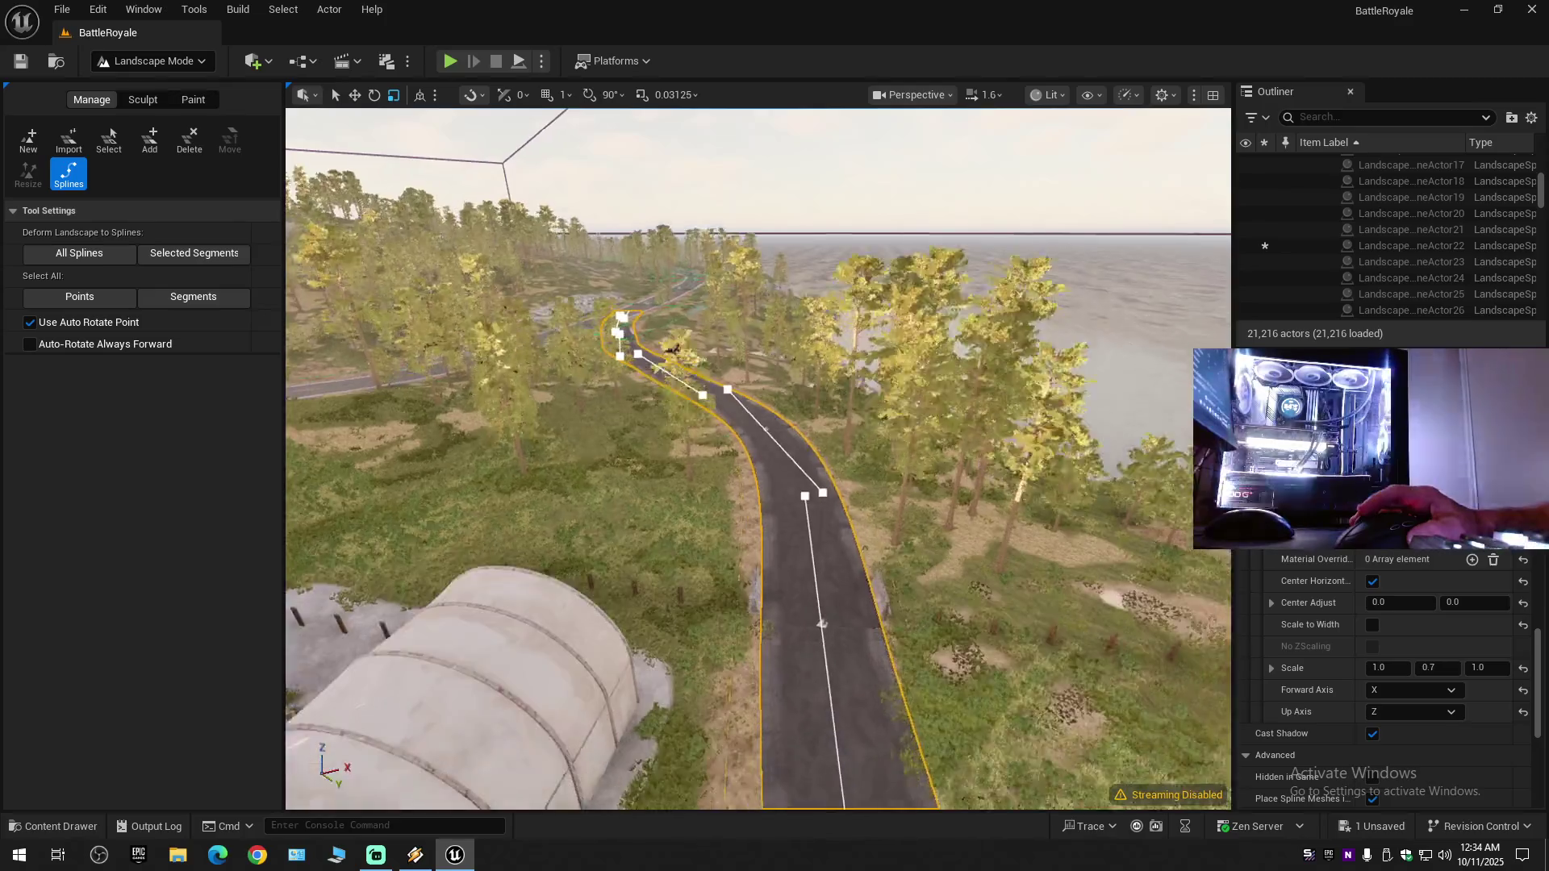
scroll(759, 458, "down", 2)
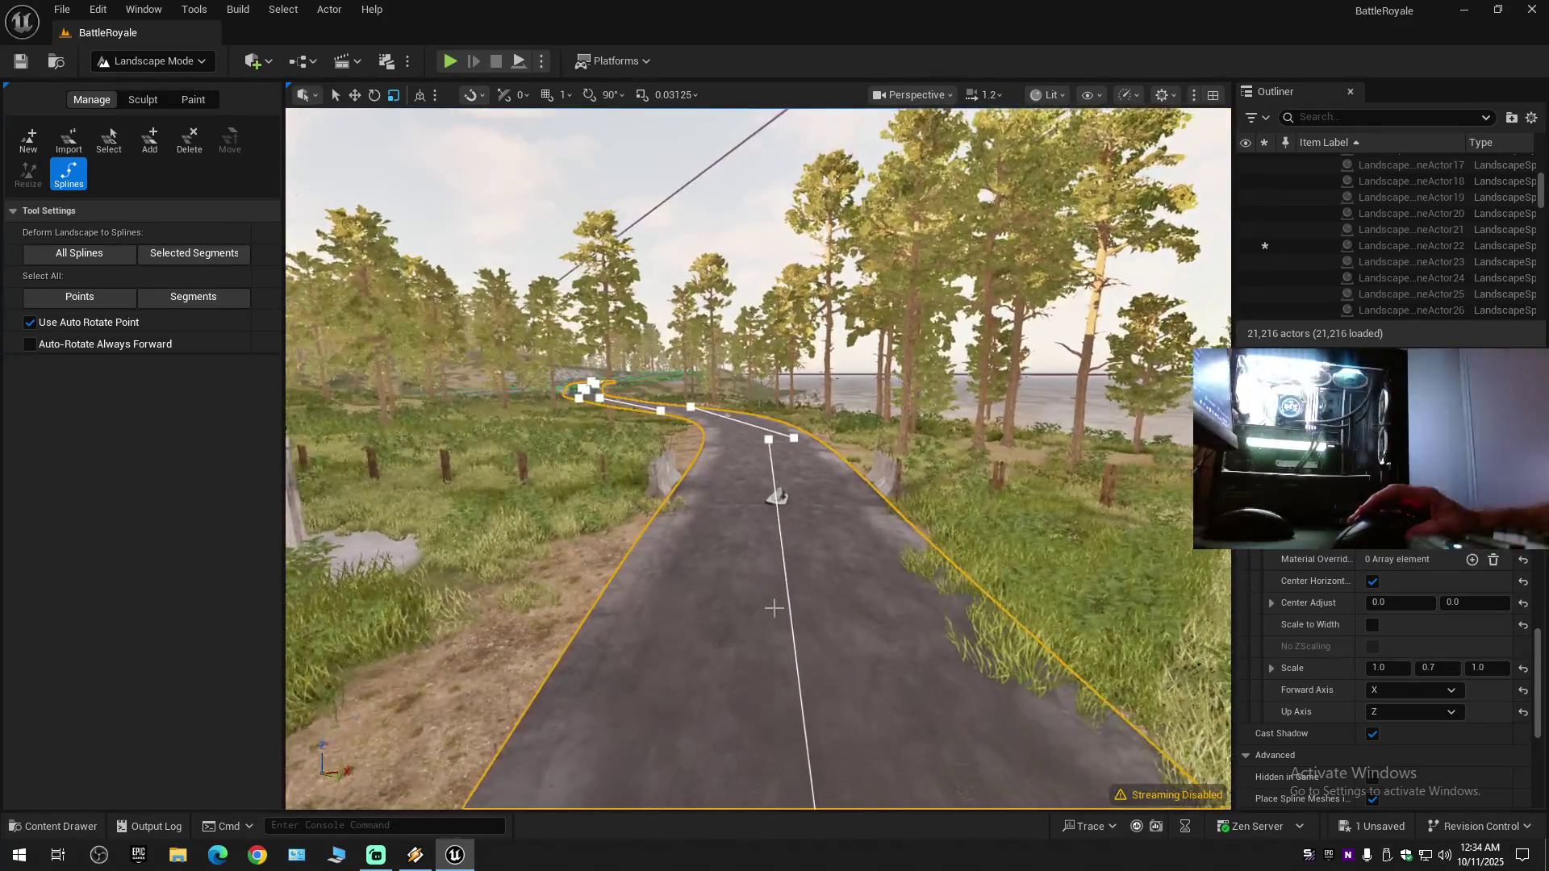
left_click(1436, 692)
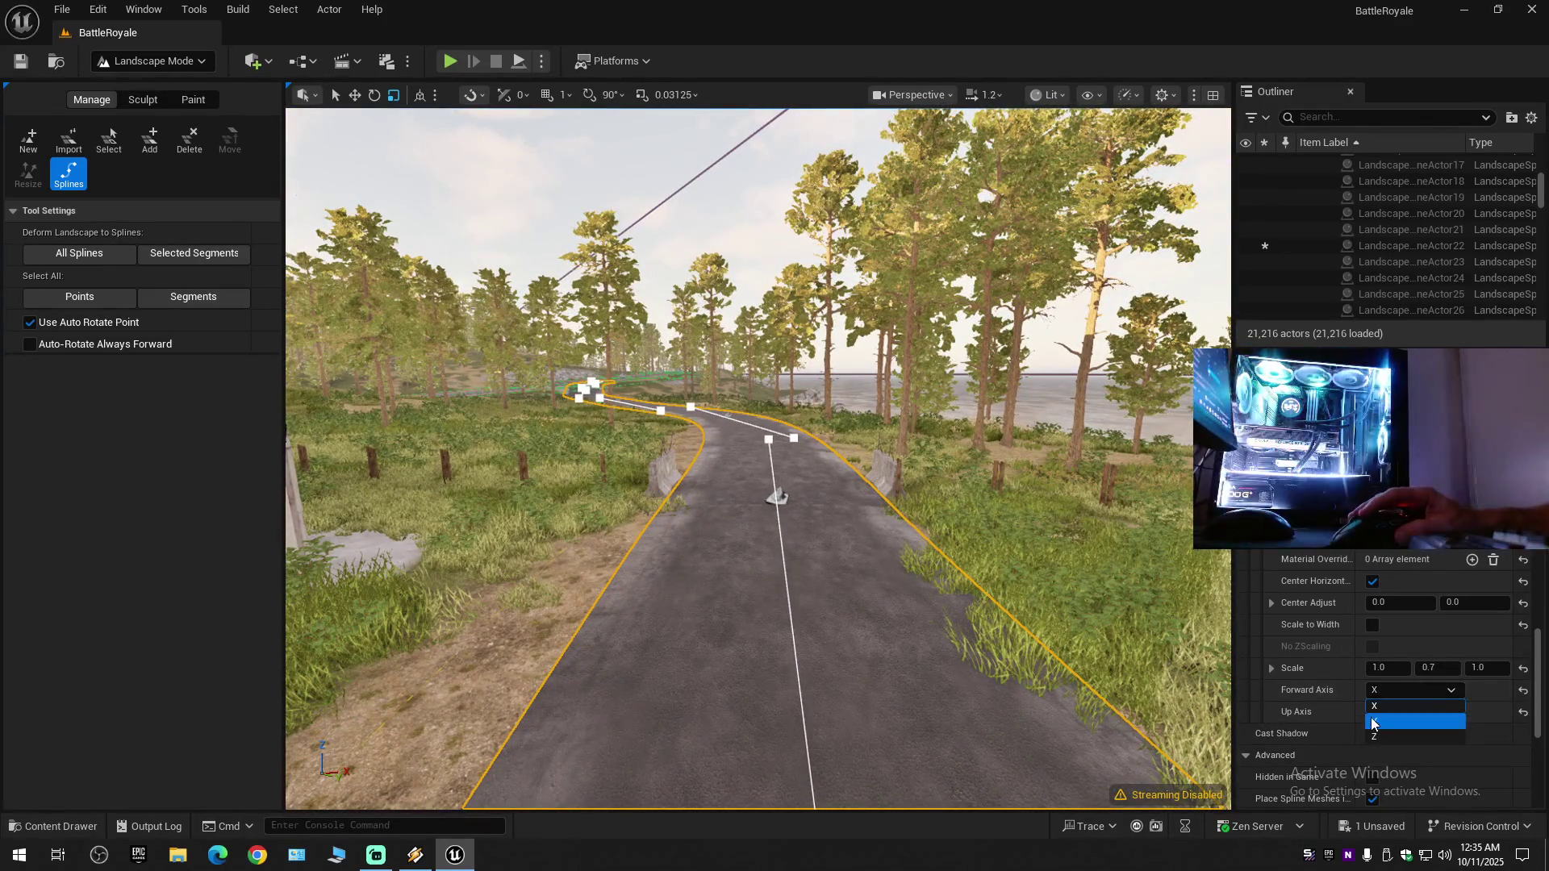
left_click(1373, 720)
left_click(1382, 691)
left_click(1382, 700)
- Set the road mesh's width scale value to 1.0
left_click(1429, 668)
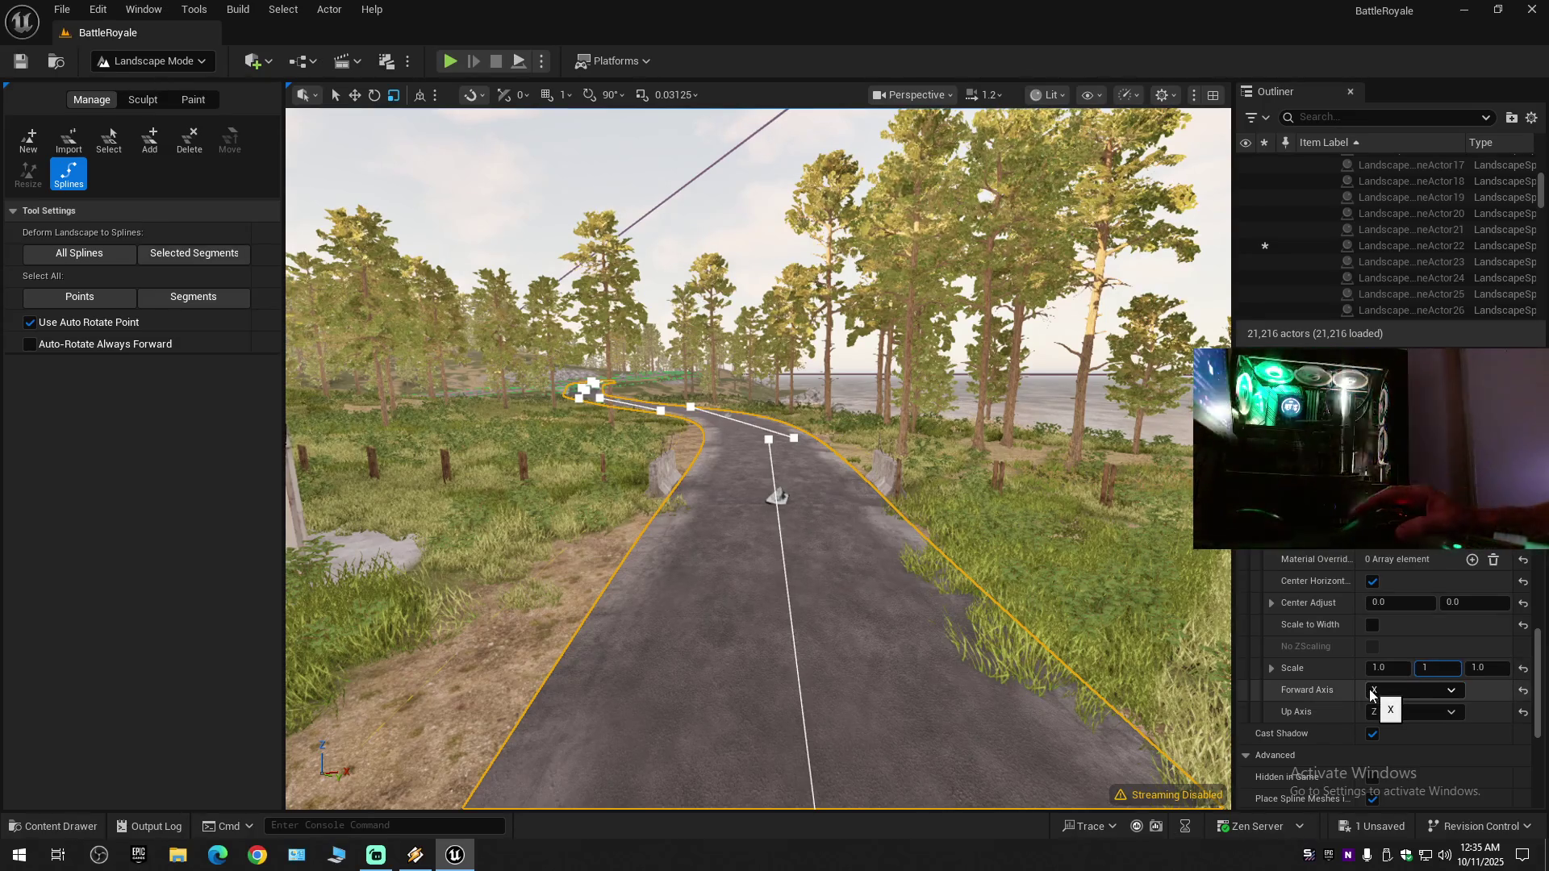
type("1")
key("Return")
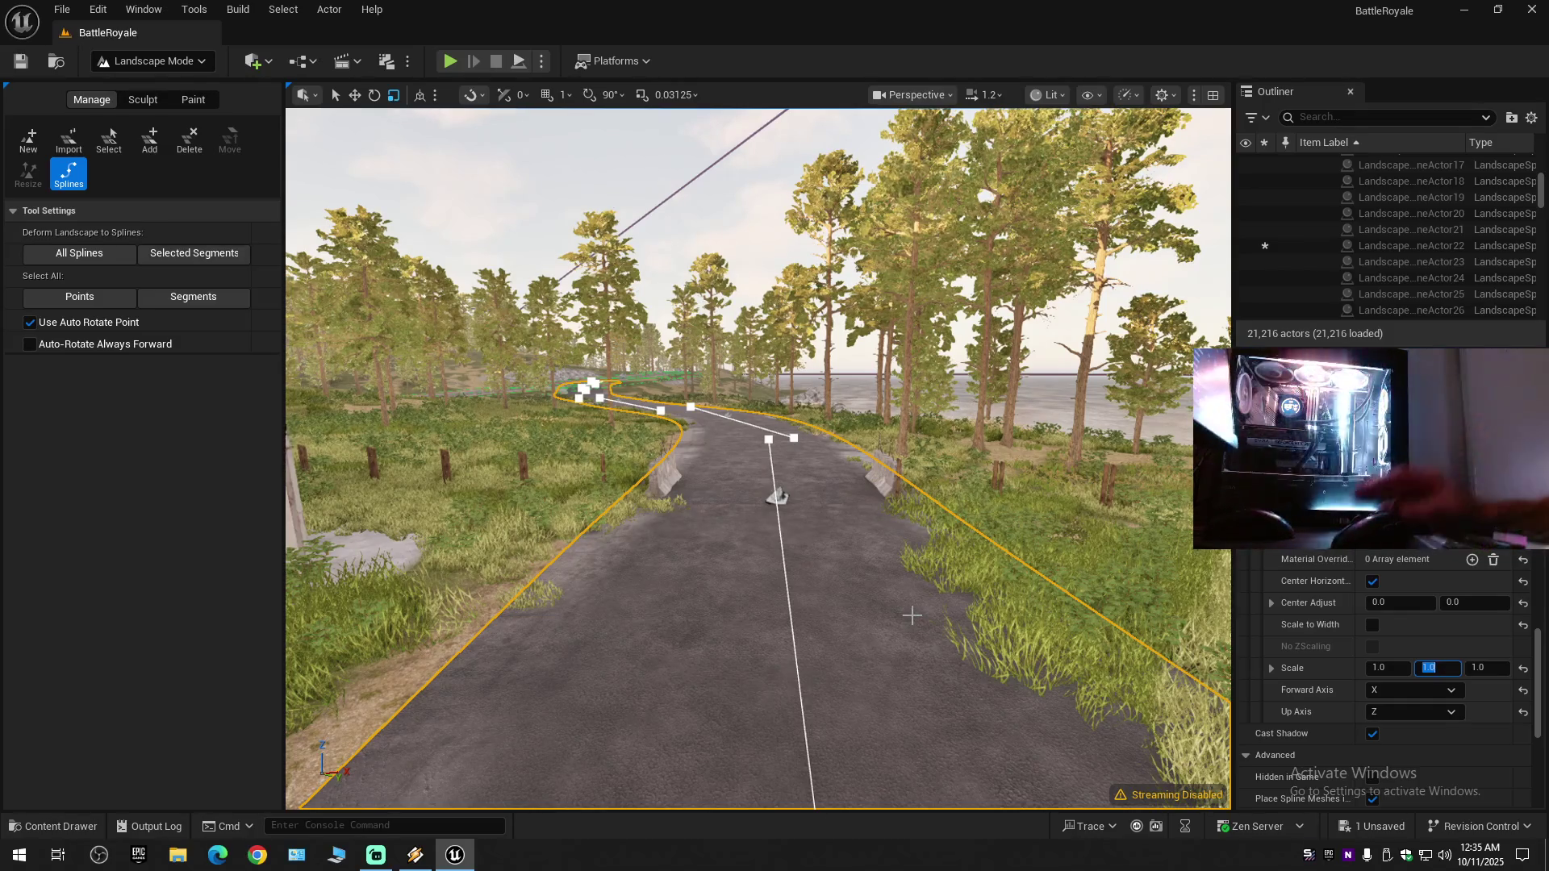
scroll(879, 604, "down", 5)
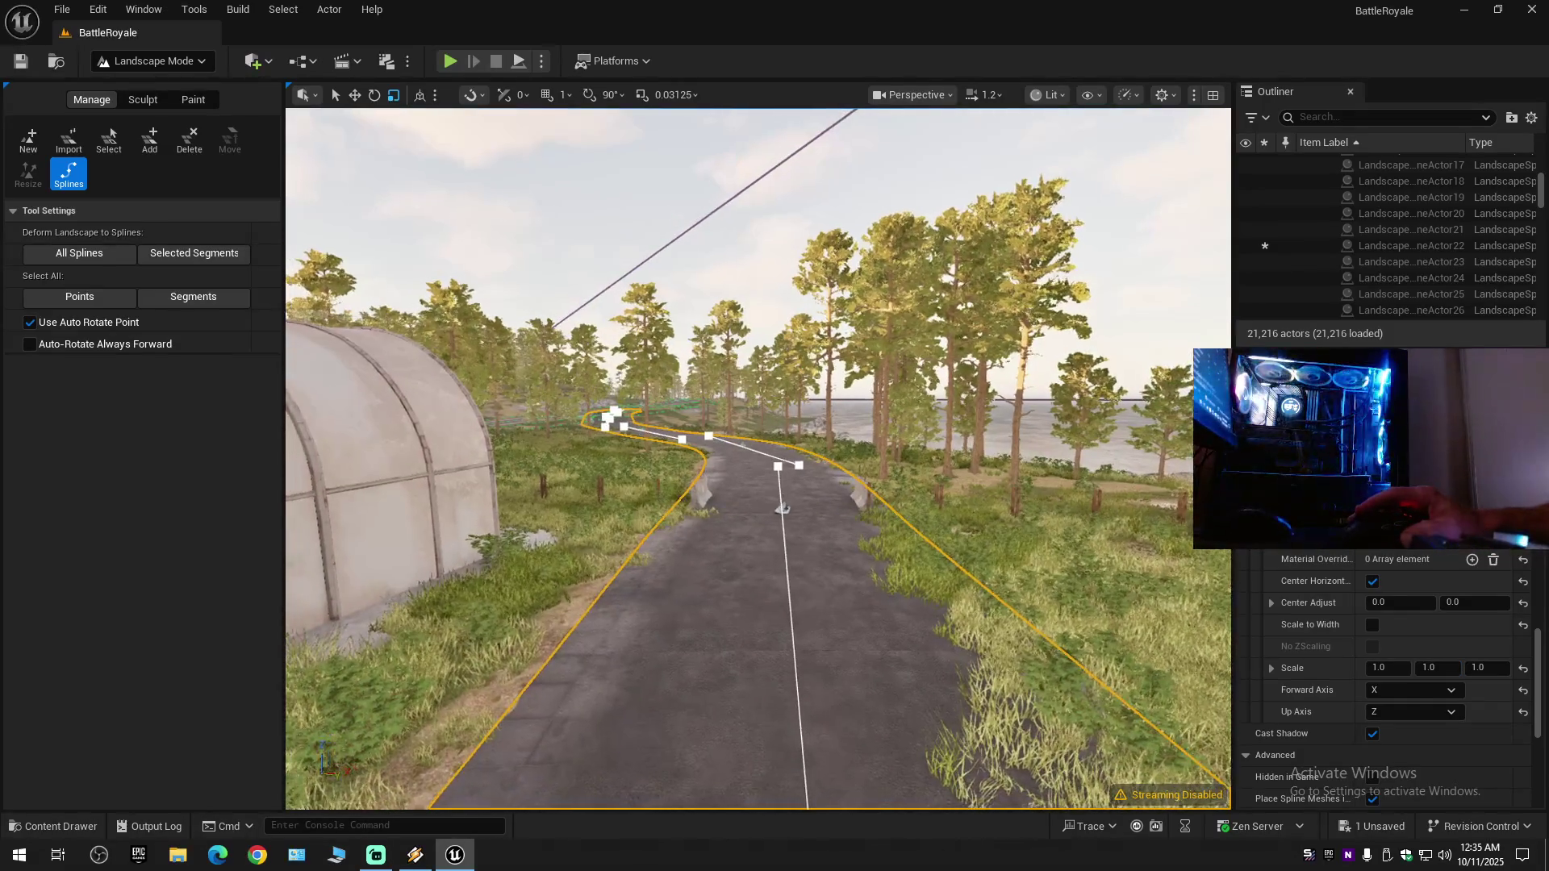
scroll(758, 460, "up", 2)
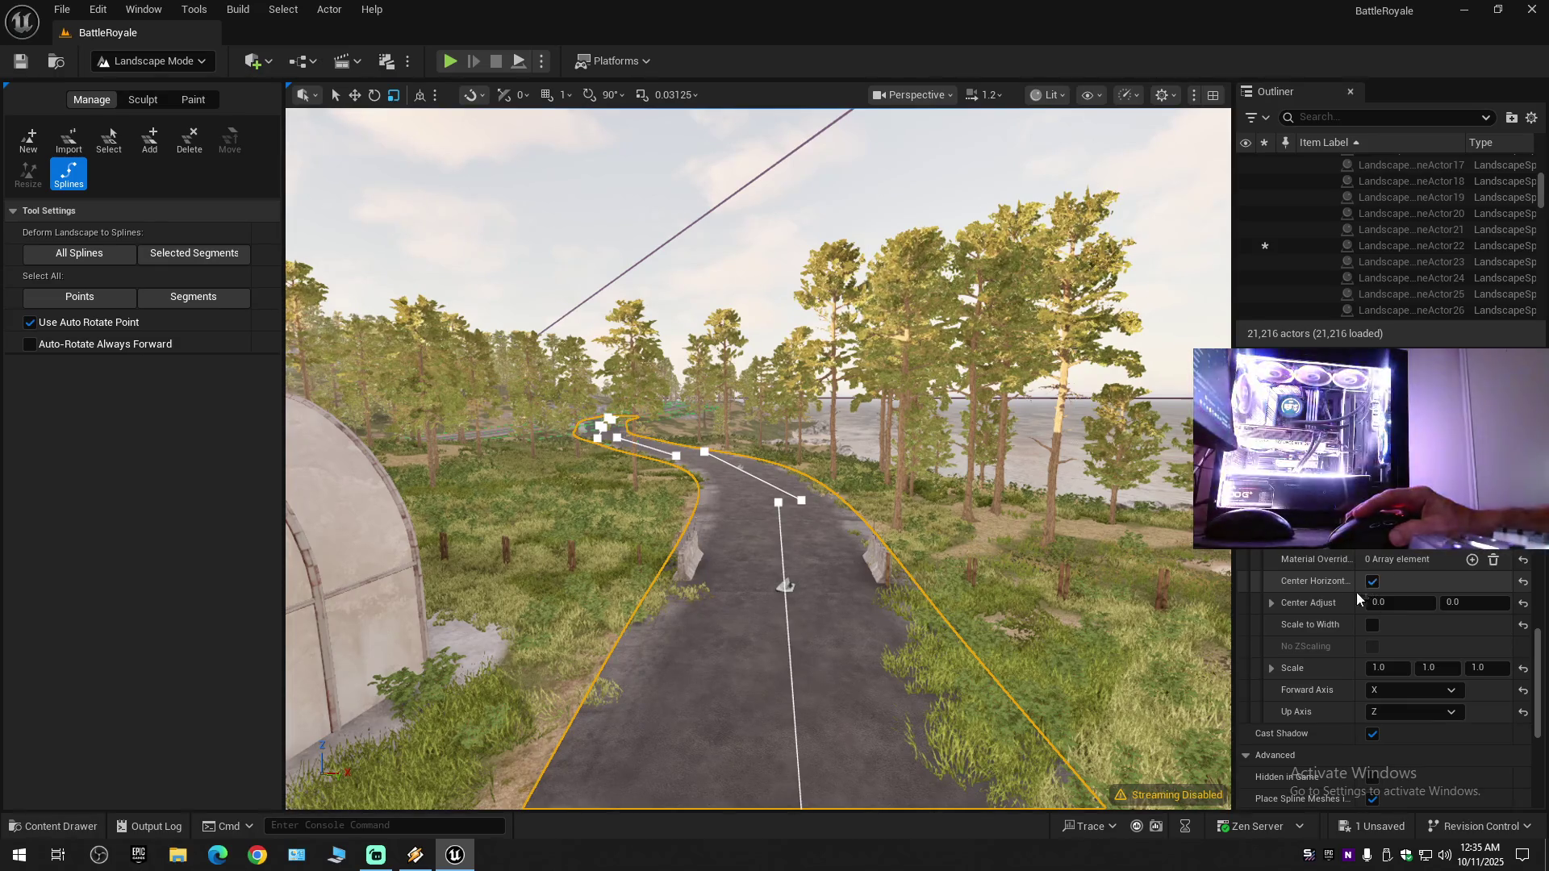
- Select the spline point at the barrier crossing and delete it with its road segment
mouse_move(759, 460)
left_mouse_down()
mouse_move(468, 460)
mouse_move(758, 452)
mouse_move(758, 355)
mouse_move(759, 452)
mouse_move(758, 355)
mouse_move(726, 476)
mouse_move(686, 484)
left_mouse_up()
mouse_move(925, 565)
left_mouse_down()
mouse_move(924, 596)
mouse_move(803, 492)
left_mouse_up()
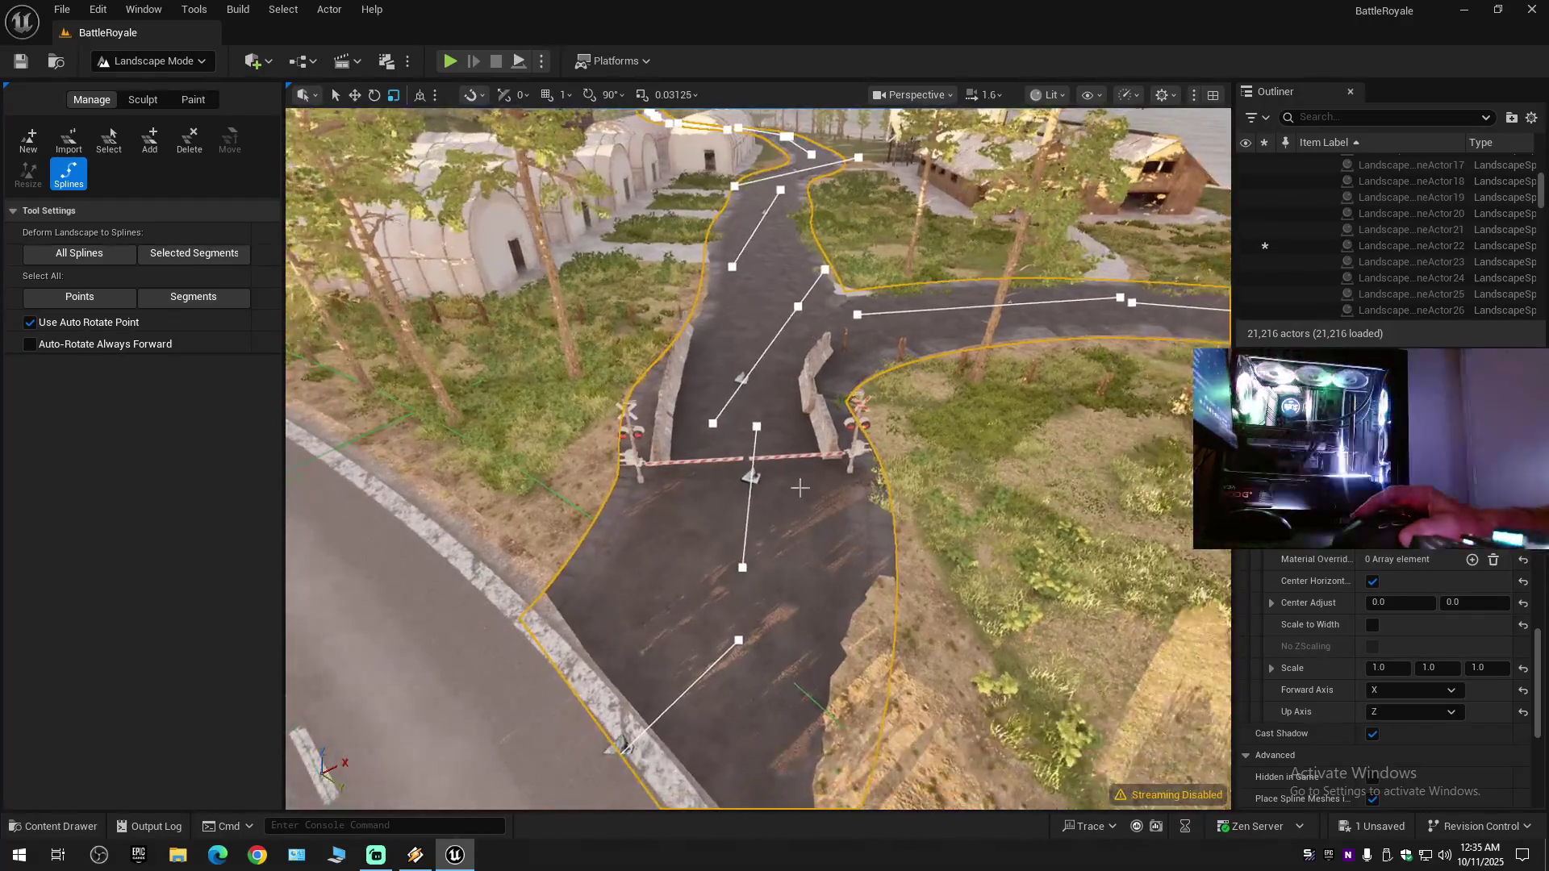
left_click(742, 380)
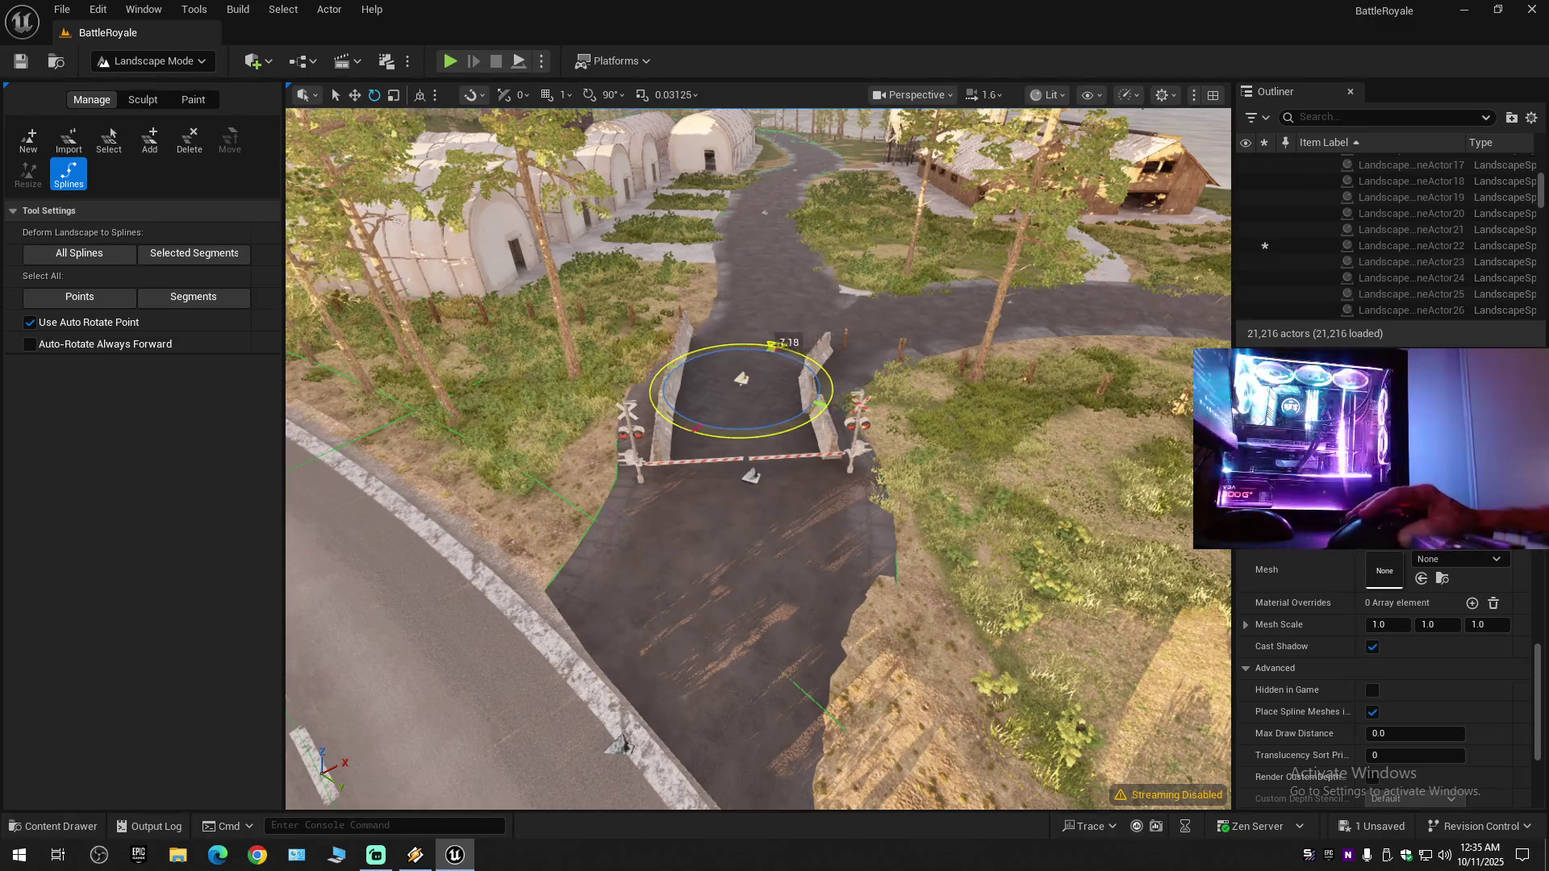
mouse_move(743, 379)
left_mouse_down()
mouse_move(743, 283)
mouse_move(638, 298)
left_mouse_up()
scroll(743, 283, "down", 1)
left_click_drag(879, 403, 879, 445)
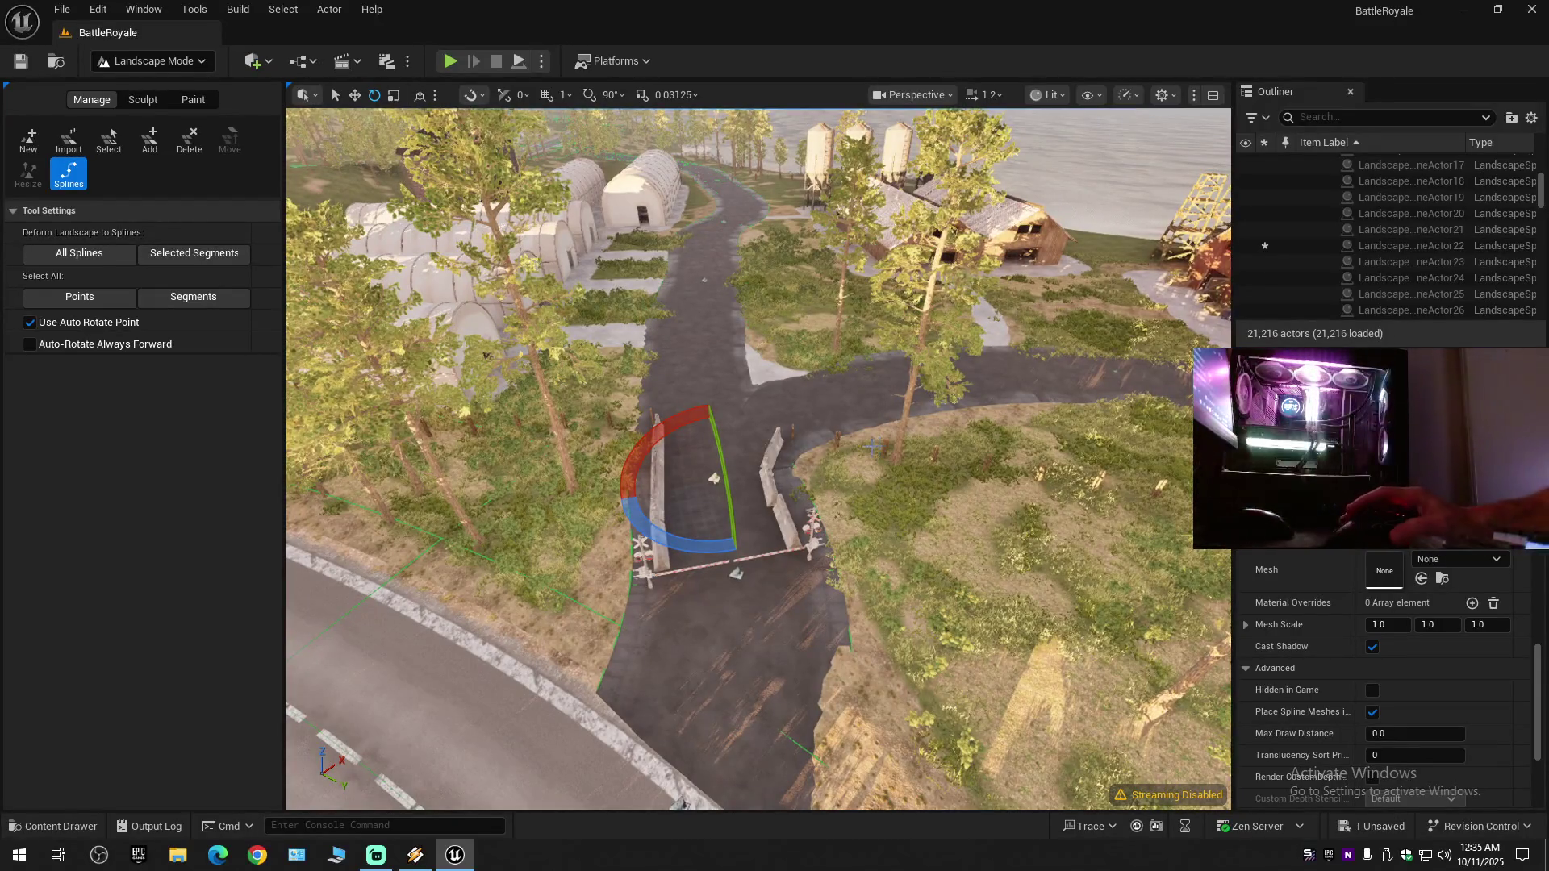
left_click_drag(918, 493, 918, 507)
key("Delete")
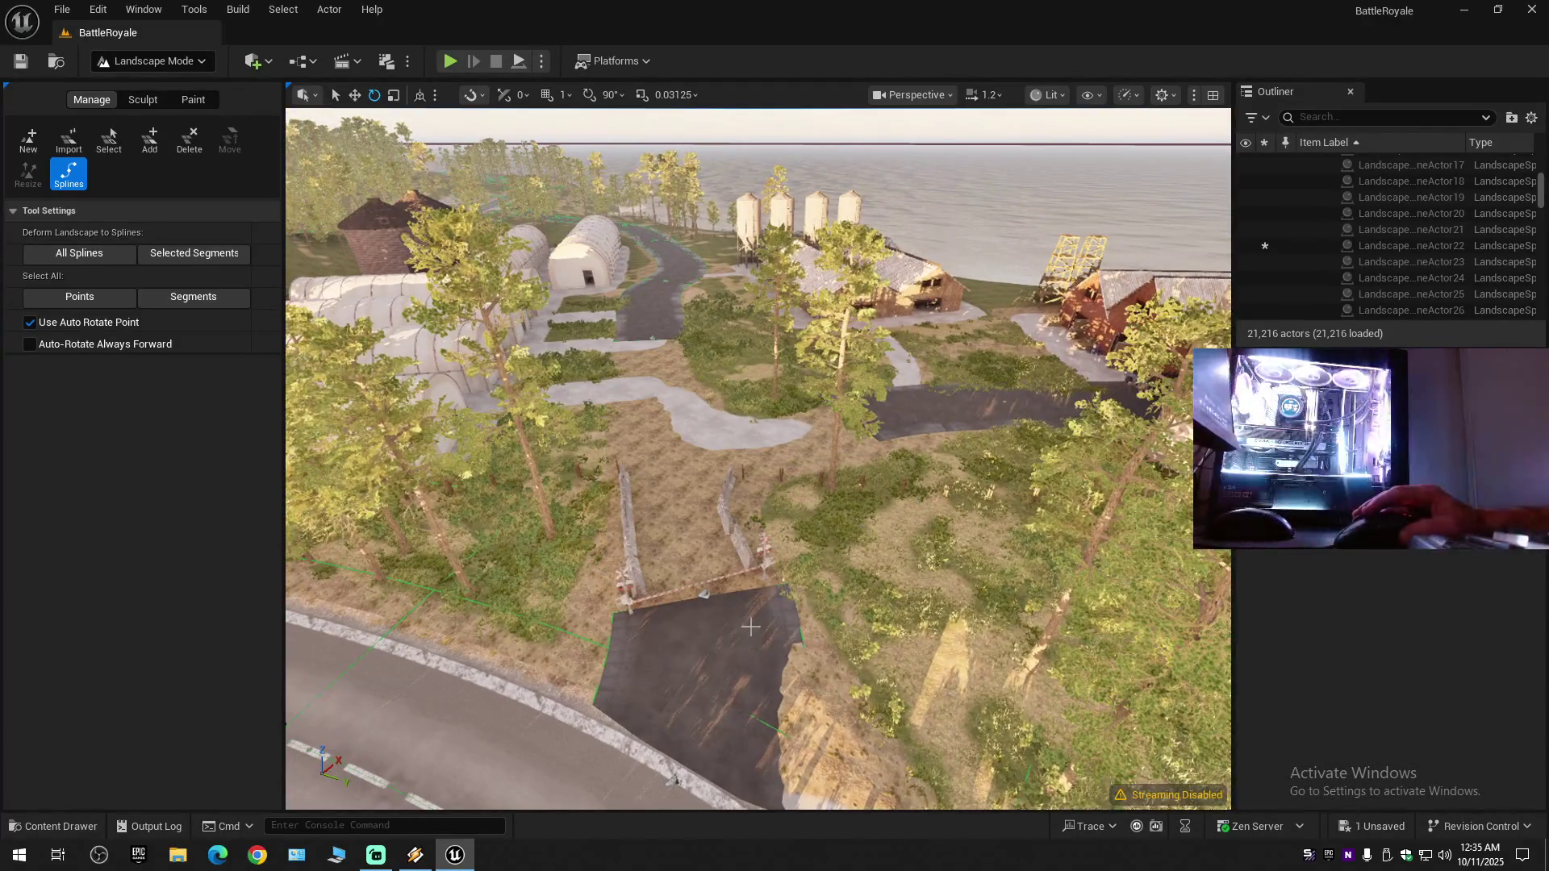
- Delete the junction road piece at the barrier crossing and clear the main-road point selection
left_click(703, 596)
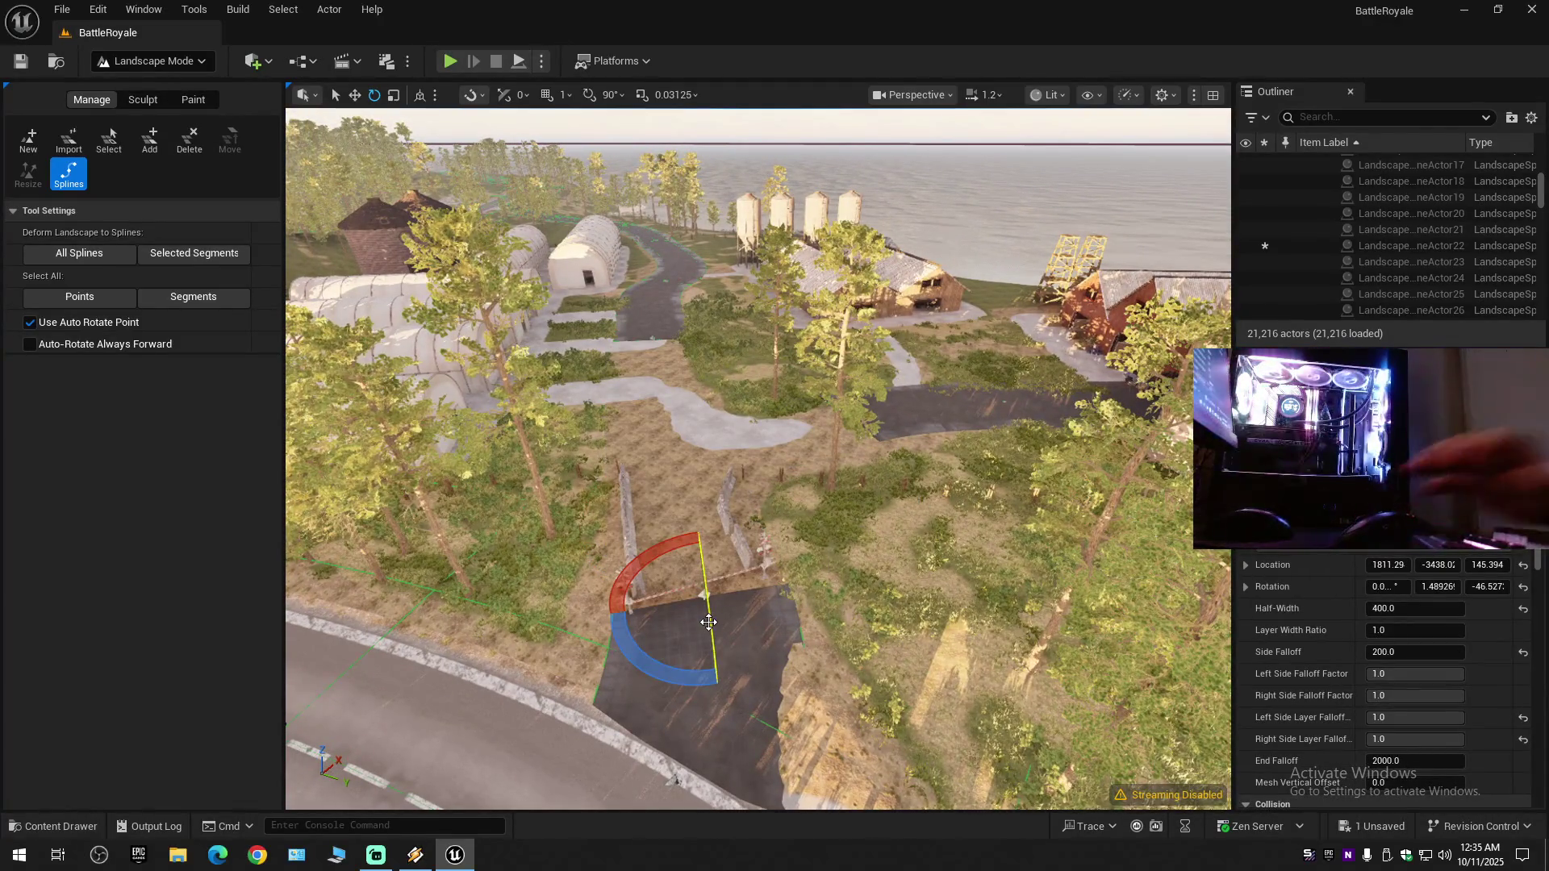
key("Delete")
left_click_drag(706, 621, 680, 674)
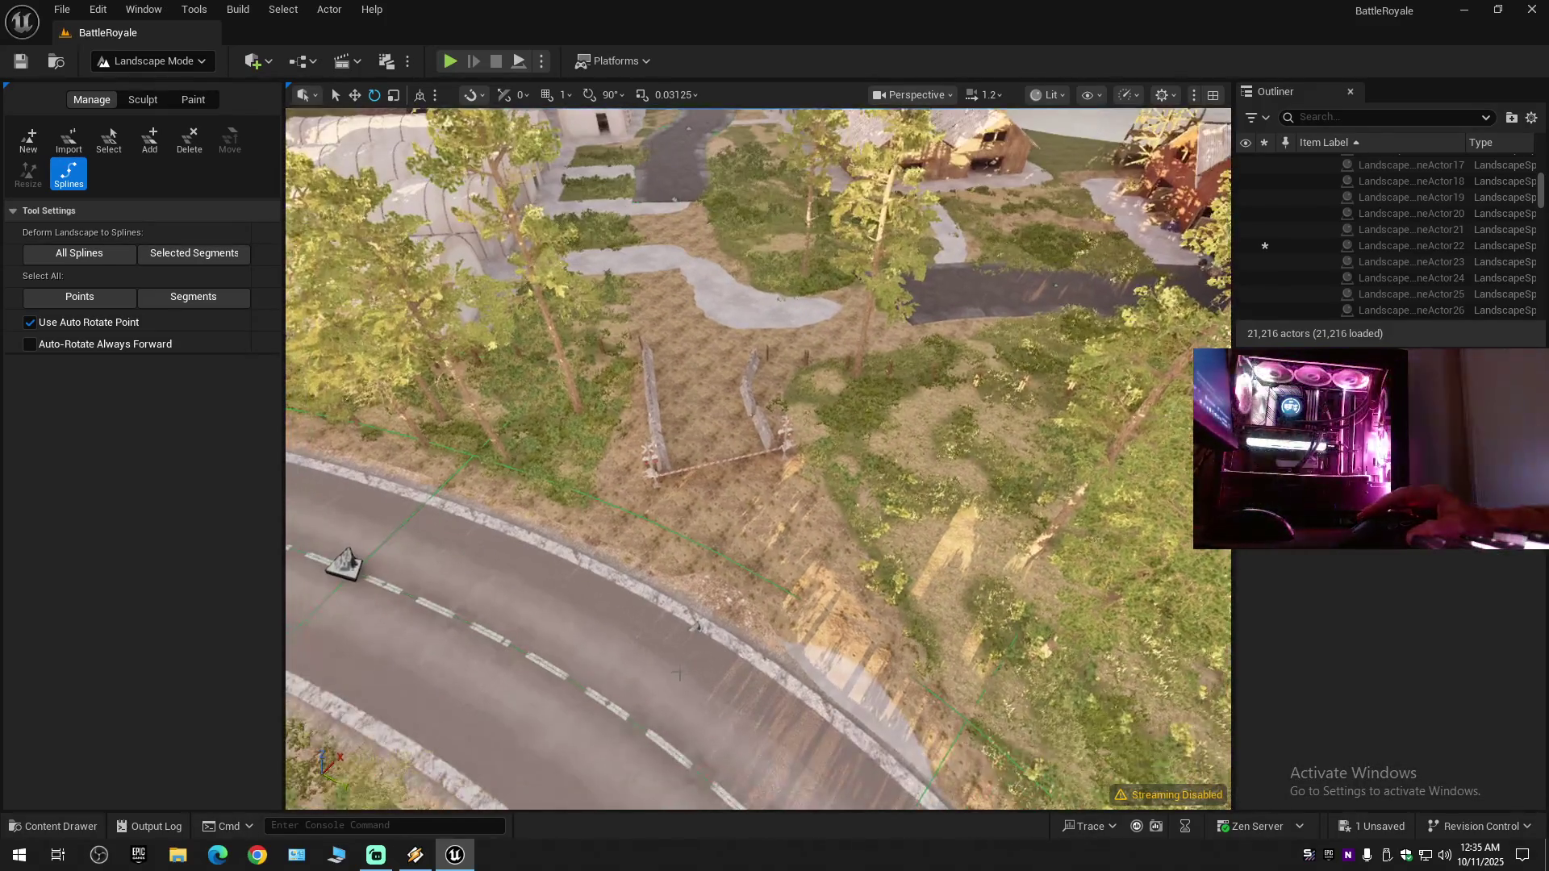
left_click(695, 626)
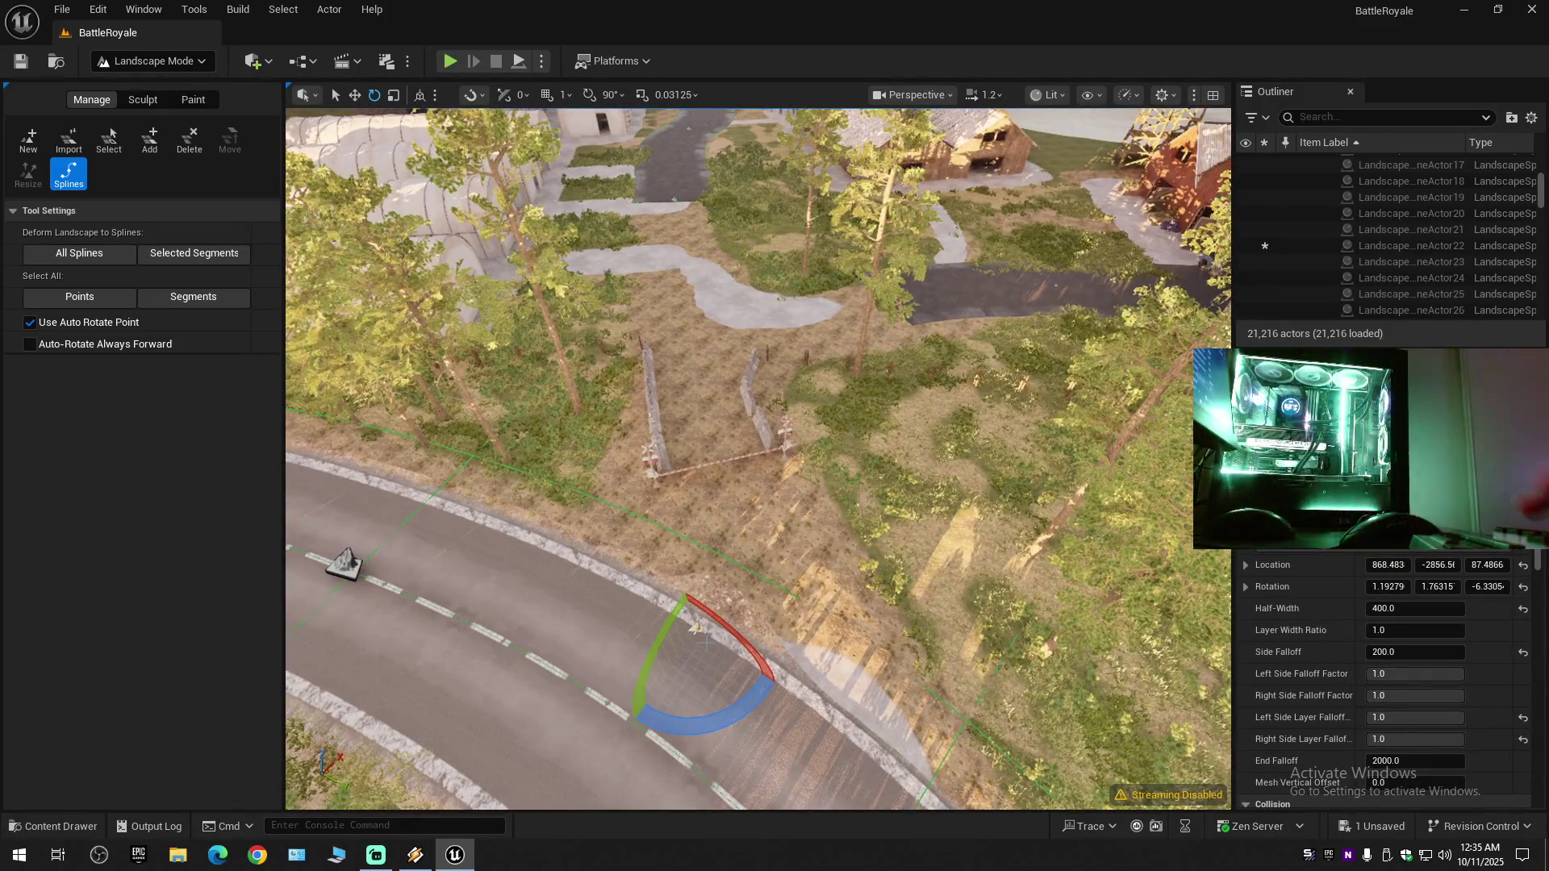
key("Delete")
- Rotate the road spline point by the greenhouses, then select the point at the road's end
left_click_drag(697, 595, 706, 556)
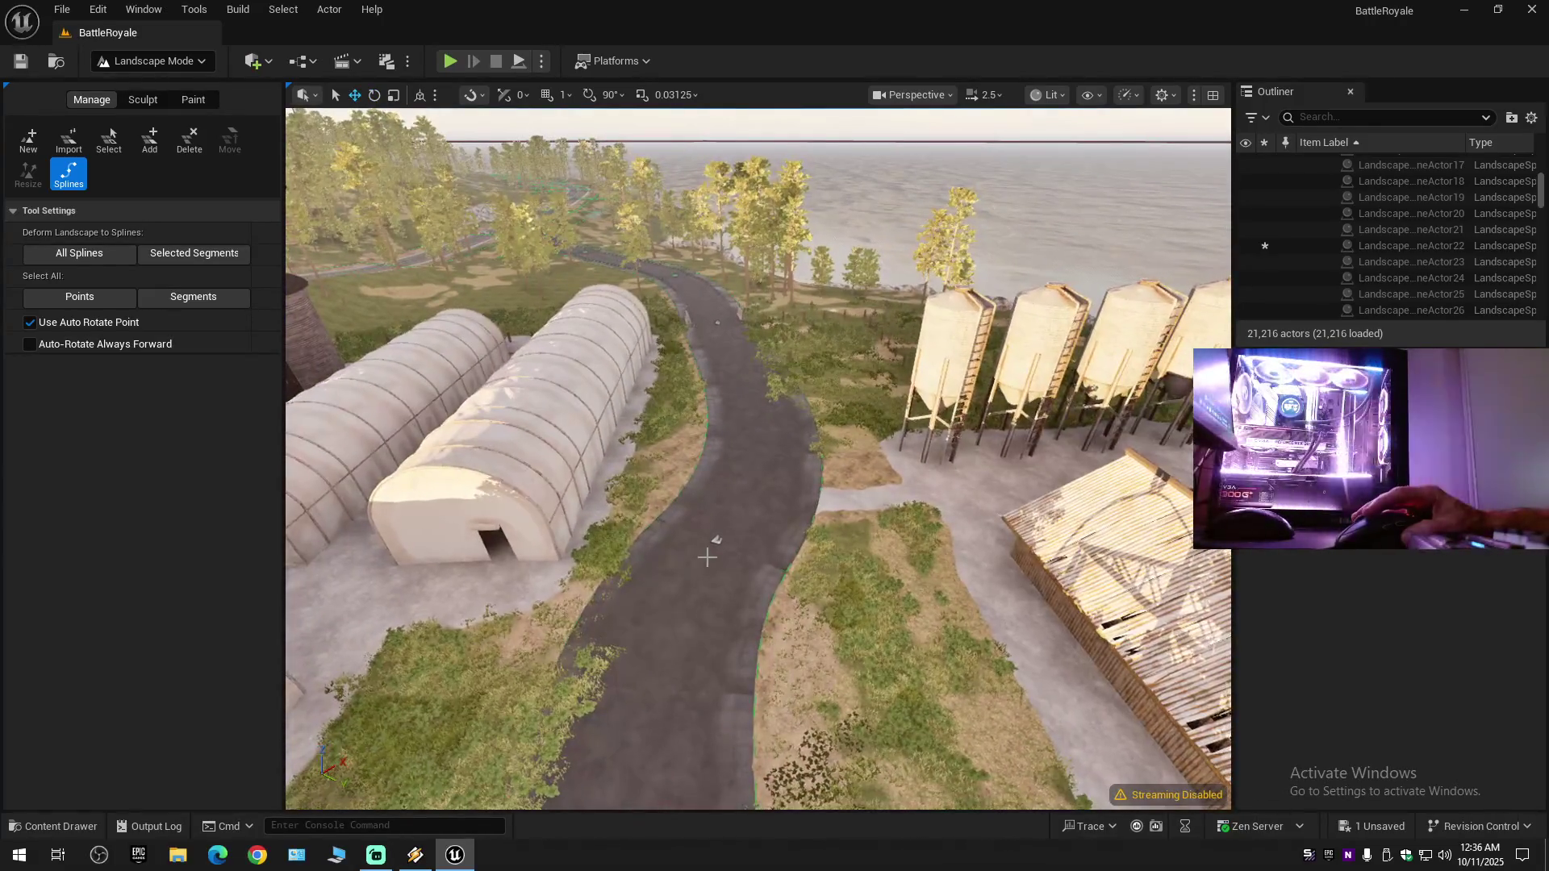
left_click(716, 541)
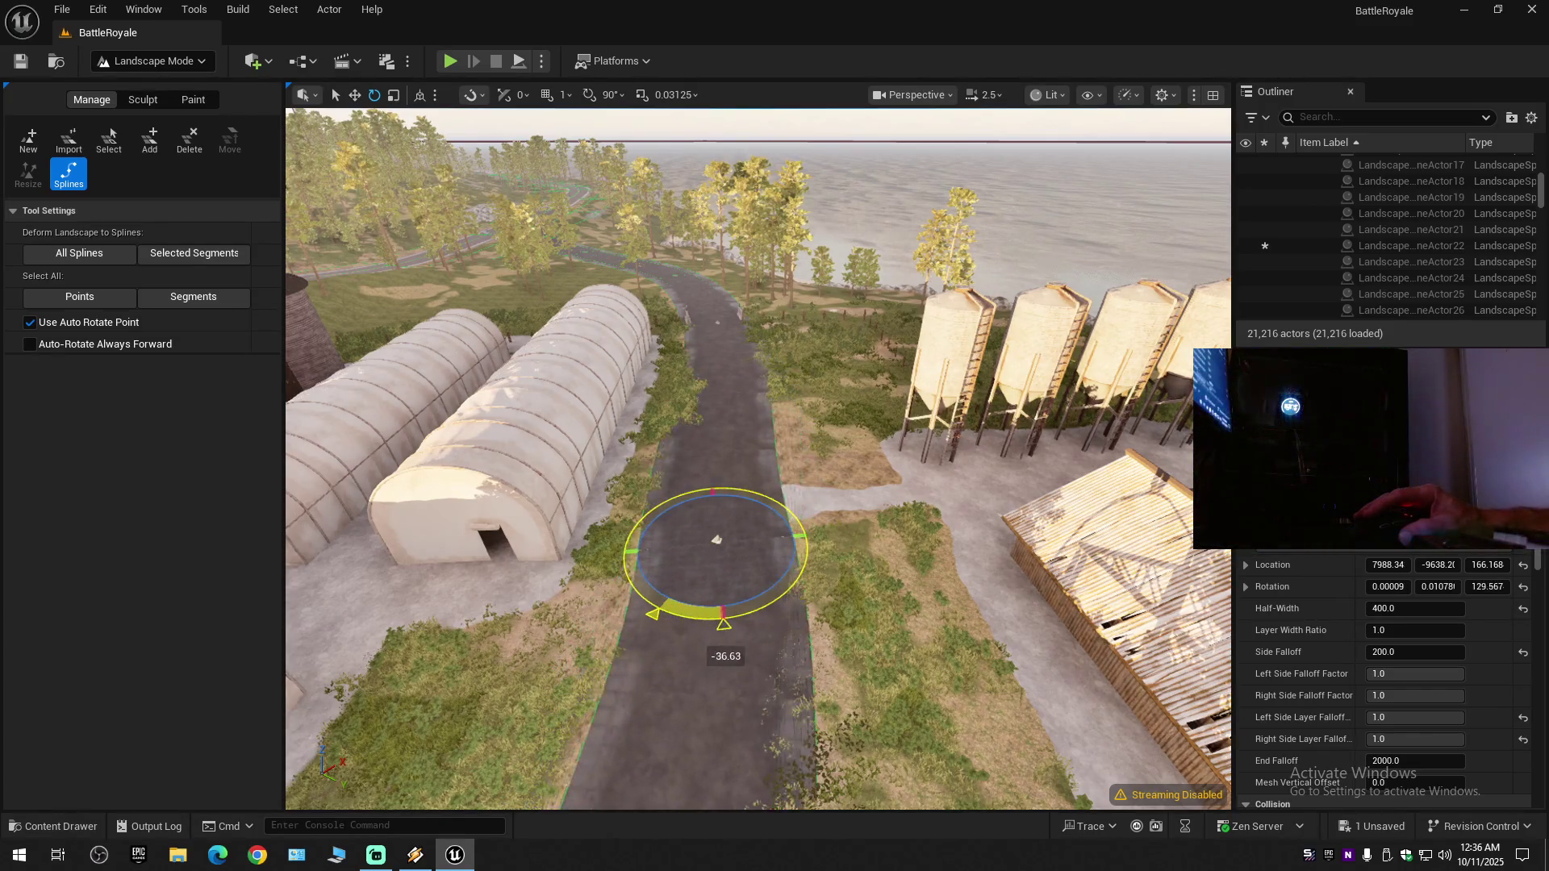
left_click_drag(717, 540, 716, 539)
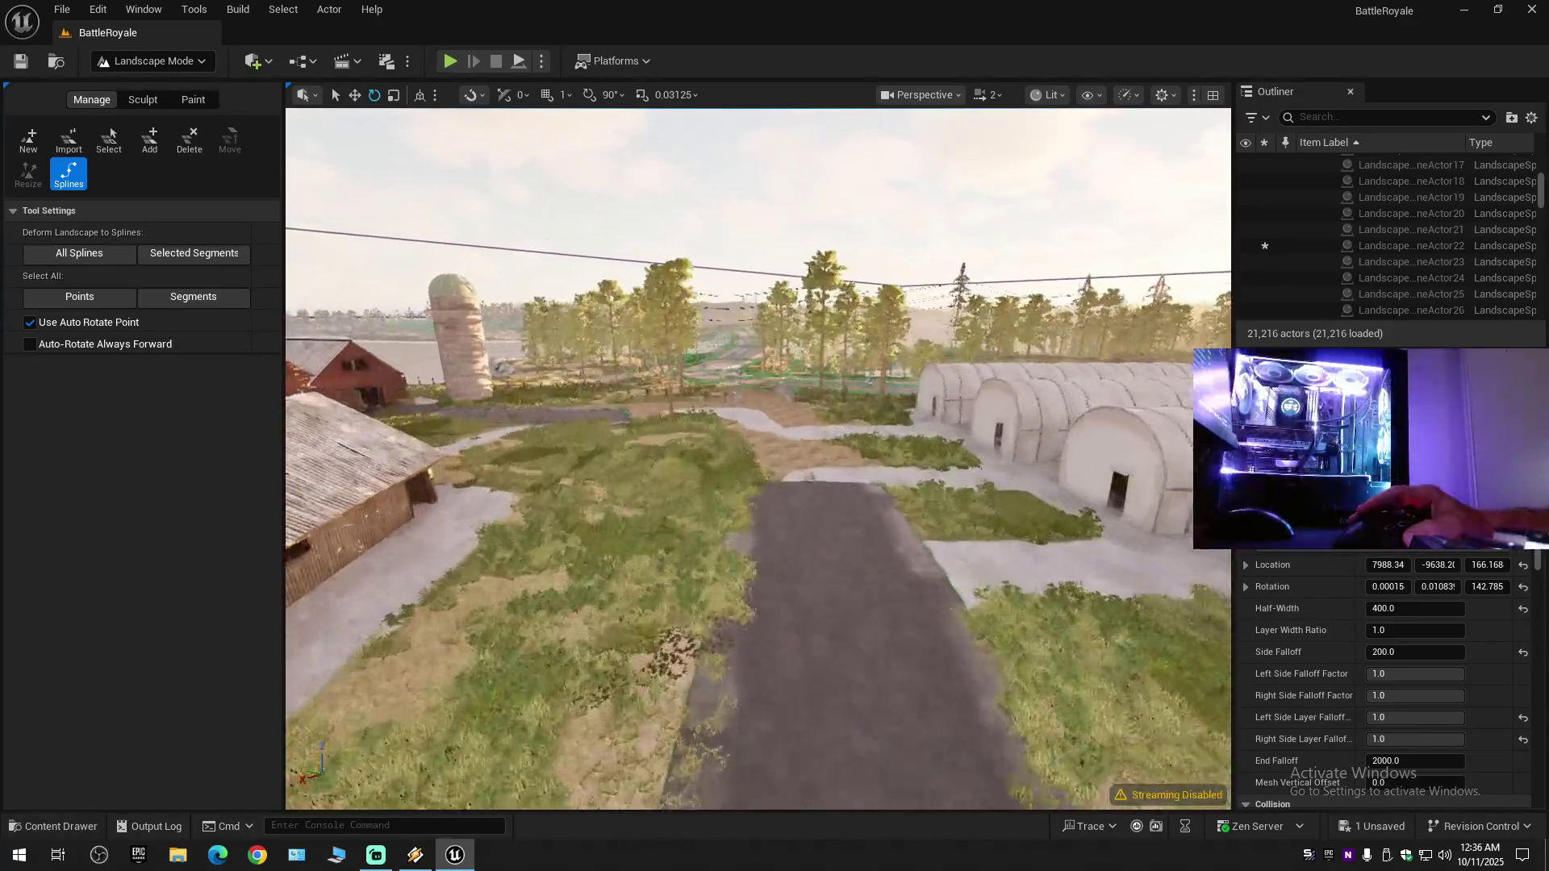
left_click_drag(764, 468, 722, 422)
left_click(722, 422)
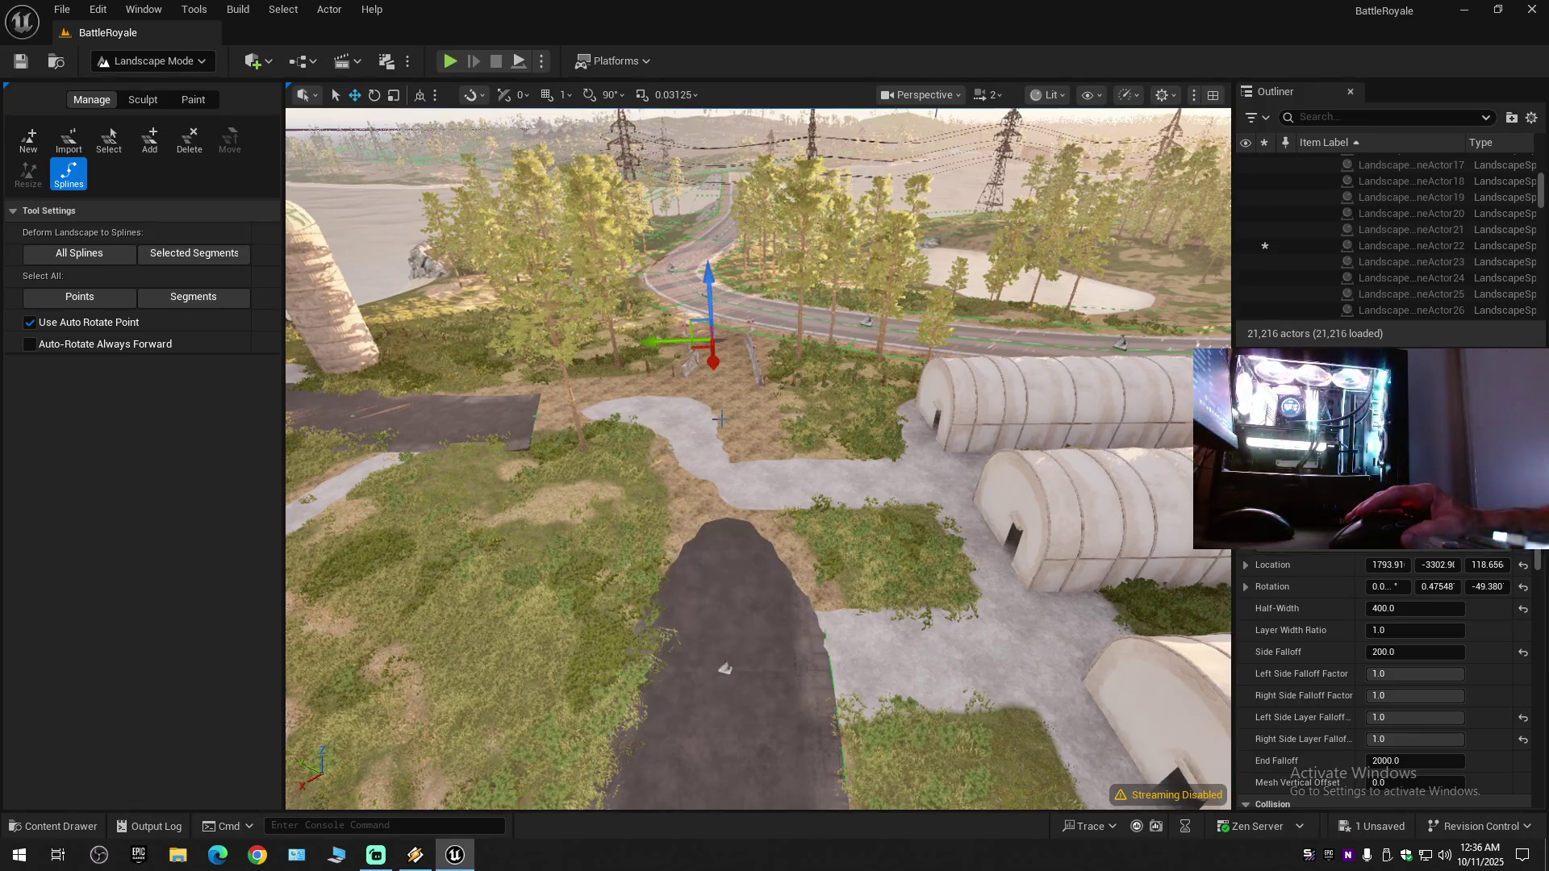
left_click_drag(722, 422, 723, 422)
scroll(722, 422, "down", 1)
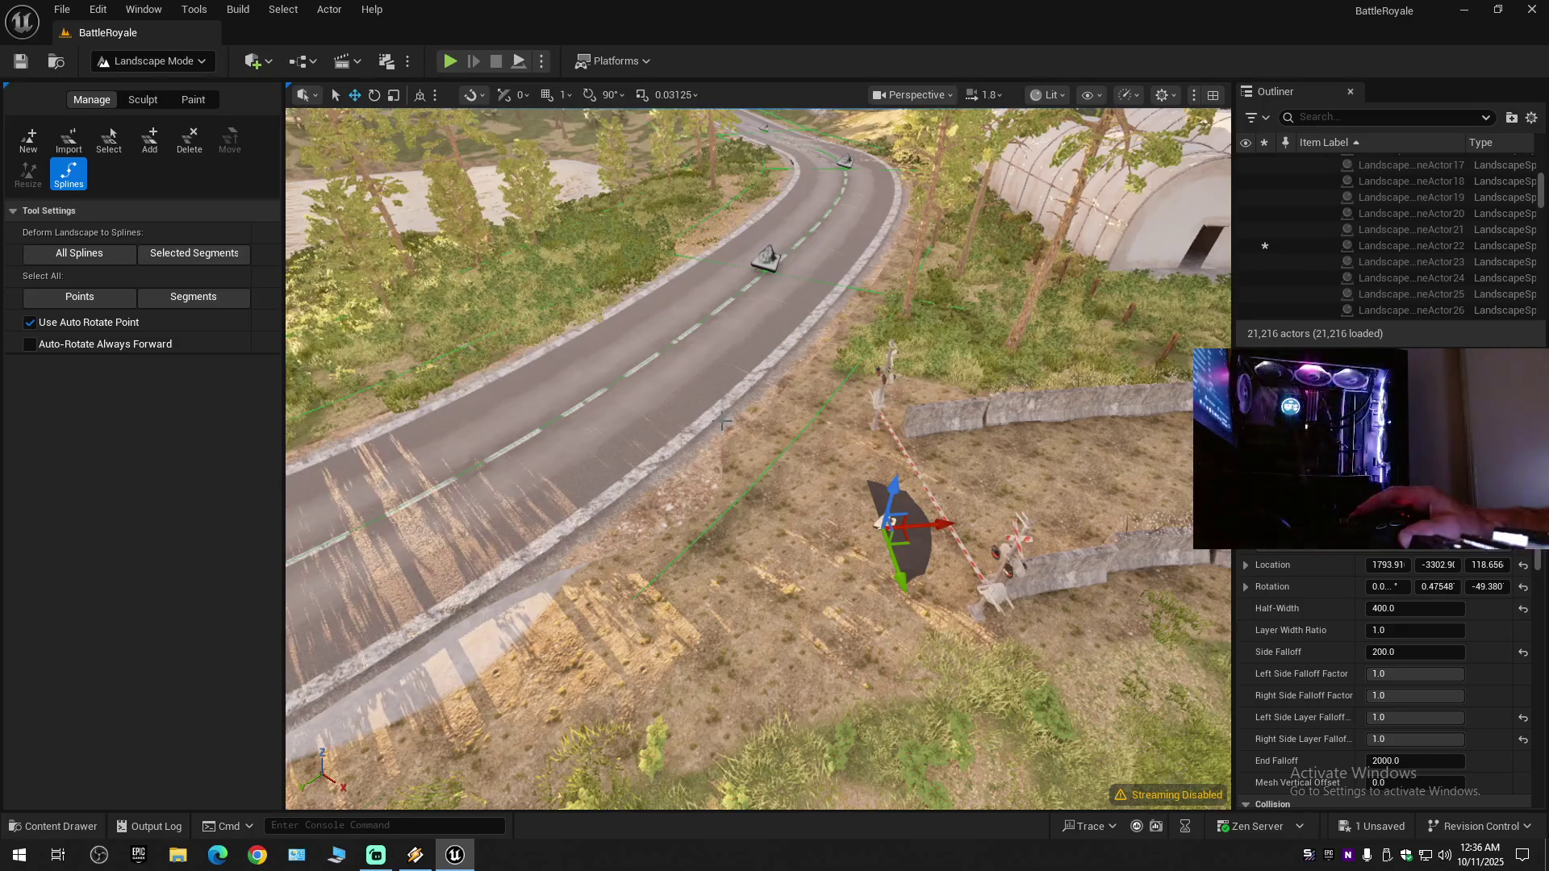
- Undo the stray point, add a new spline point beside the main road and turn it toward the road
key("ctrl+z")
left_click_drag(723, 422, 799, 508)
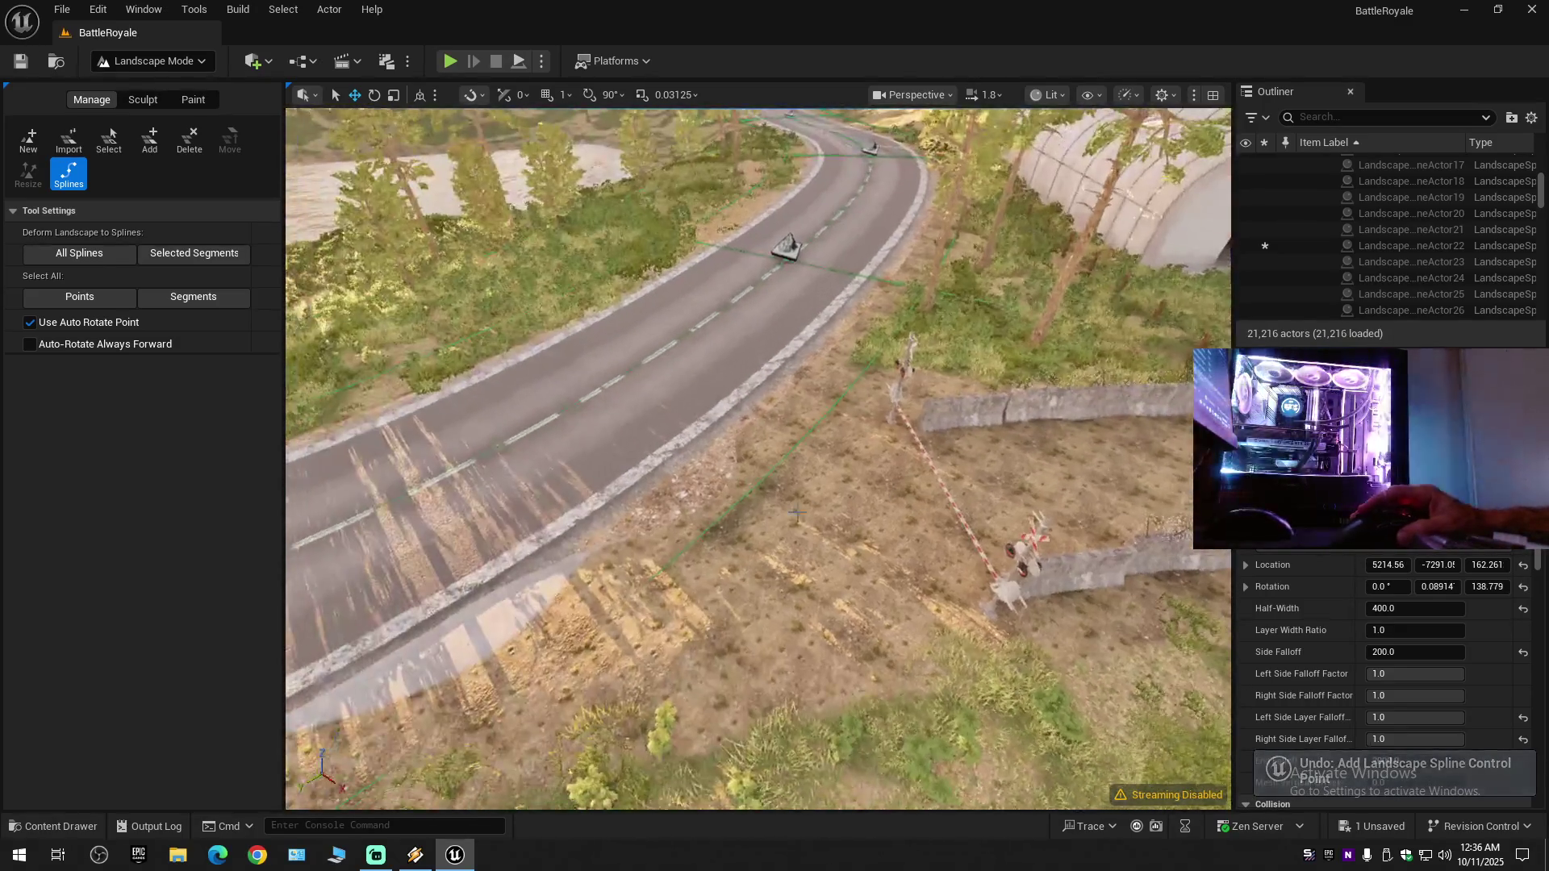
left_click(702, 554, "ctrl")
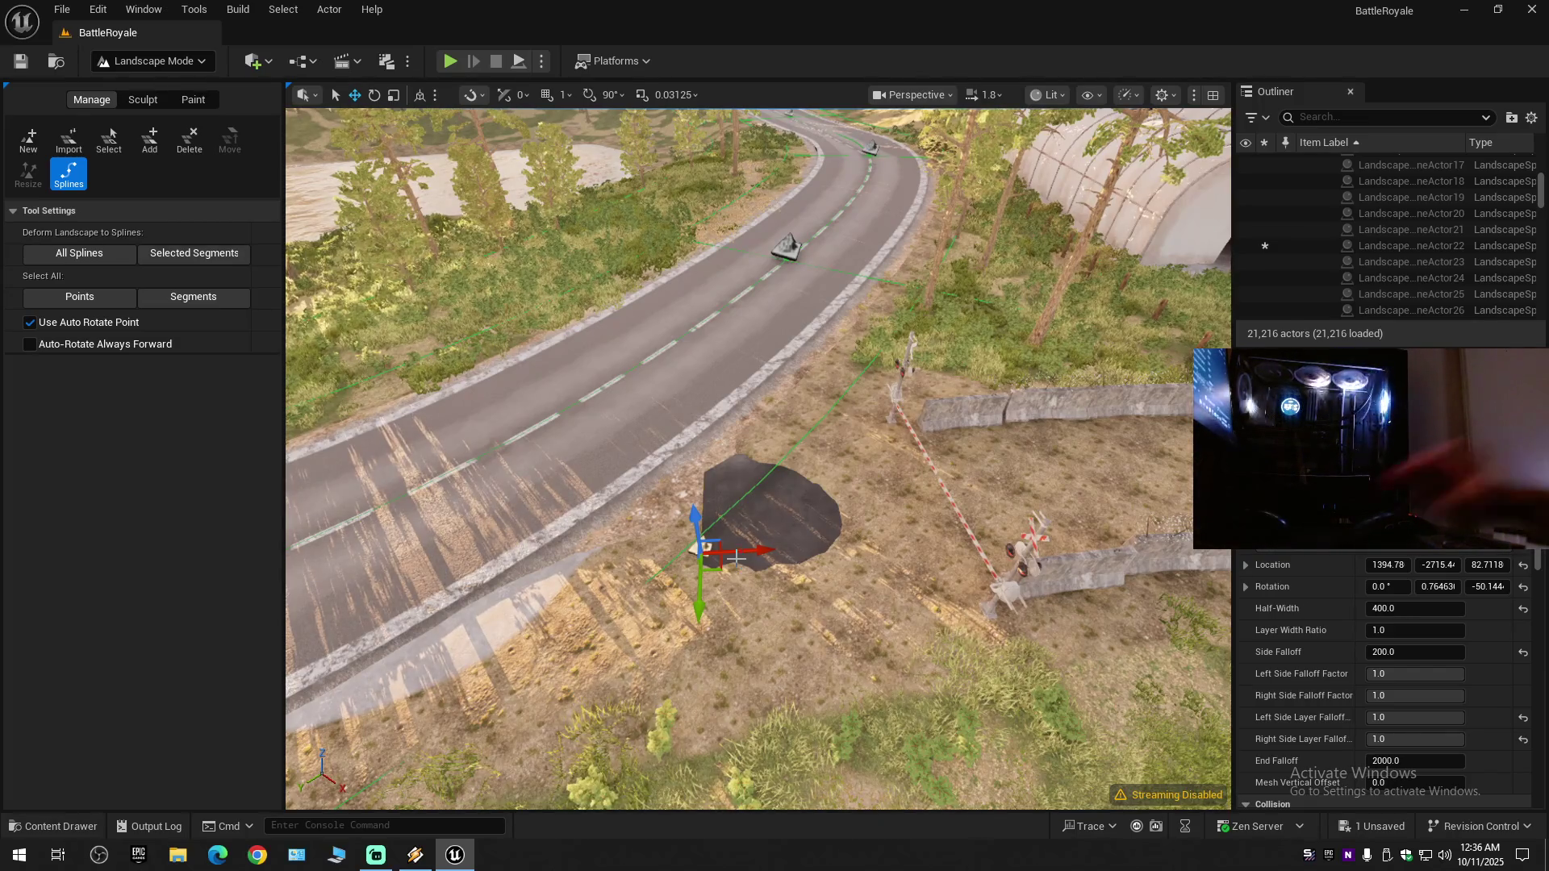
key("w")
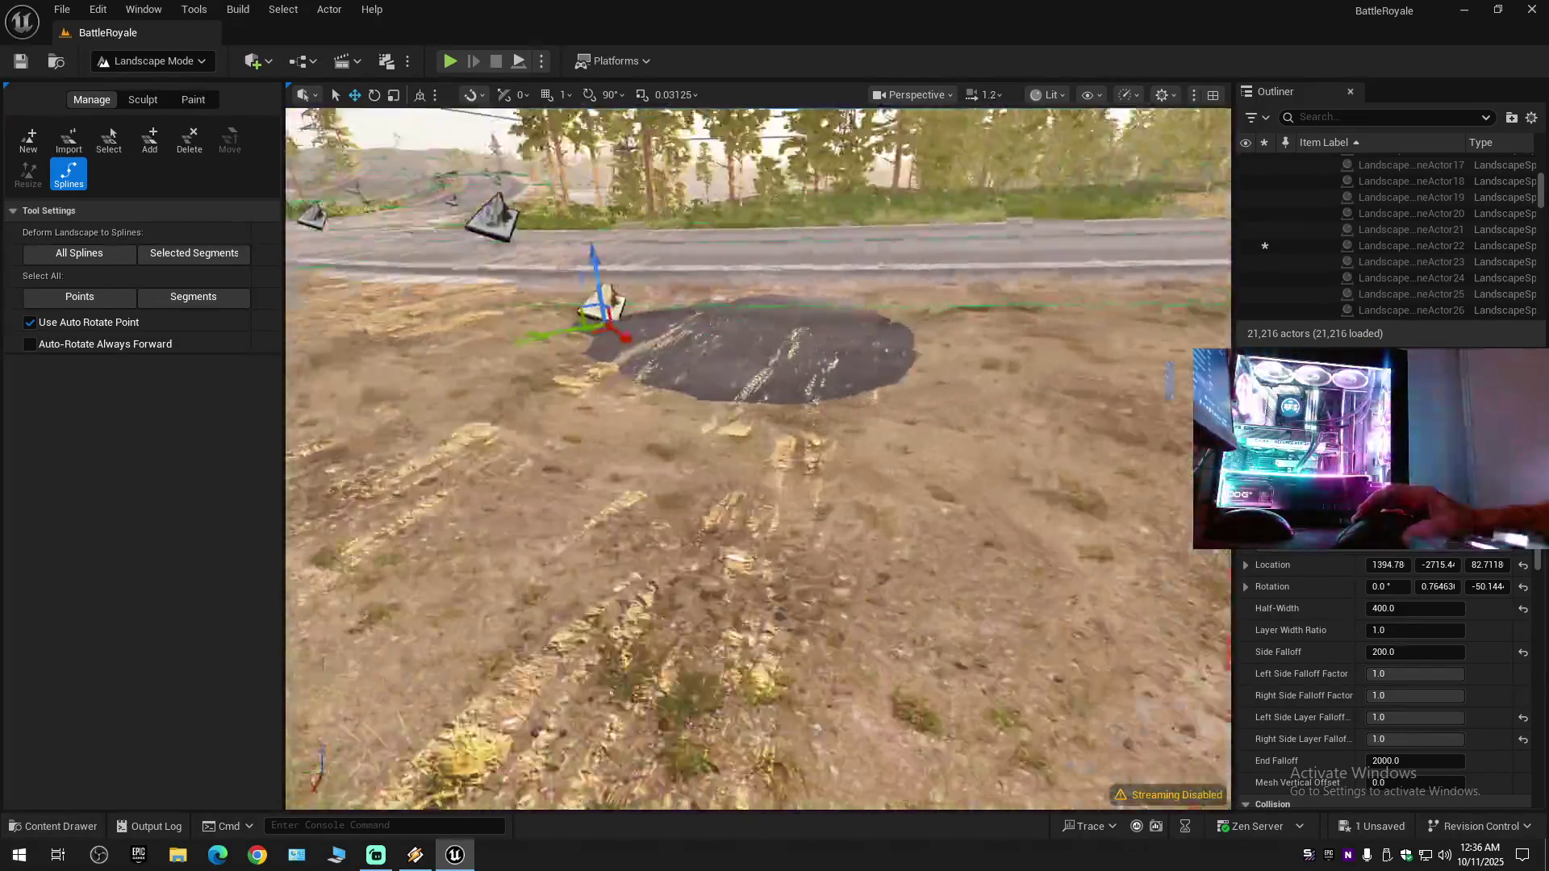
key("e")
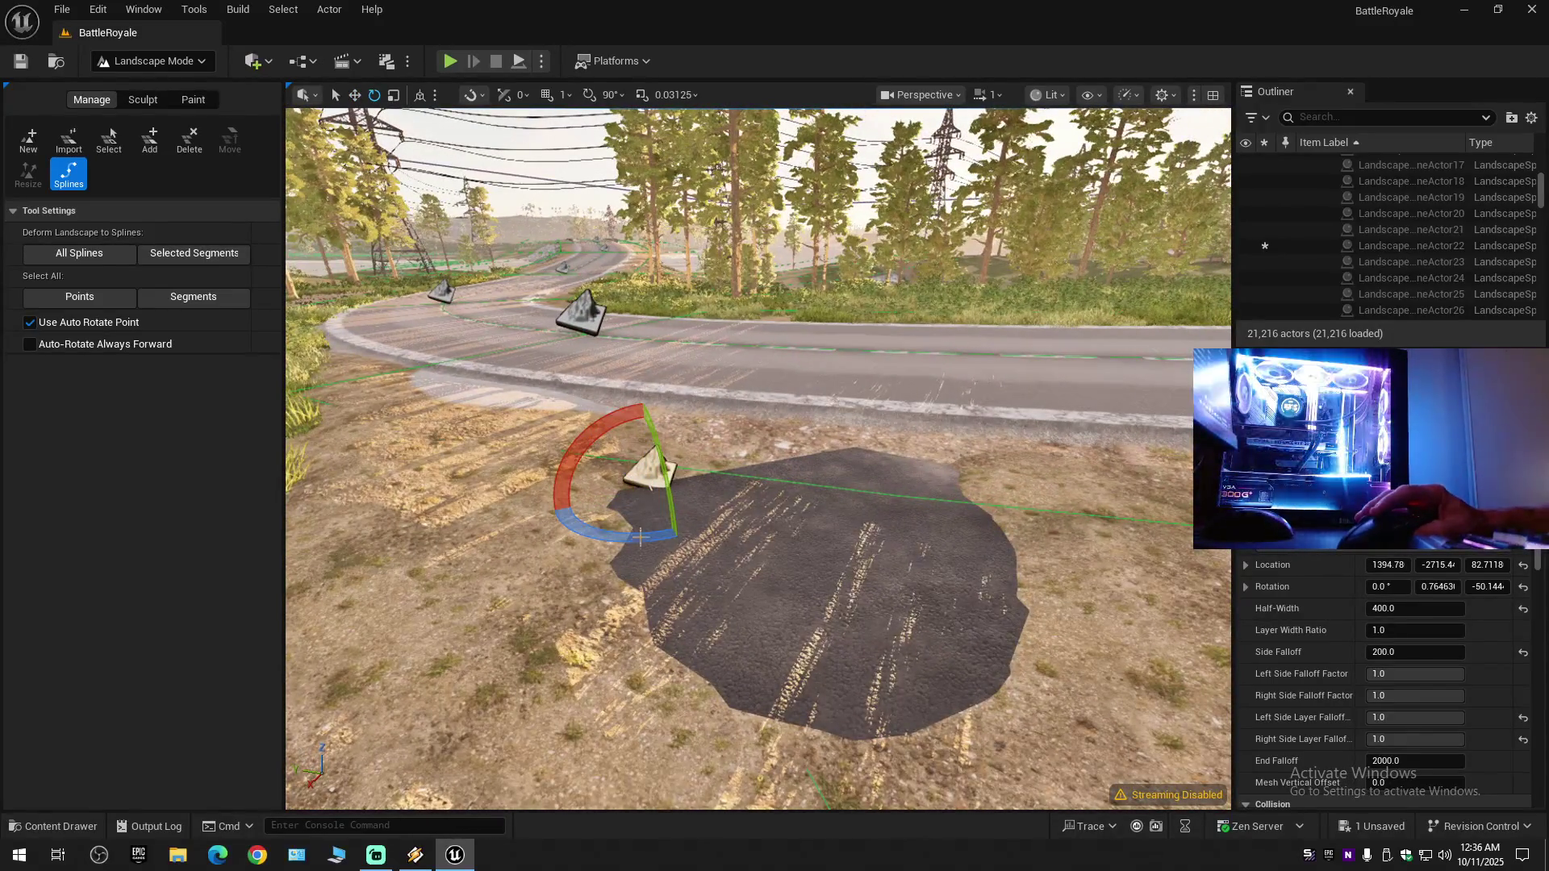
key("w")
key("e")
left_click_drag(601, 534, 670, 539)
key("r")
- Move the new point to the road edge by the crossing, adjusting its height and tilt to match
left_click_drag(651, 472, 649, 441)
left_click_drag(615, 497, 788, 408)
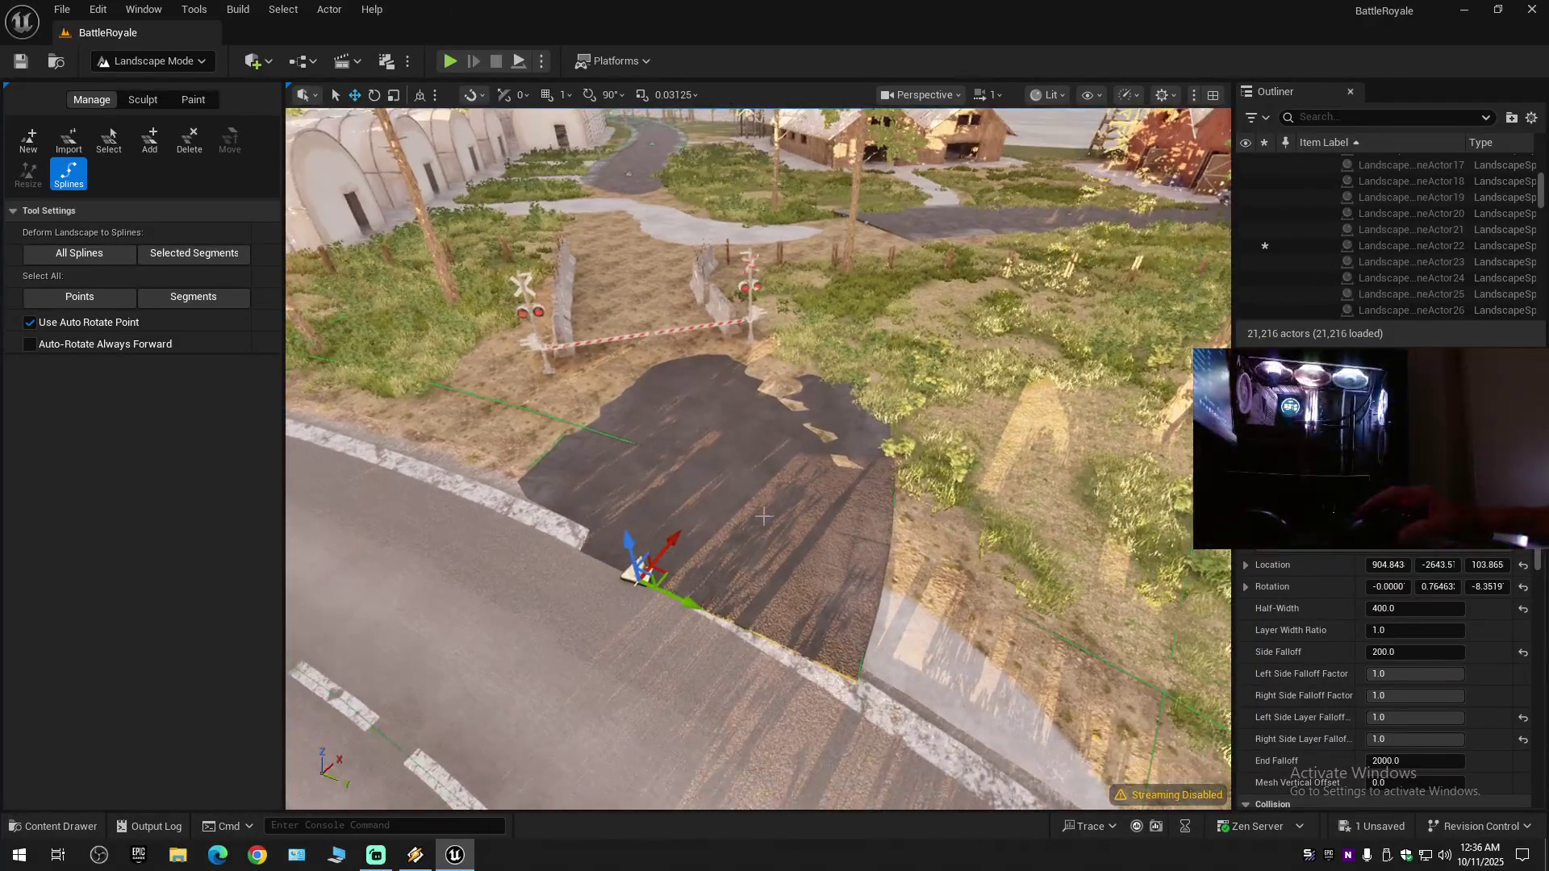
left_click_drag(671, 590, 568, 587)
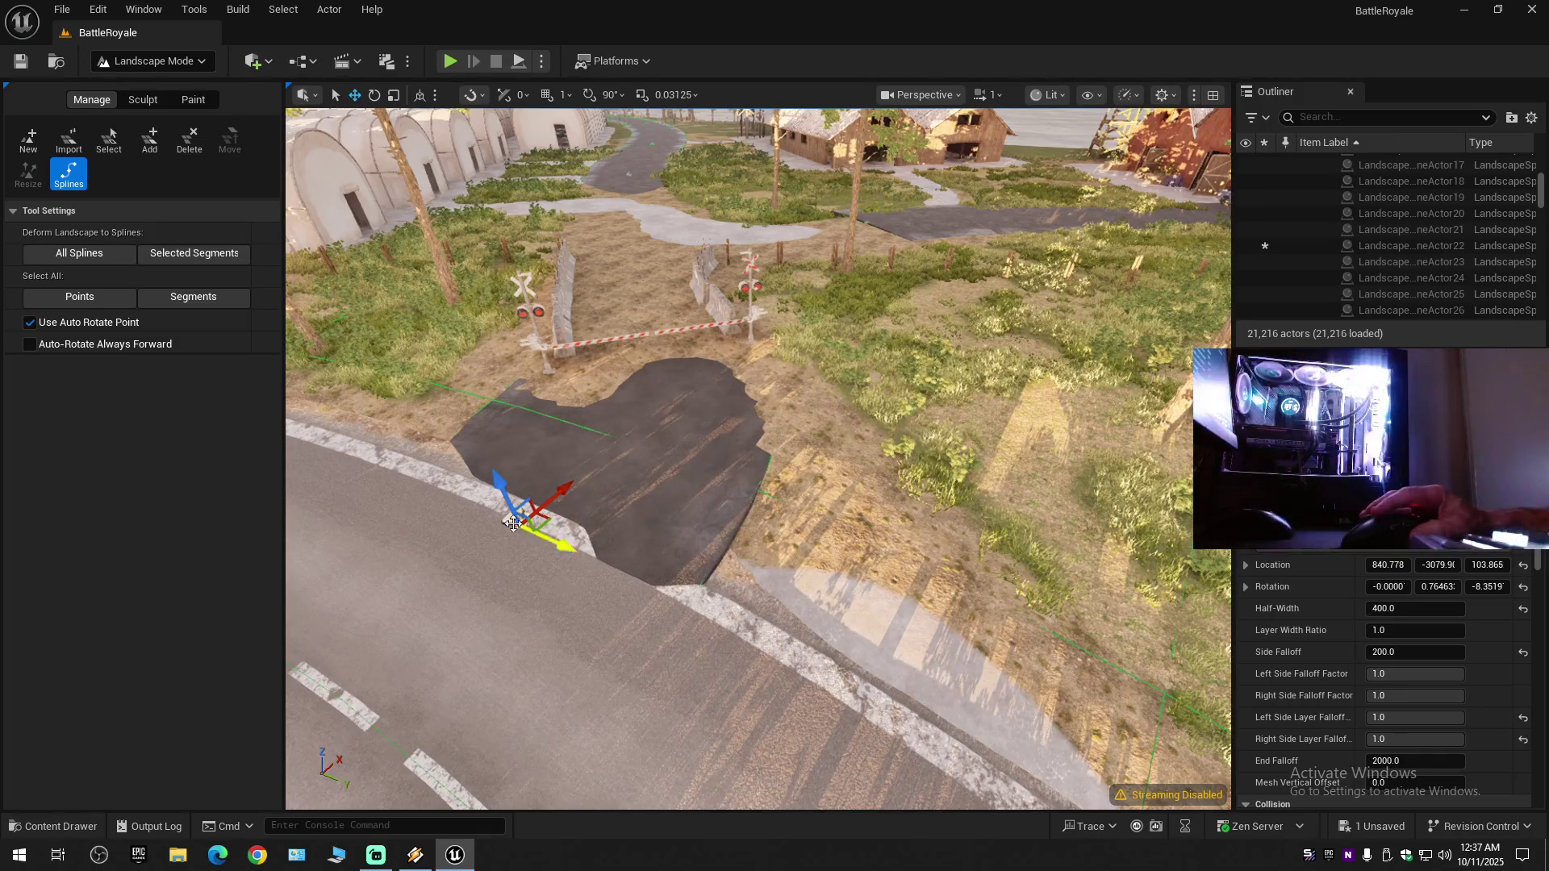
mouse_move(500, 484)
left_mouse_down()
mouse_move(467, 410)
mouse_move(457, 472)
left_mouse_up()
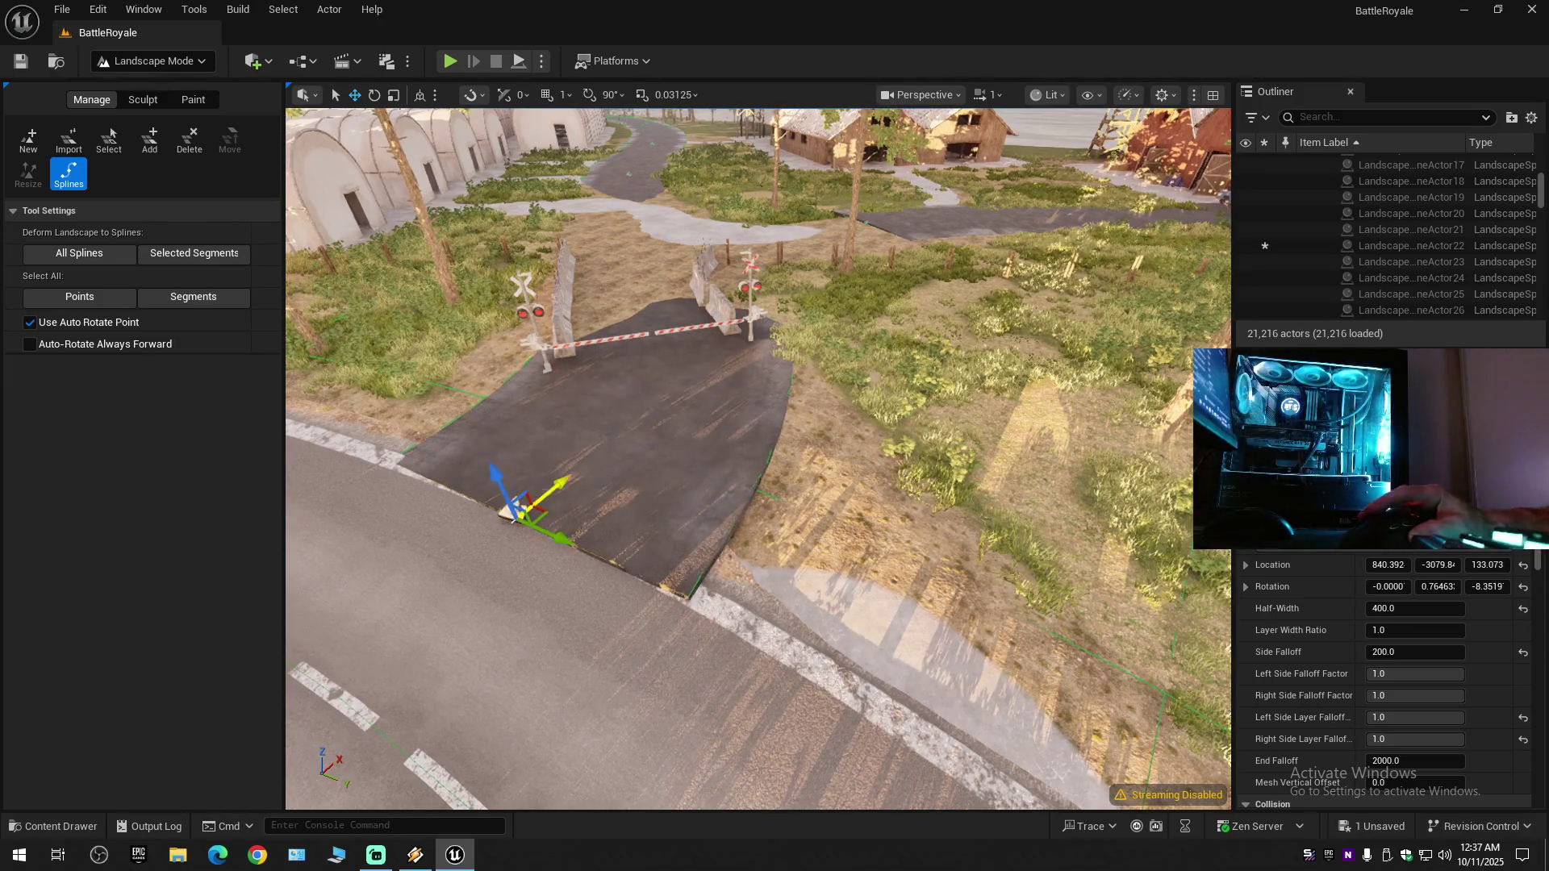
key("e")
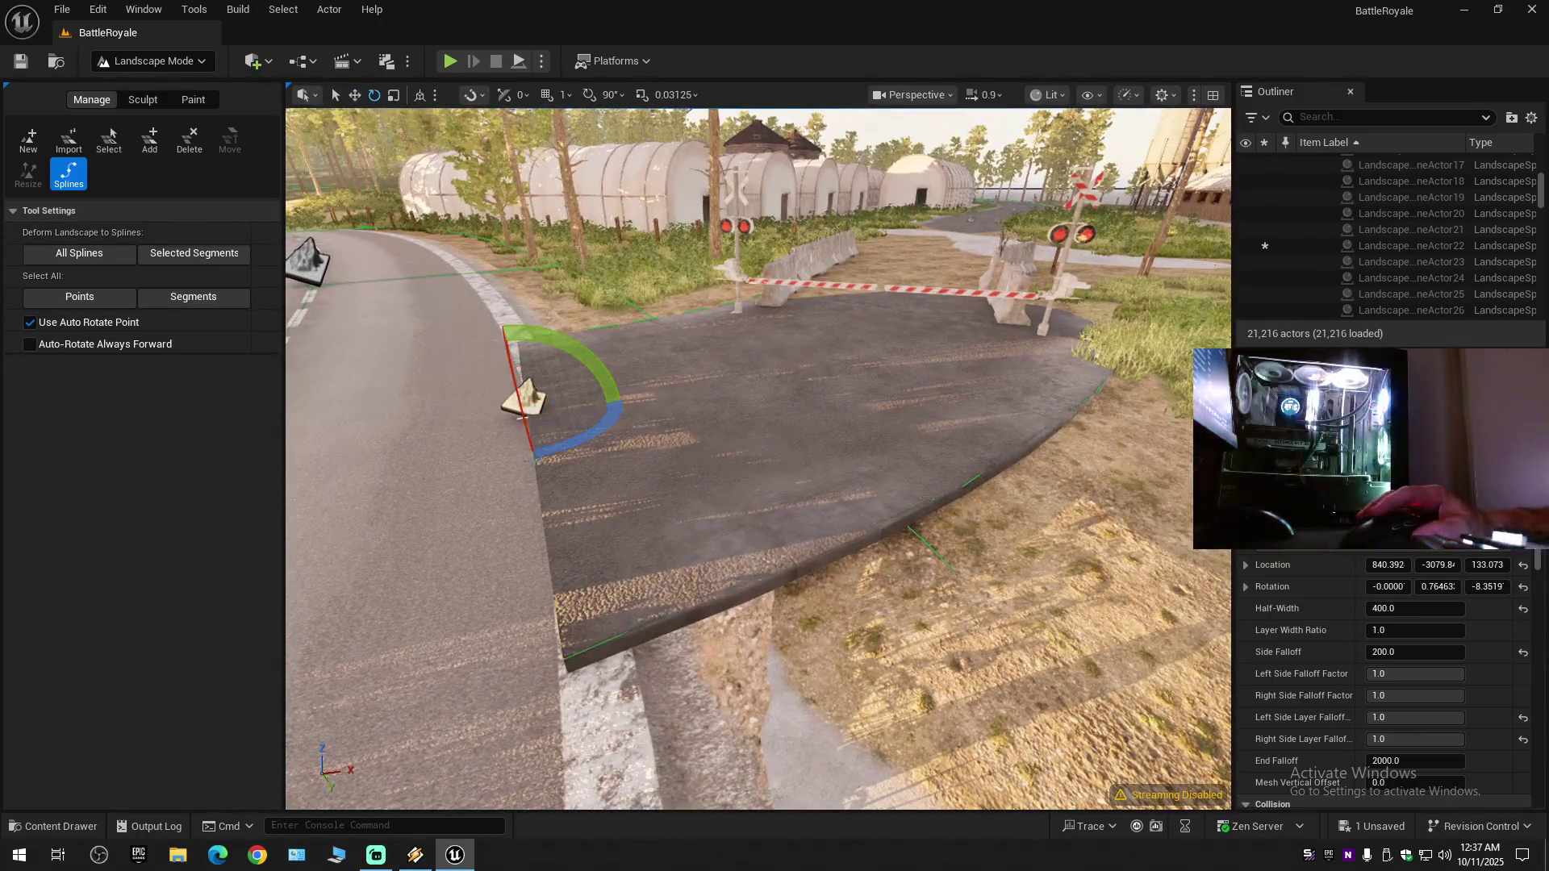
left_click_drag(564, 450, 574, 449)
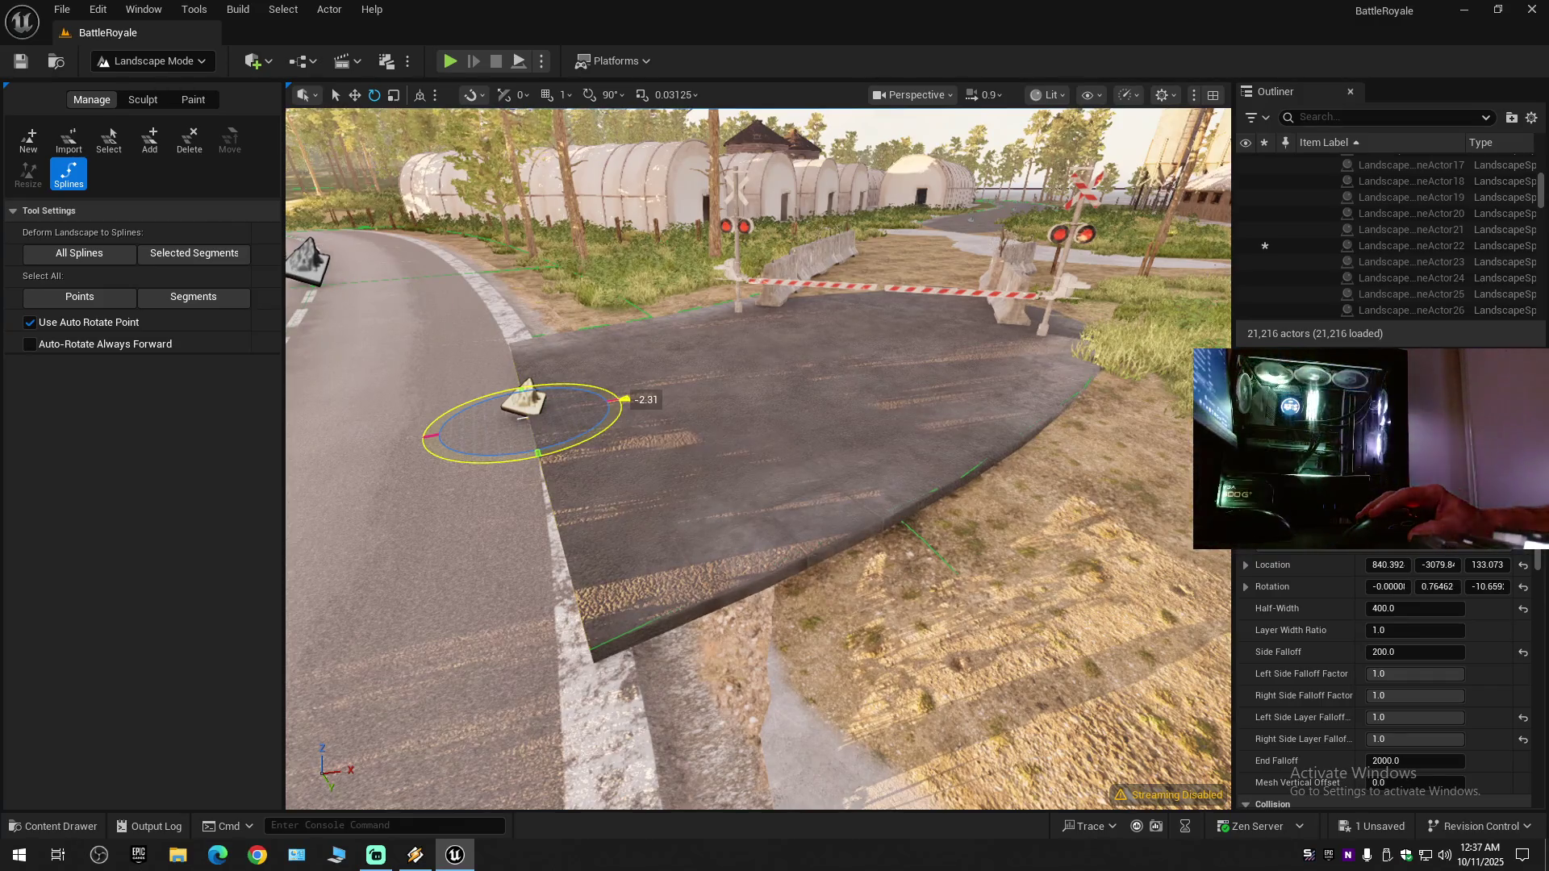
key("w")
left_click_drag(513, 359, 513, 381)
scroll(699, 112, "down", 1)
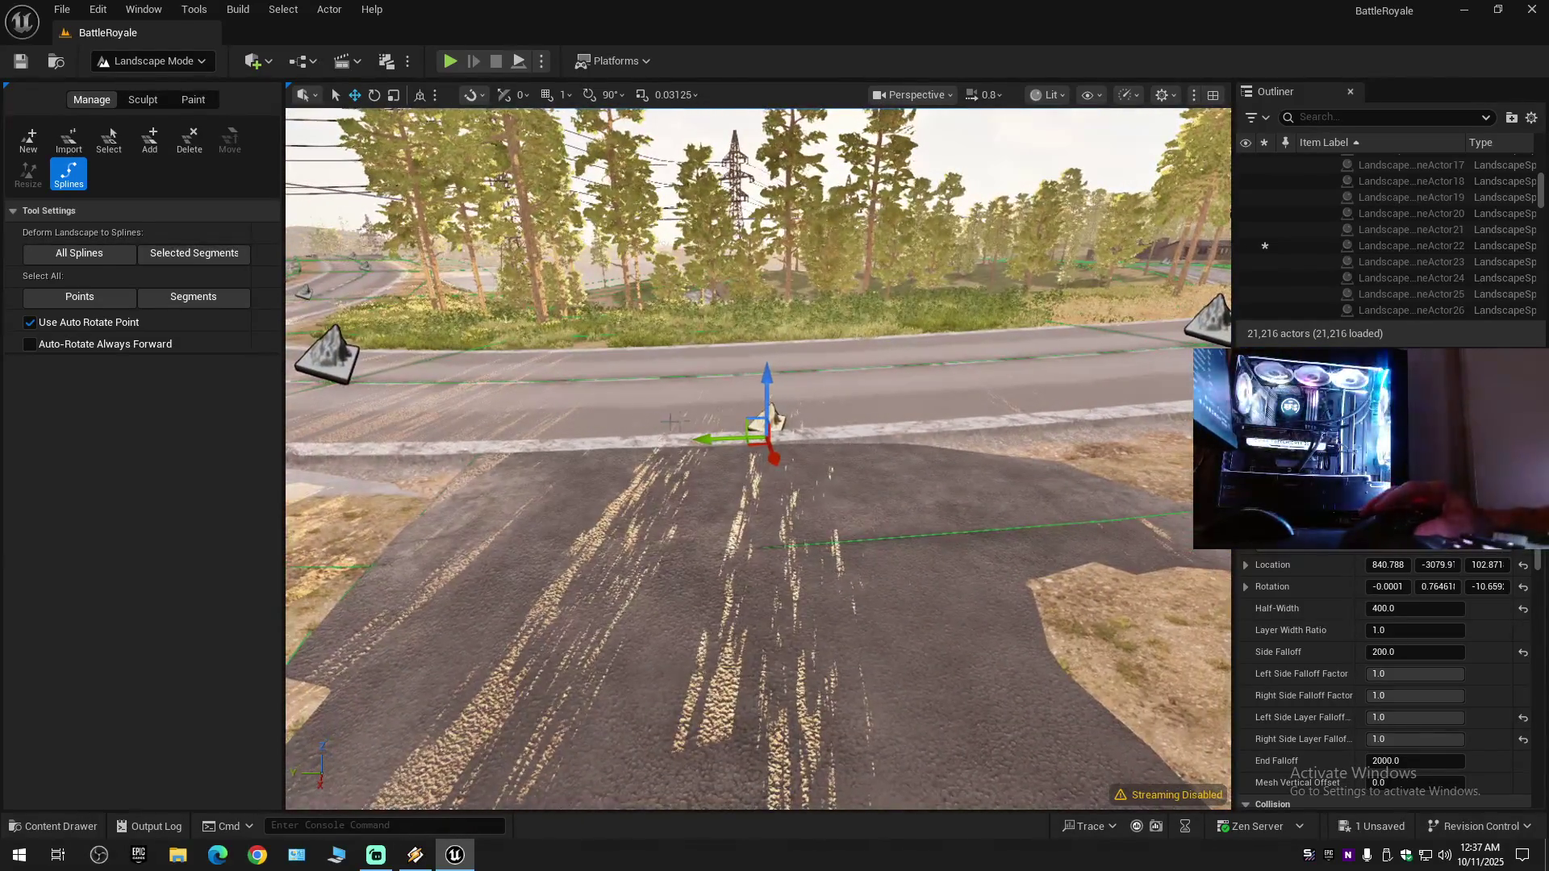
left_click_drag(723, 374, 728, 389)
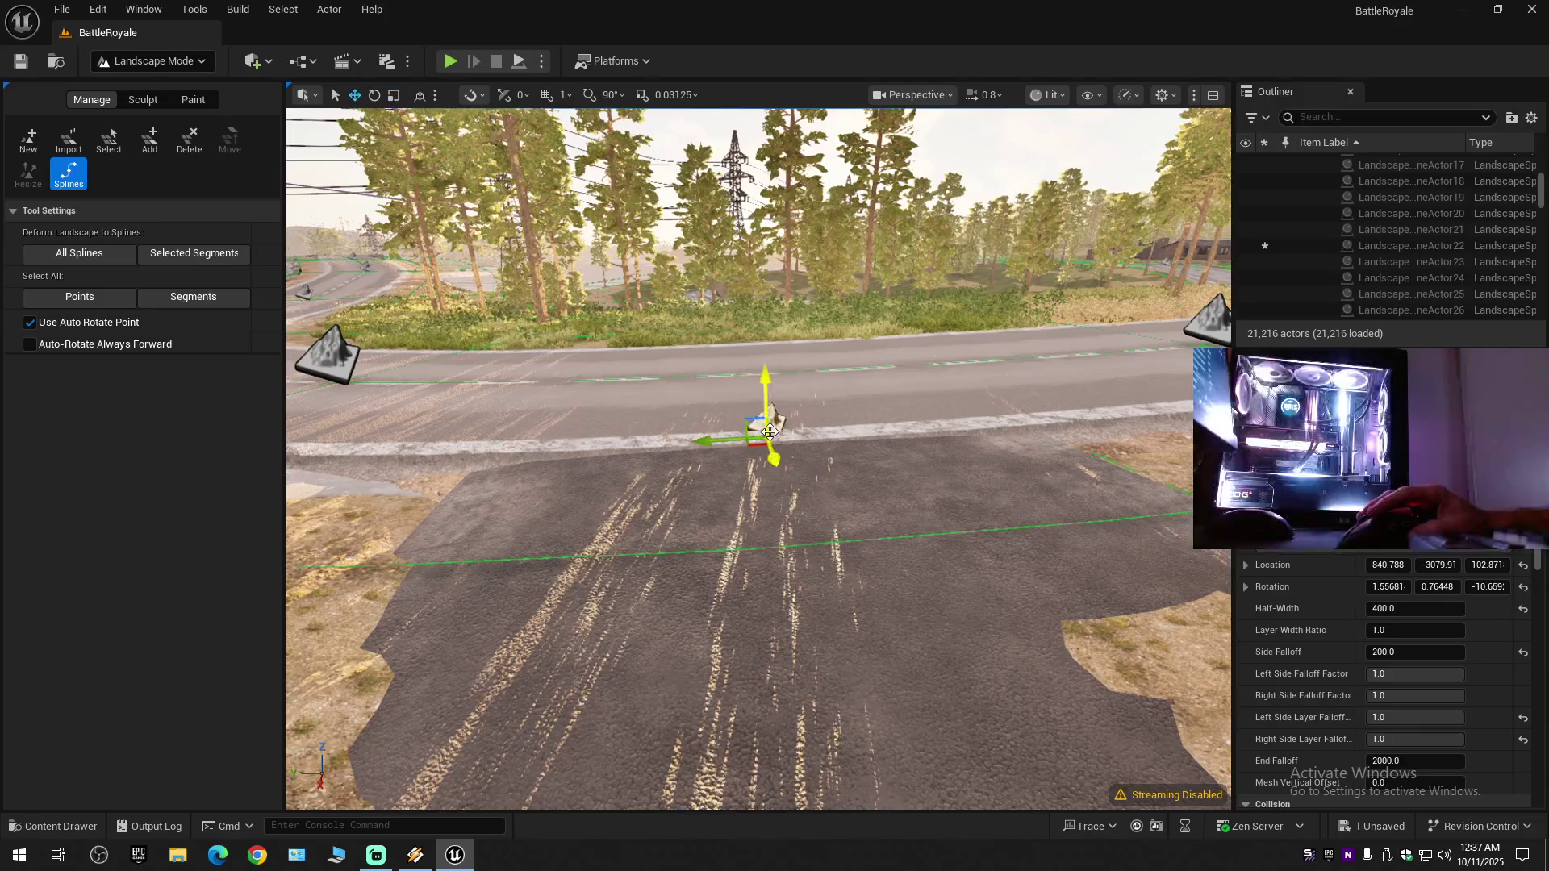
left_click_drag(763, 398, 764, 396)
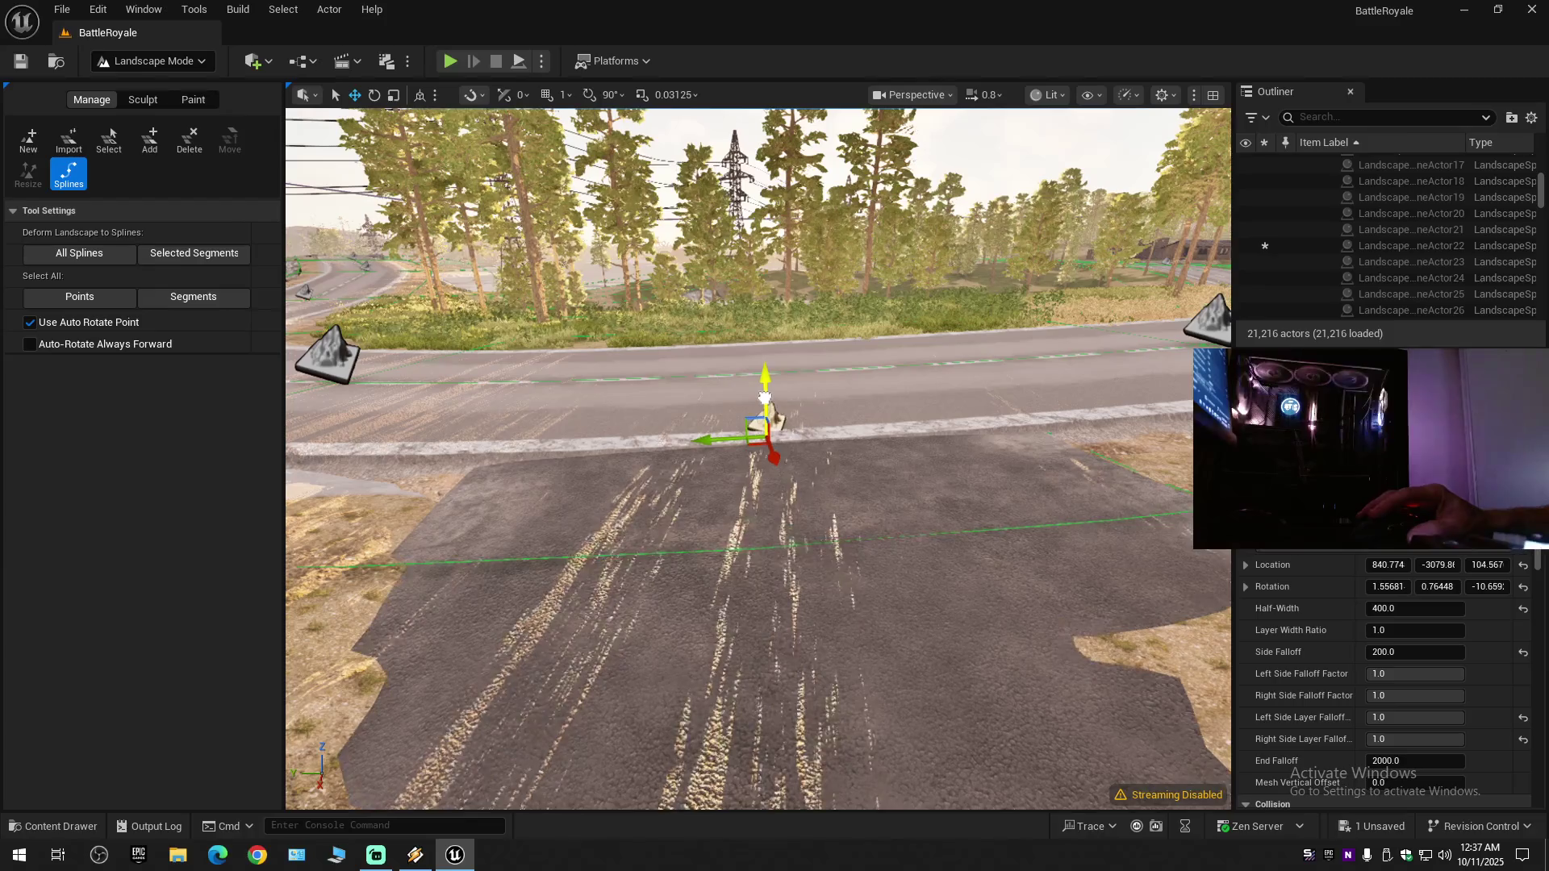
scroll(773, 416, "up", 2)
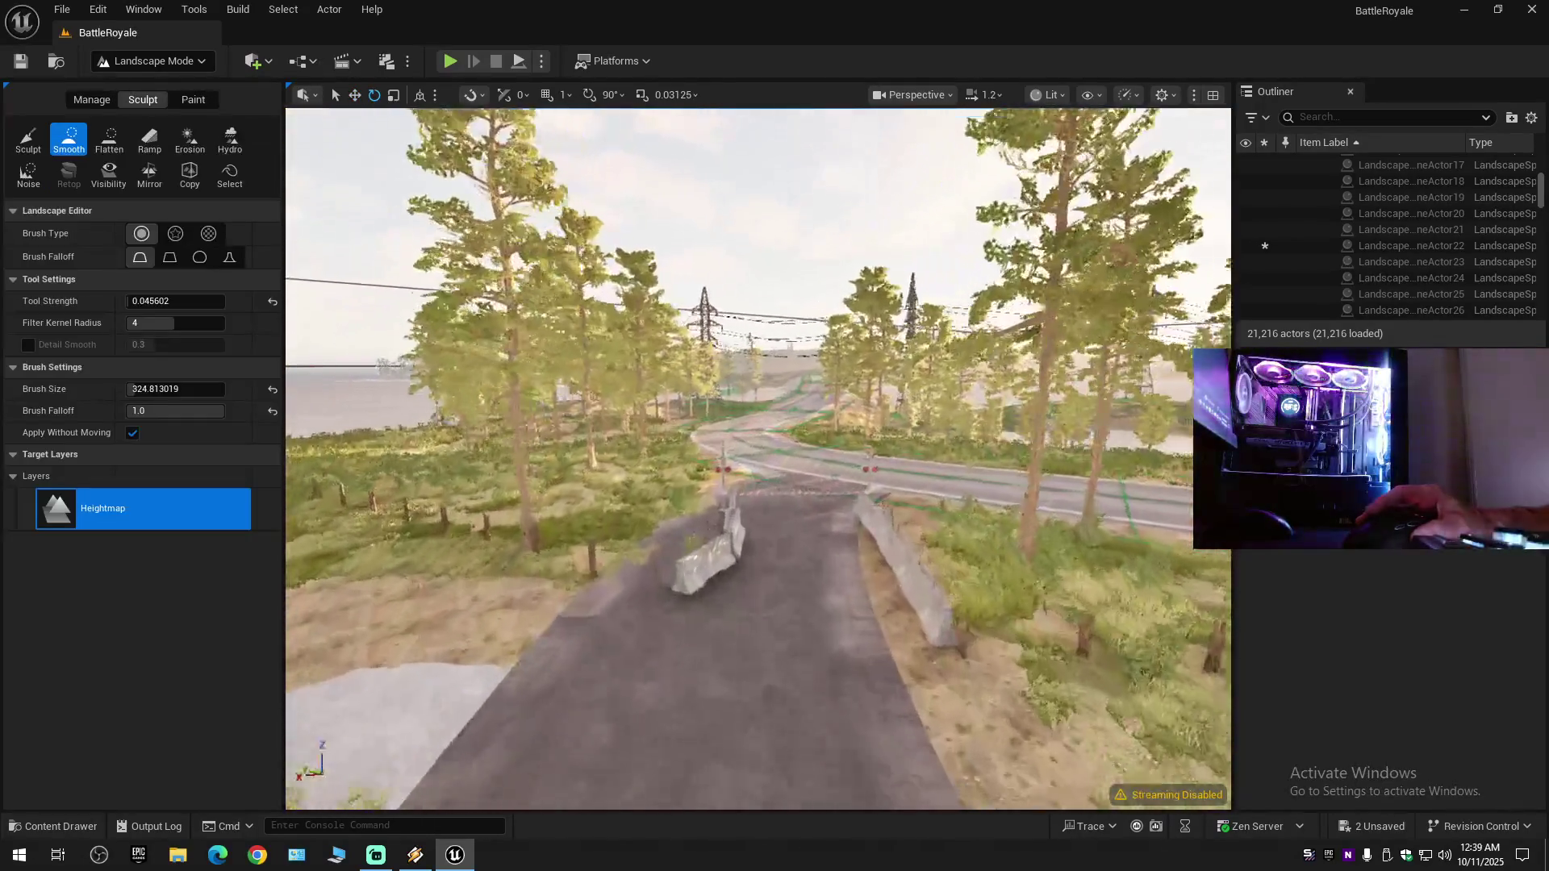
- Inspect the curving road and railroad crossing from ground level, then go back to the Splines tool
key("w")
key("w")
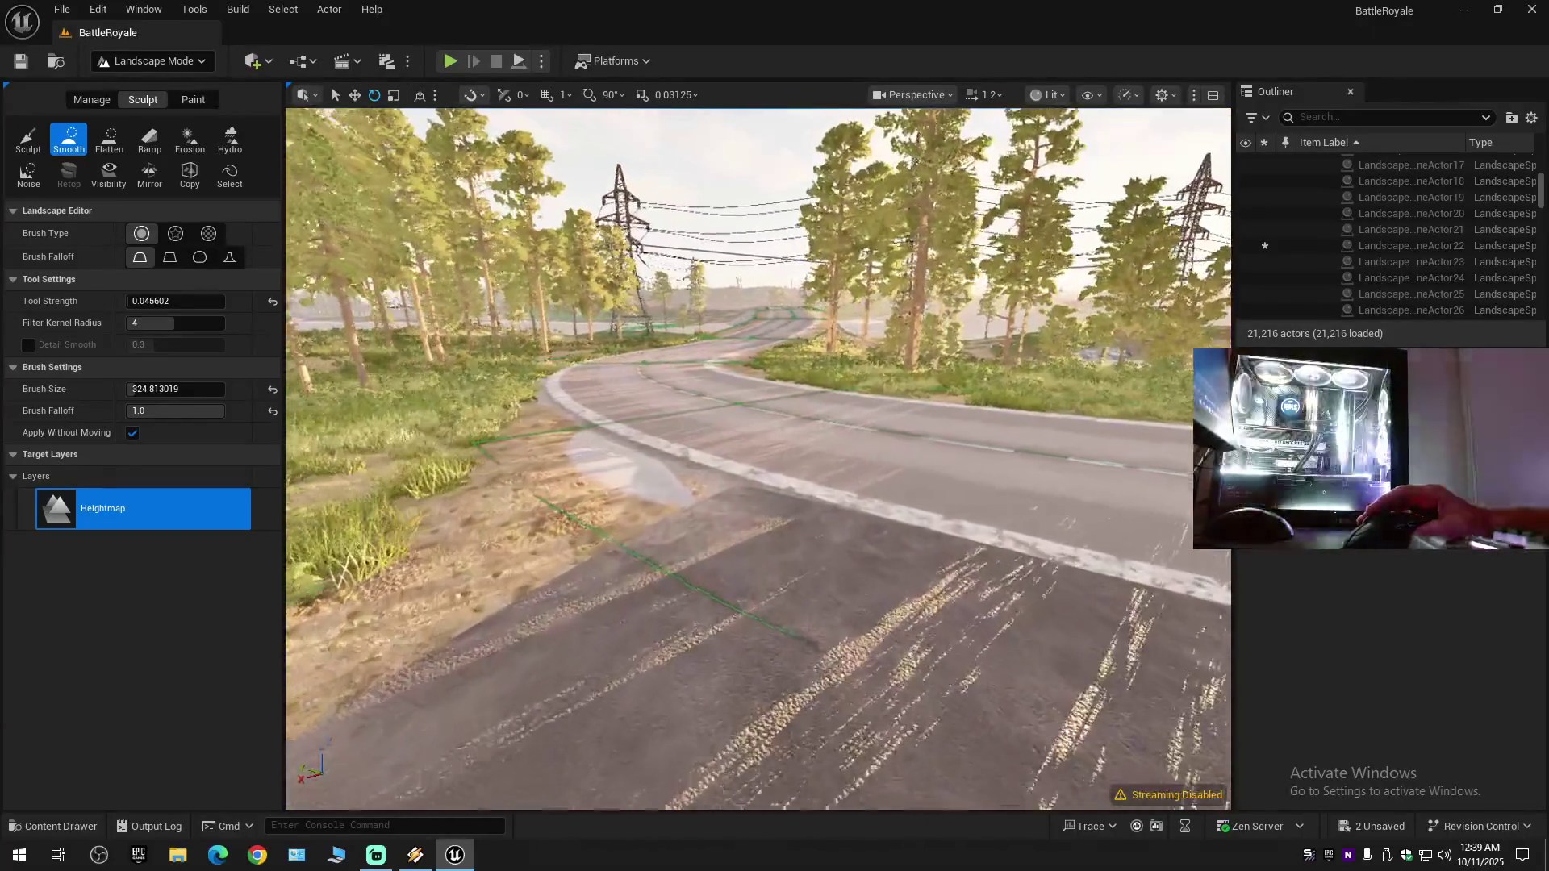
key("w")
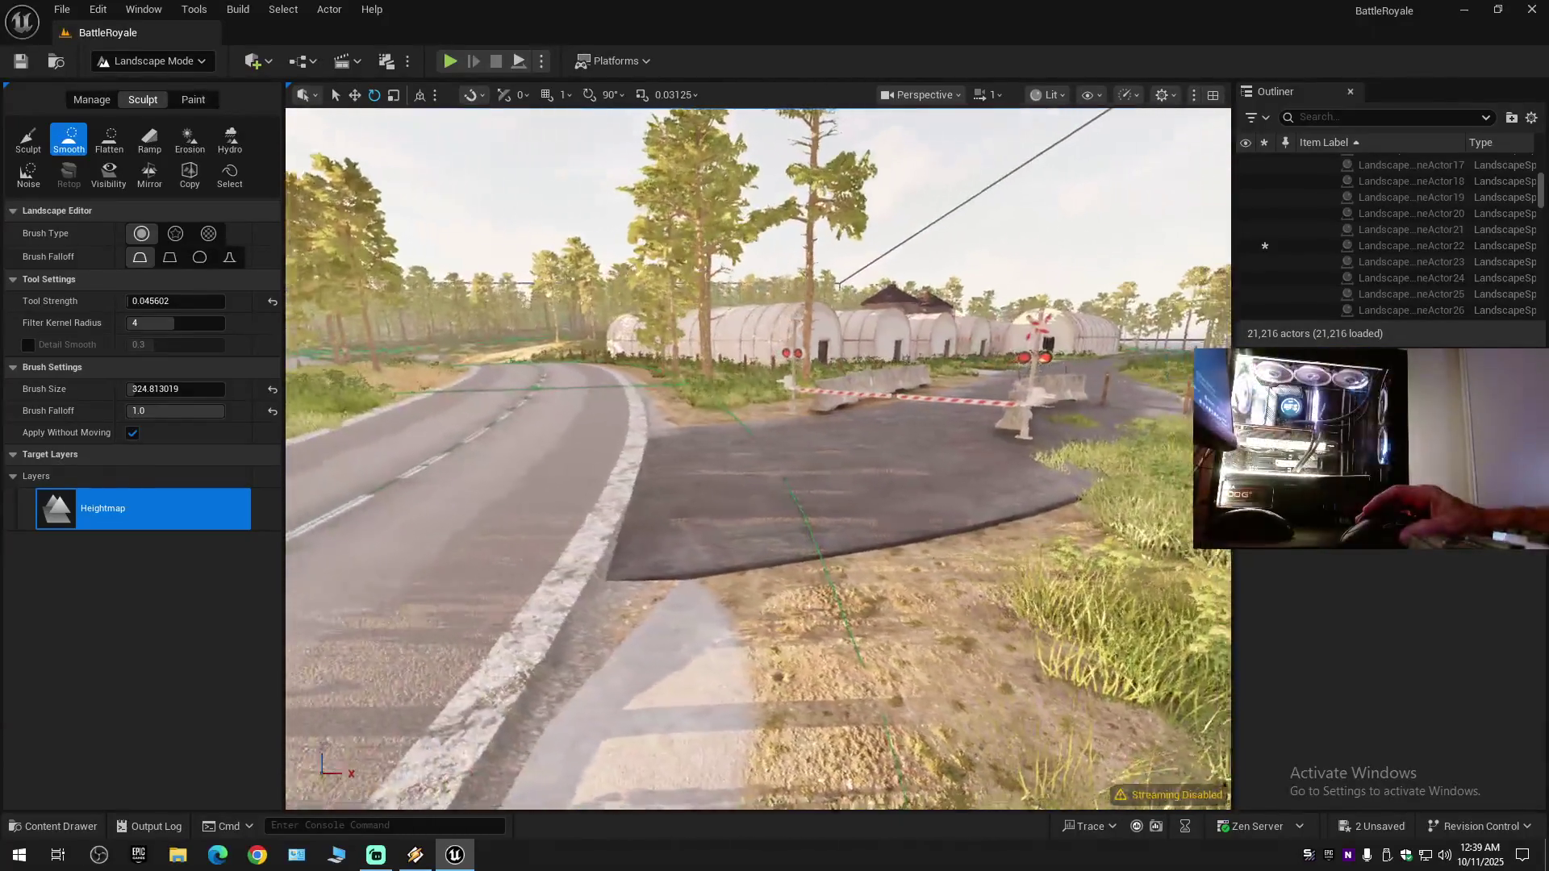
key("w")
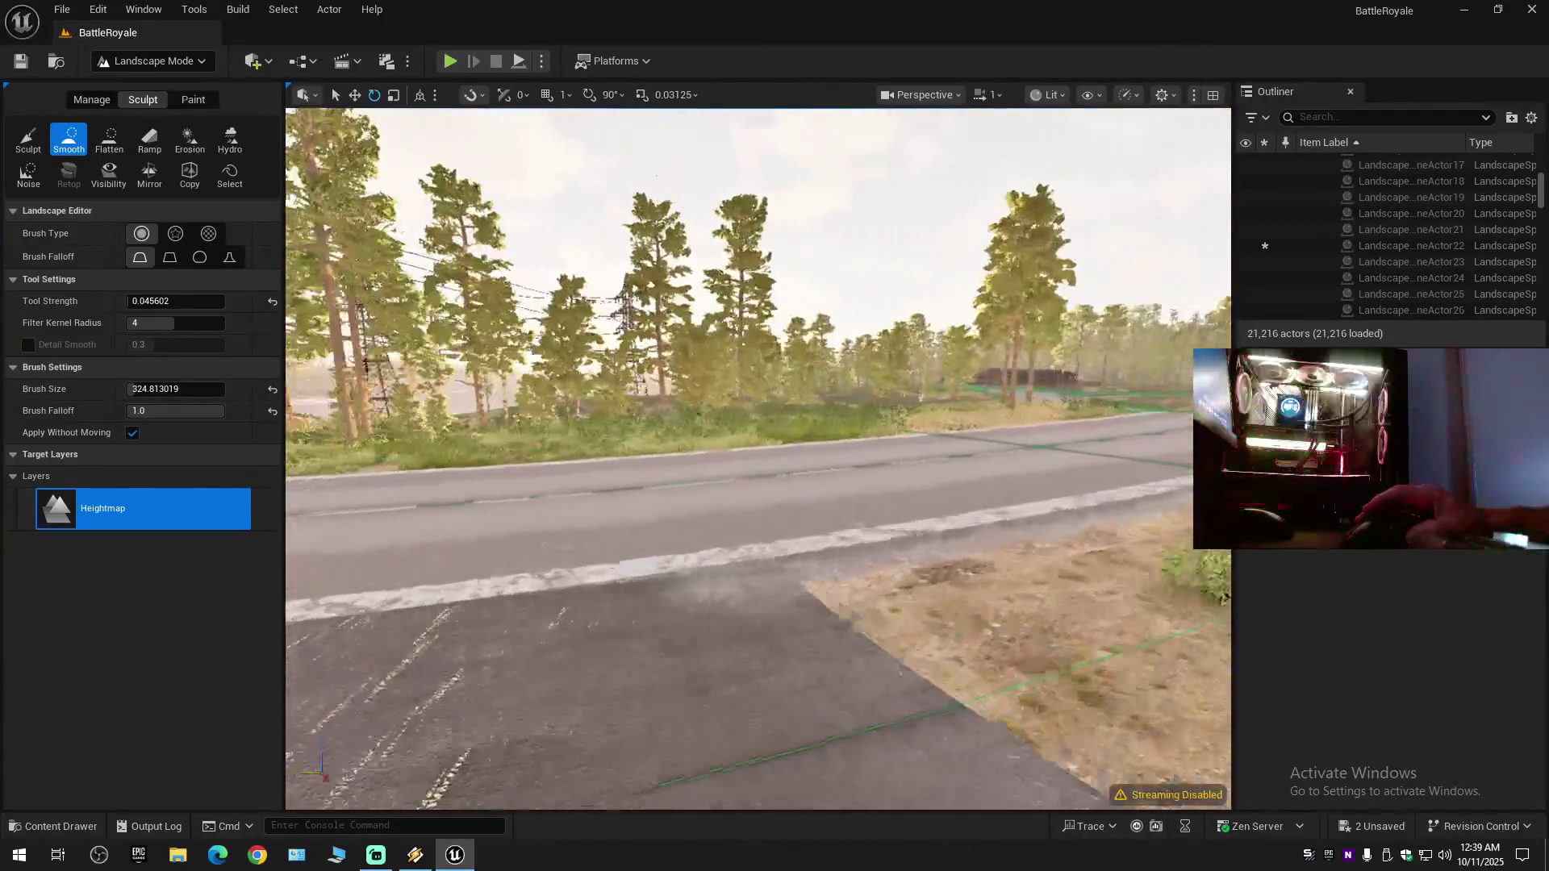
key("w")
scroll(758, 458, "down", 1)
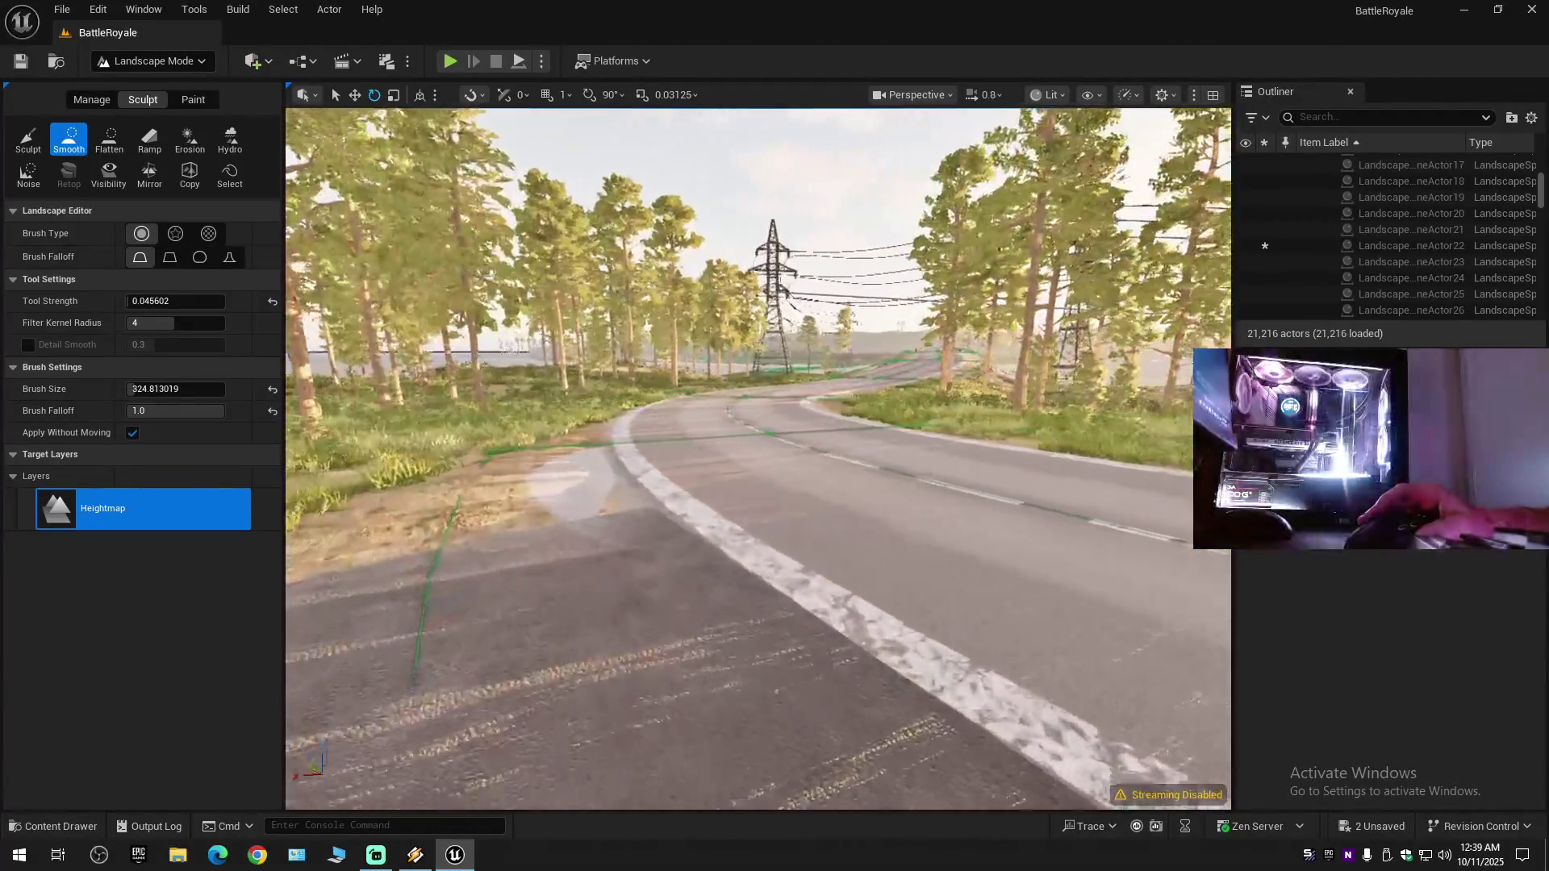
key("w")
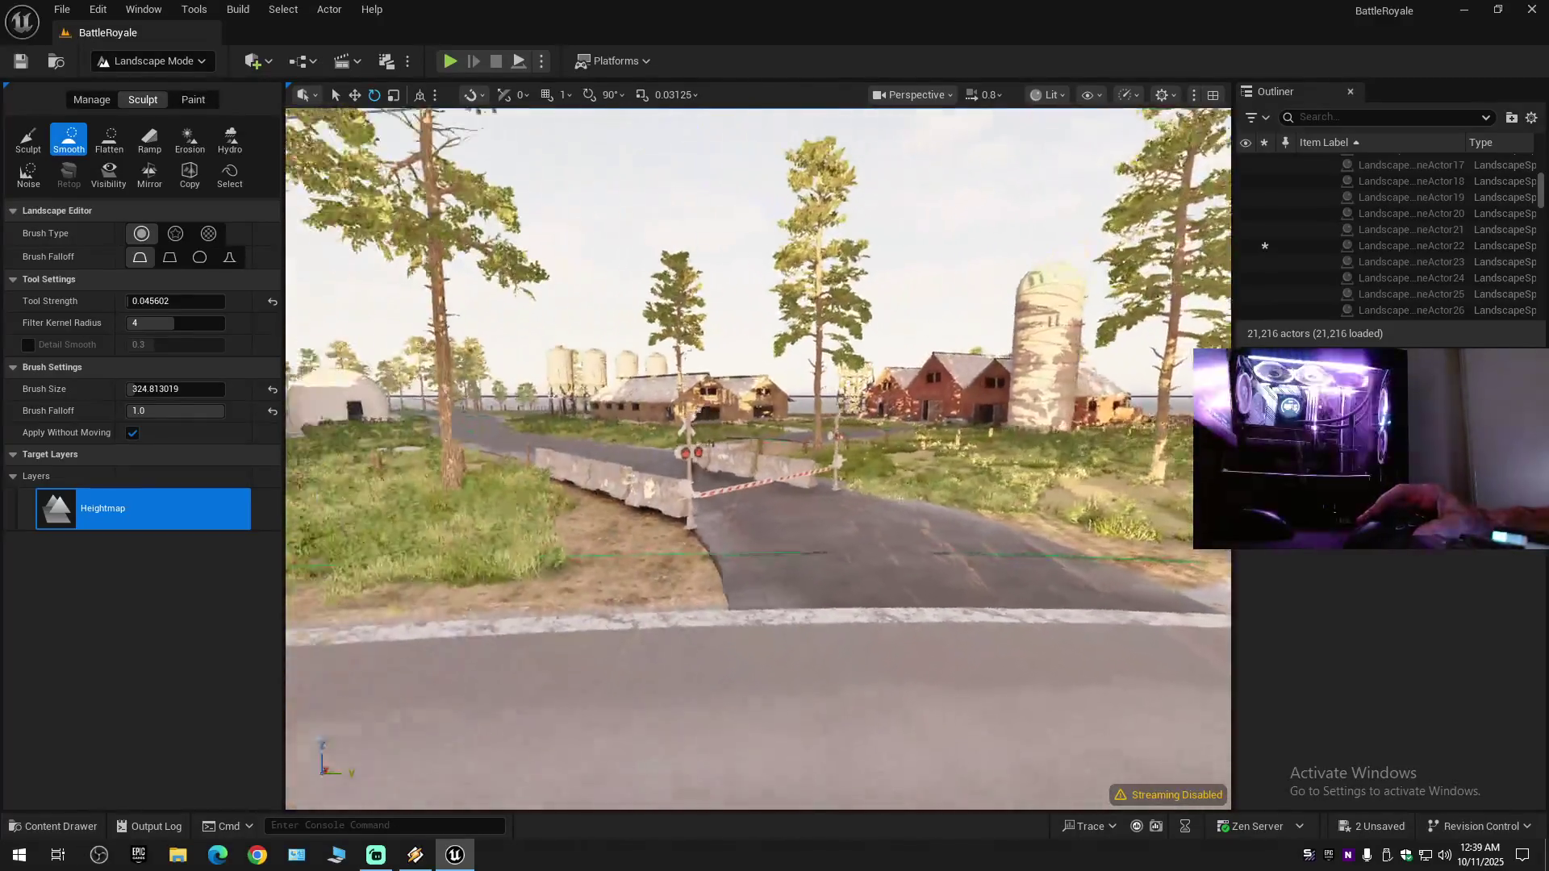
key("w")
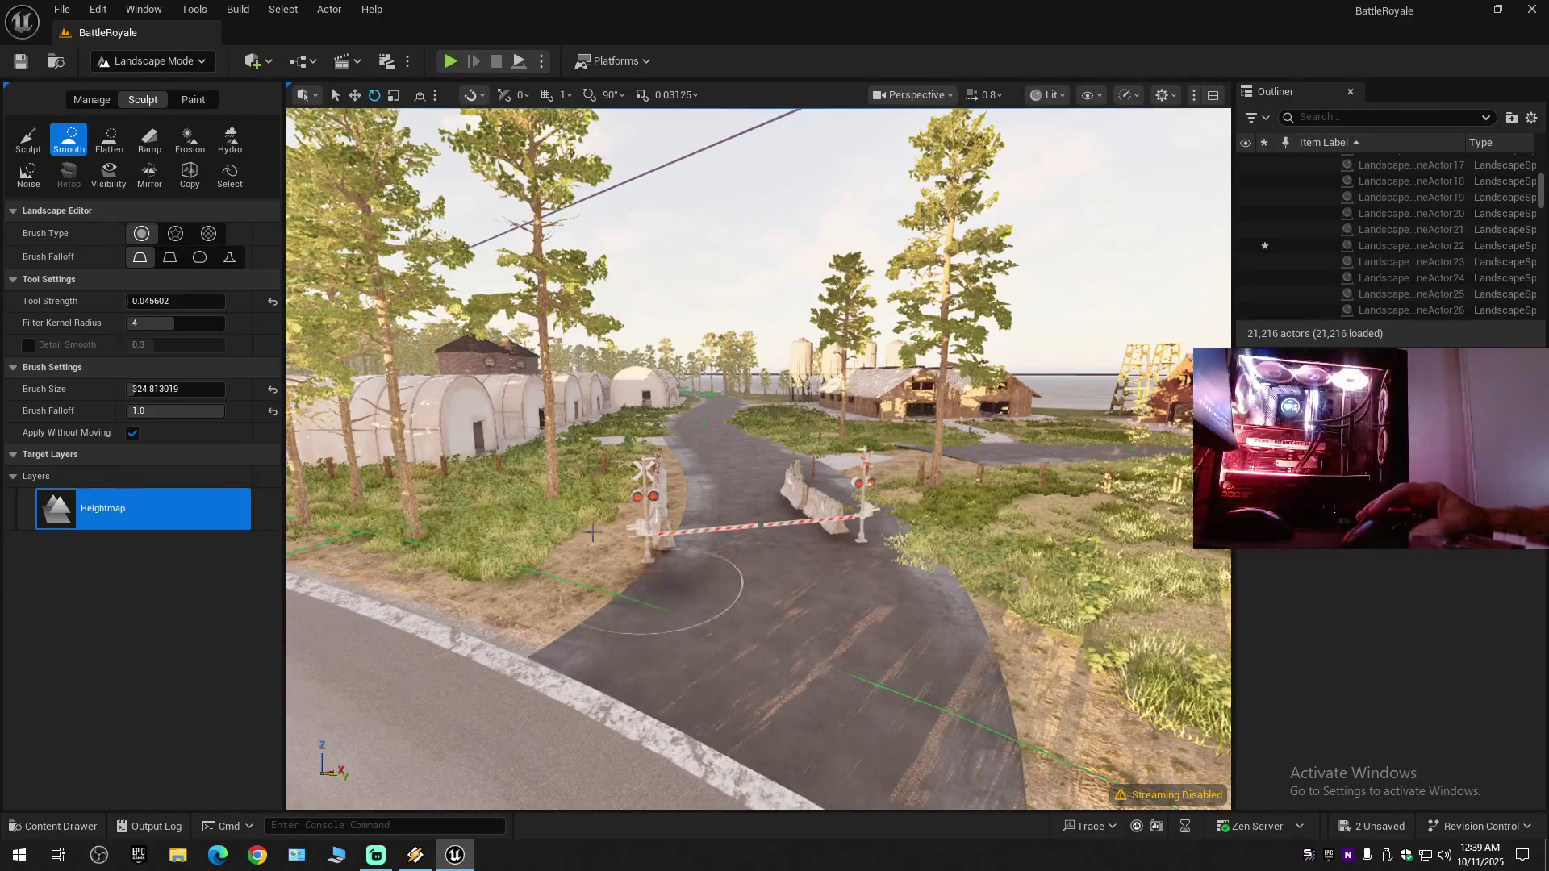
left_click(91, 98)
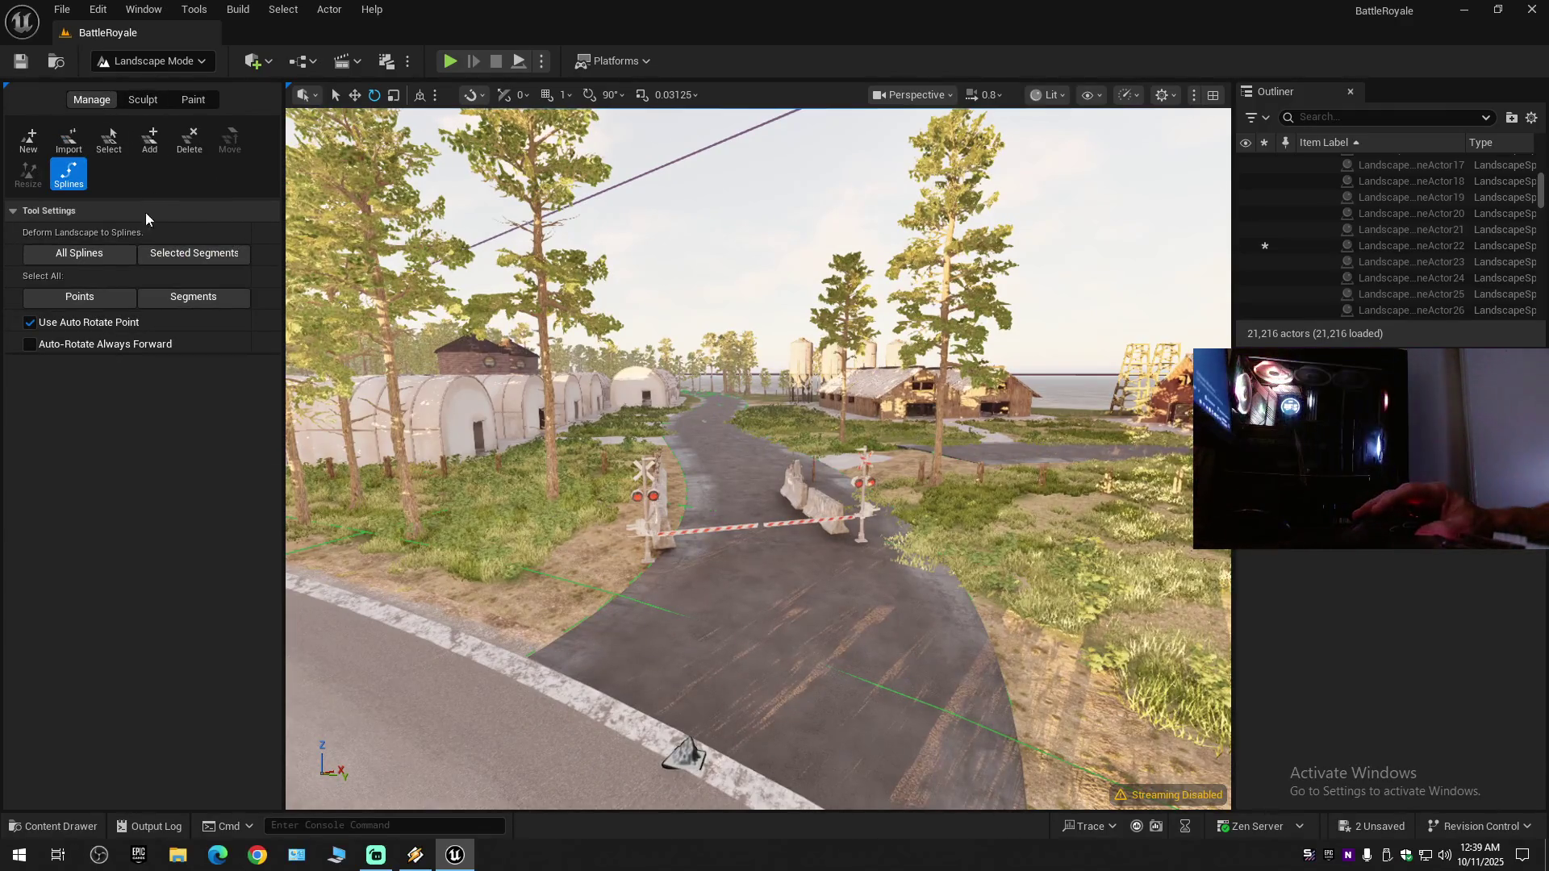
- Leave landscape editing for object selection mode and collapse the Outliner tree
key("e")
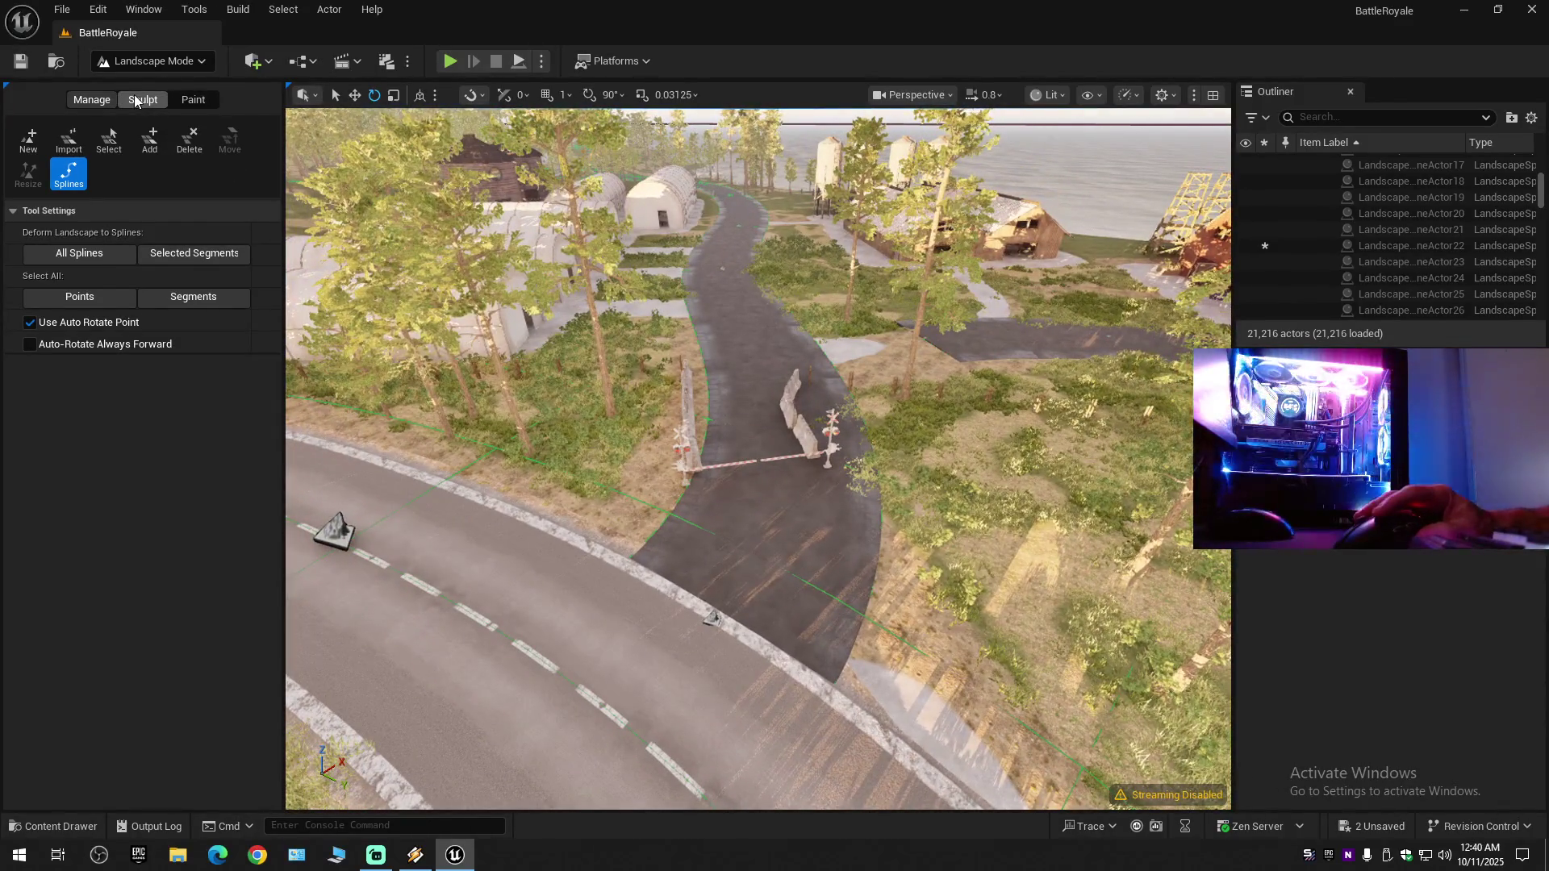
left_click(163, 68)
left_click(165, 80)
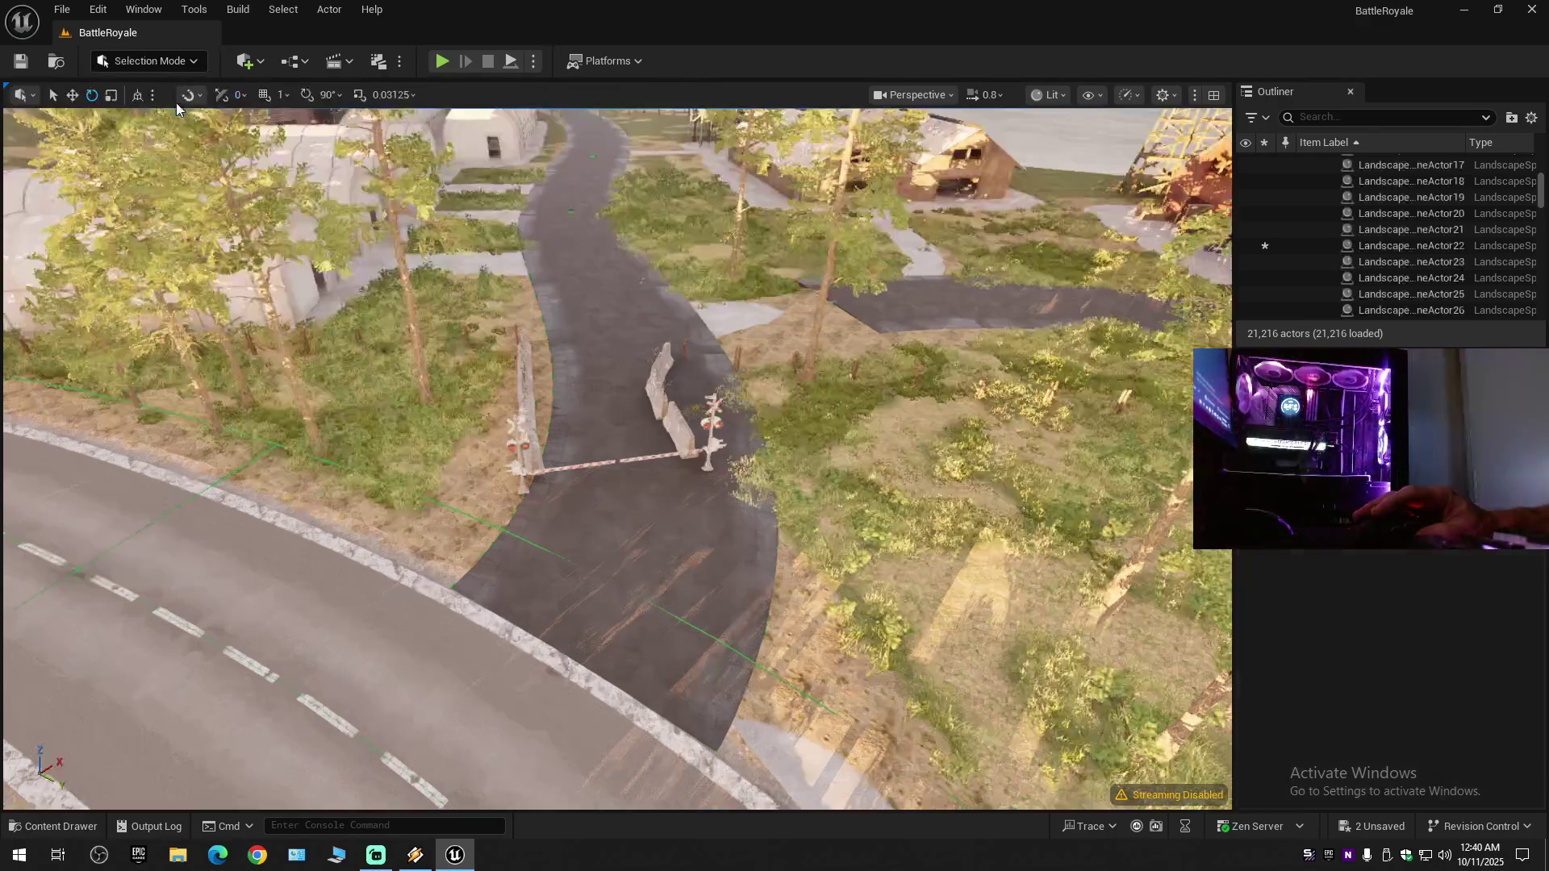
left_click(1533, 119)
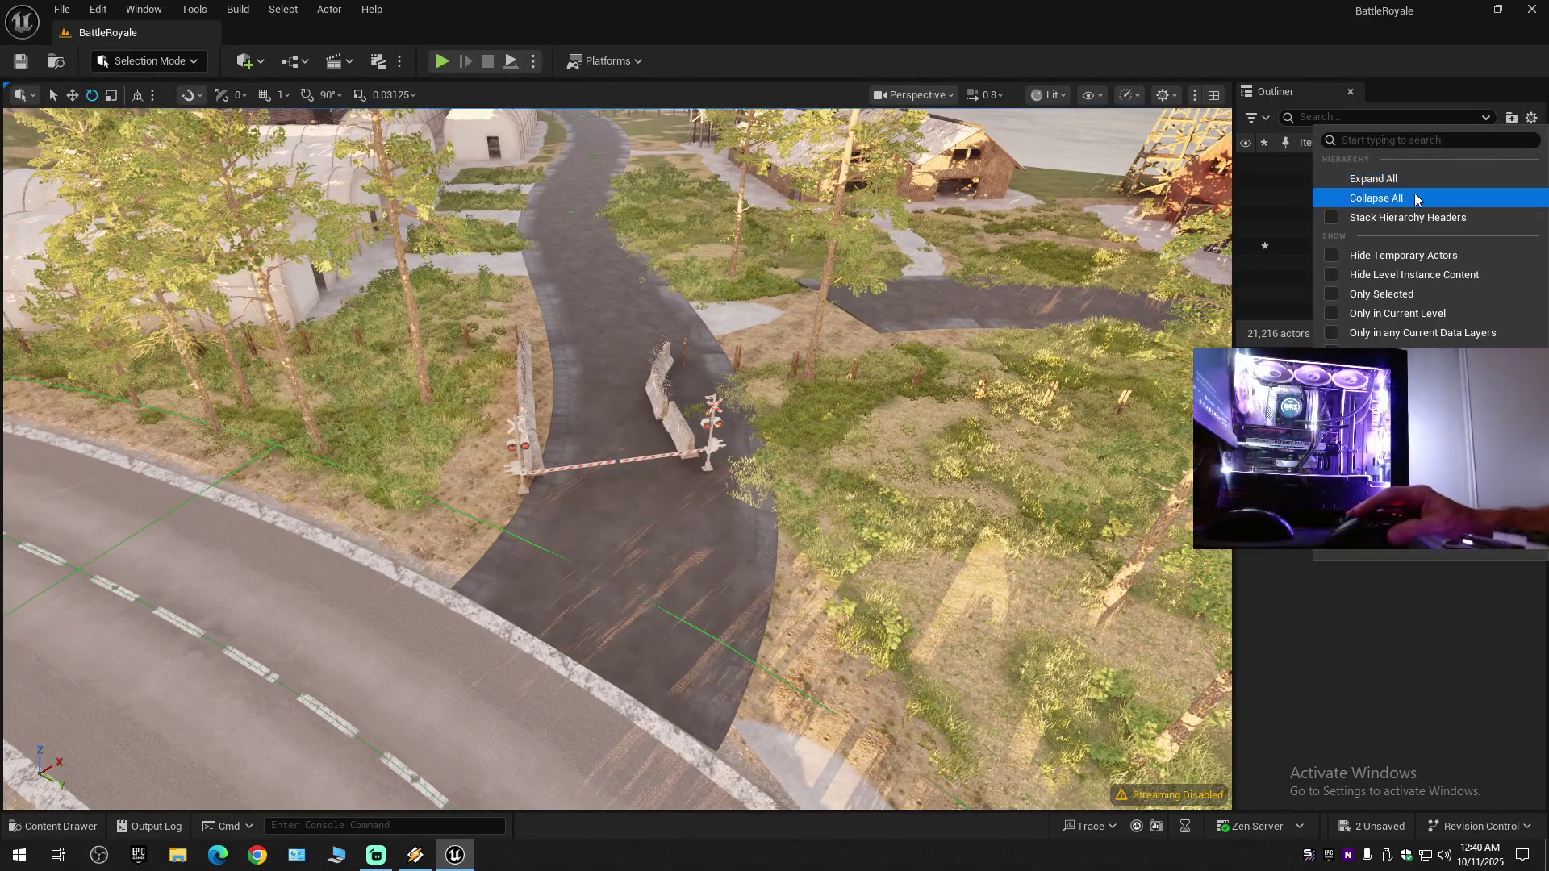
left_click(1342, 199)
- Save the current BattleRoyale level and all modified assets
left_click(24, 62)
left_click(62, 8)
mouse_move(118, 169)
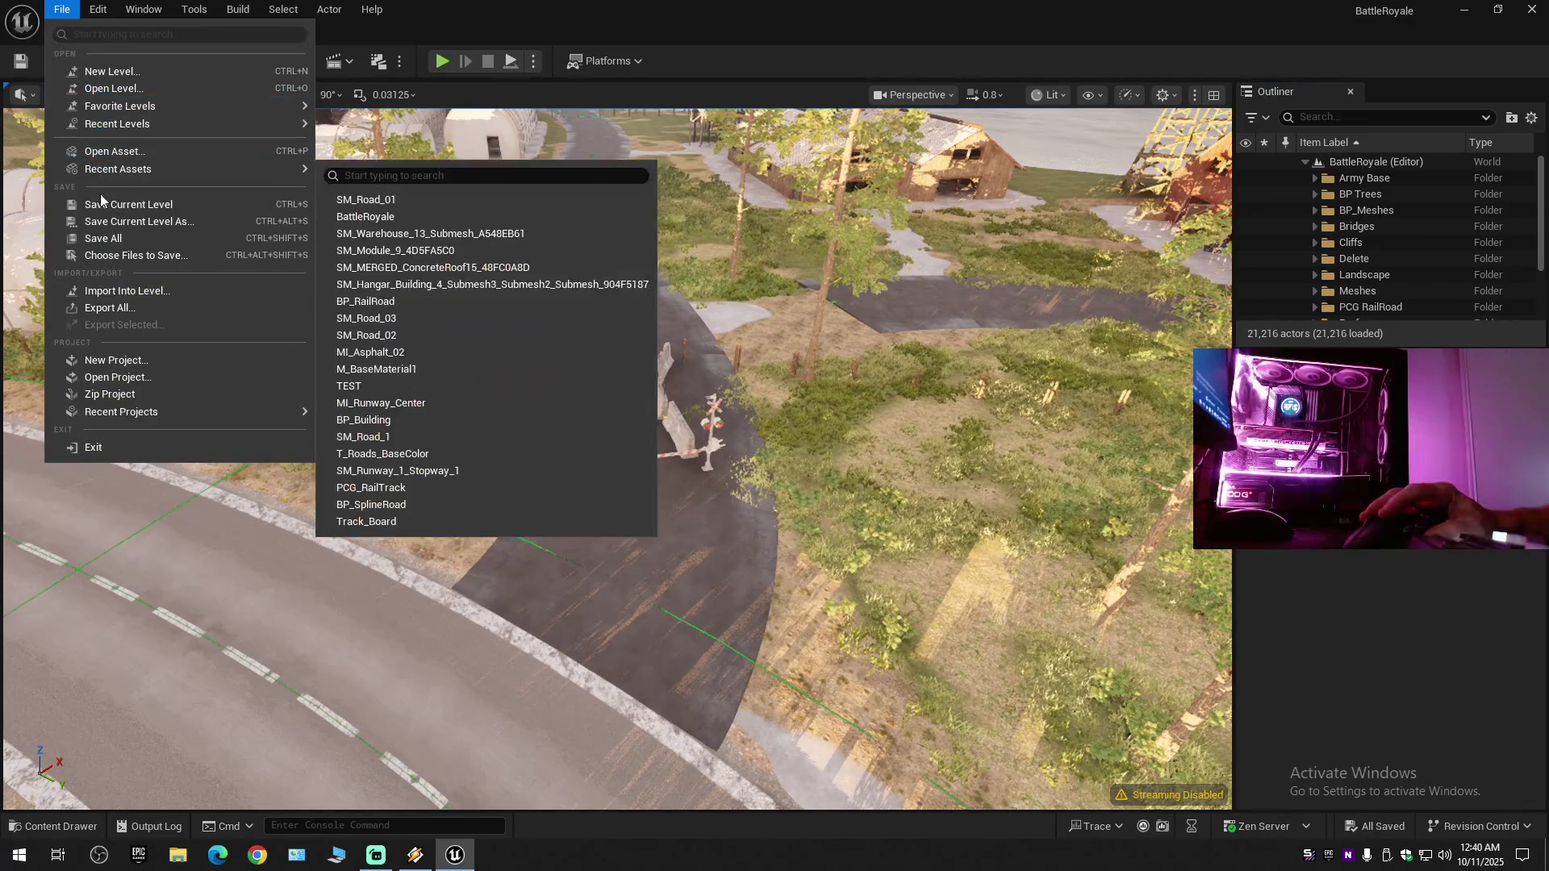
left_click(101, 202)
left_click(62, 8)
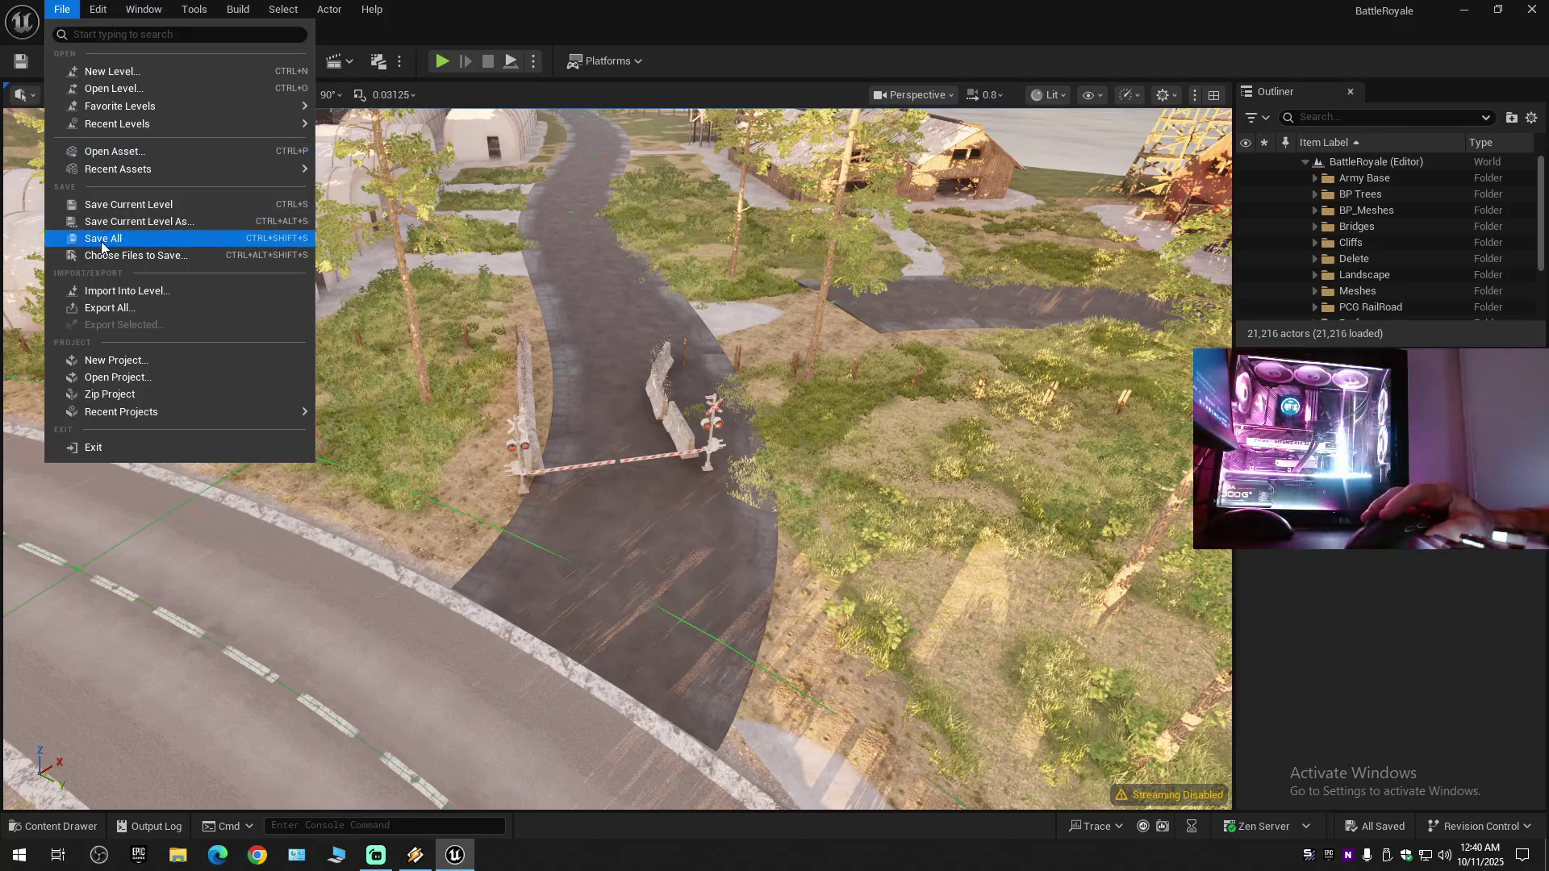
left_click(101, 242)
- Fly down to the farm road and switch back into Landscape Mode
key("w")
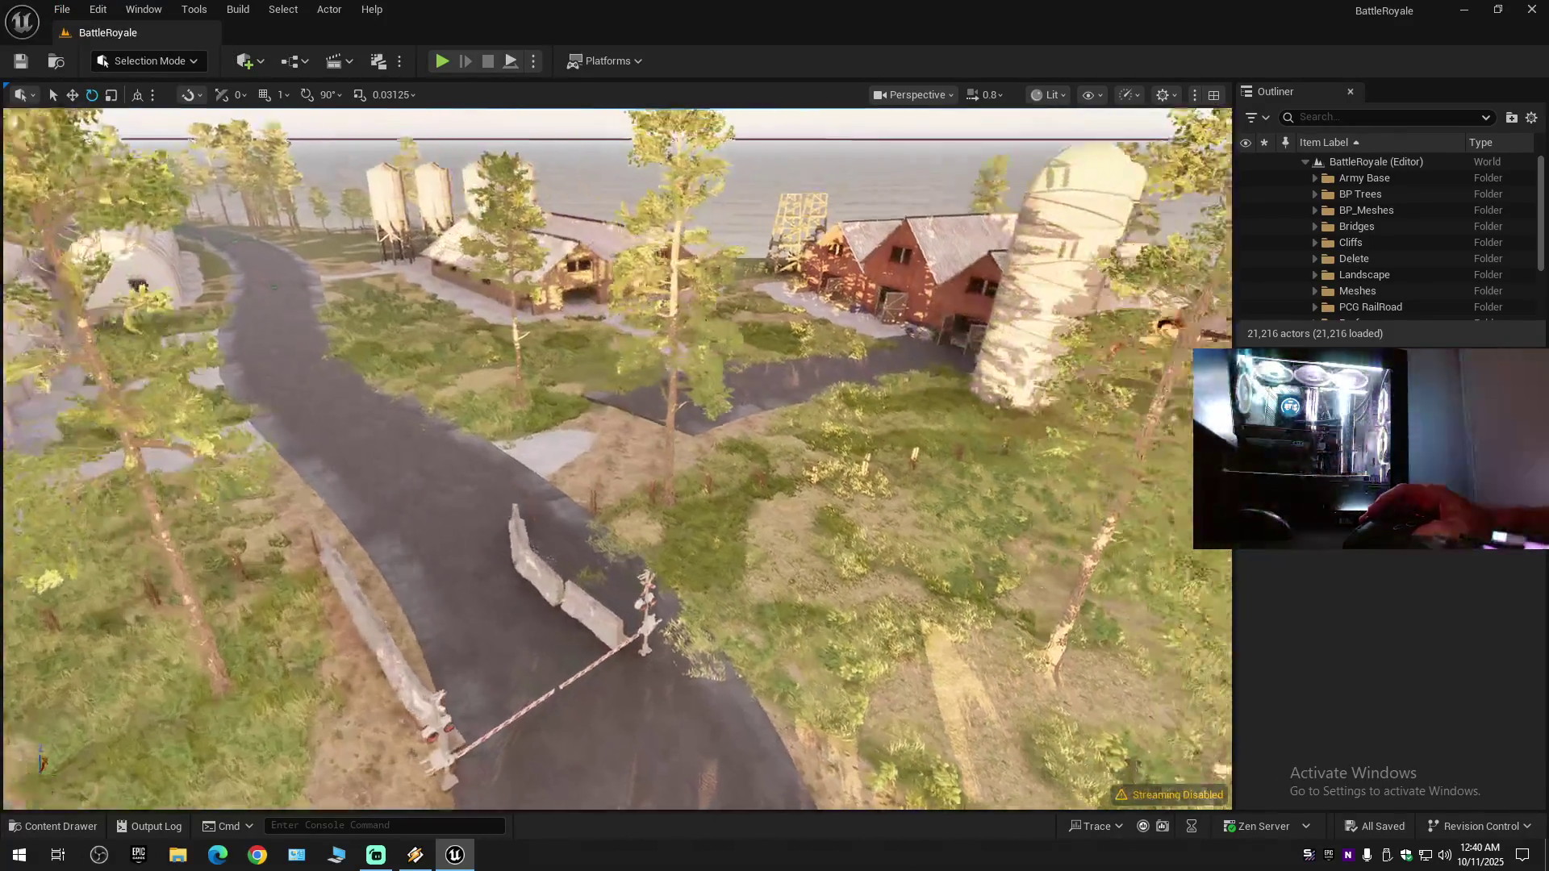
scroll(617, 460, "up", 1)
key("w")
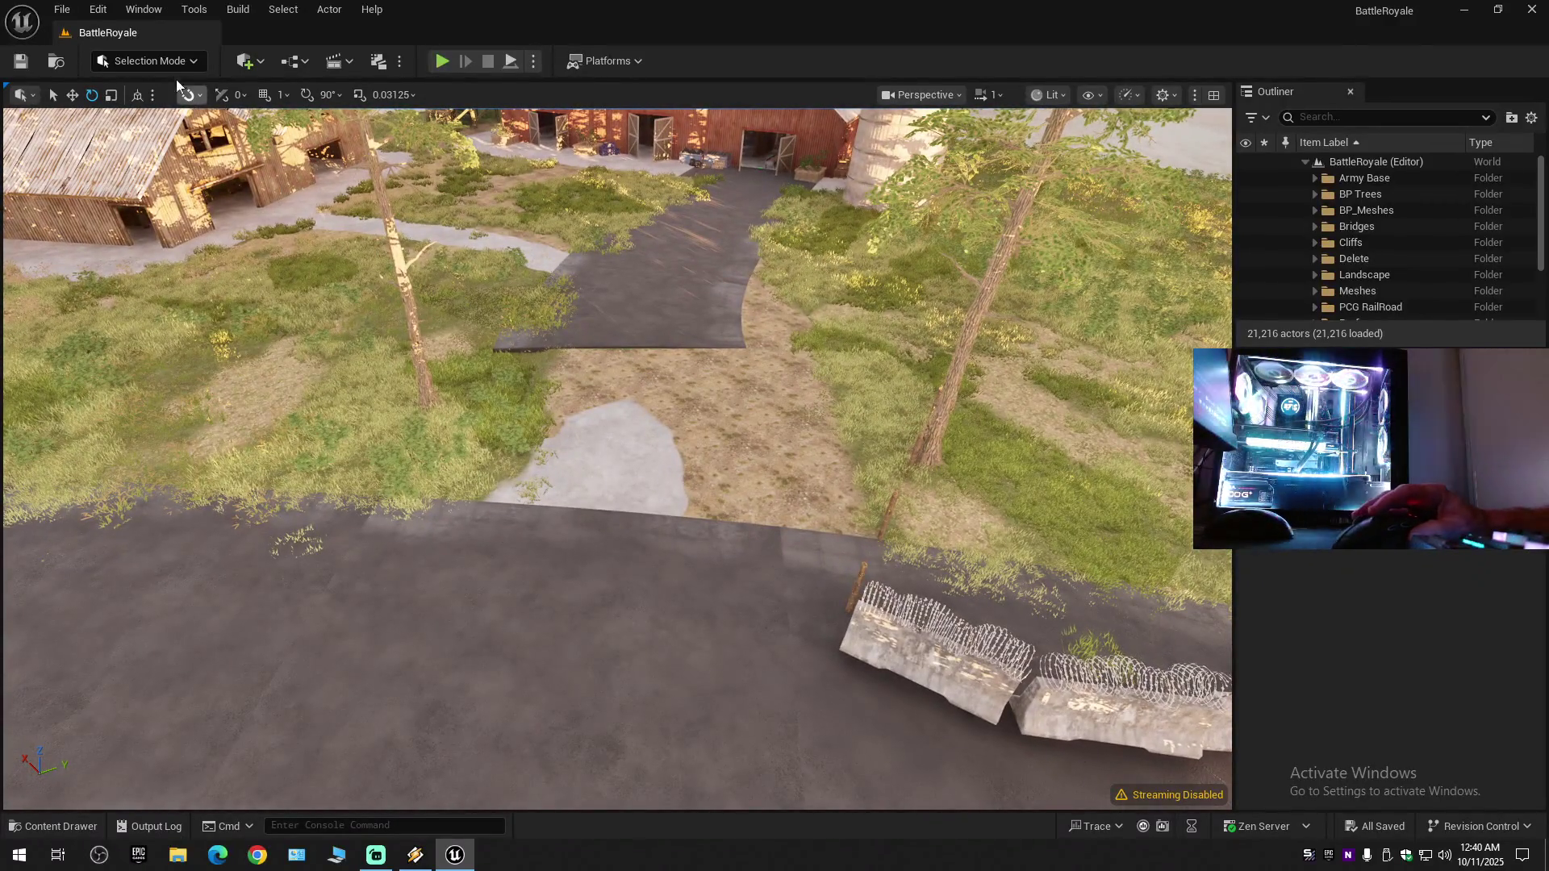
left_click(173, 66)
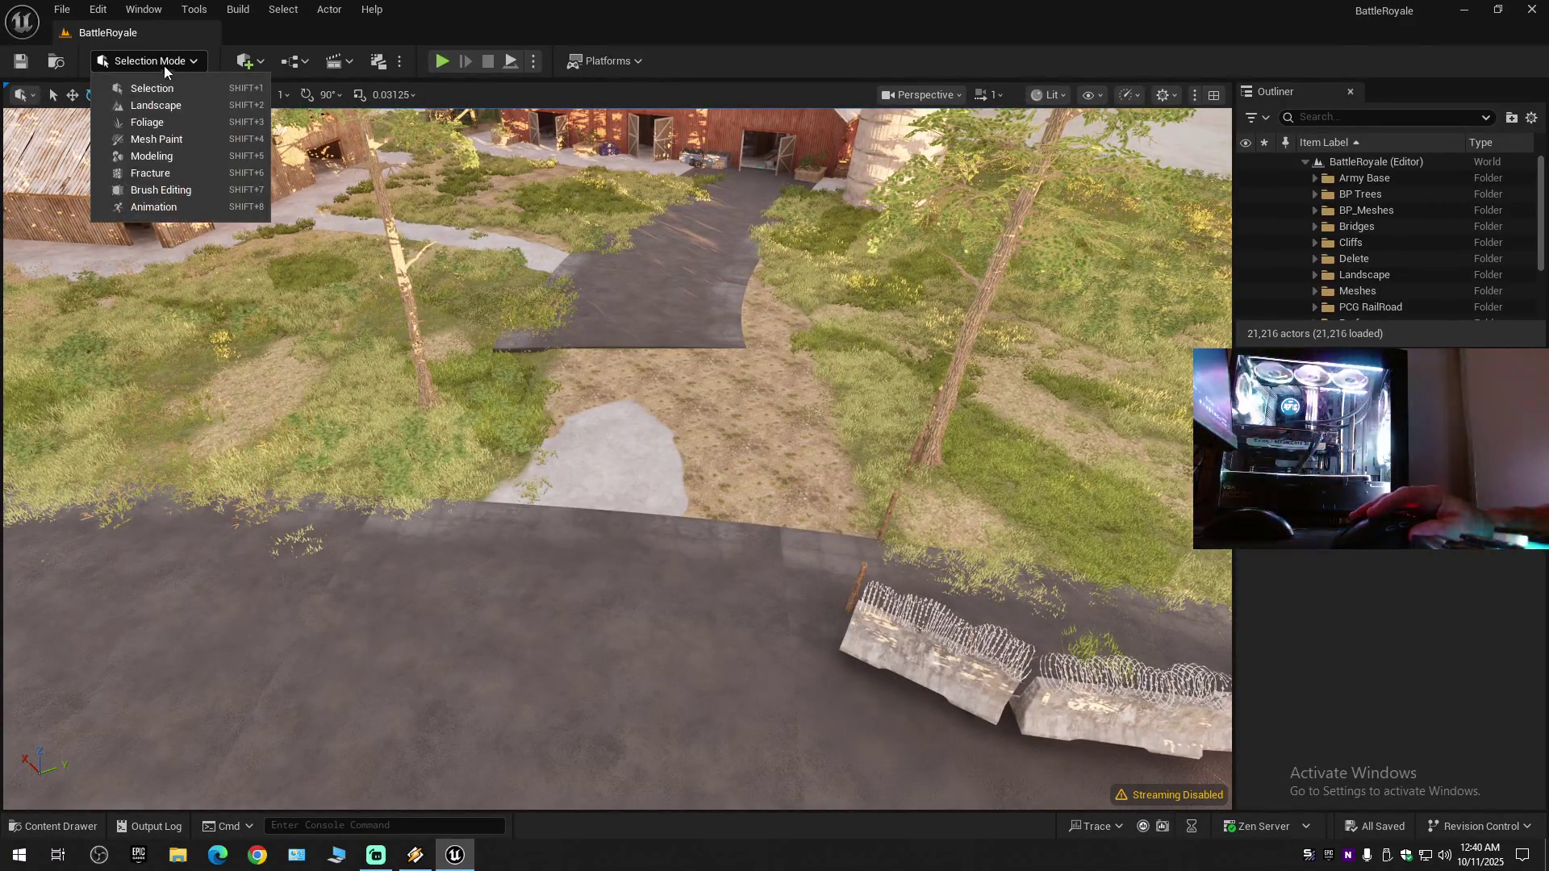
key("Escape")
key("shift+2")
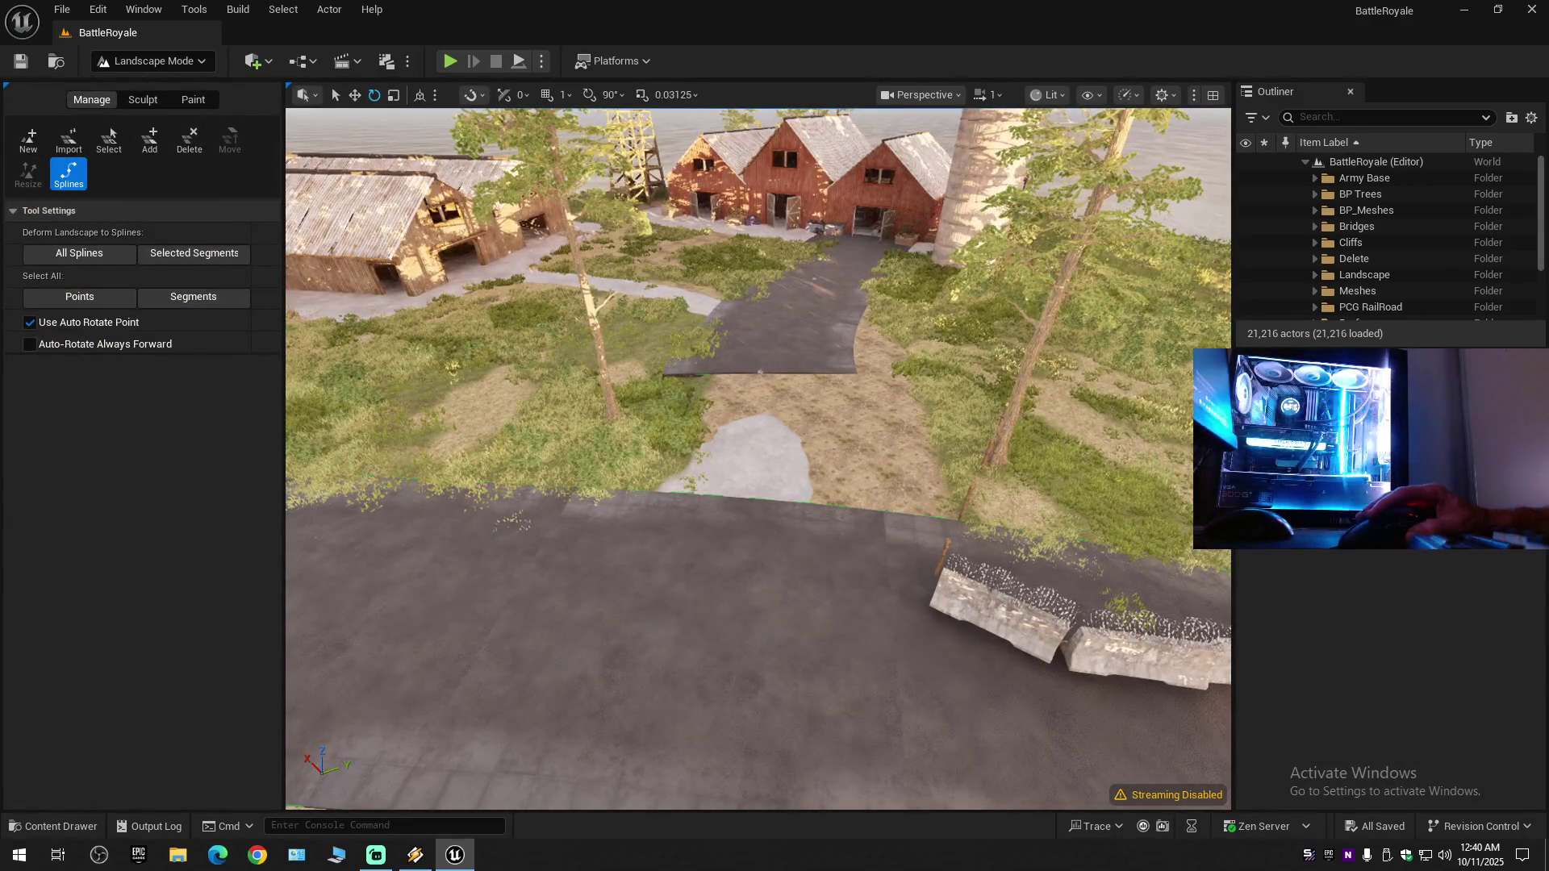
- Select the side road's spline control point and move it onto the main road
left_click(760, 372)
key("w")
key("r")
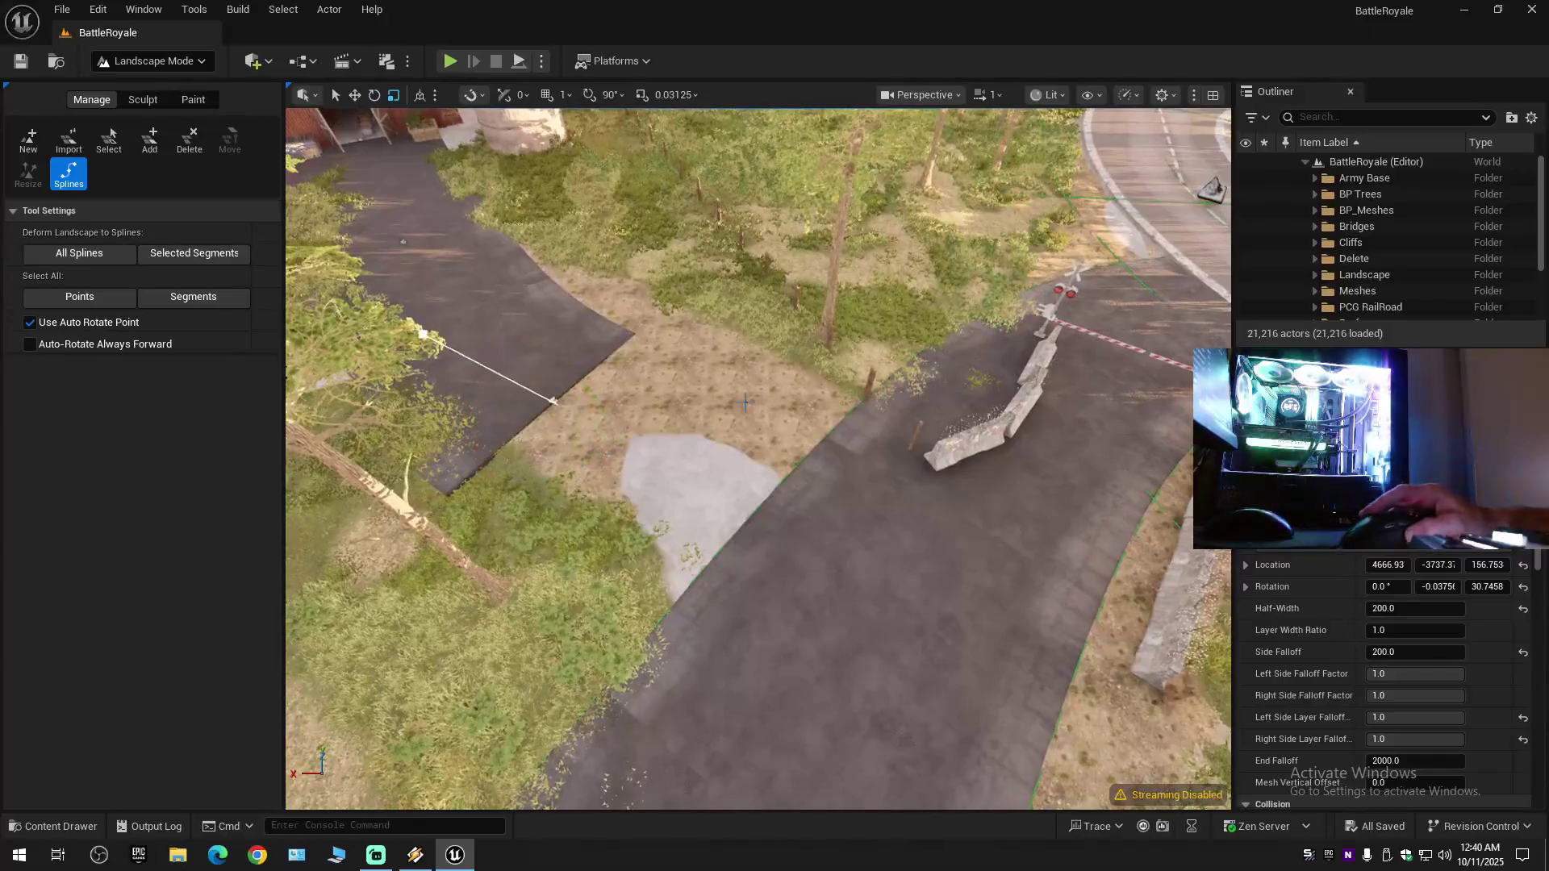
left_click_drag(522, 385, 744, 475)
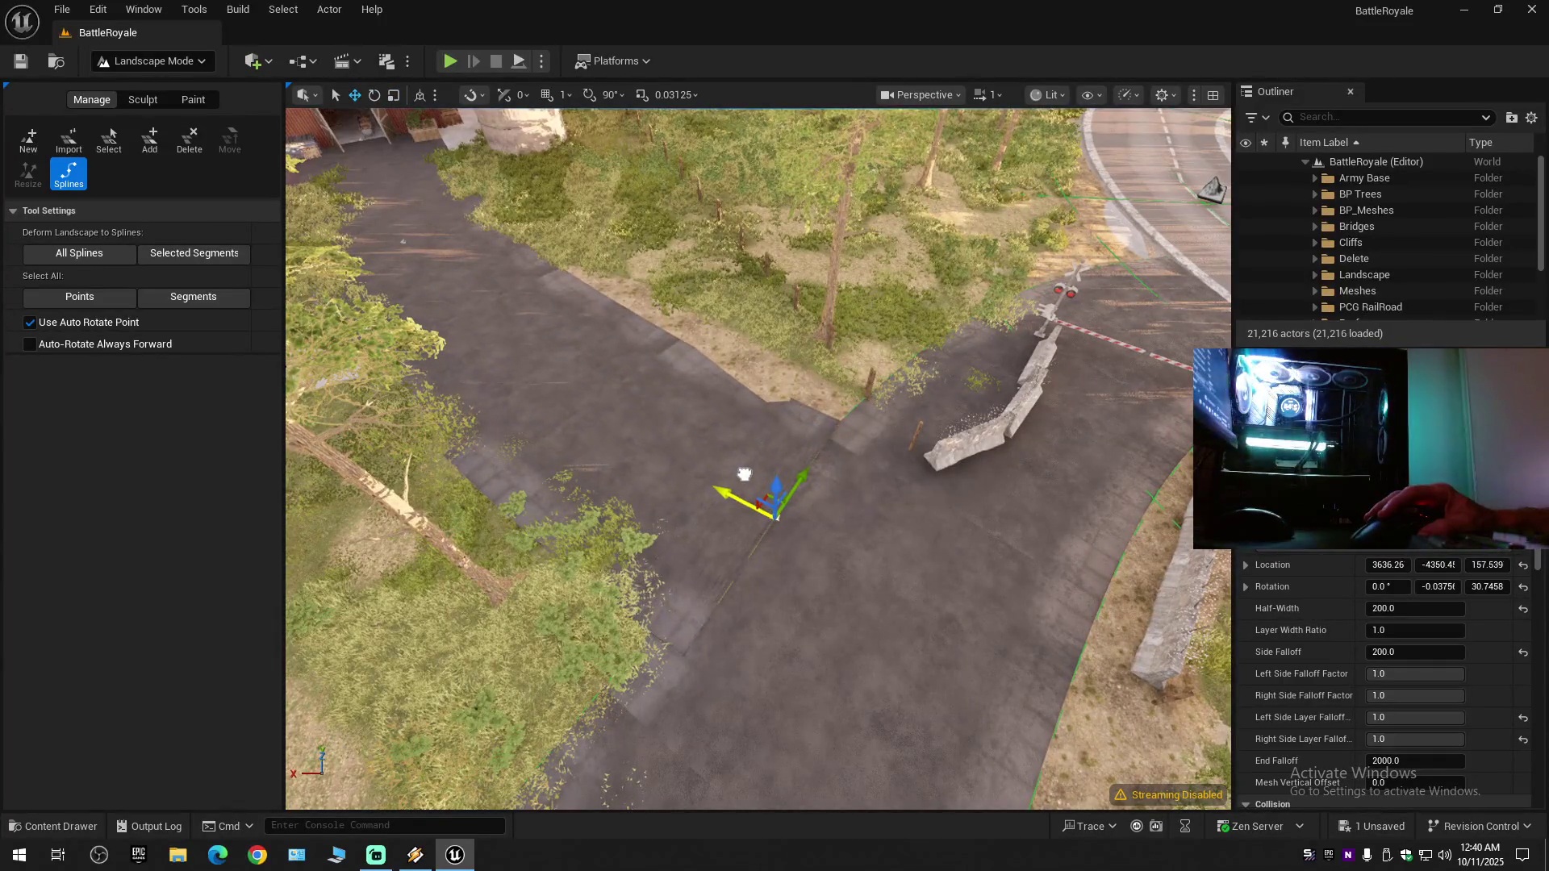
scroll(858, 473, "down", 1)
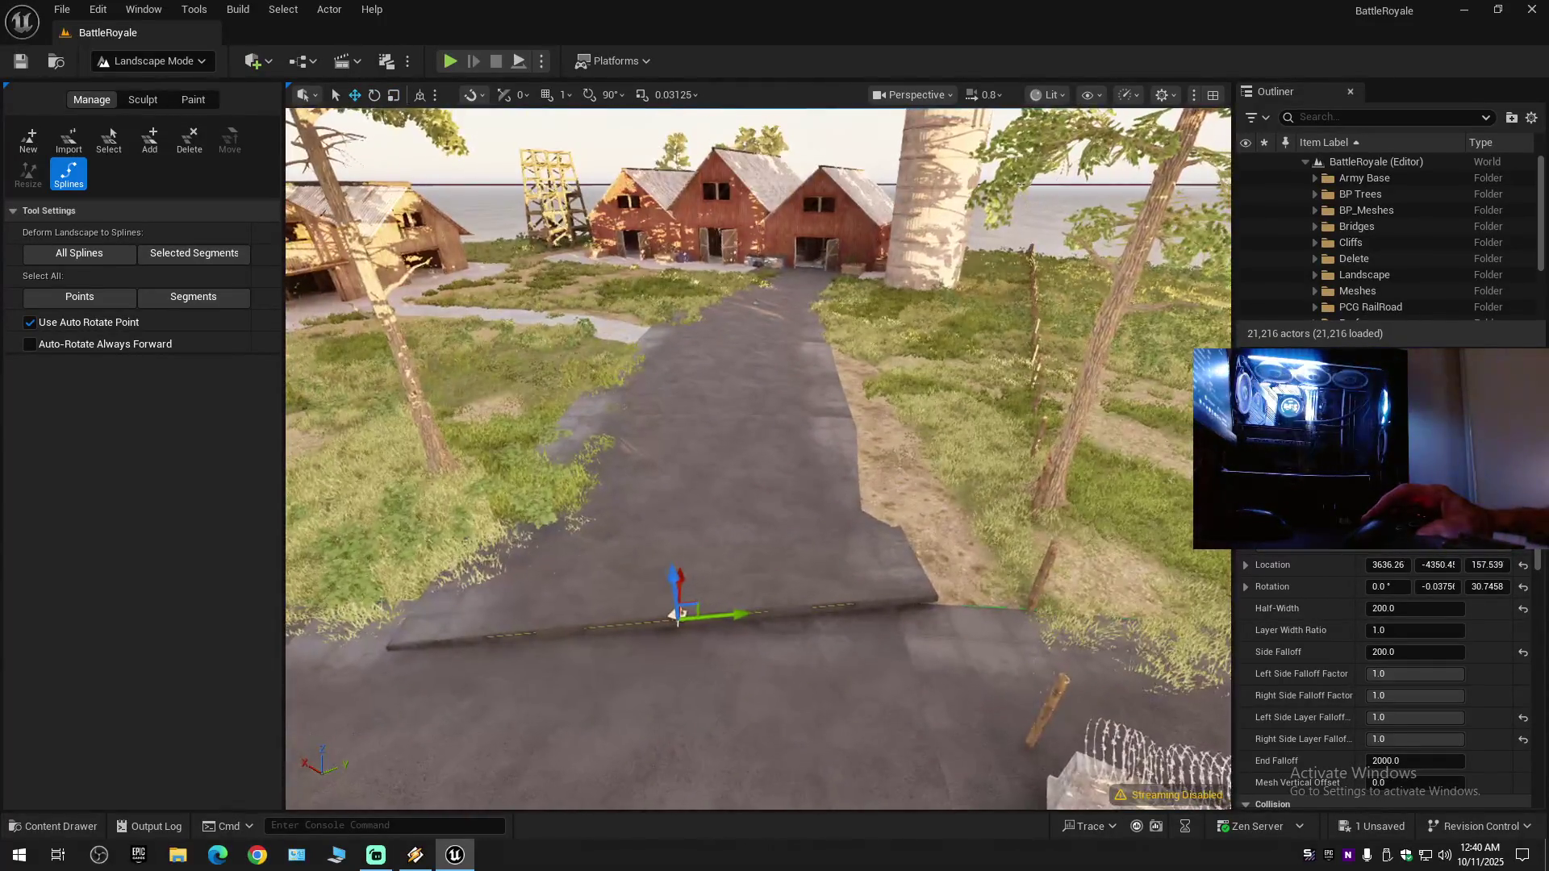
- Rotate the spline point to about 37.9° yaw to align the road
key("e")
scroll(757, 601, "down", 1)
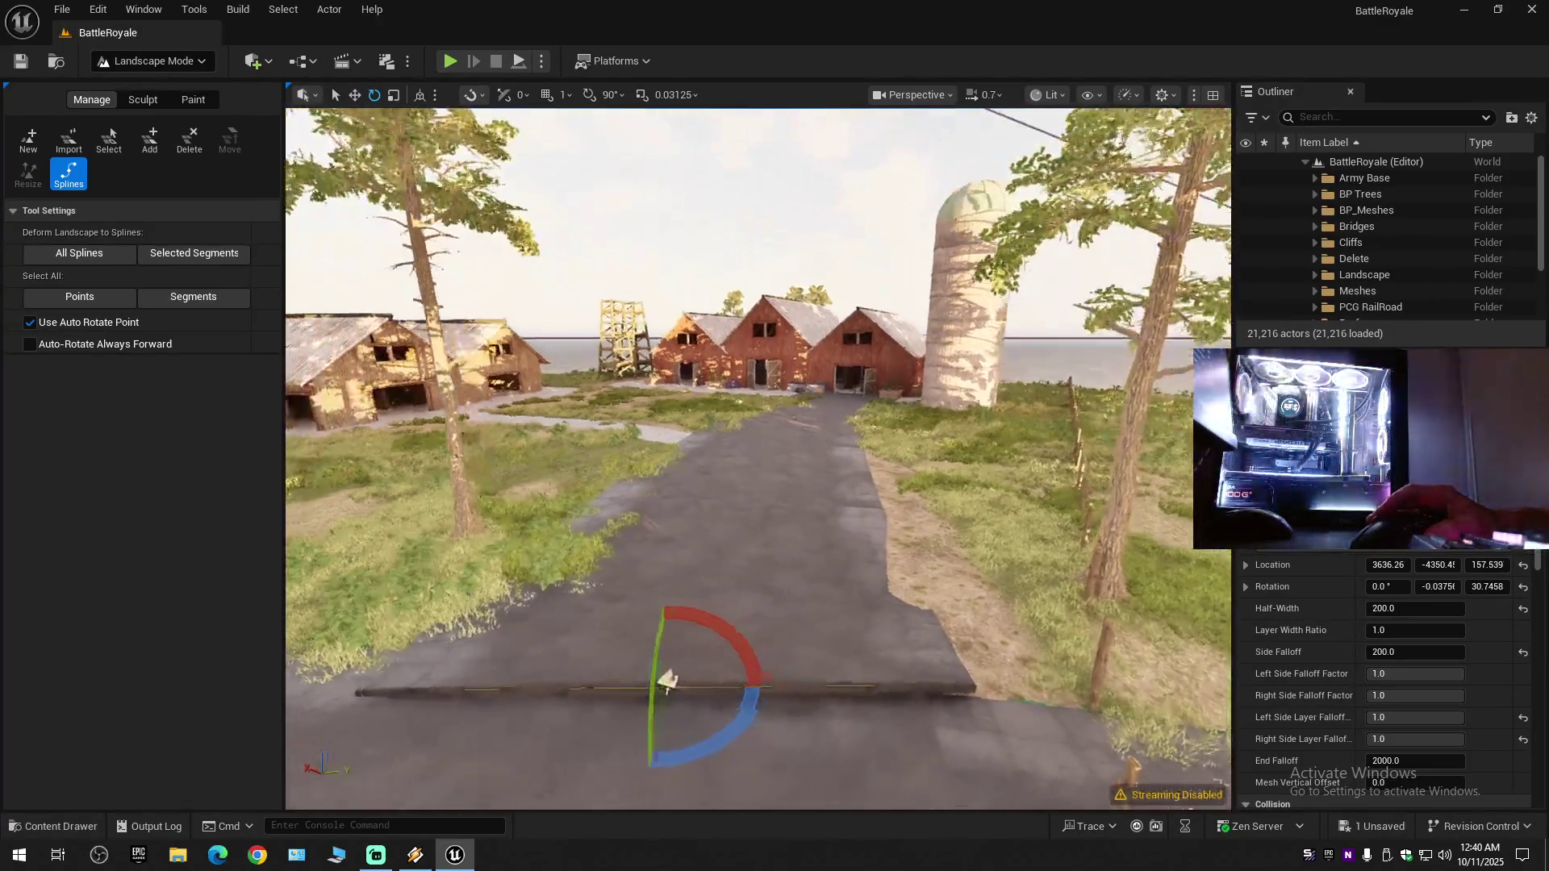
key("a")
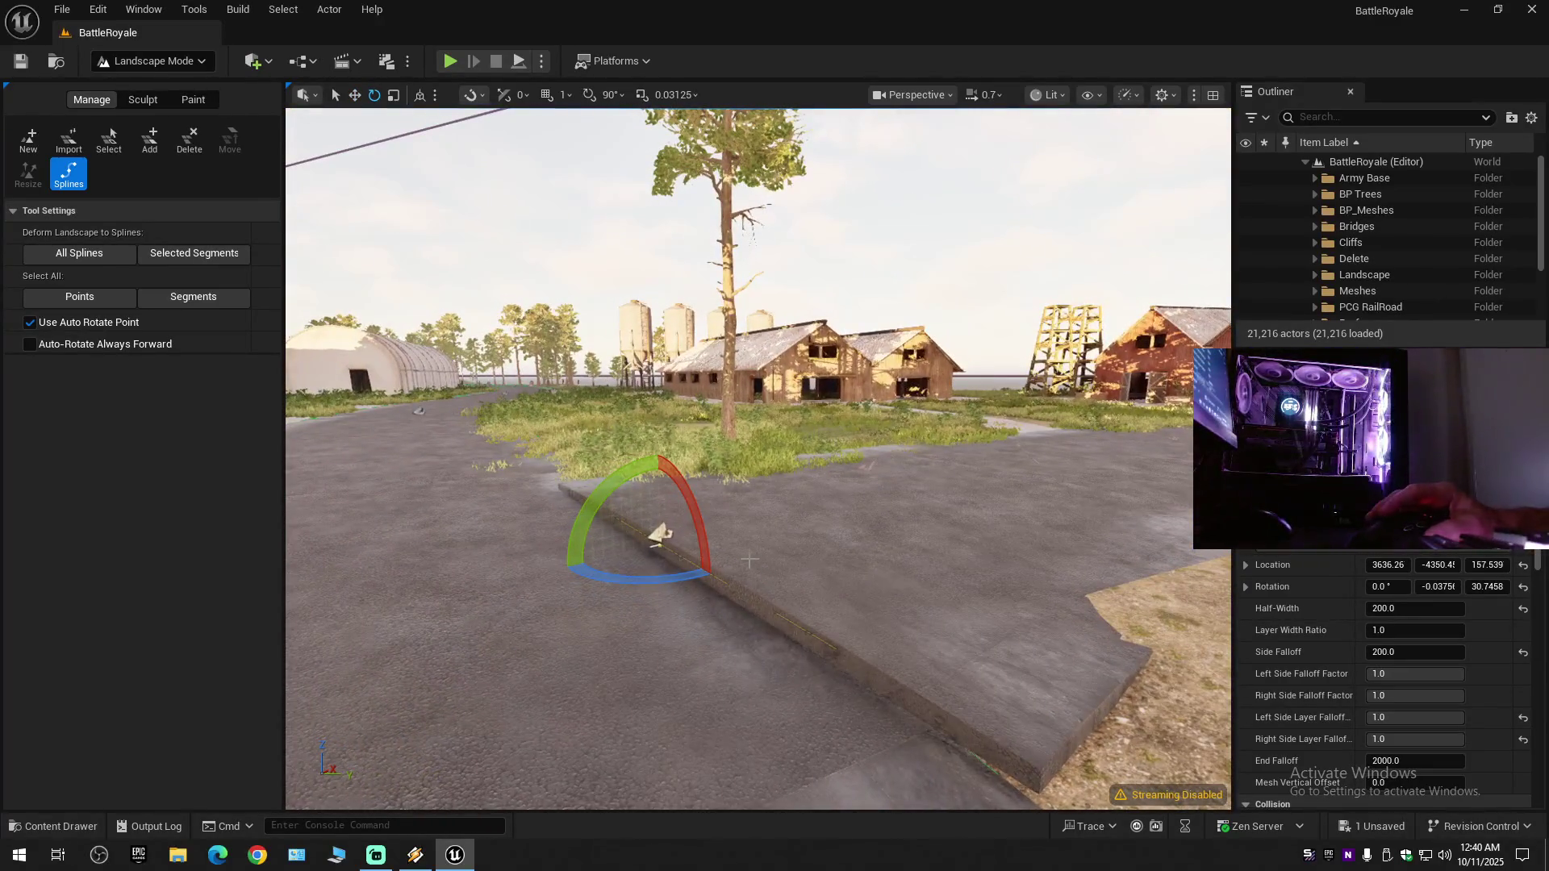
mouse_move(672, 583)
left_mouse_down()
mouse_move(718, 583)
mouse_move(756, 530)
left_mouse_up()
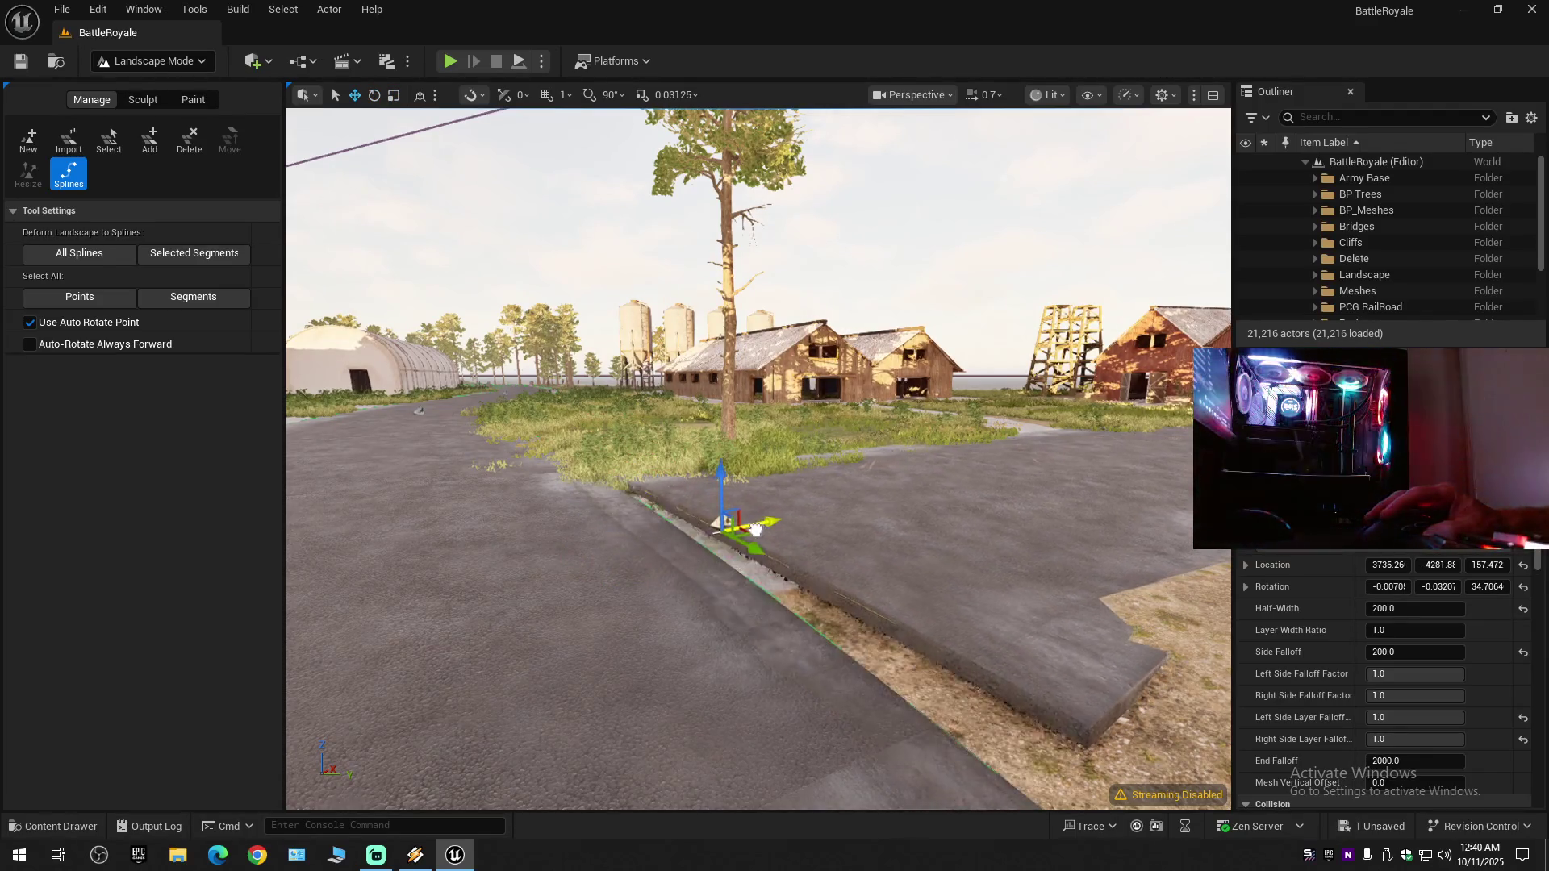
key("w")
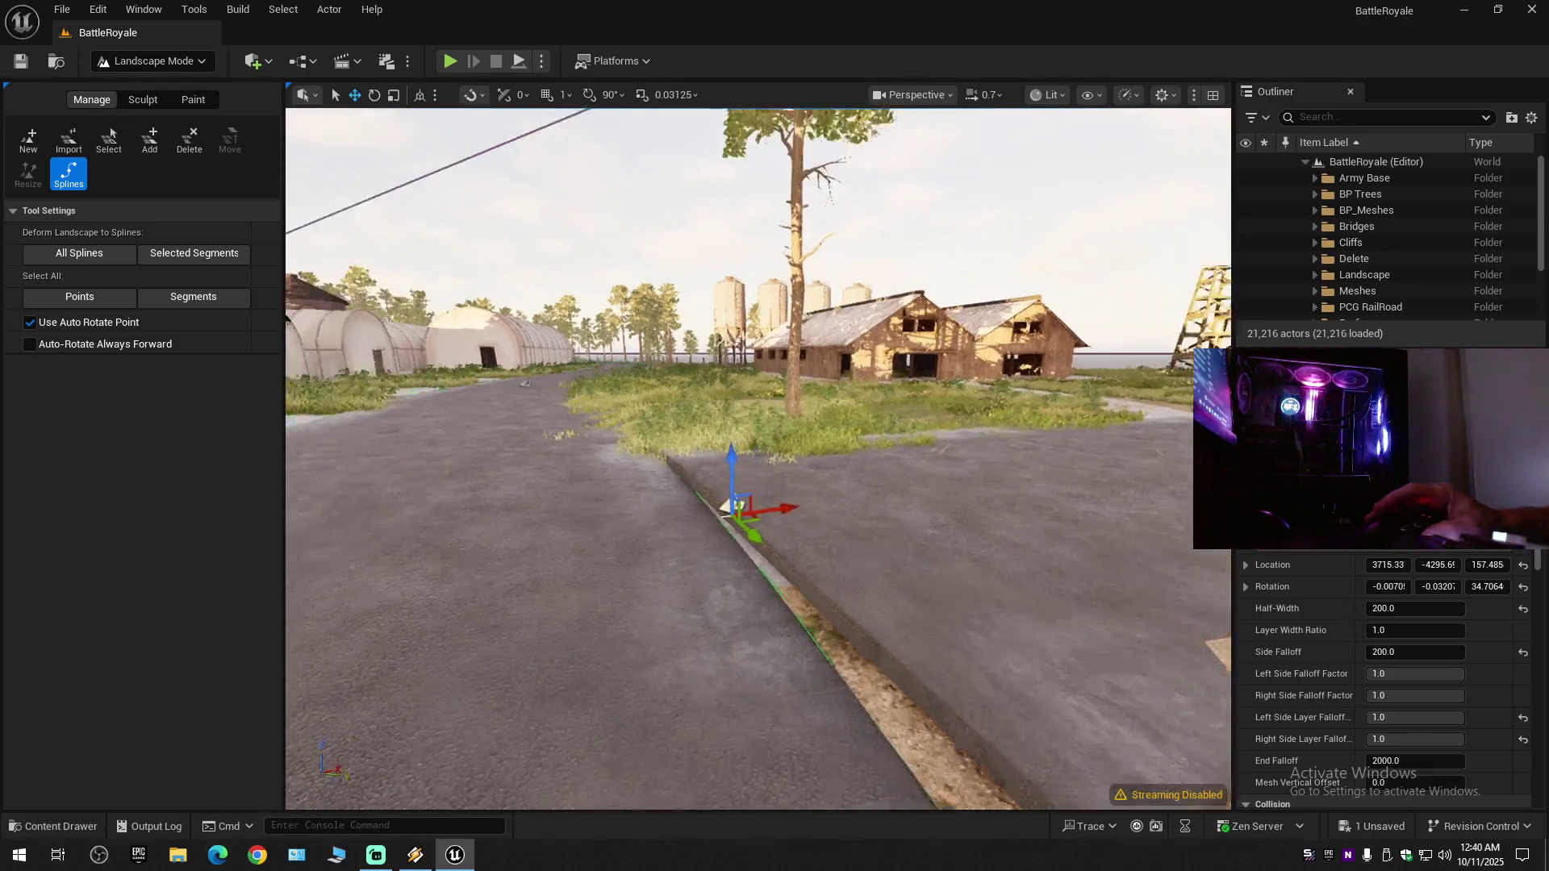
mouse_move(743, 473)
left_mouse_down()
mouse_move(761, 459)
mouse_move(788, 472)
left_mouse_up()
- Lower the spline point's Z to about 115 so it sits on the road surface
key("w")
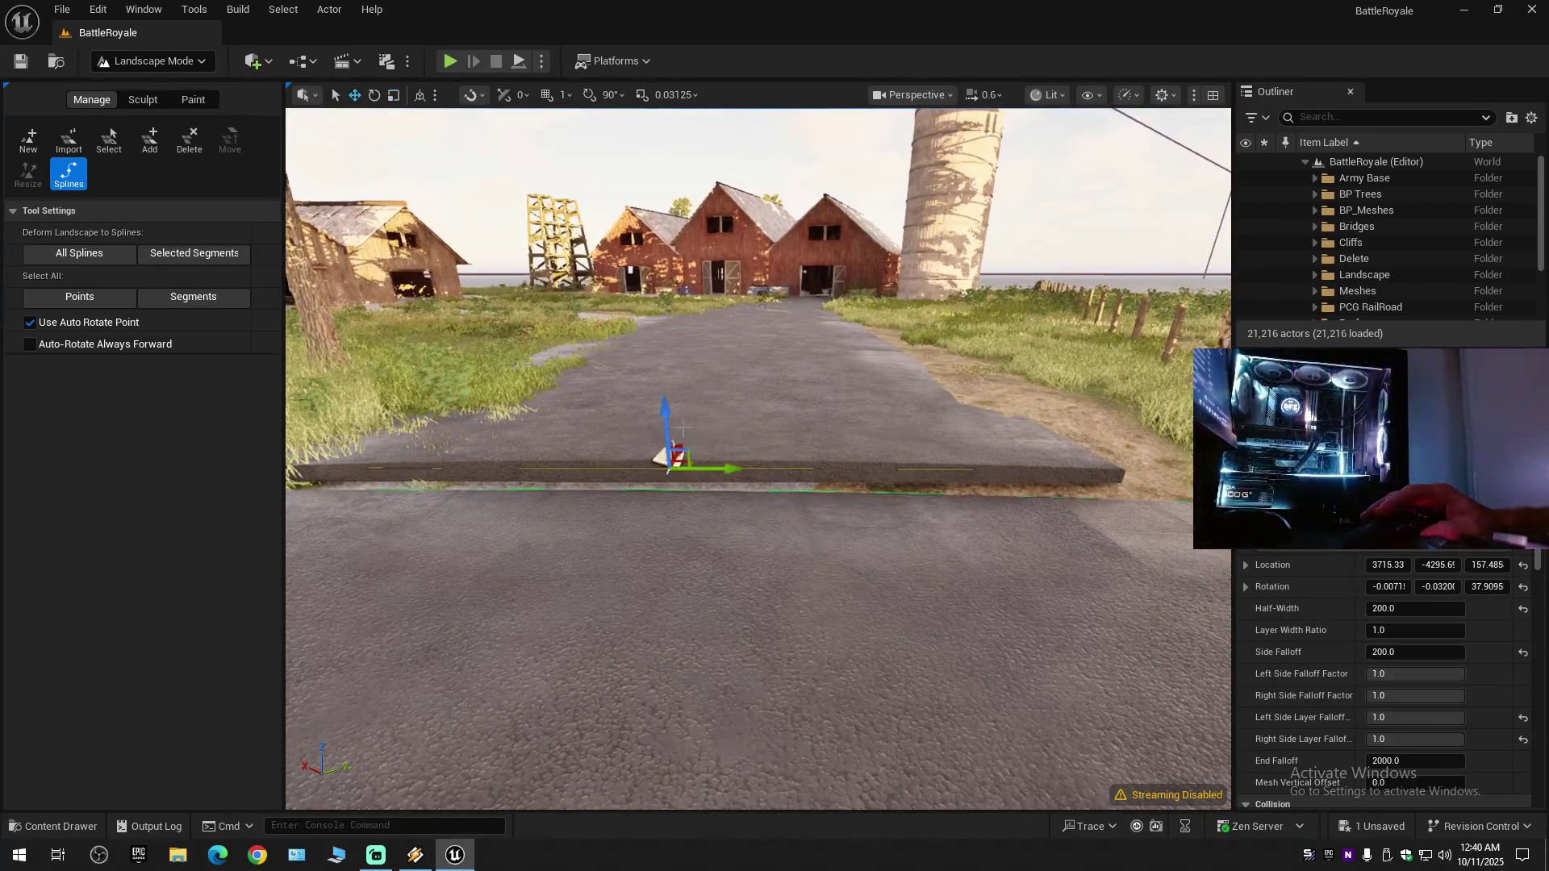
mouse_move(663, 420)
left_mouse_down()
mouse_move(663, 450)
mouse_move(823, 456)
left_mouse_up()
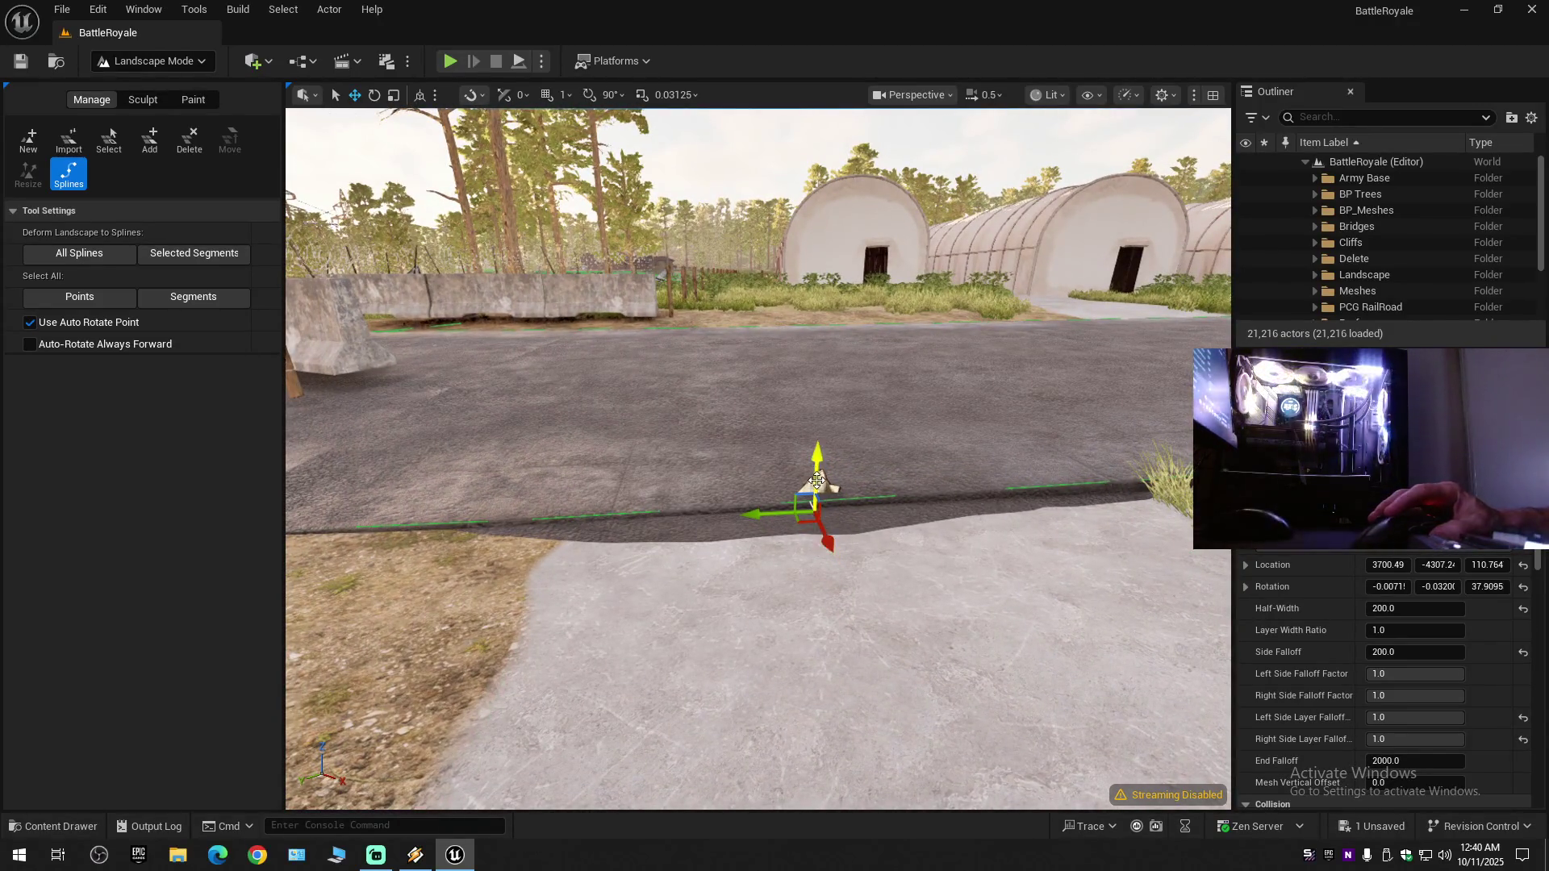
left_click_drag(815, 465, 864, 472)
left_click_drag(682, 516, 821, 500)
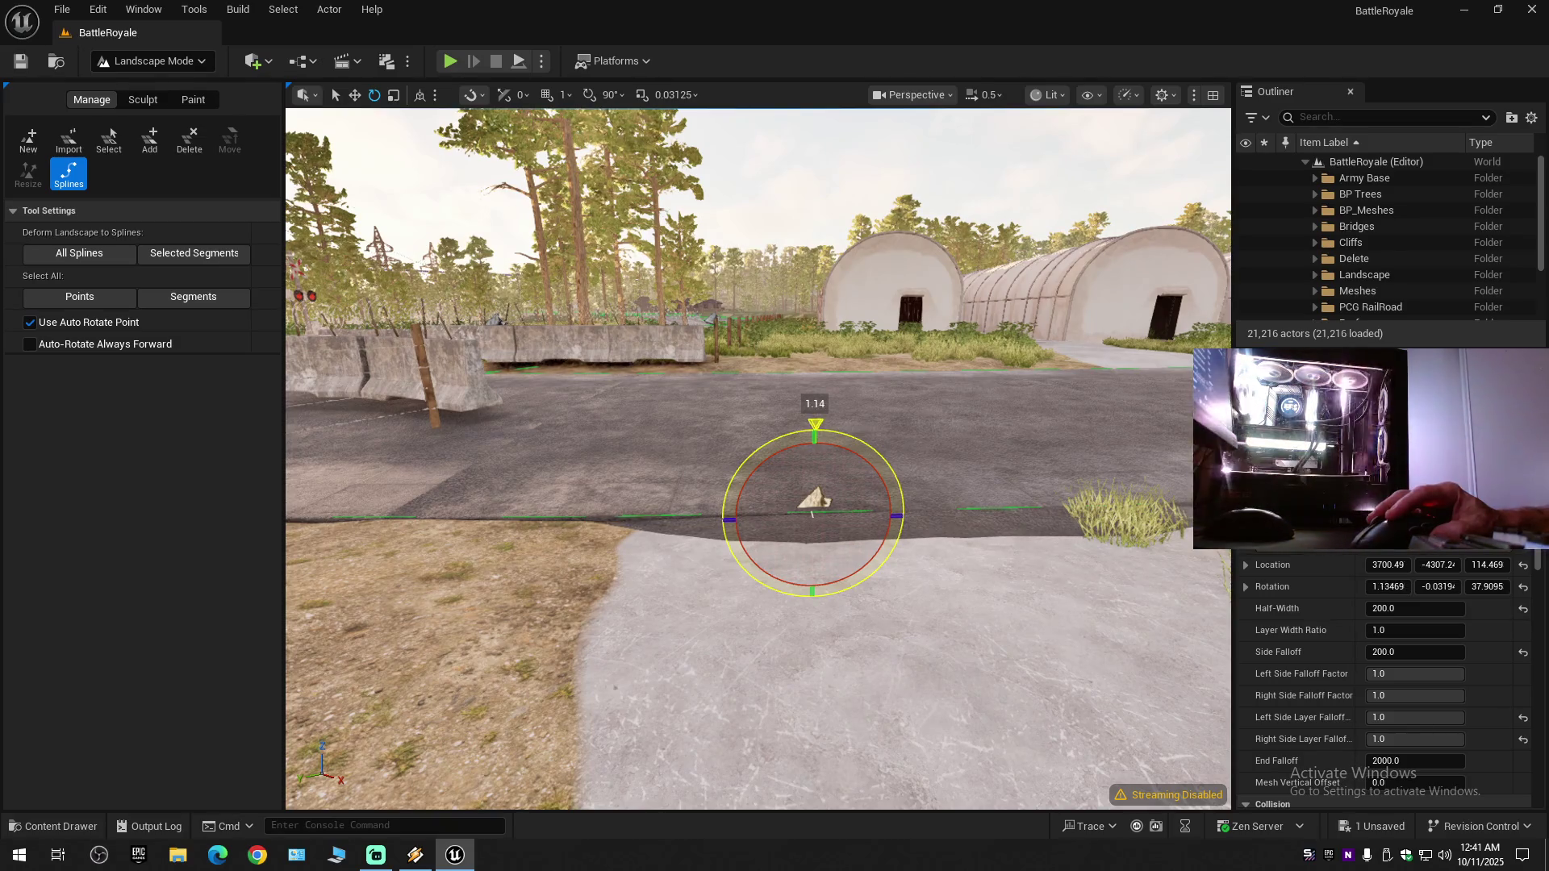
key("w")
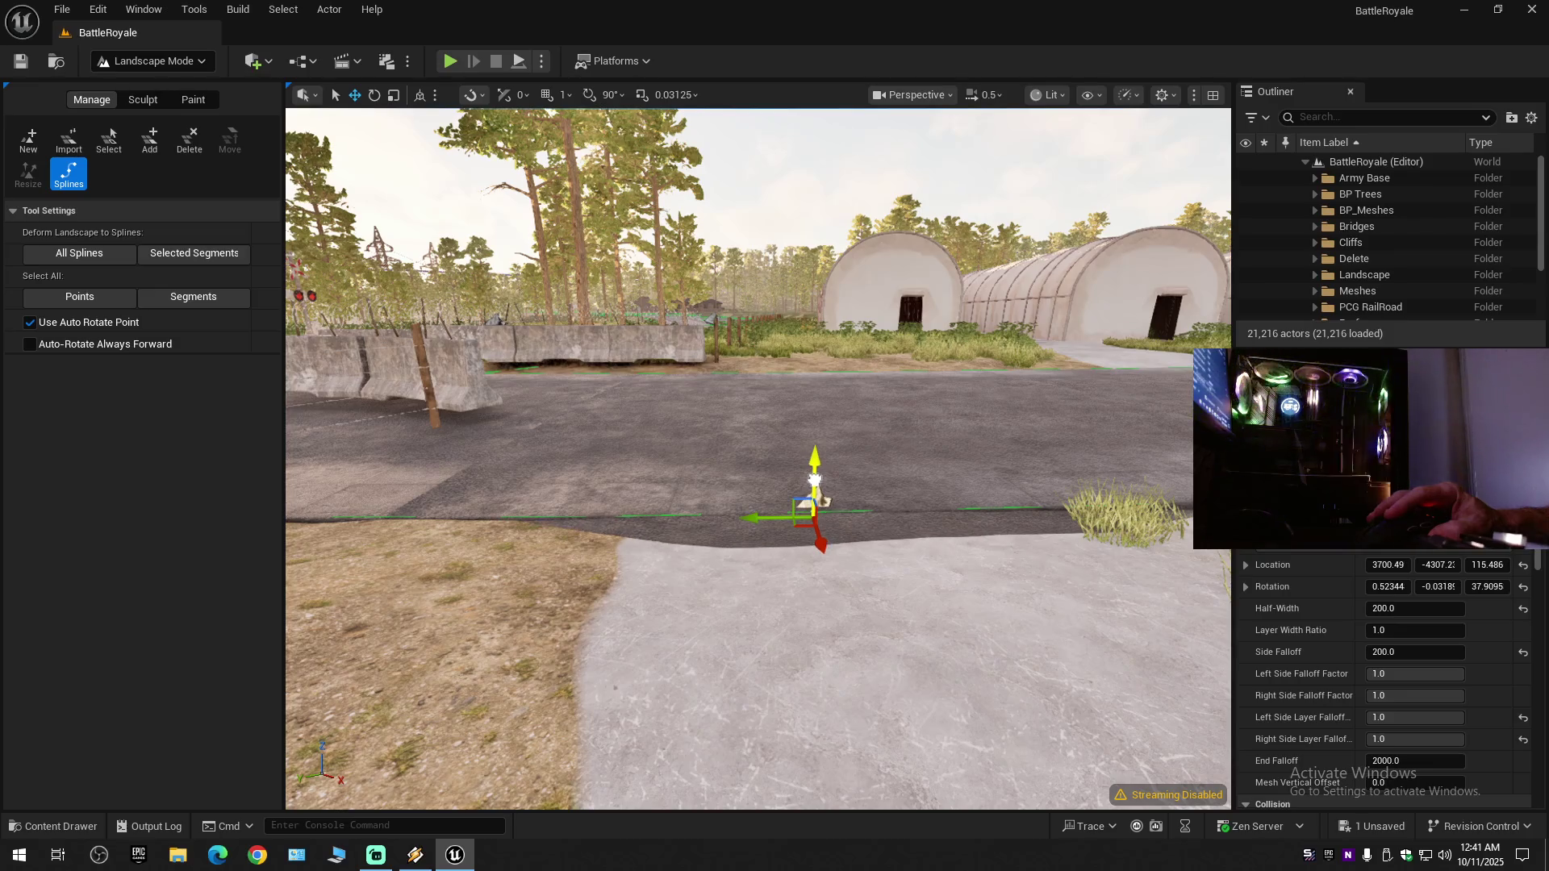
key("w")
scroll(759, 460, "up", 2)
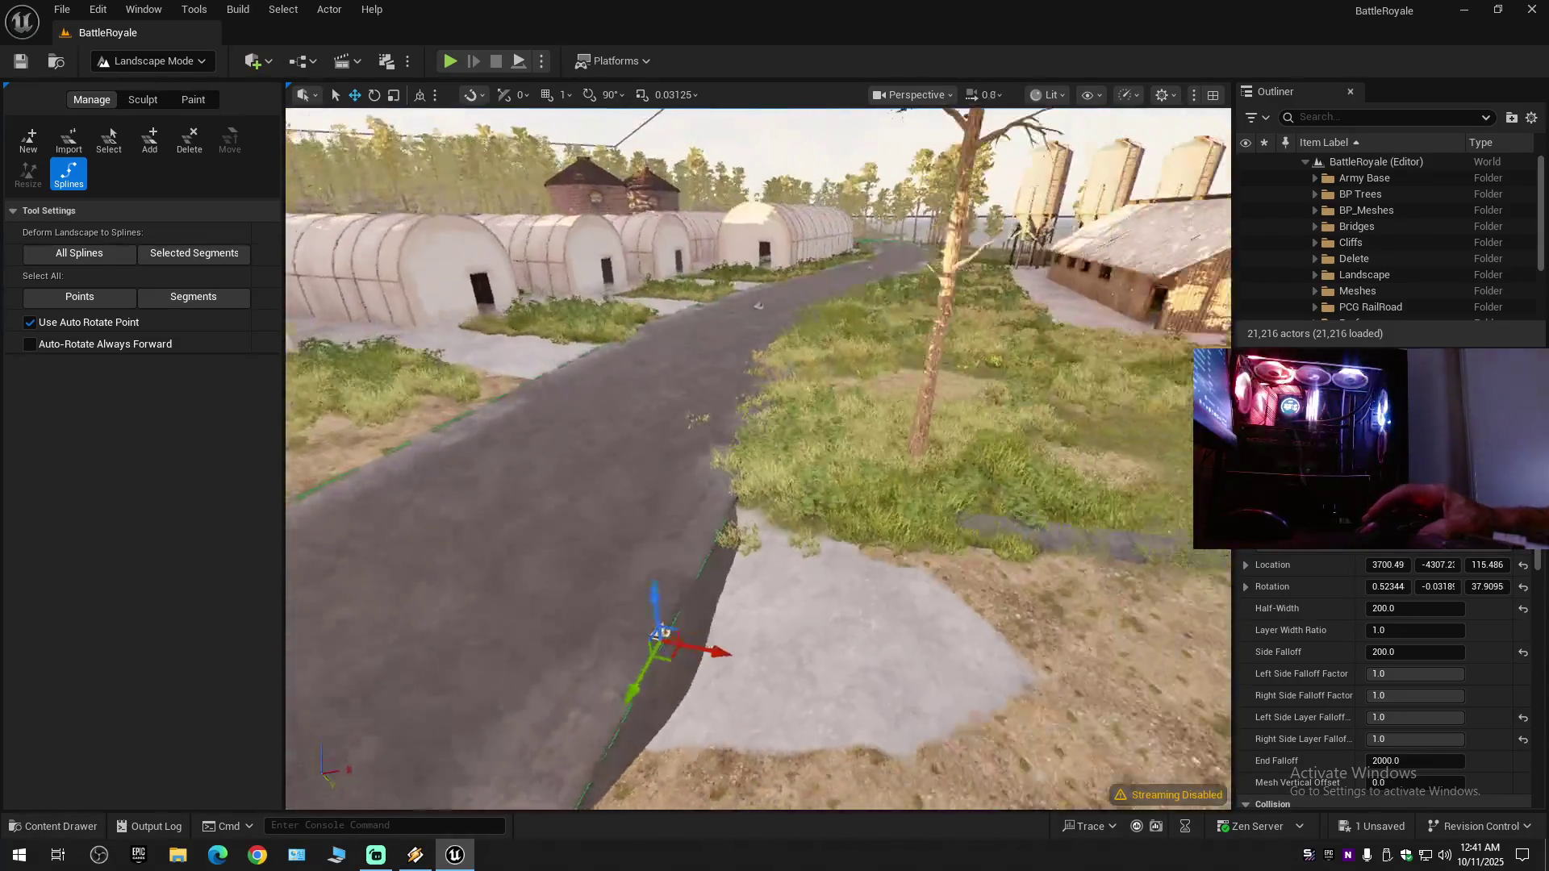
key("w")
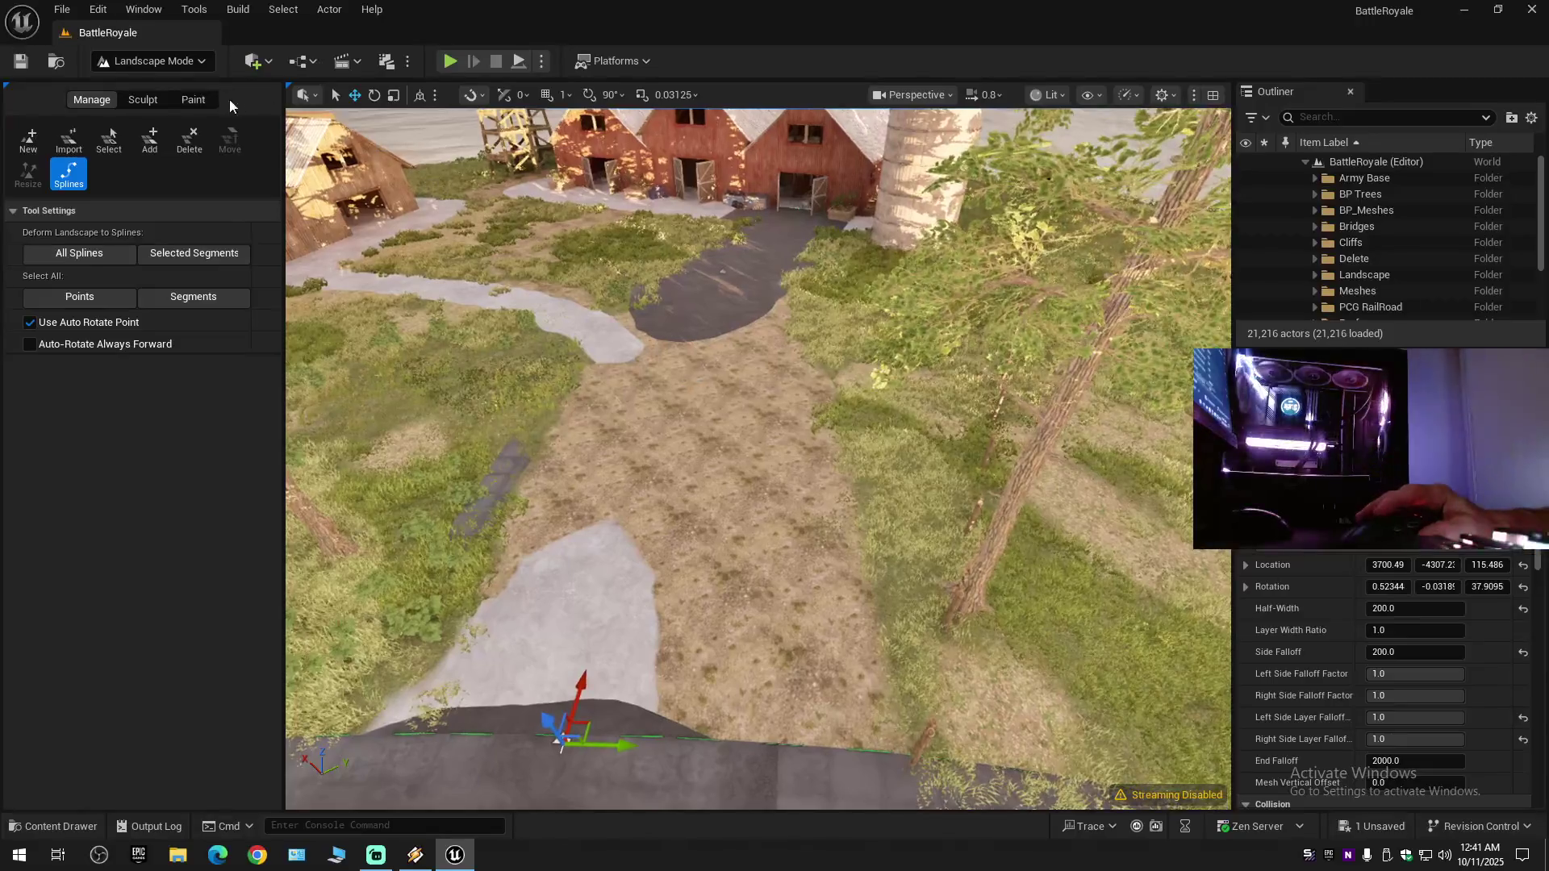
left_click(143, 99)
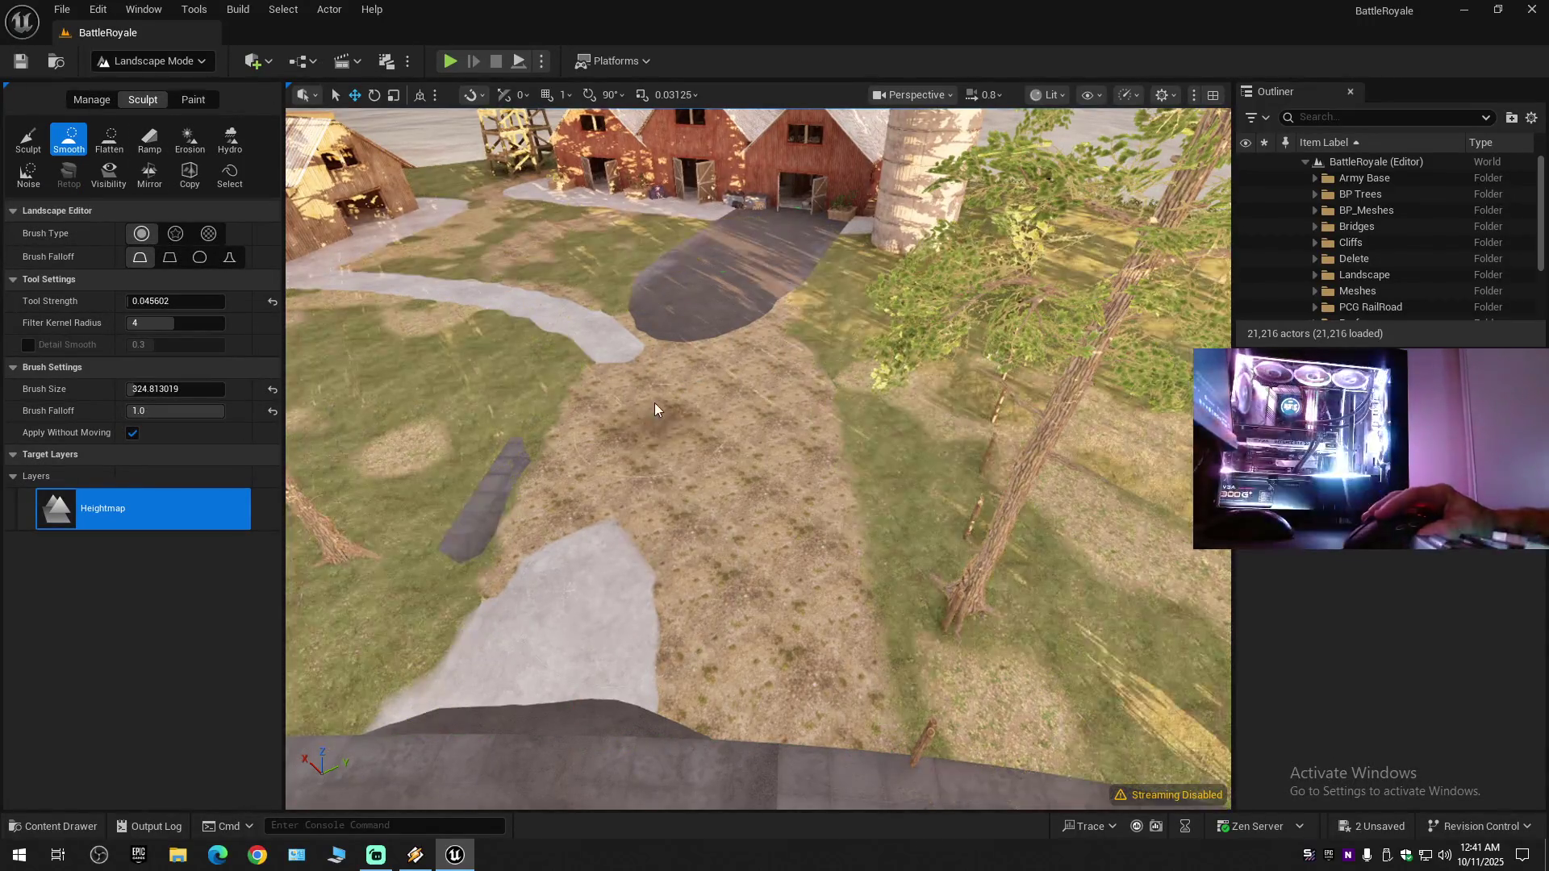
- Smooth the dirt path, road edges and grey/dark path junction with the Smooth brush
mouse_move(522, 581)
left_mouse_down()
mouse_move(540, 683)
mouse_move(710, 699)
mouse_move(783, 632)
mouse_move(781, 458)
left_mouse_up()
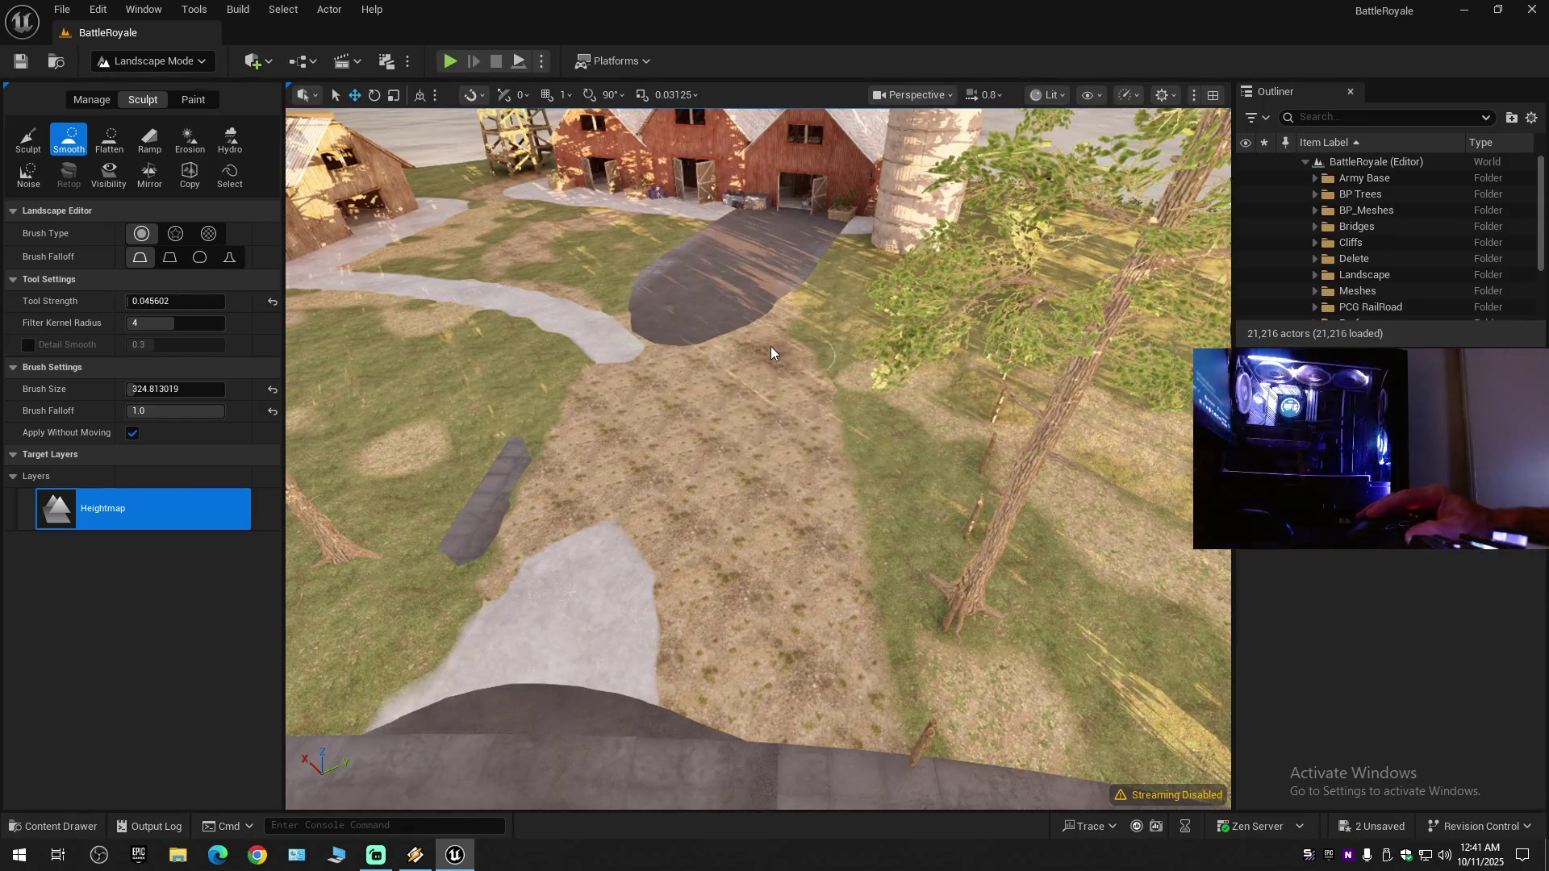
mouse_move(791, 552)
left_mouse_down()
mouse_move(806, 681)
mouse_move(431, 699)
mouse_move(424, 673)
mouse_move(473, 665)
mouse_move(464, 601)
mouse_move(554, 395)
left_mouse_up()
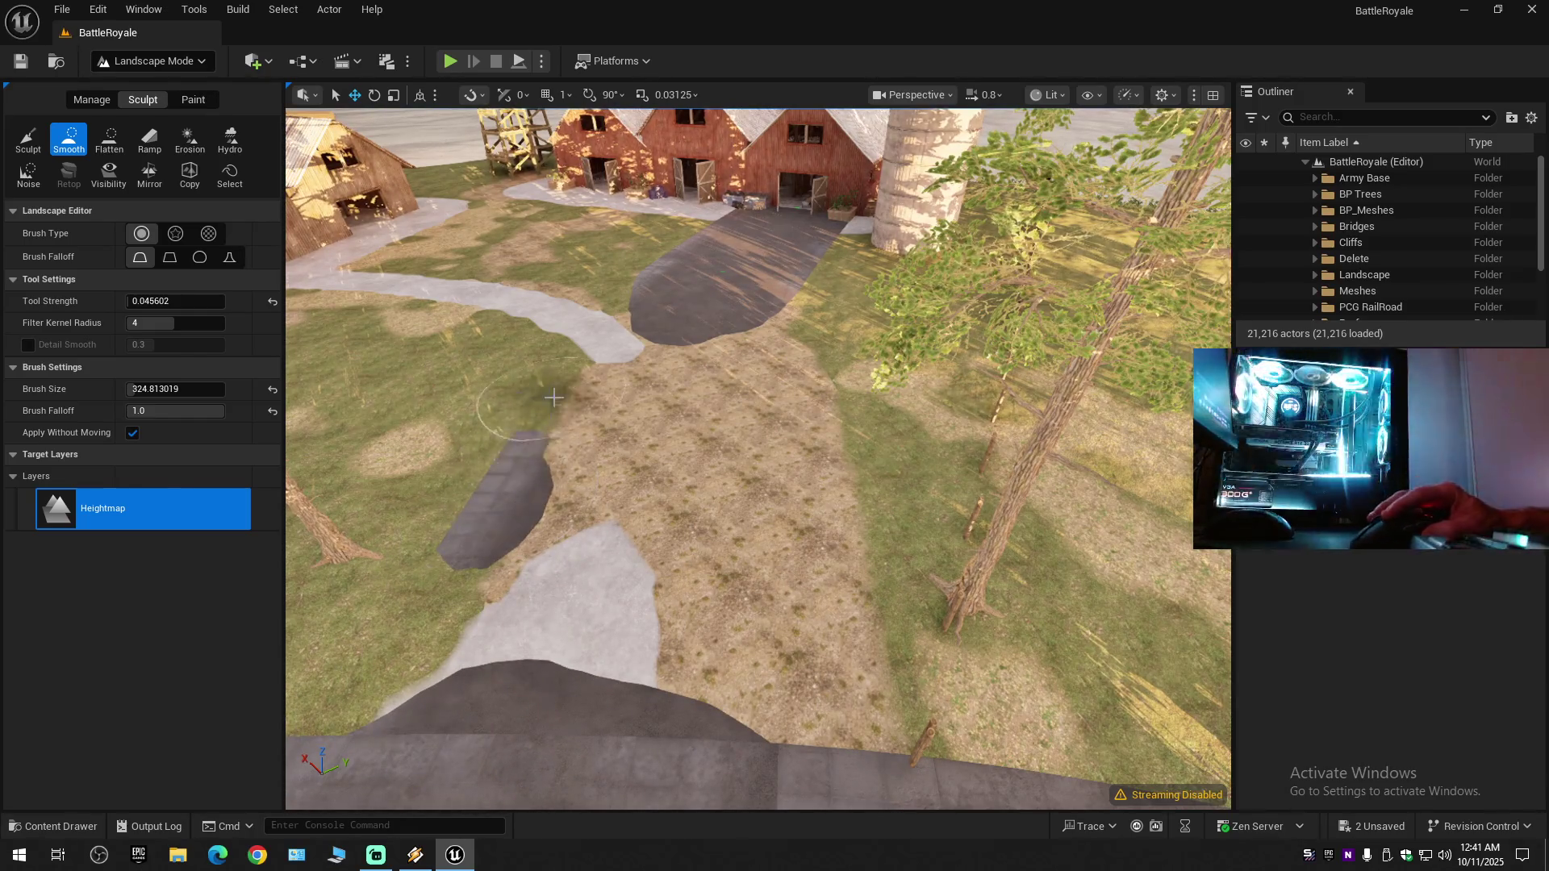
scroll(579, 377, "down", 5)
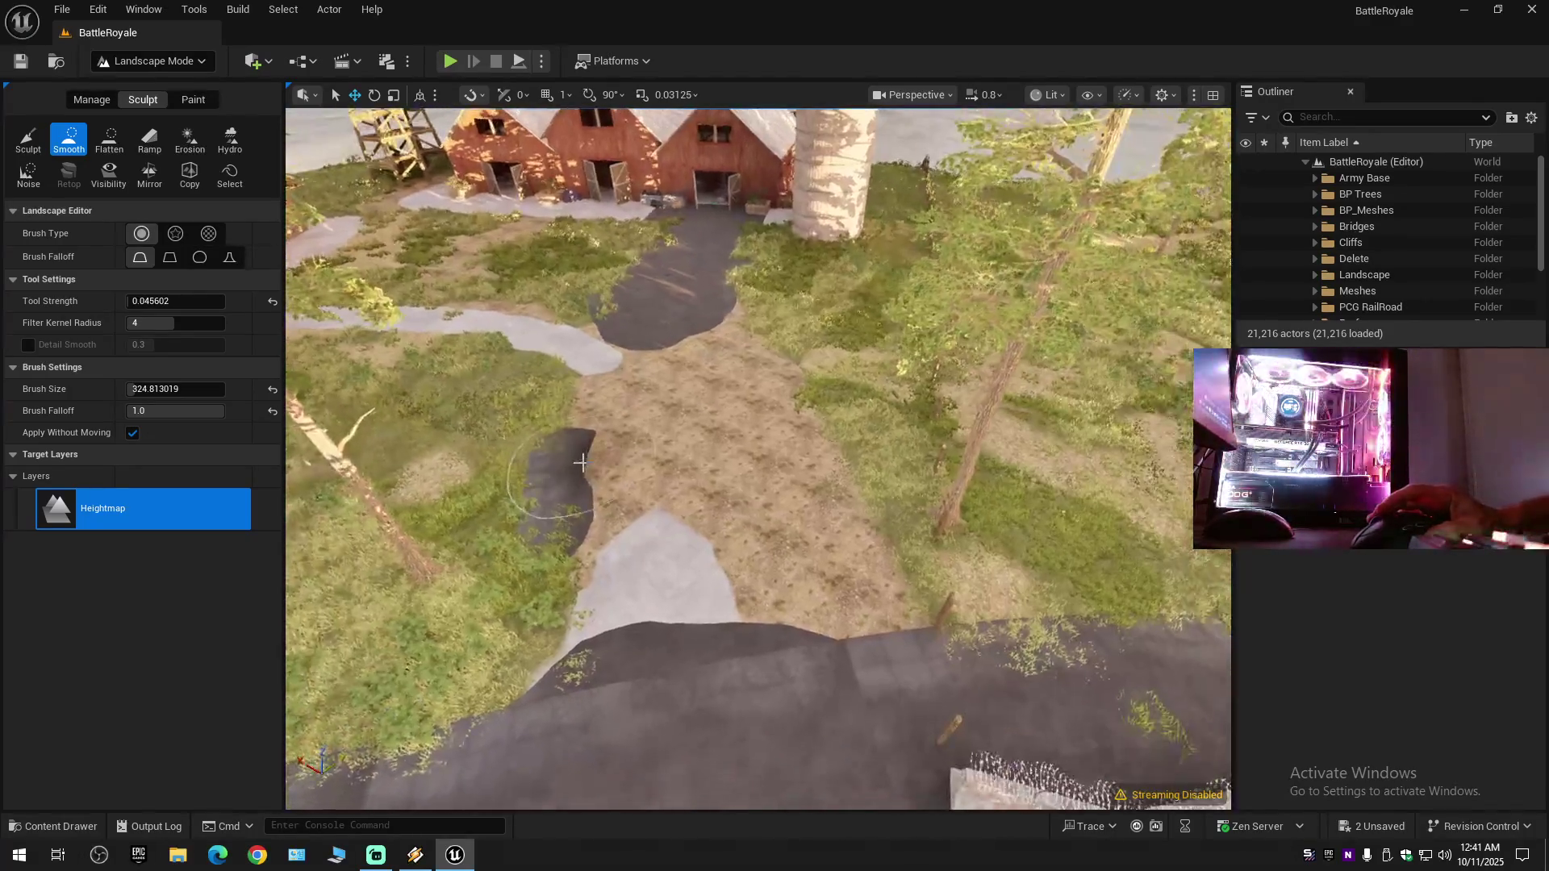
mouse_move(535, 560)
left_mouse_down()
mouse_move(512, 657)
mouse_move(467, 622)
mouse_move(474, 709)
mouse_move(503, 639)
mouse_move(508, 657)
mouse_move(511, 588)
mouse_move(572, 386)
left_mouse_up()
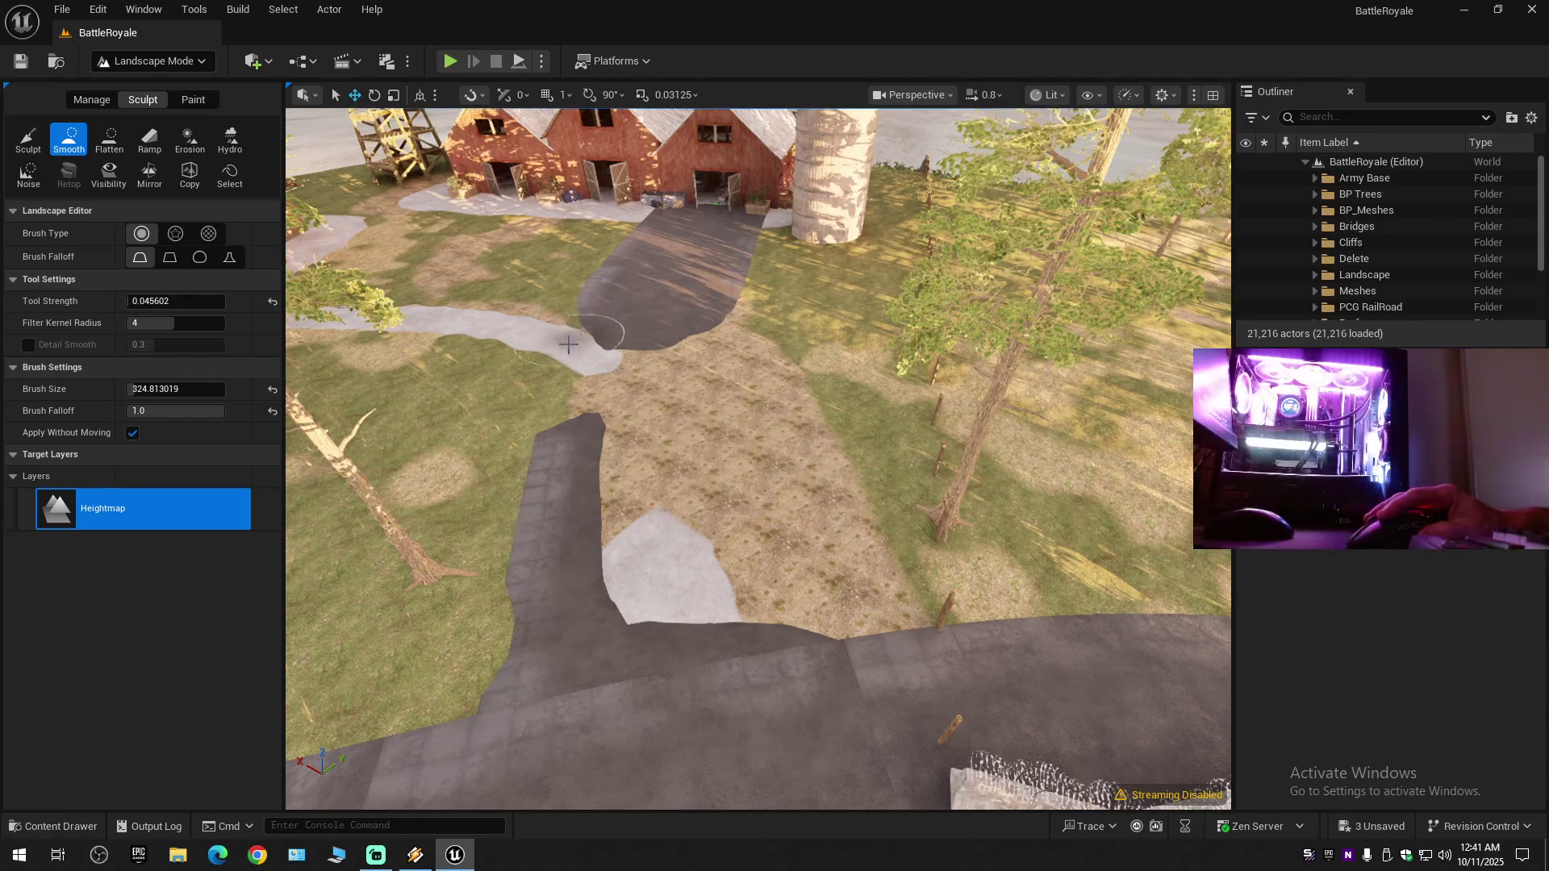
mouse_move(561, 388)
left_mouse_down()
mouse_move(577, 420)
mouse_move(605, 367)
left_mouse_up()
mouse_move(629, 434)
left_mouse_down()
mouse_move(667, 629)
mouse_move(686, 484)
mouse_move(610, 379)
left_mouse_up()
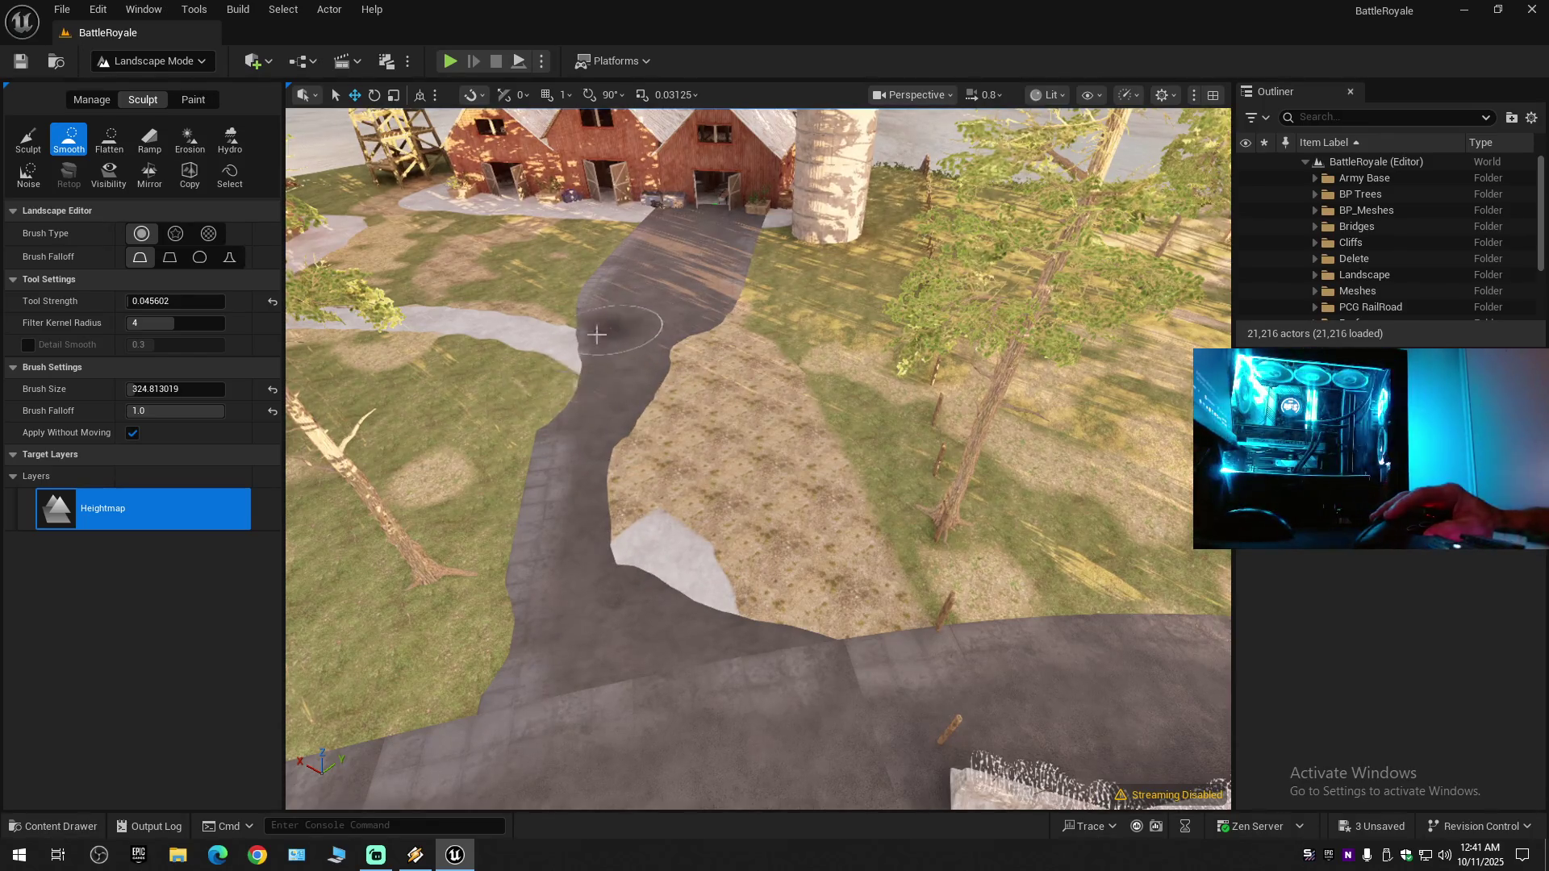
- Erode the terrain along the path and lower dirt patch, then re-smooth near the barns
left_click(192, 145)
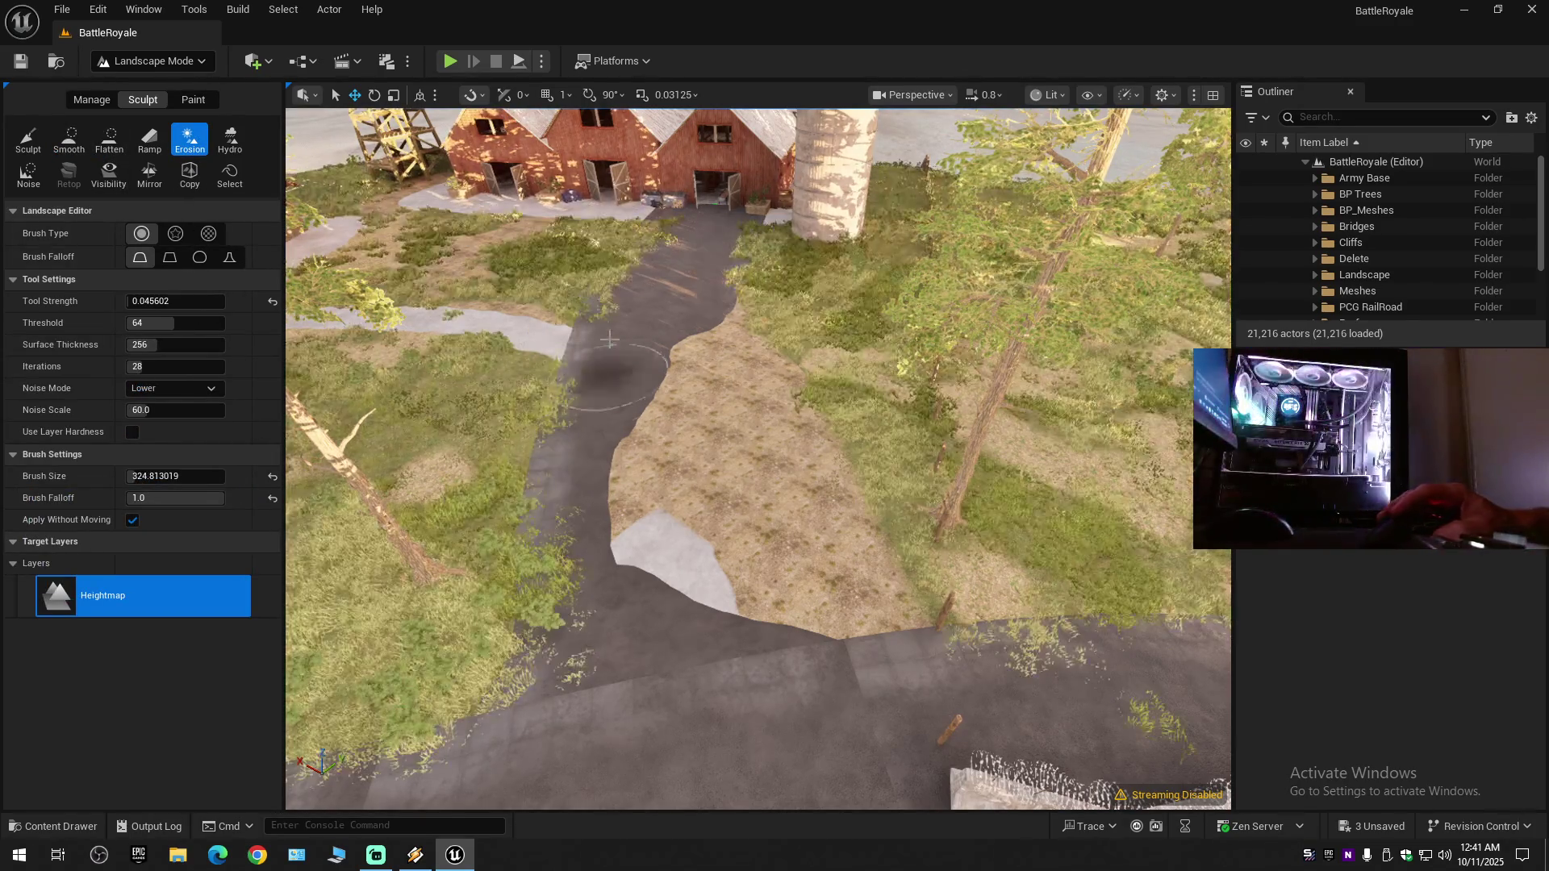
mouse_move(598, 638)
left_mouse_down()
mouse_move(657, 622)
mouse_move(640, 335)
mouse_move(719, 297)
left_mouse_up()
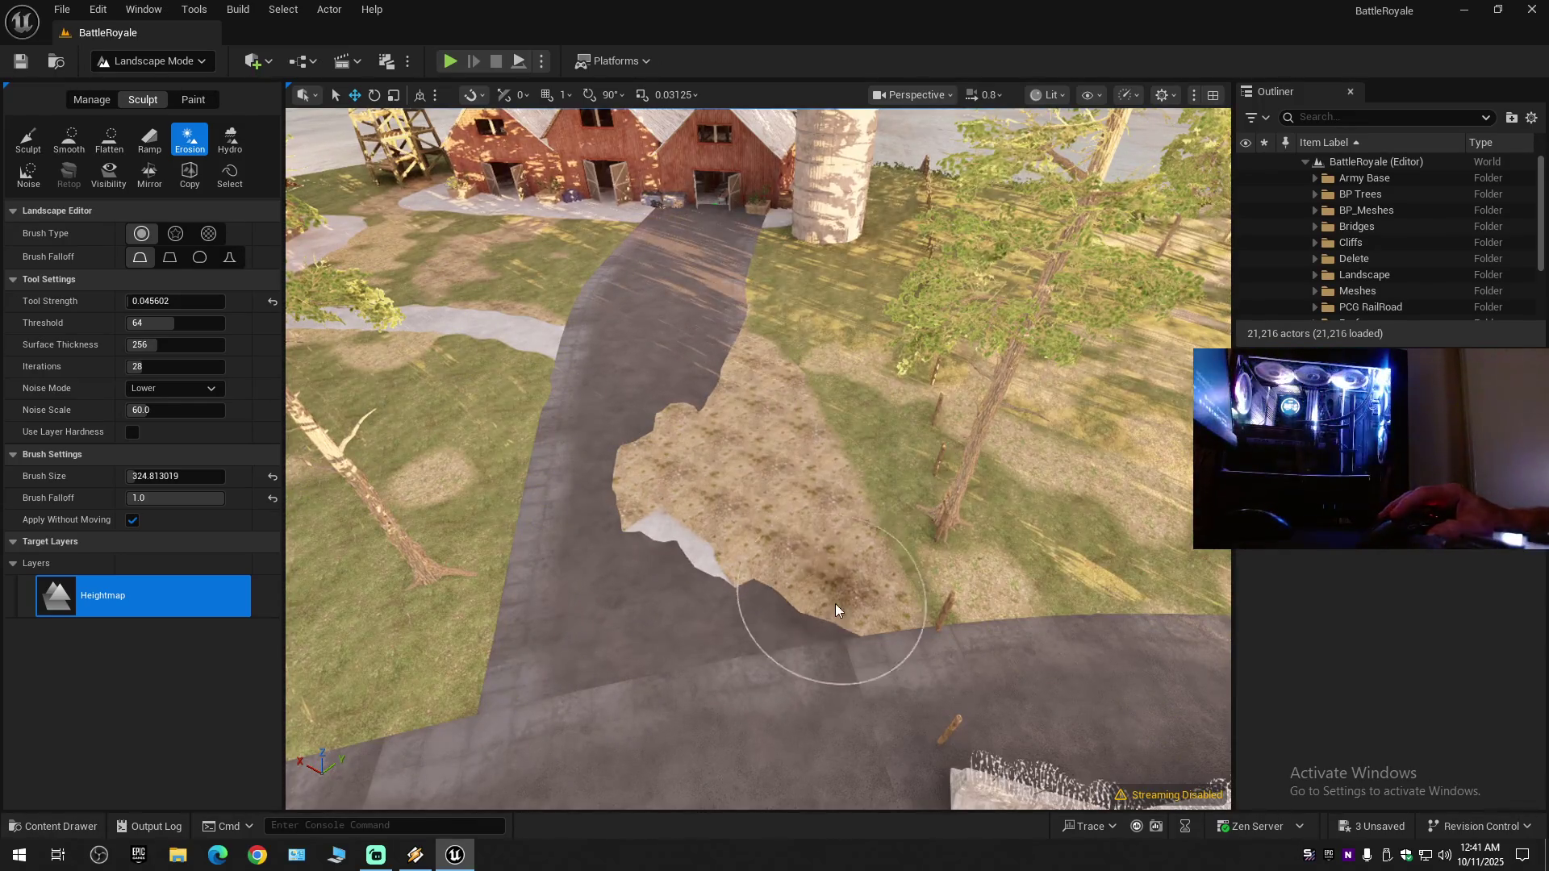
mouse_move(830, 605)
left_mouse_down()
mouse_move(751, 359)
mouse_move(758, 436)
mouse_move(741, 517)
mouse_move(678, 474)
mouse_move(622, 484)
left_mouse_up()
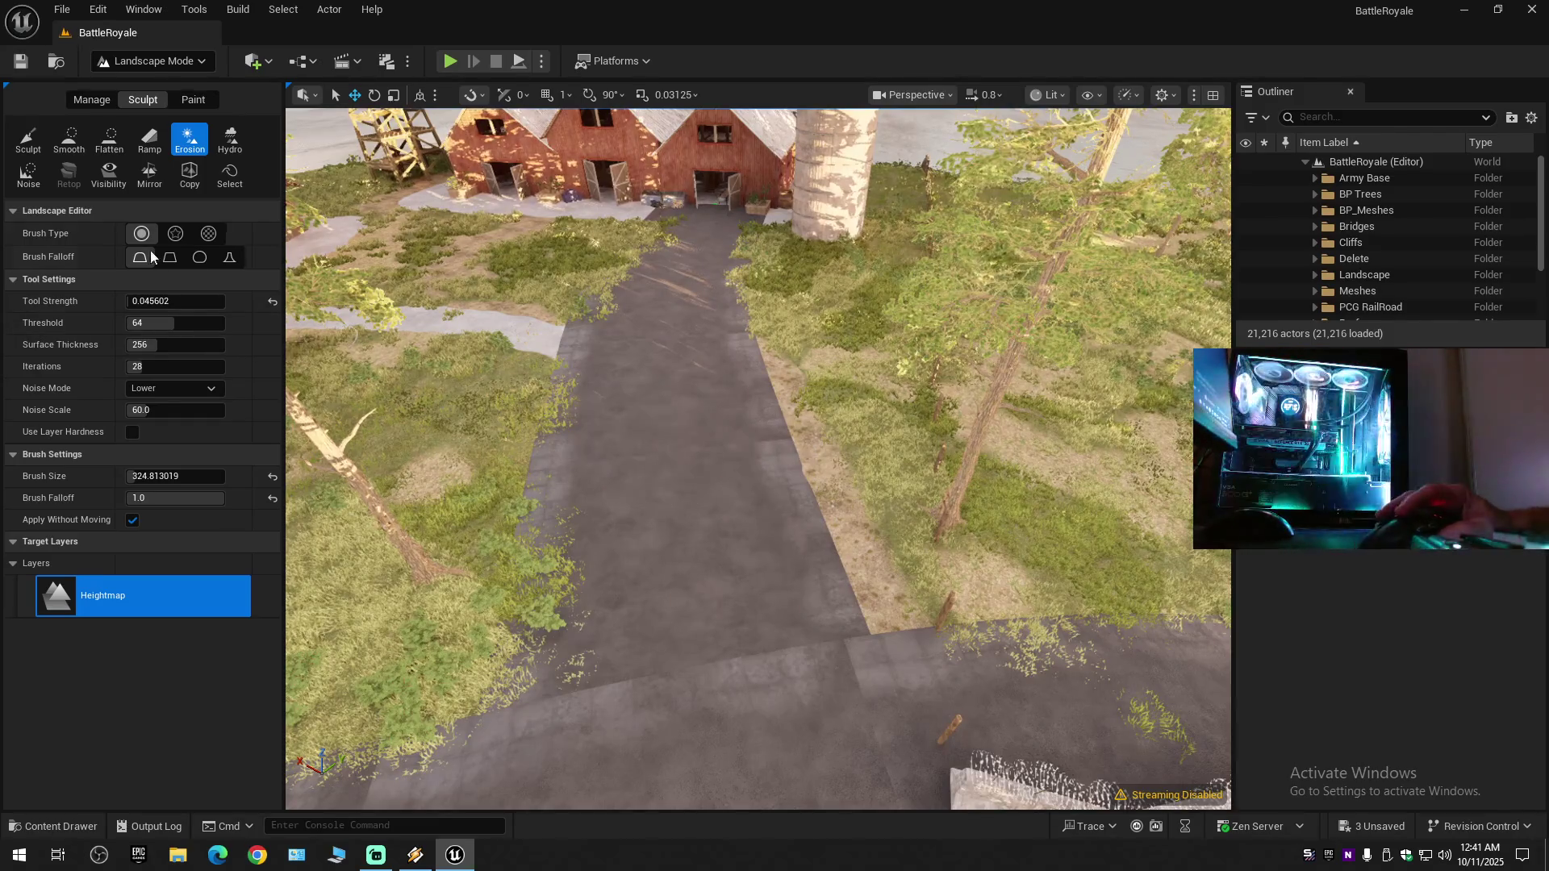
left_click(65, 132)
left_click_drag(658, 219, 611, 240)
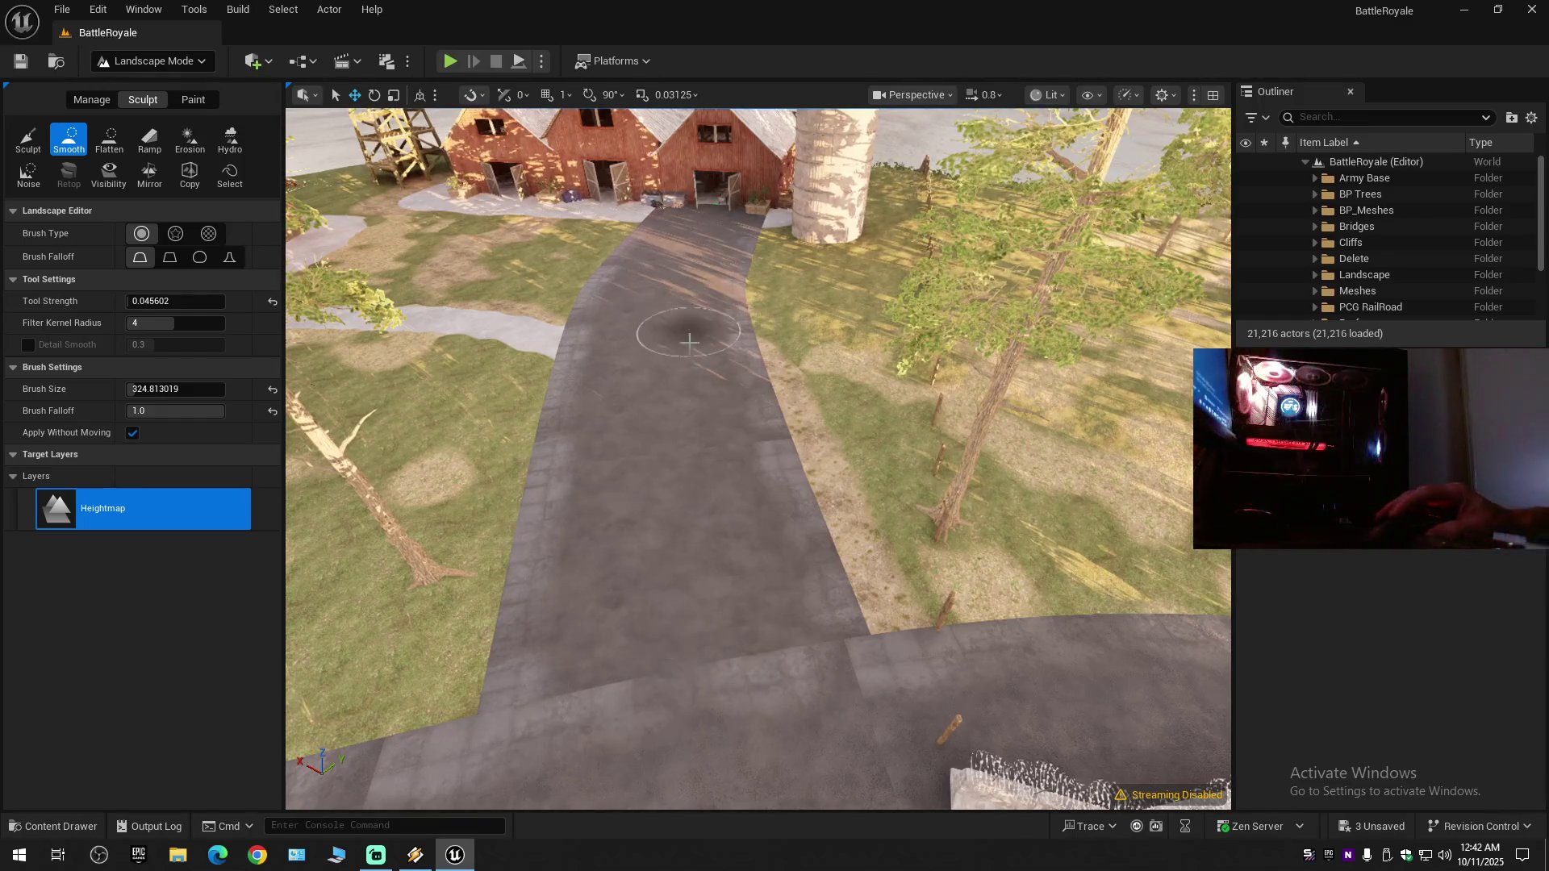
- Paint Global_ground_a along the grassy path edge, then make the viewport full-screen
left_click(195, 100)
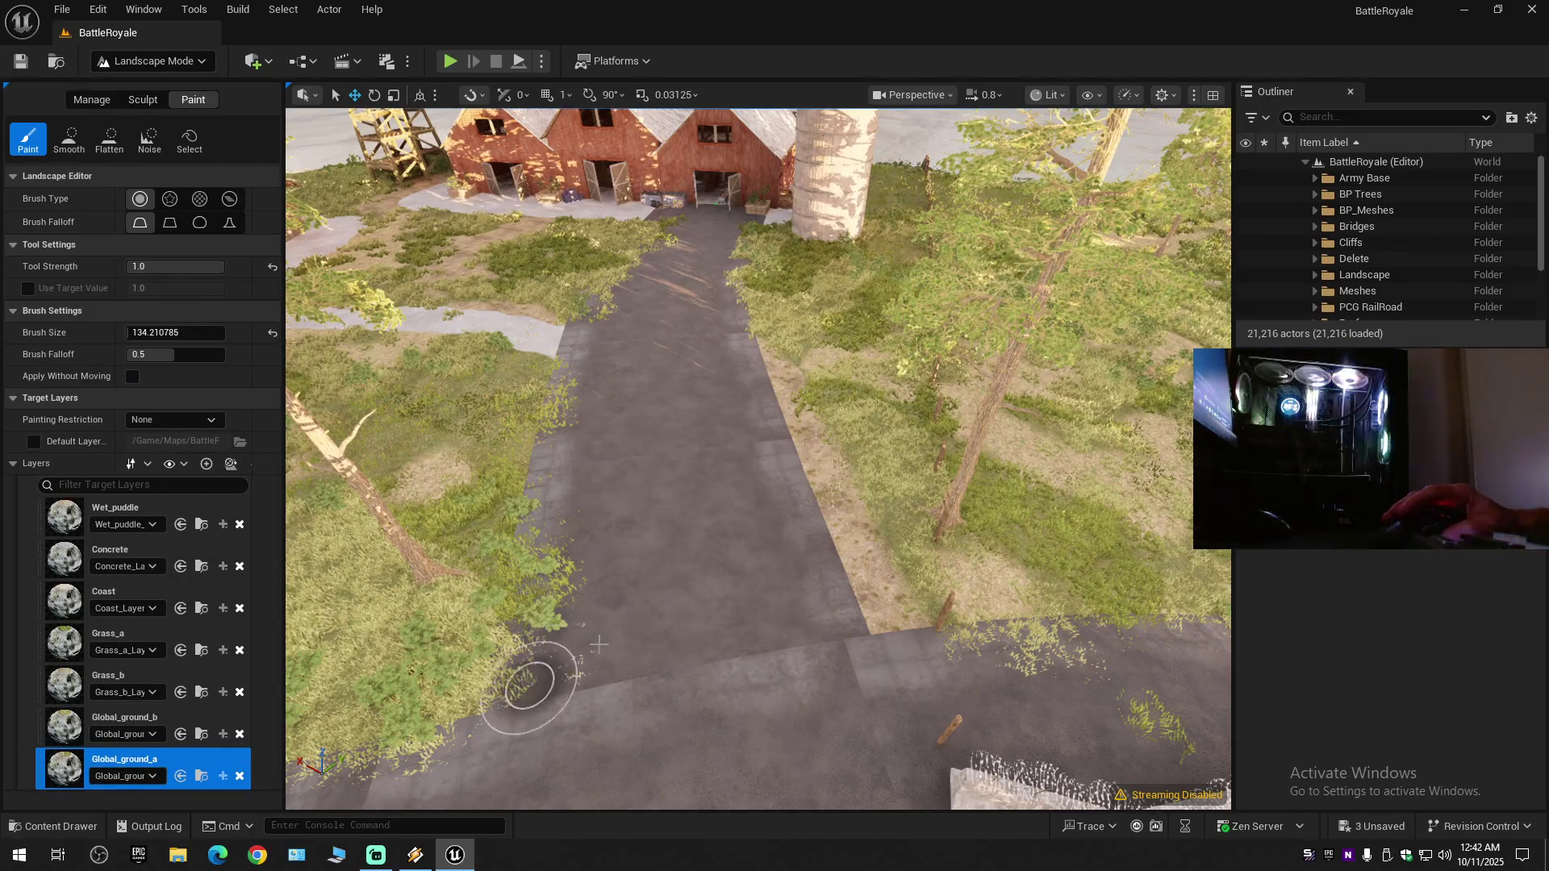
mouse_move(600, 646)
left_mouse_down()
mouse_move(500, 635)
mouse_move(691, 570)
left_mouse_up()
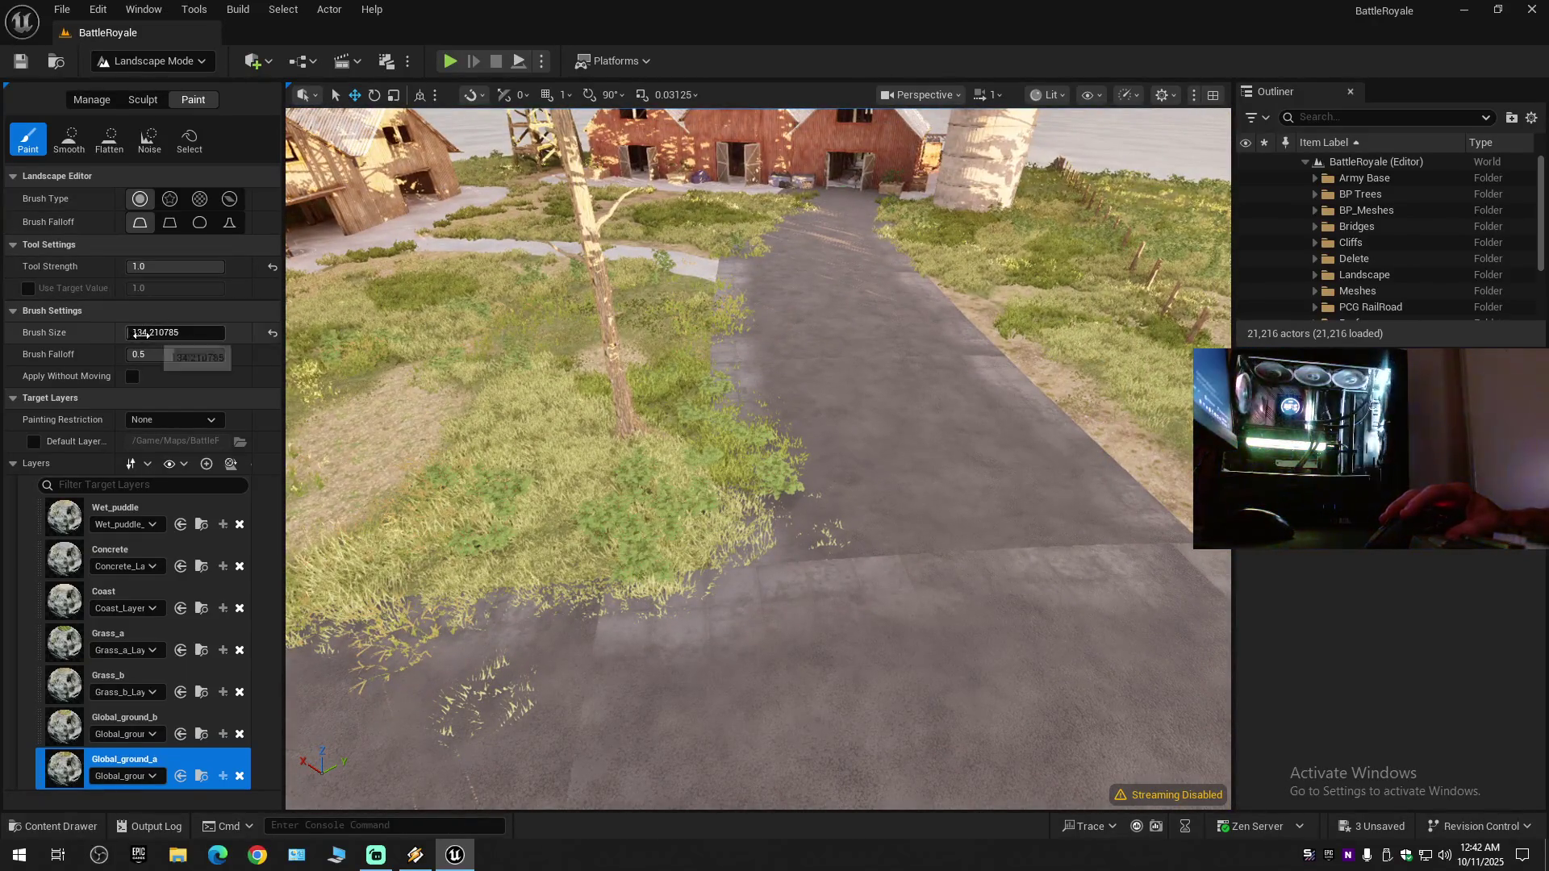
left_click_drag(807, 573, 830, 570)
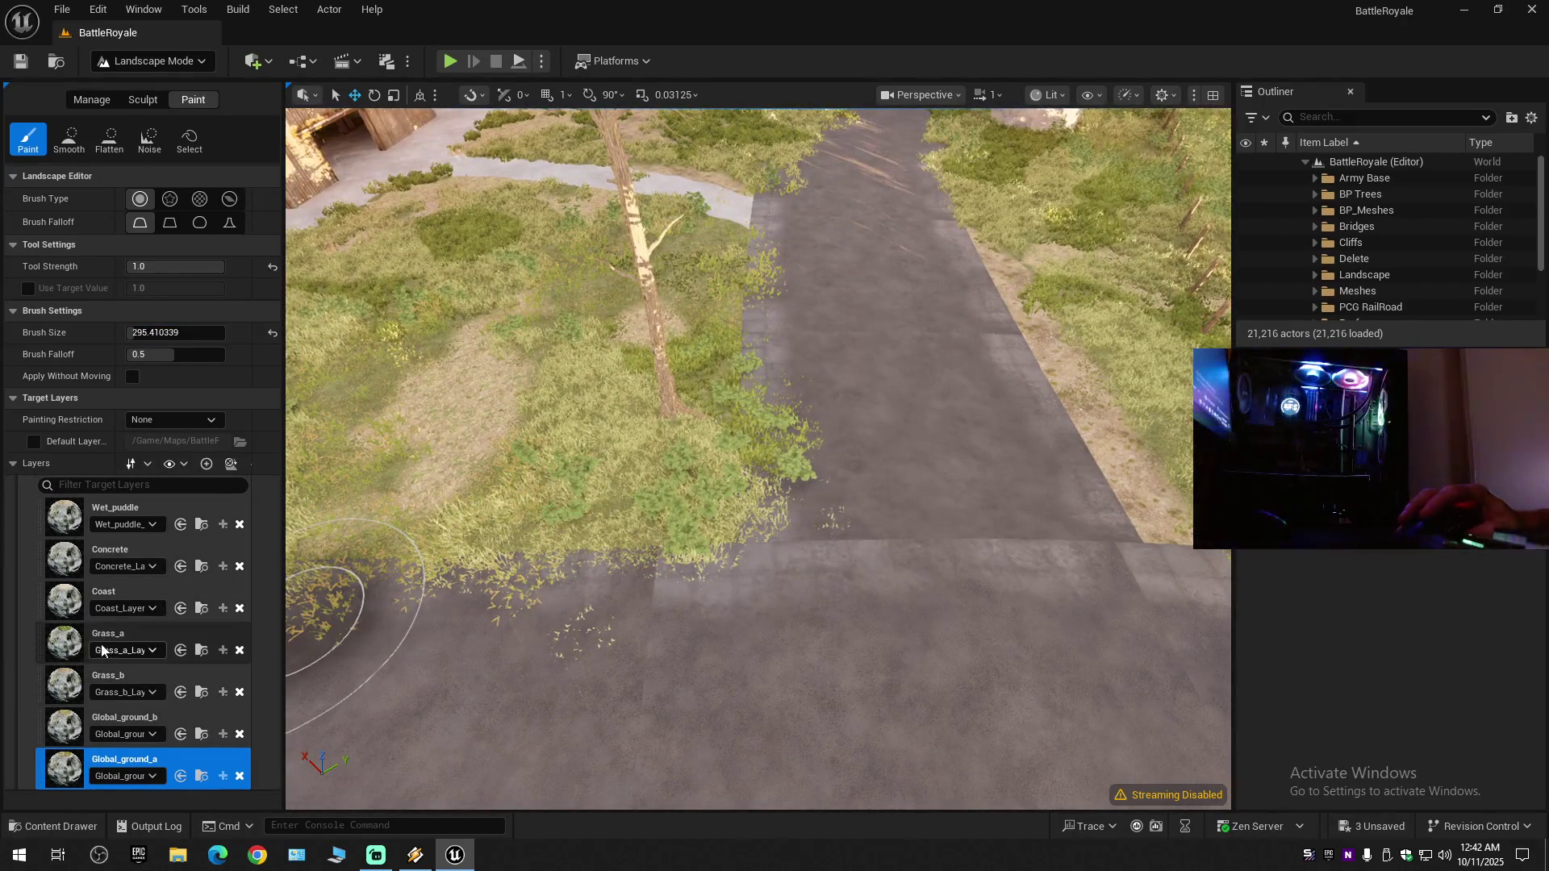
mouse_move(761, 650)
left_mouse_down()
mouse_move(788, 553)
mouse_move(797, 229)
left_mouse_up()
mouse_move(790, 437)
left_mouse_down()
mouse_move(793, 581)
mouse_move(847, 547)
mouse_move(862, 498)
left_mouse_up()
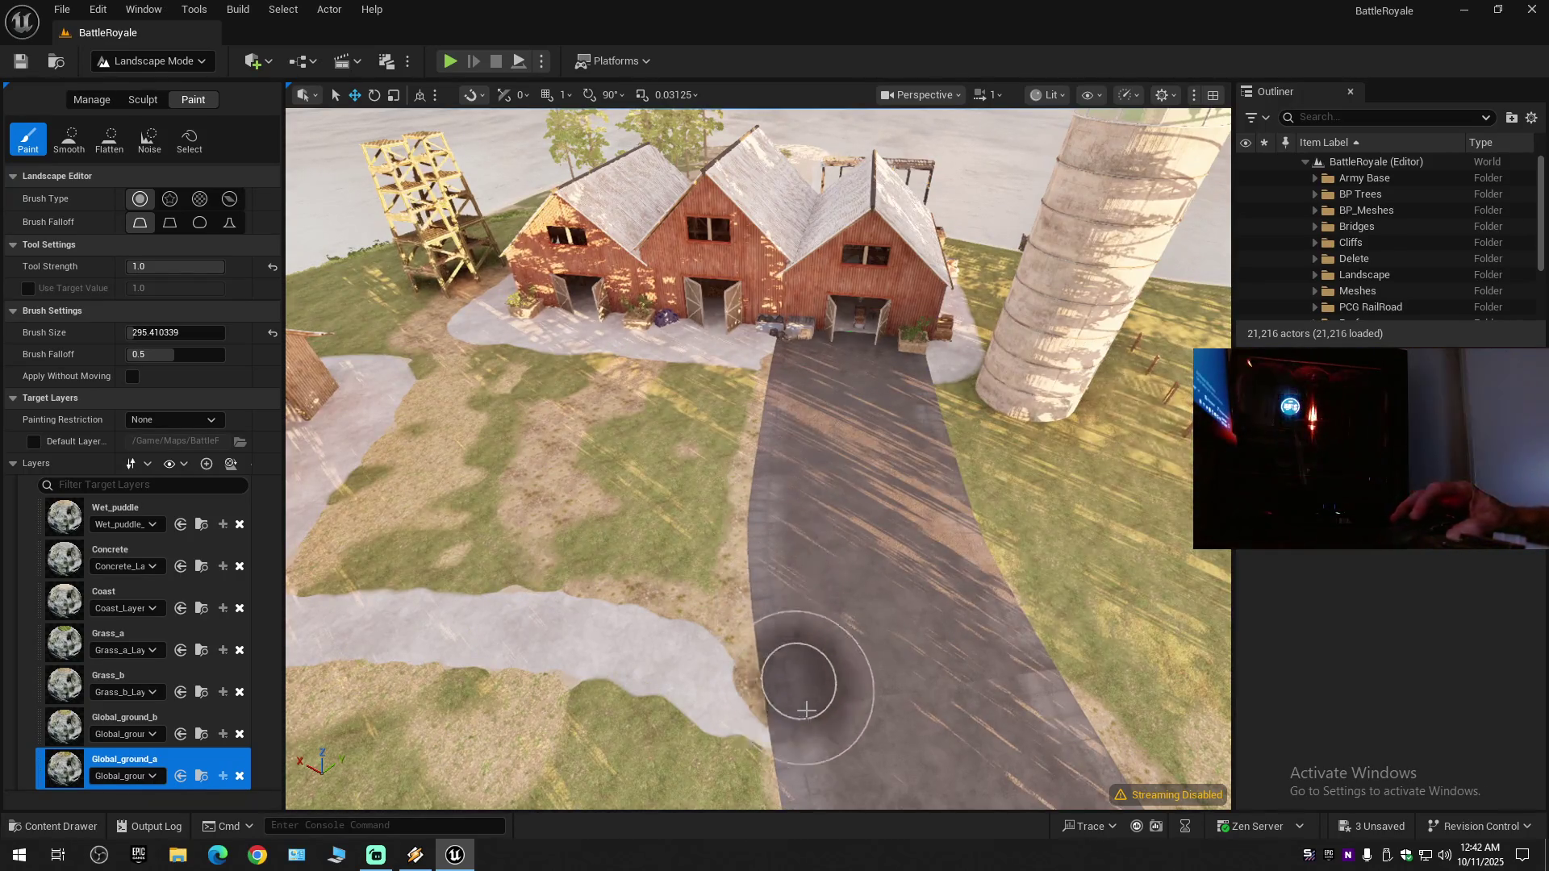
scroll(804, 700, "down", 5)
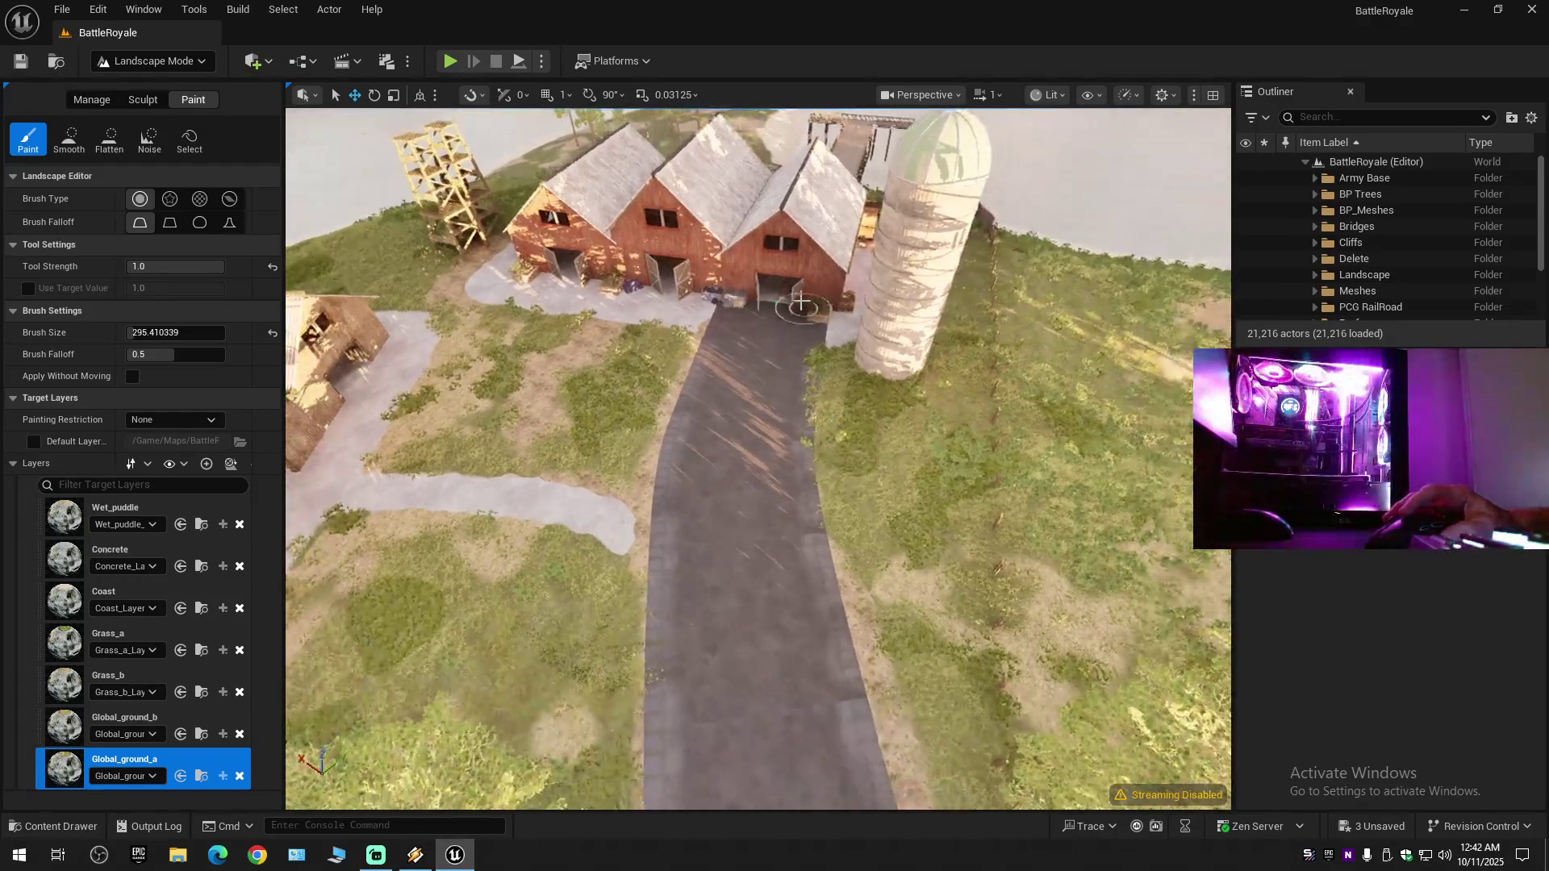
scroll(804, 340, "up", 4)
key("F11")
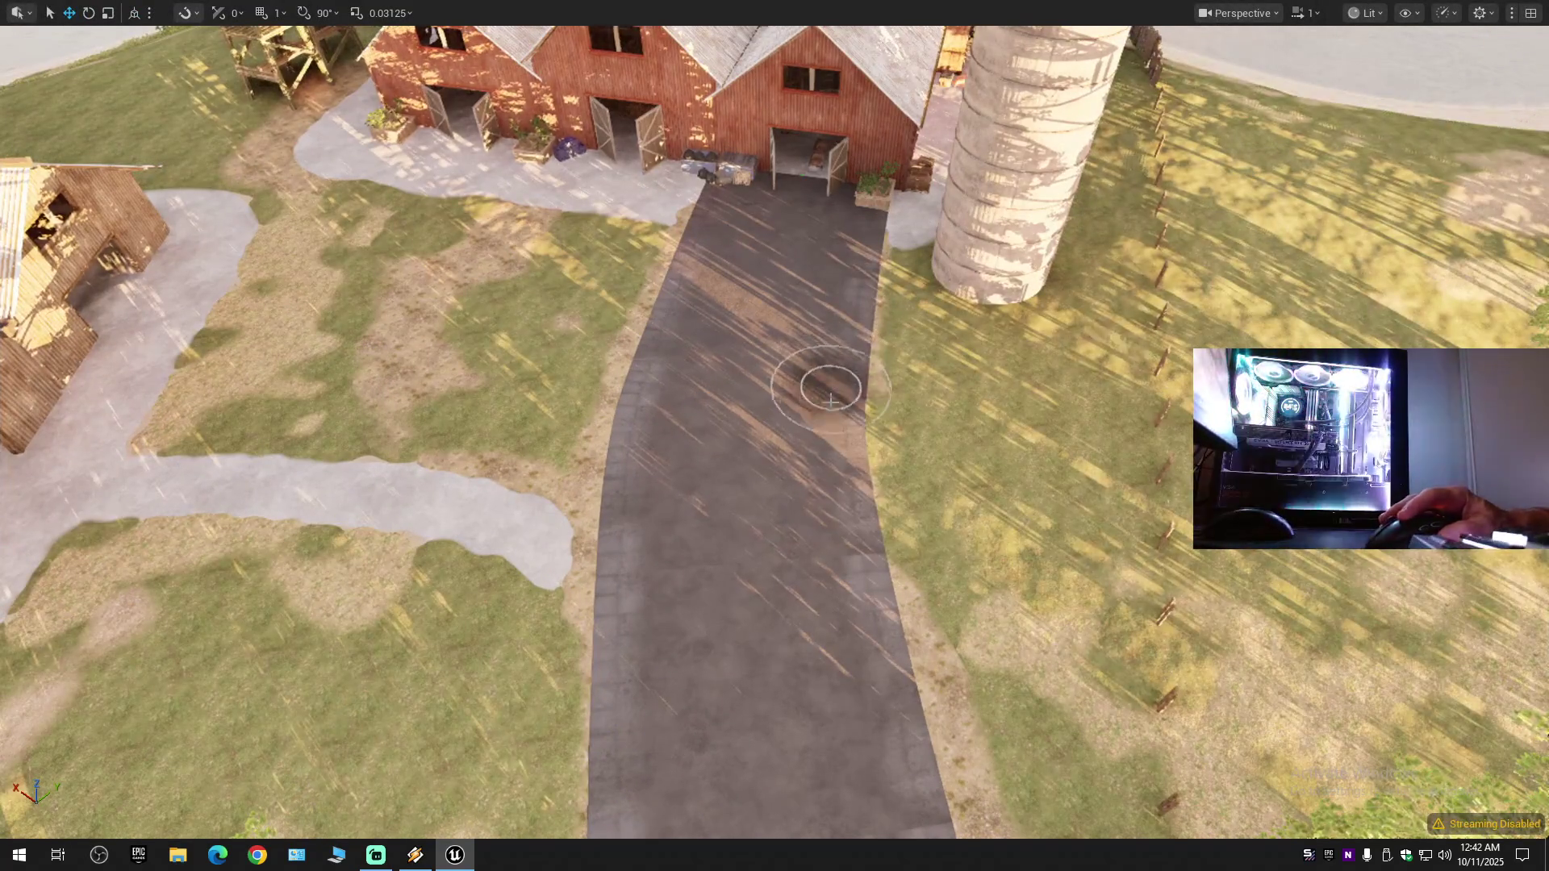
scroll(894, 761, "up", 2)
key("s")
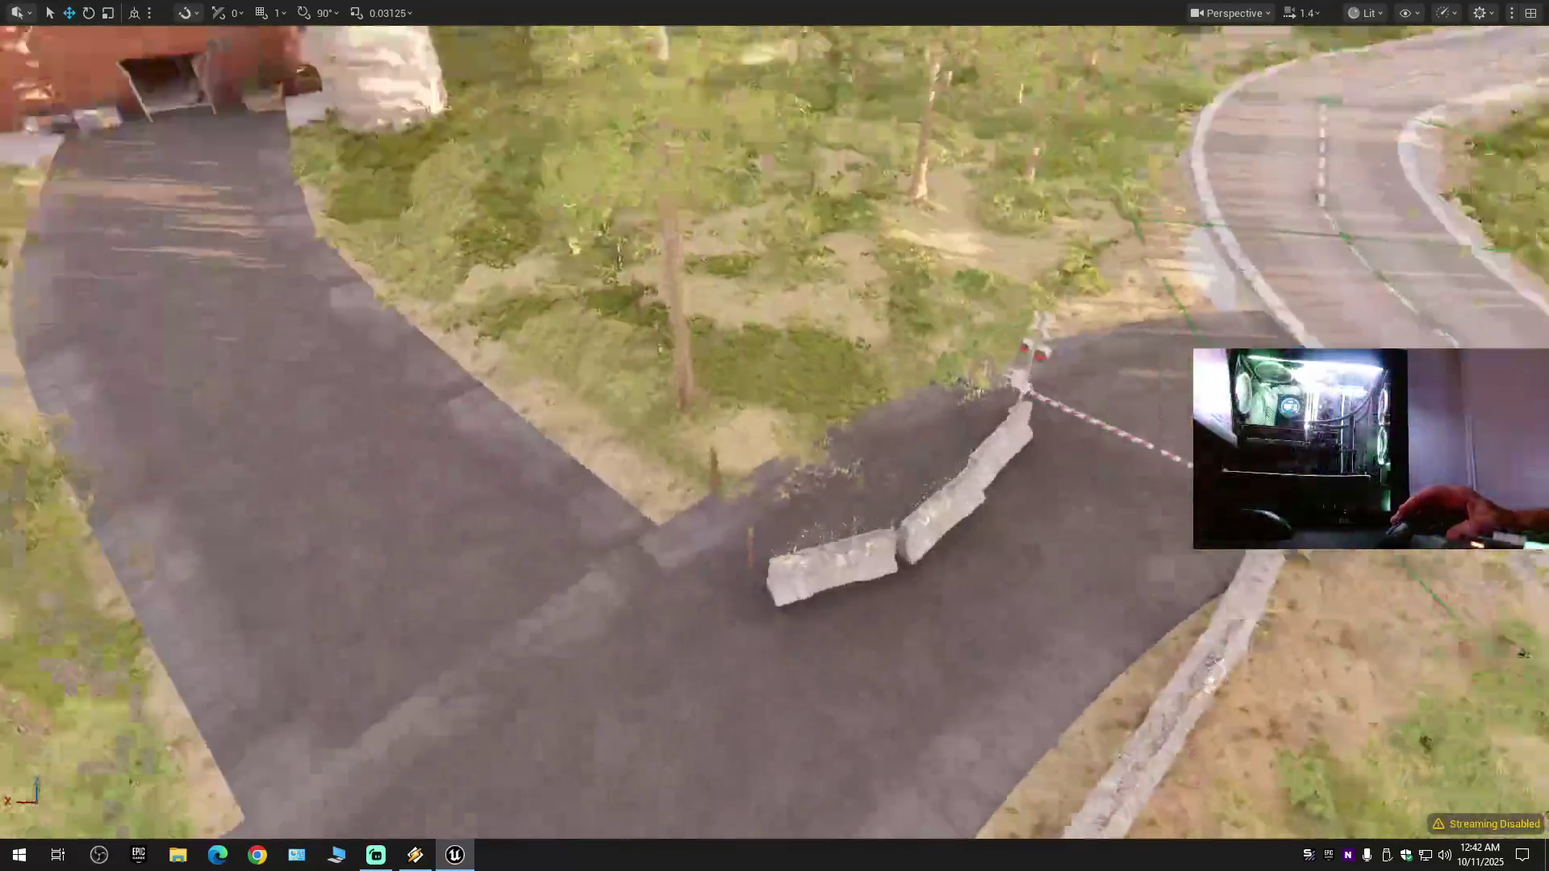
left_click_drag(892, 657, 892, 614)
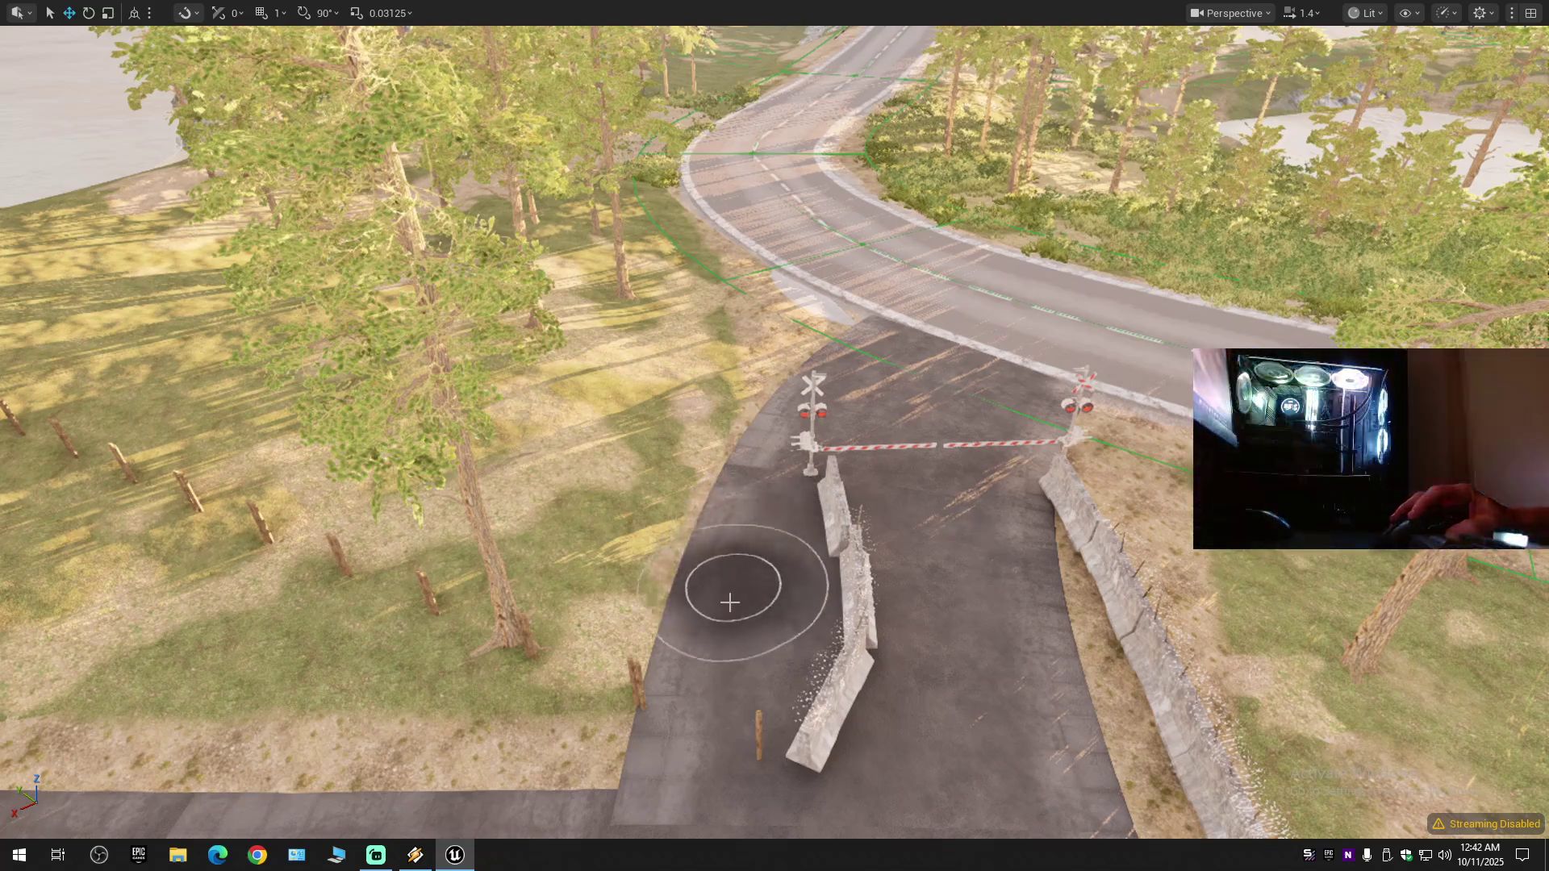
mouse_move(879, 472)
left_mouse_down()
mouse_move(879, 396)
mouse_move(926, 456)
left_mouse_up()
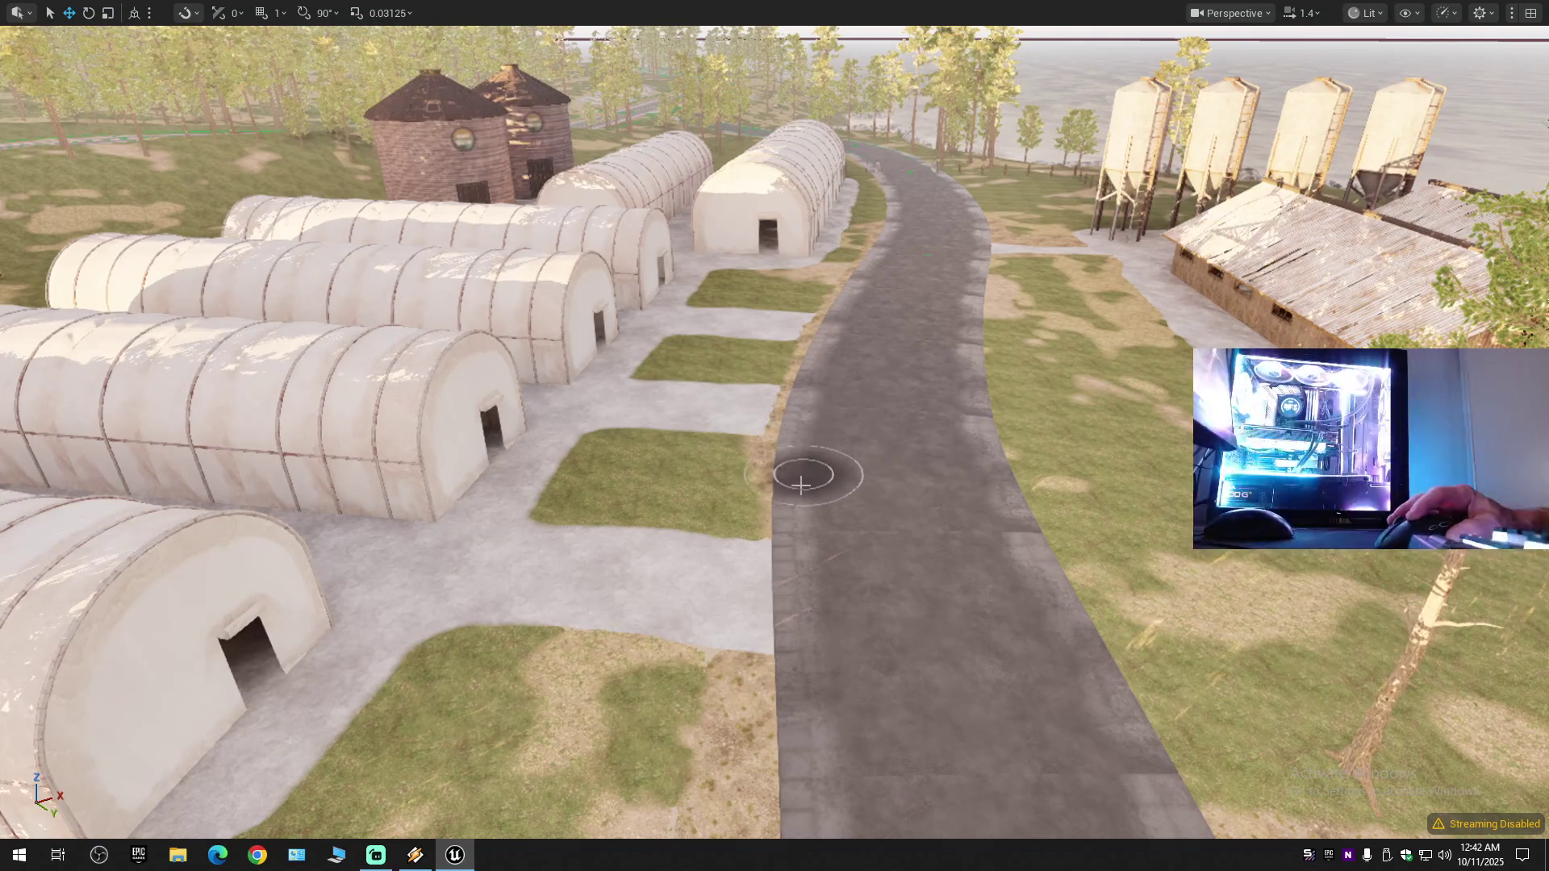
left_click_drag(917, 647, 900, 246)
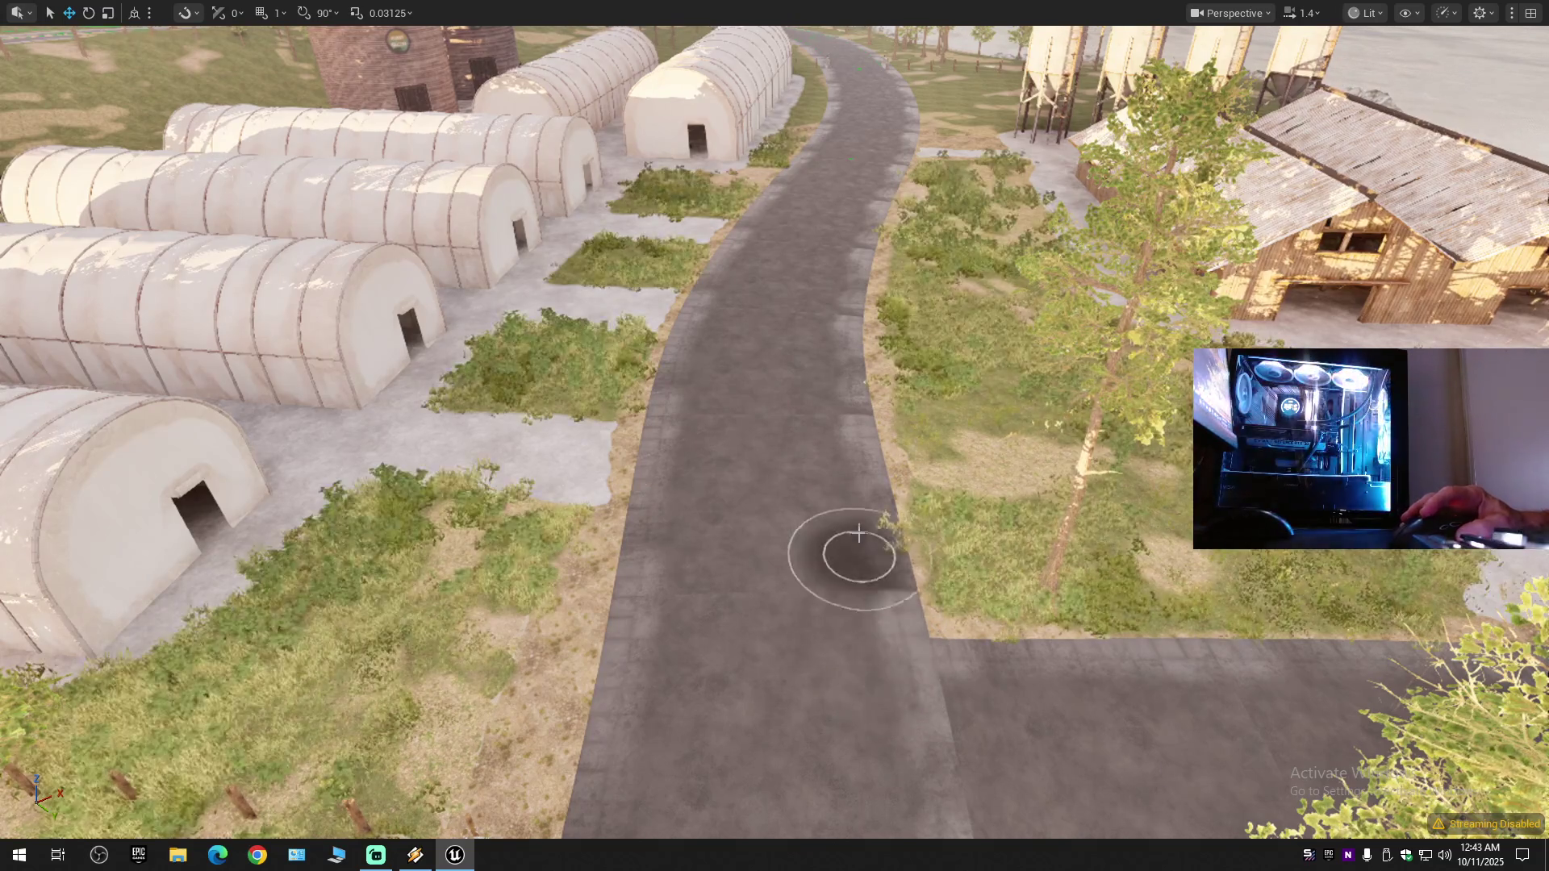
mouse_move(878, 657)
left_mouse_down()
mouse_move(952, 484)
mouse_move(986, 284)
mouse_move(978, 371)
mouse_move(863, 375)
mouse_move(816, 608)
left_mouse_up()
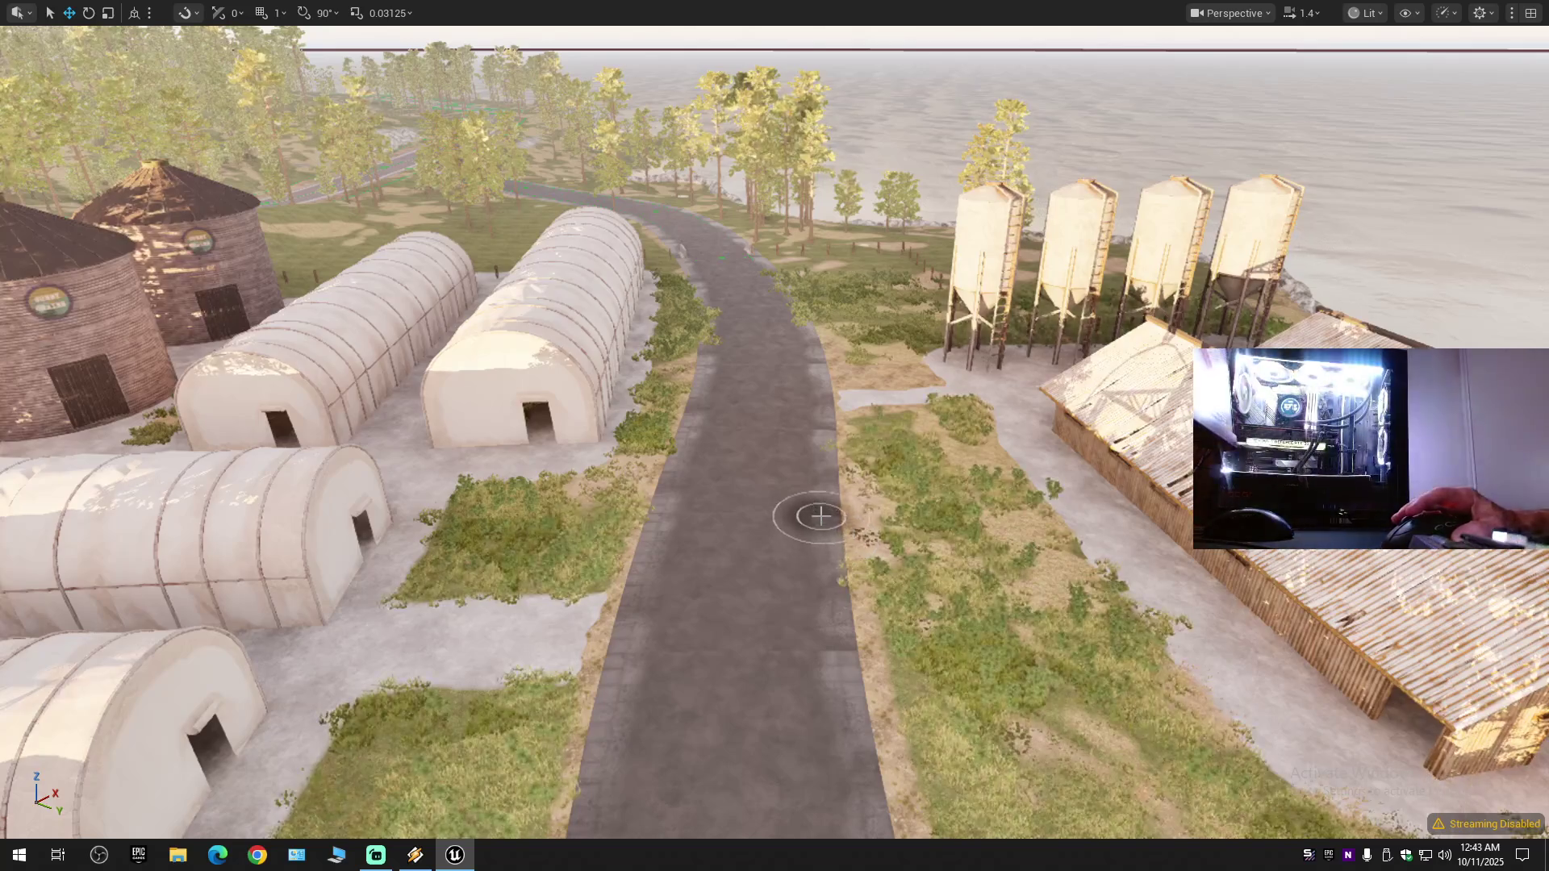
left_click_drag(793, 534, 770, 423)
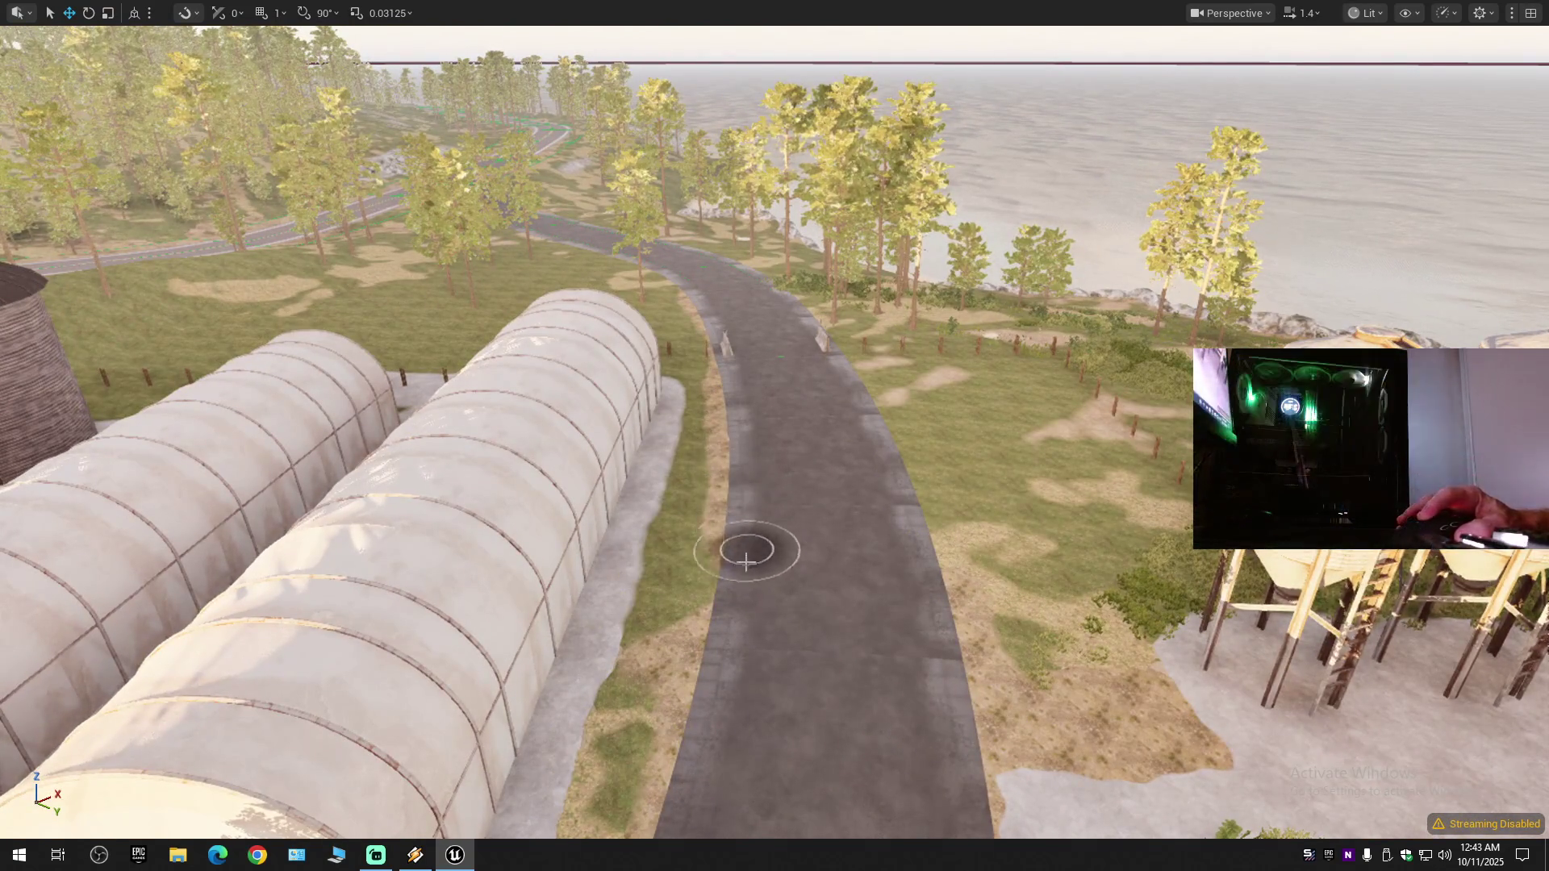
mouse_move(797, 395)
left_mouse_down()
mouse_move(791, 428)
mouse_move(789, 374)
left_mouse_up()
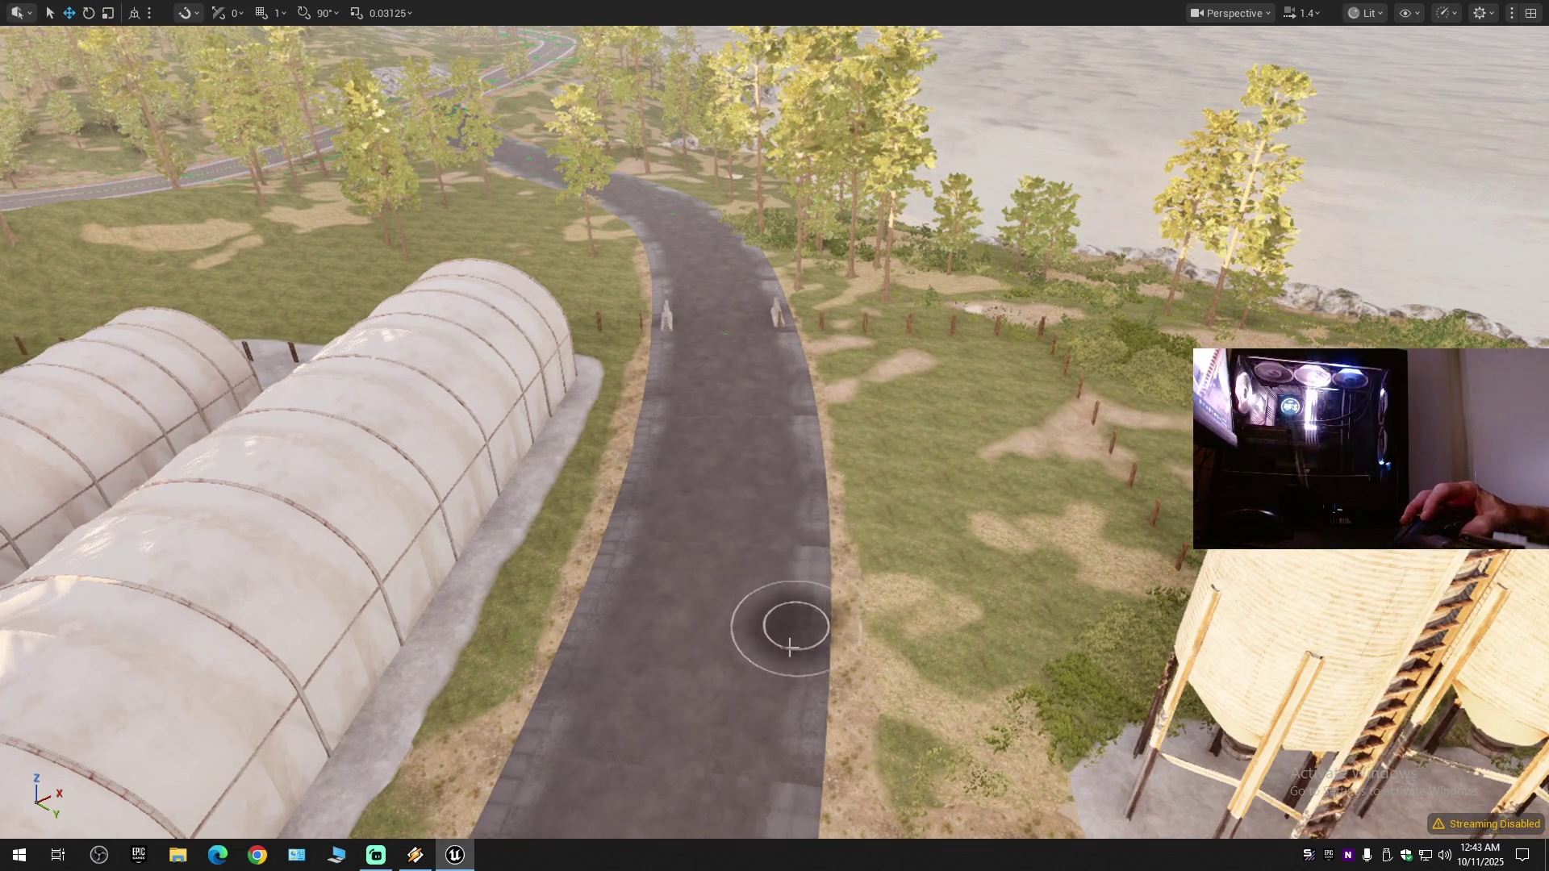
left_click_drag(744, 640, 775, 591)
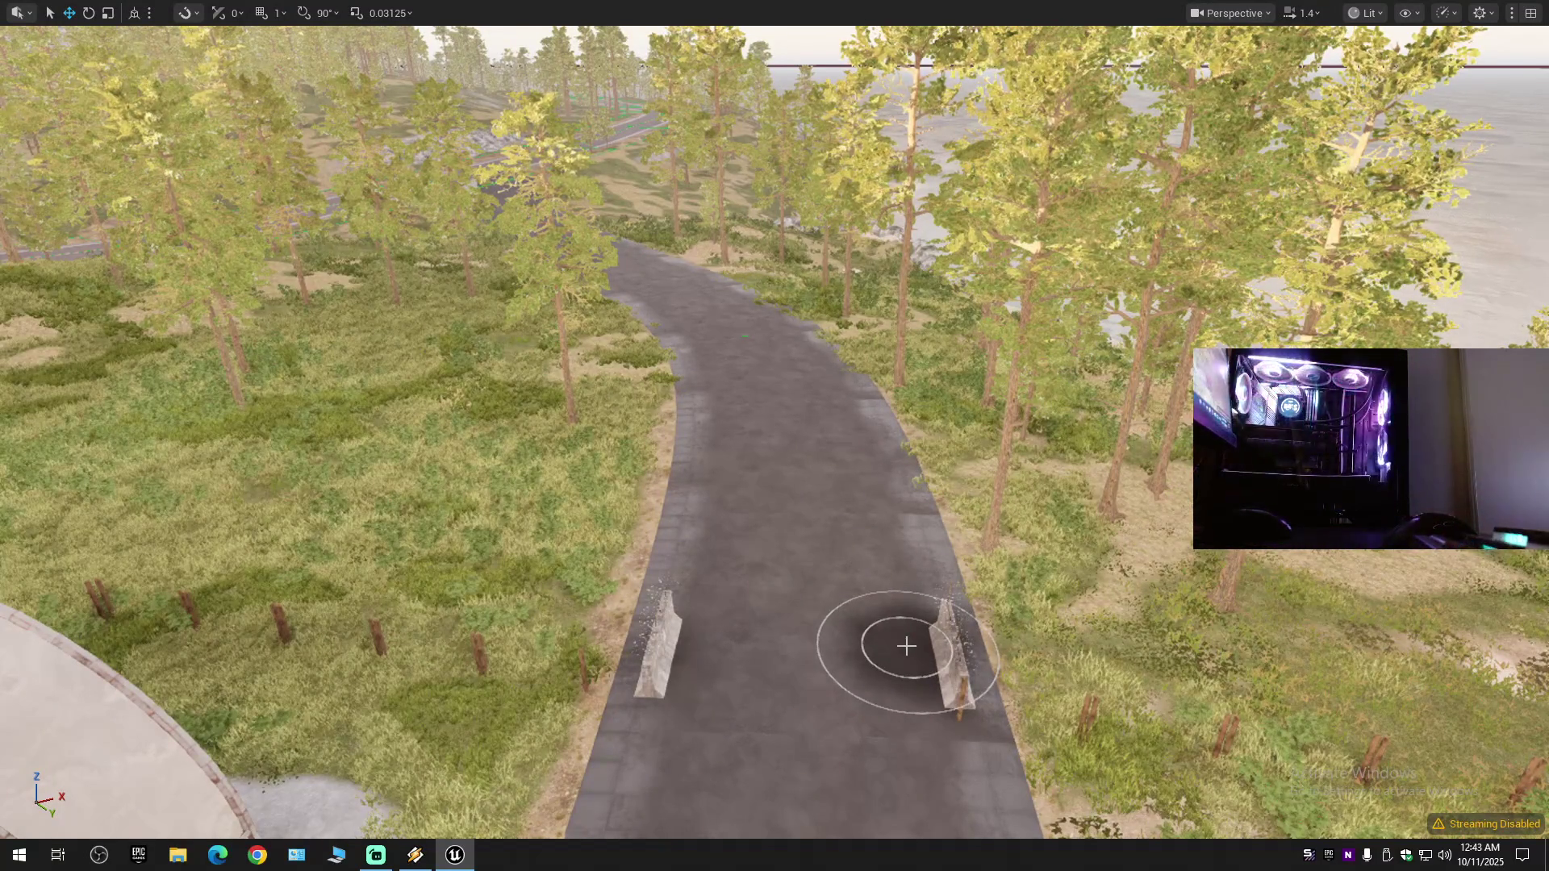
mouse_move(907, 648)
left_mouse_down()
mouse_move(917, 613)
mouse_move(944, 597)
mouse_move(920, 646)
mouse_move(847, 352)
left_mouse_up()
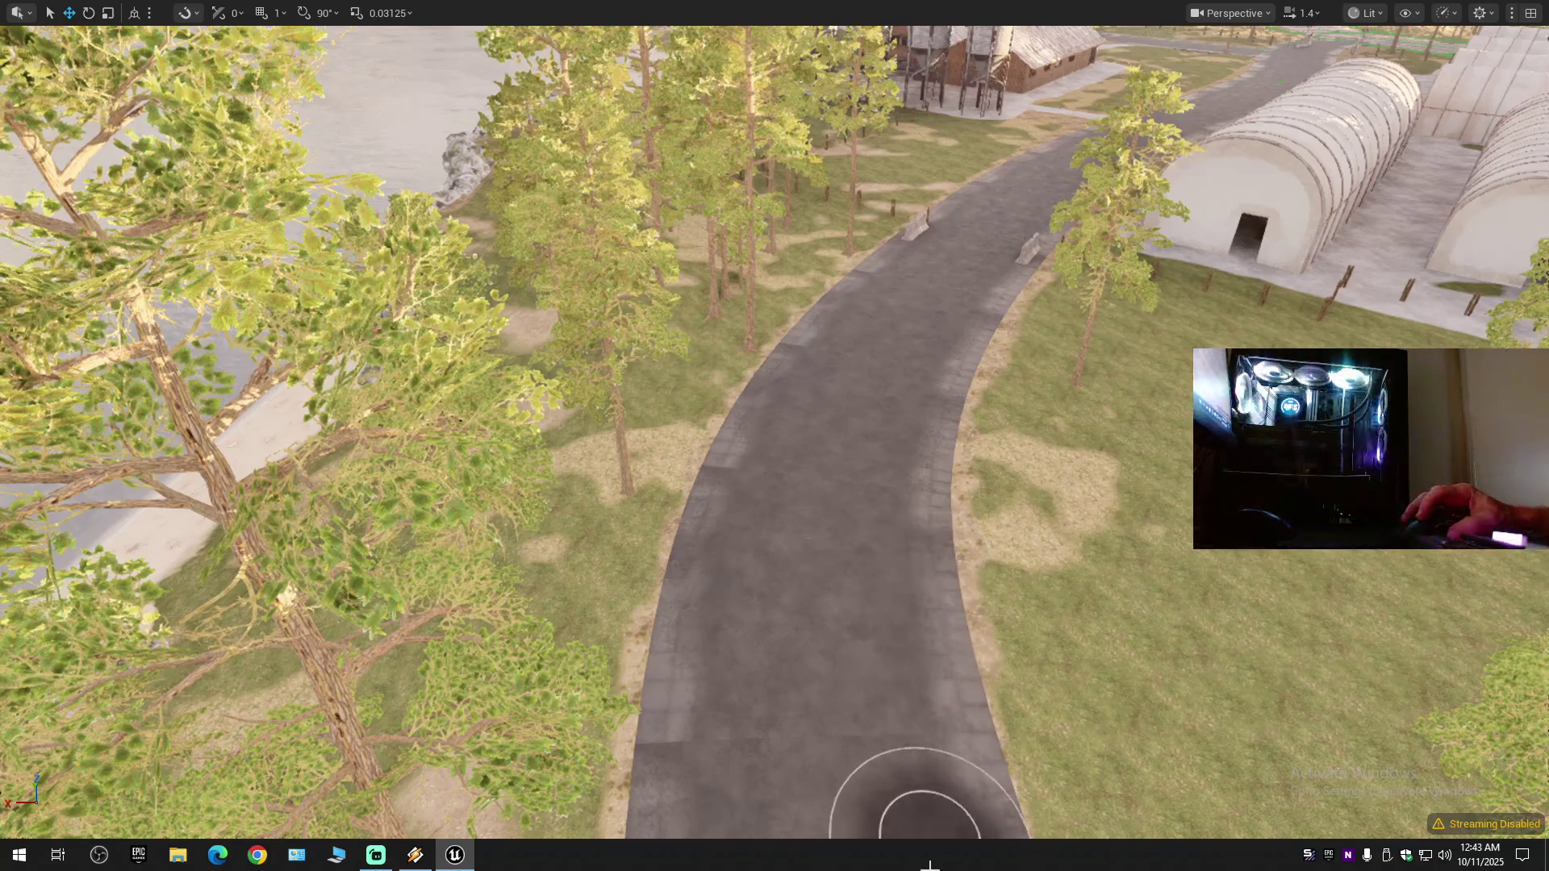
- Survey the coastal path, exit full-screen, and bring up the spline Manage tools
scroll(870, 619, "up", 2)
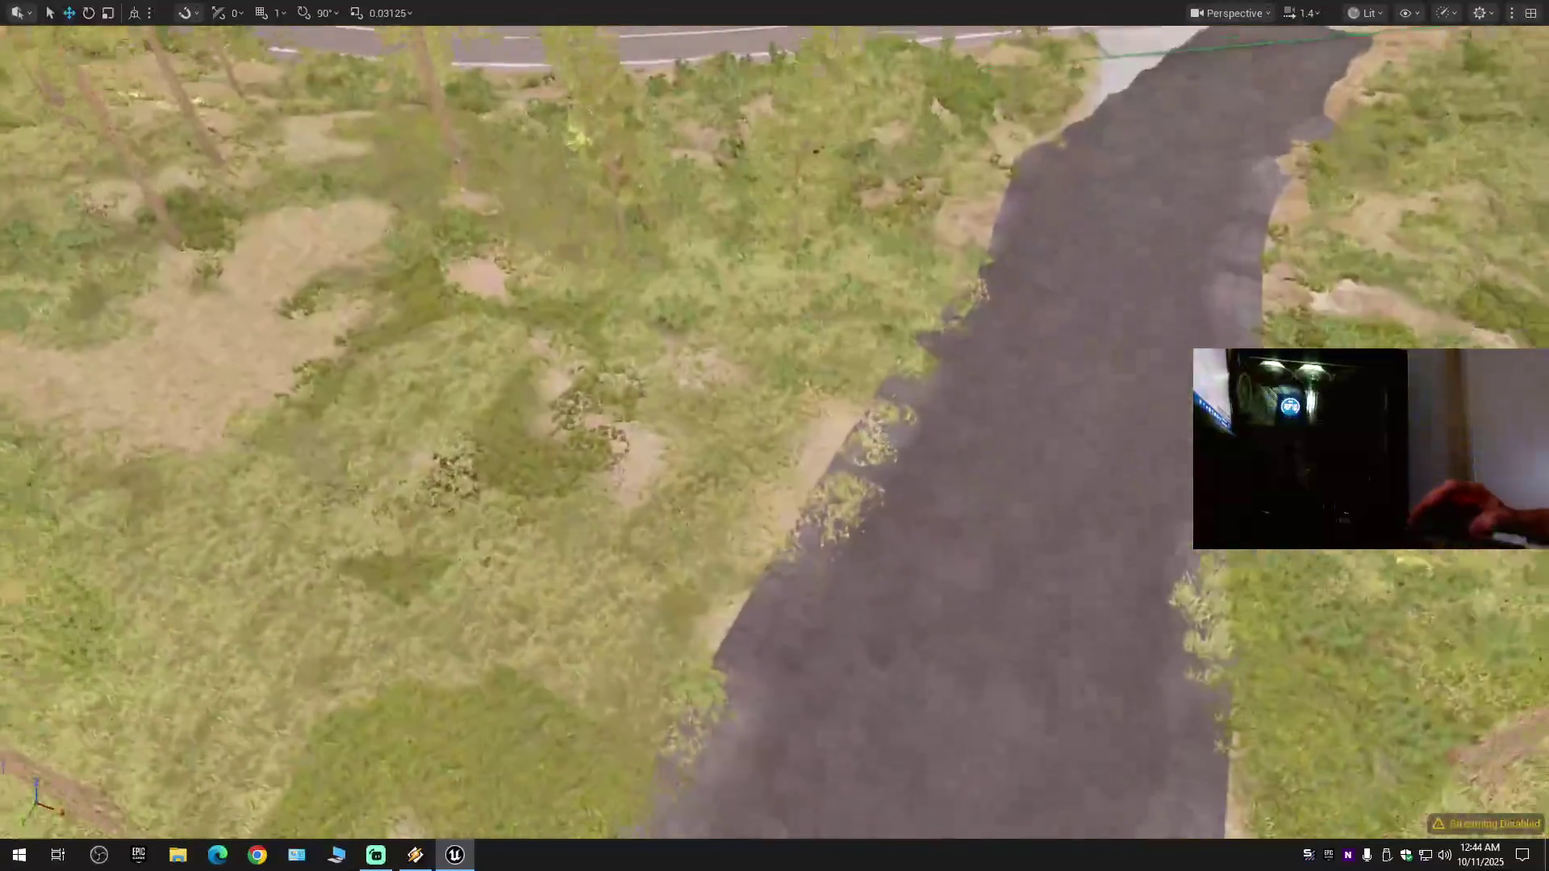
key("w")
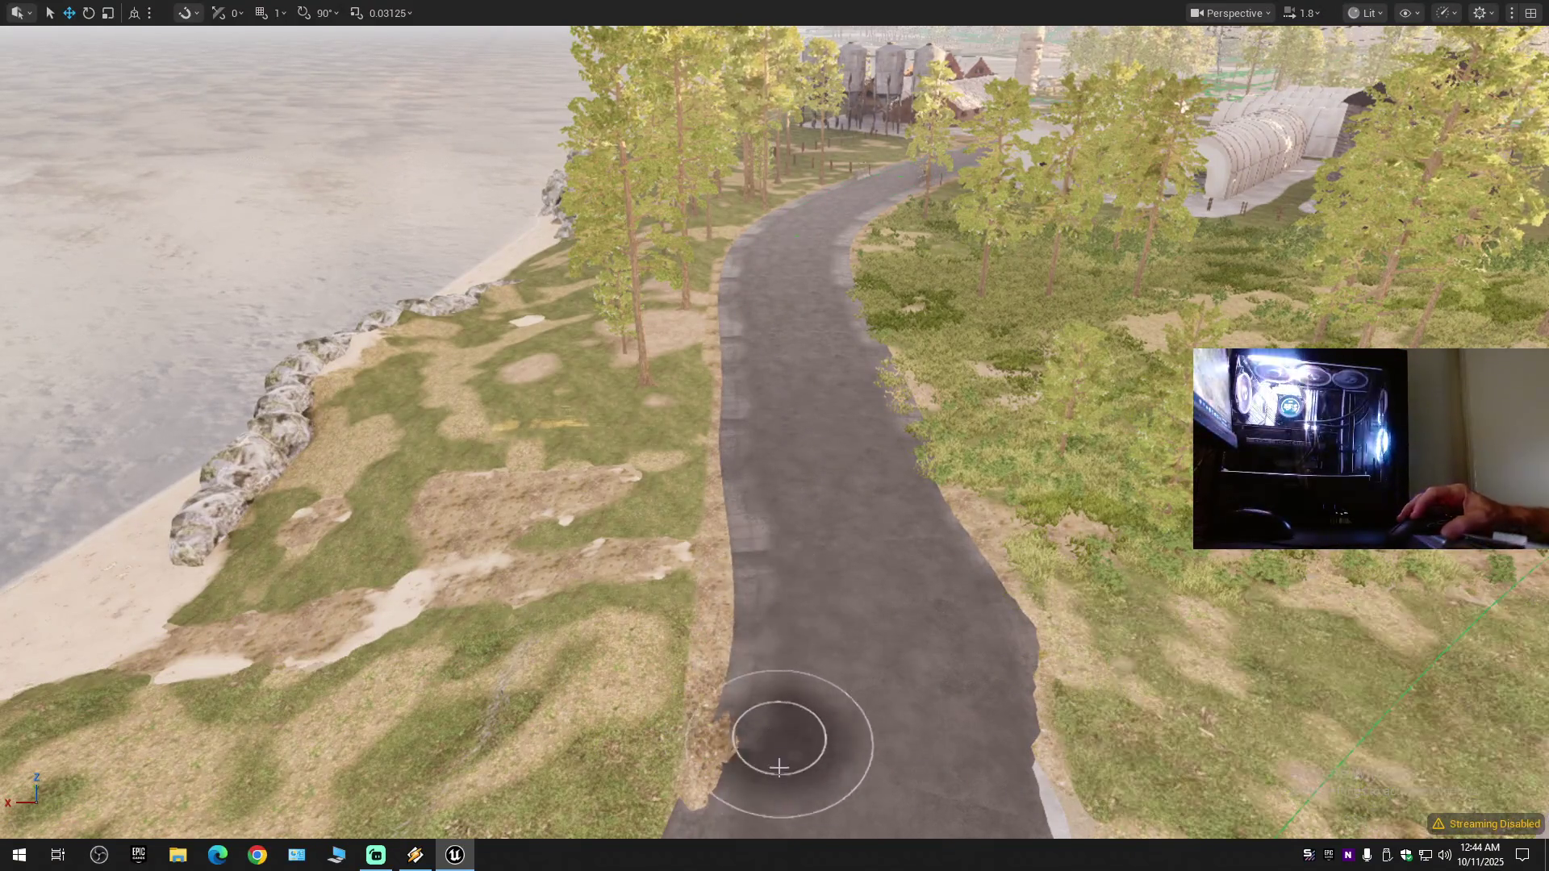
scroll(817, 609, "down", 3)
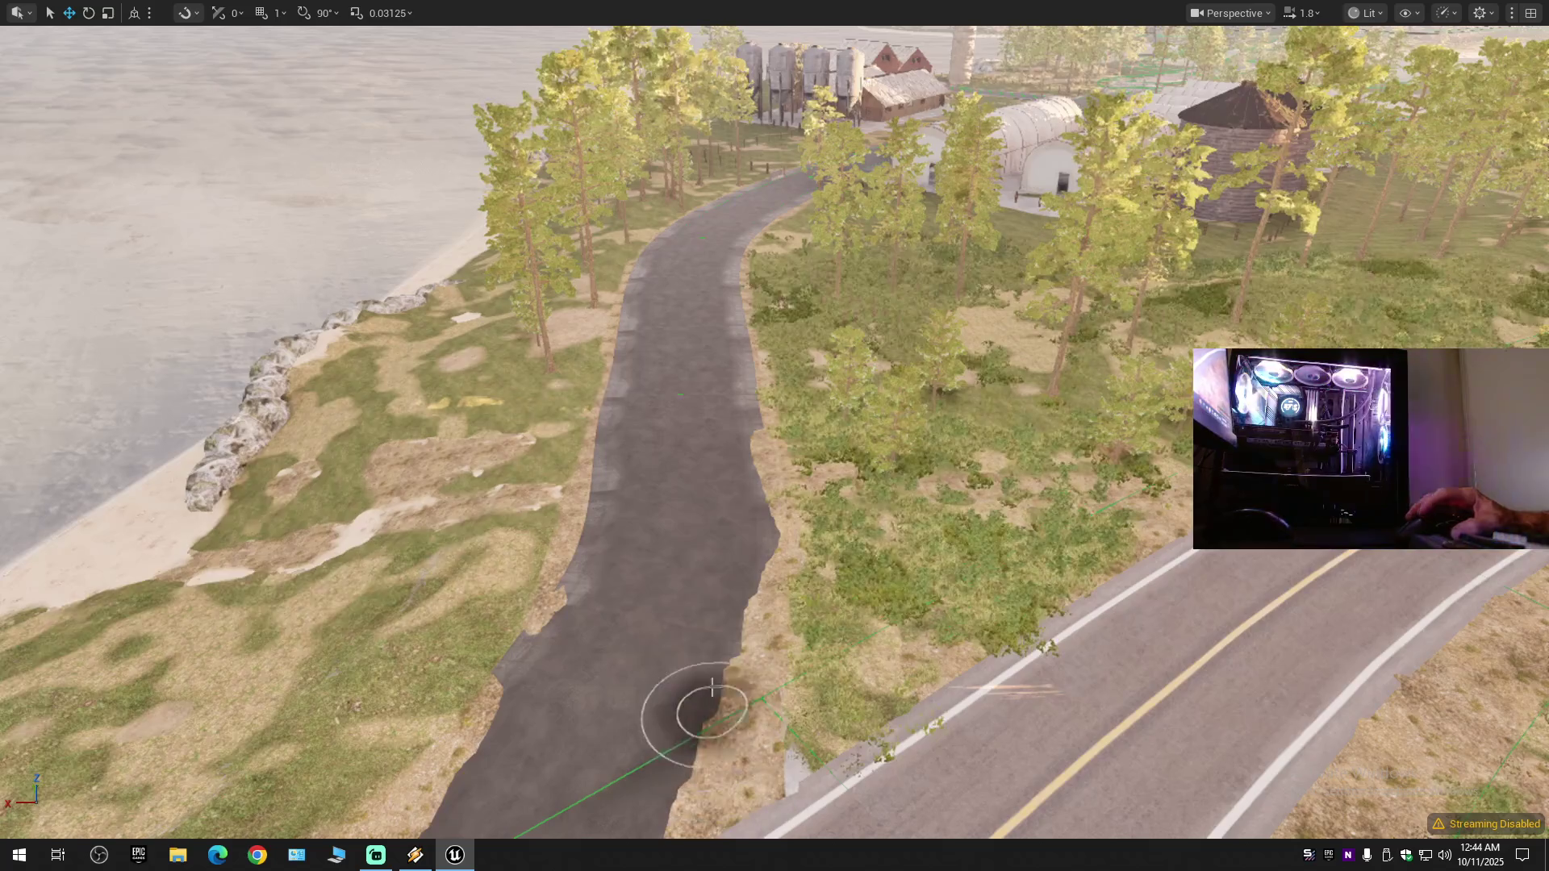
scroll(701, 708, "up", 3)
scroll(766, 280, "down", 2)
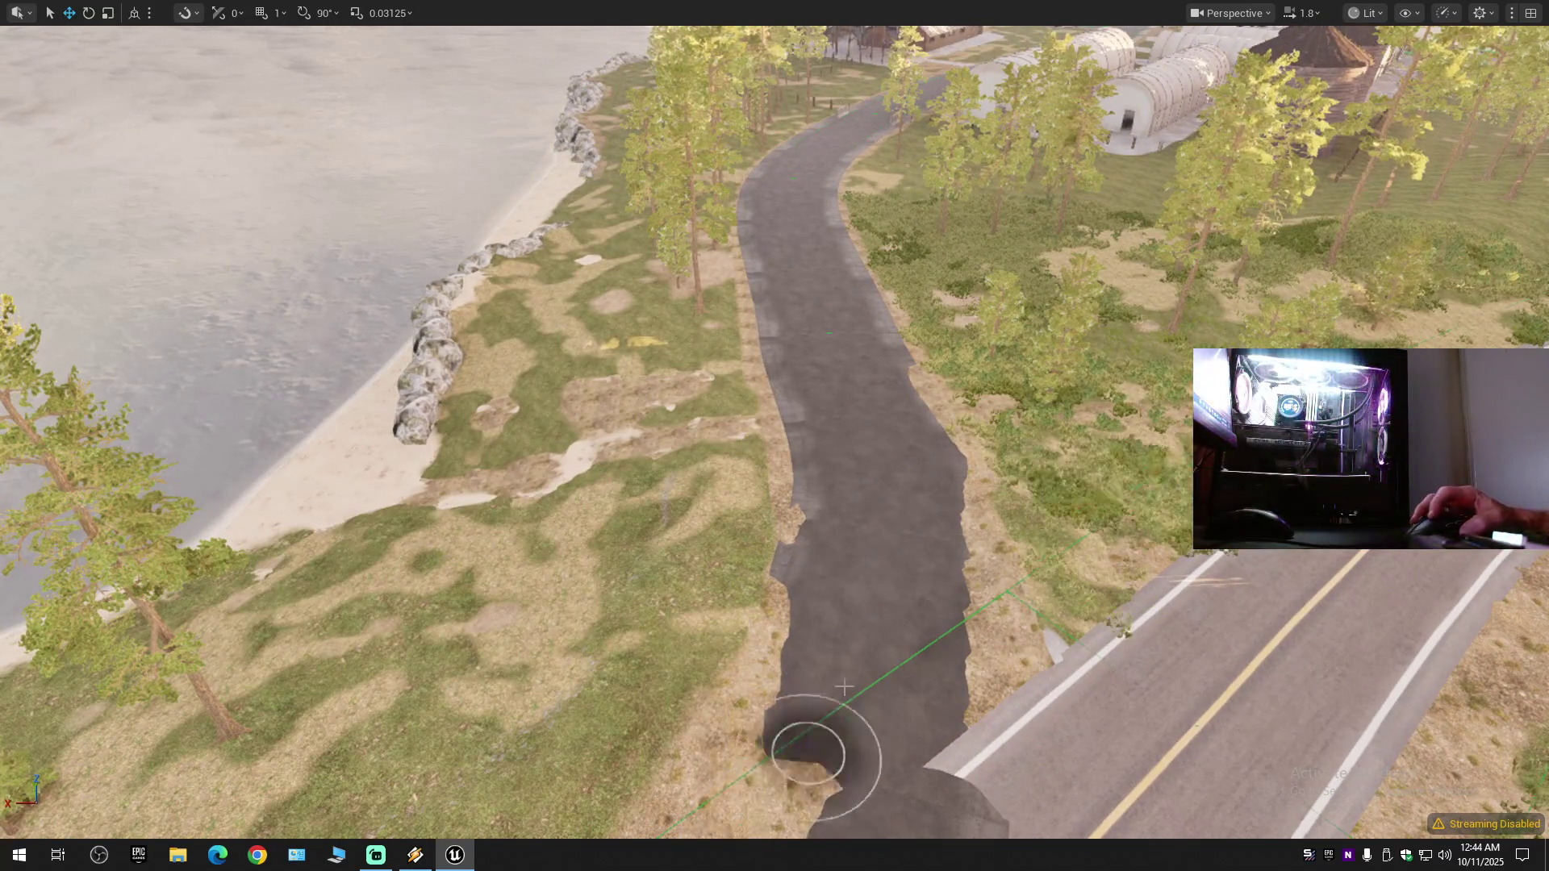
scroll(819, 743, "up", 3)
scroll(876, 531, "up", 2)
scroll(877, 531, "up", 3)
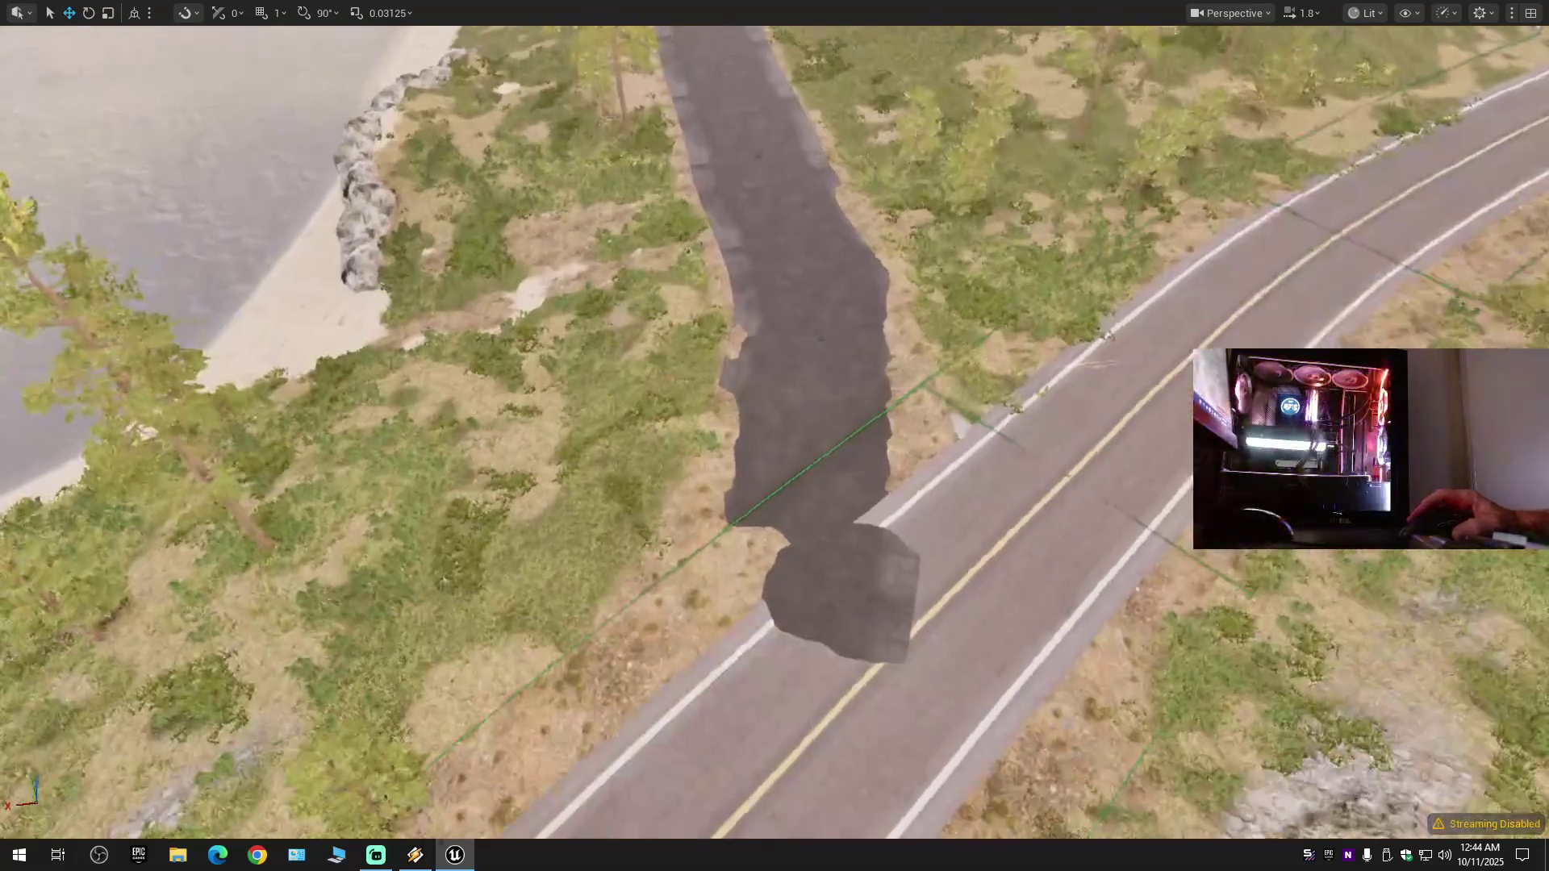
scroll(906, 484, "down", 5)
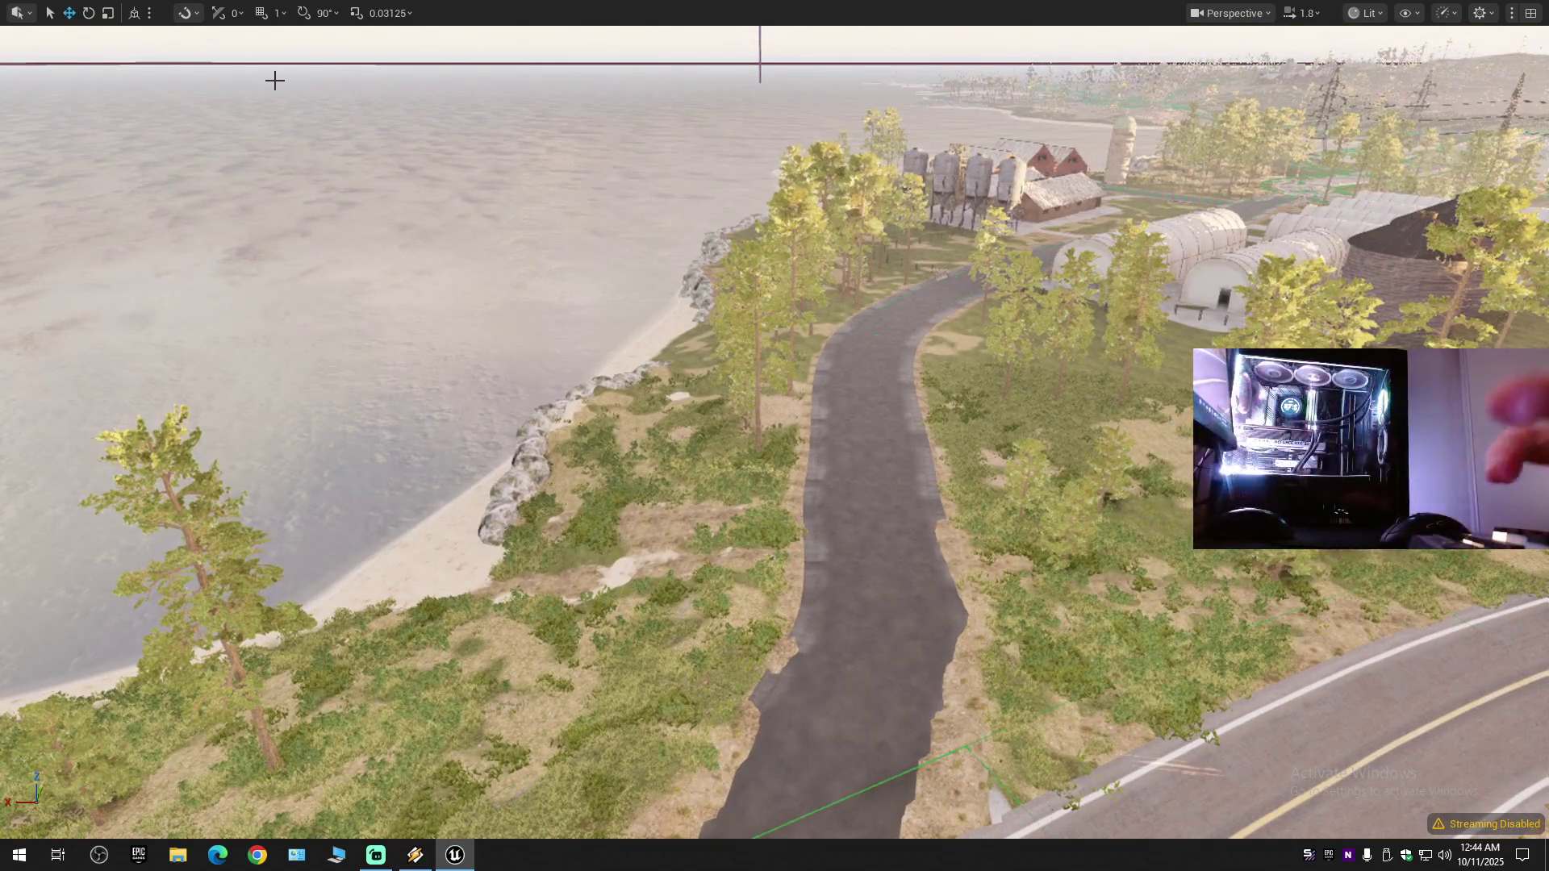
key("F11")
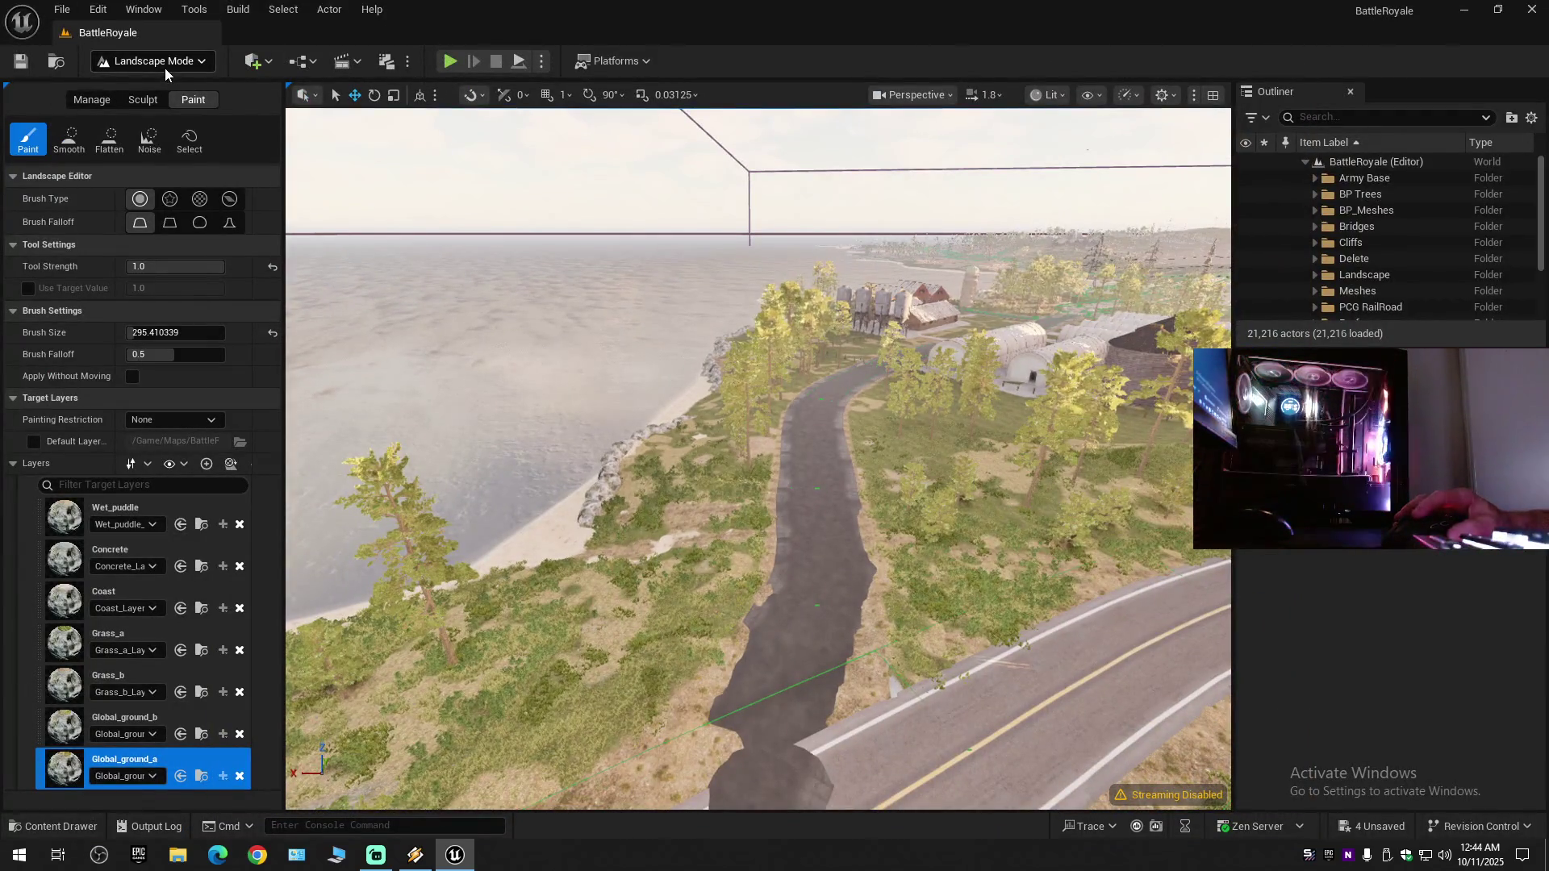
left_click(100, 106)
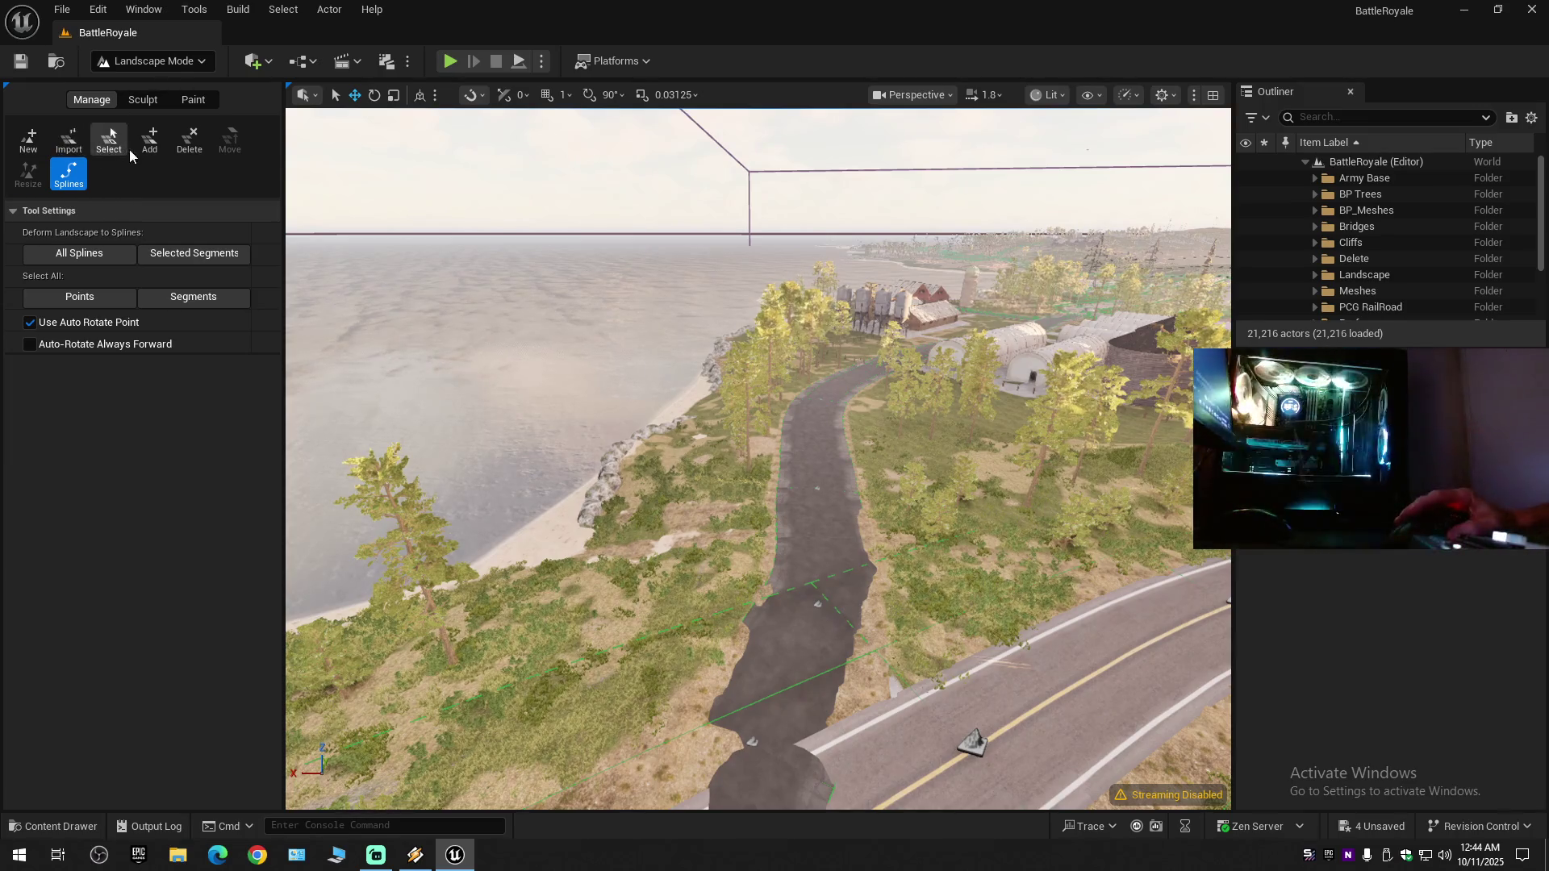
- Go full-screen and delete the spline segment overlapping the main road
left_click_drag(547, 453, 516, 388)
left_click_drag(662, 486, 662, 485)
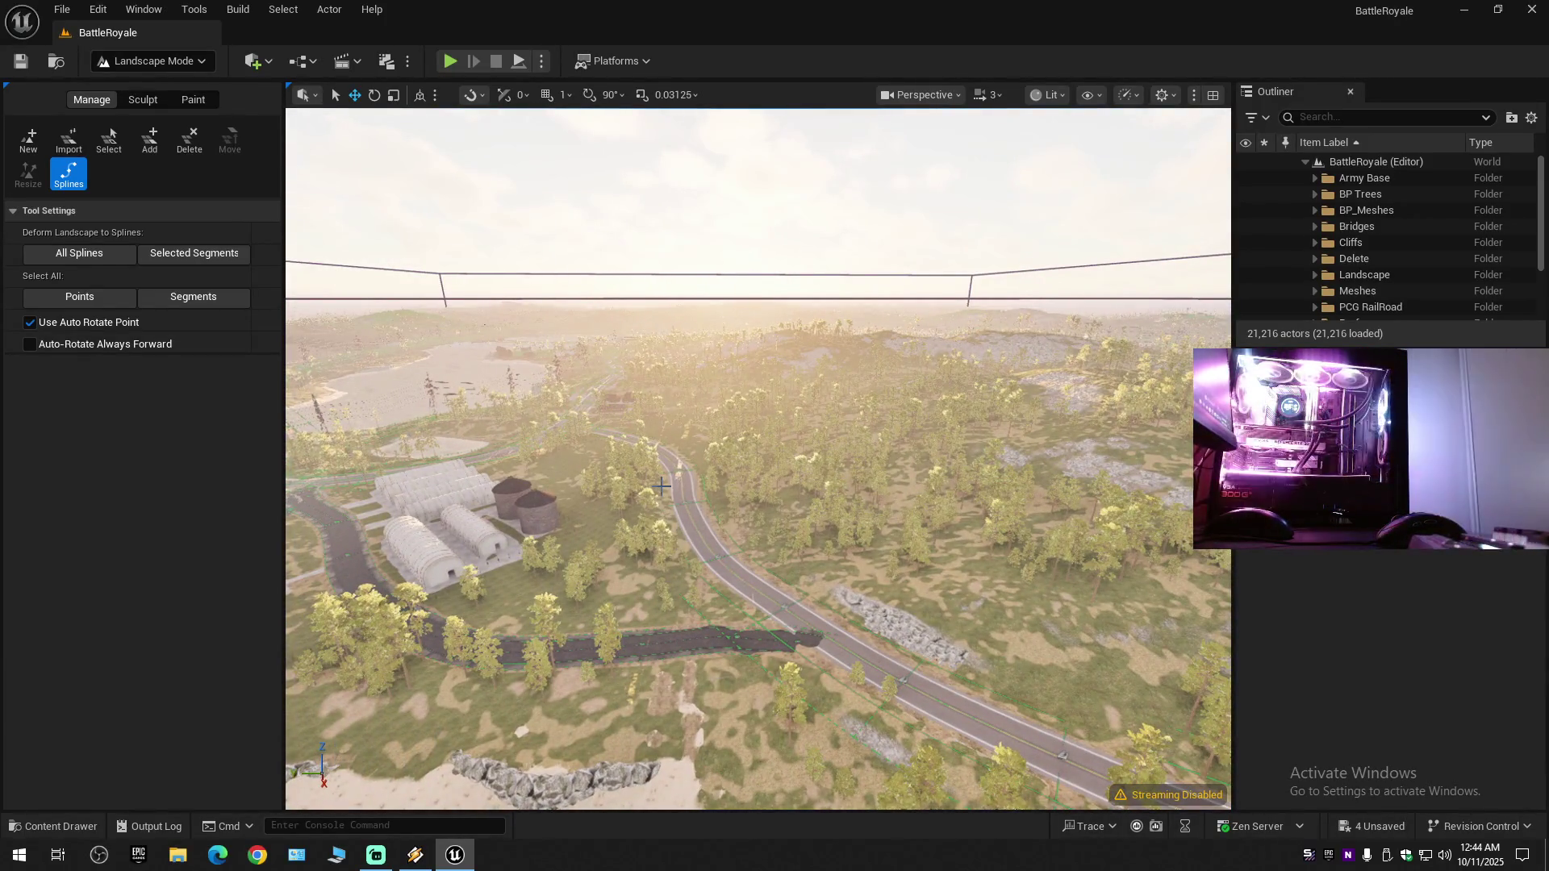
key("F11")
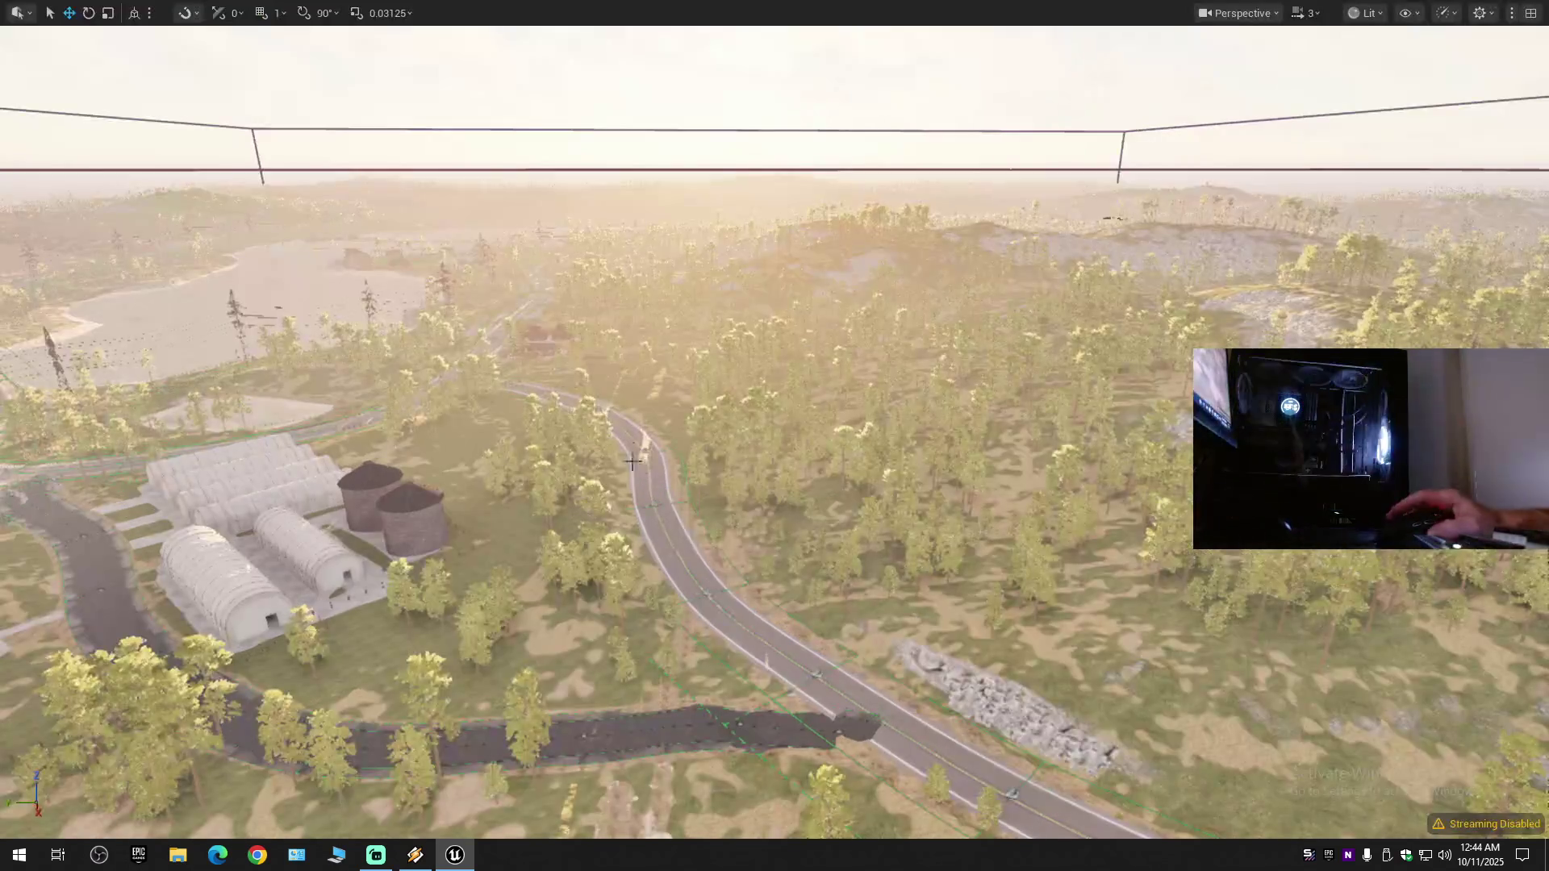
mouse_move(775, 436)
left_mouse_down()
mouse_move(754, 476)
mouse_move(798, 500)
mouse_move(805, 460)
mouse_move(710, 488)
left_mouse_up()
scroll(777, 643, "up", 3)
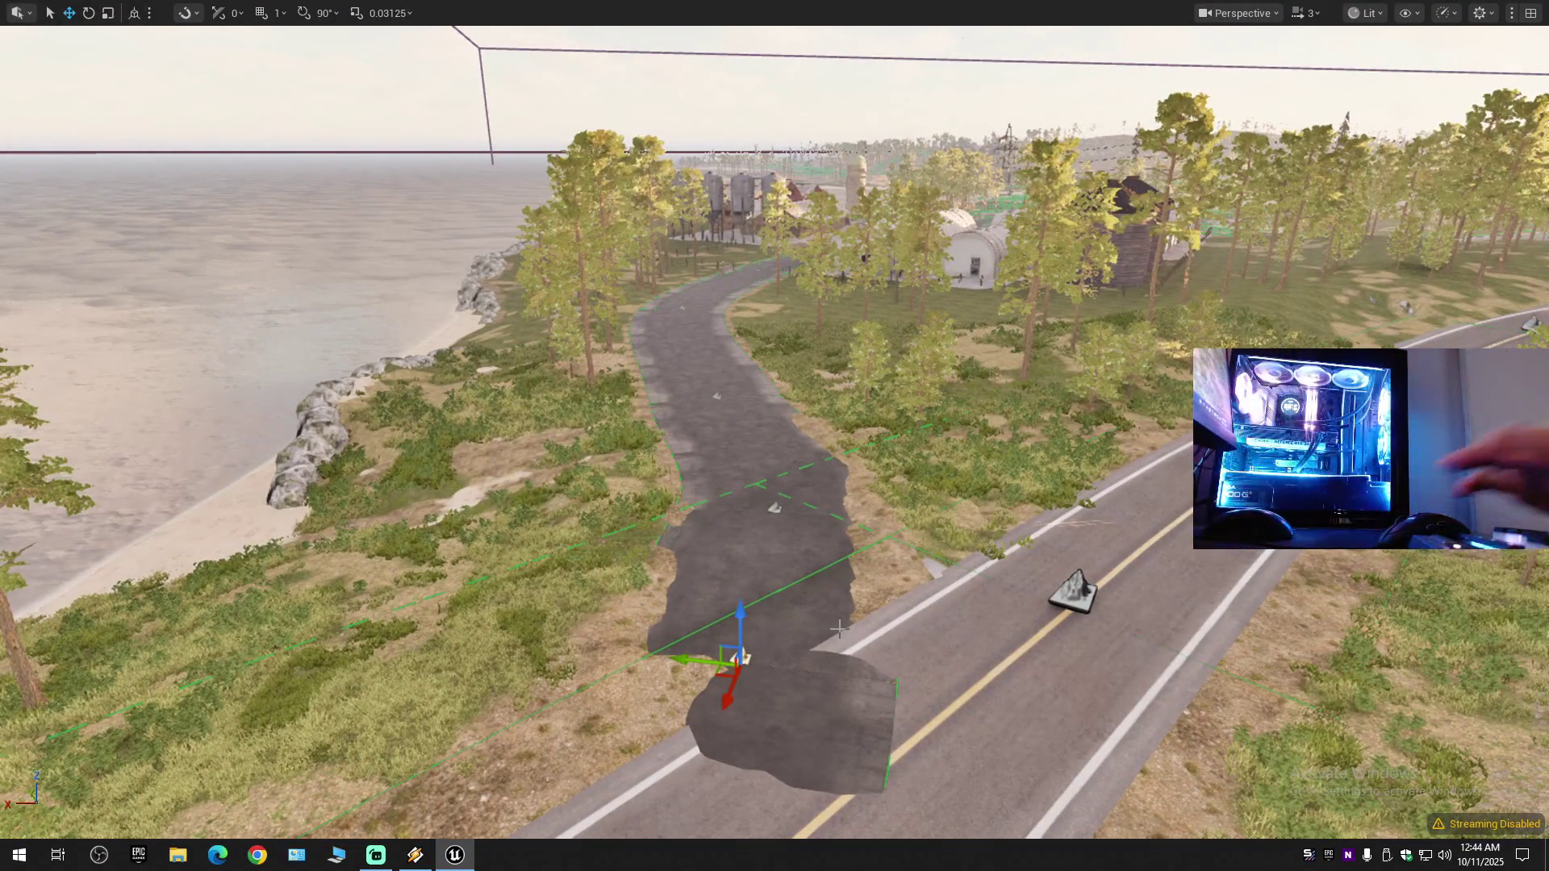
key("Delete")
left_click(816, 465)
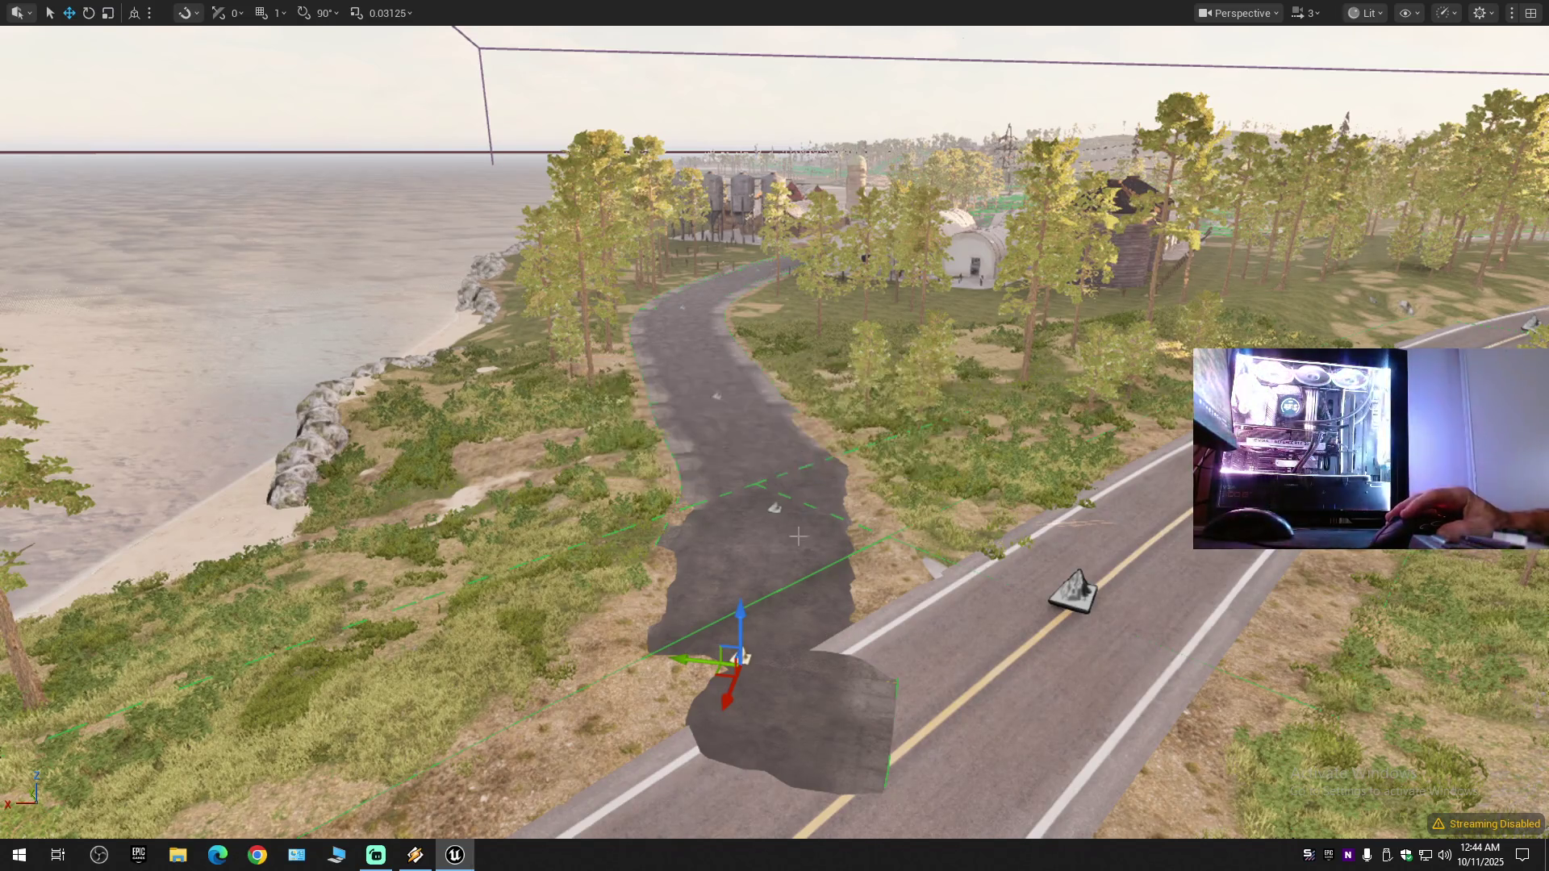
- Select the asphalt patch's control point, try rotating ~15° and moving, undo, then delete it
left_click(788, 548)
mouse_move(787, 548)
left_mouse_down()
mouse_move(756, 573)
mouse_move(771, 568)
left_mouse_up()
key("e")
scroll(787, 548, "down", 1)
mouse_move(788, 449)
left_mouse_down()
mouse_move(765, 450)
mouse_move(779, 547)
left_mouse_up()
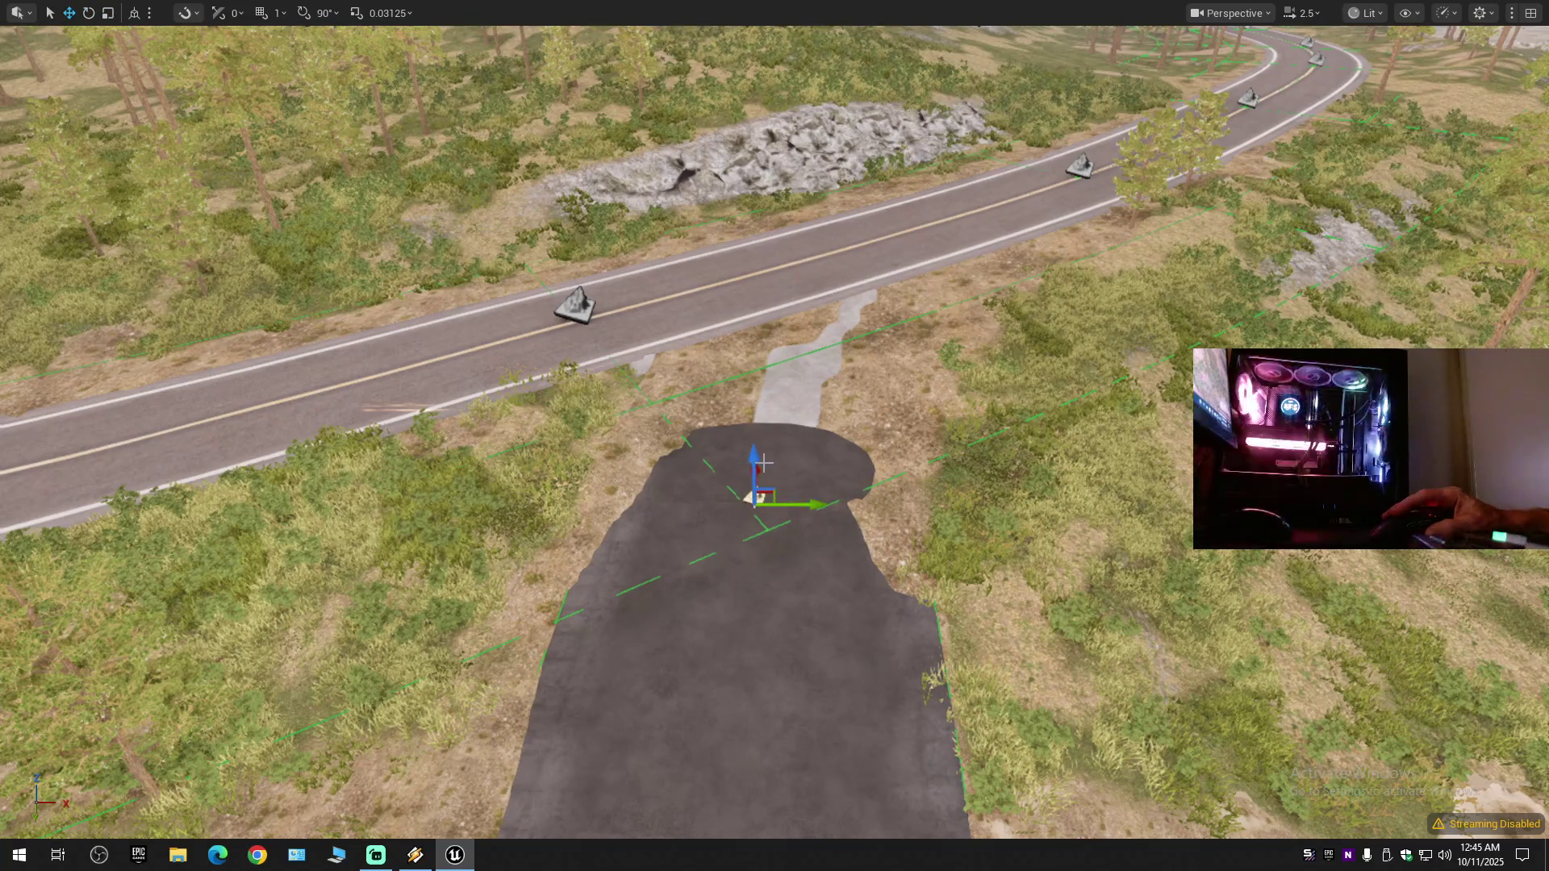
mouse_move(765, 468)
left_mouse_down()
mouse_move(758, 419)
mouse_move(750, 580)
mouse_move(746, 476)
mouse_move(709, 723)
mouse_move(741, 323)
left_mouse_up()
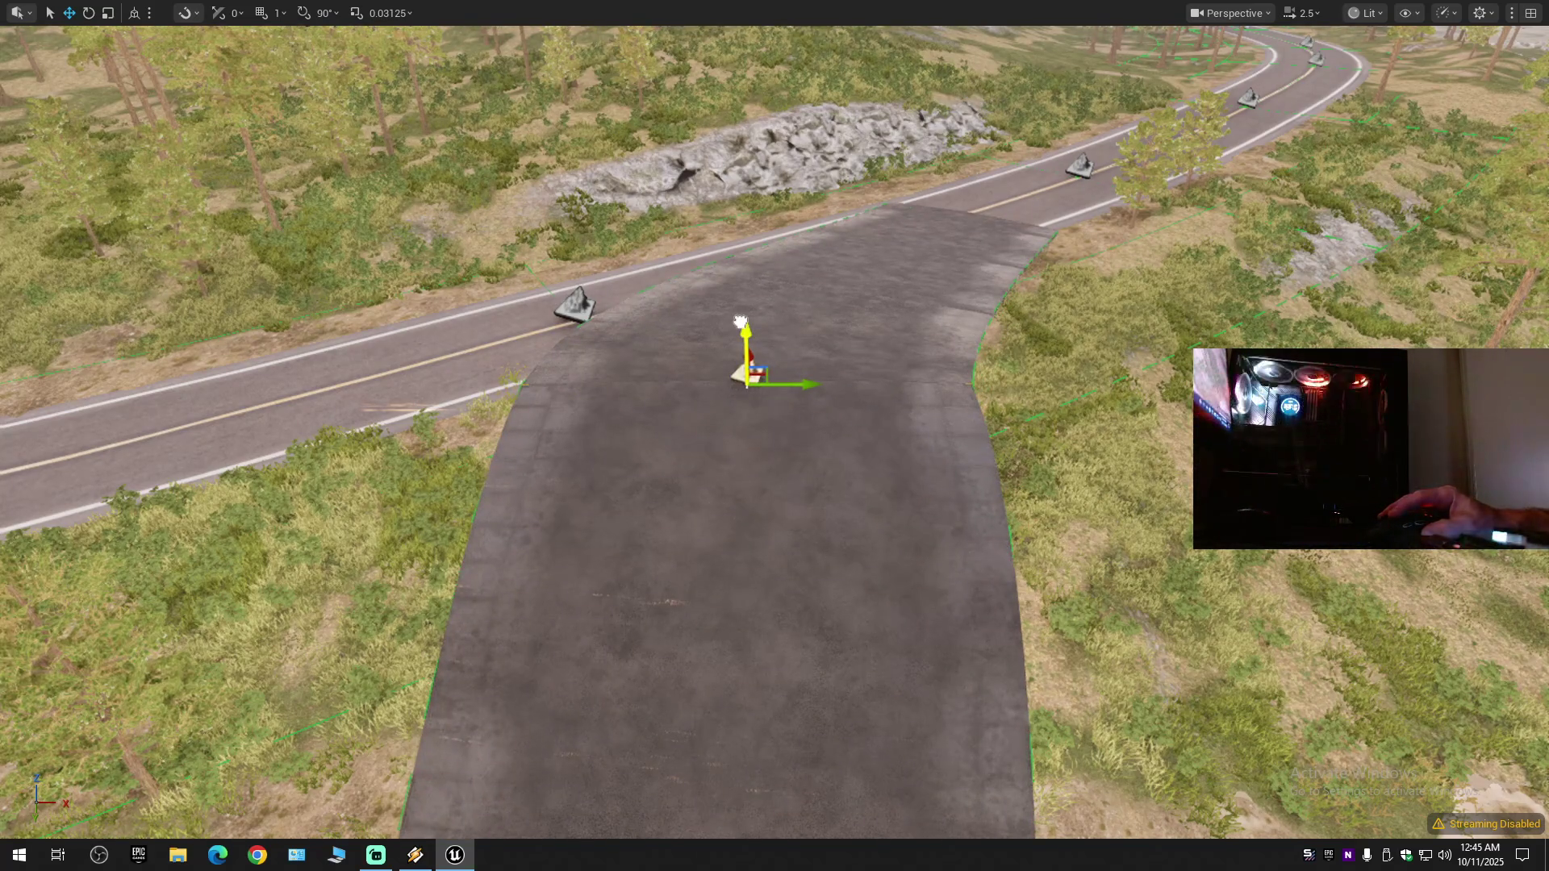
key("ctrl+z")
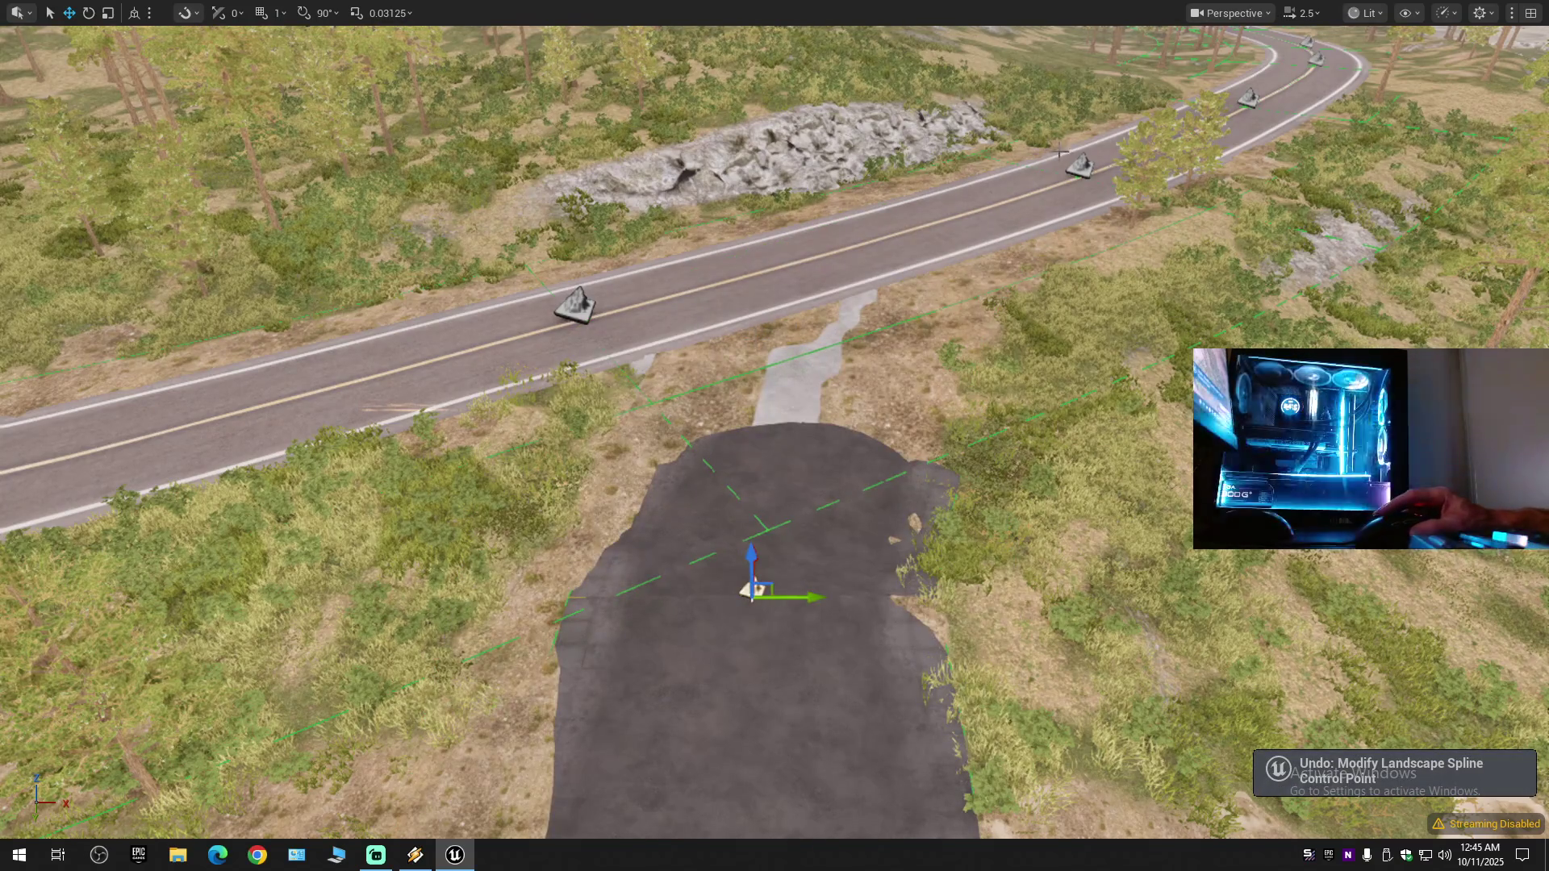
key("Delete")
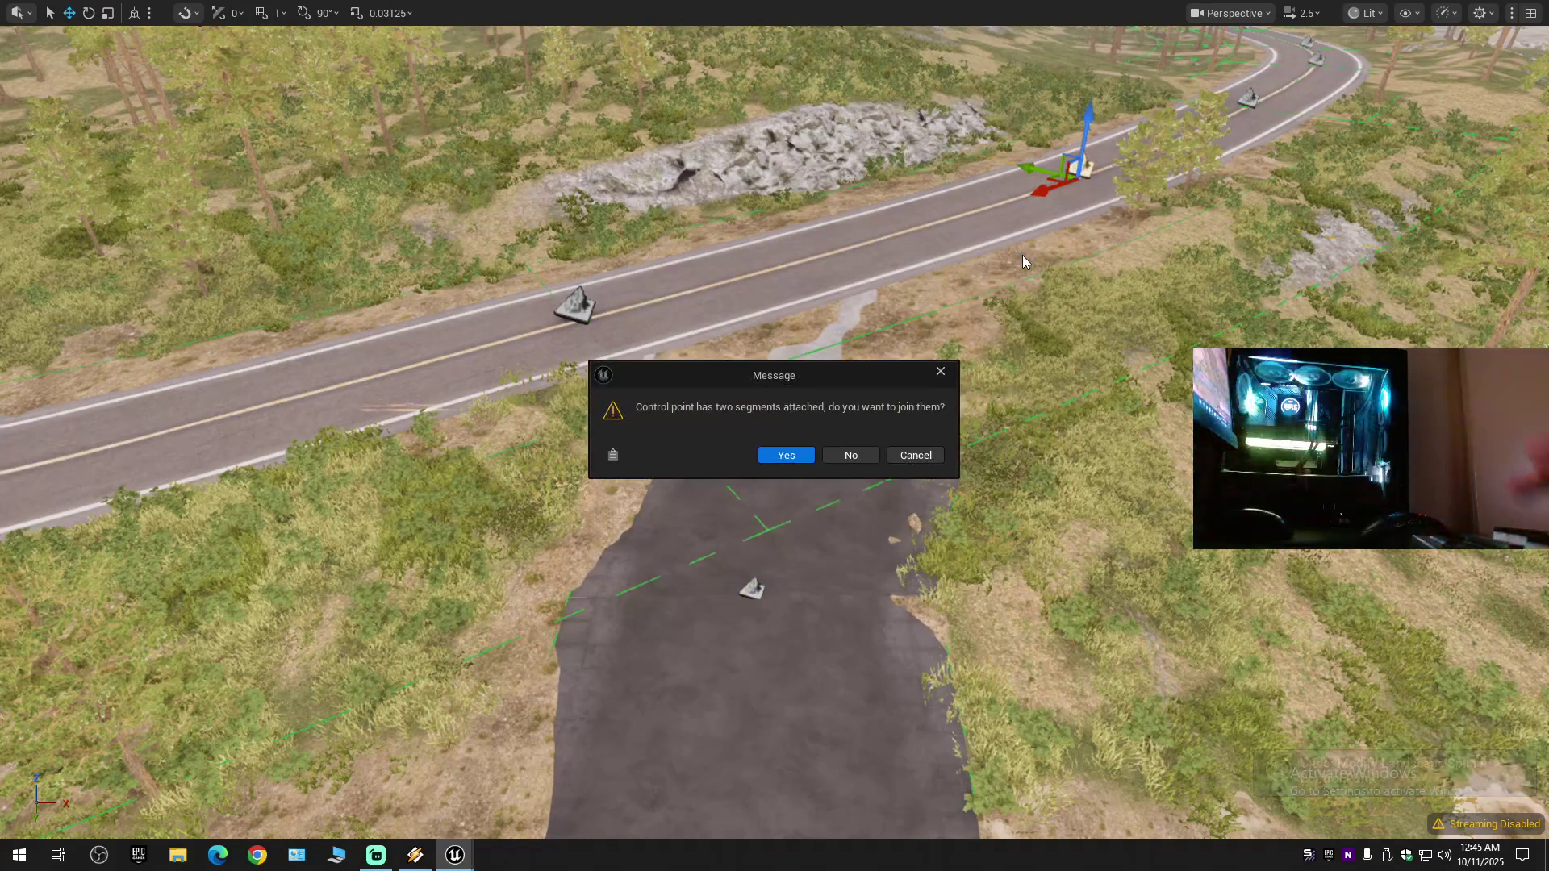
- Join the two attached segments, then revert the stray point move and the raised slab
left_click(792, 457)
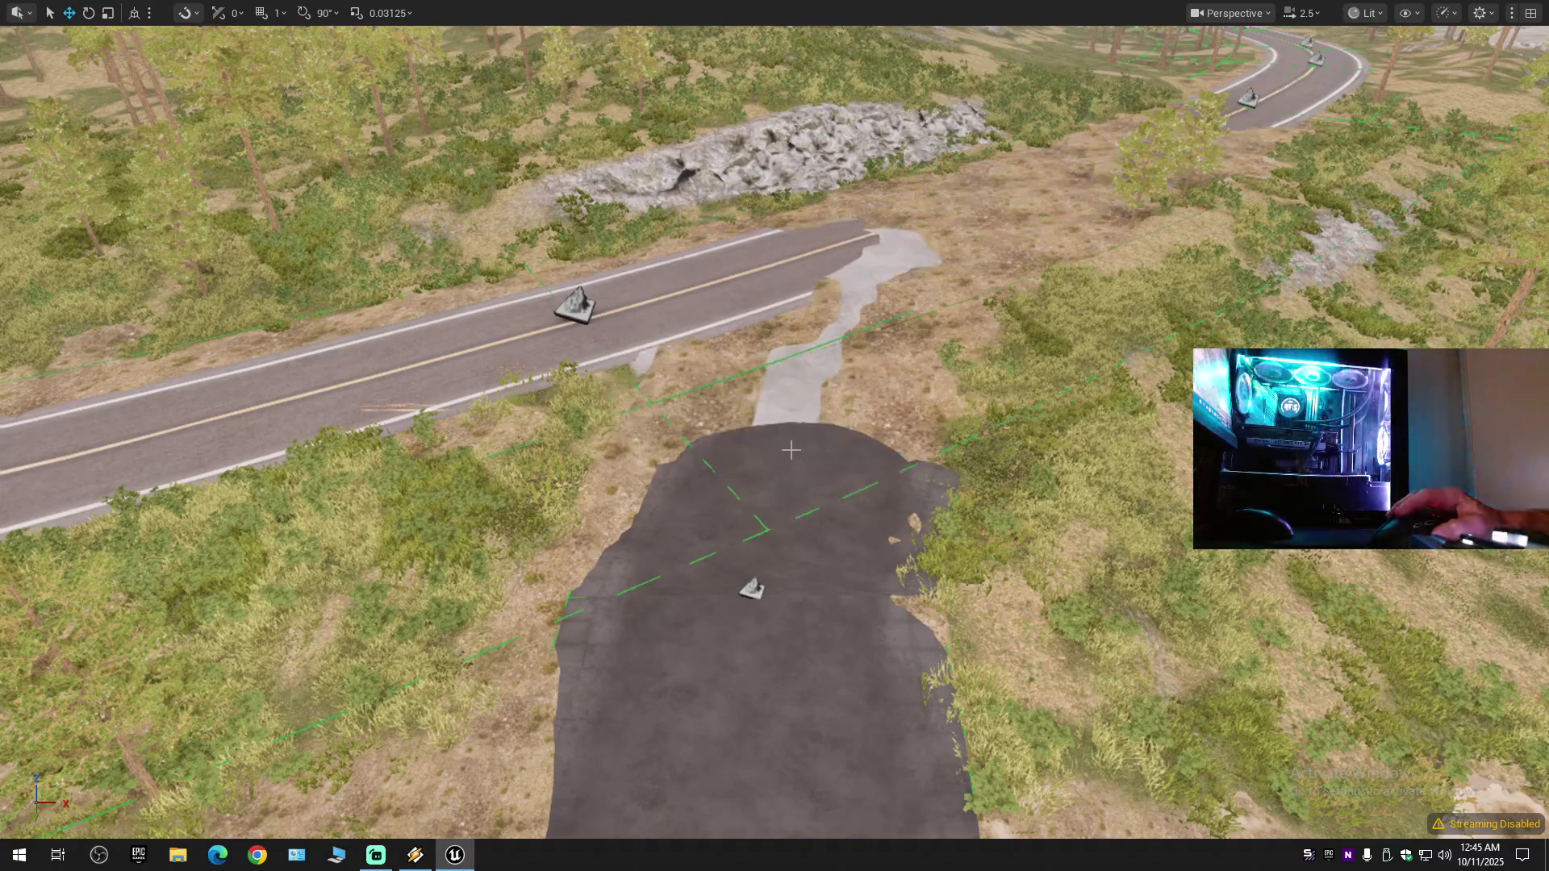
mouse_move(881, 378)
left_mouse_down()
mouse_move(742, 299)
mouse_move(686, 327)
mouse_move(706, 286)
mouse_move(739, 279)
mouse_move(1036, 543)
mouse_move(1074, 355)
left_mouse_up()
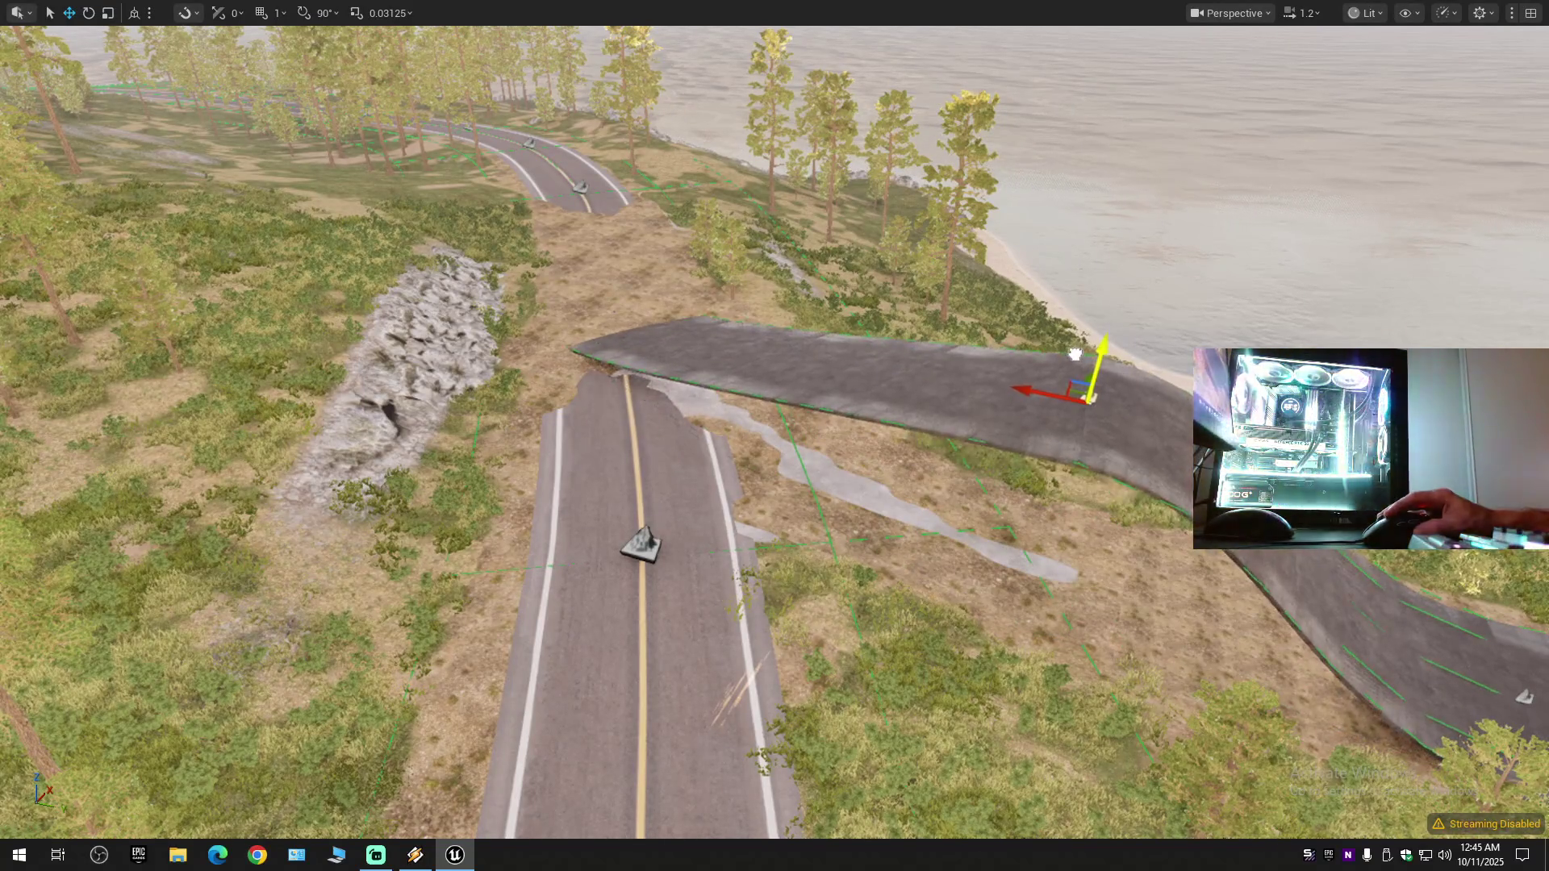
key("ctrl+z")
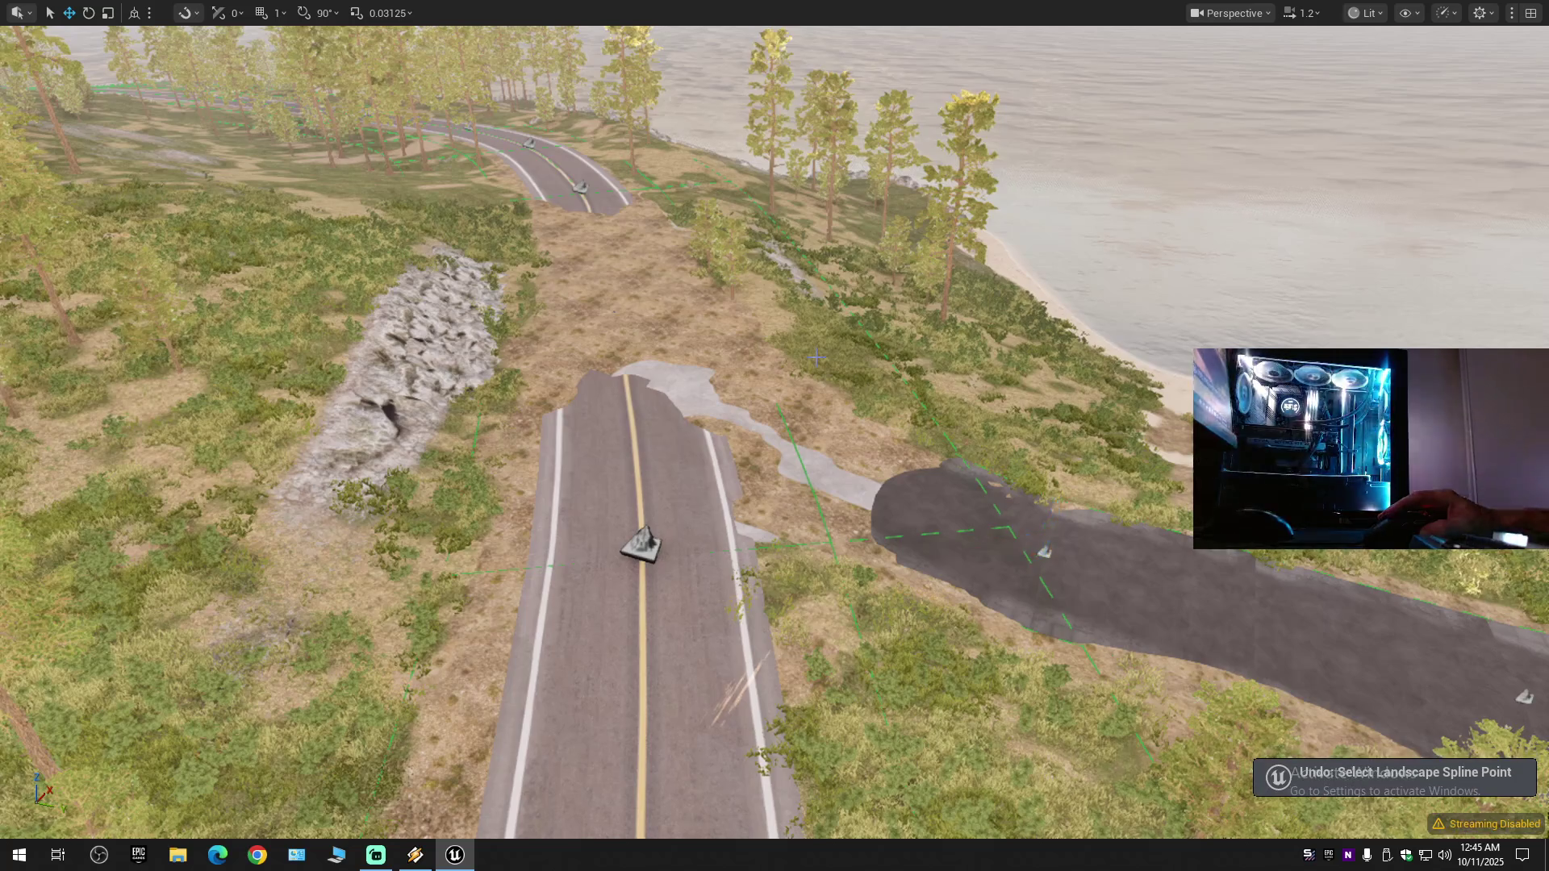
left_click_drag(816, 357, 817, 323)
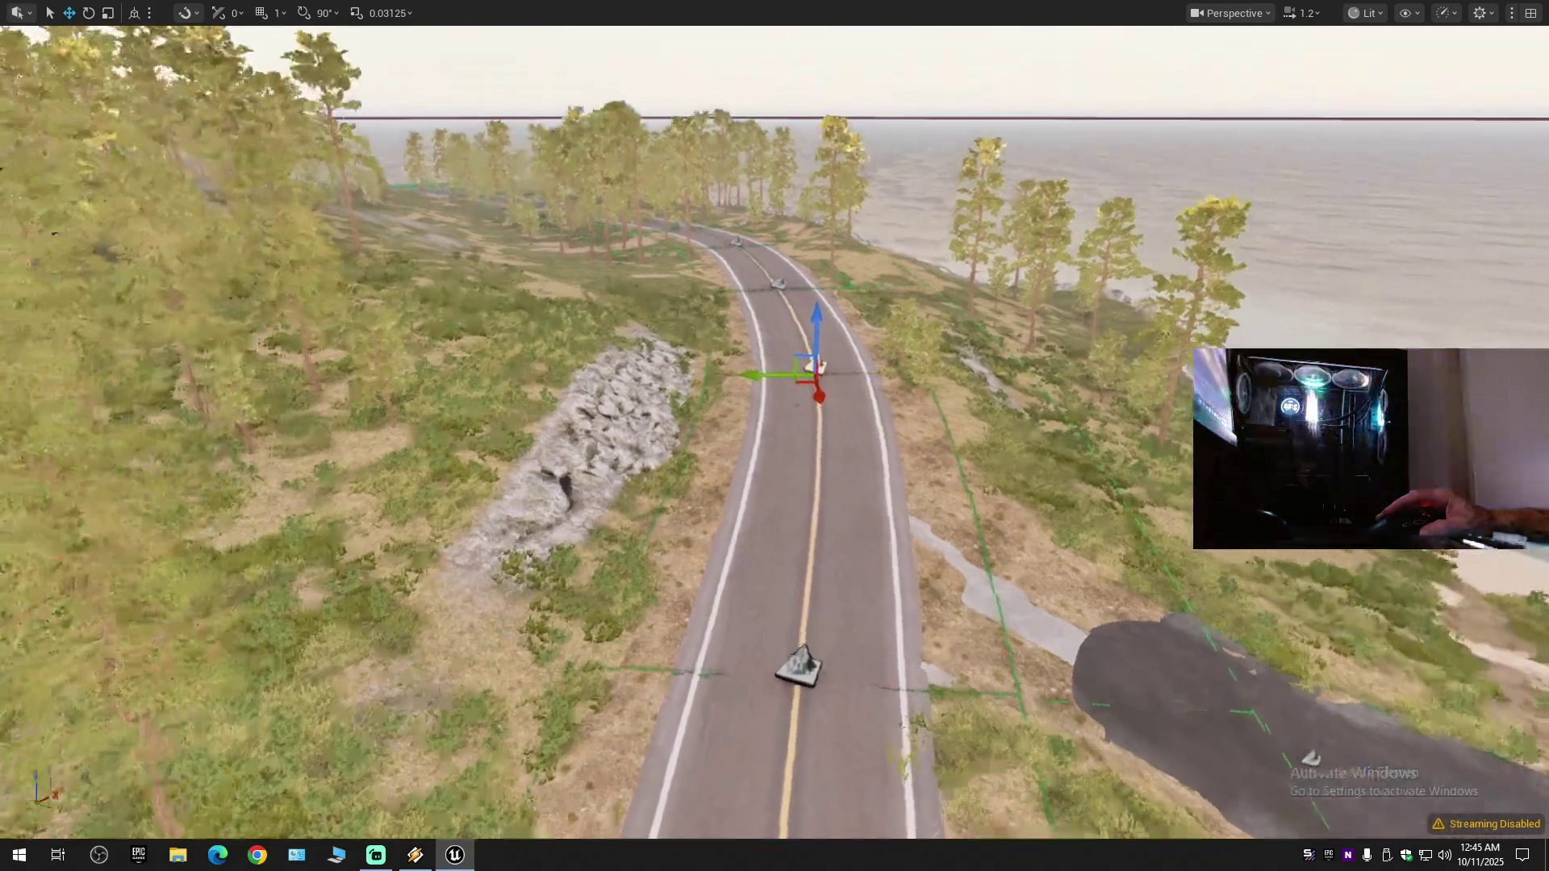
mouse_move(787, 421)
left_mouse_down()
mouse_move(787, 394)
mouse_move(790, 475)
left_mouse_up()
left_click_drag(787, 395, 806, 276)
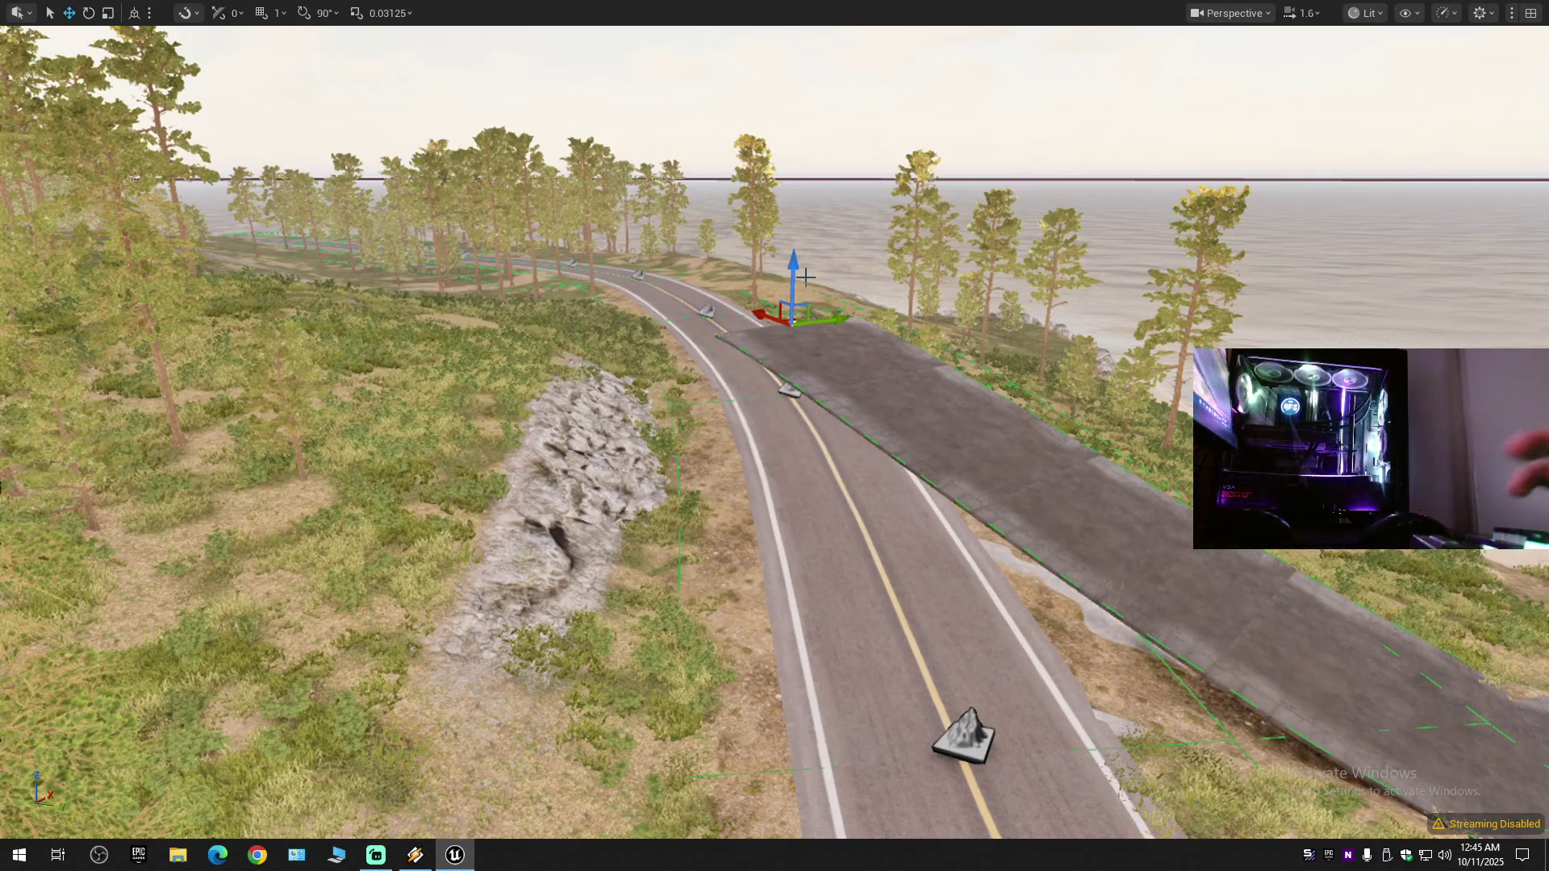
key("Delete")
- Select the control point at the side path's end and fly toward it
mouse_move(775, 436)
left_mouse_down()
mouse_move(880, 387)
mouse_move(902, 428)
left_mouse_up()
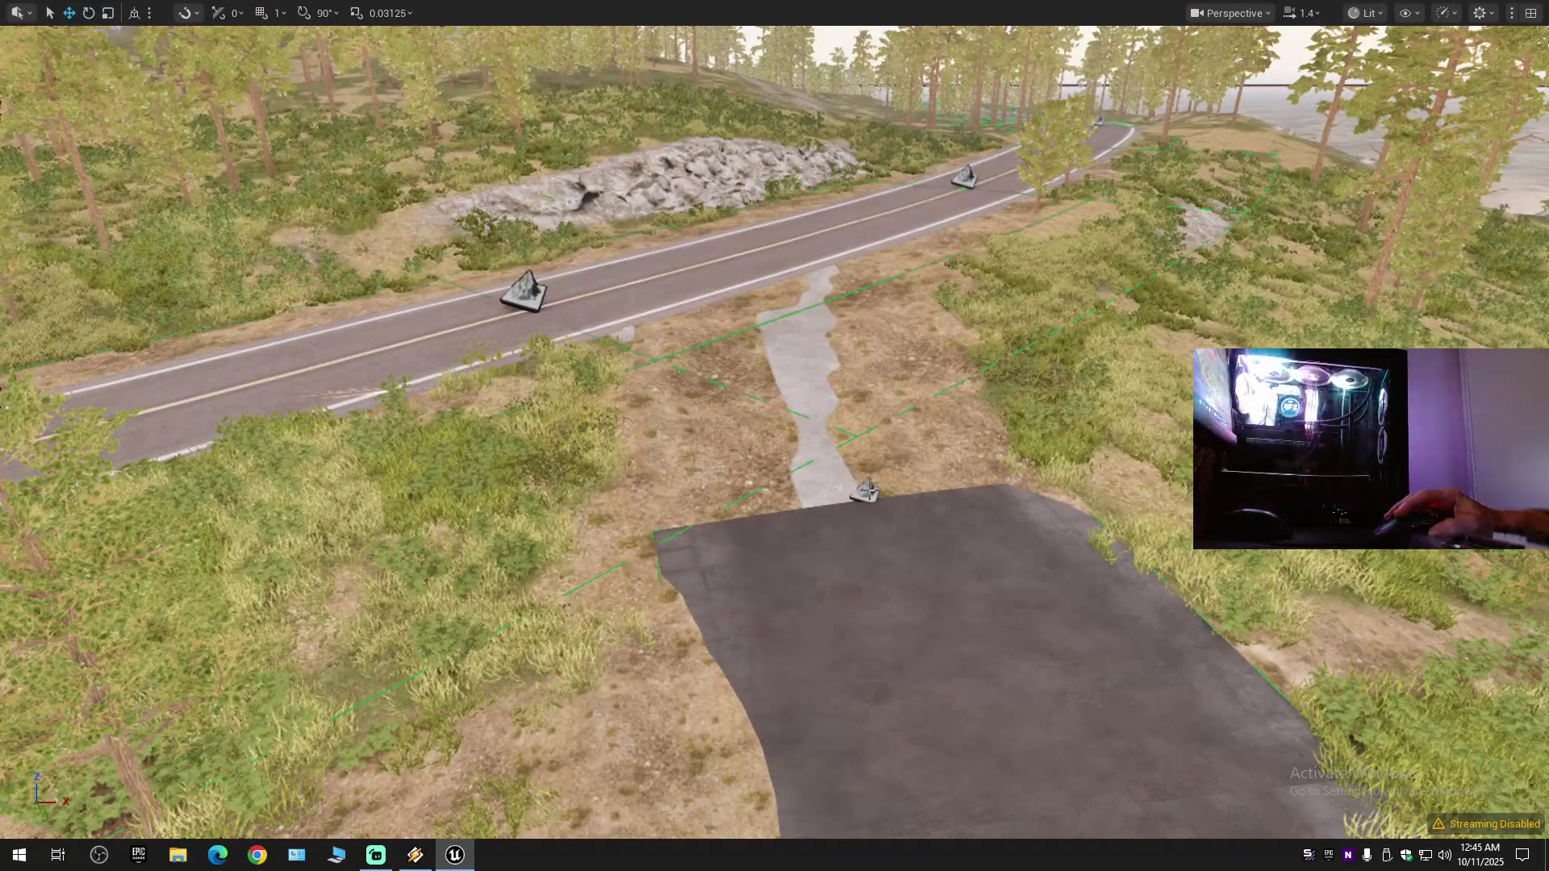
left_click(865, 490)
scroll(861, 565, "down", 3)
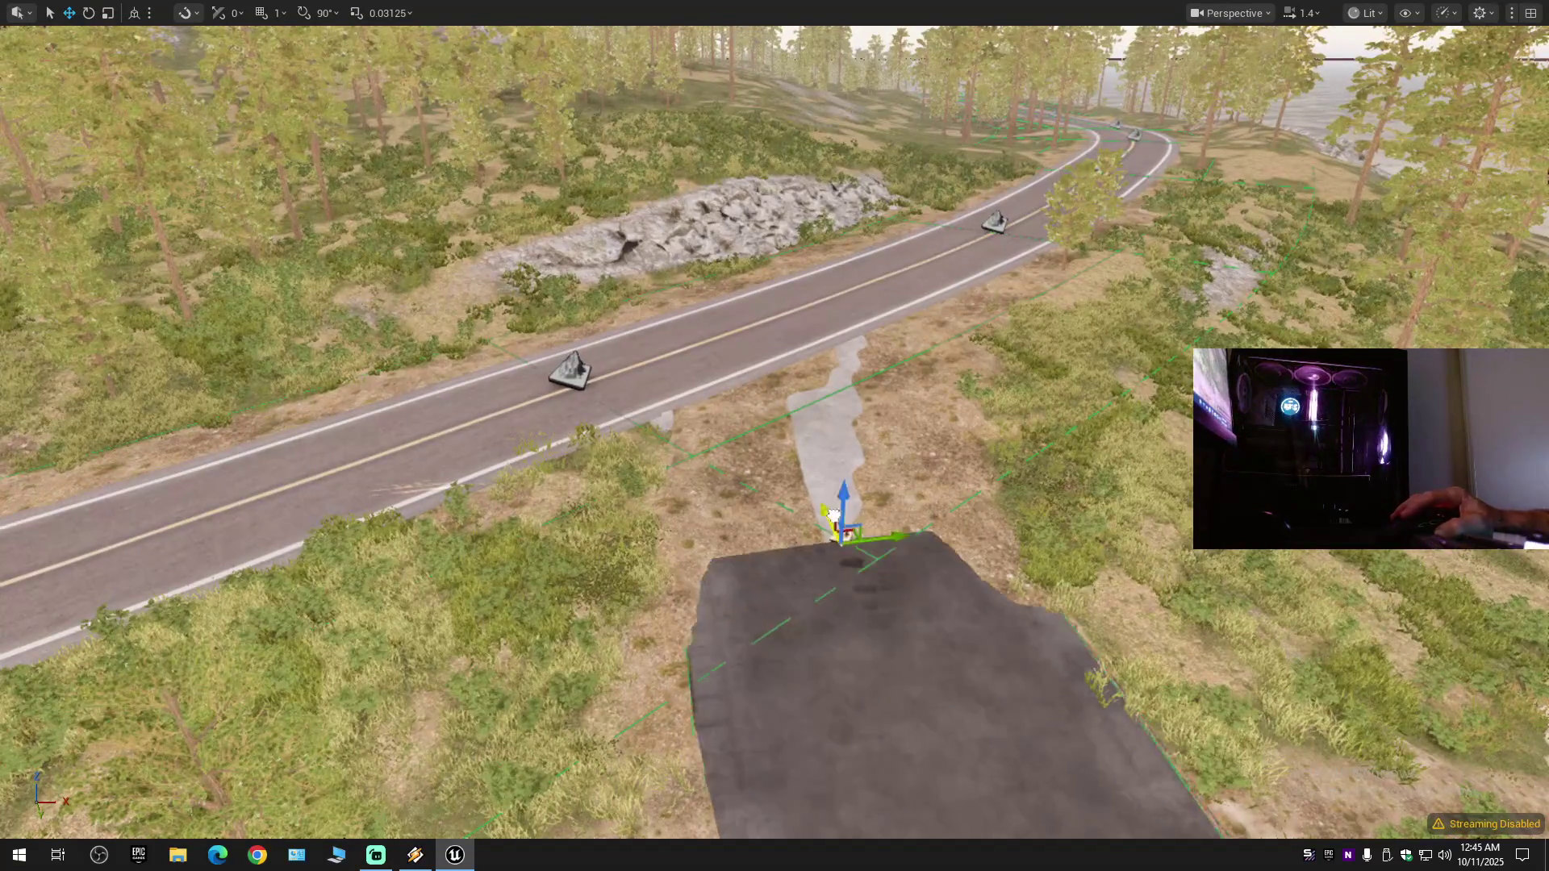
mouse_move(774, 435)
left_mouse_down()
mouse_move(775, 379)
mouse_move(873, 455)
left_mouse_up()
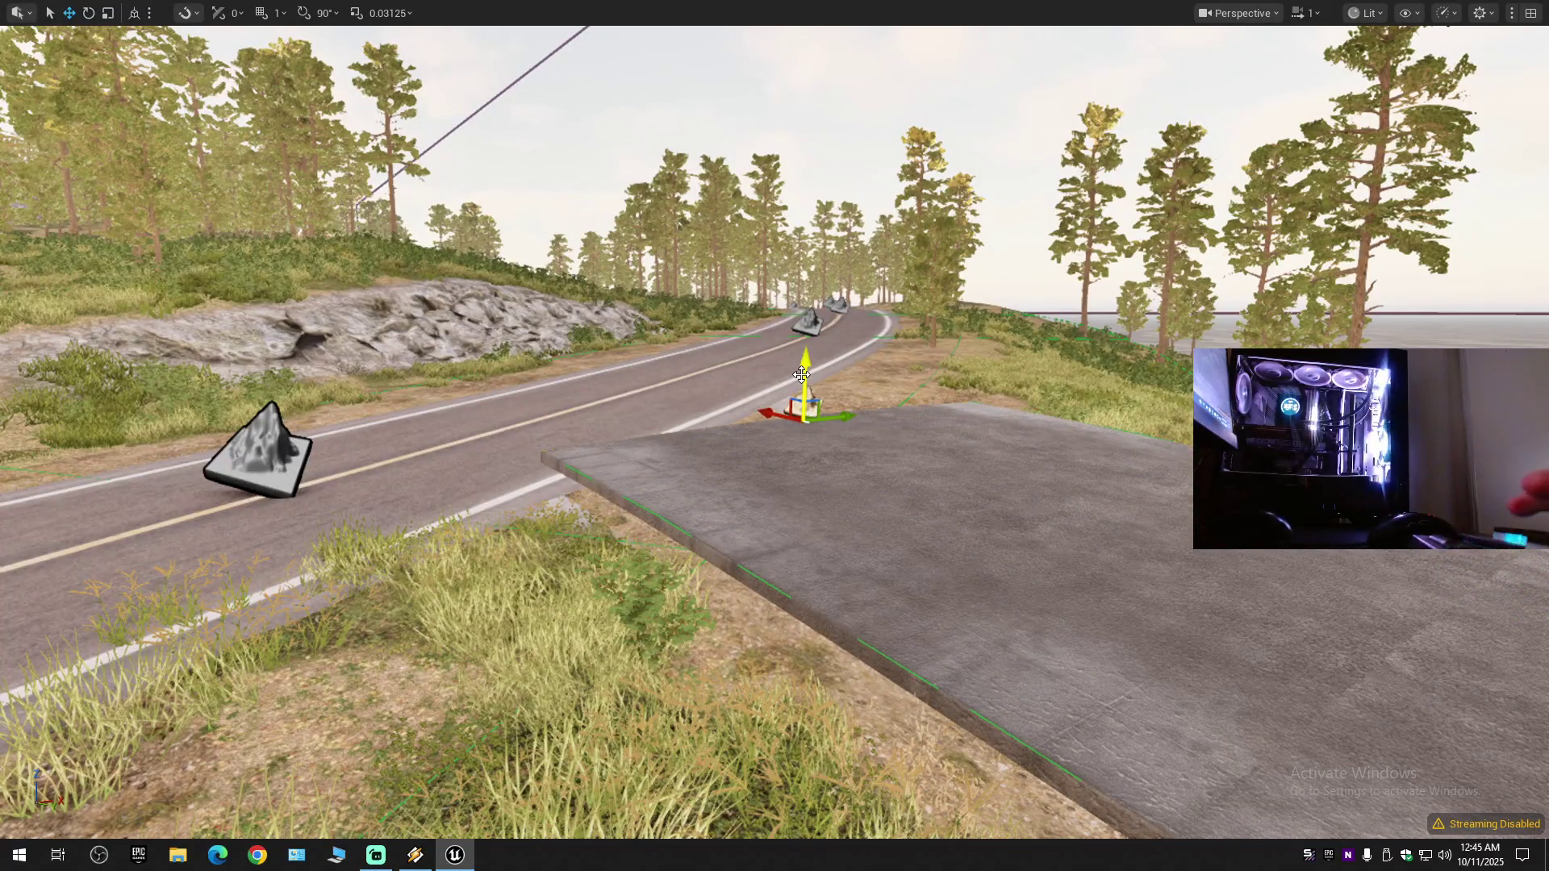
left_click_drag(799, 372, 879, 381)
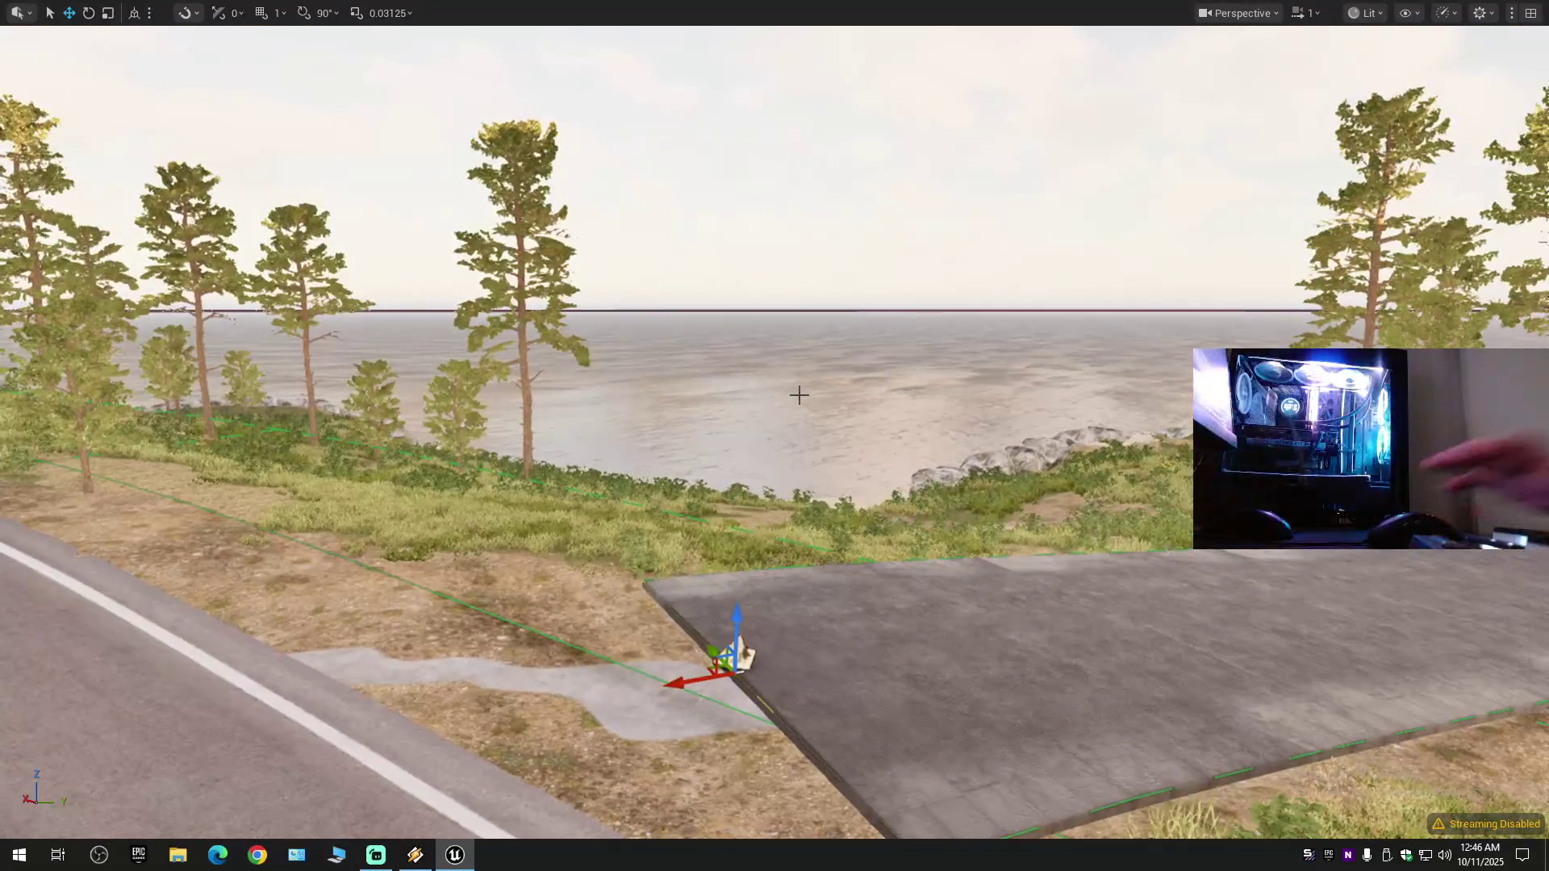
- Pull the side road's end point toward the main road and rotate it to follow it
mouse_move(871, 461)
left_mouse_down()
mouse_move(1063, 446)
mouse_move(891, 465)
mouse_move(960, 500)
mouse_move(895, 504)
mouse_move(871, 484)
mouse_move(1063, 516)
mouse_move(904, 505)
left_mouse_up()
scroll(968, 498, "down", 1)
scroll(969, 500, "down", 1)
scroll(952, 508, "up", 2)
left_click_drag(956, 561, 956, 561)
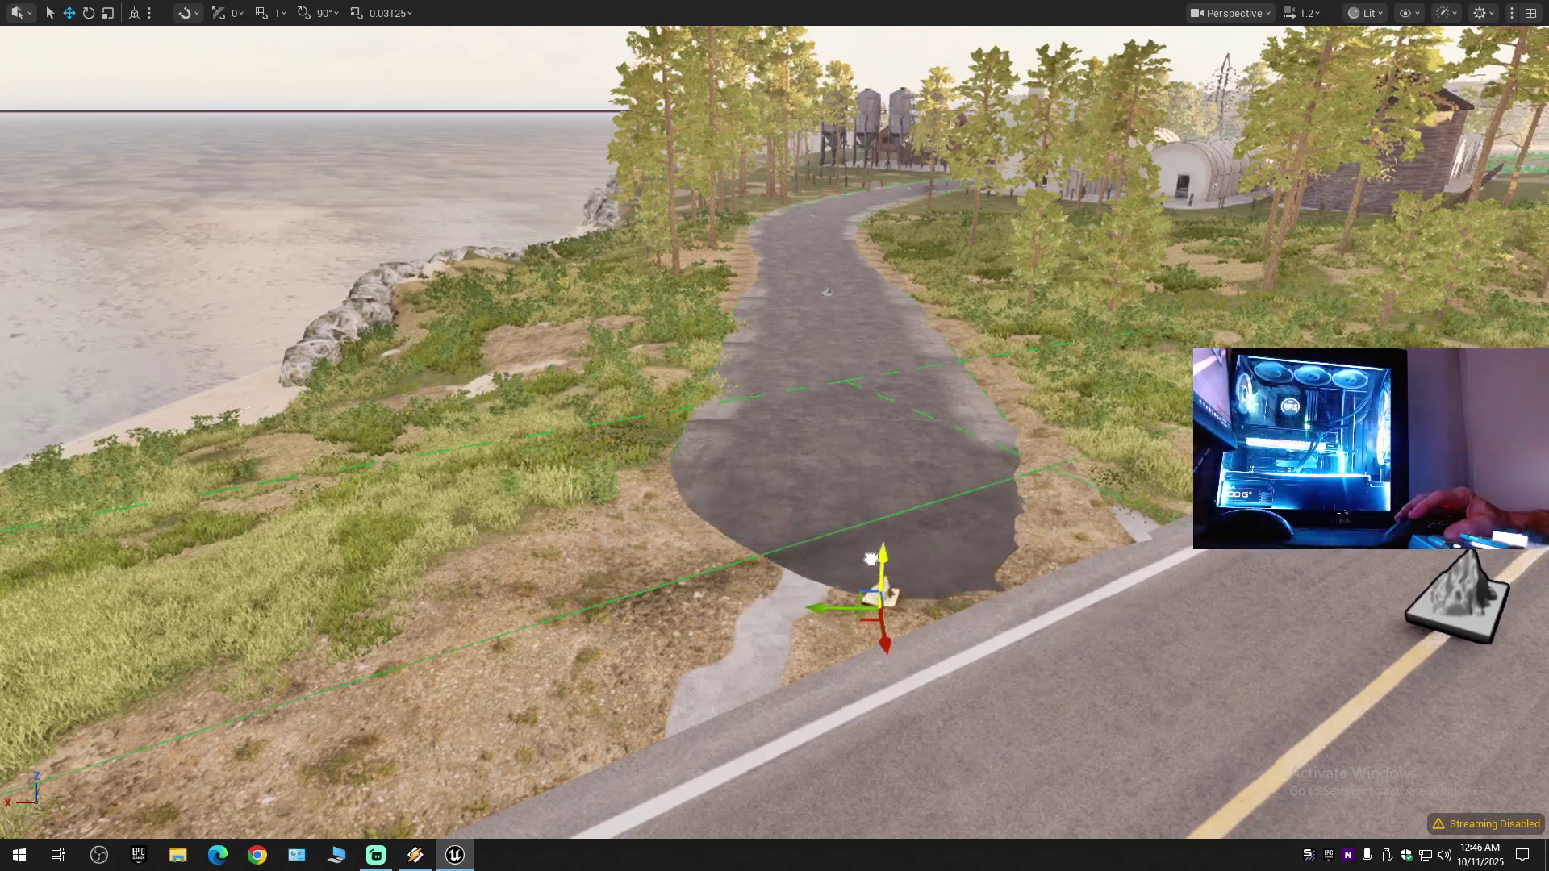
left_click_drag(886, 730, 900, 835)
left_click_drag(871, 539, 871, 539)
left_click_drag(1022, 611, 1084, 648)
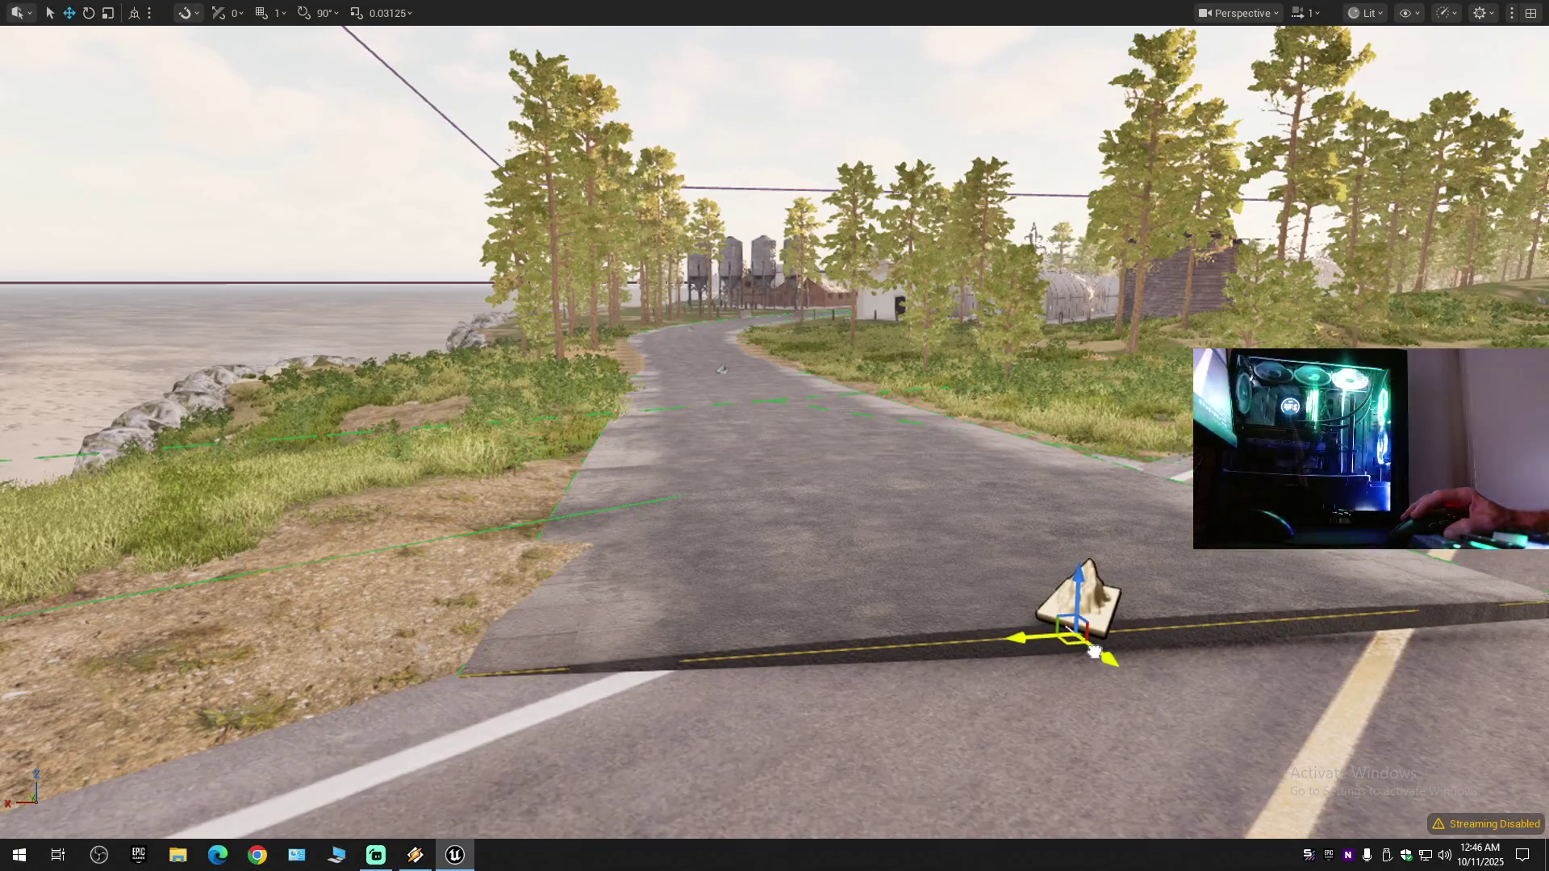
mouse_move(1031, 649)
left_mouse_down()
mouse_move(1152, 692)
mouse_move(1211, 675)
mouse_move(1195, 686)
left_mouse_up()
left_click_drag(1048, 646, 960, 626)
- Slide the end point onto the main road's white edge line, align its Z rotation, and exit full-screen
key("w")
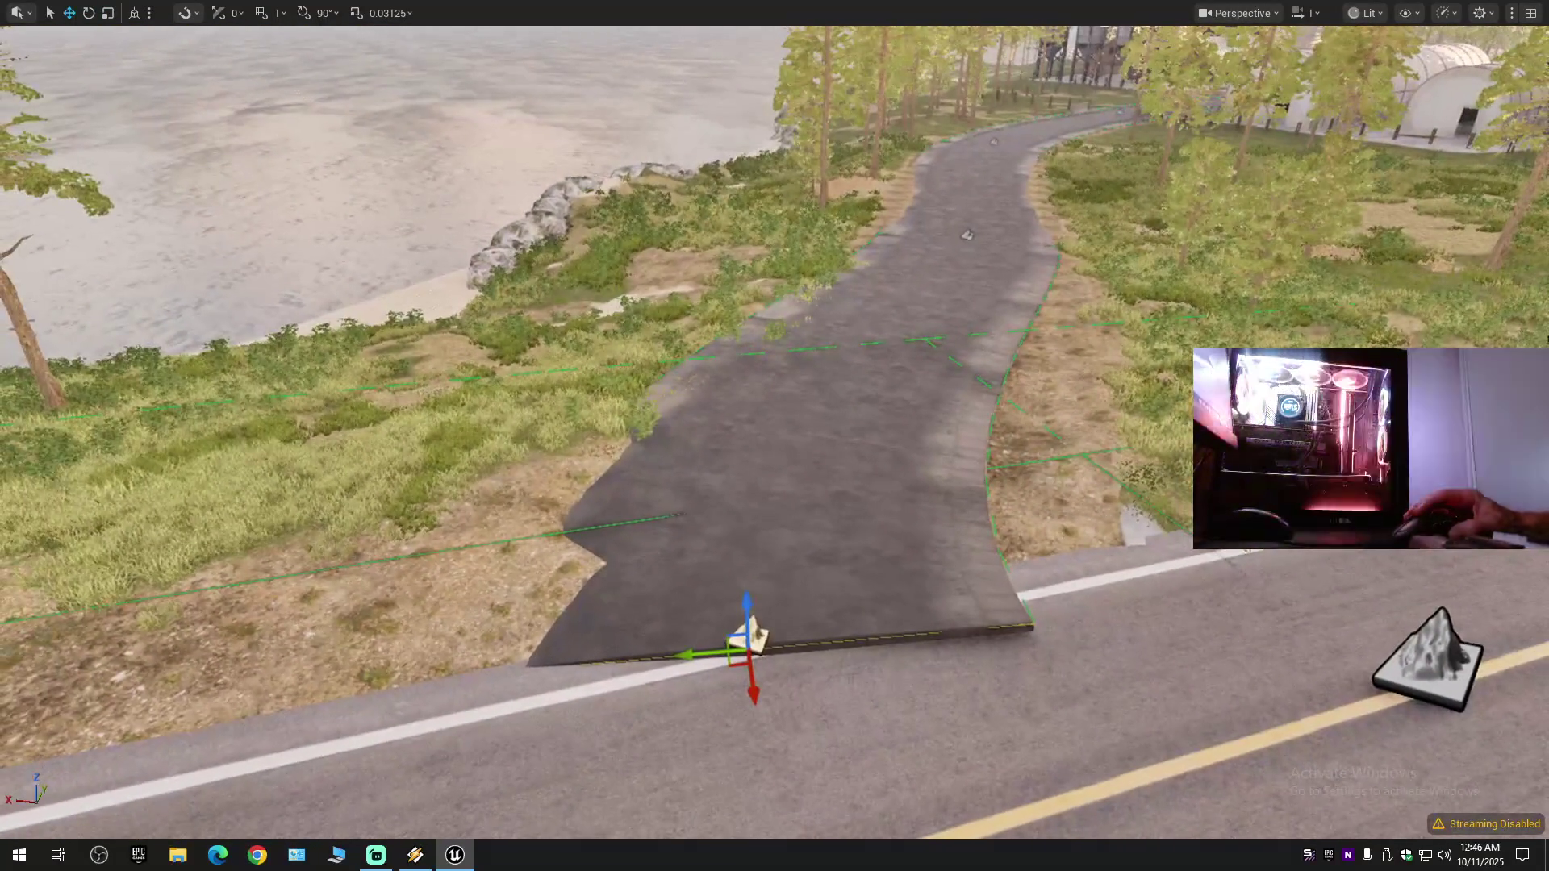
left_click_drag(698, 653, 904, 651)
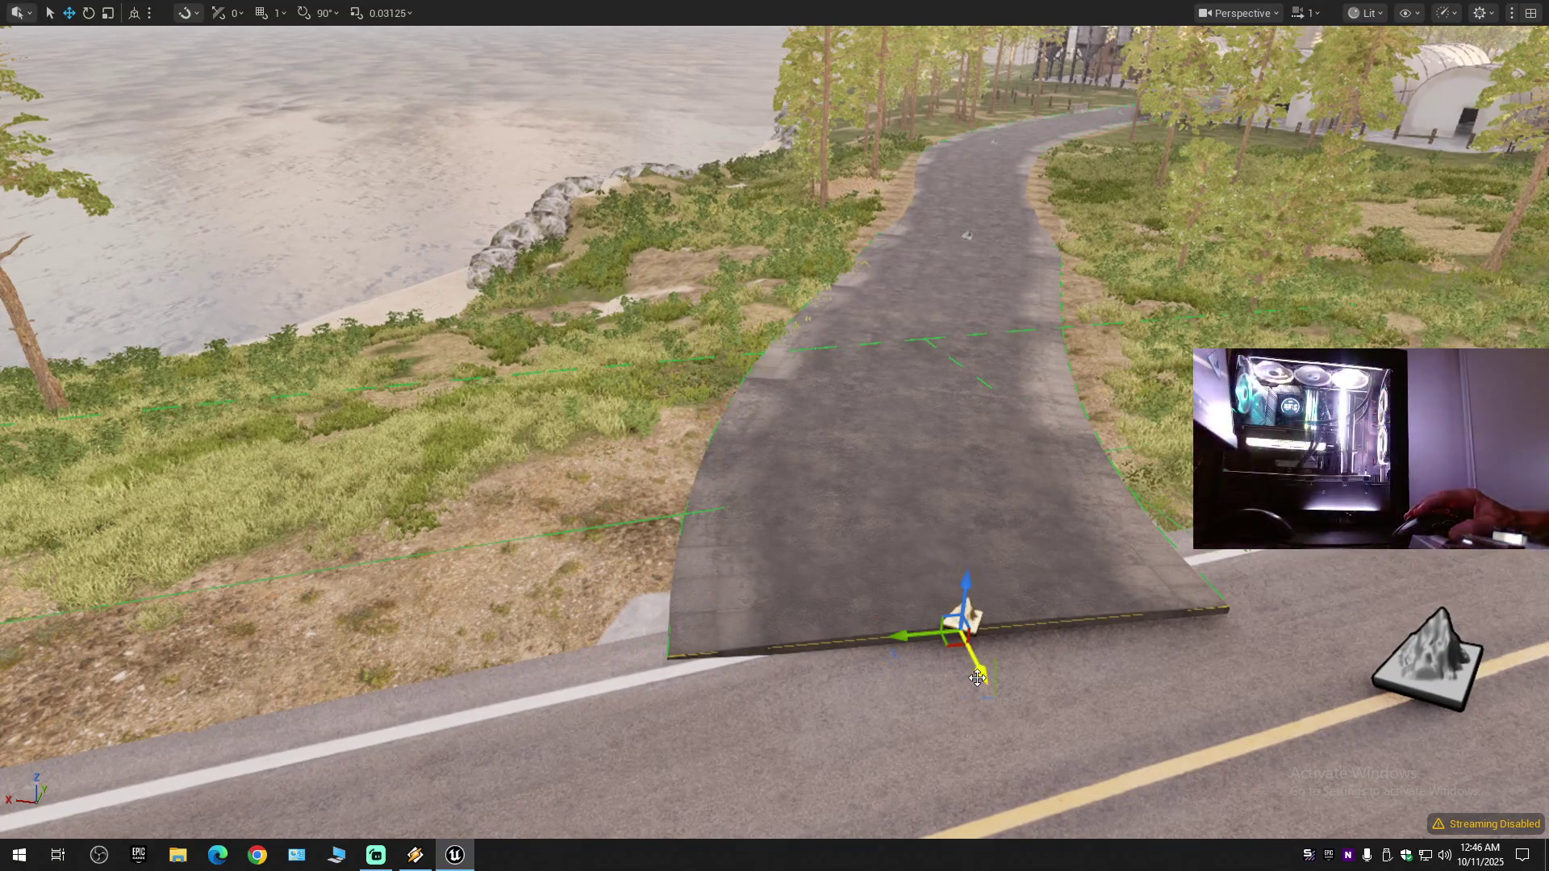
left_click_drag(989, 692, 1008, 699)
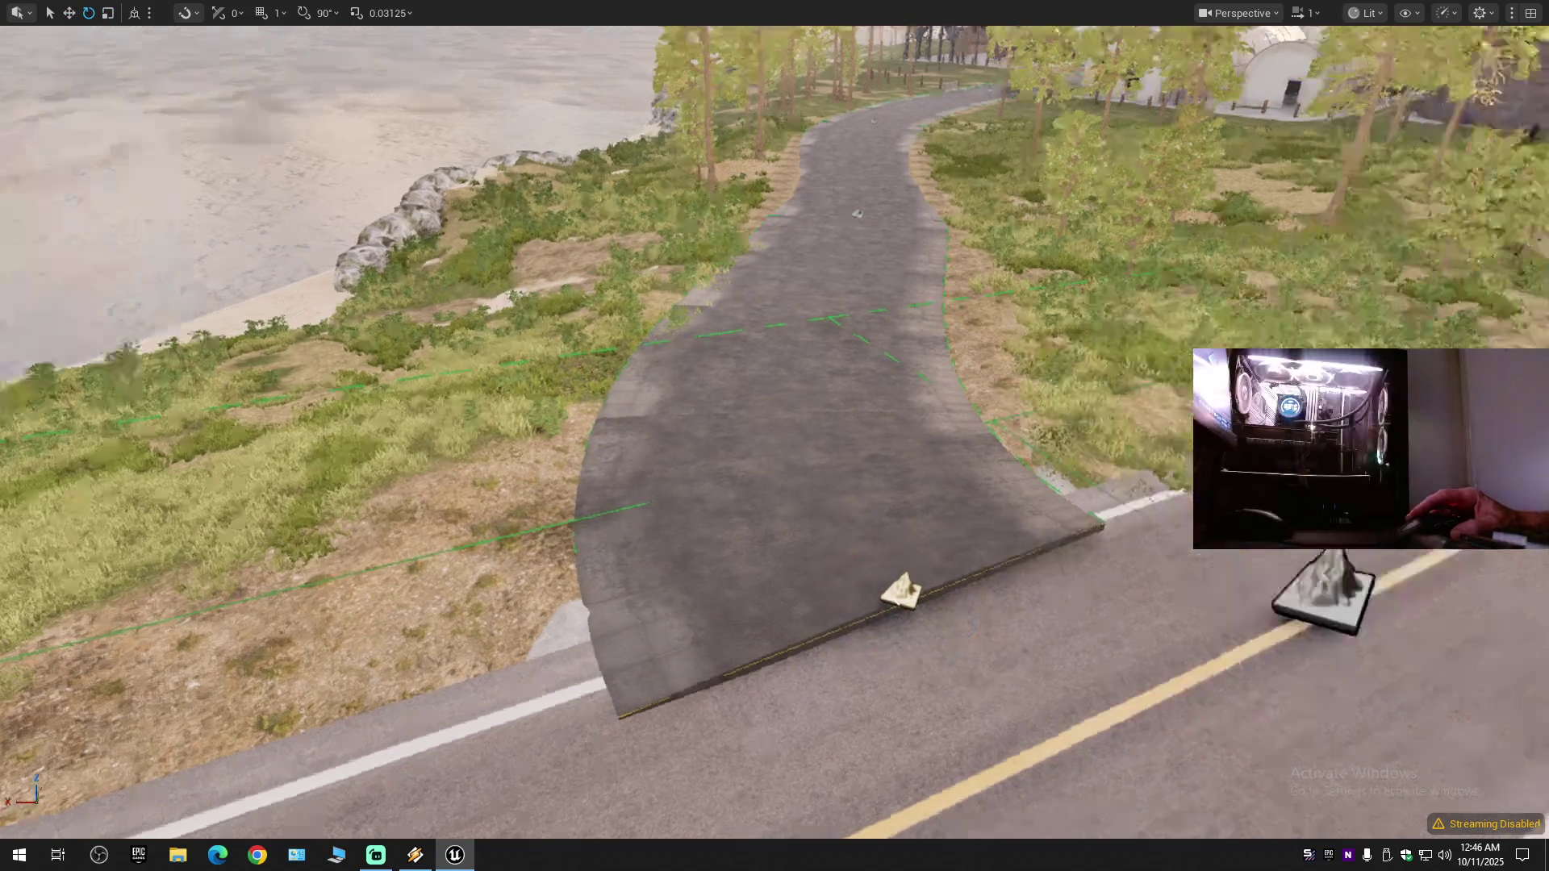
scroll(968, 484, "down", 1)
left_click_drag(933, 288, 926, 688)
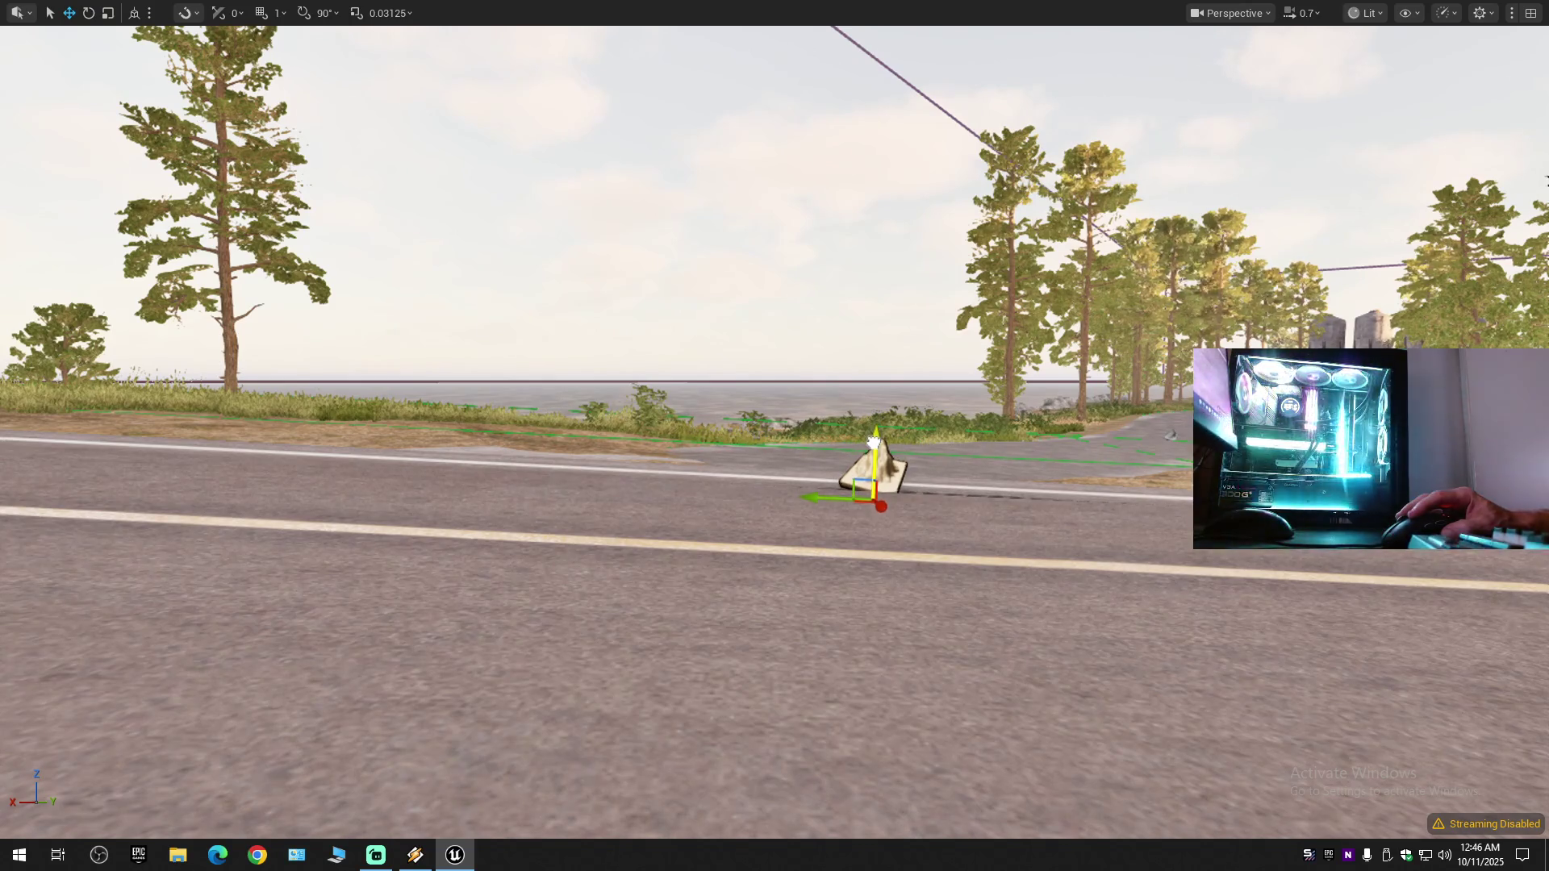
mouse_move(872, 477)
left_mouse_down()
mouse_move(843, 573)
mouse_move(843, 500)
mouse_move(794, 484)
mouse_move(871, 484)
left_mouse_up()
scroll(774, 435, "down", 3)
scroll(775, 436, "down", 1)
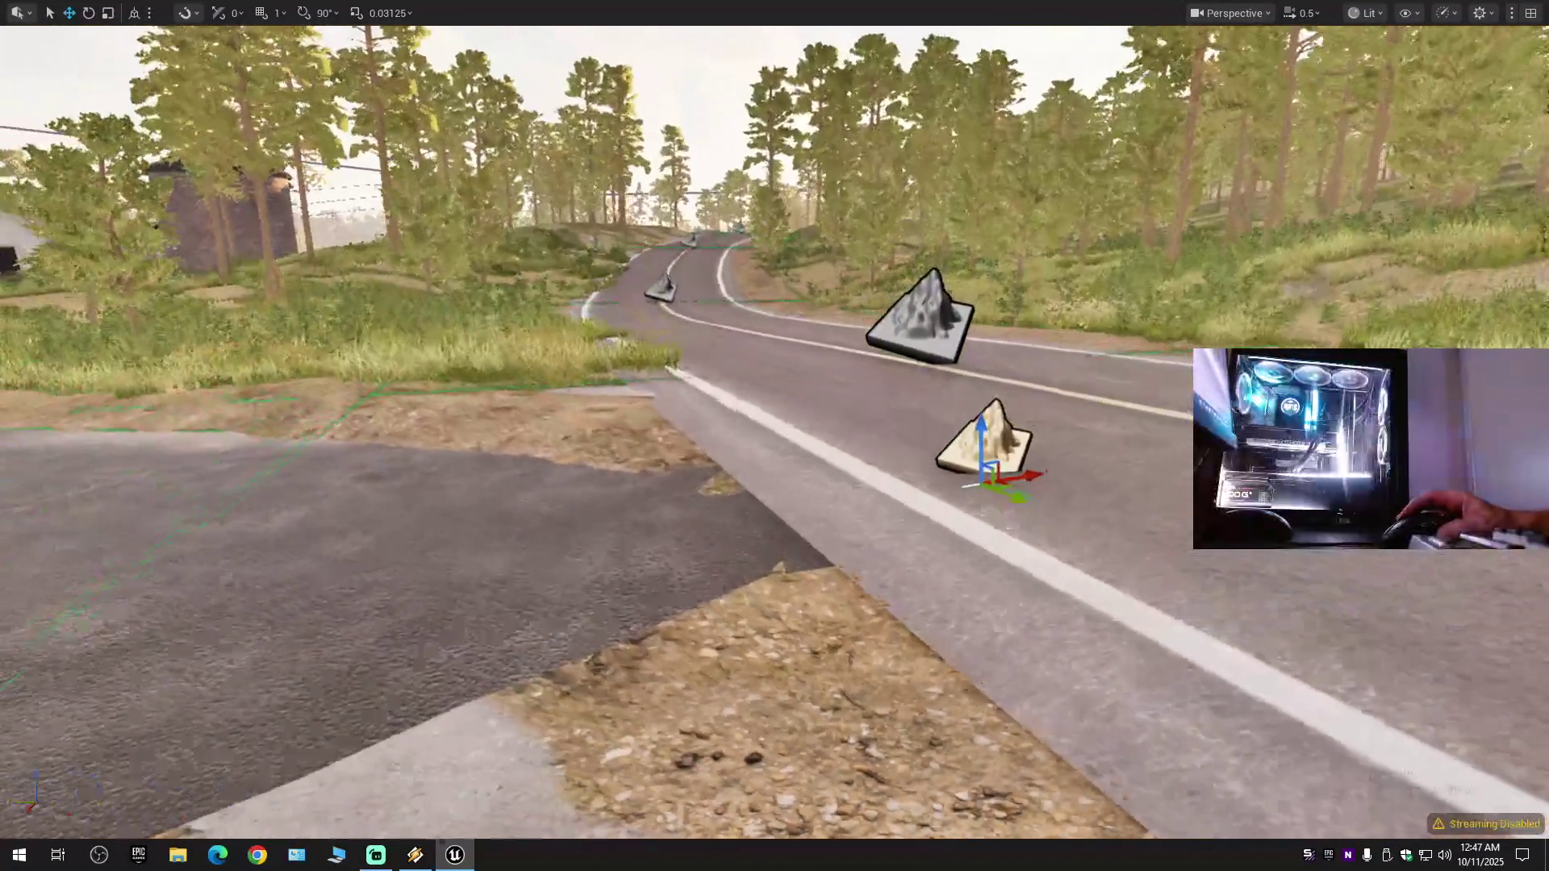
scroll(775, 436, "up", 4)
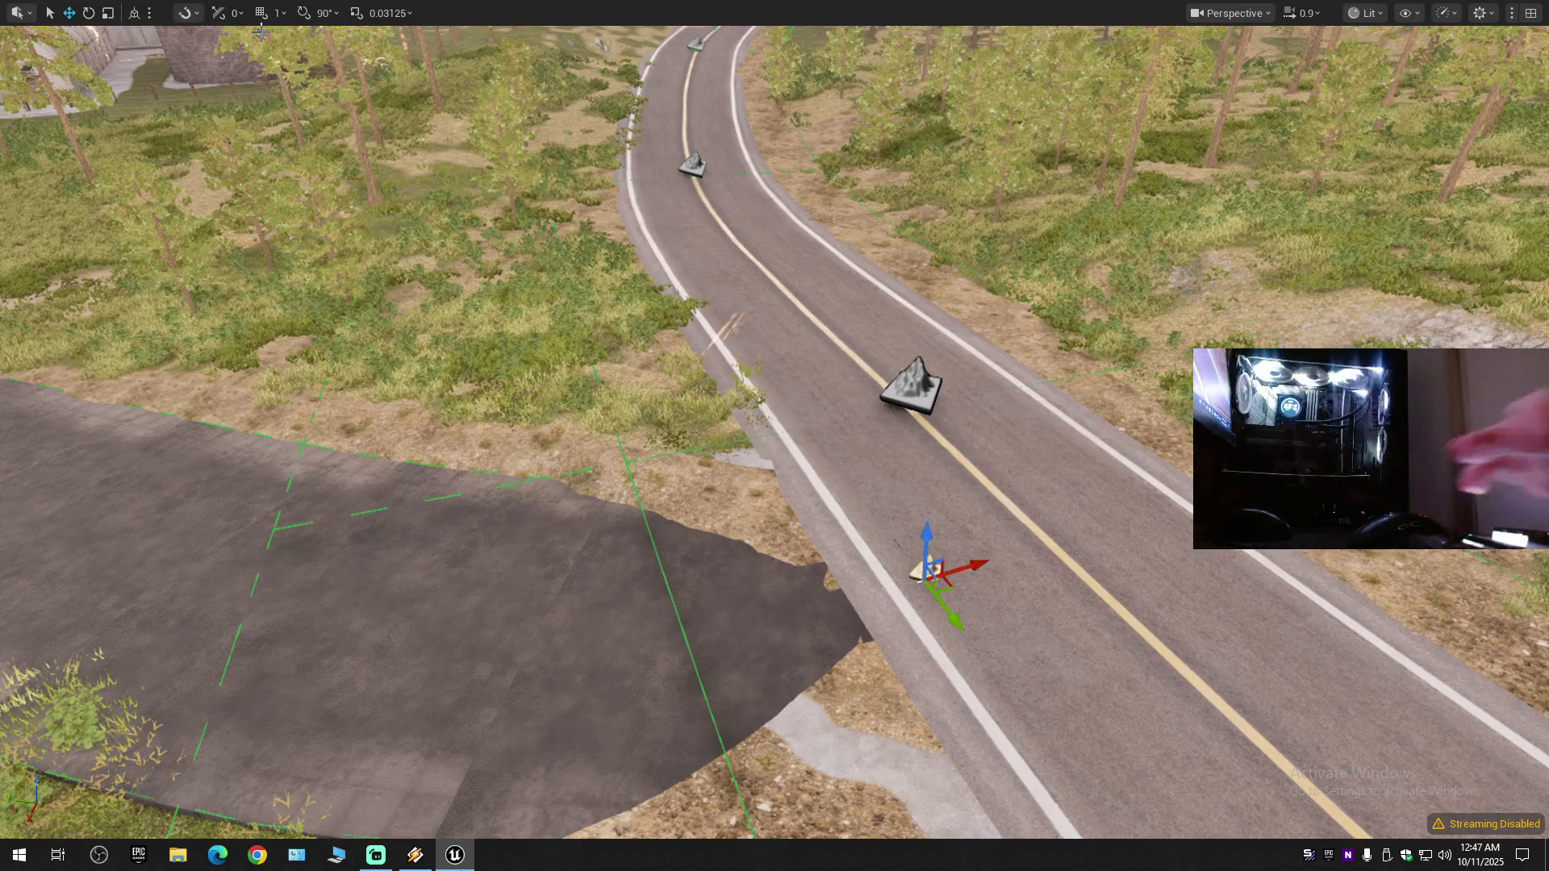
key("F11")
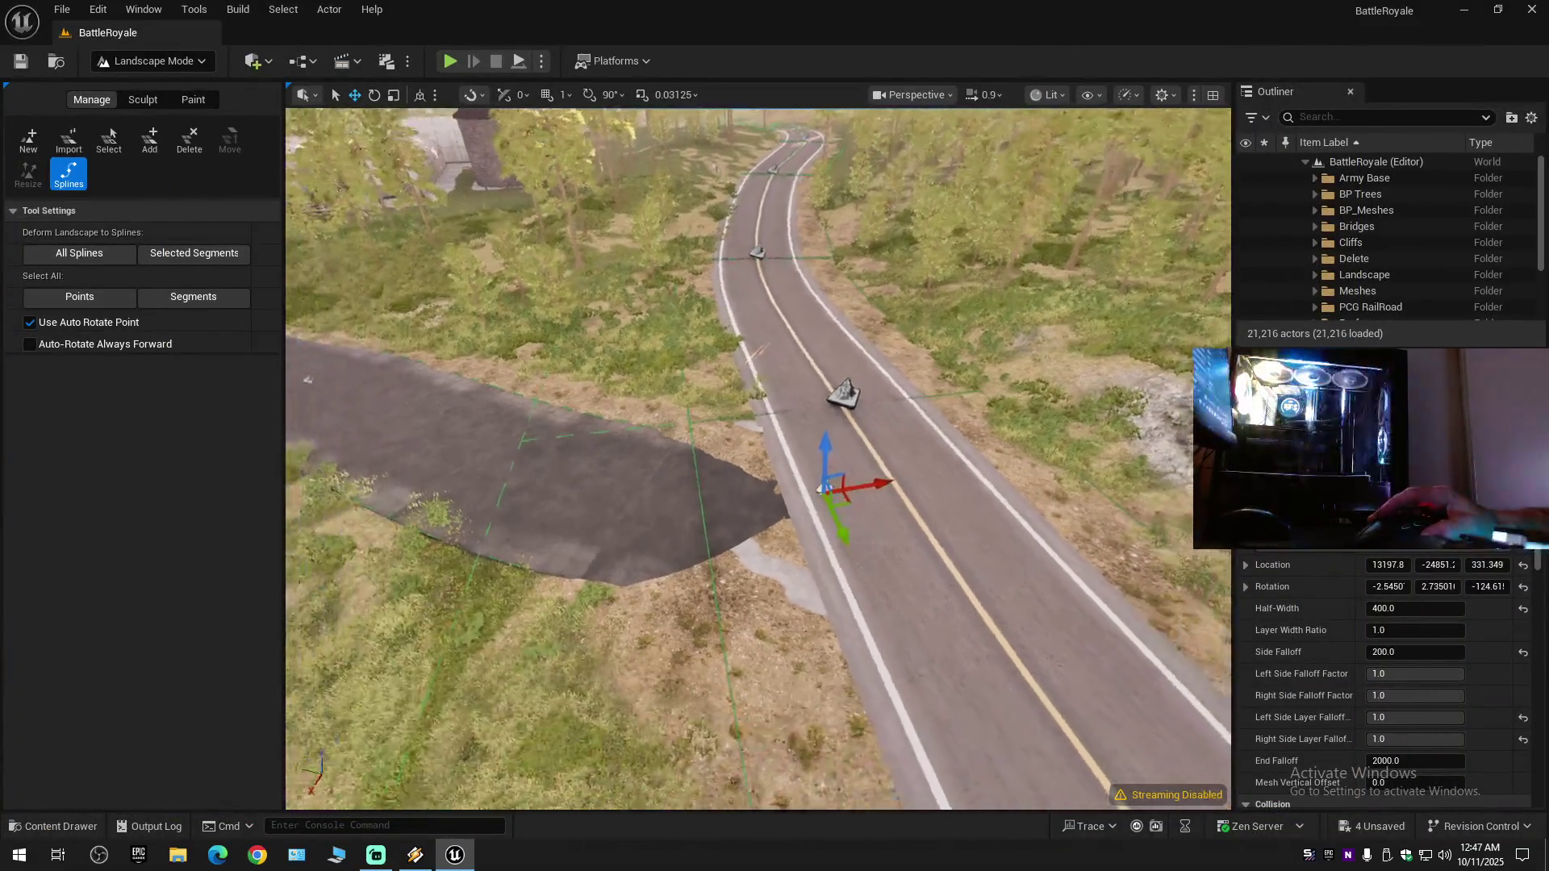
- Select the main road's spline segment and open the Static_Mesh folder in the Content Drawer
left_click(941, 556)
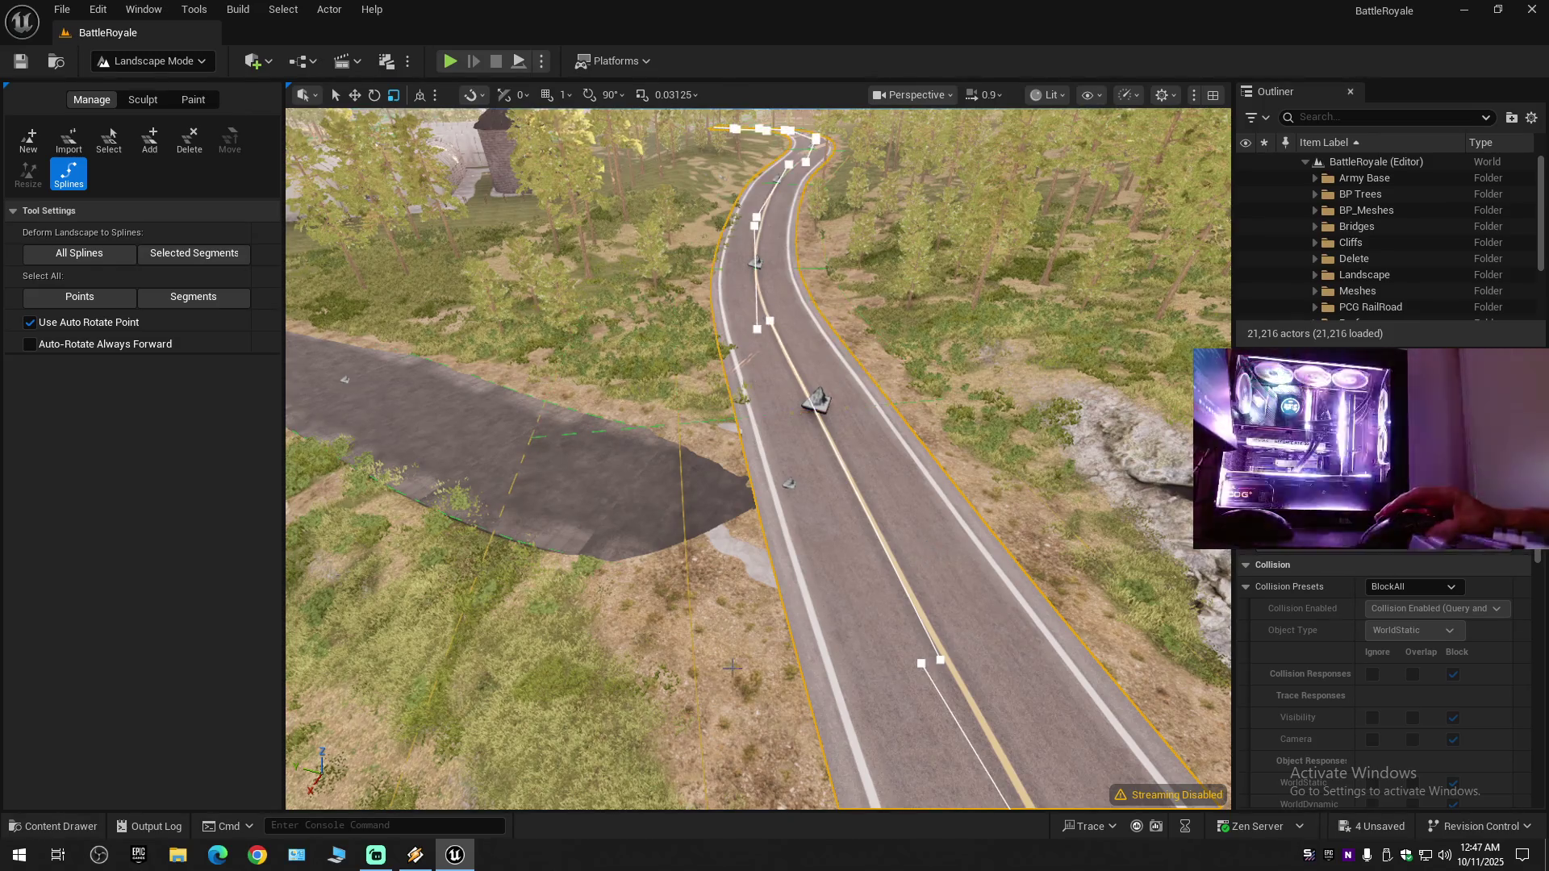
left_click(56, 826)
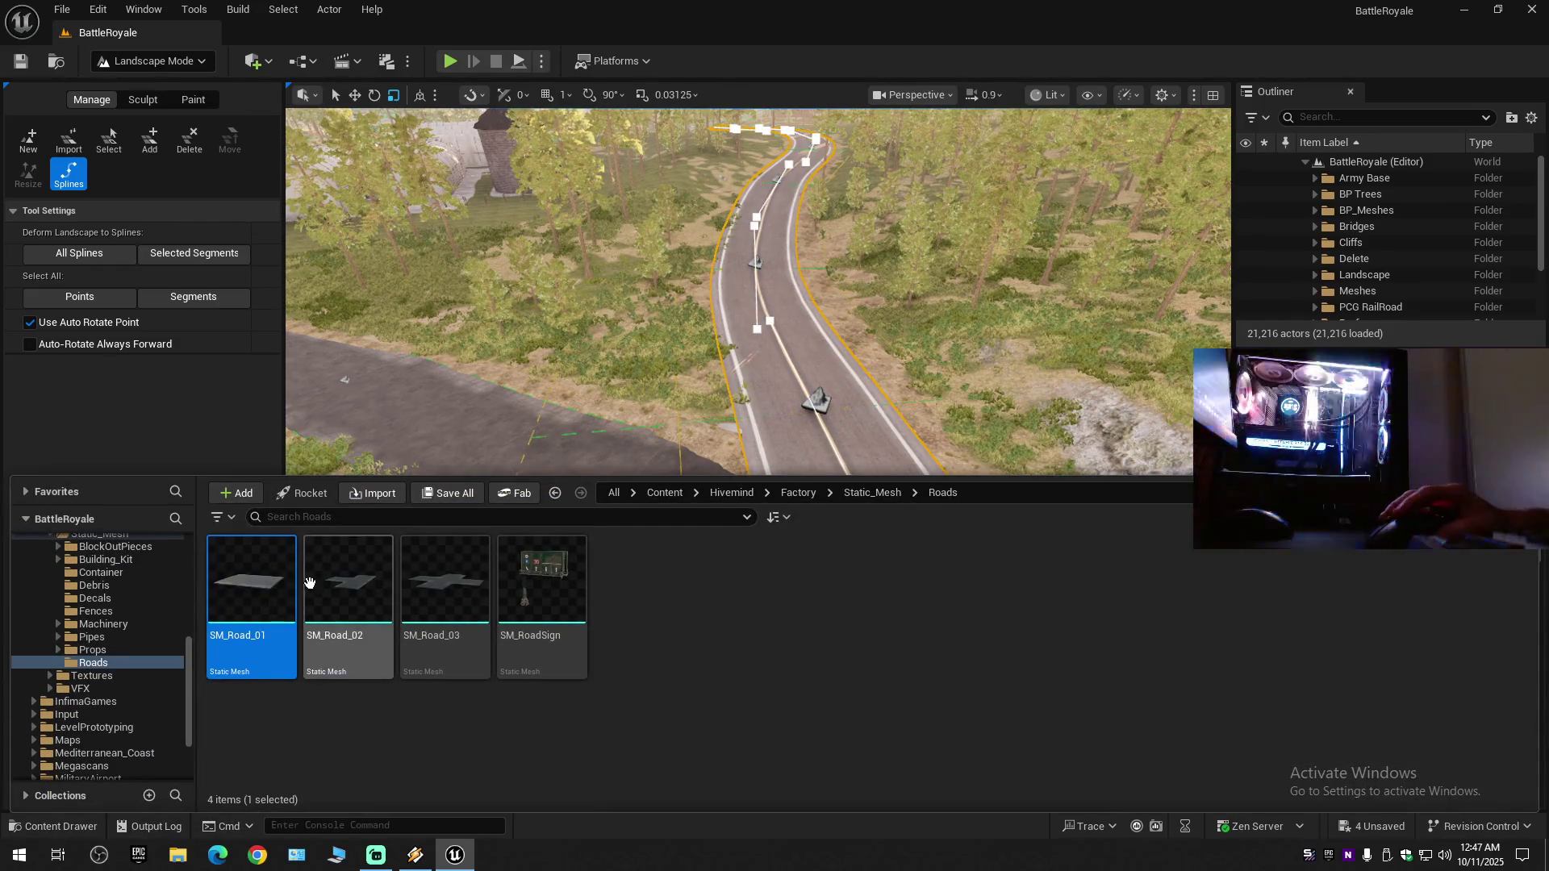
scroll(93, 693, "up", 3)
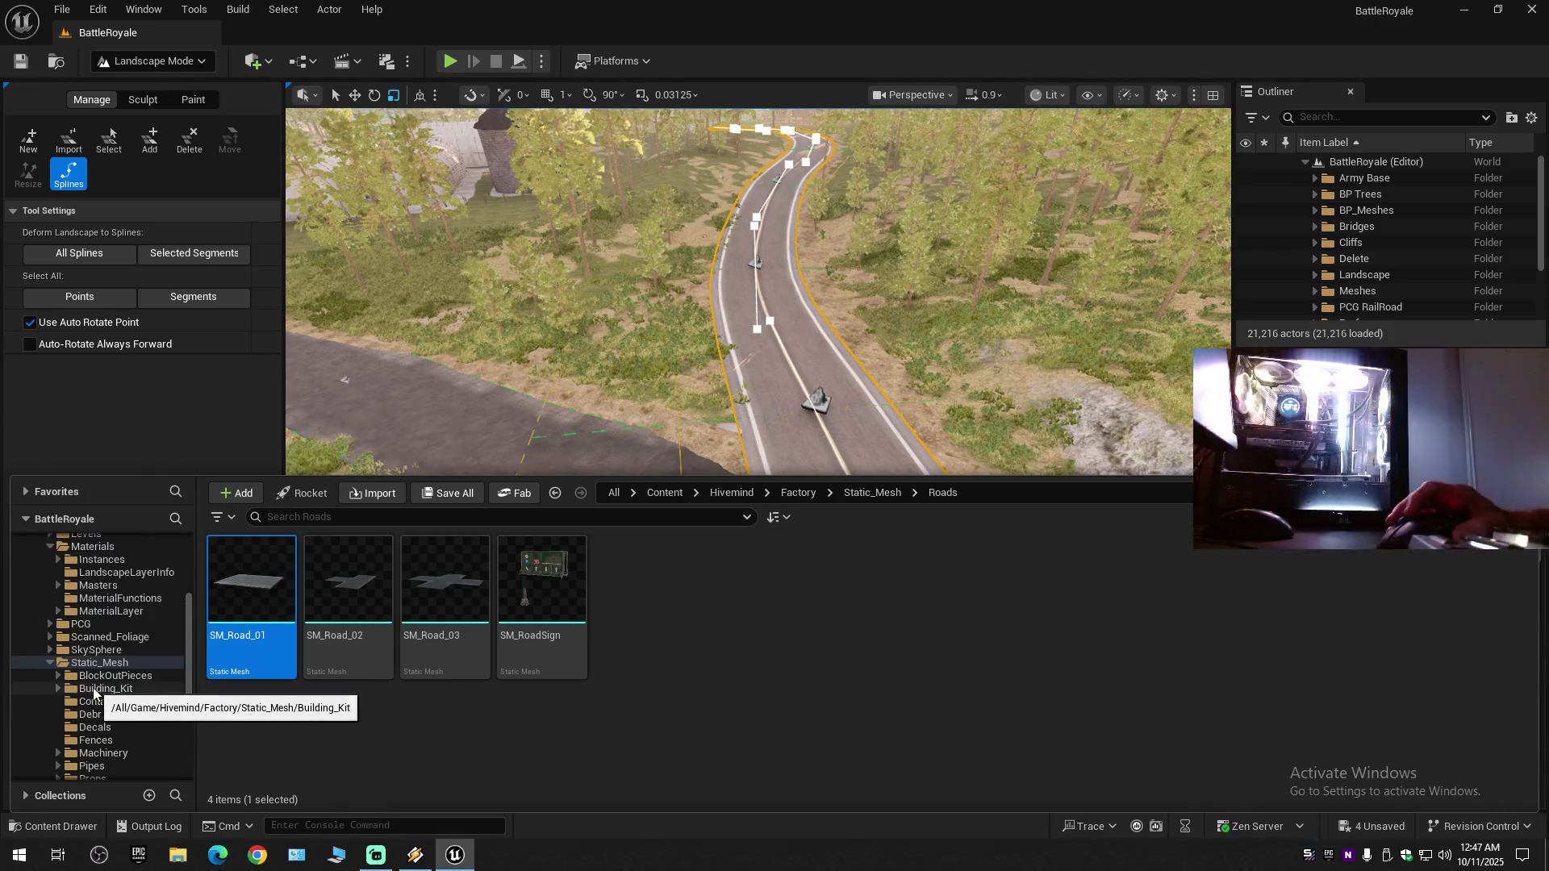
double_click(96, 662)
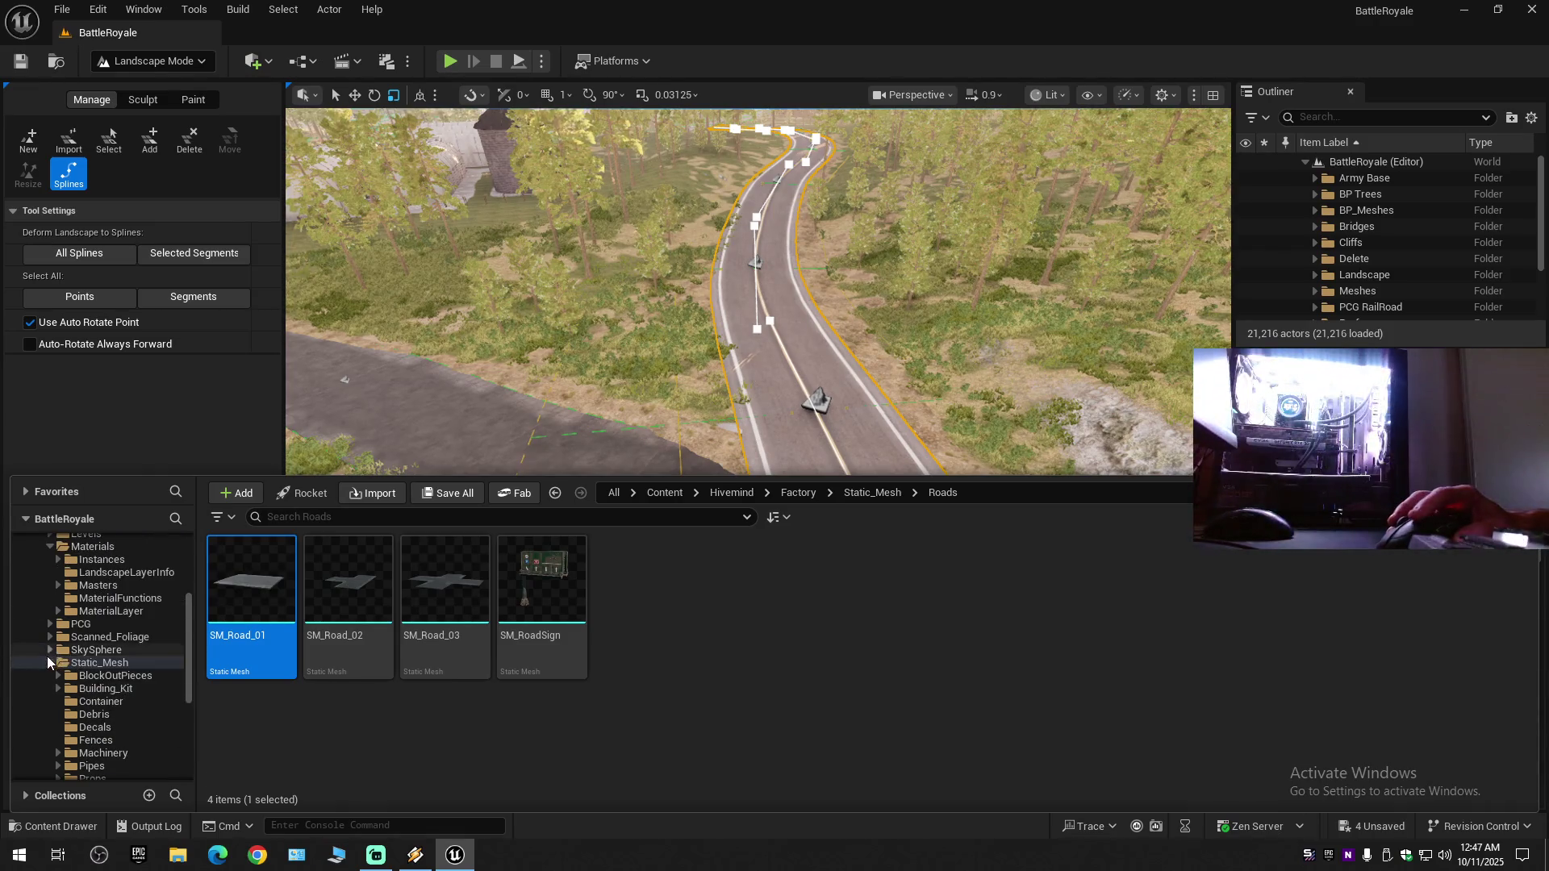
scroll(129, 702, "down", 1)
scroll(129, 702, "down", 2)
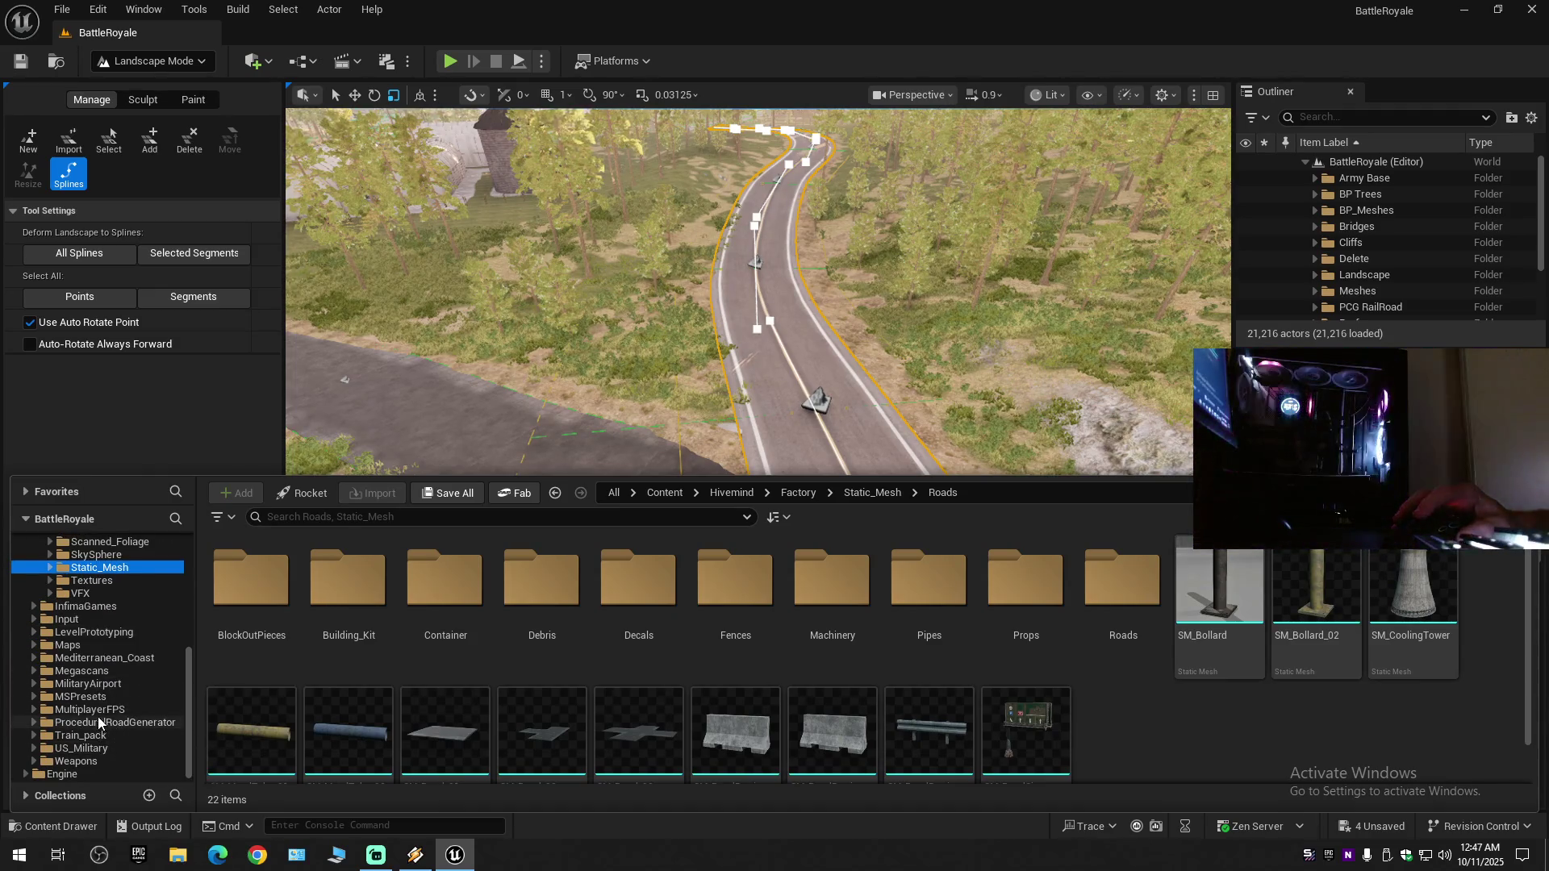
- Browse MilitaryAirport > Meshes > Roads_Runway, choose SM_Road_1, and close the drawer
left_click(100, 685)
double_click(532, 587)
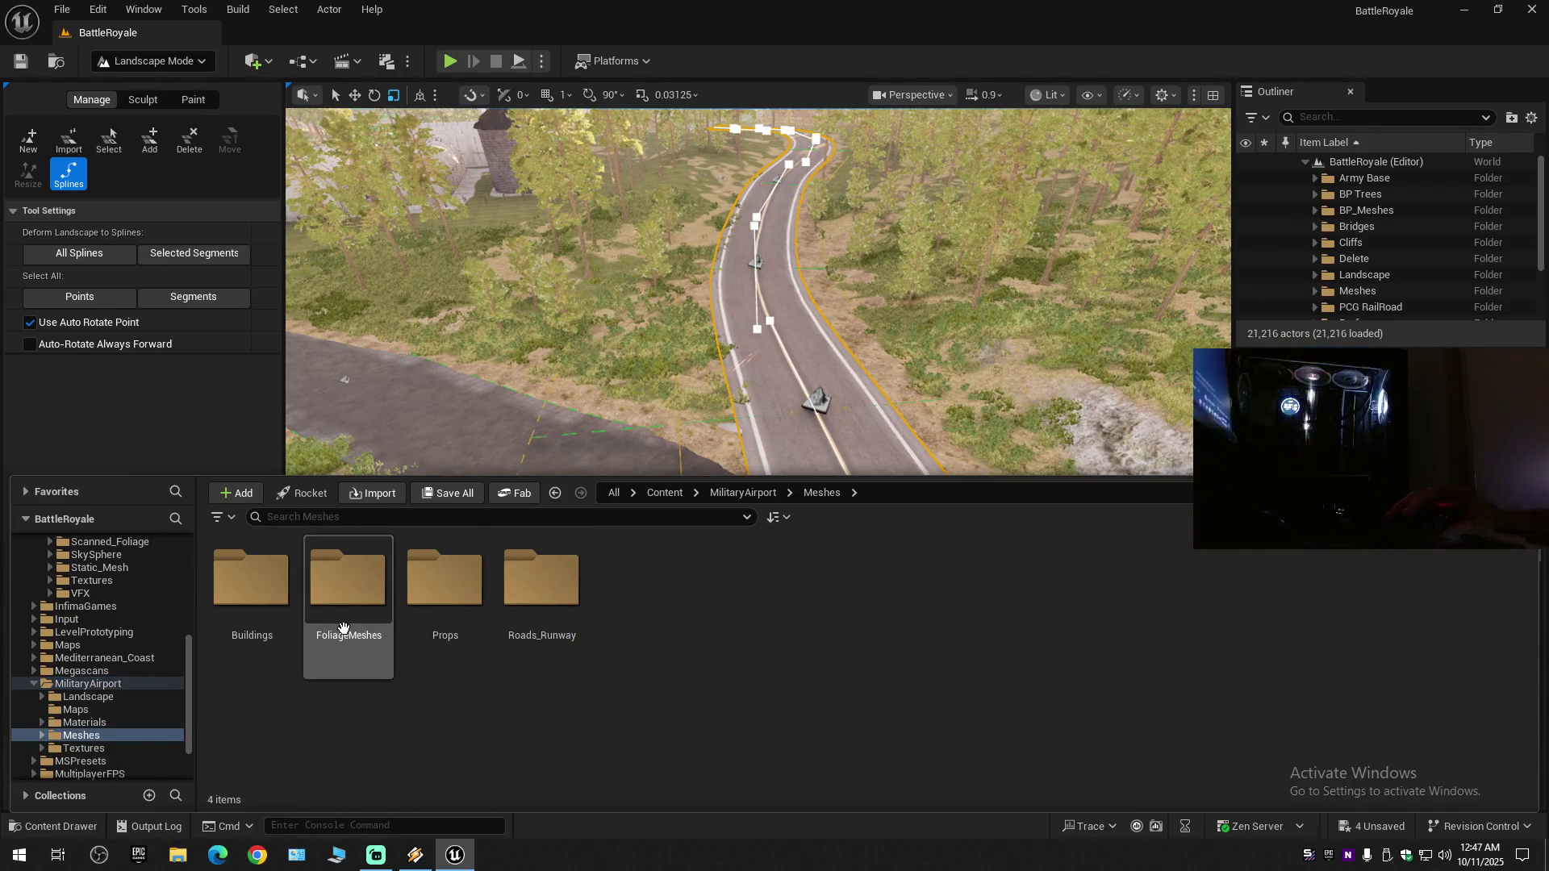
double_click(537, 586)
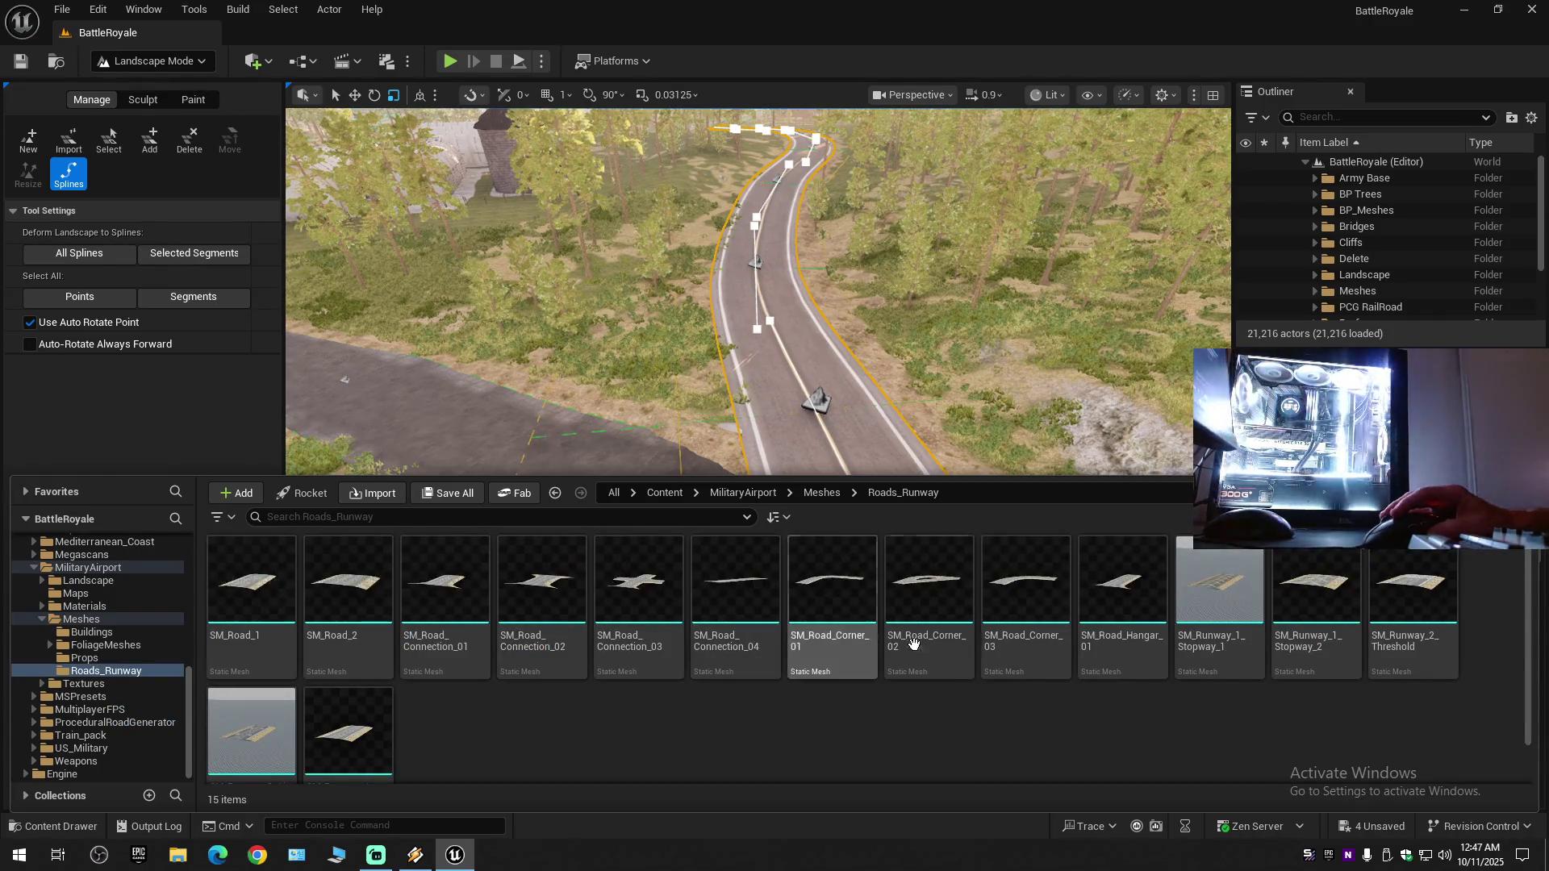
left_click(224, 633)
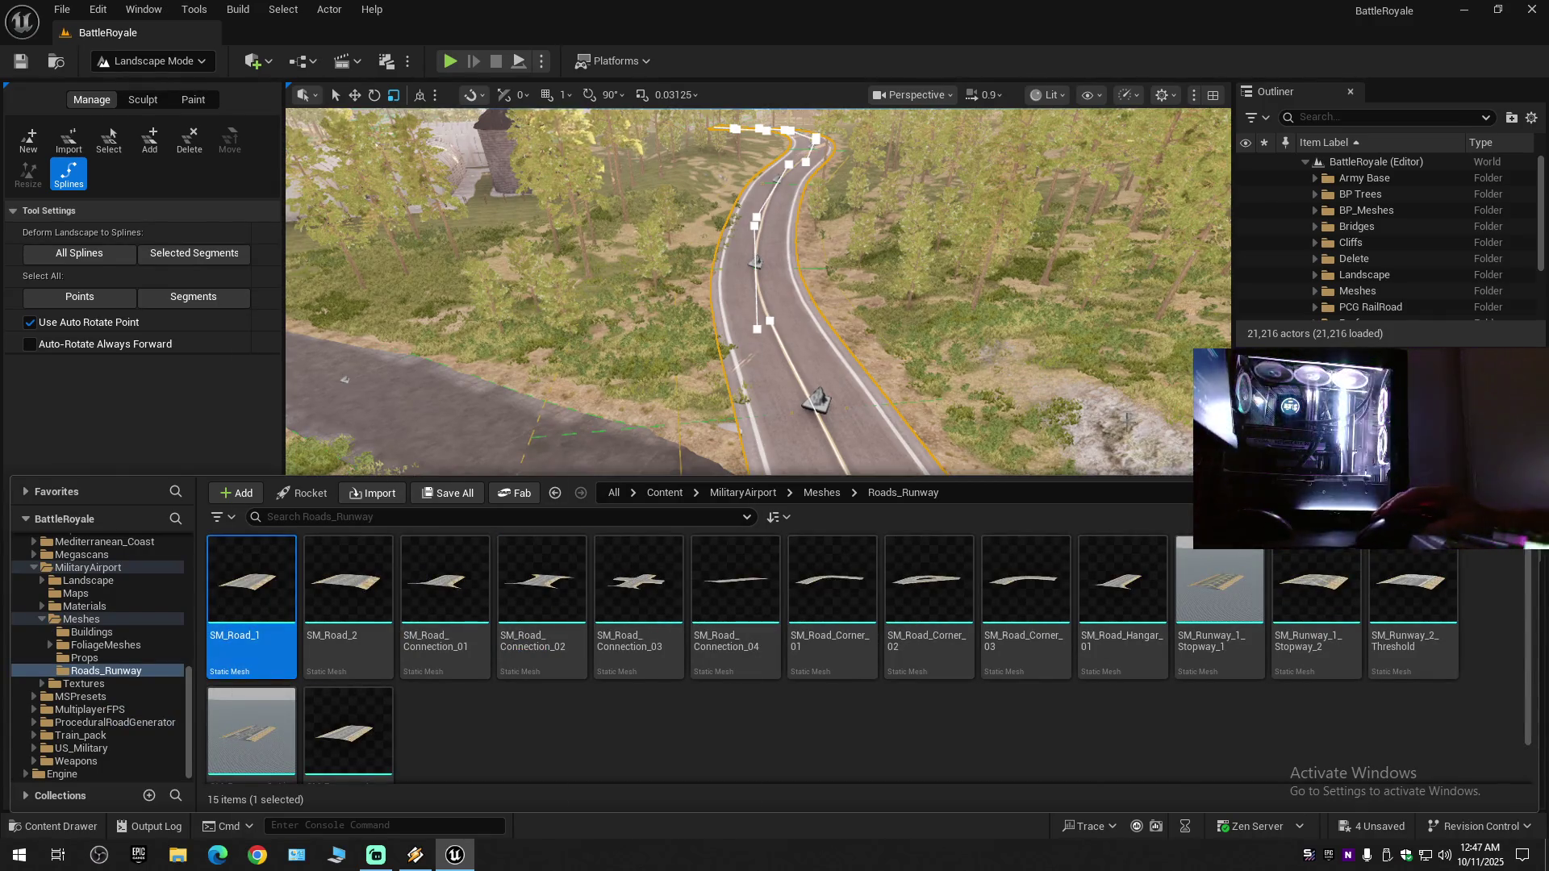
key("ctrl+space")
scroll(1363, 660, "down", 10)
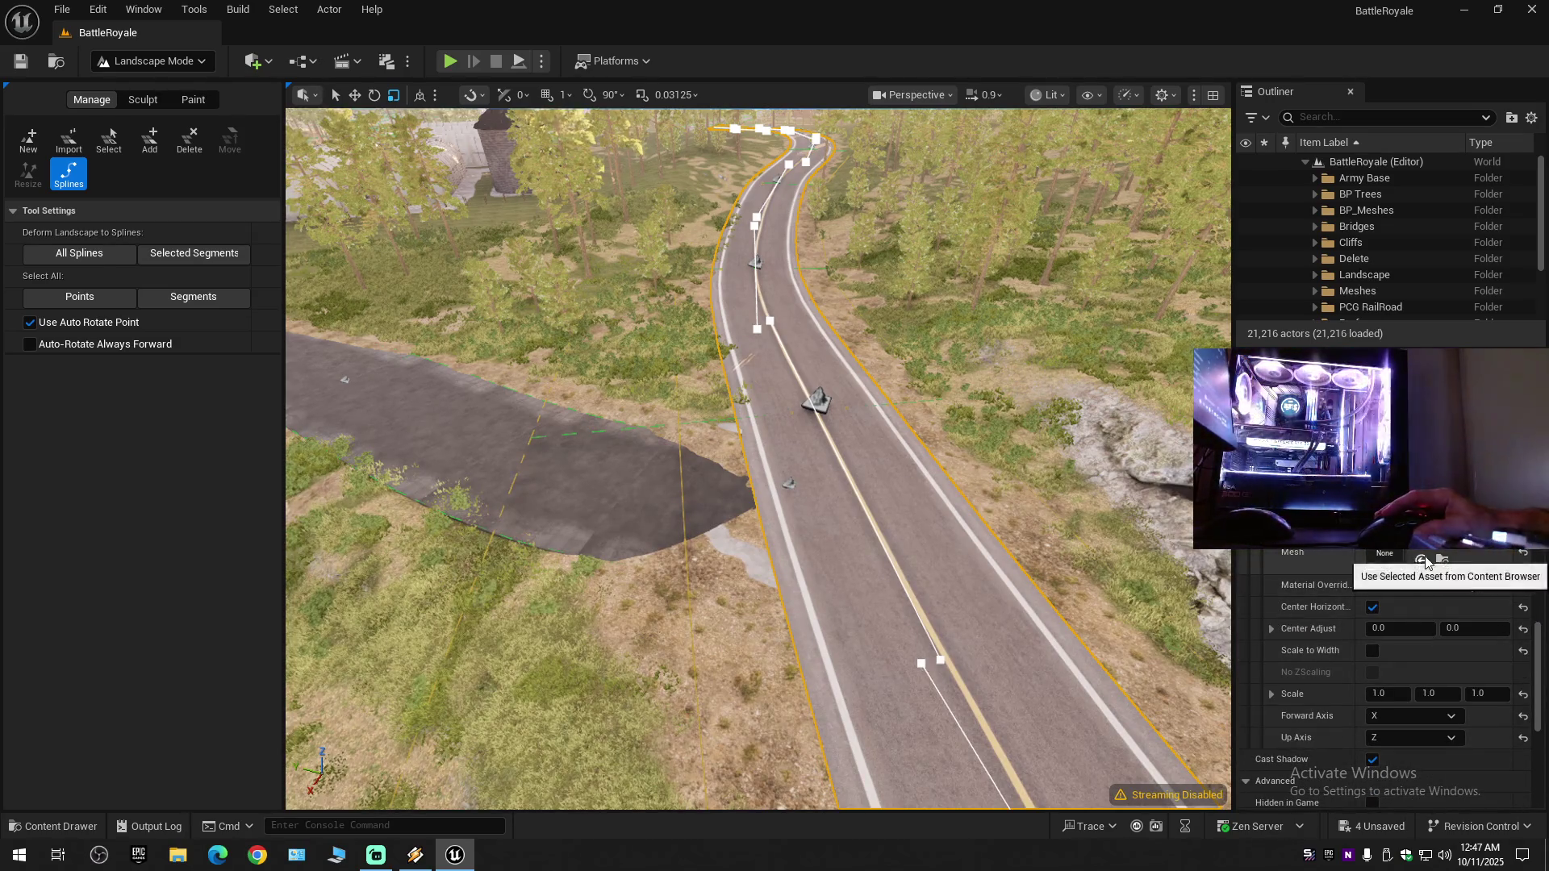
- Assign SM_Road_1 as the spline segment's mesh with its up axis set to Z
left_click(1422, 560)
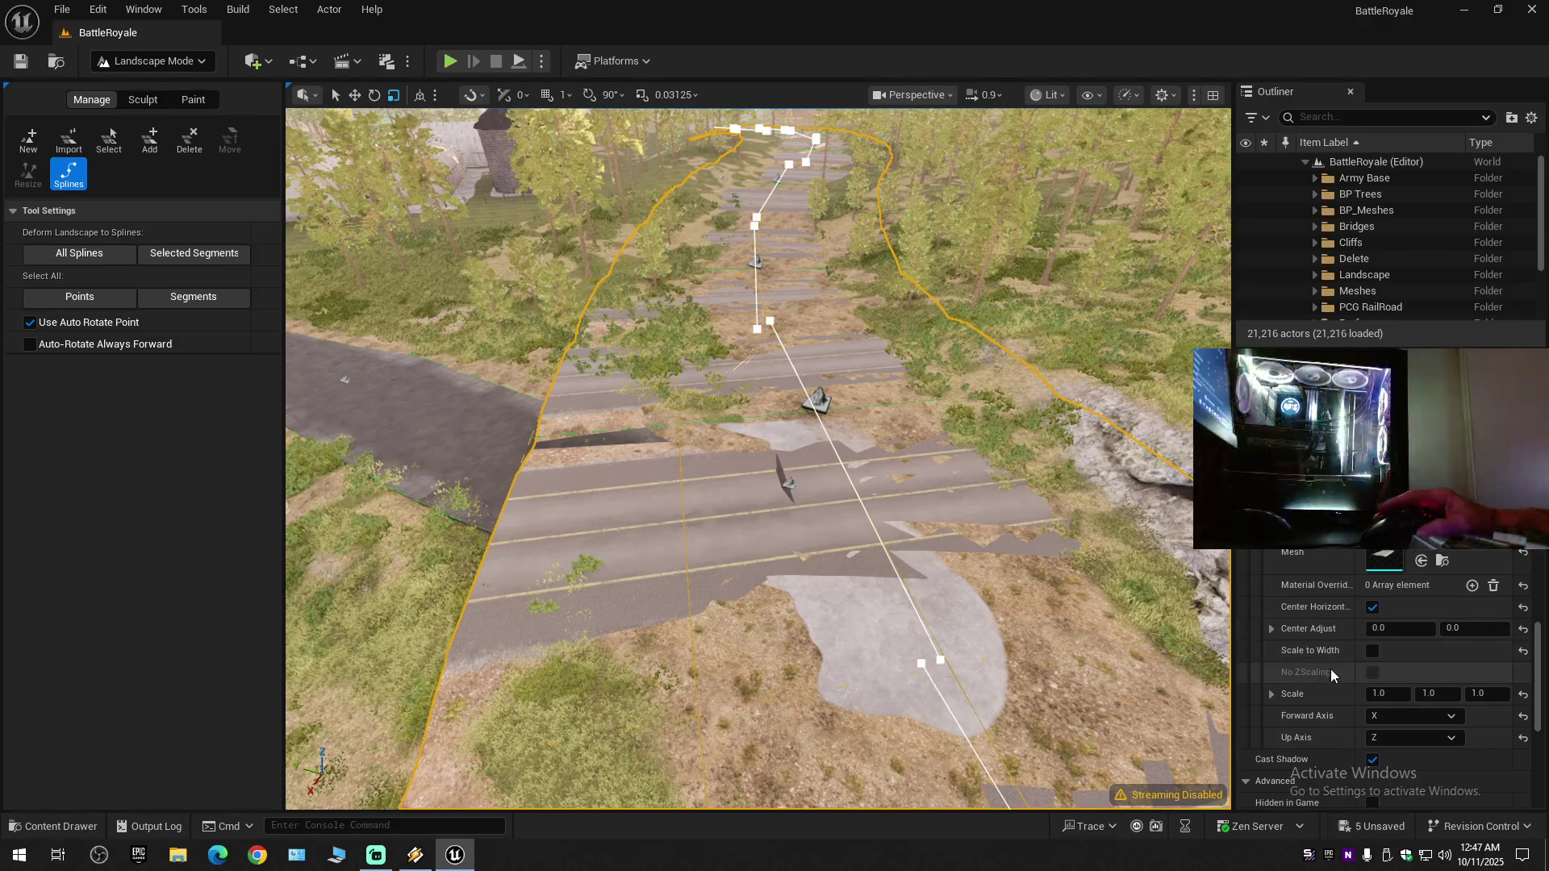
scroll(1332, 671, "down", 5)
left_click(1408, 557)
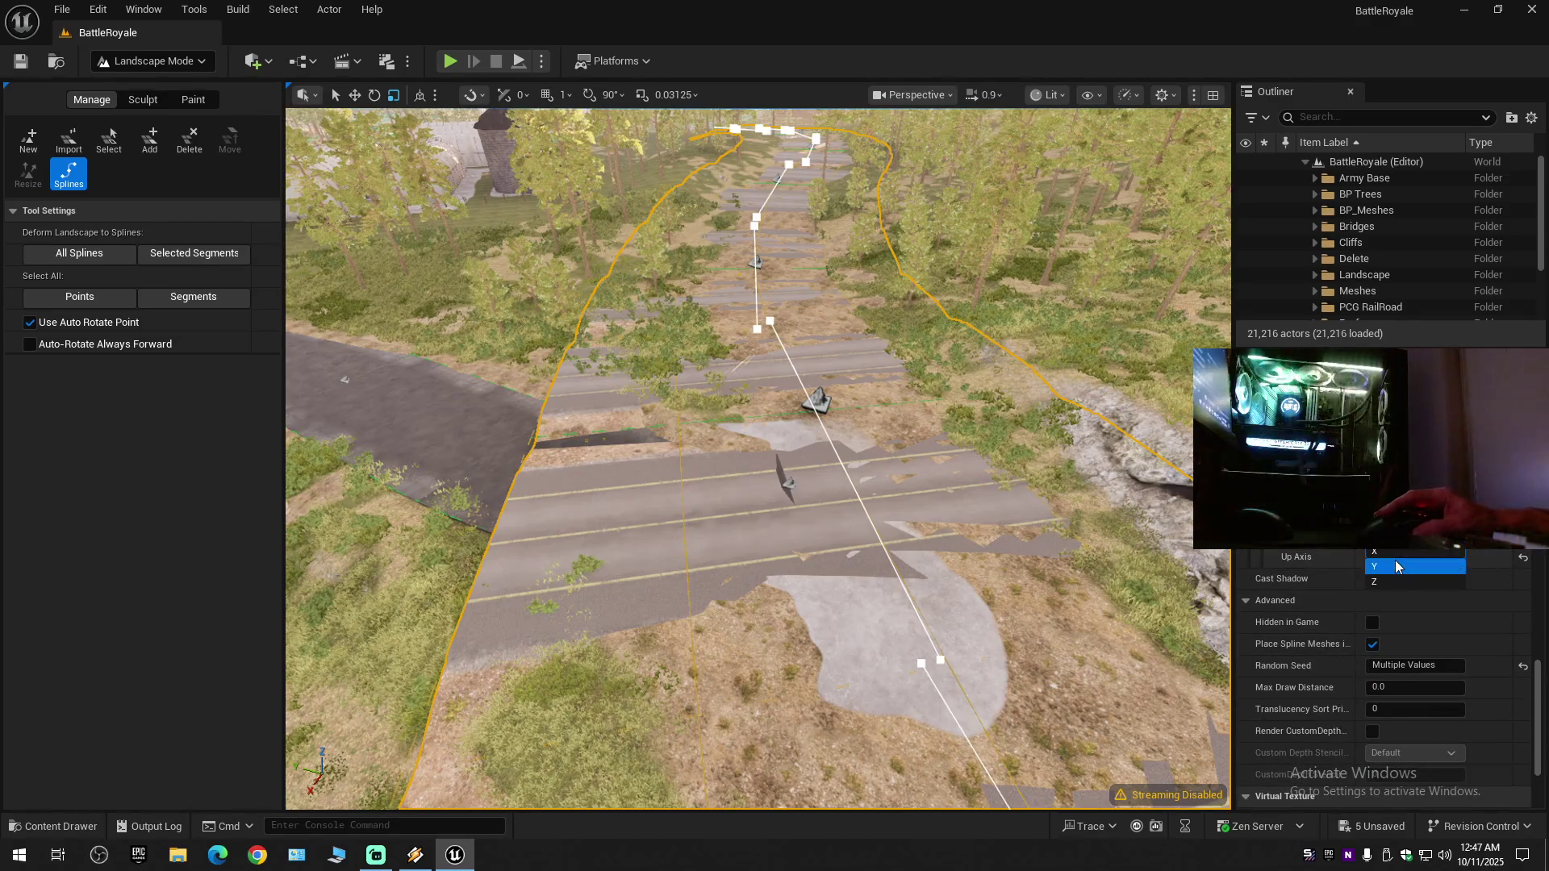
left_click(1392, 582)
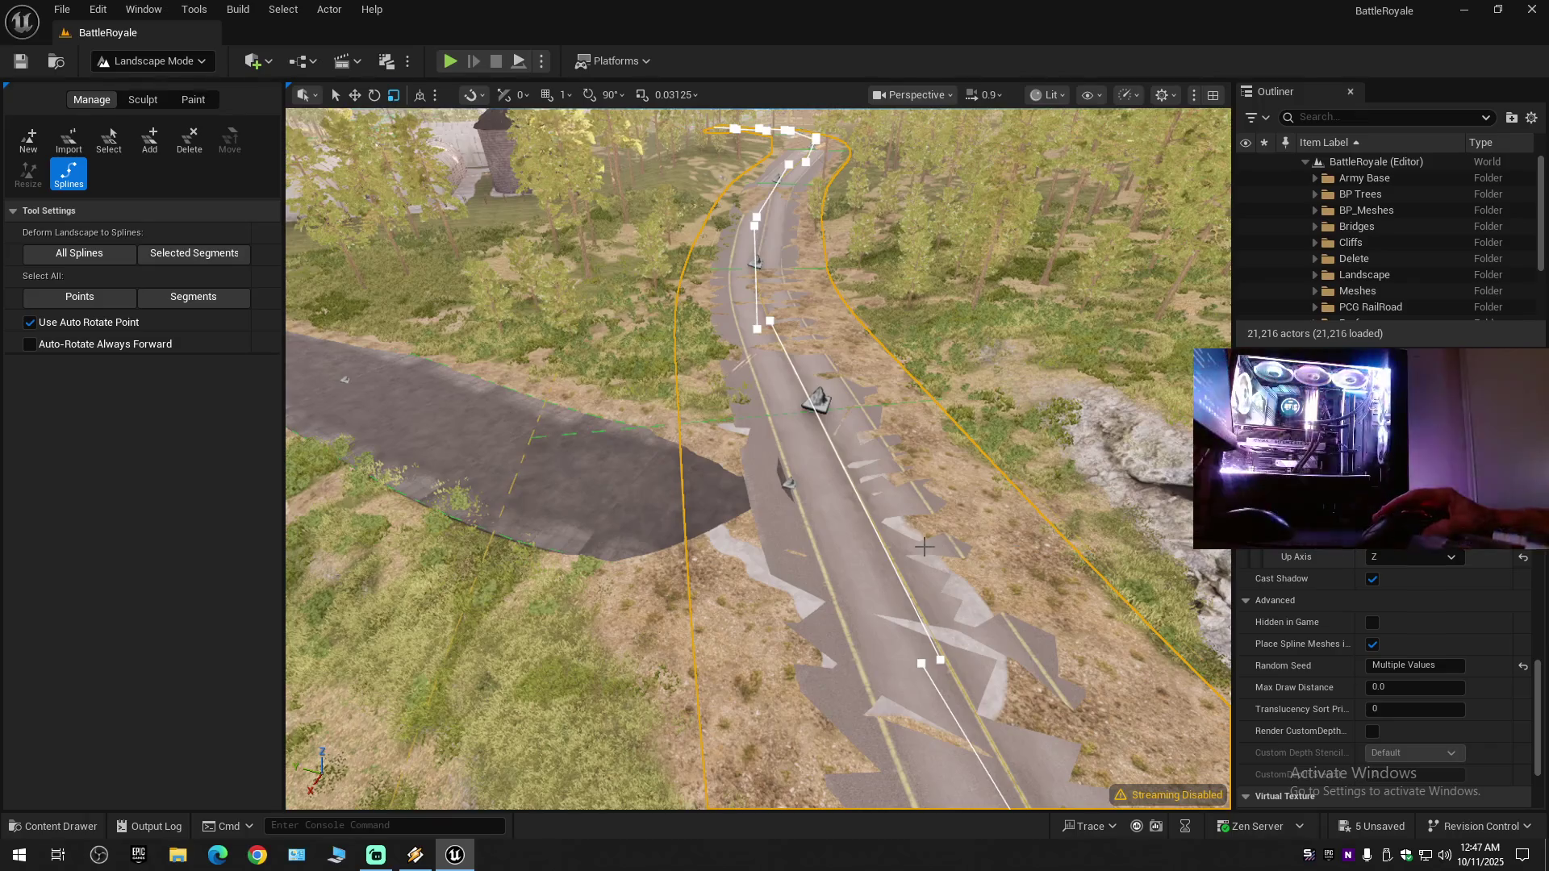
scroll(924, 547, "up", 5)
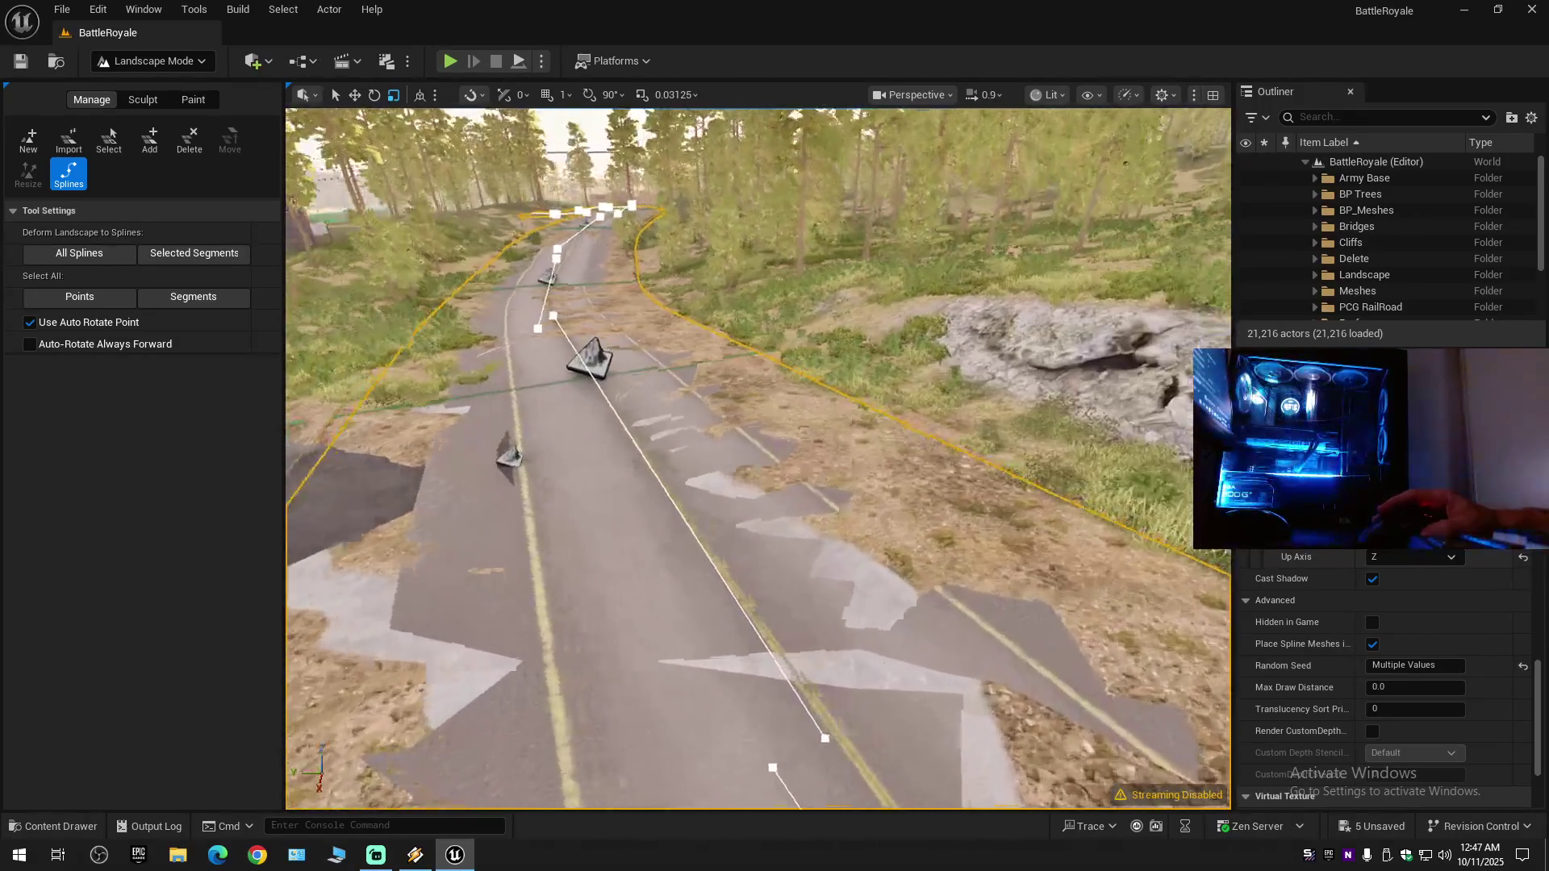
scroll(759, 458, "up", 5)
scroll(758, 458, "down", 8)
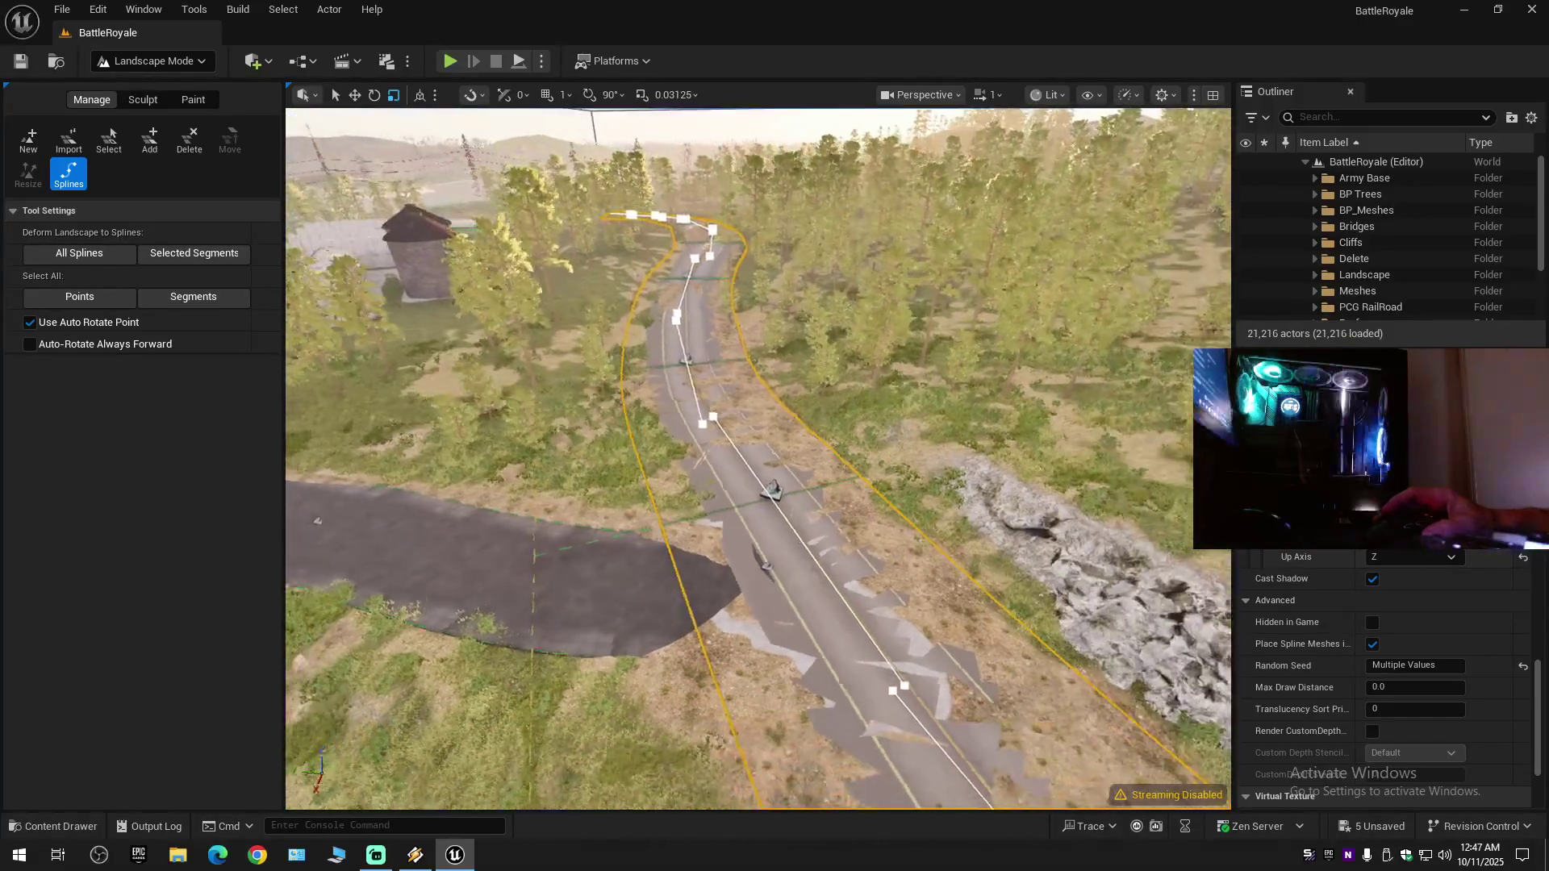
scroll(759, 458, "up", 6)
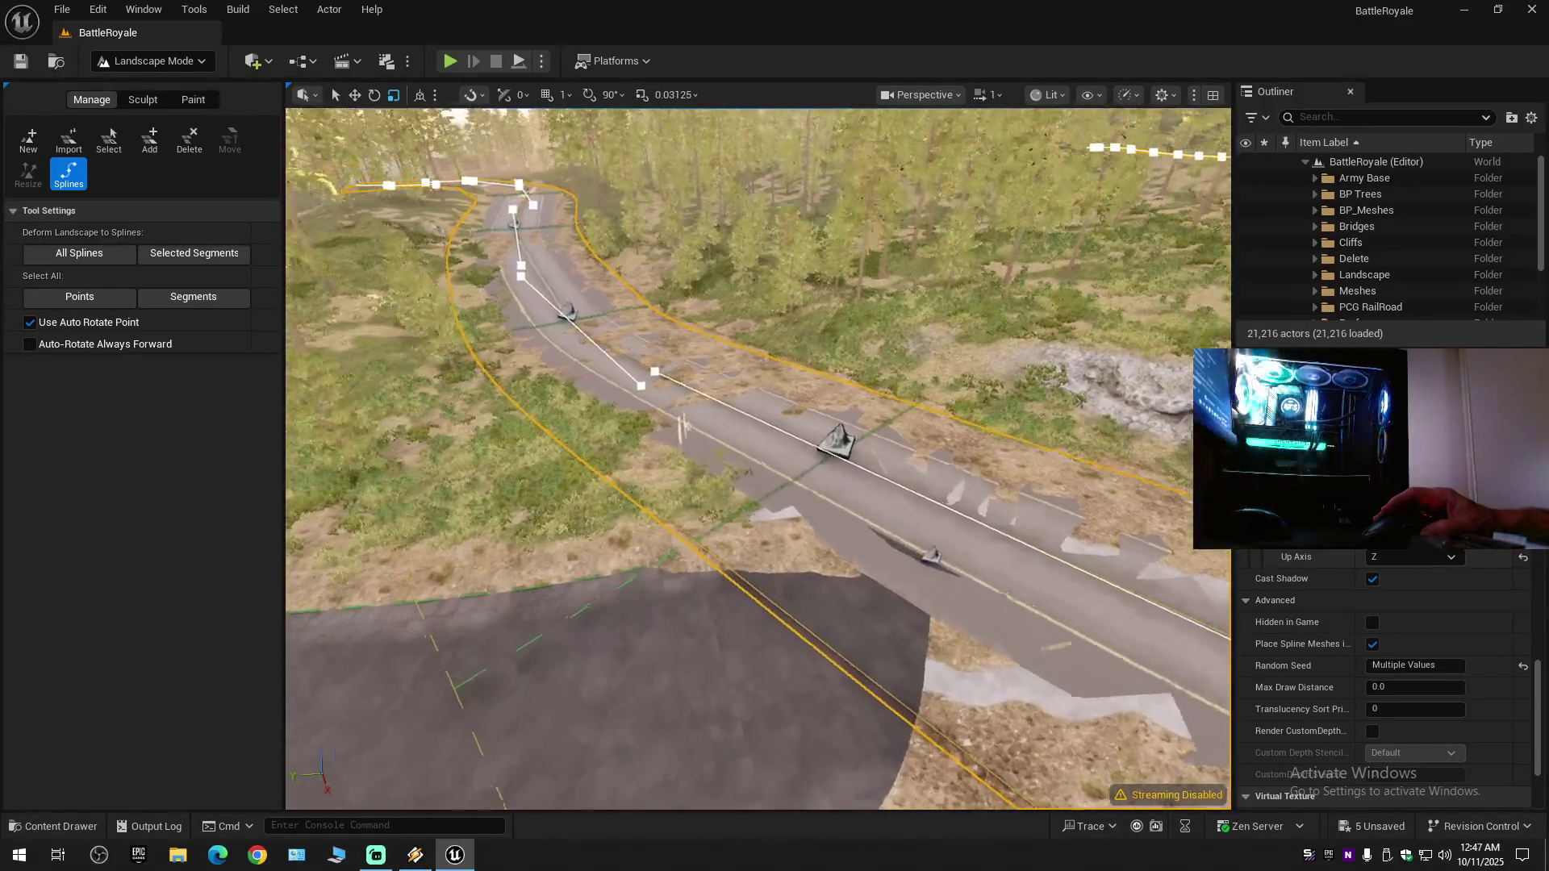
- Select the roadside spline point and bring the view down to road level
left_click(836, 428)
scroll(837, 427, "up", 4)
mouse_move(892, 513)
left_mouse_down()
mouse_move(892, 484)
mouse_move(893, 514)
left_mouse_up()
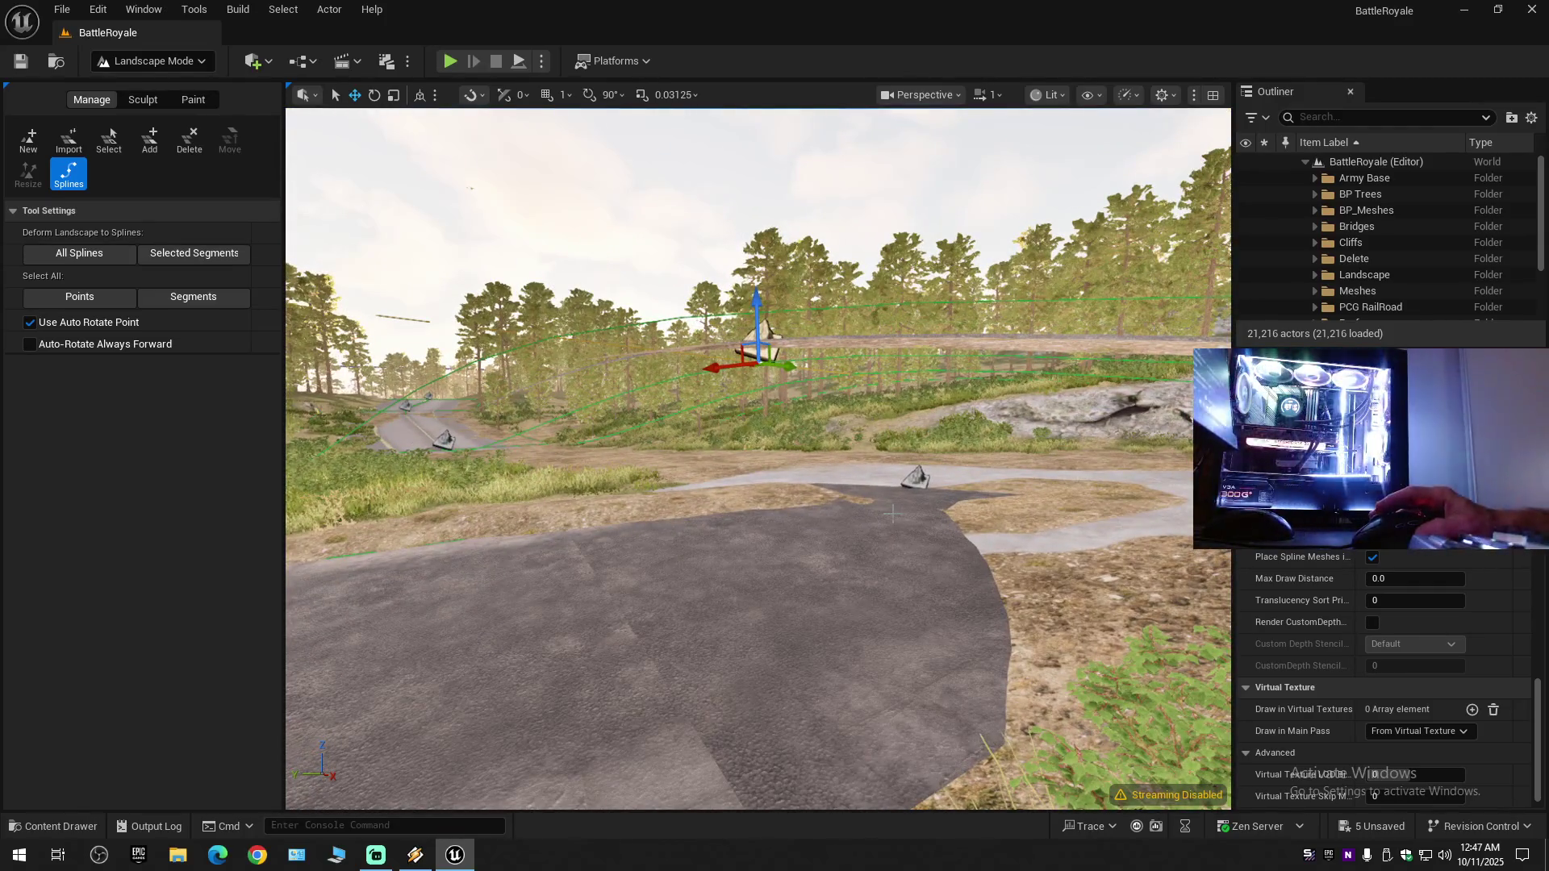
key("ctrl+z")
mouse_move(758, 484)
left_mouse_down()
mouse_move(742, 387)
mouse_move(759, 492)
mouse_move(759, 452)
left_mouse_up()
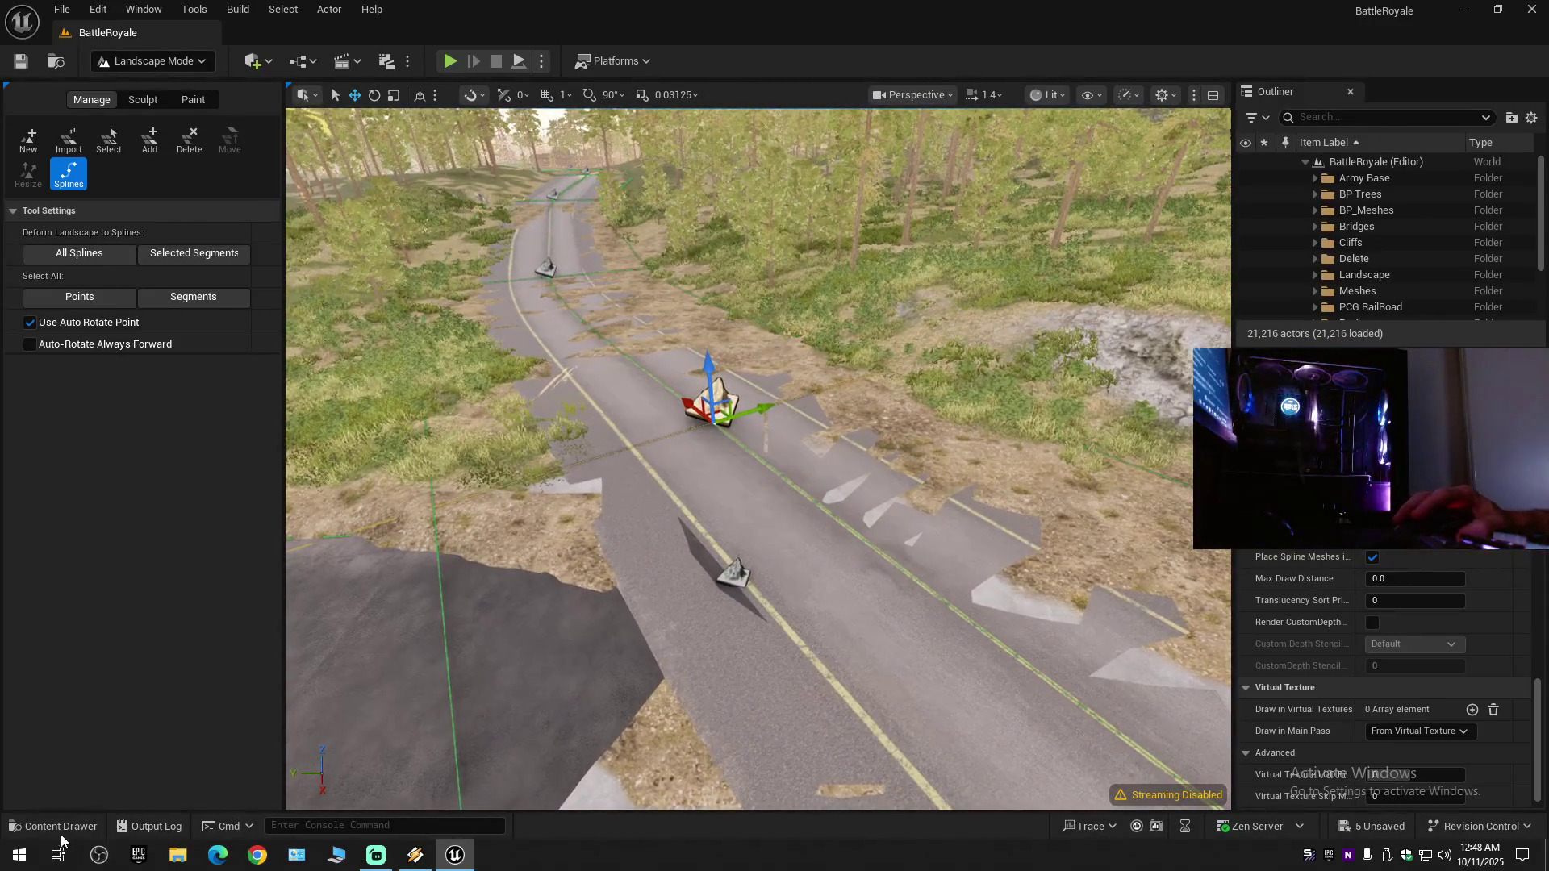
- Navigate the Content Drawer from Meshes/Roads_Runway back up to the MilitaryAirport folder
left_click(56, 826)
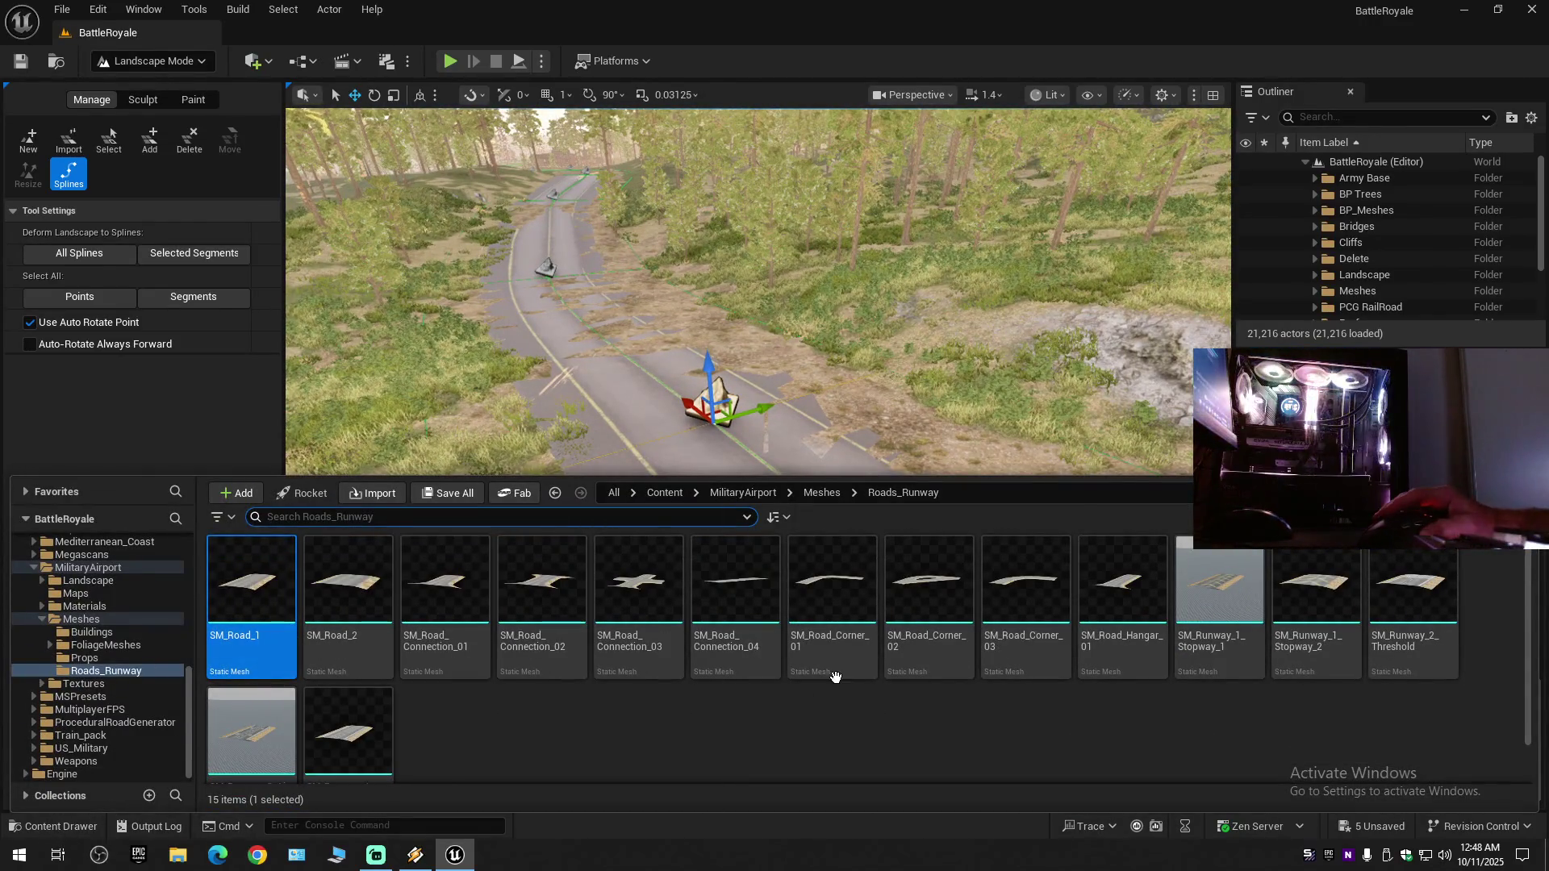
key("alt+Left")
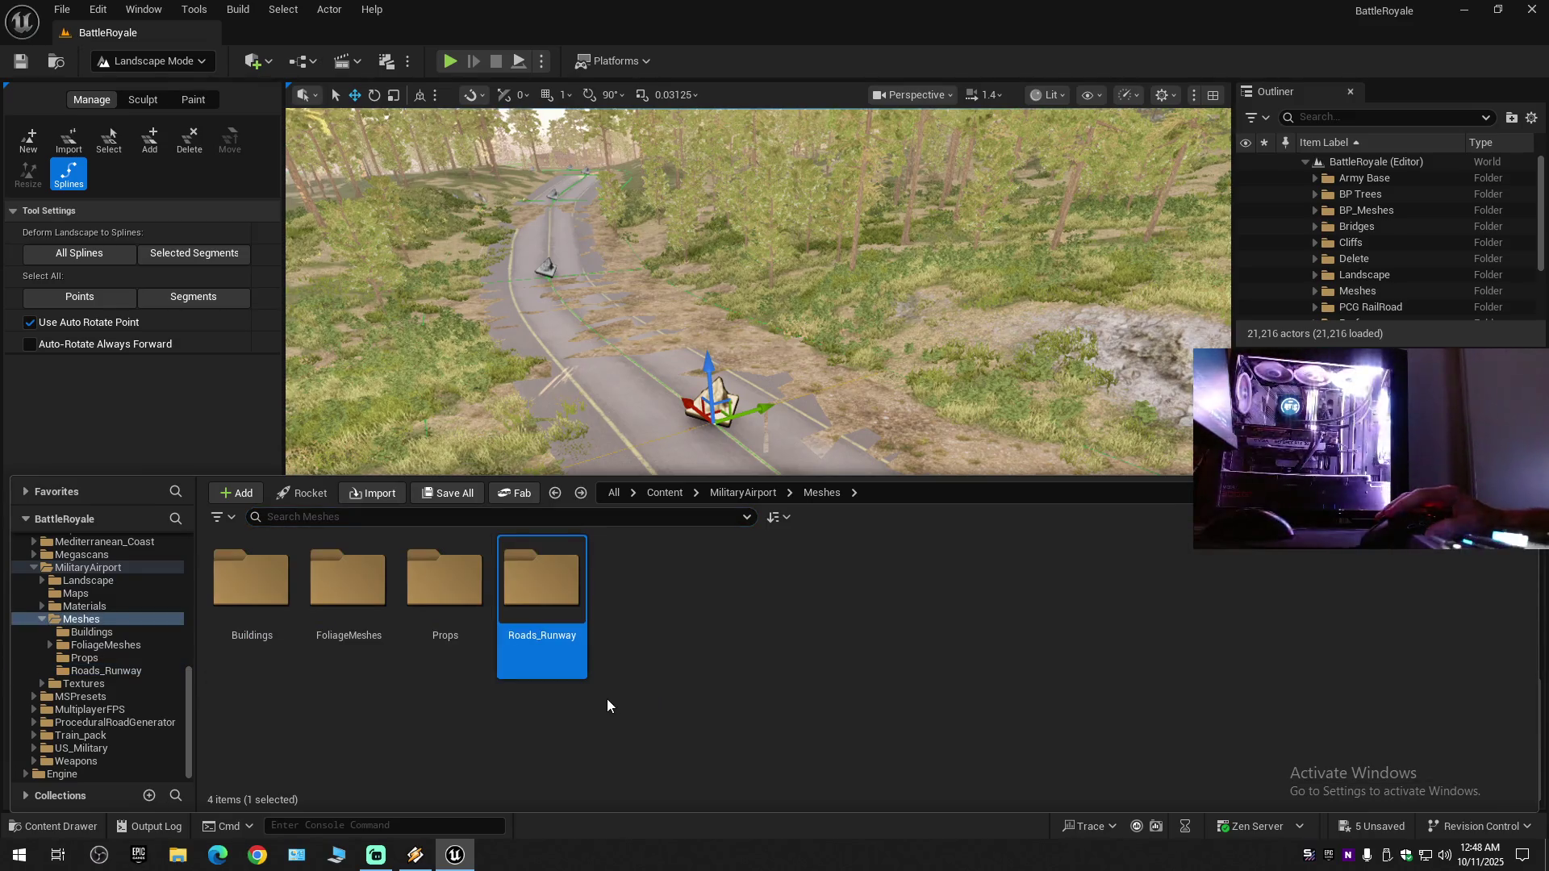
key("alt+Left")
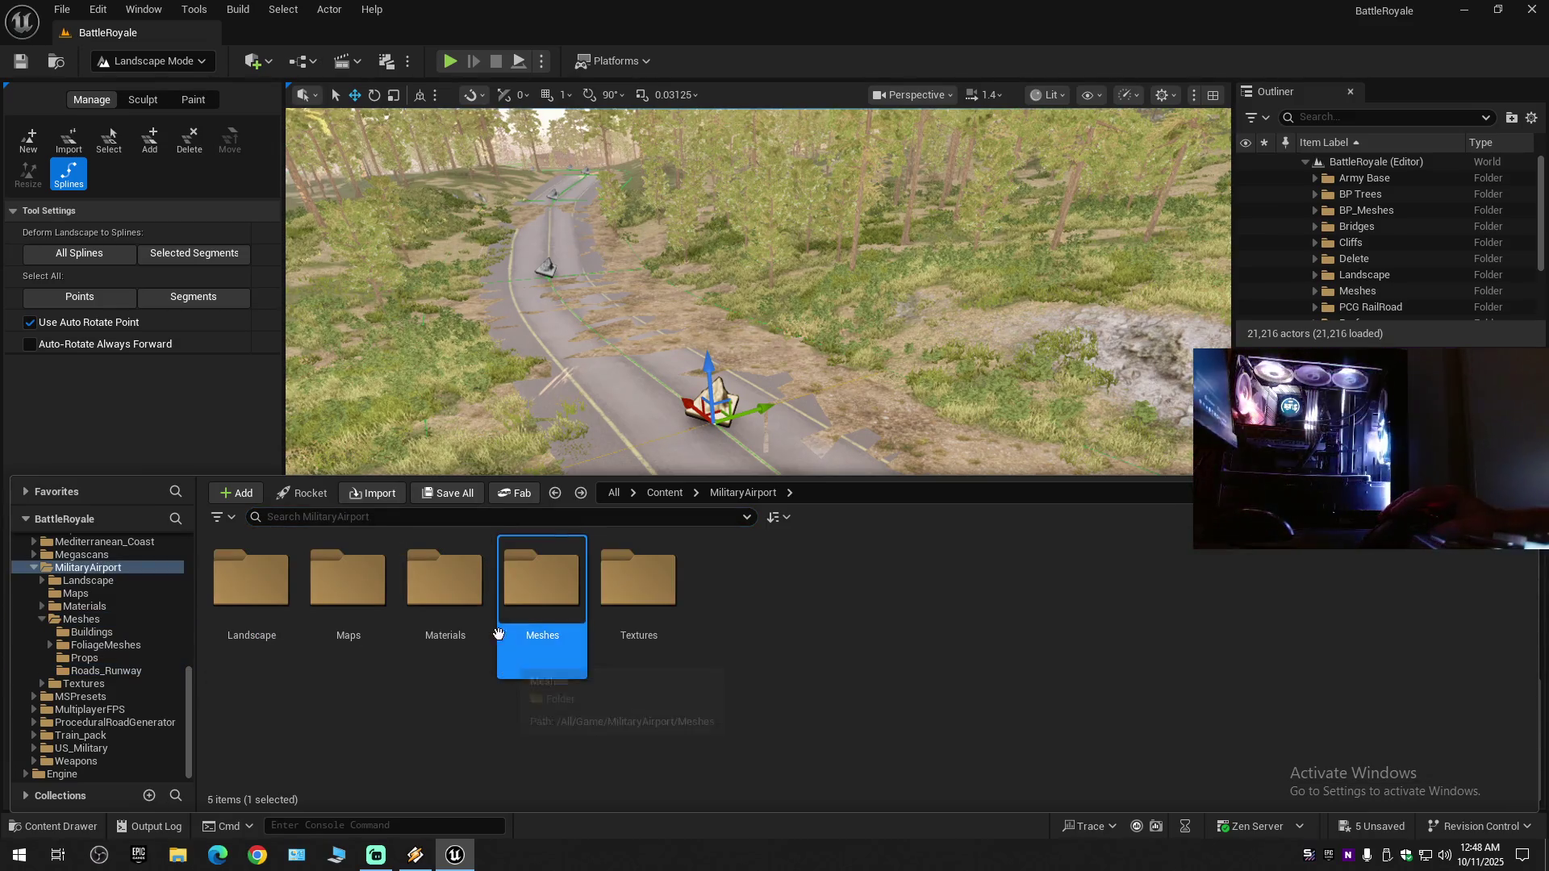
- Drag MI_Runway_Center from Materials/Runway onto the road spline mesh
double_click(445, 597)
double_click(634, 585)
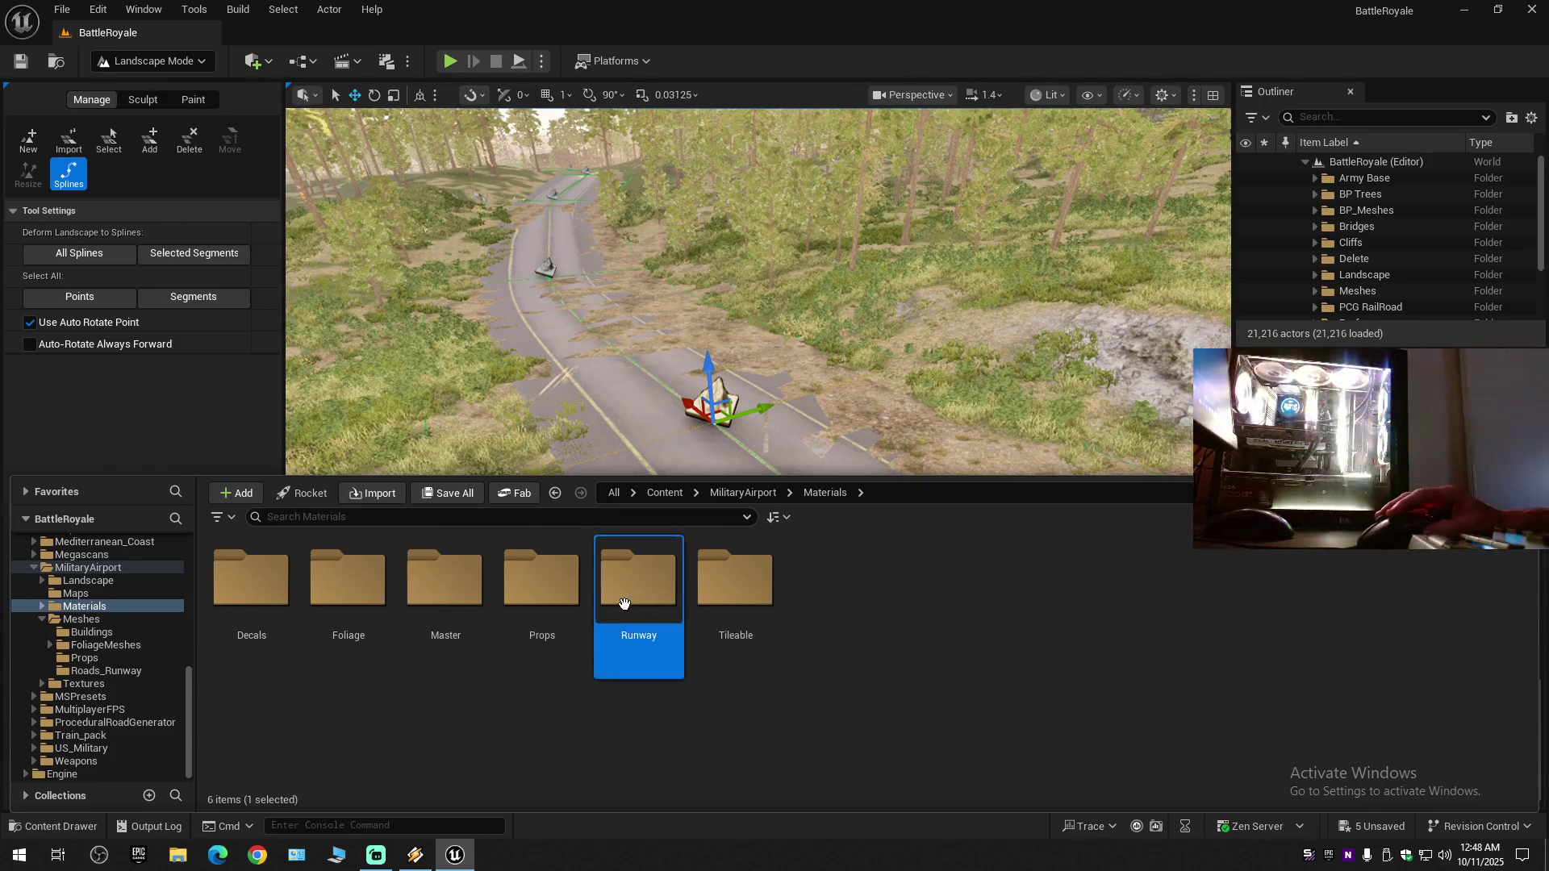
left_click_drag(635, 596, 642, 413)
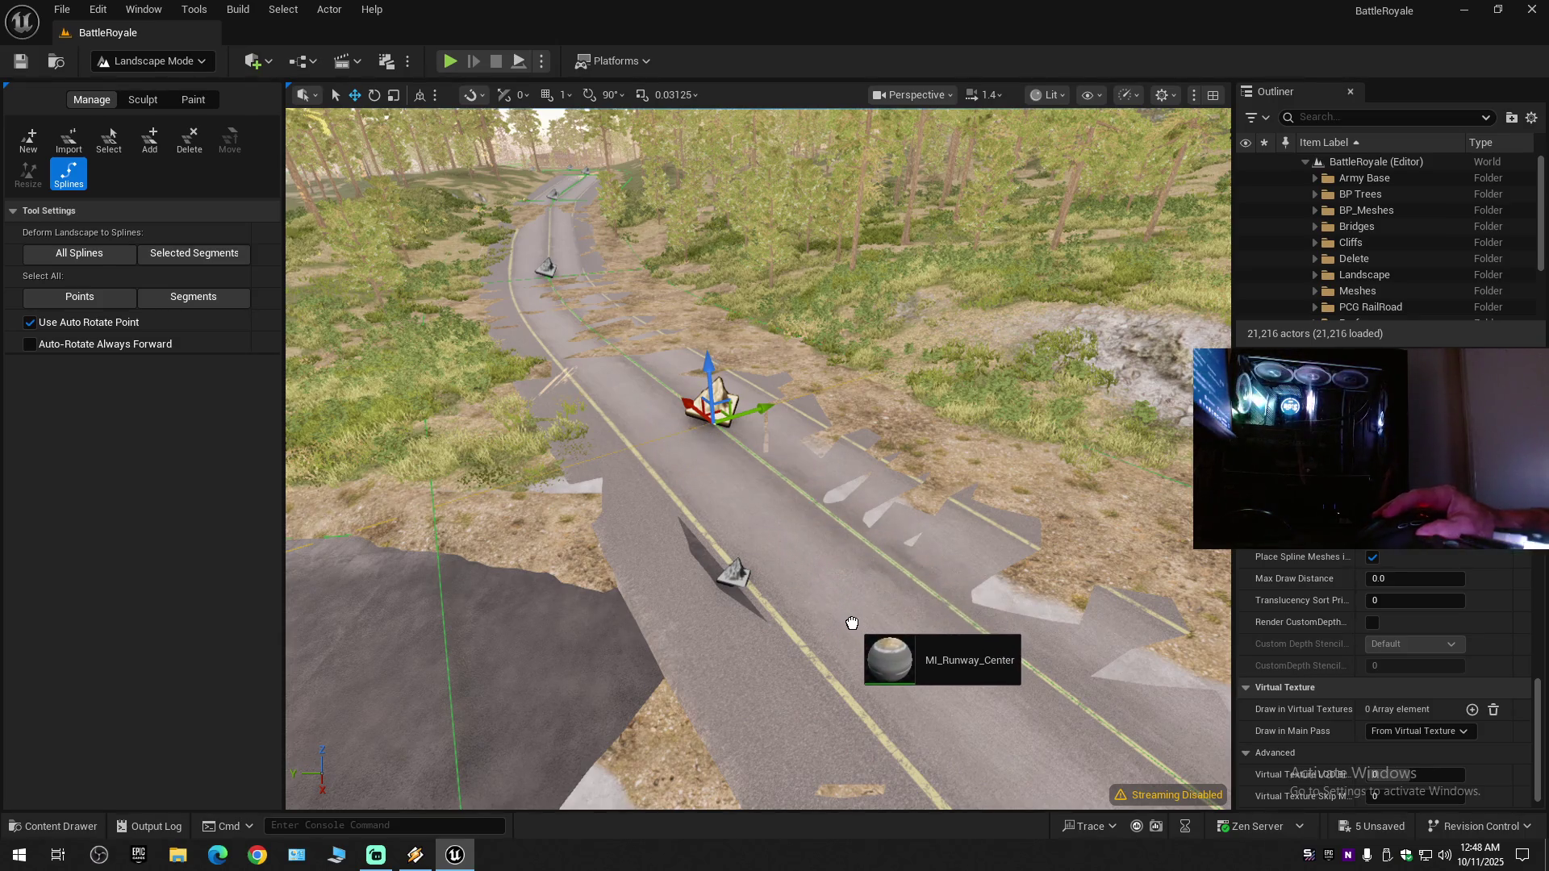
left_click_drag(854, 626, 853, 626)
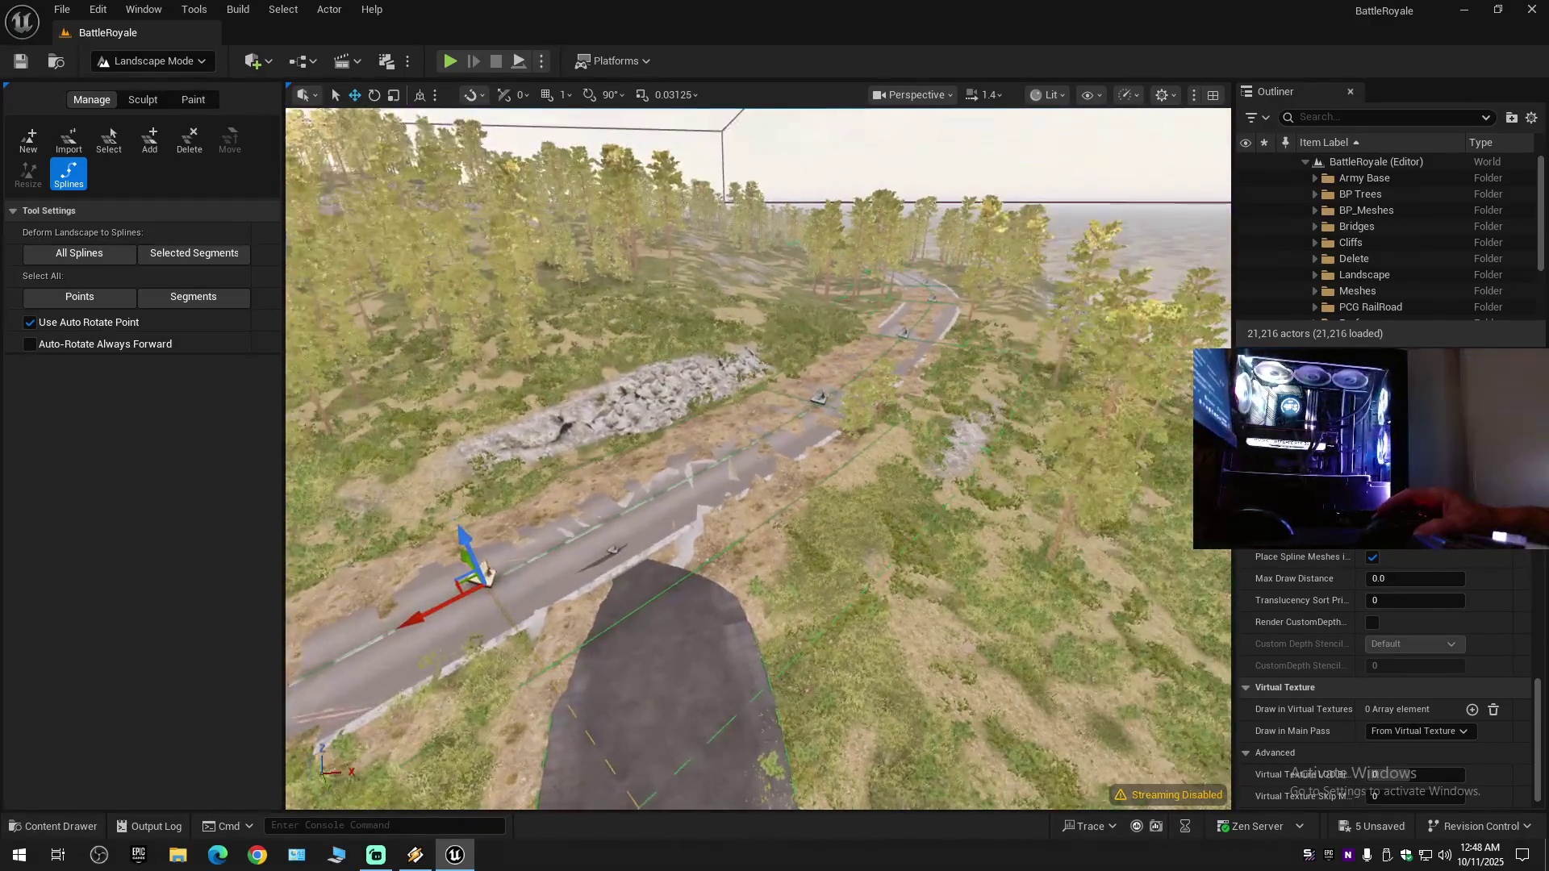
- Switch to landscape sculpting and smooth the ground left of the road
scroll(759, 458, "up", 3)
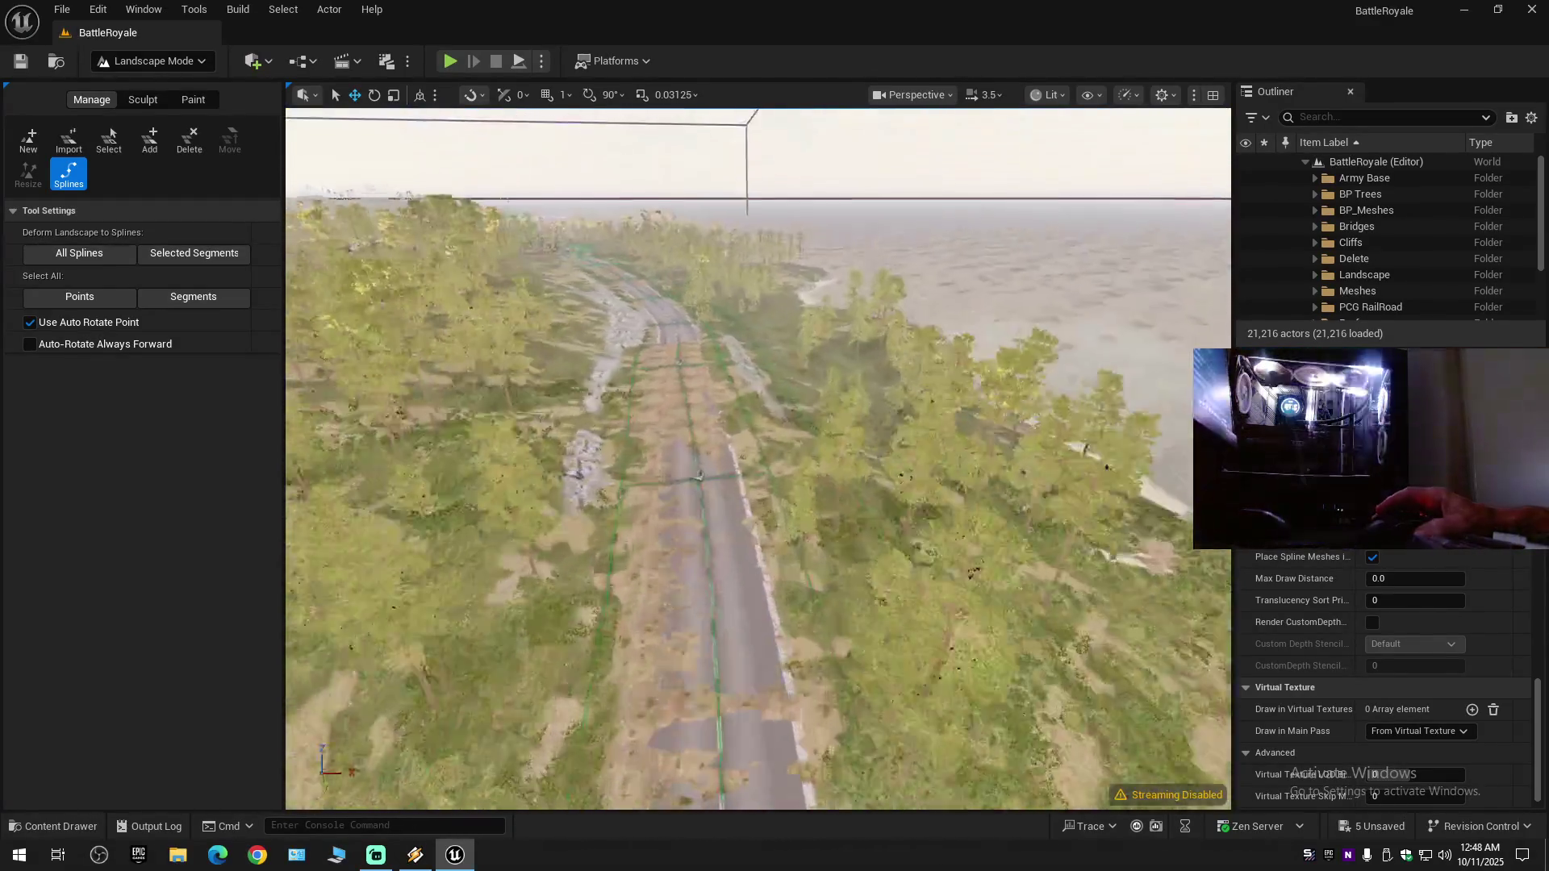
scroll(758, 459, "down", 3)
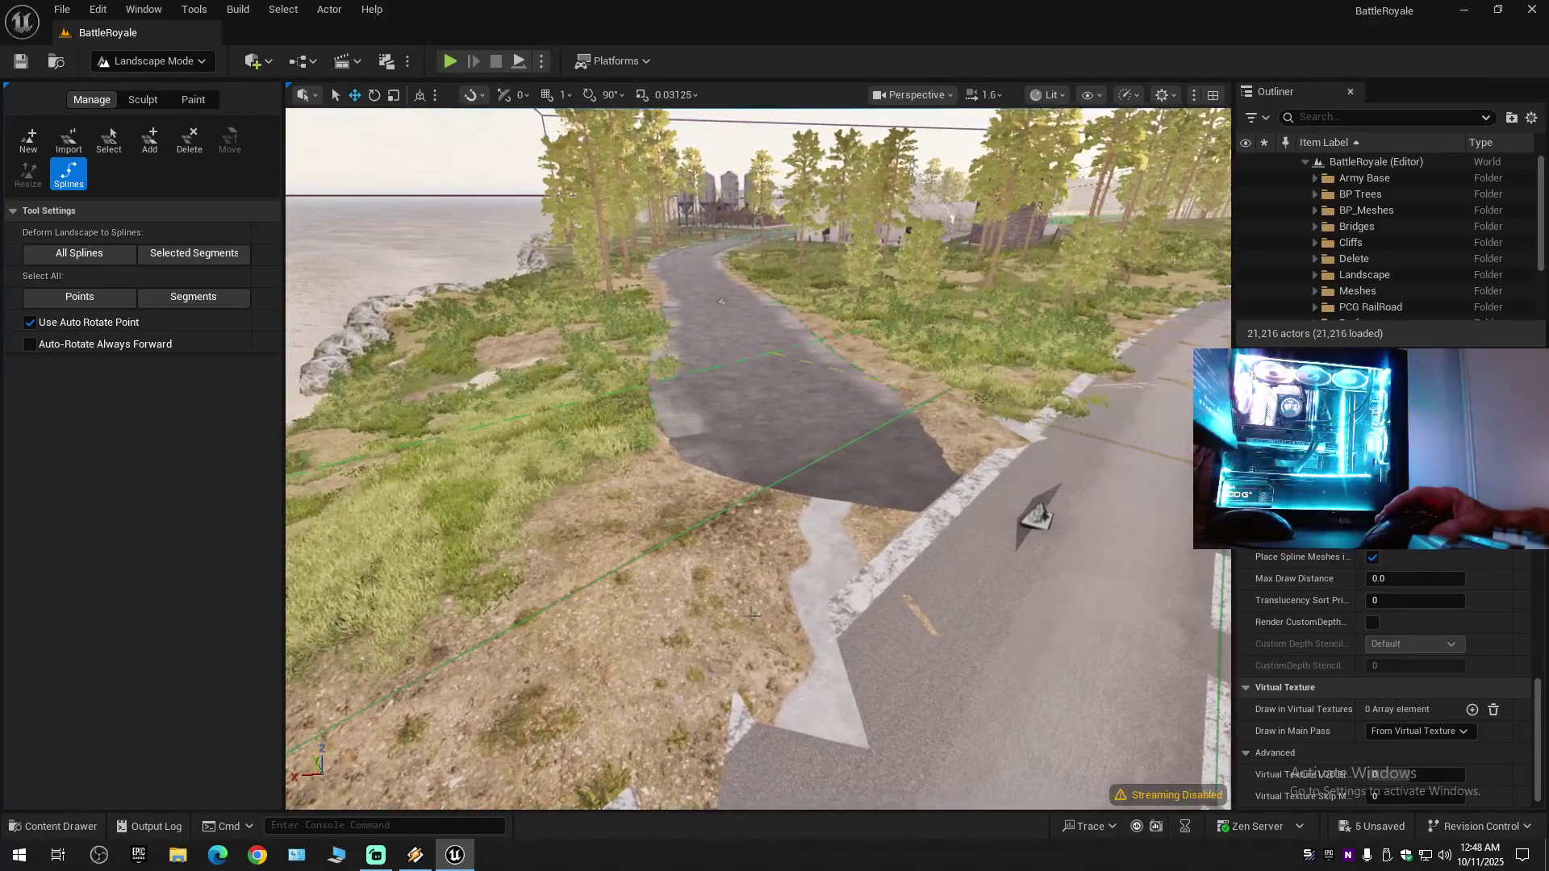
left_click(123, 100)
left_click_drag(860, 436, 761, 500)
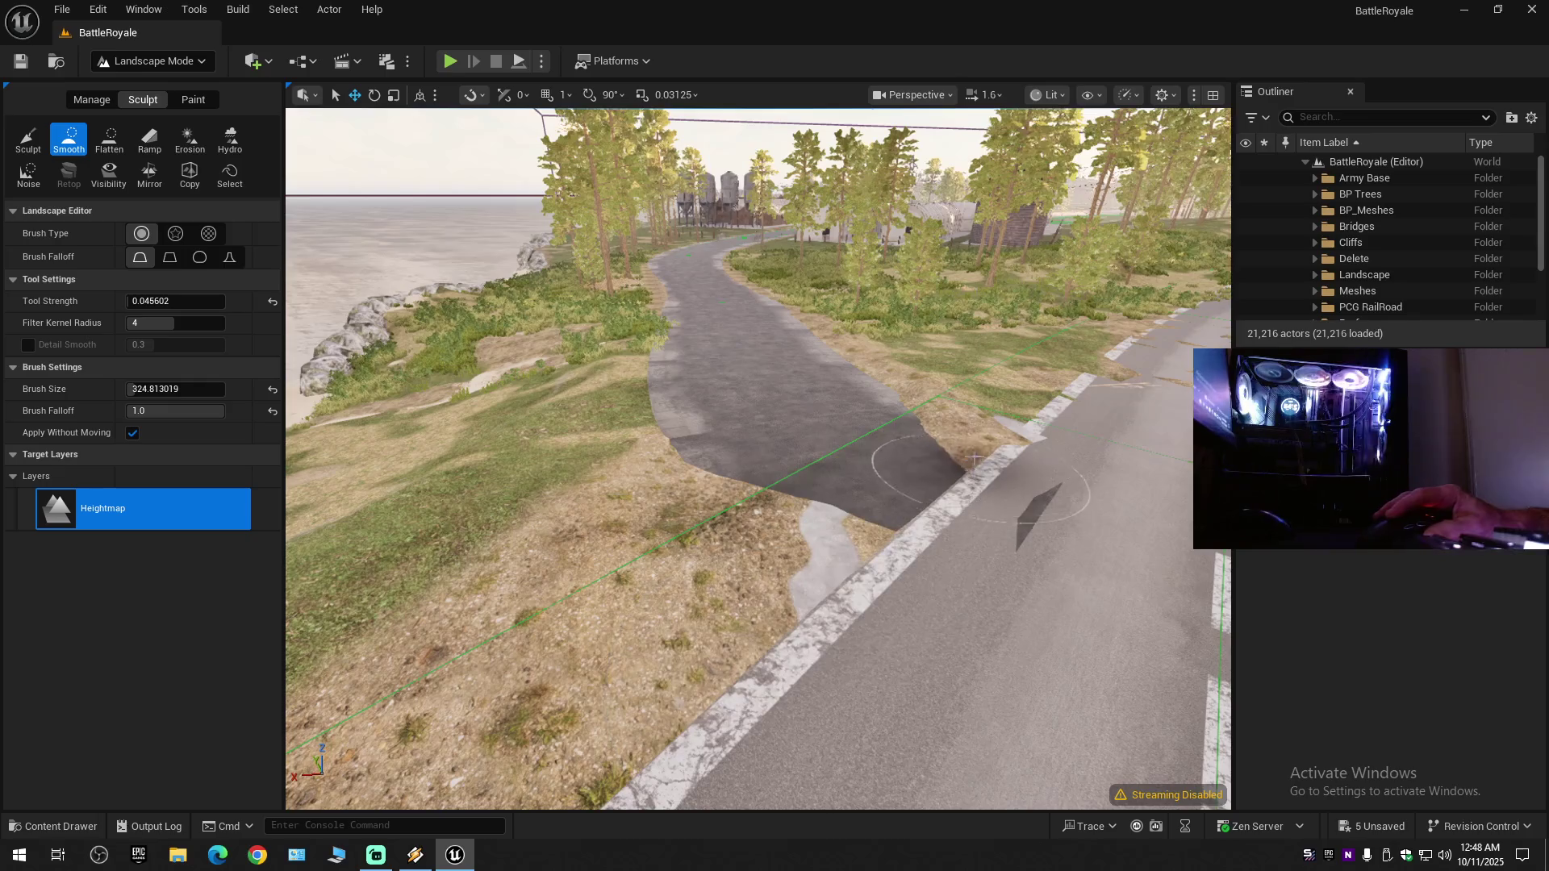
- Move in closer to the branch path and switch the sculpt brush to Erosion
mouse_move(992, 445)
left_mouse_down()
mouse_move(903, 323)
mouse_move(839, 402)
left_mouse_up()
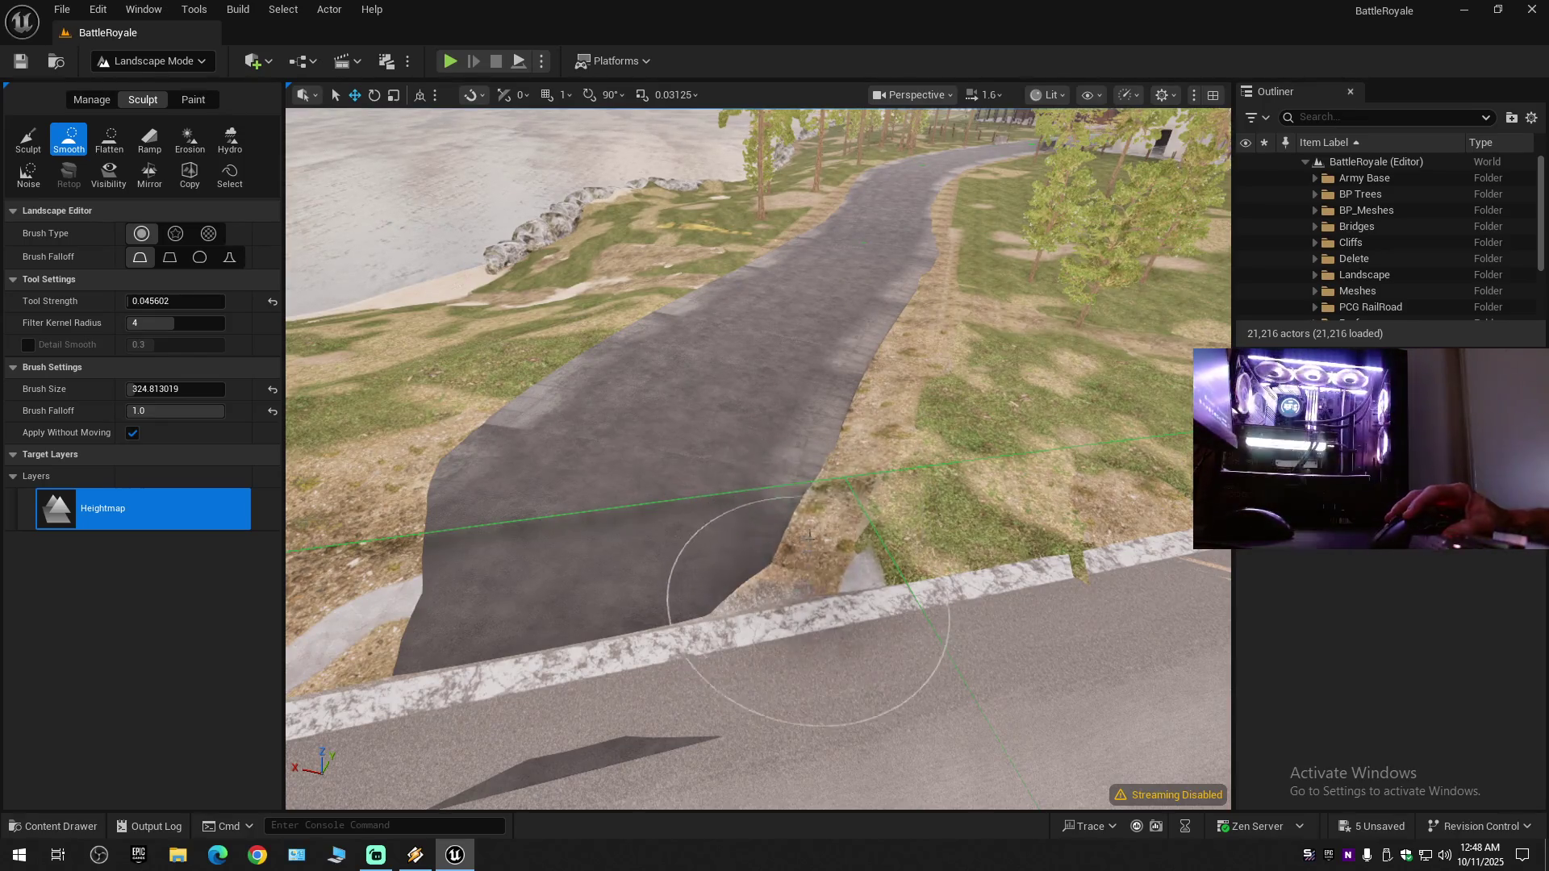
scroll(788, 501, "down", 5)
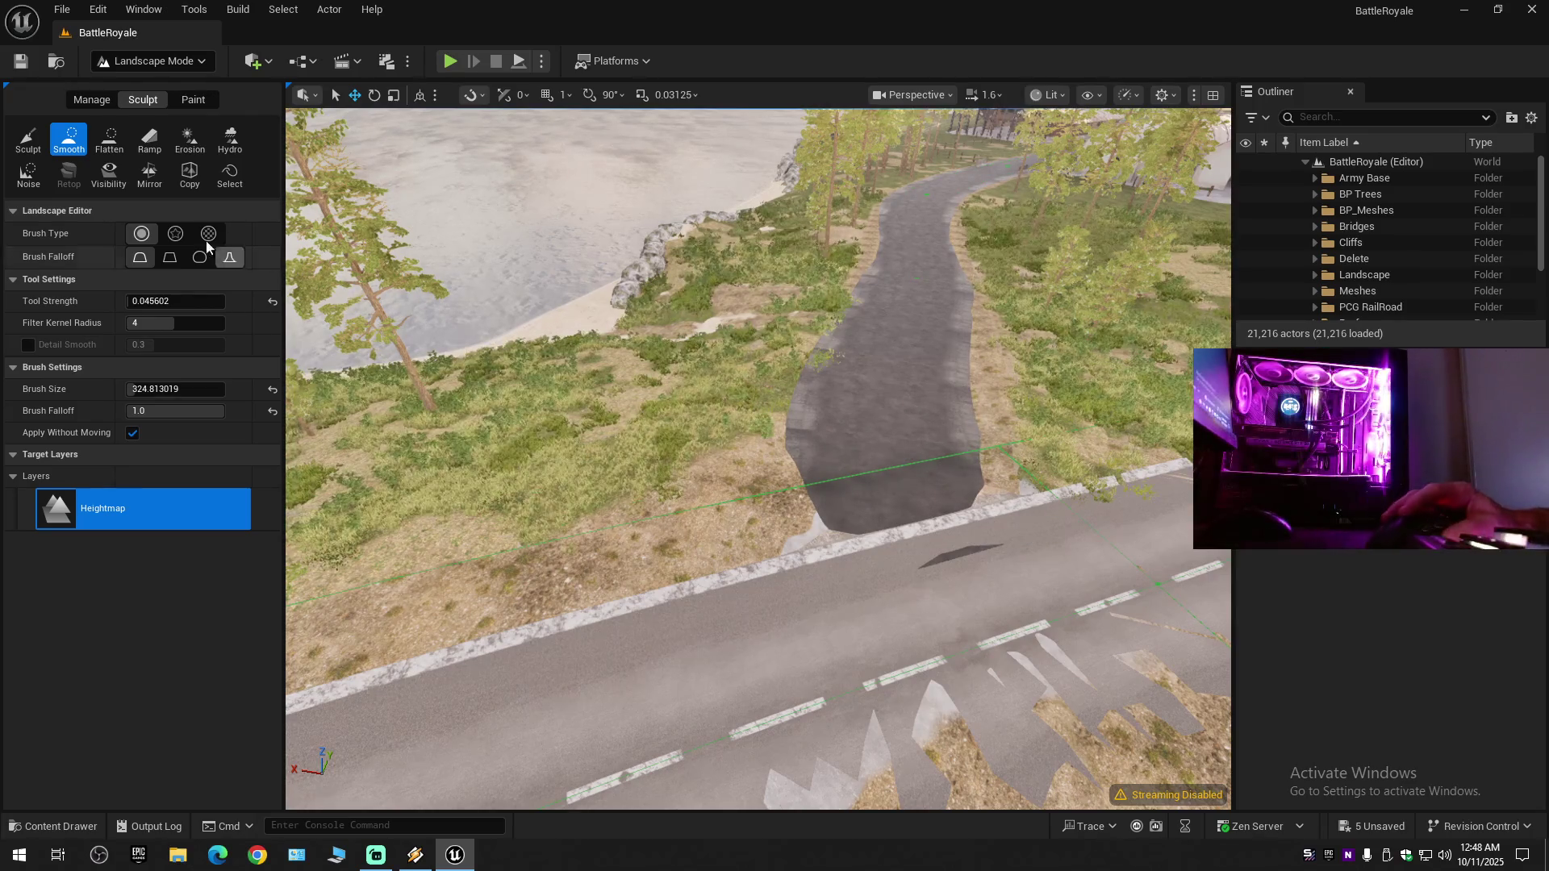
left_click(204, 141)
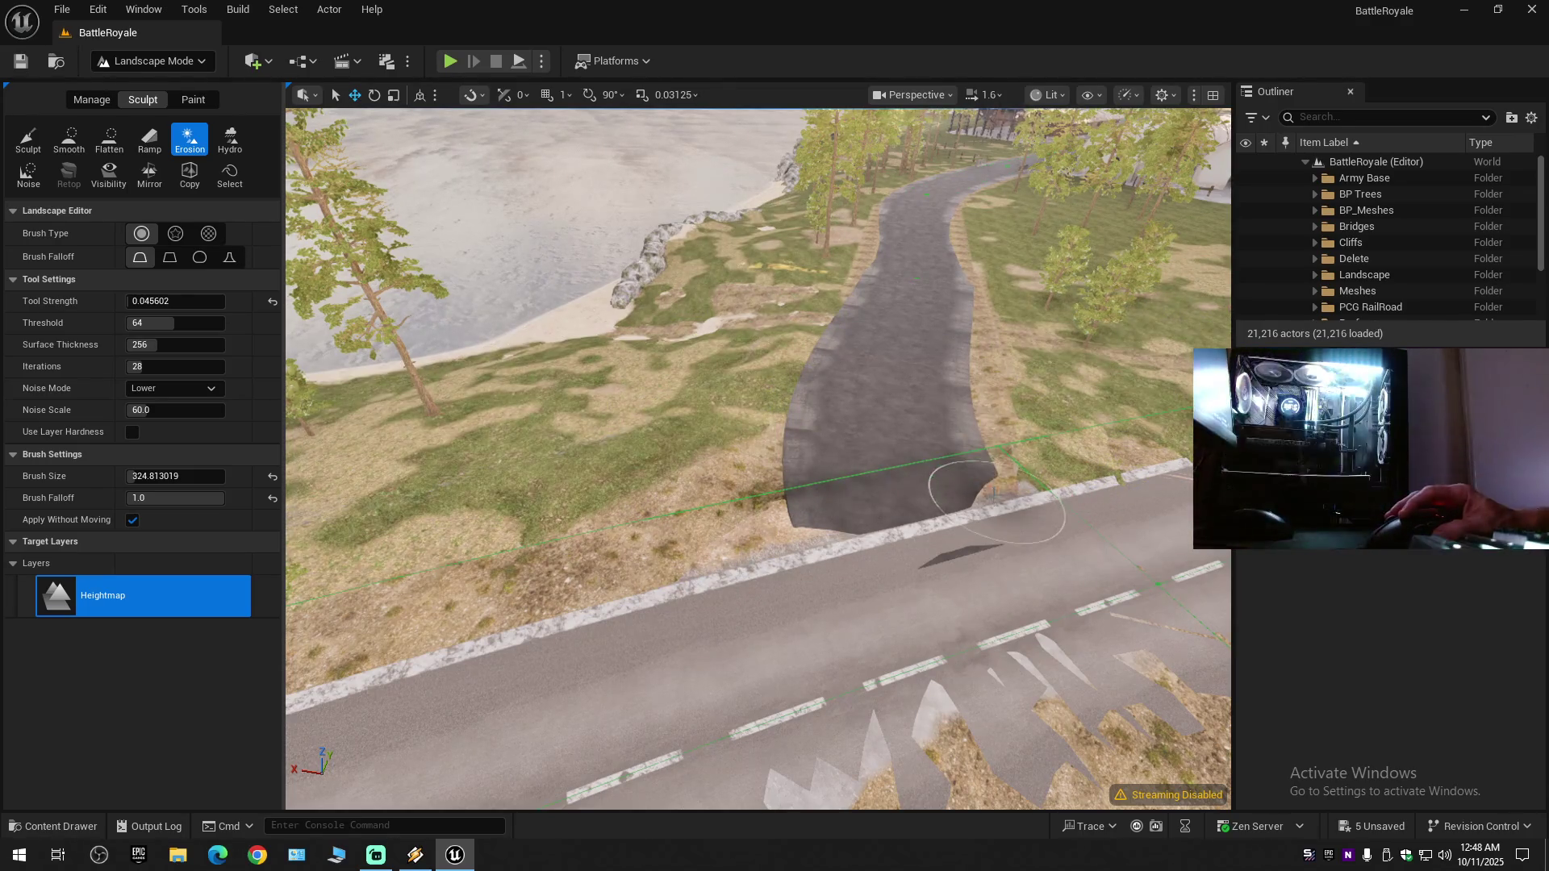
scroll(976, 305, "up", 10)
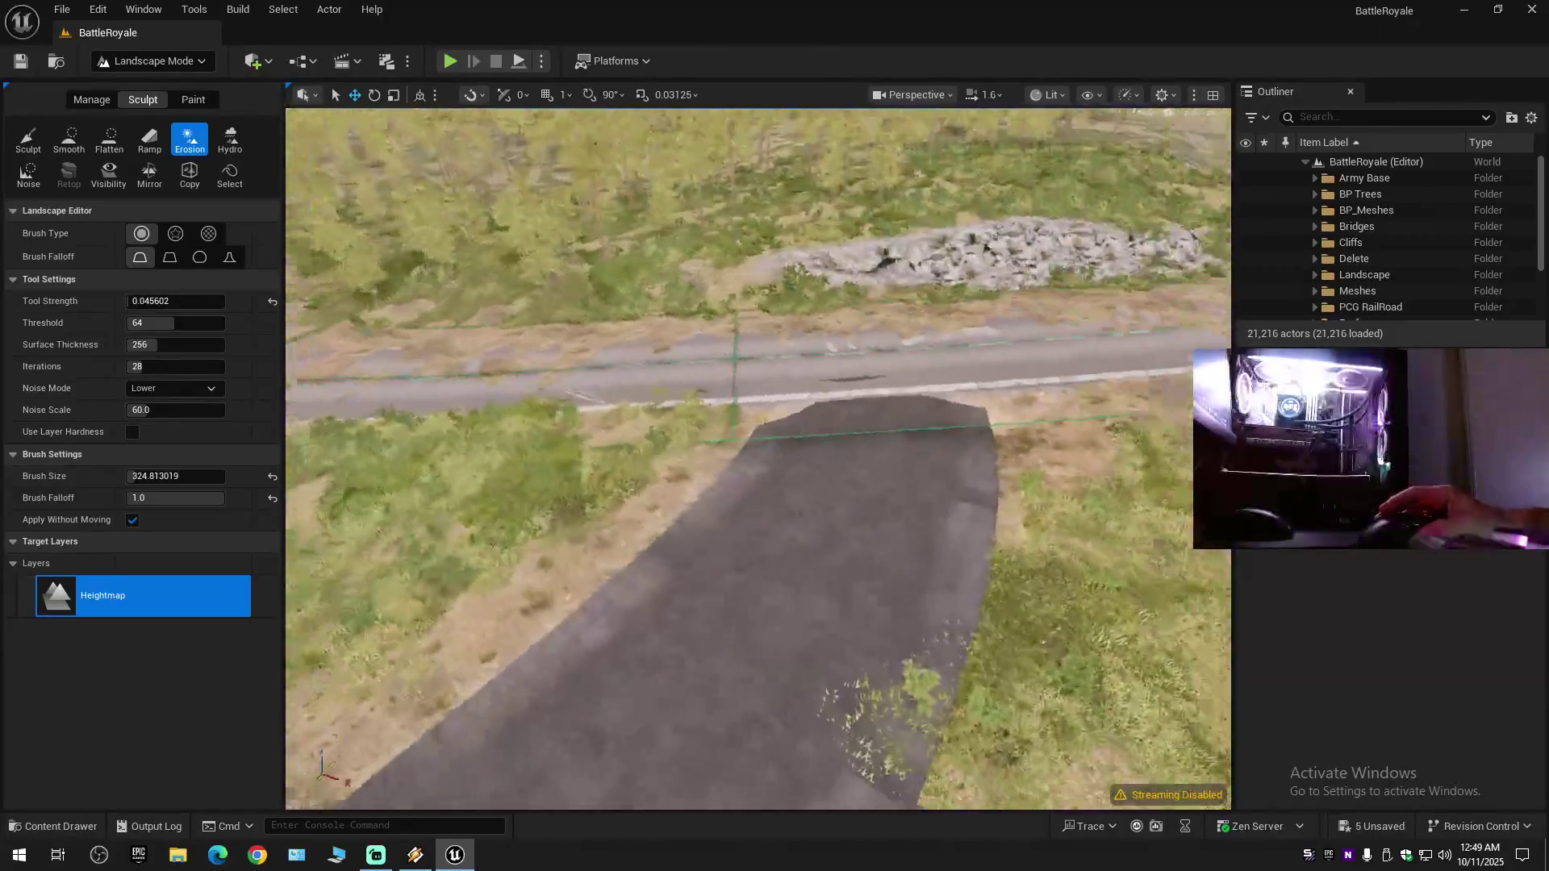
scroll(520, 168, "down", 6)
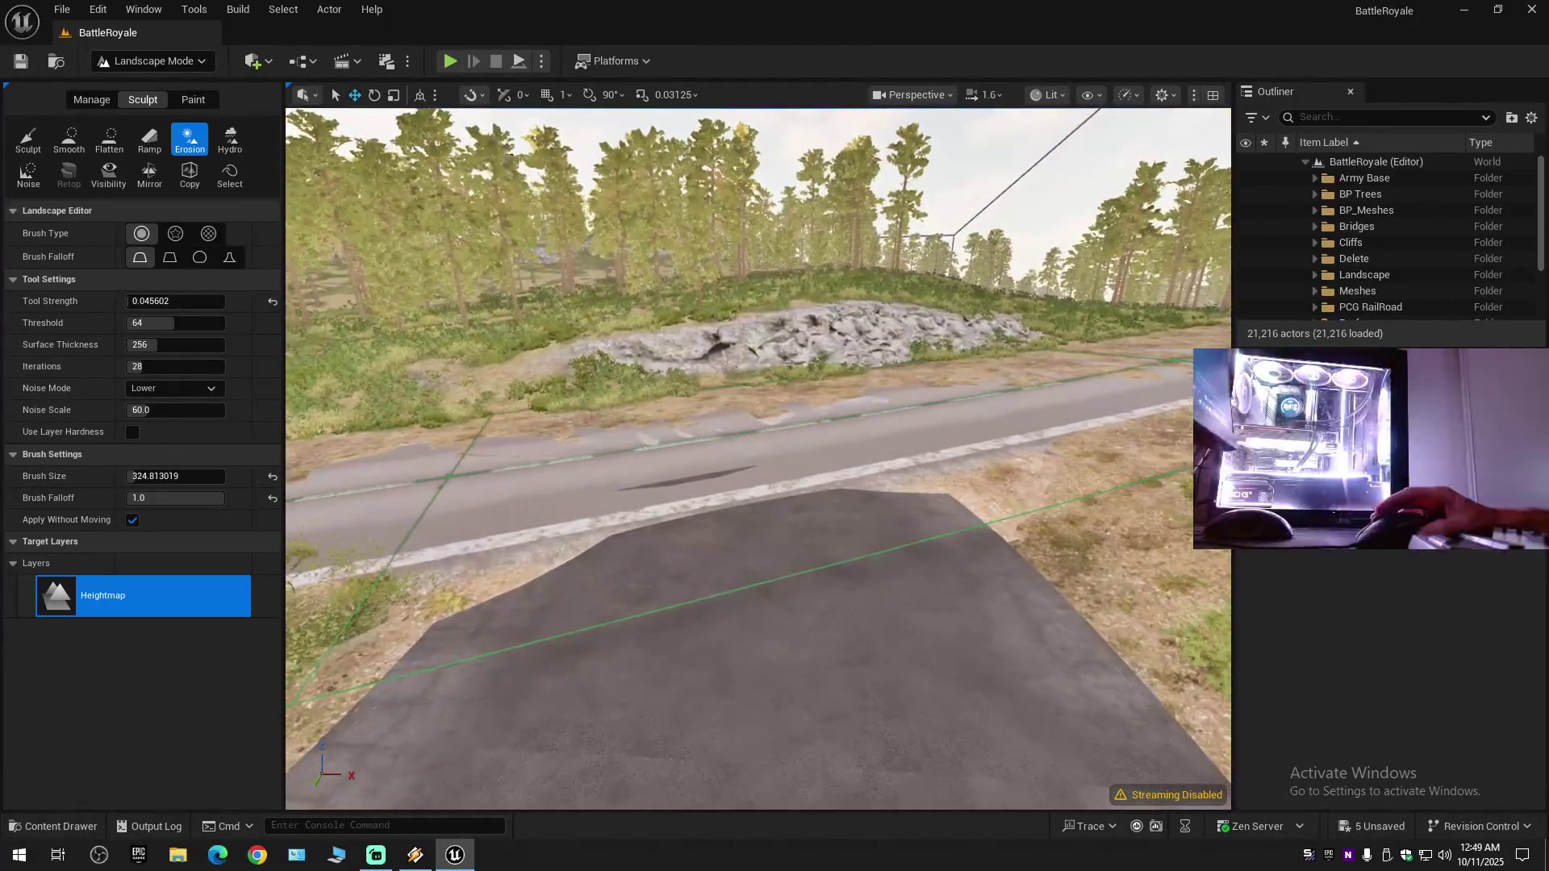
- Return to Manage > Splines and select the junction's spline control point
left_click(150, 62)
left_click(161, 105)
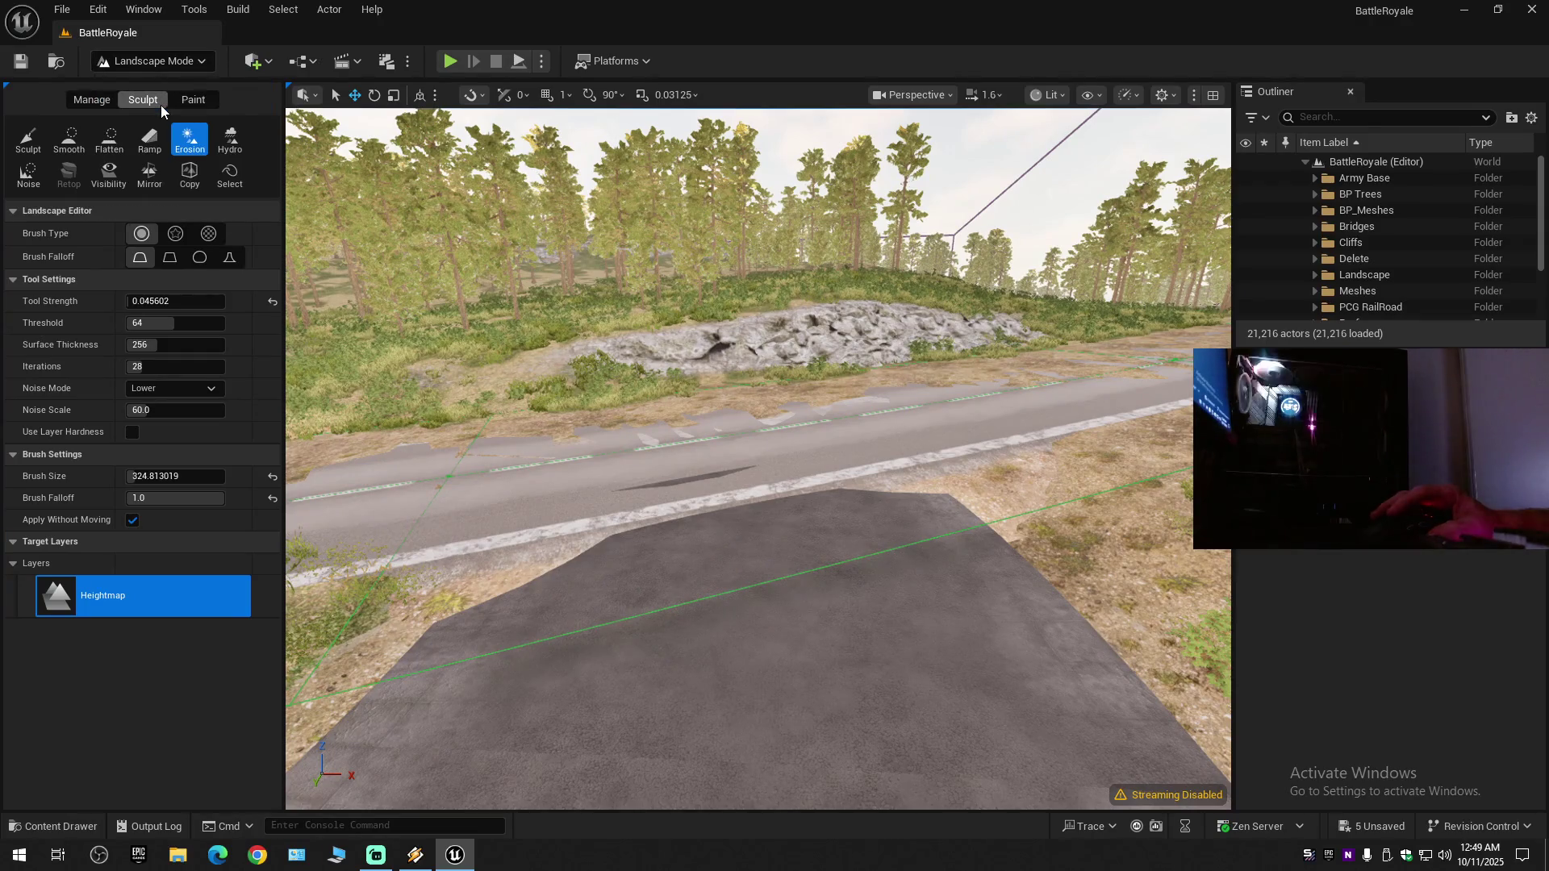
left_click(91, 99)
left_click(641, 435)
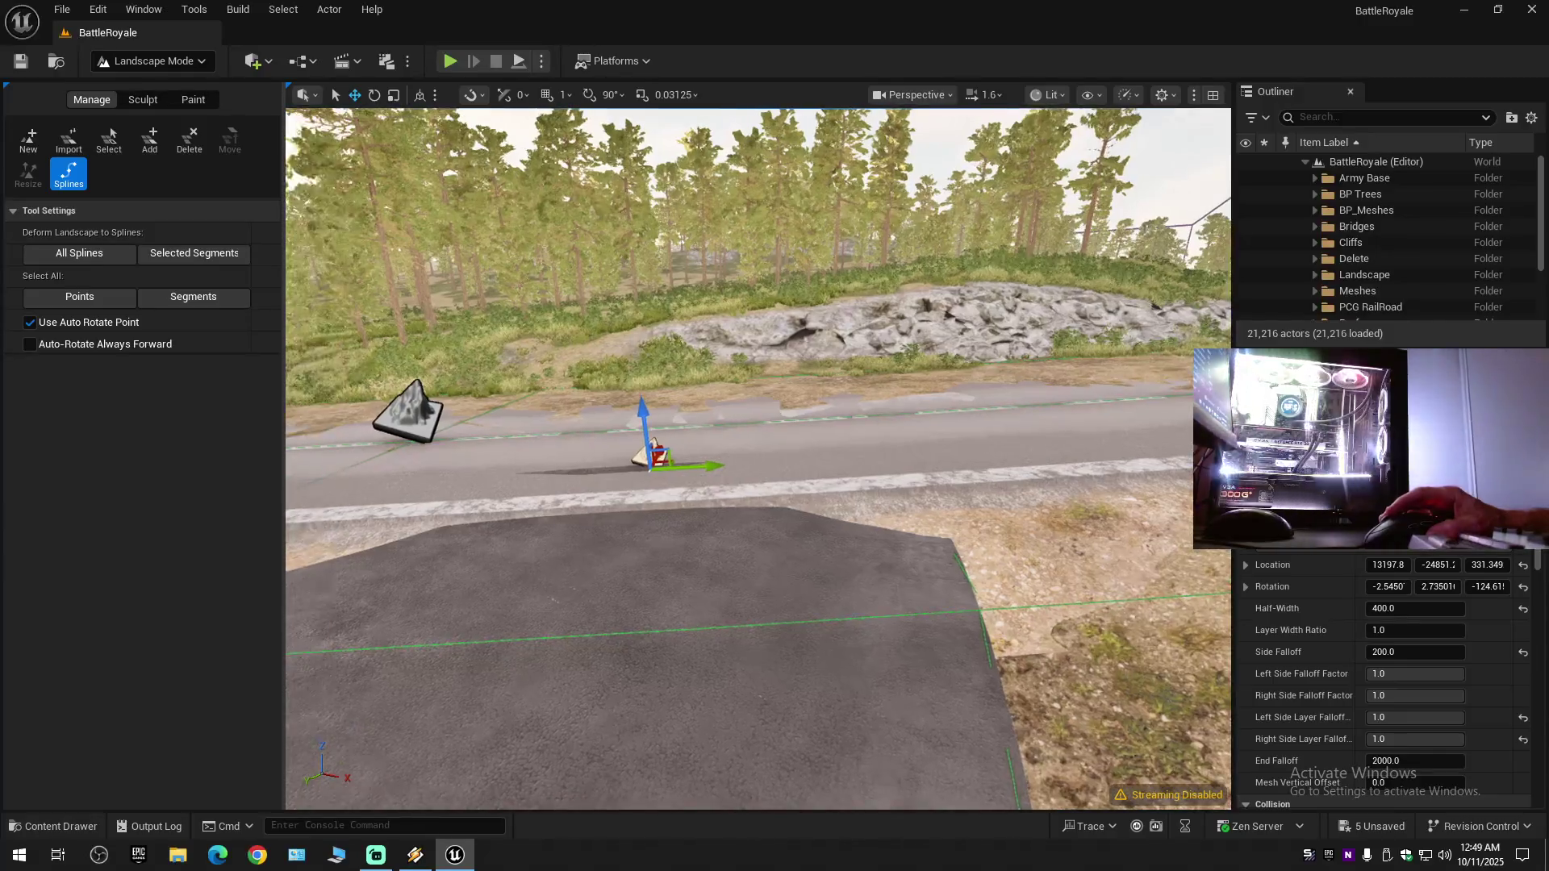
- Raise the junction spline point, rotate it to level the road, then lower it slightly
left_click_drag(667, 433, 665, 429)
left_click_drag(894, 396, 900, 399)
key("e")
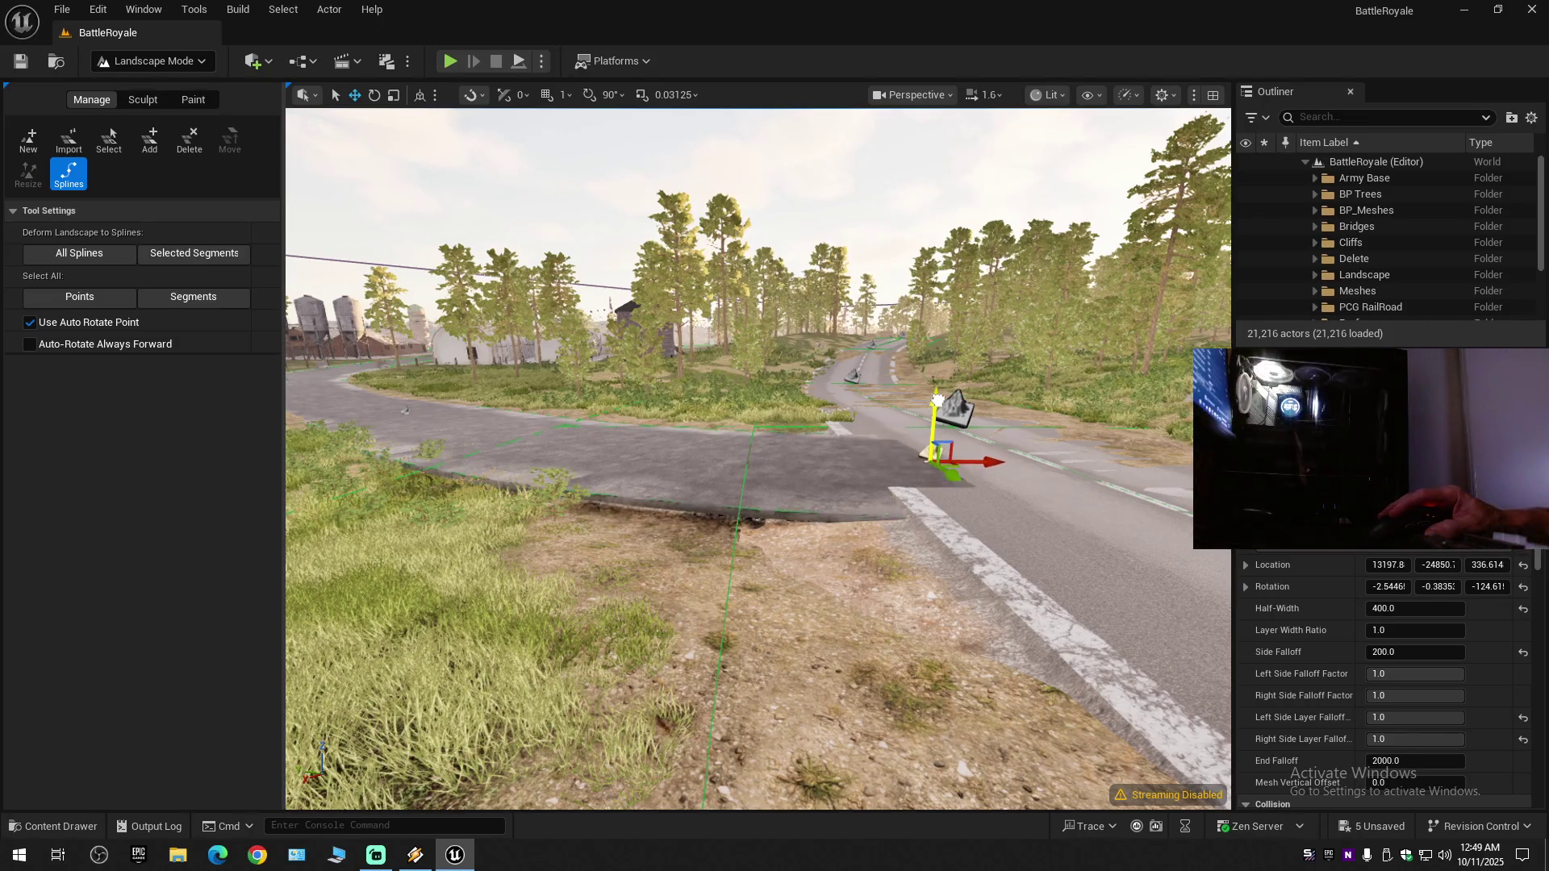
left_click_drag(938, 401, 938, 403)
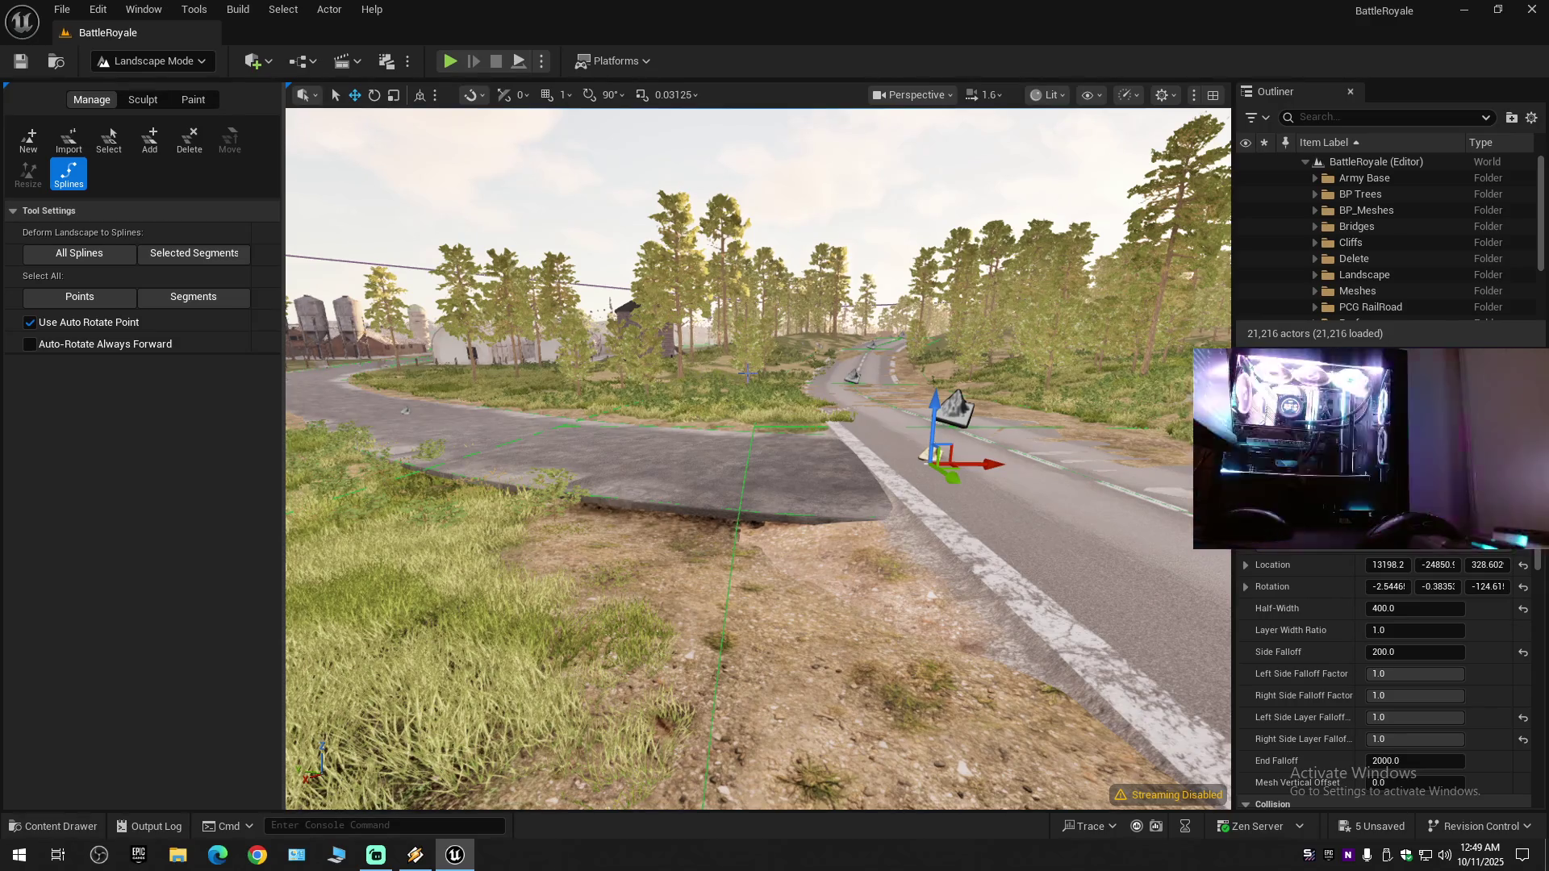
- Fly along the road for a top-down view and return to landscape sculpting
key("w")
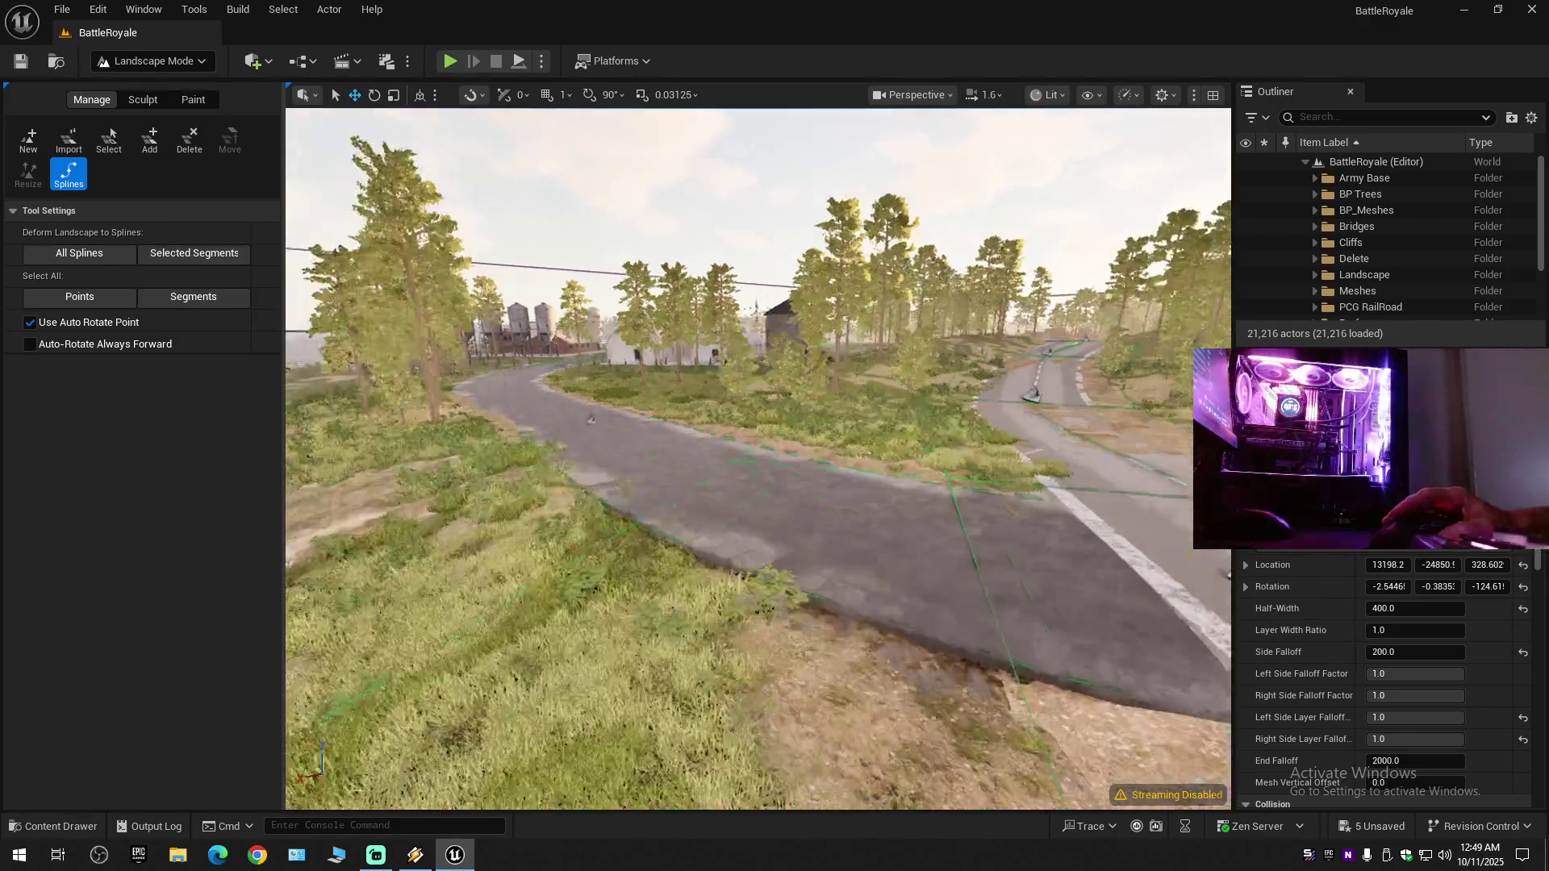
key("e")
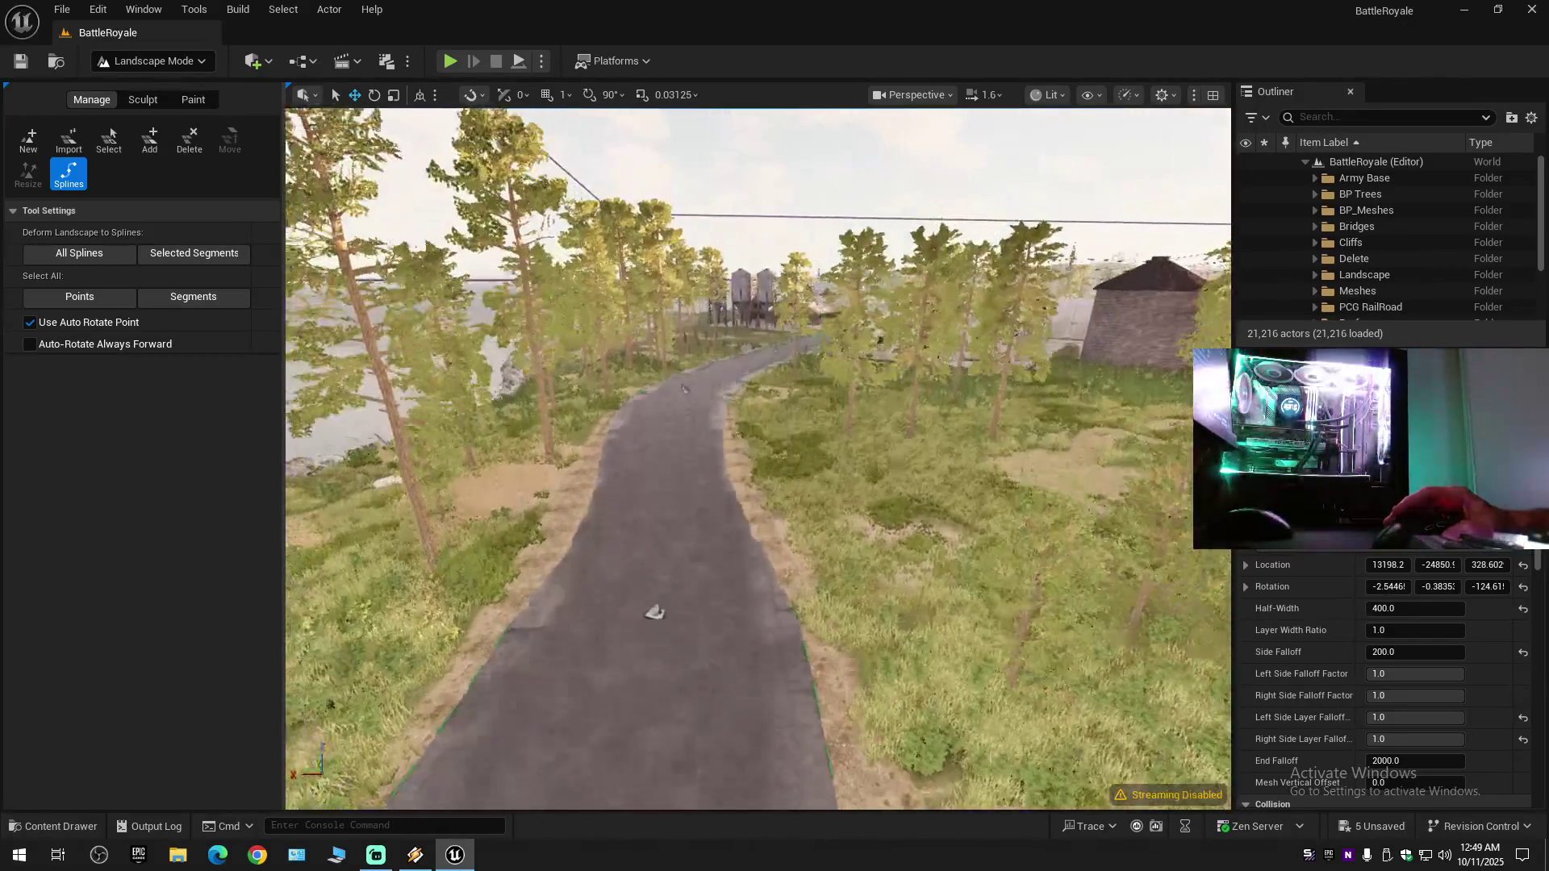
key("q")
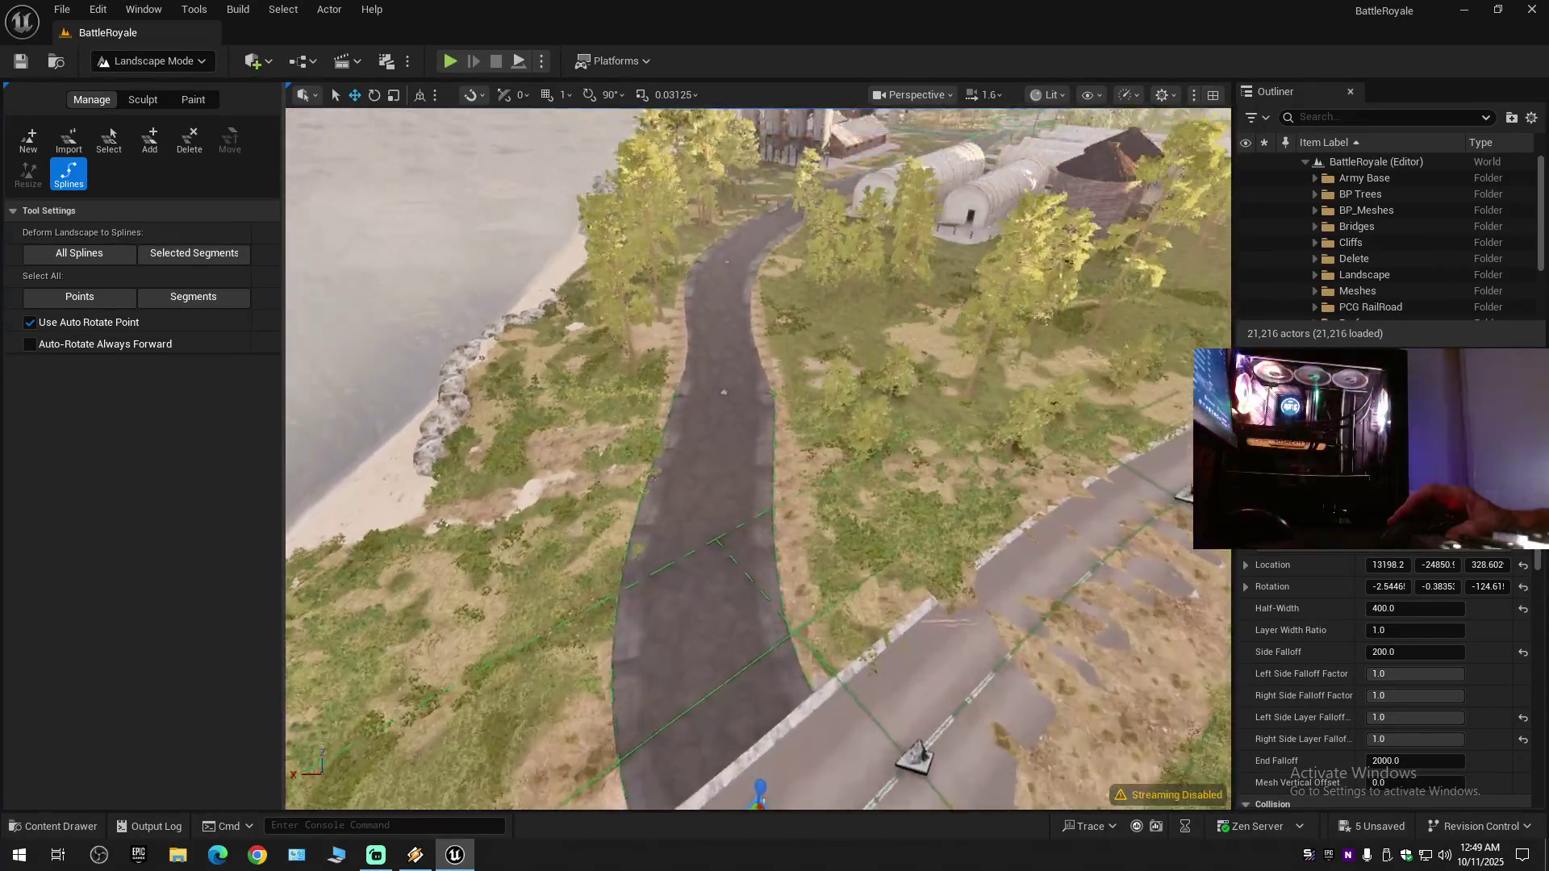
left_click(131, 101)
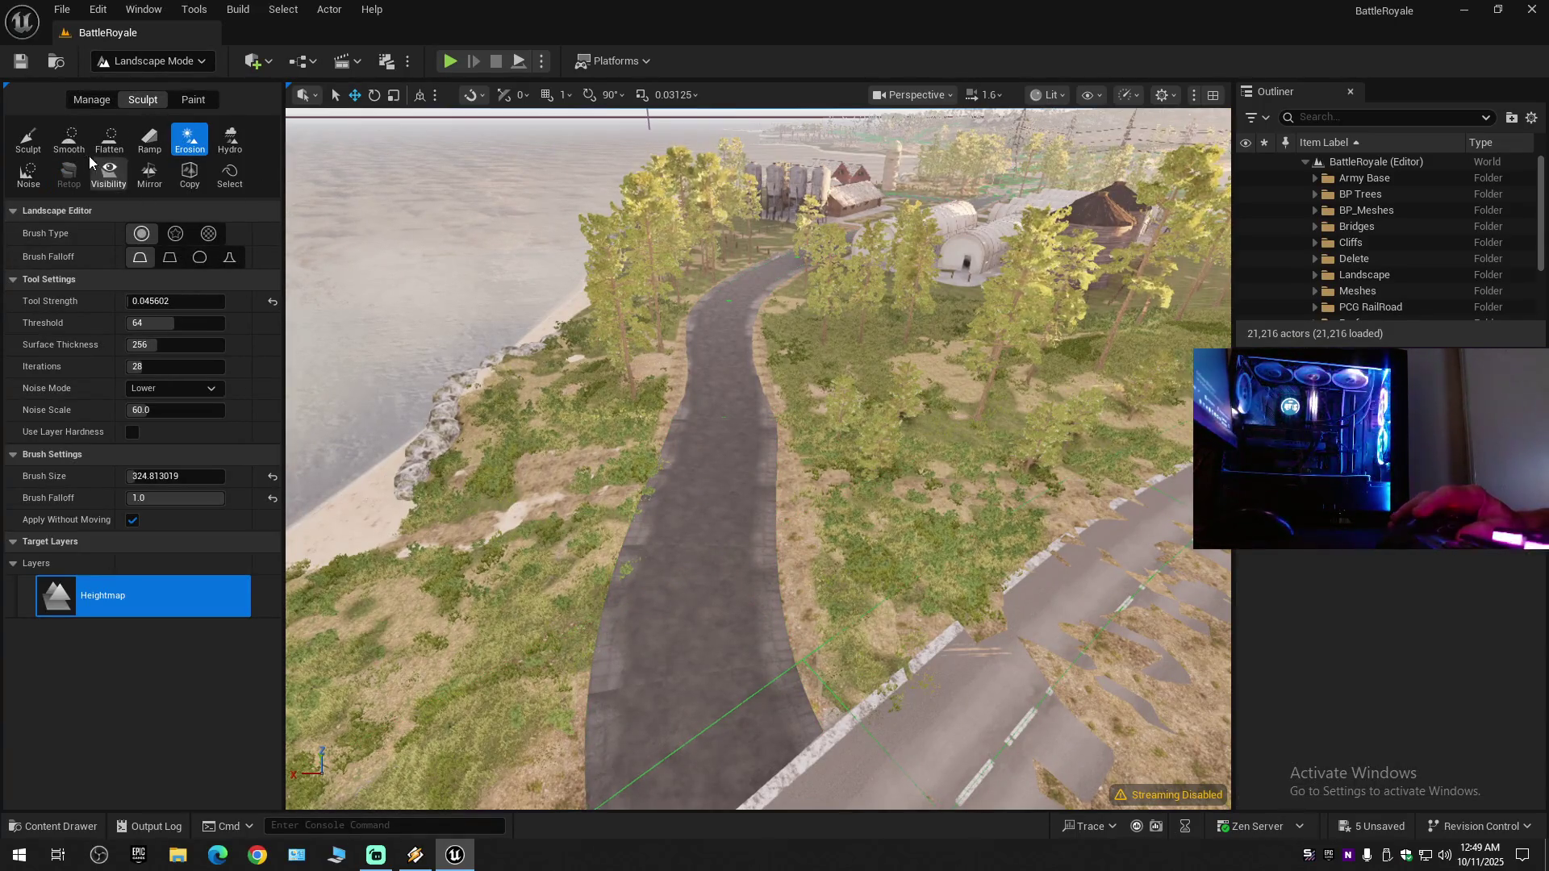
- Try the Smooth and Erosion brushes while flying along the road toward the village
left_click(69, 138)
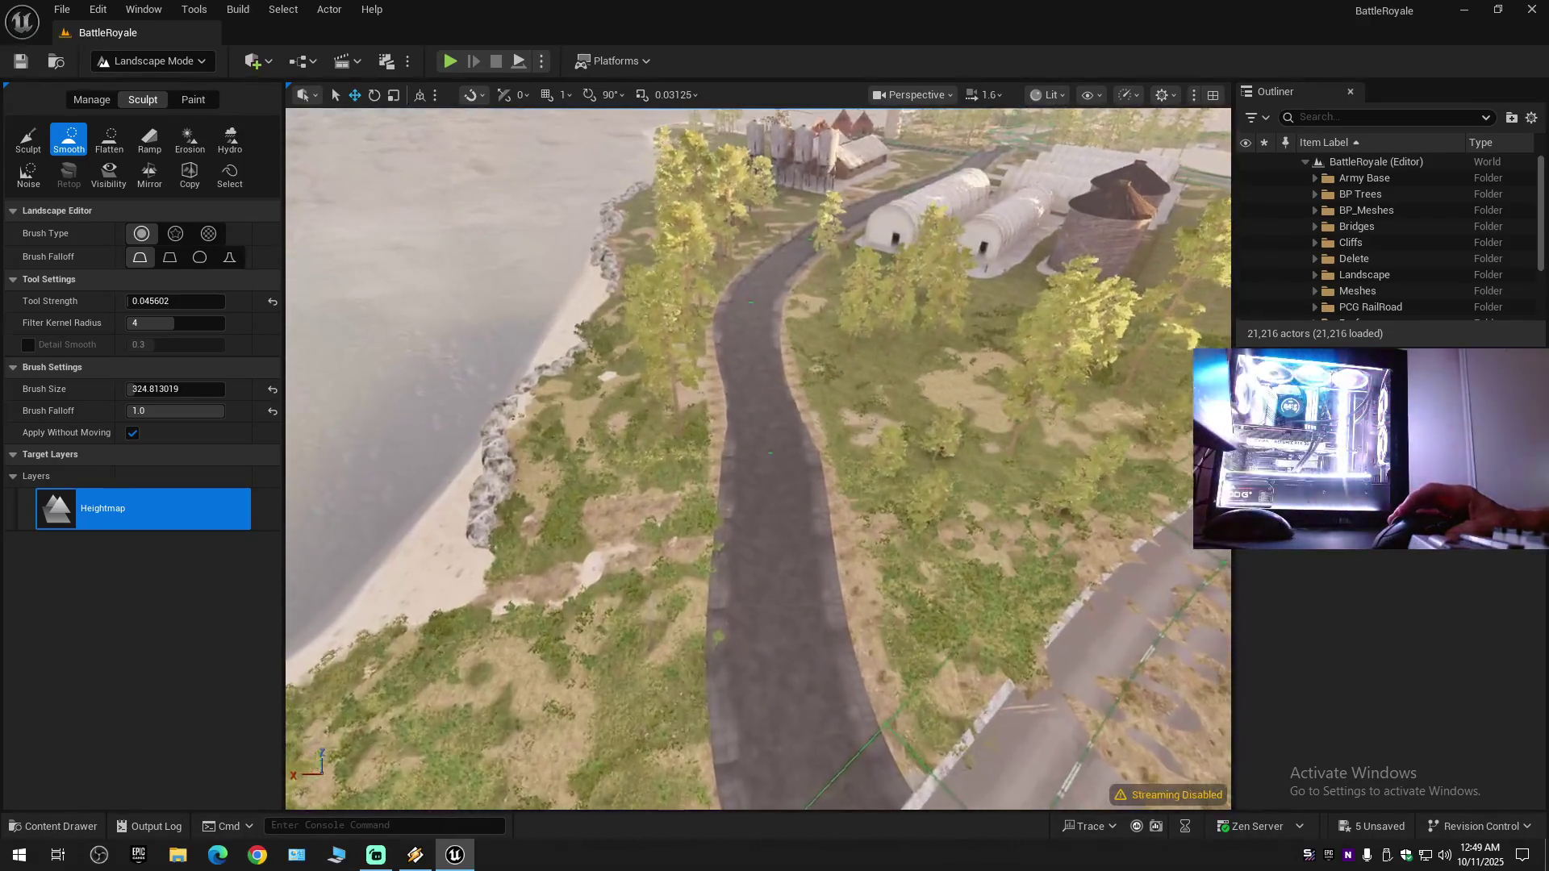
key("w")
scroll(698, 355, "up", 1)
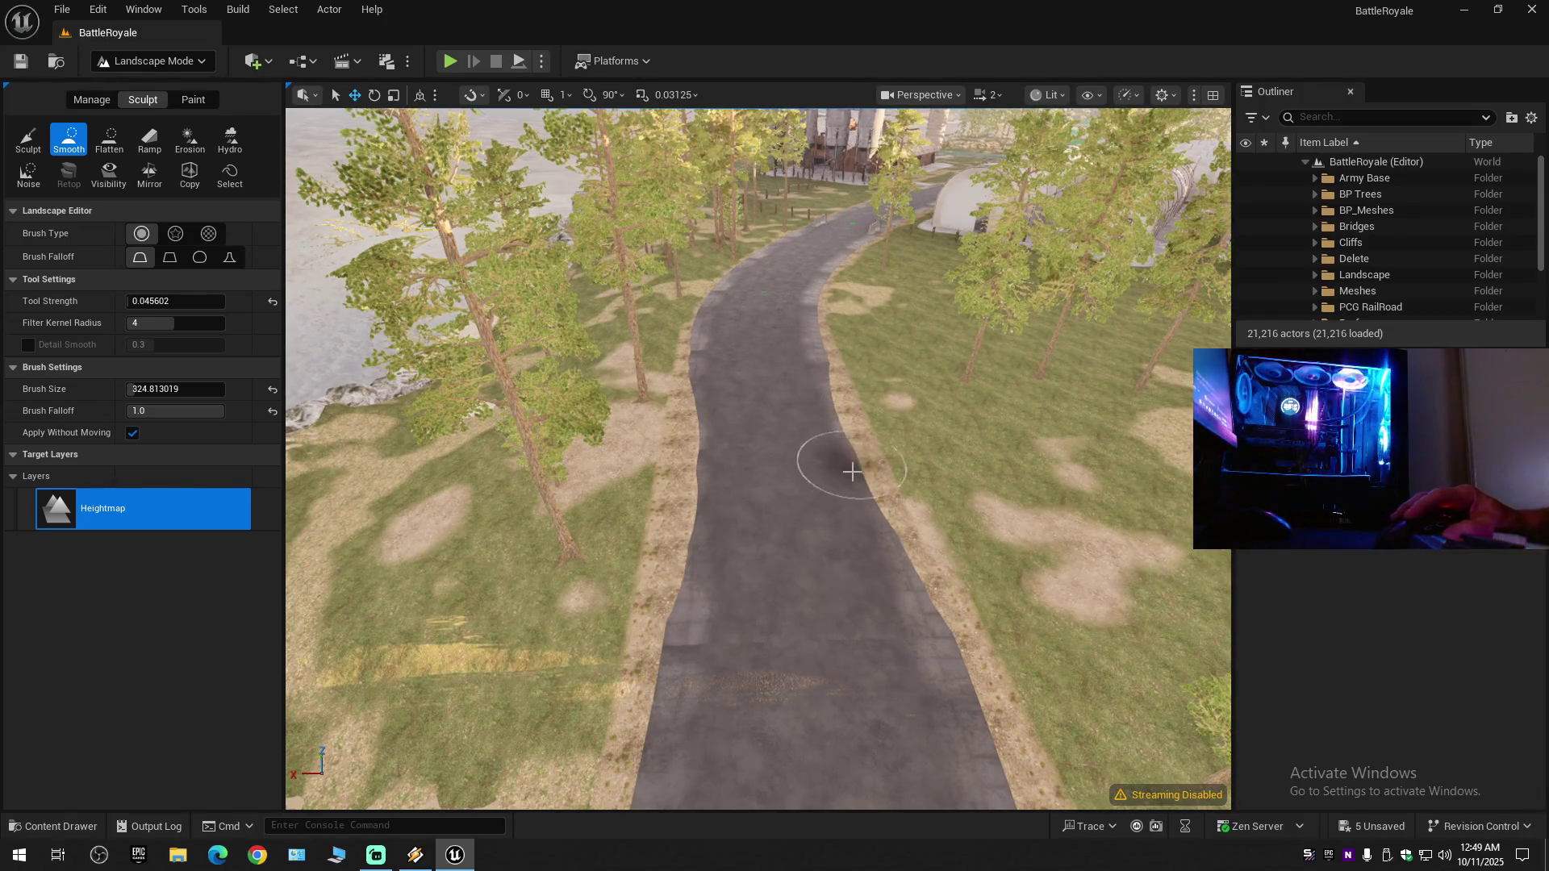
left_click(181, 146)
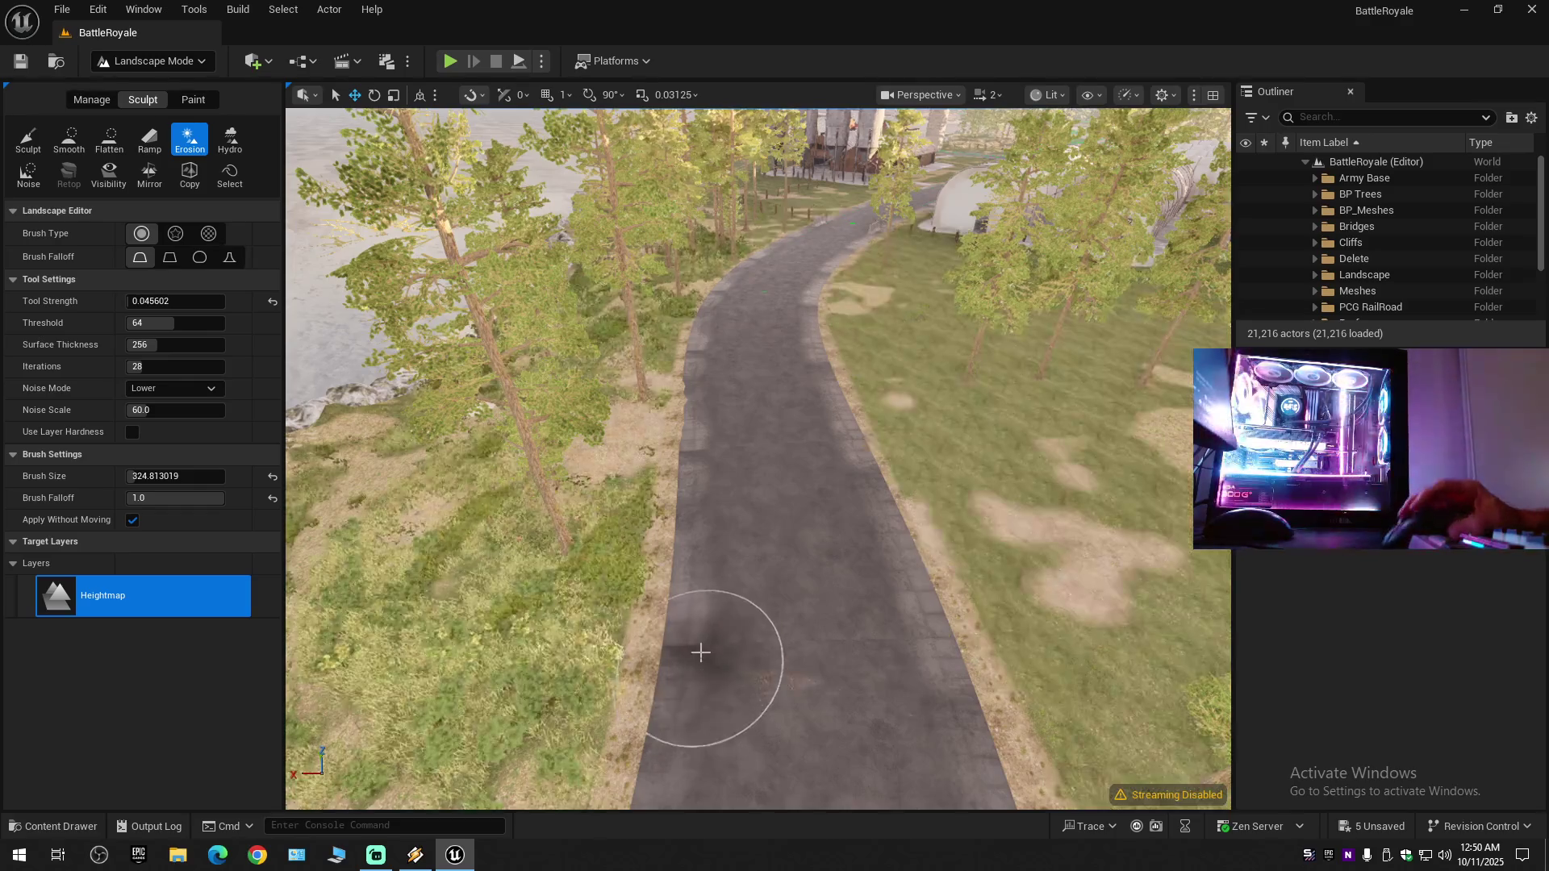
scroll(699, 650, "down", 2)
scroll(772, 288, "down", 1)
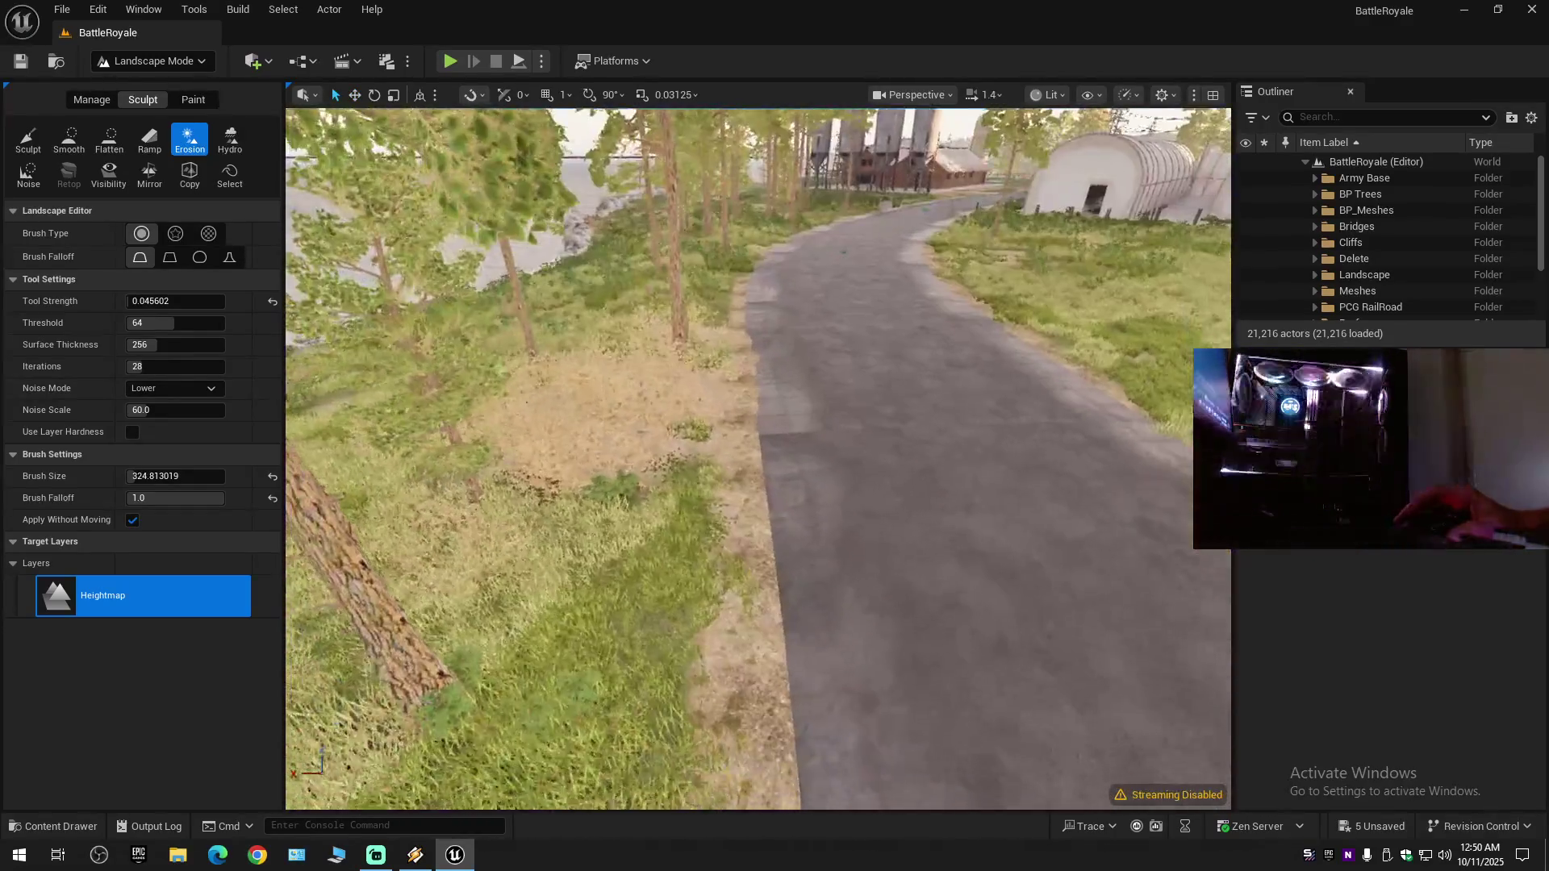
key("s")
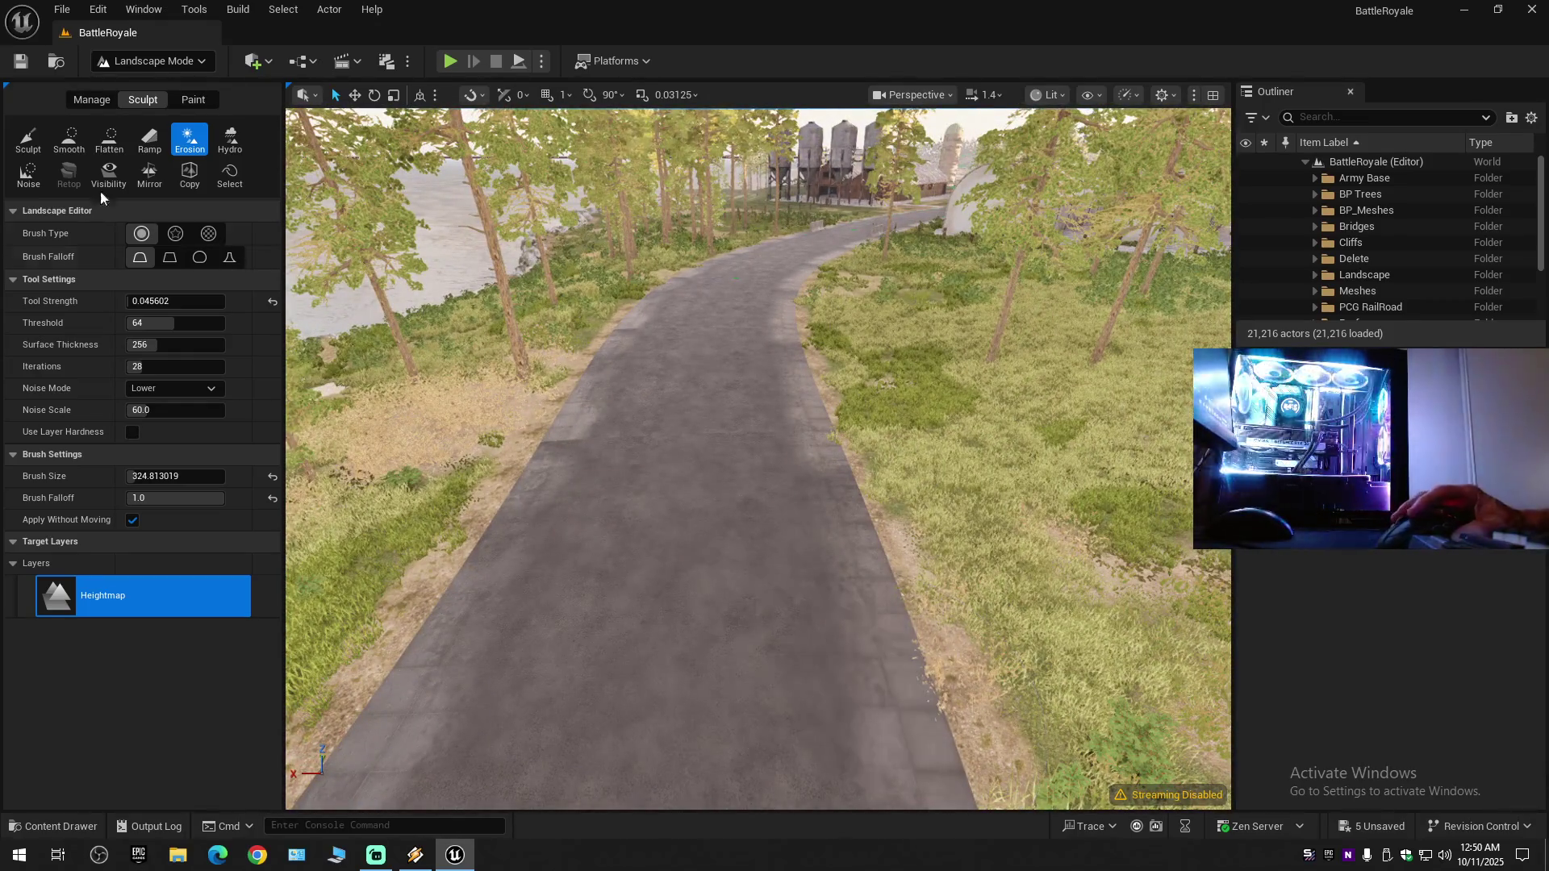
- Smooth the terrain along the road edge, then bring up the road's spline control points
left_click(69, 138)
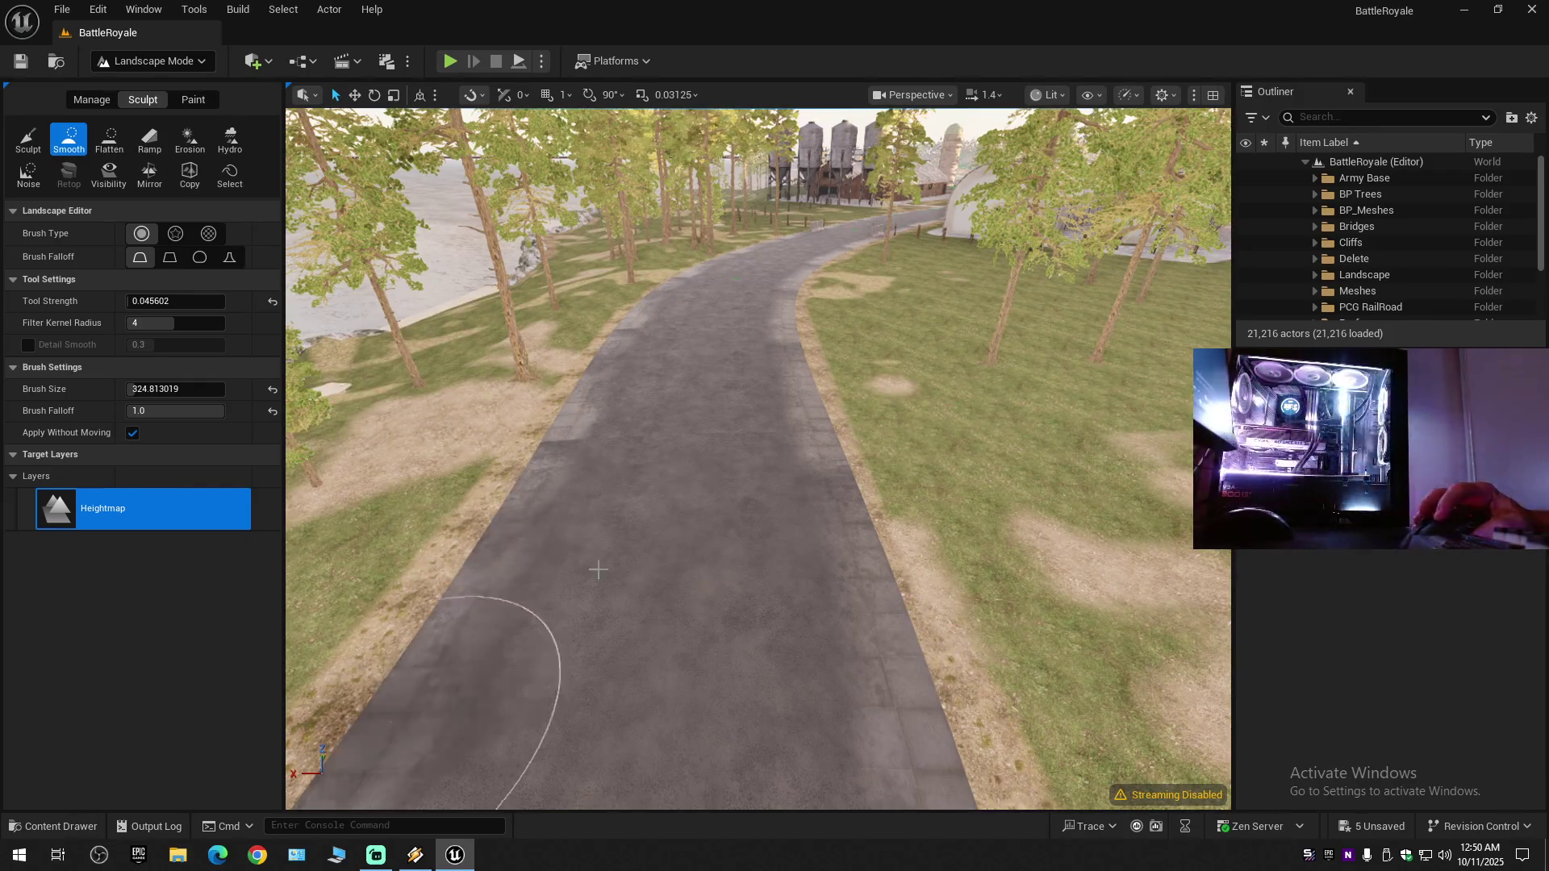
mouse_move(809, 285)
left_mouse_down()
mouse_move(744, 363)
mouse_move(864, 674)
mouse_move(812, 519)
left_mouse_up()
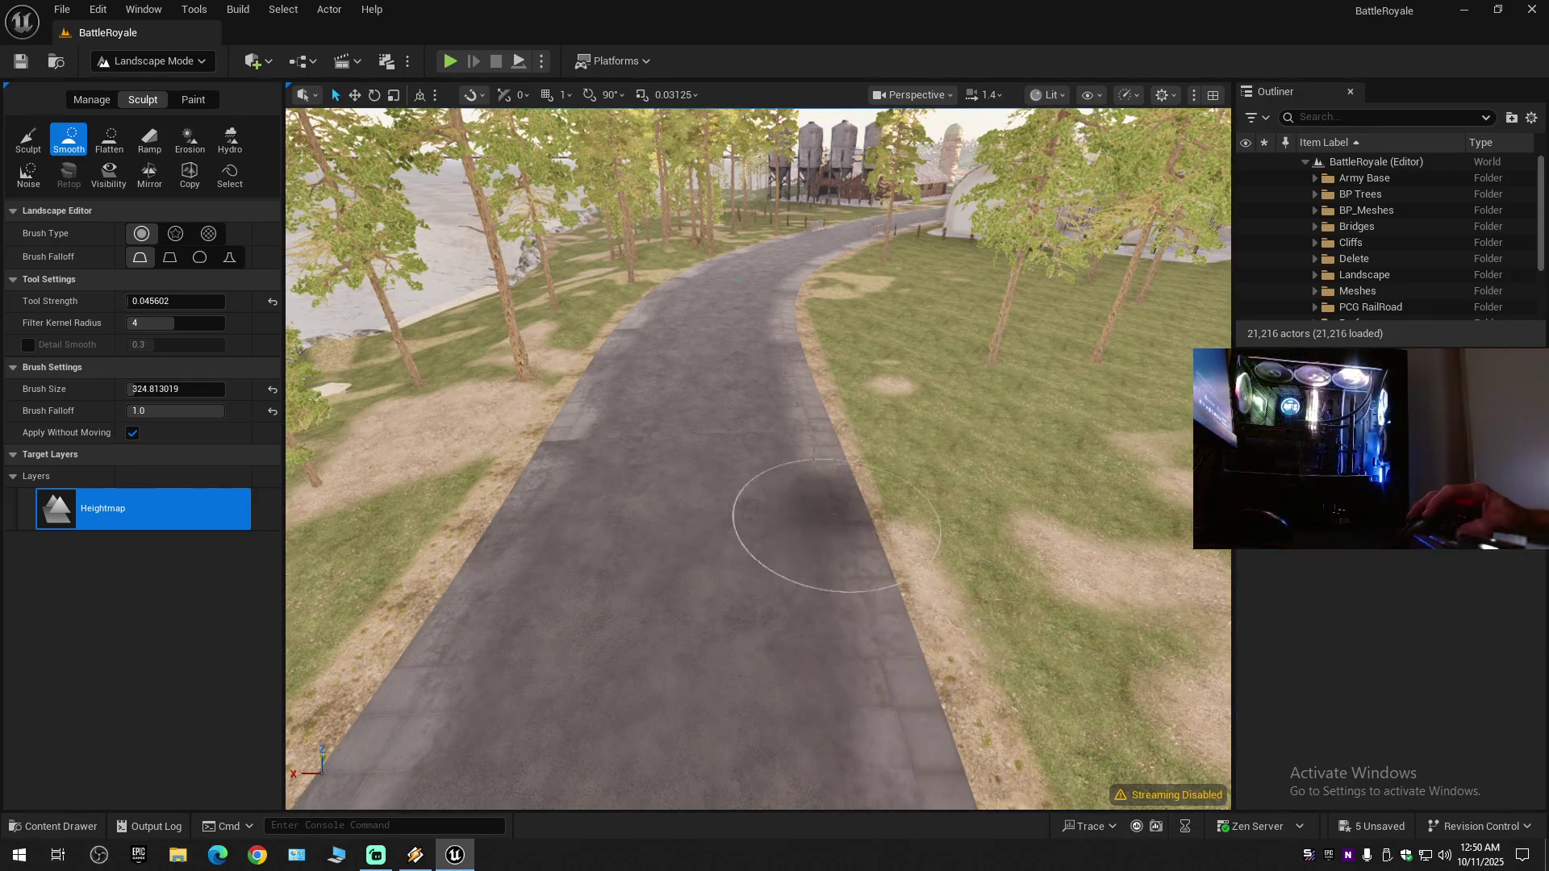
key("w")
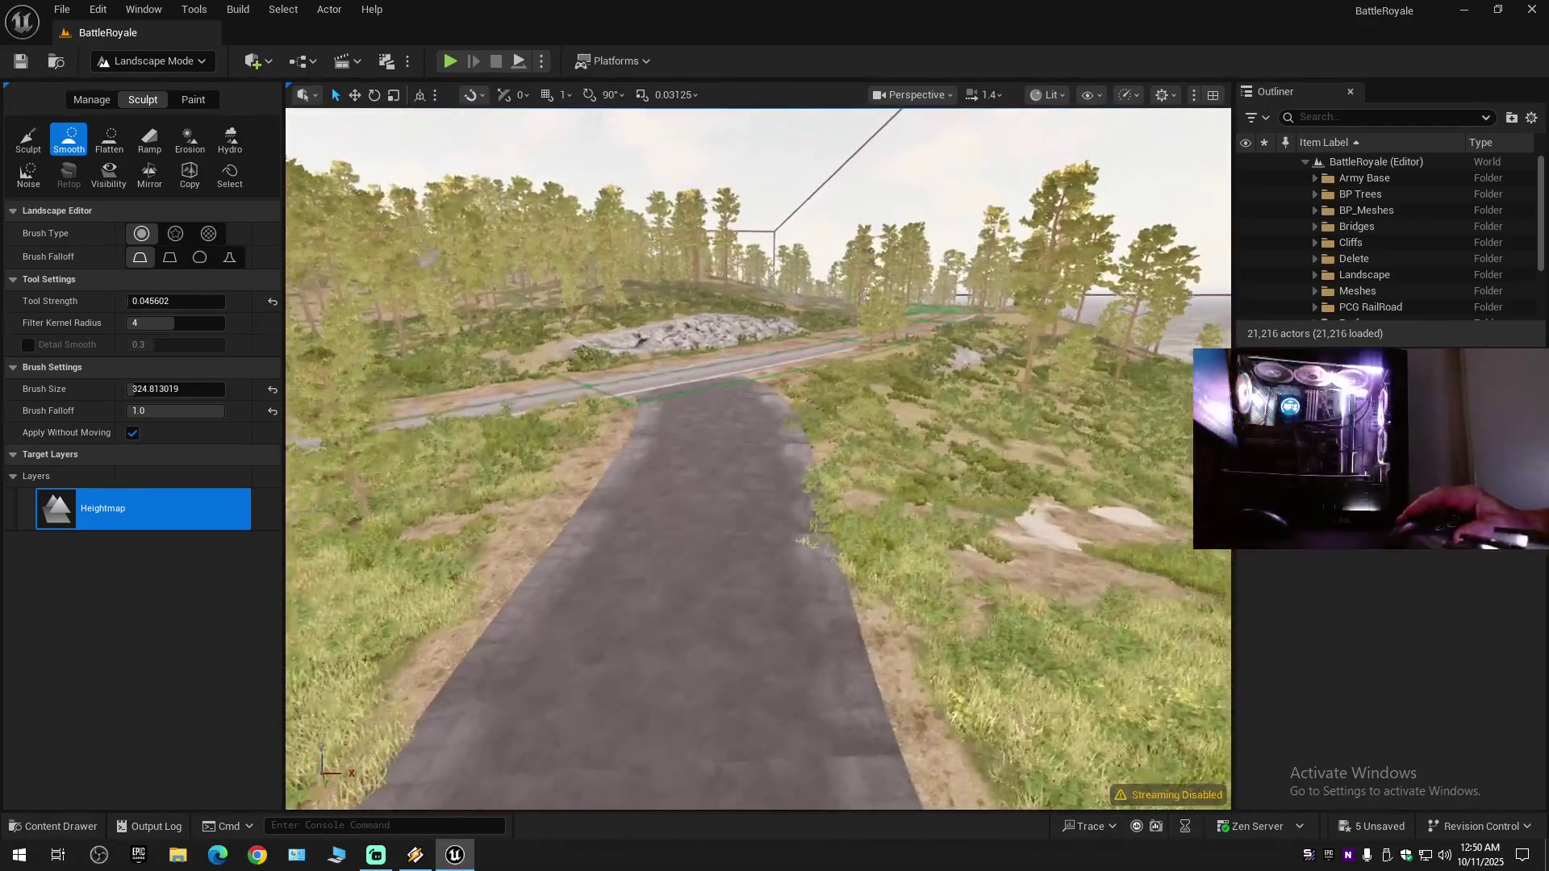
key("w")
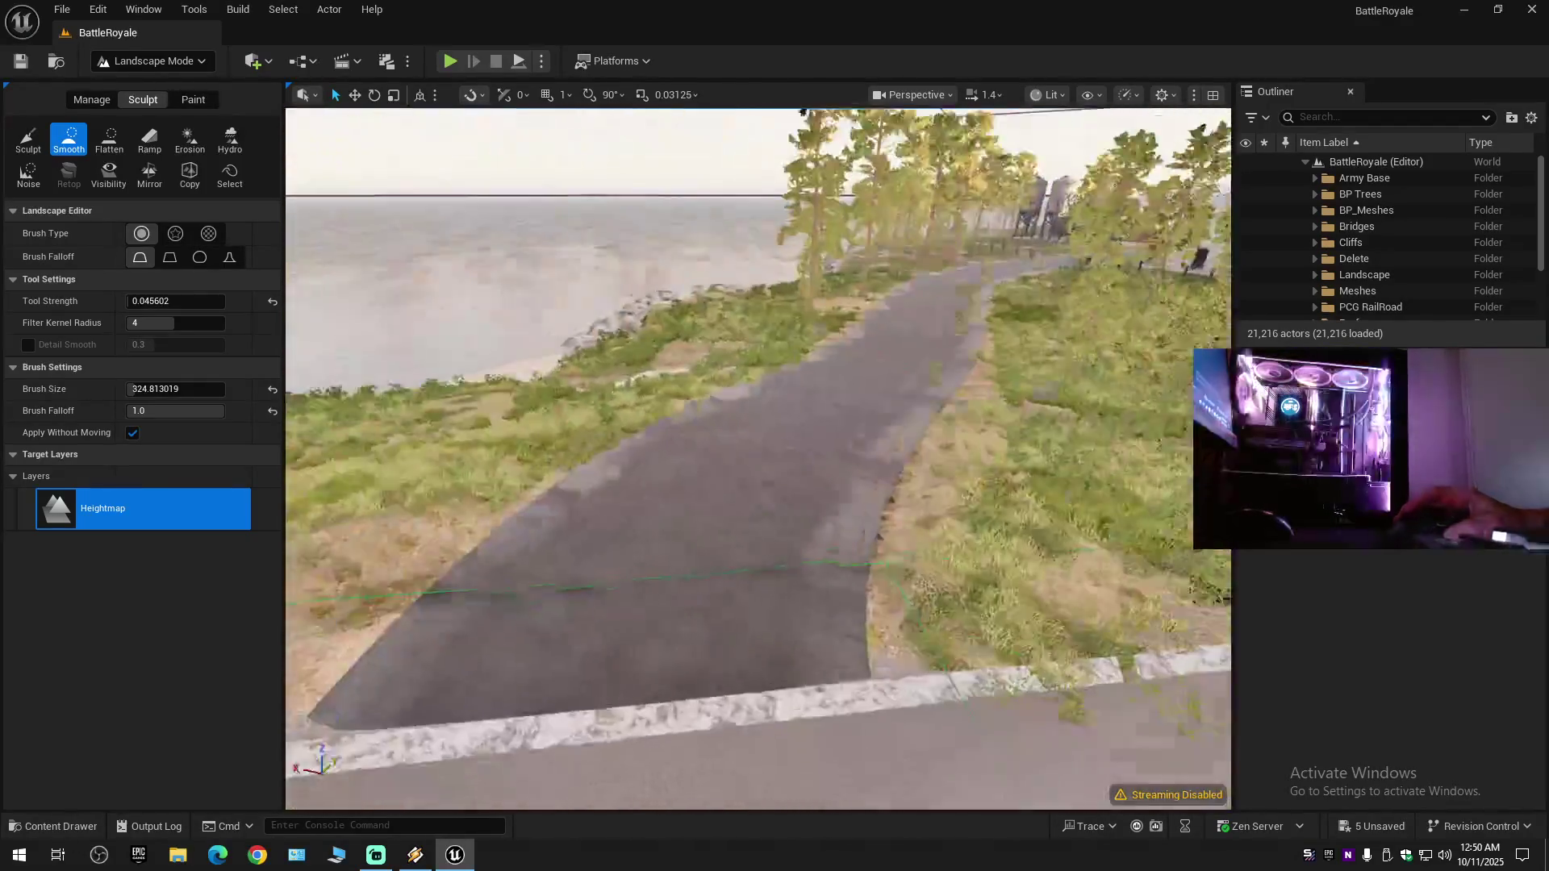
key("s")
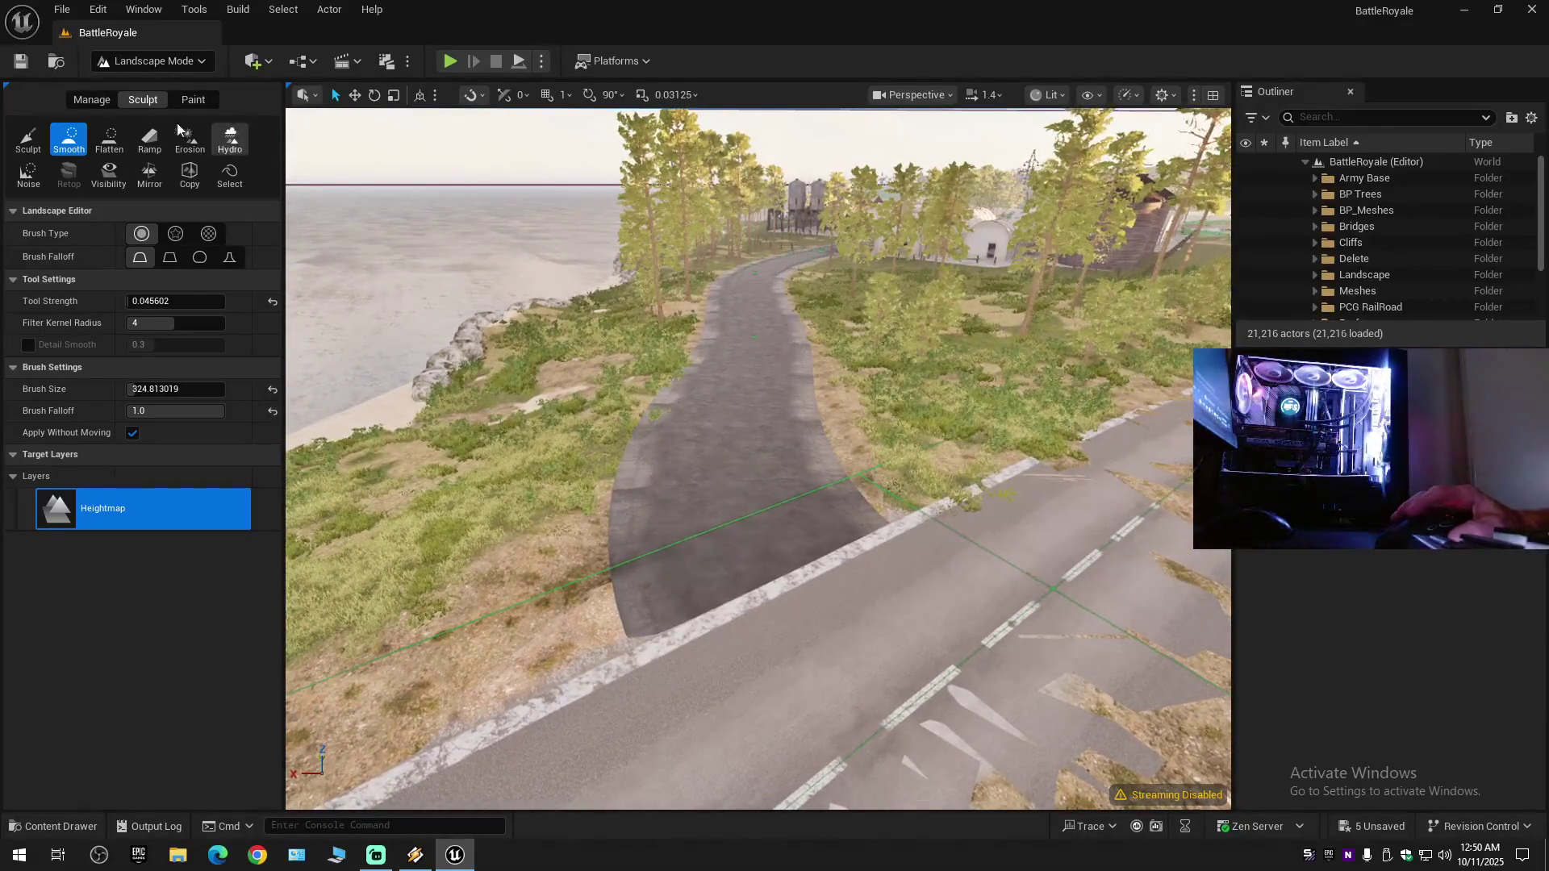
left_click(93, 100)
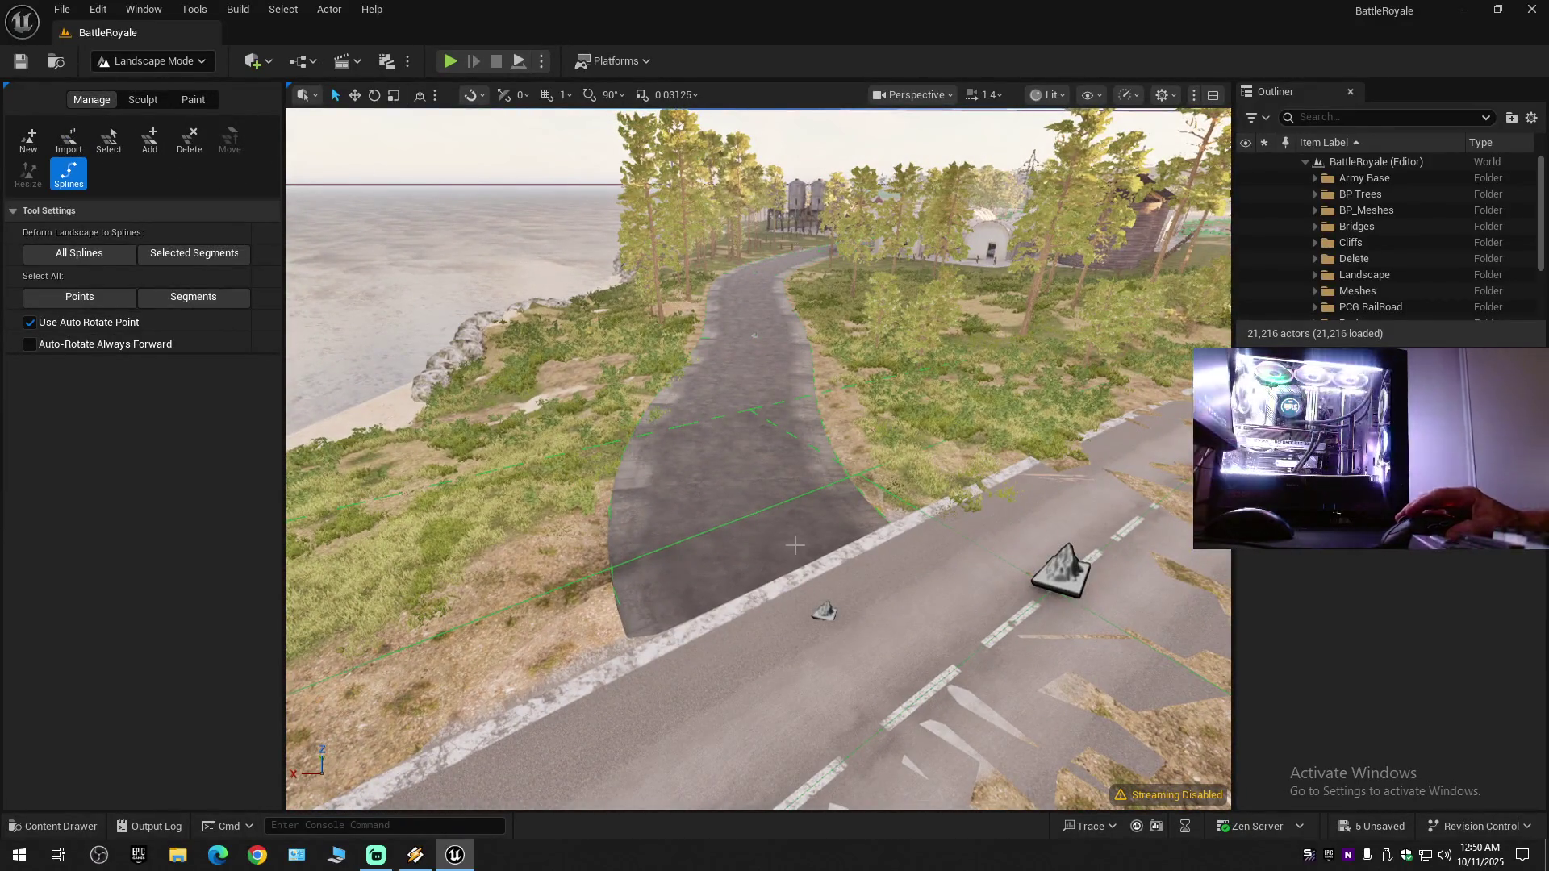
- Shift the side road's spline point sideways, undoing a trial 8-degree rotation
key("e")
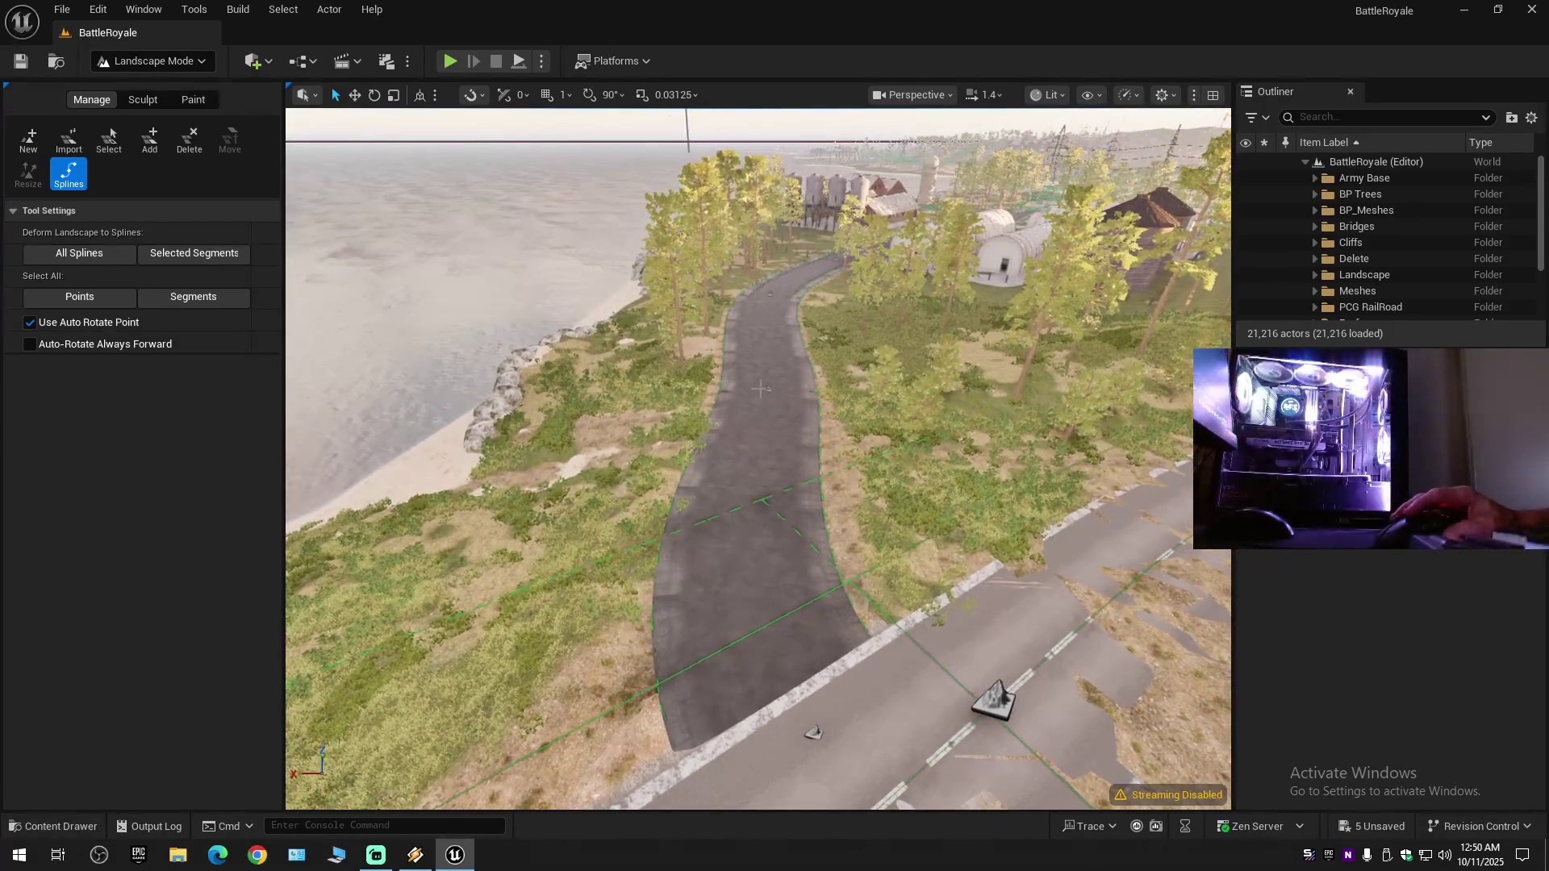
left_click(767, 390)
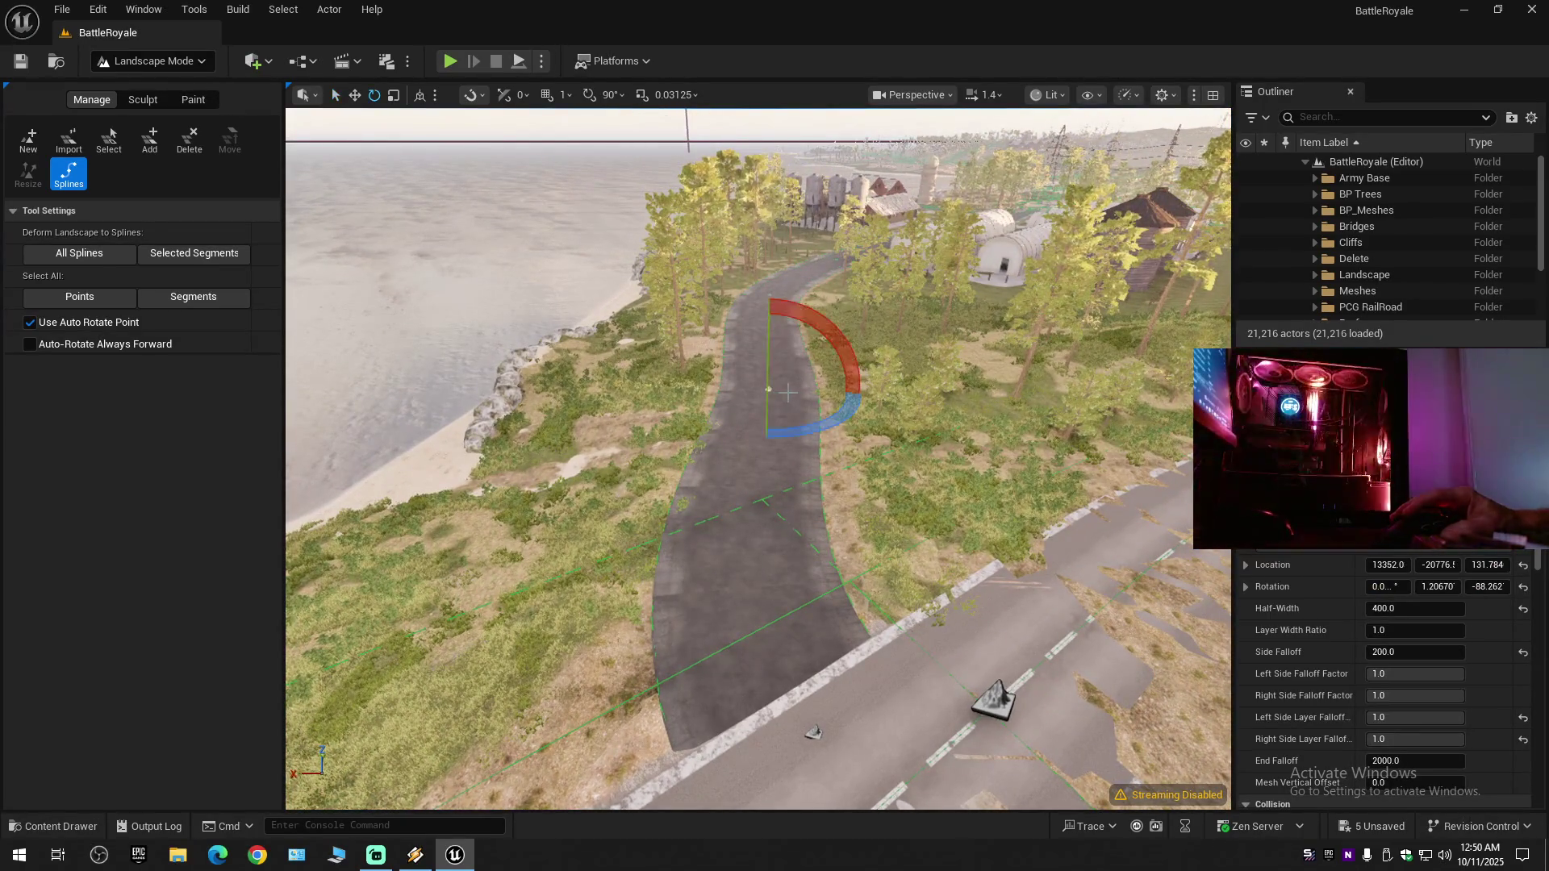
left_click_drag(719, 390, 709, 394)
key("e")
mouse_move(798, 428)
left_mouse_down()
mouse_move(815, 430)
mouse_move(801, 429)
left_mouse_up()
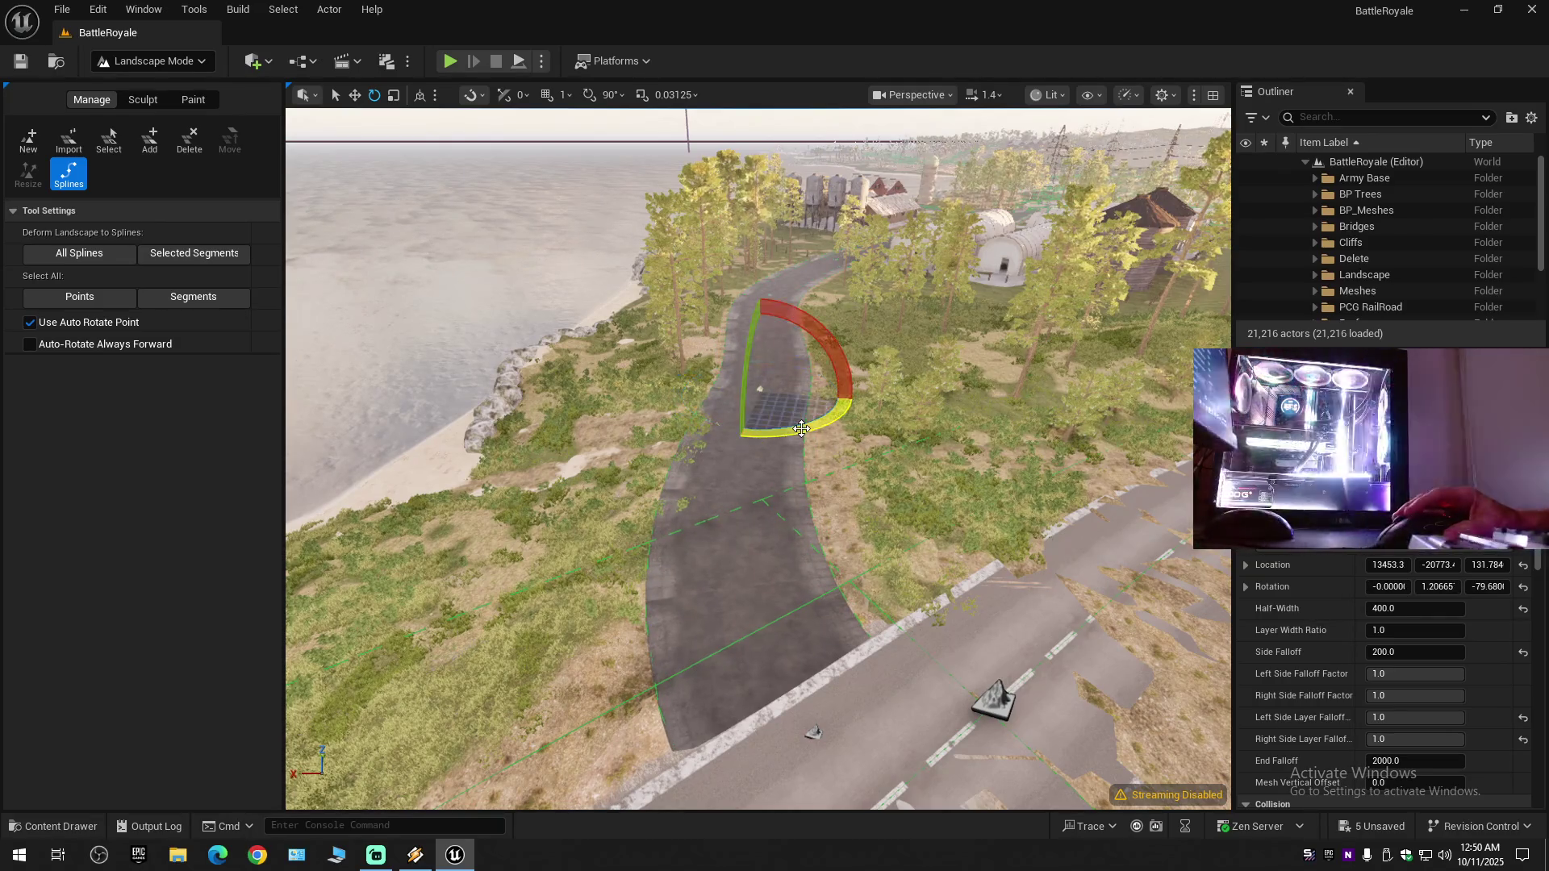
key("ctrl+z")
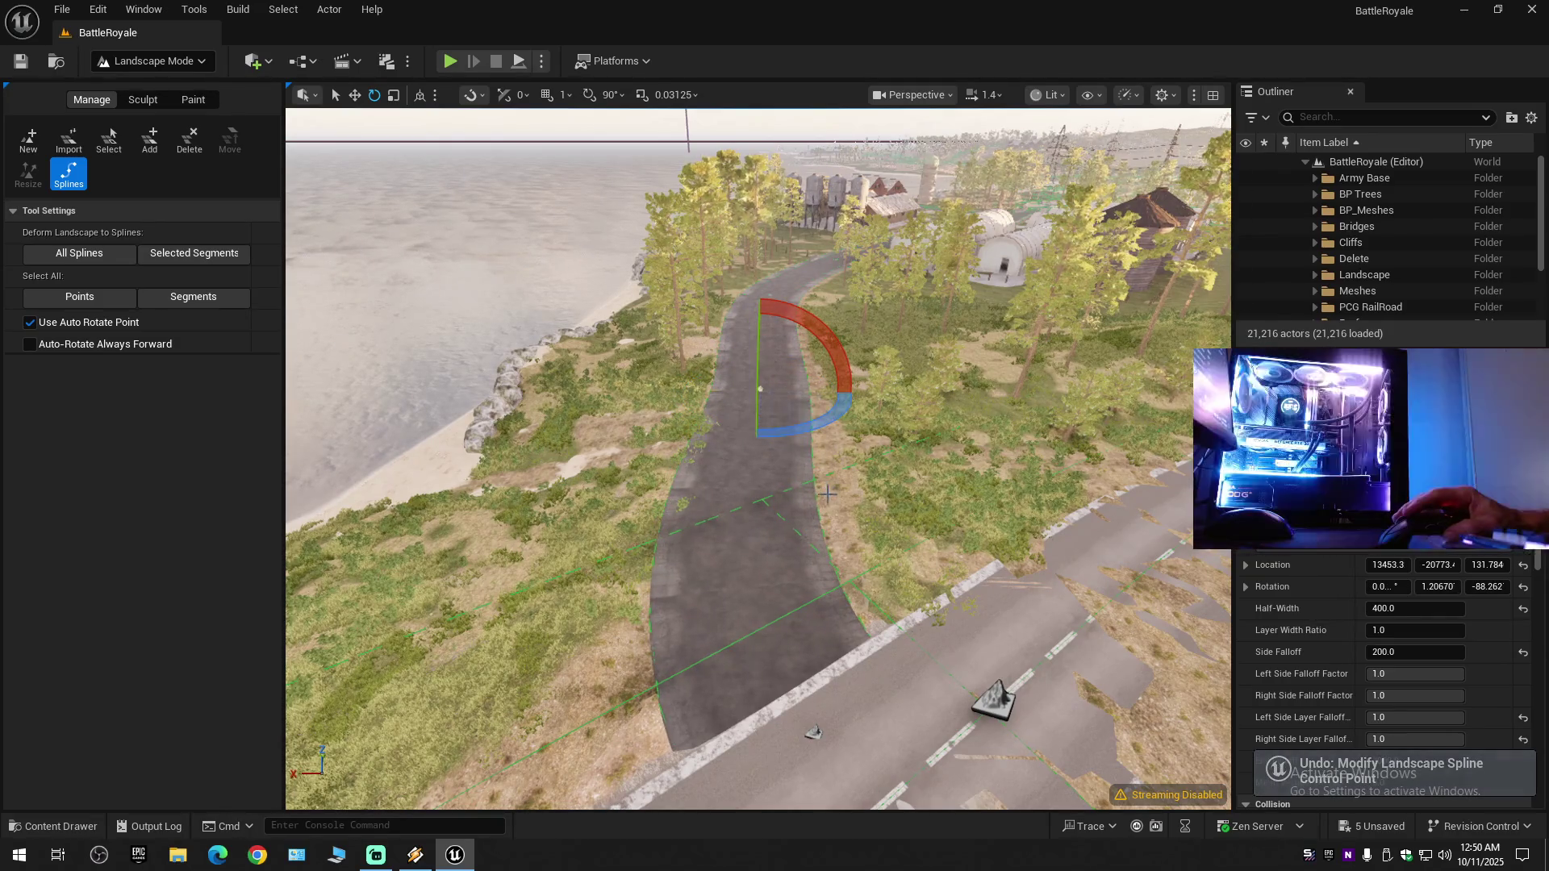
- Move the junction spline point toward the main road and tilt it to blend the terrain
left_click(813, 733)
key("r")
mouse_move(773, 763)
left_mouse_down()
mouse_move(803, 743)
mouse_move(833, 750)
mouse_move(835, 686)
mouse_move(727, 696)
mouse_move(731, 664)
mouse_move(714, 664)
left_mouse_up()
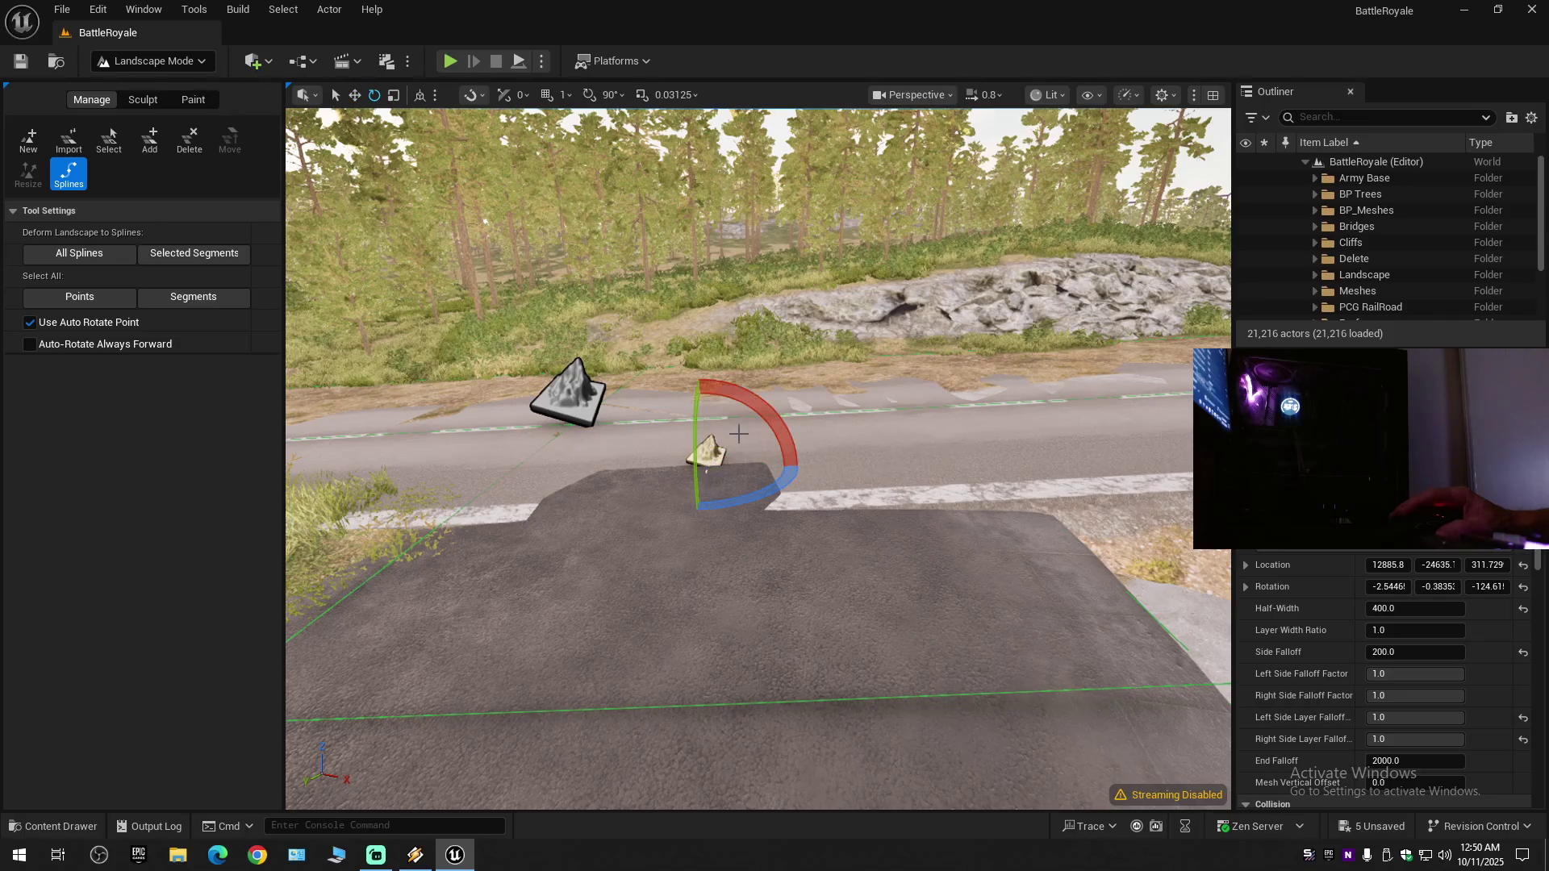
left_click_drag(762, 413, 763, 414)
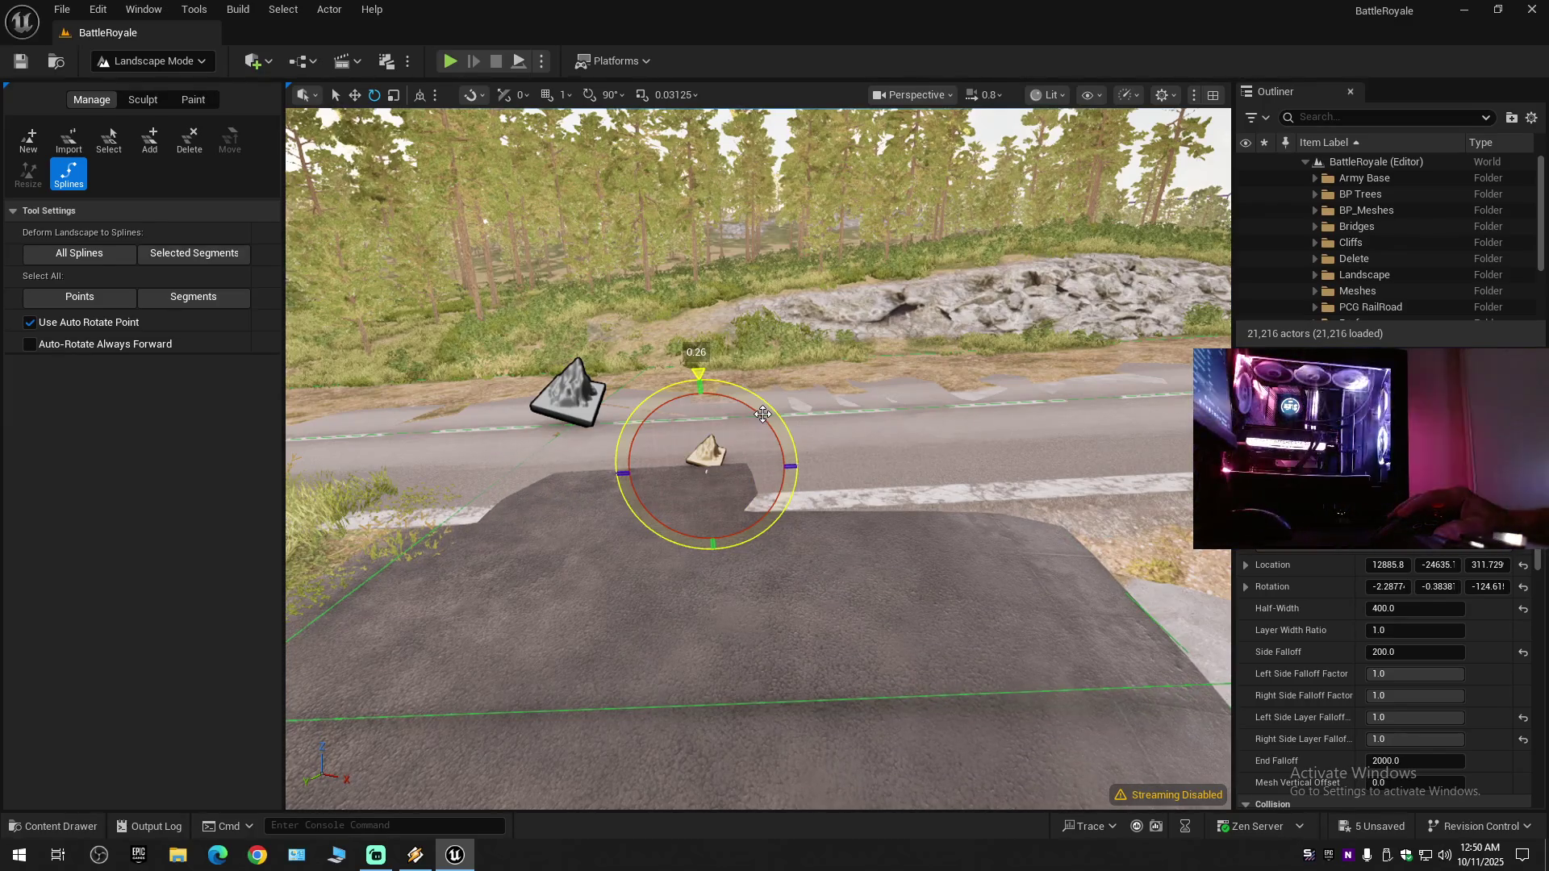
left_click_drag(762, 413, 703, 416)
left_click_drag(790, 452, 712, 438)
left_click(143, 99)
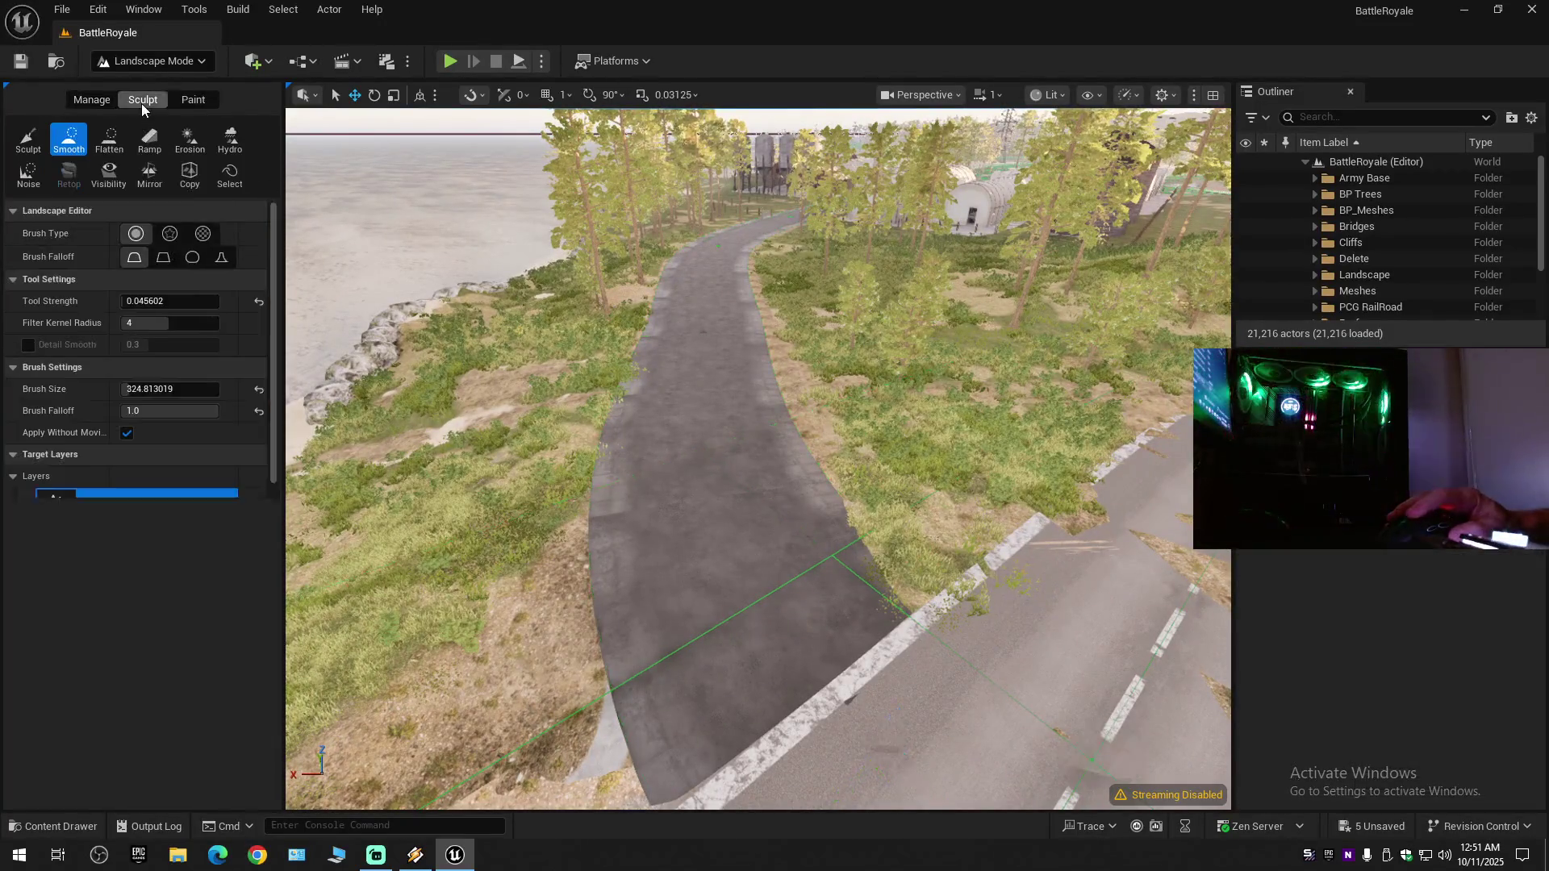
- Smooth the terrain across the road edges and the dirt patches down the road
mouse_move(787, 520)
left_mouse_down()
mouse_move(746, 468)
mouse_move(831, 569)
mouse_move(888, 571)
mouse_move(910, 597)
mouse_move(864, 449)
left_mouse_up()
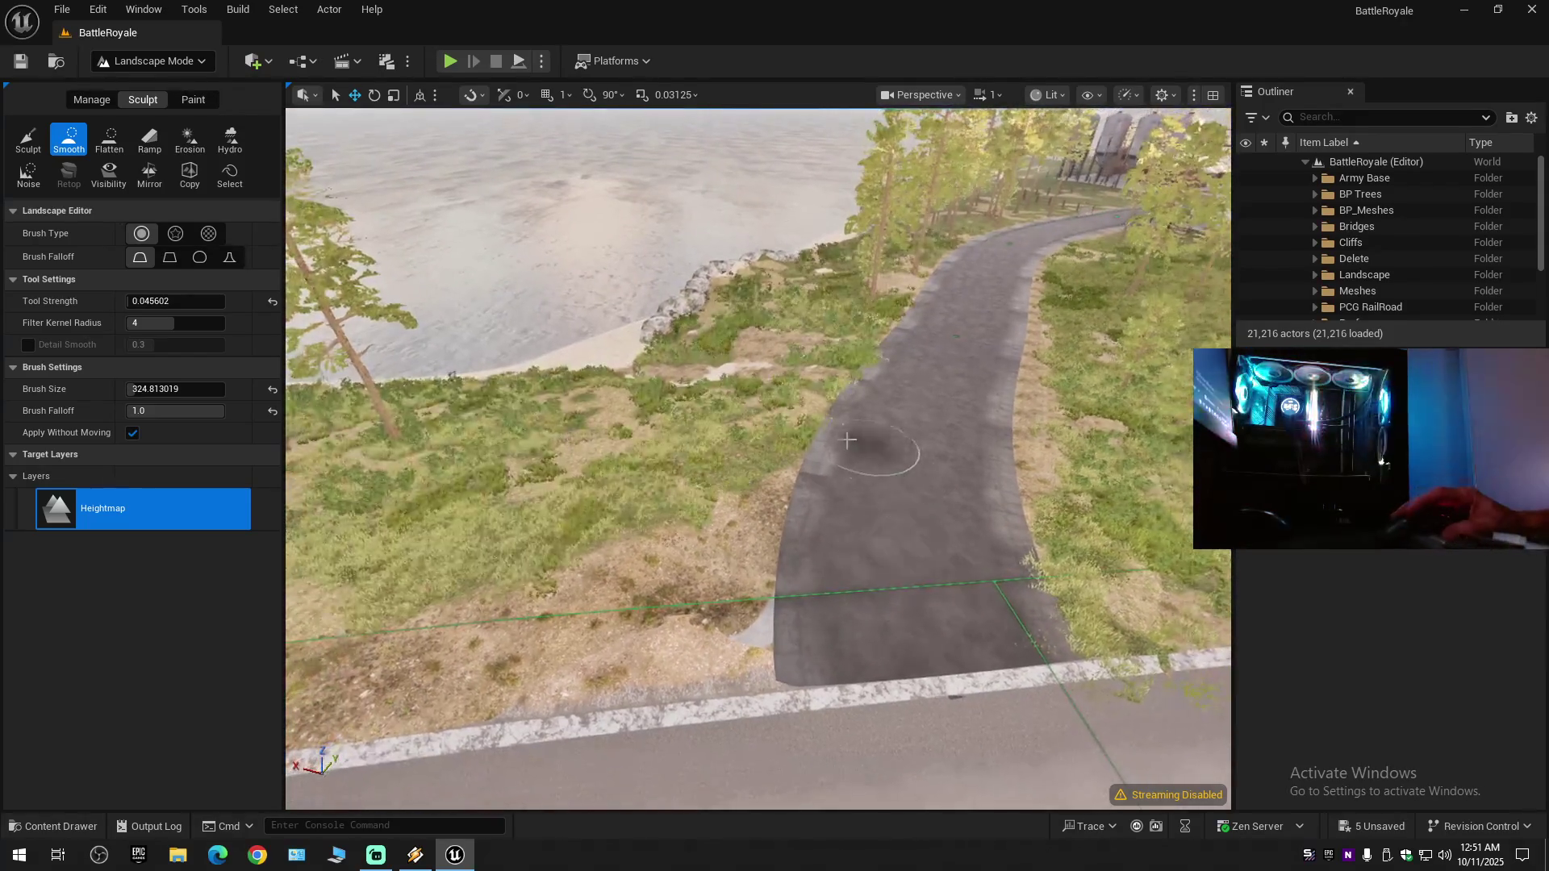
mouse_move(783, 673)
left_mouse_down()
mouse_move(993, 370)
mouse_move(1003, 554)
mouse_move(1196, 659)
mouse_move(834, 551)
mouse_move(864, 484)
mouse_move(948, 392)
left_mouse_up()
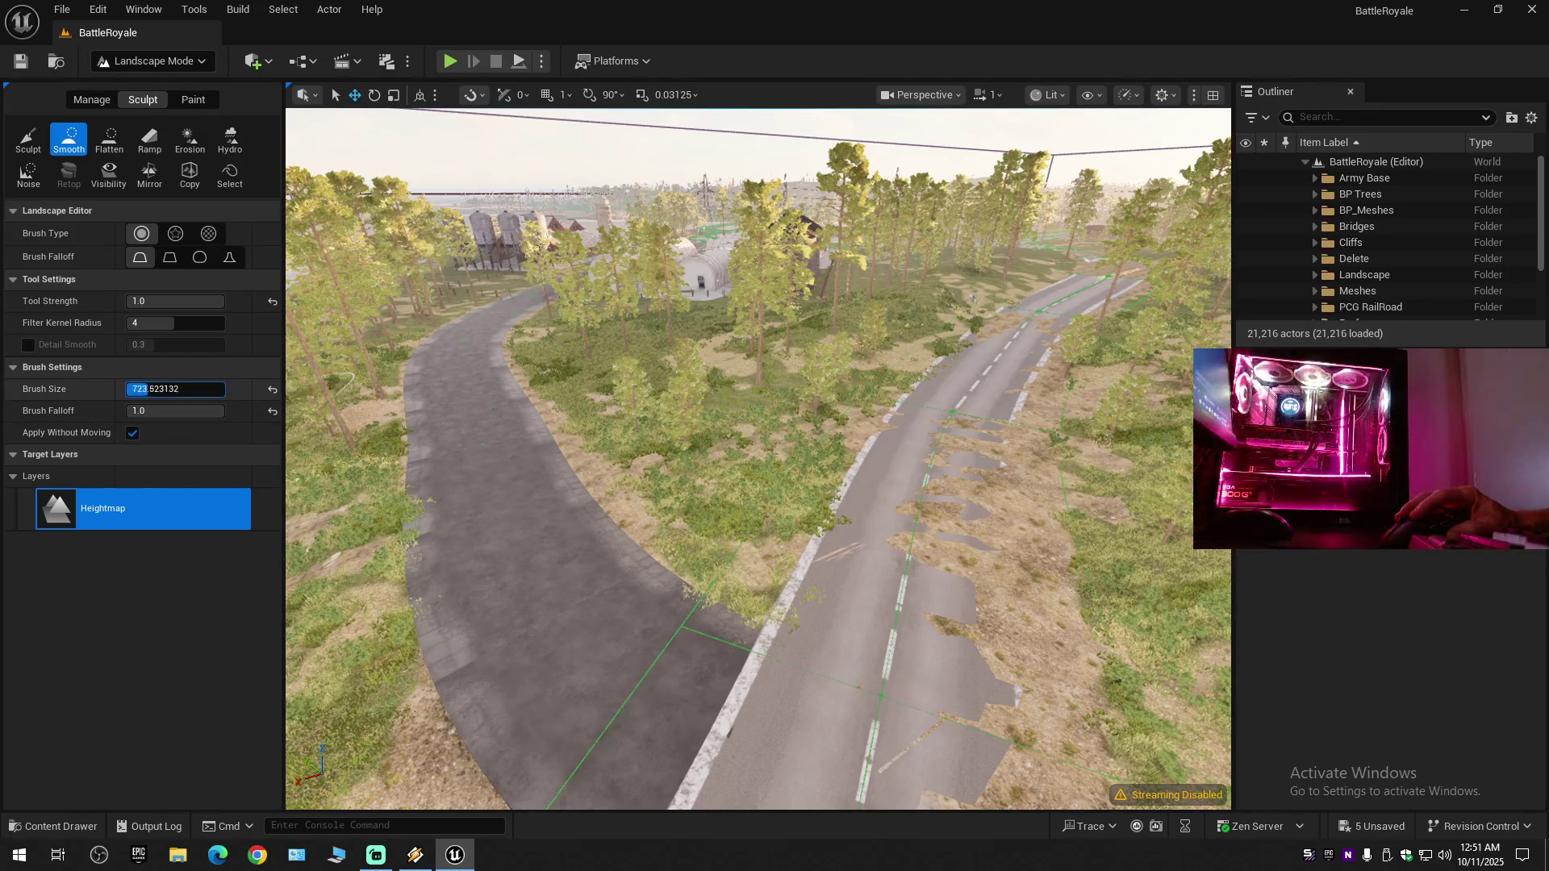
scroll(864, 339, "up", 5)
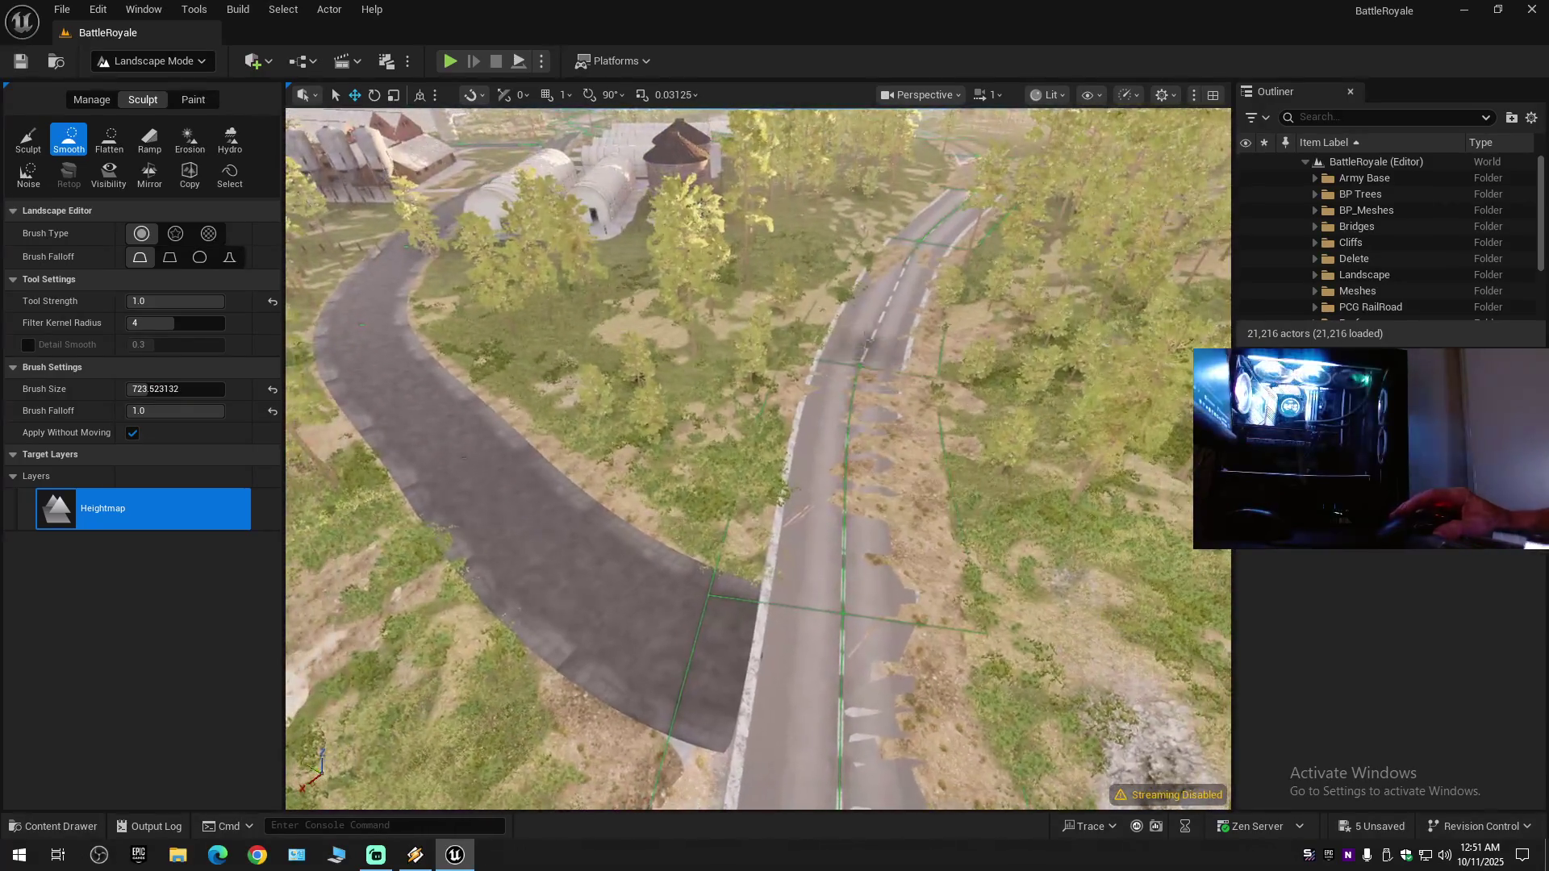
left_click_drag(858, 359, 839, 698)
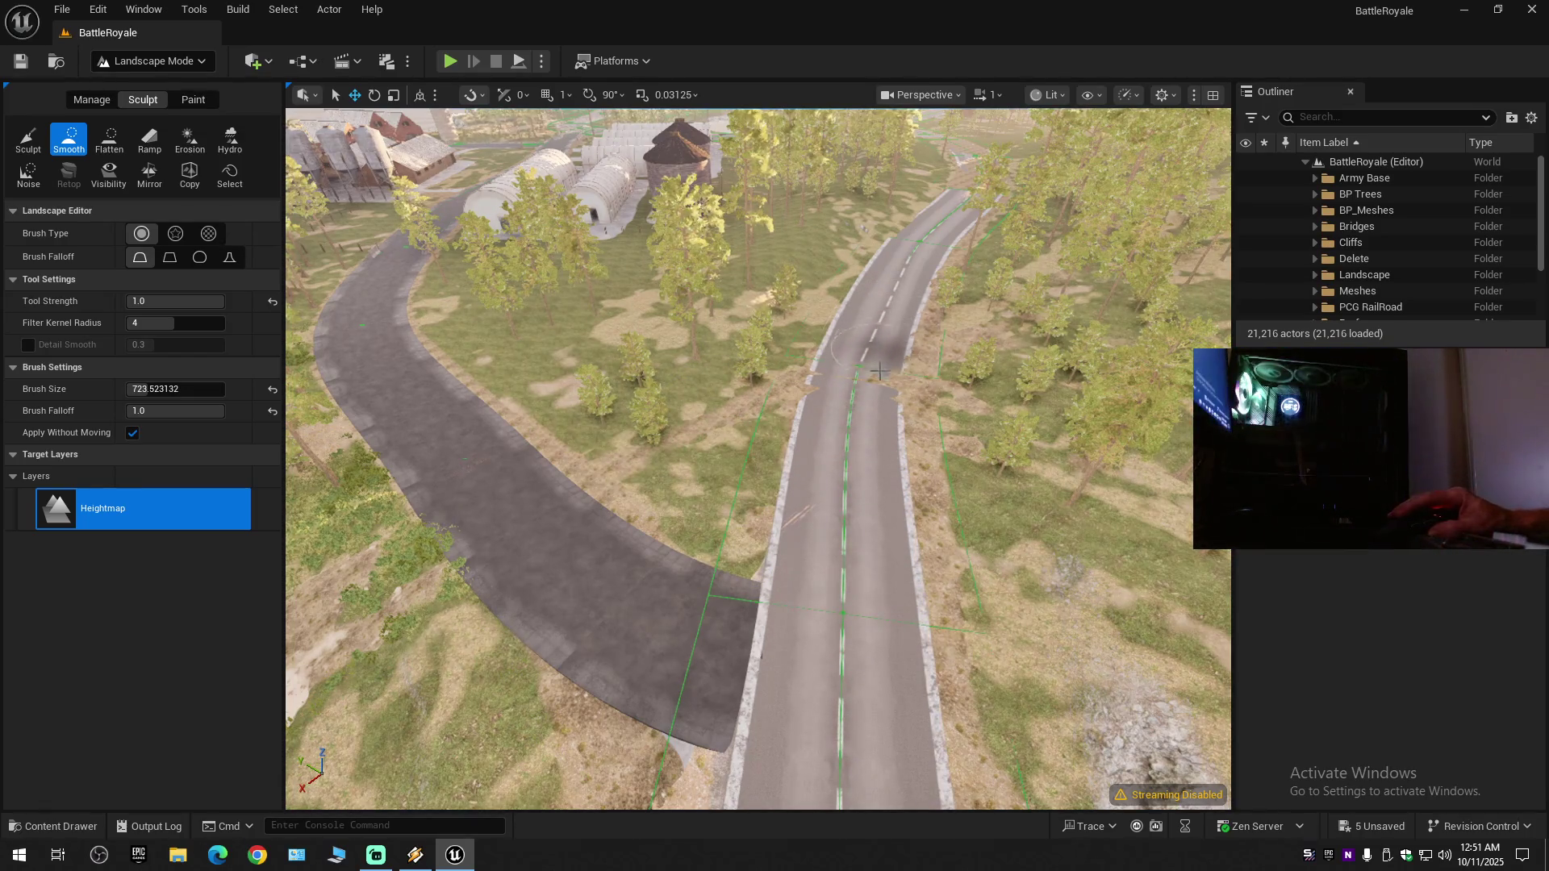
- Flatten the bumpy terrain poking through the upper road and make the viewport fullscreen
left_click_drag(803, 563, 712, 621)
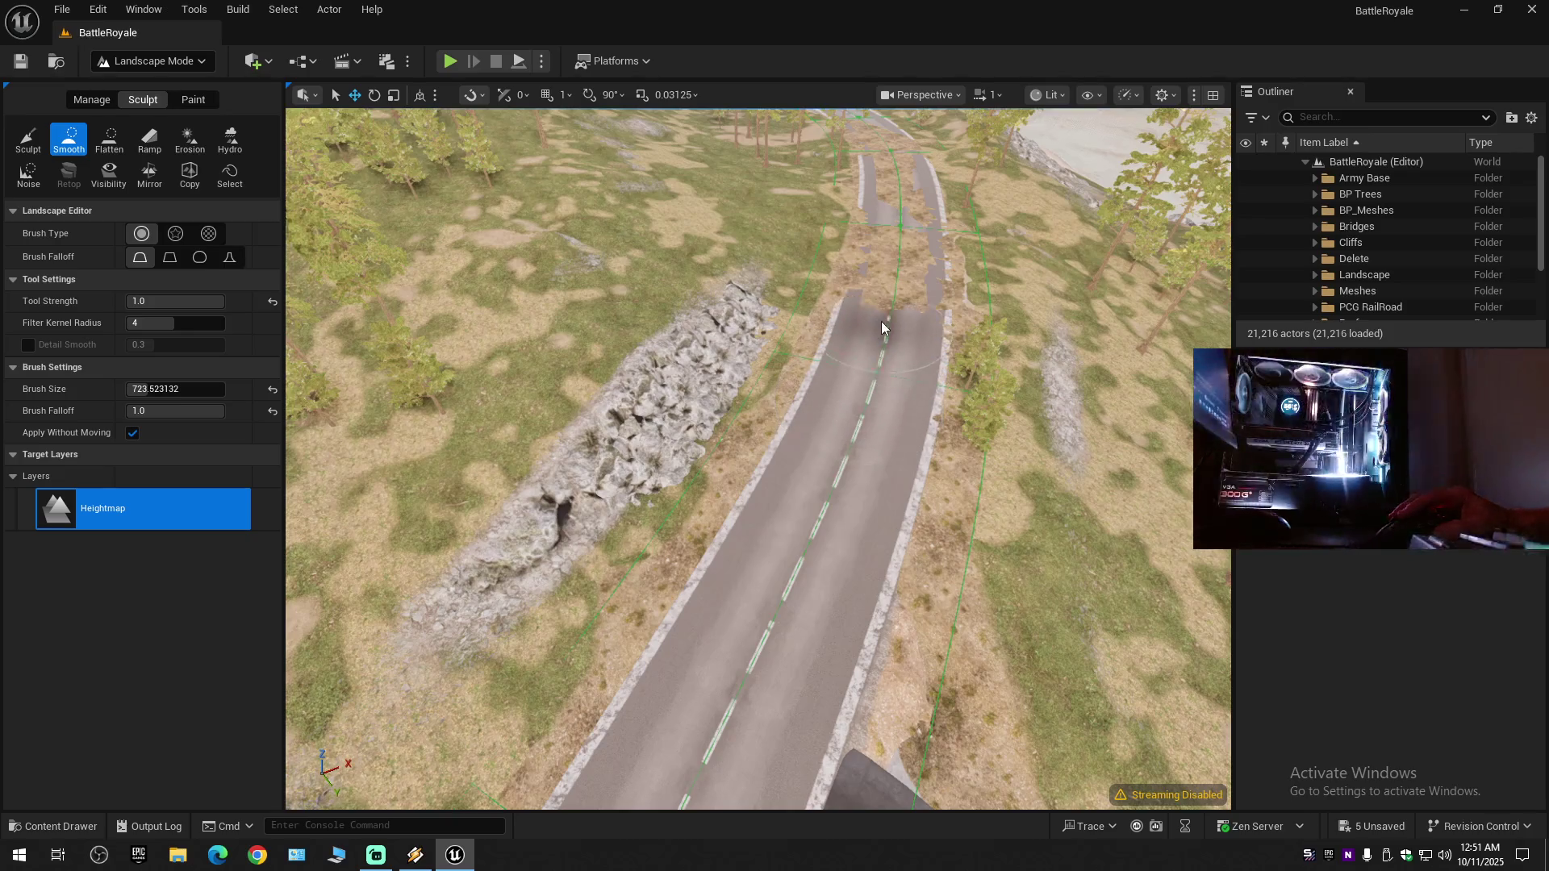
left_click_drag(882, 328, 890, 257)
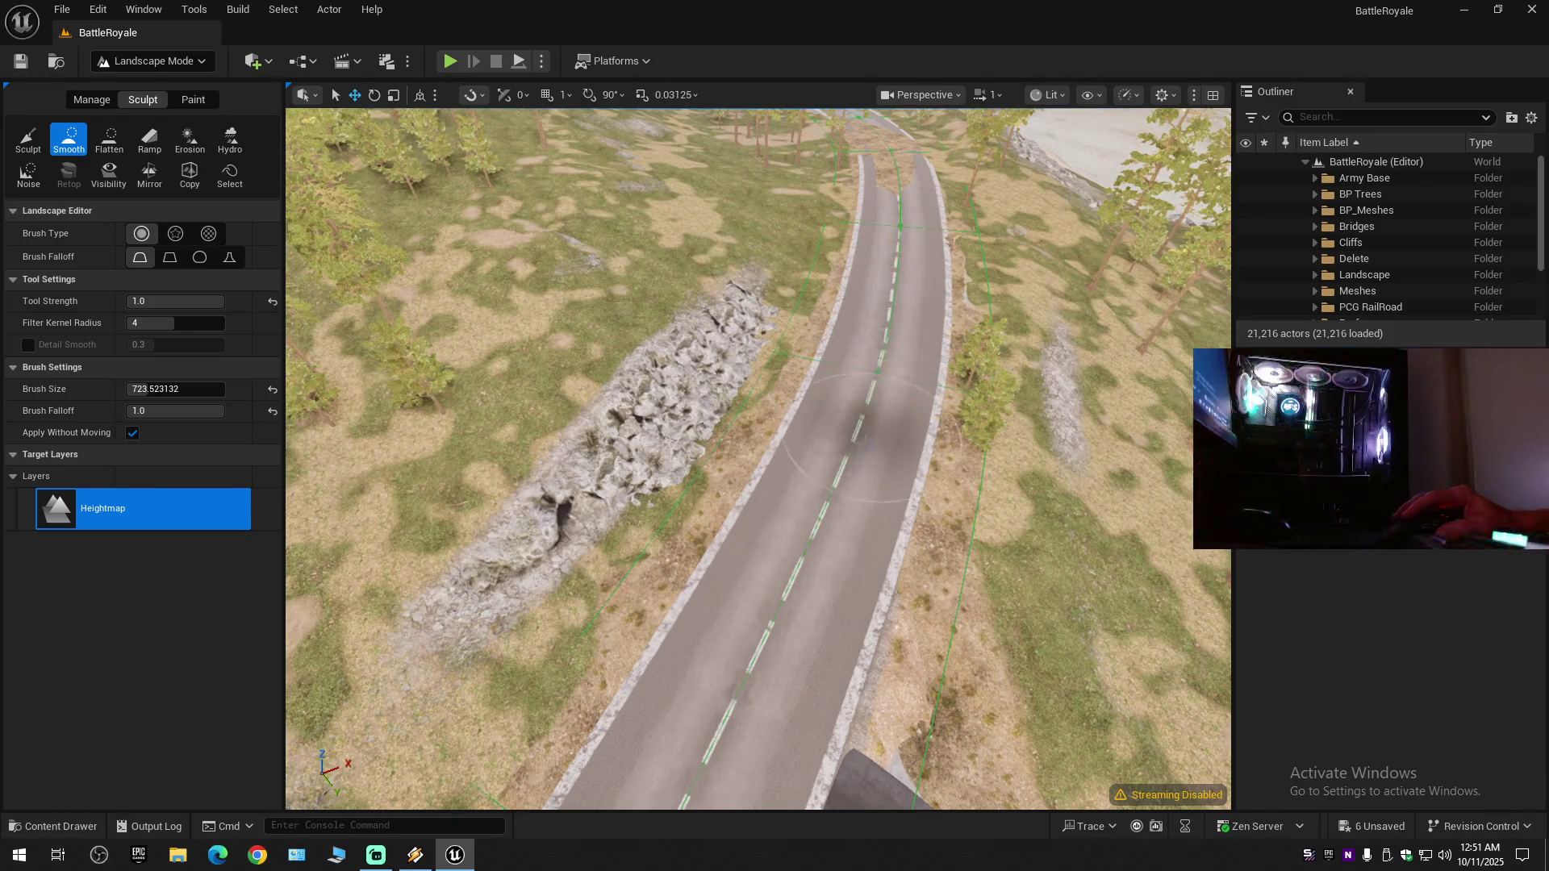
scroll(860, 403, "up", 1)
left_click_drag(860, 436, 859, 339)
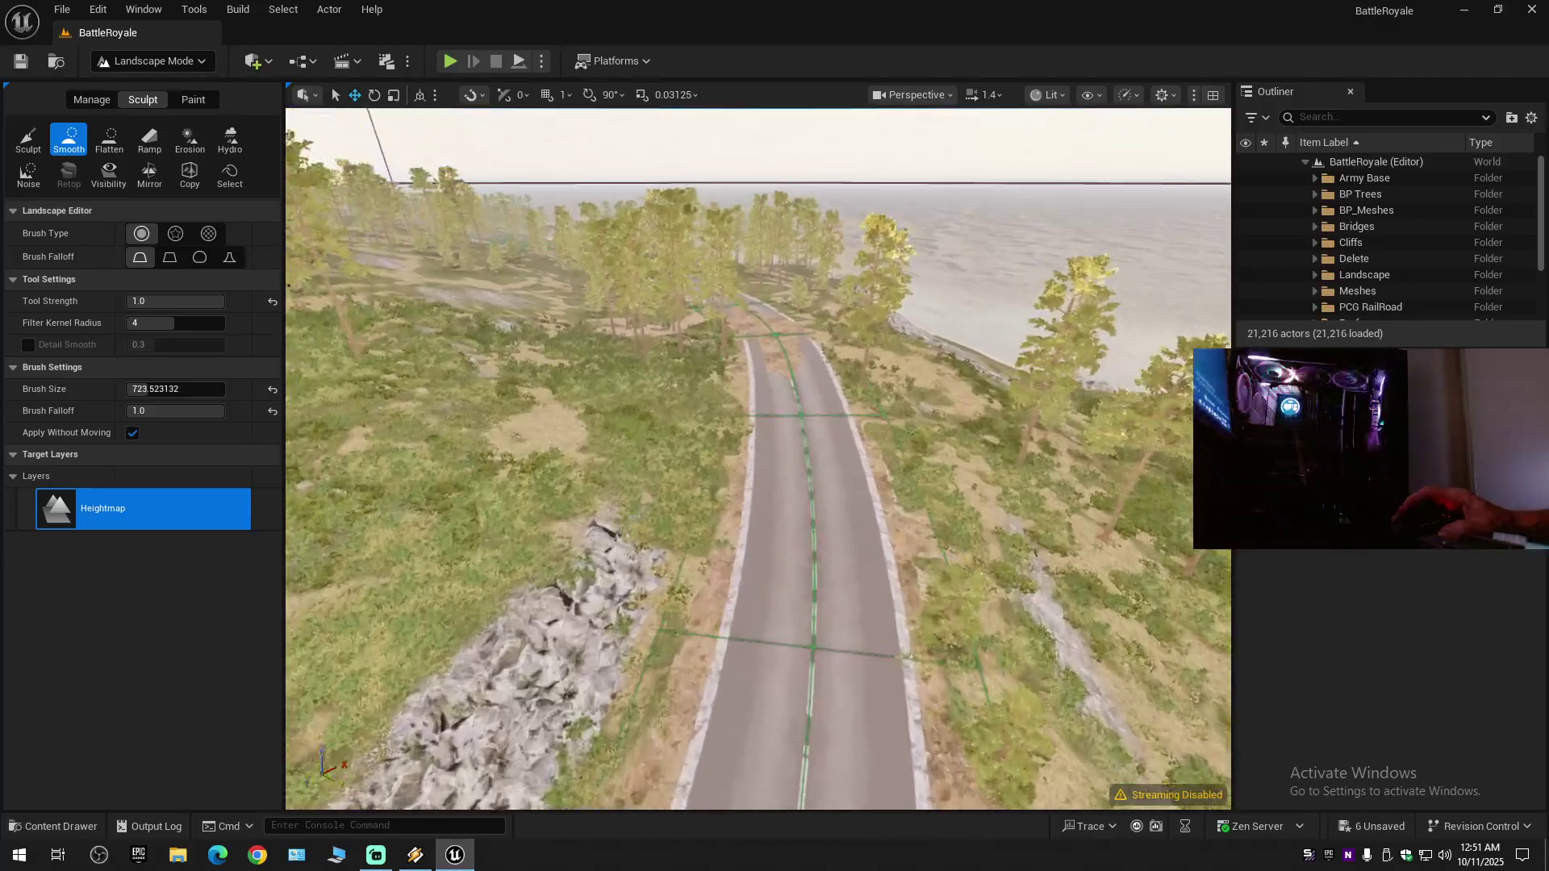
key("F11")
left_click_drag(855, 444, 815, 537)
- Smooth the dirt patches off the coastal road from above, then restore the full editor layout
scroll(836, 492, "up", 1)
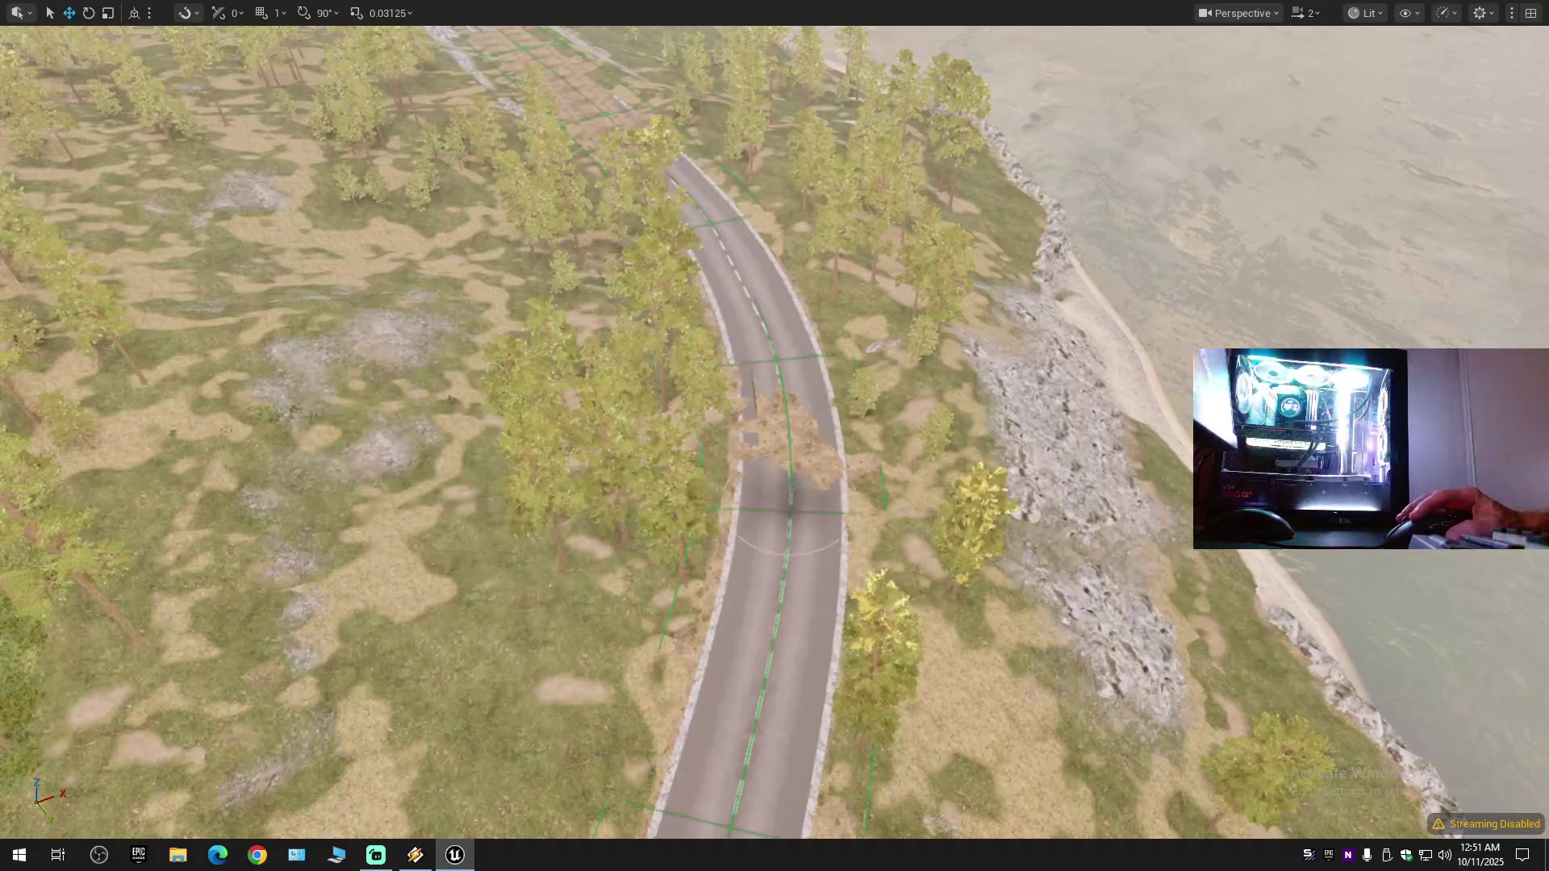
left_click_drag(775, 426, 774, 370)
scroll(775, 384, "up", 1)
mouse_move(767, 505)
left_mouse_down()
mouse_move(767, 540)
mouse_move(744, 310)
left_mouse_up()
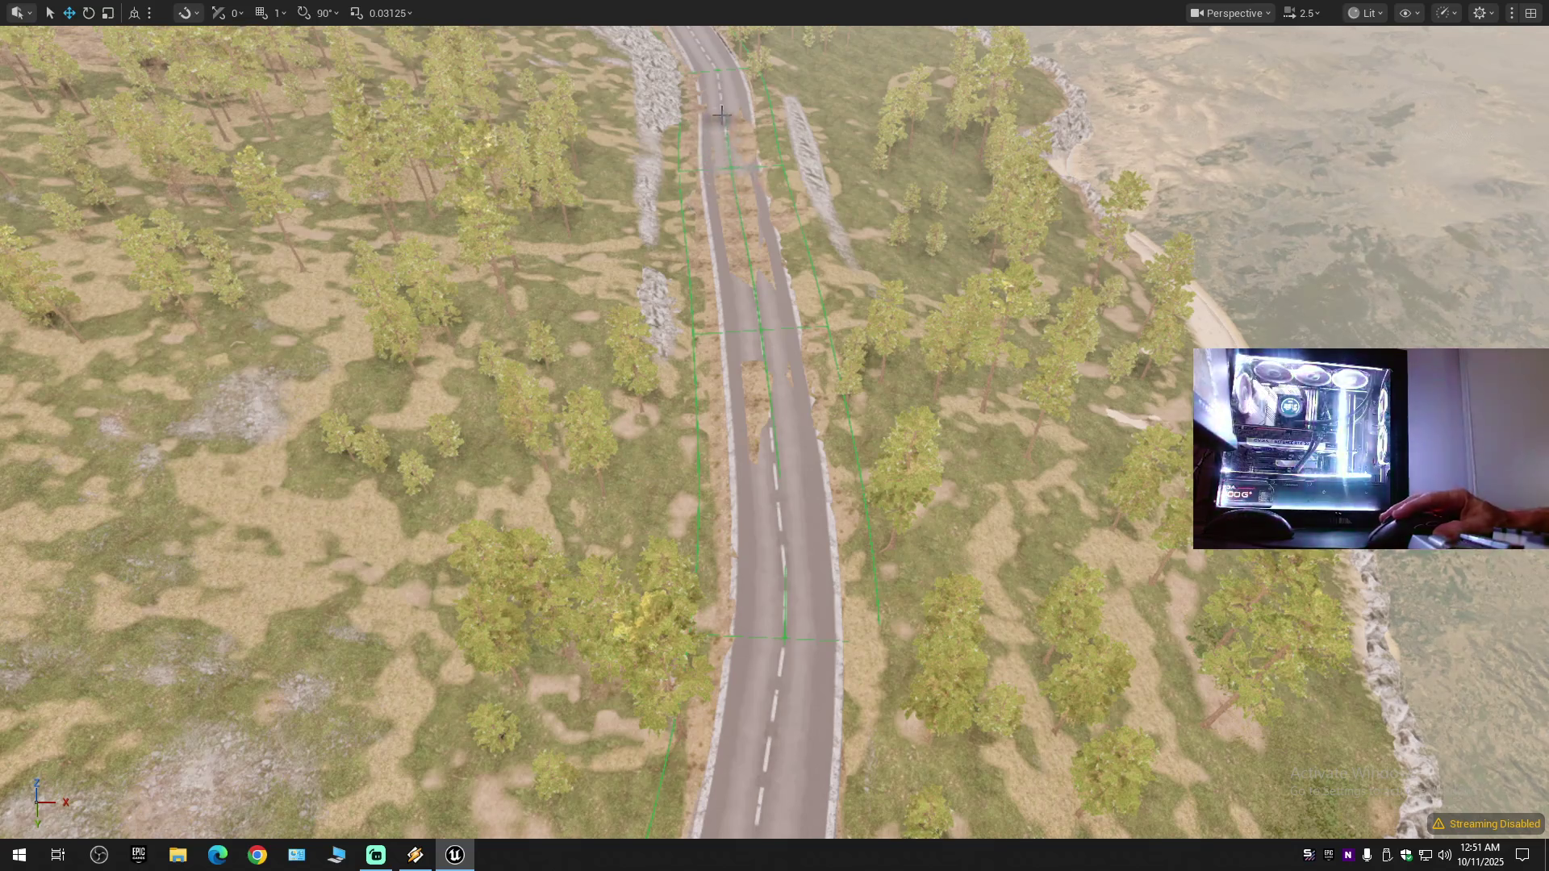
mouse_move(747, 357)
left_mouse_down()
mouse_move(775, 646)
mouse_move(766, 569)
left_mouse_up()
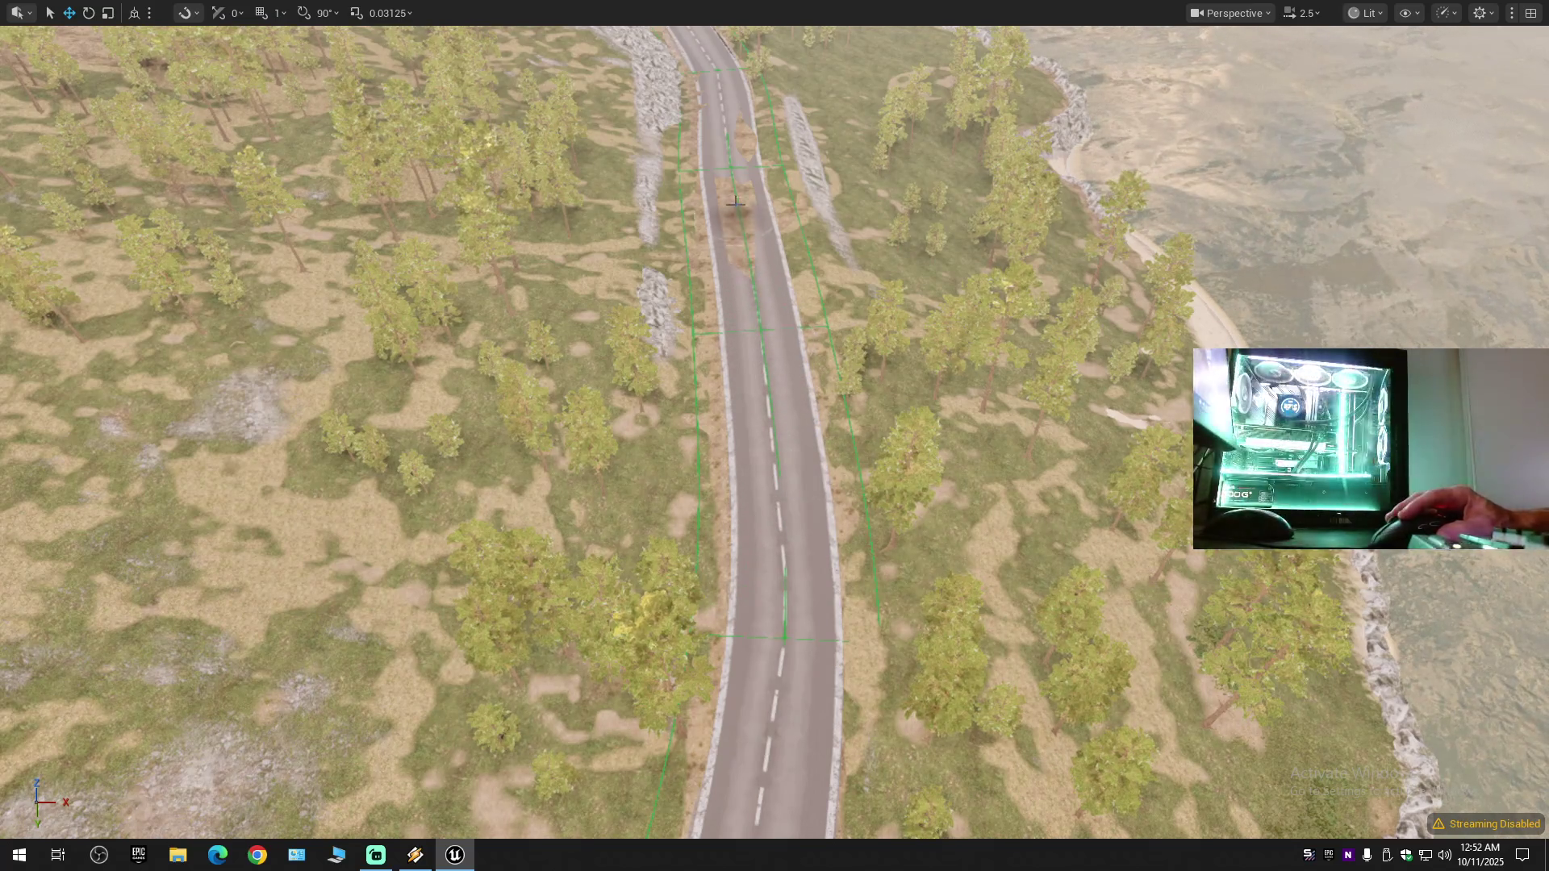
scroll(740, 141, "down", 5)
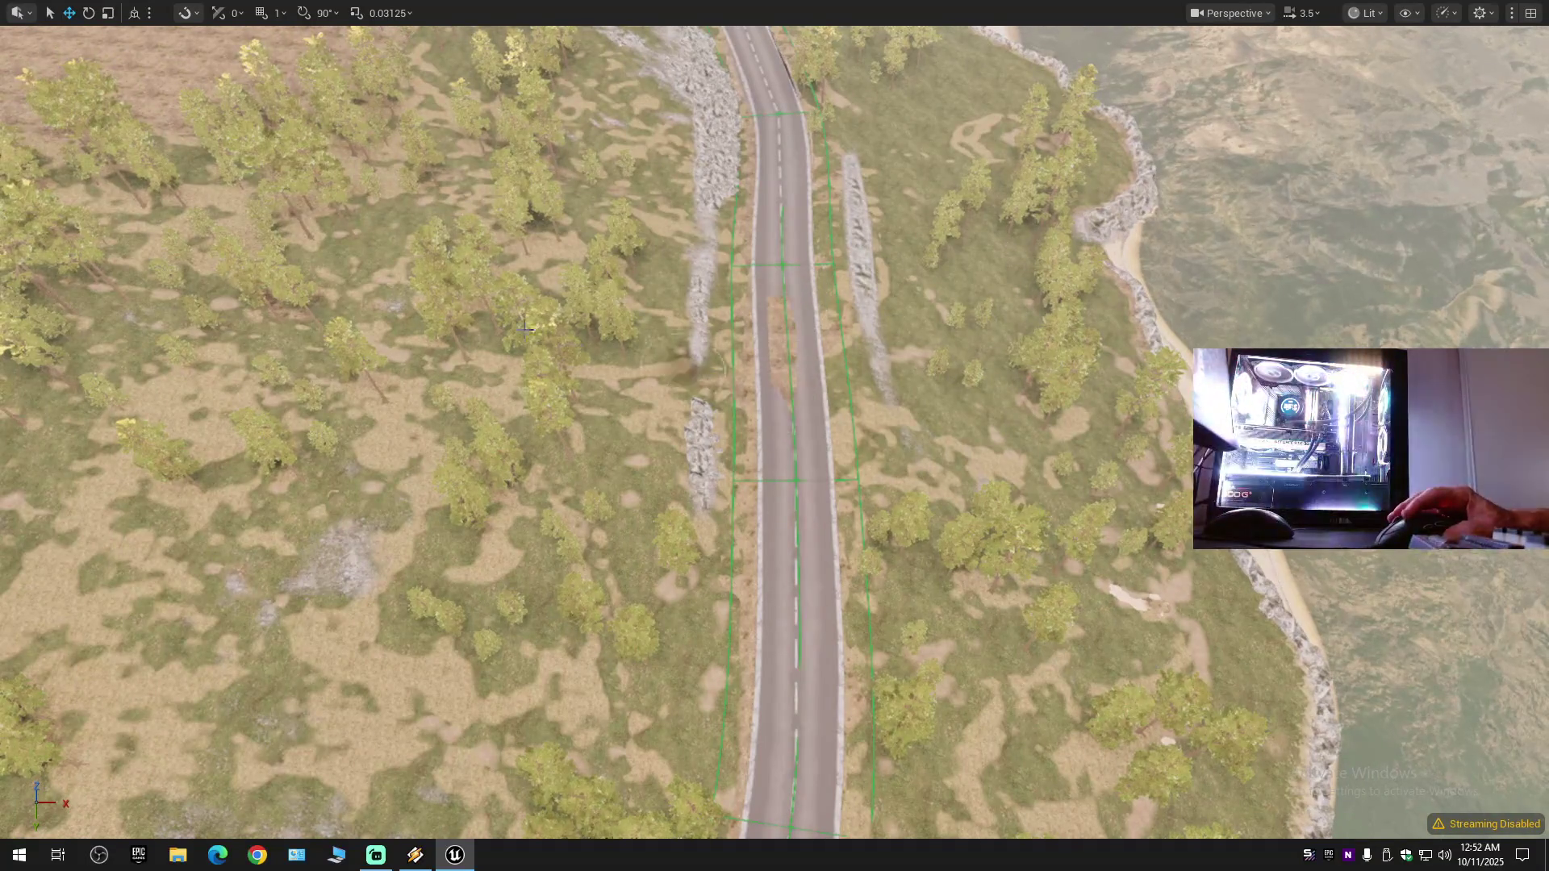
key("F11")
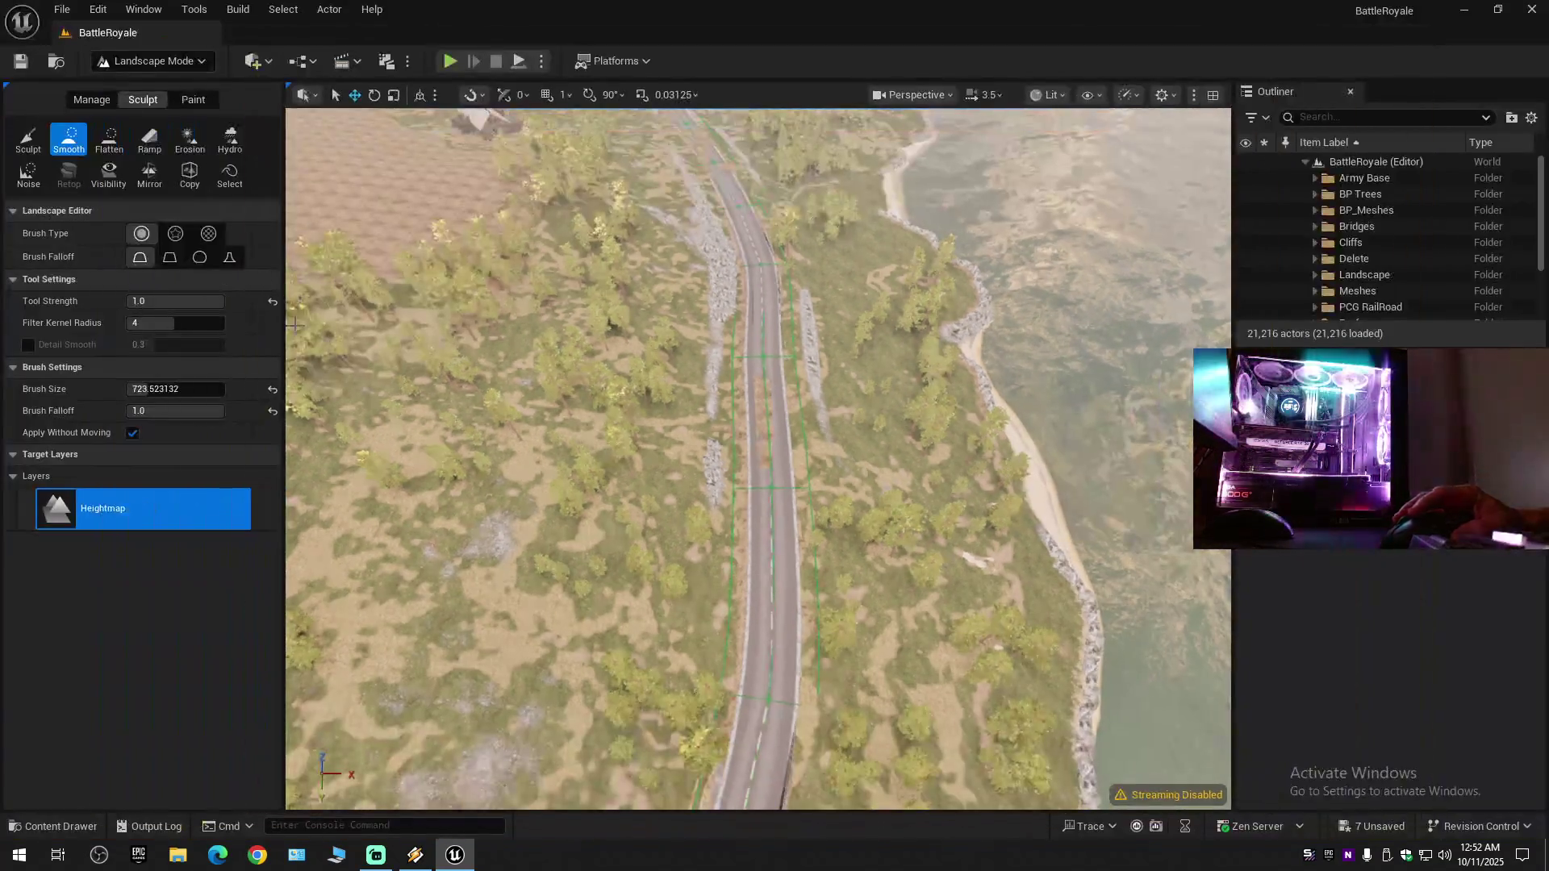
- Select the Erosion brush and fly along the coastal road inspecting the terrain
left_click(184, 151)
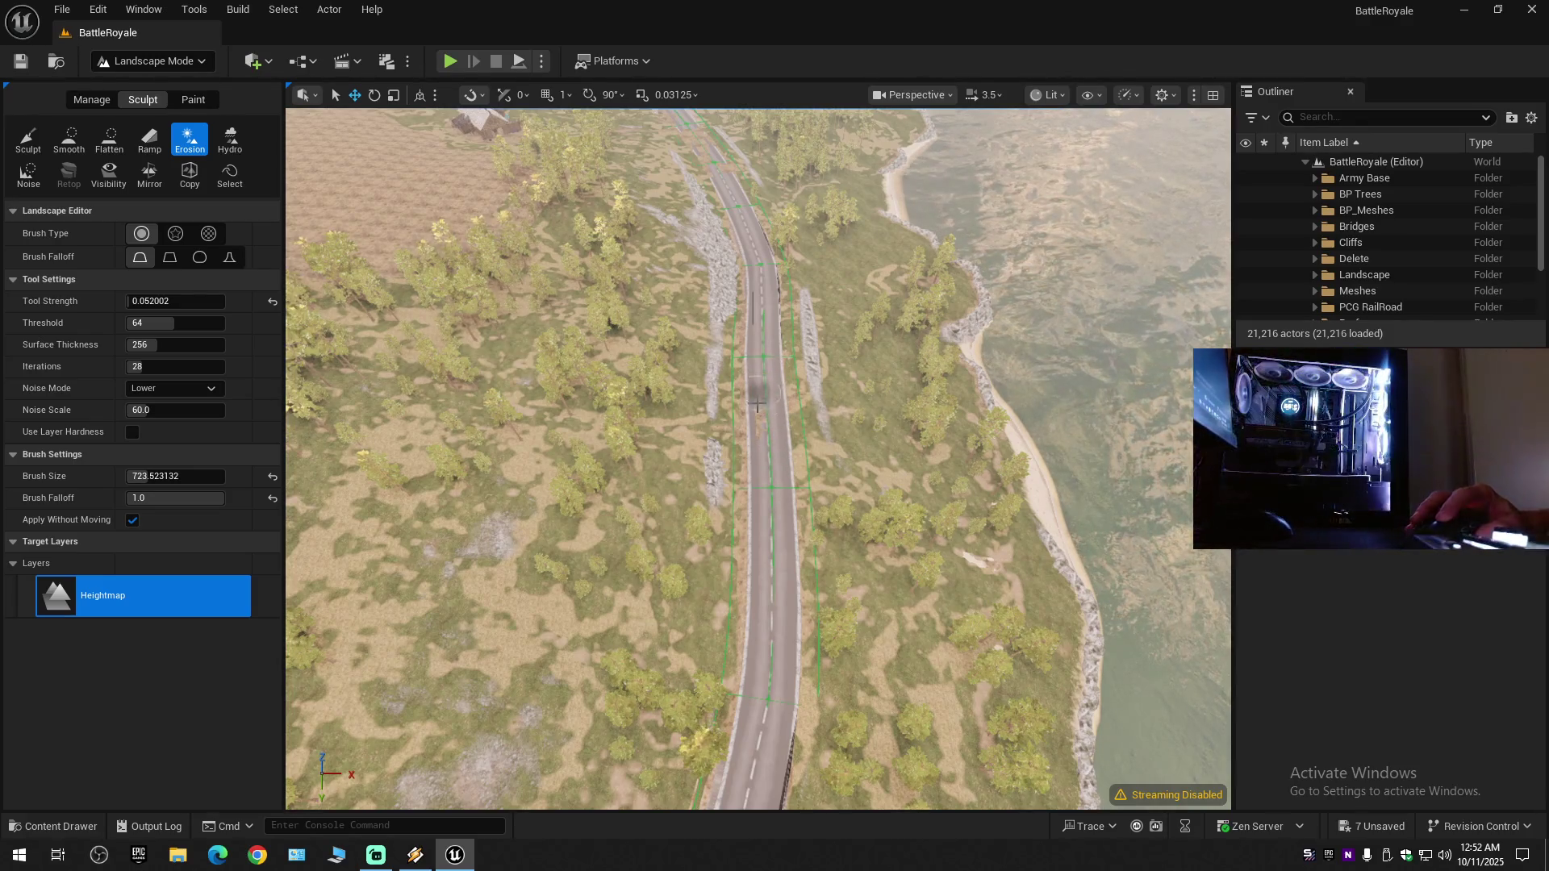
left_click_drag(775, 524, 759, 500)
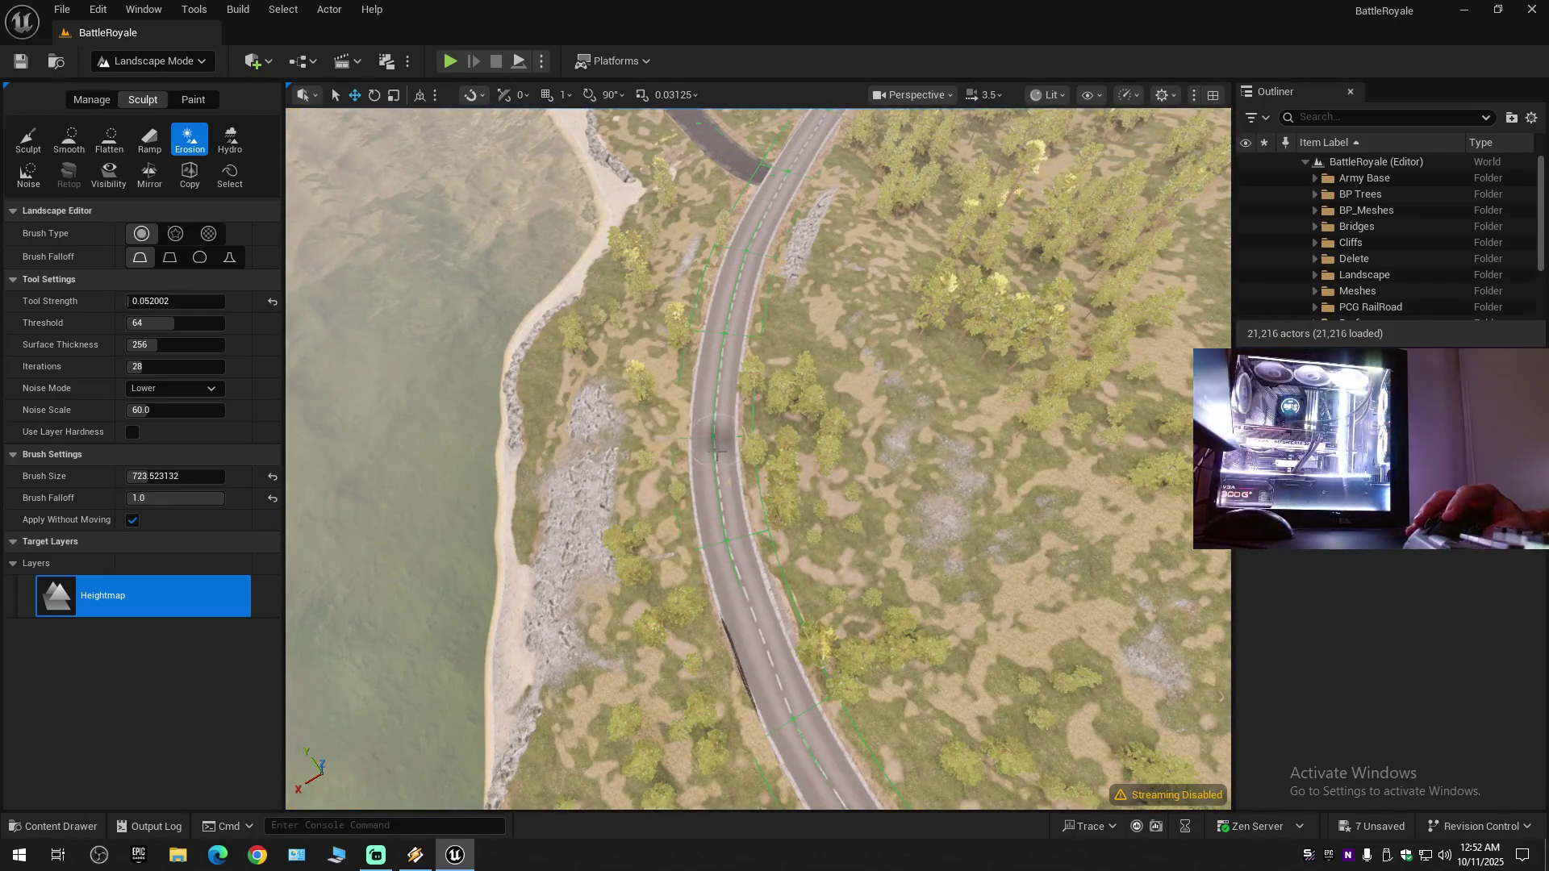
mouse_move(730, 557)
left_mouse_down()
mouse_move(714, 538)
mouse_move(776, 549)
mouse_move(762, 537)
left_mouse_up()
- Switch back to Smooth and fill the screen with a low view along the coastal road
left_click(69, 139)
left_click_drag(710, 343, 711, 339)
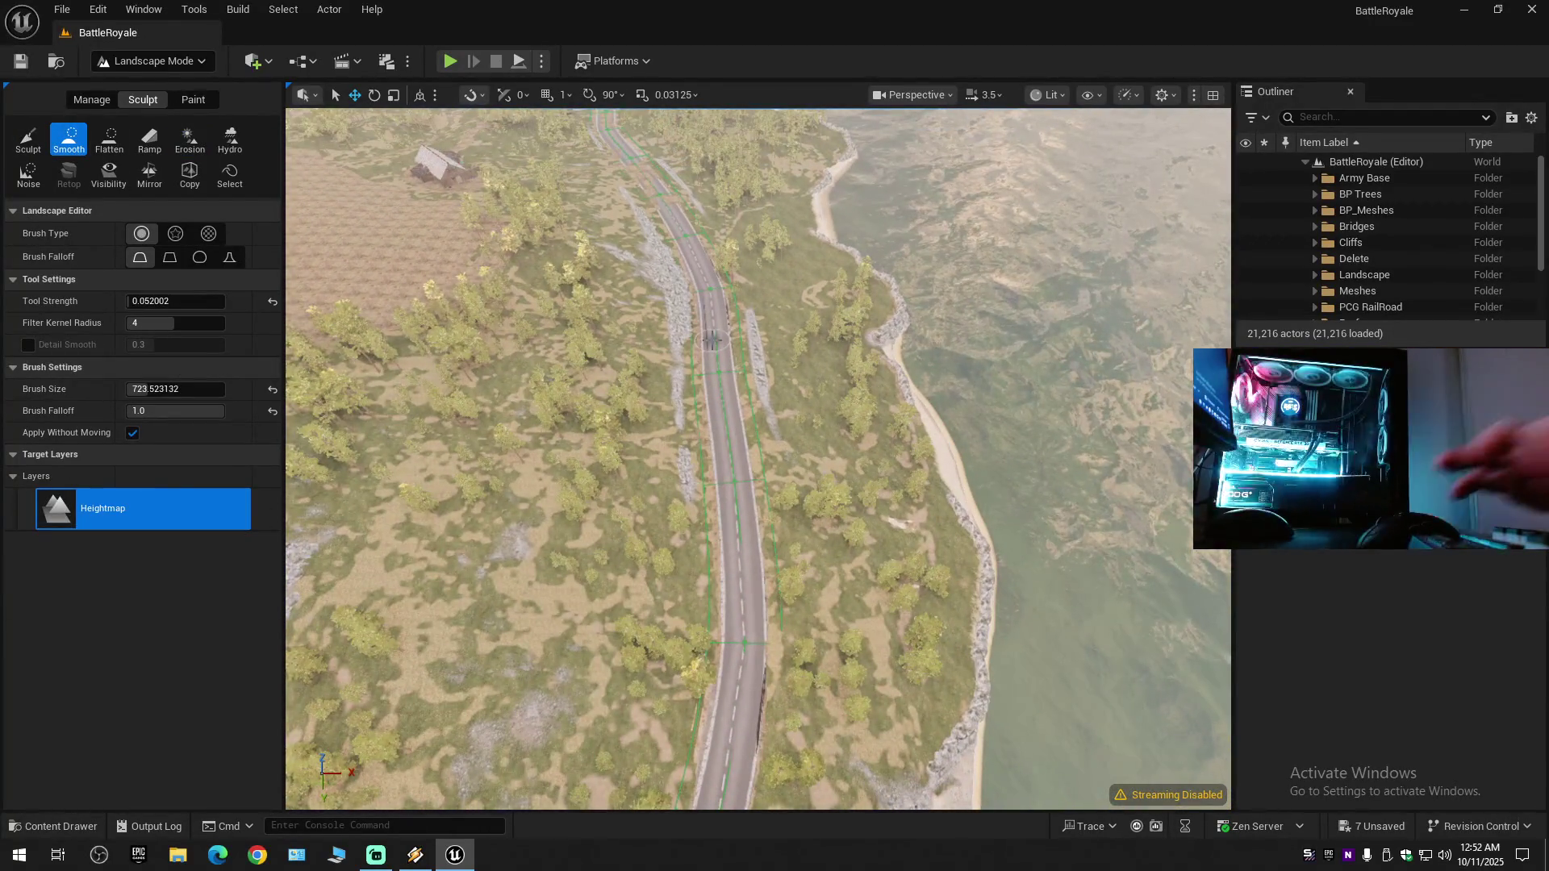
key("F11")
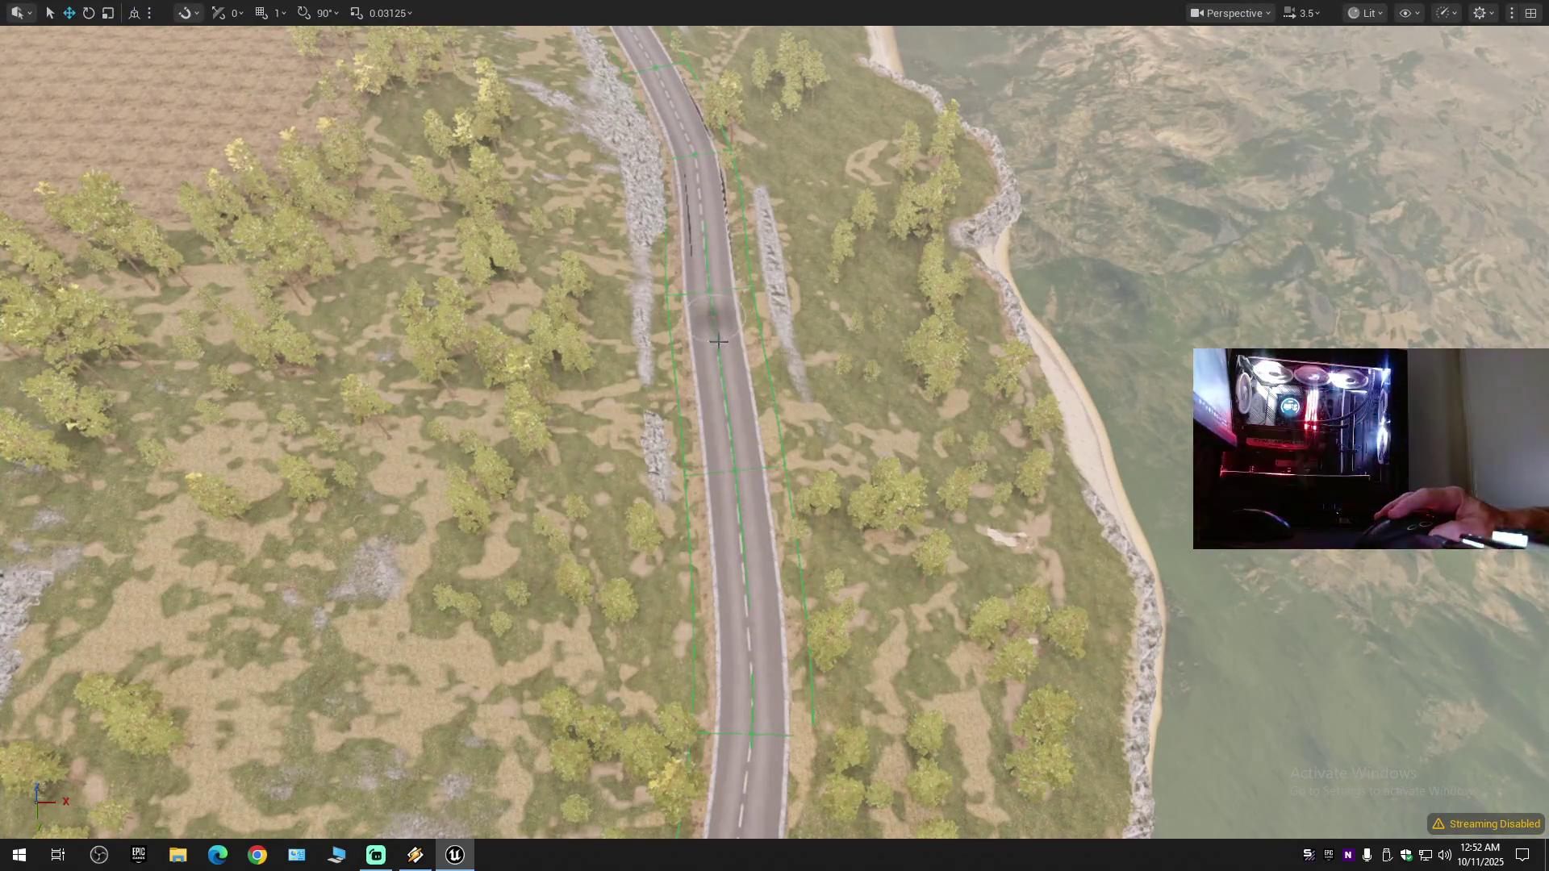
left_click_drag(742, 749, 985, 712)
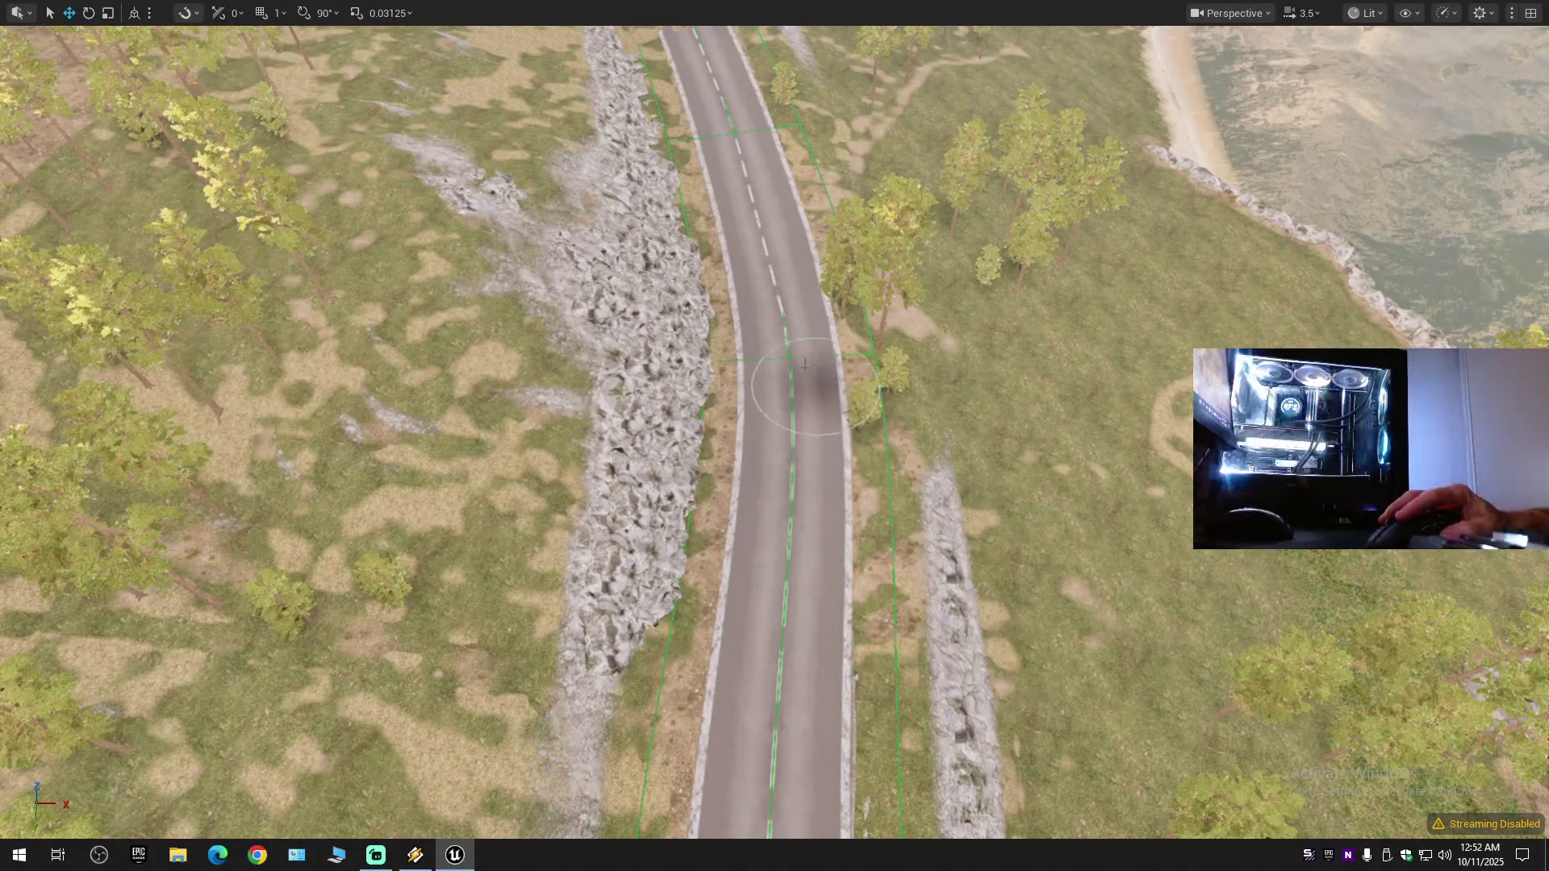
mouse_move(799, 556)
left_mouse_down()
mouse_move(795, 403)
mouse_move(817, 493)
left_mouse_up()
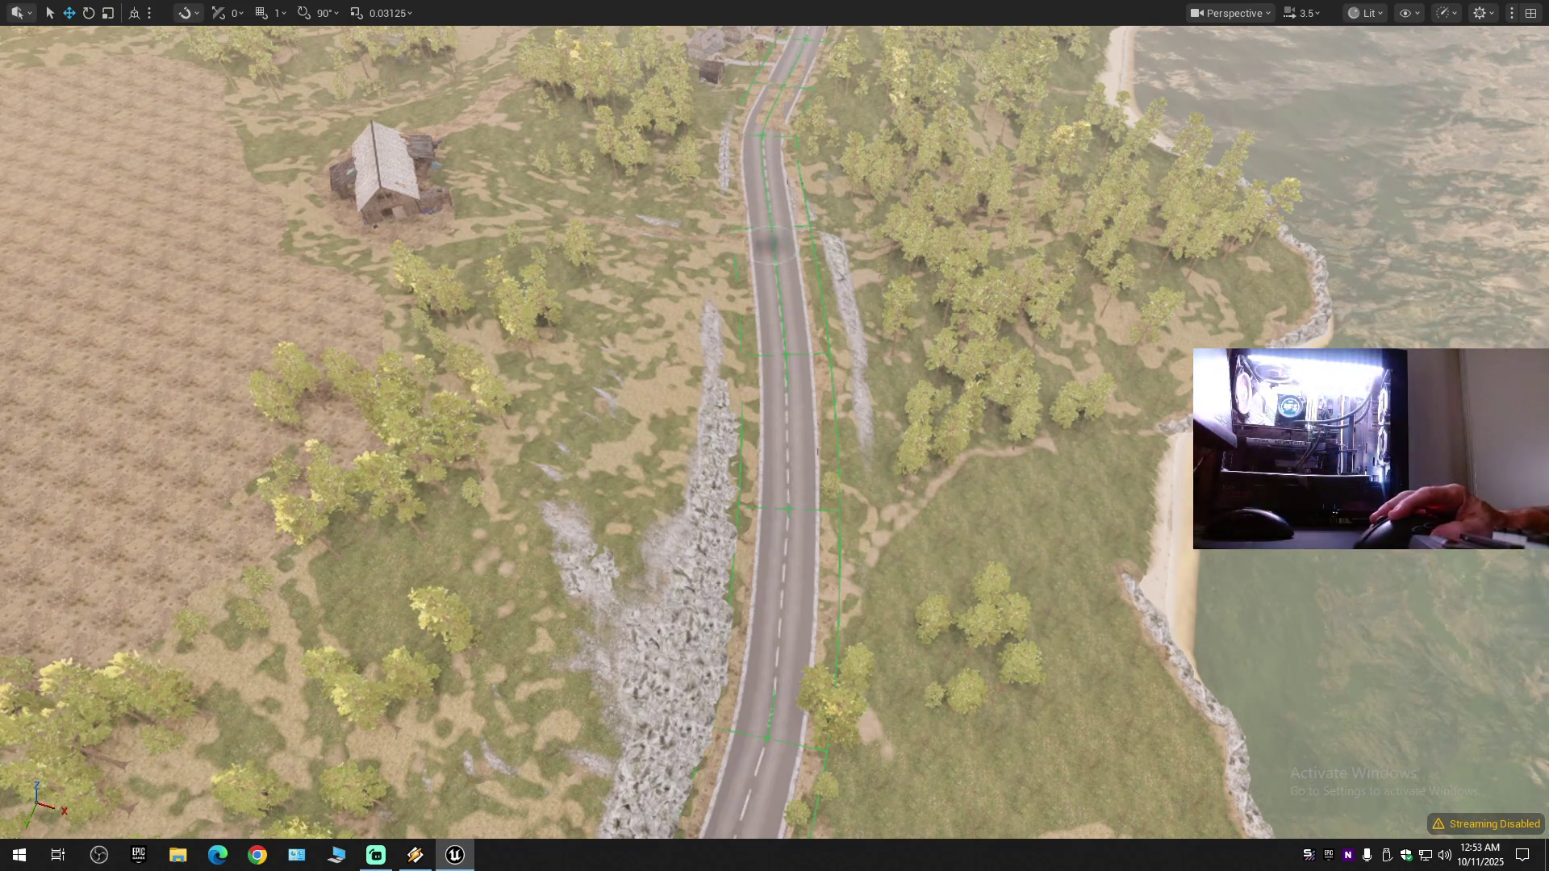
- Fly over the road past the coastal village, then exit fullscreen with F11
scroll(775, 436, "down", 5)
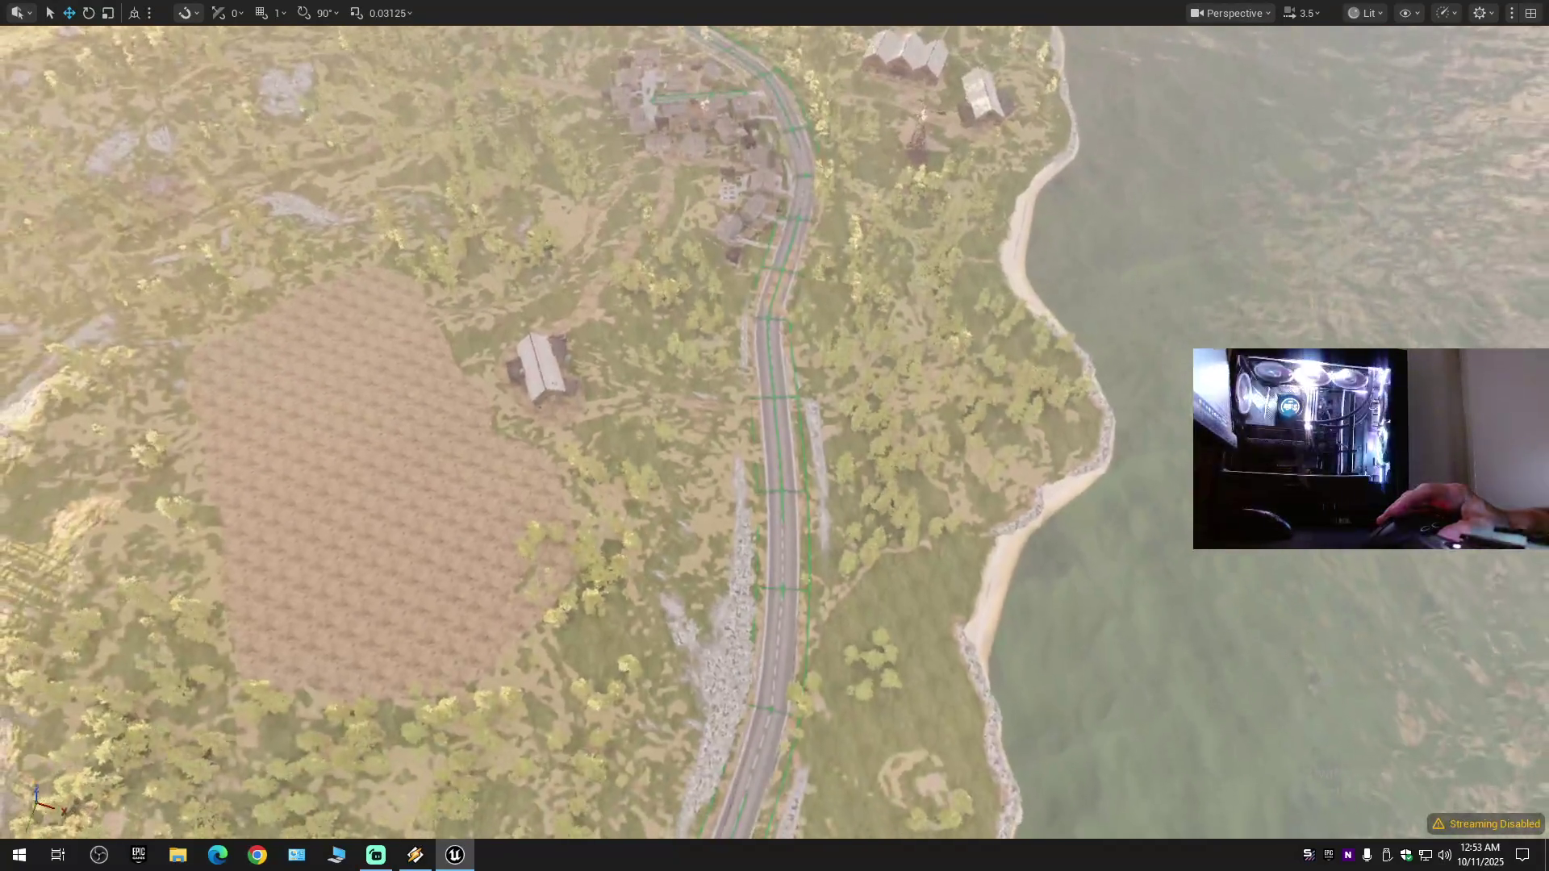
scroll(774, 435, "up", 3)
scroll(819, 391, "up", 4)
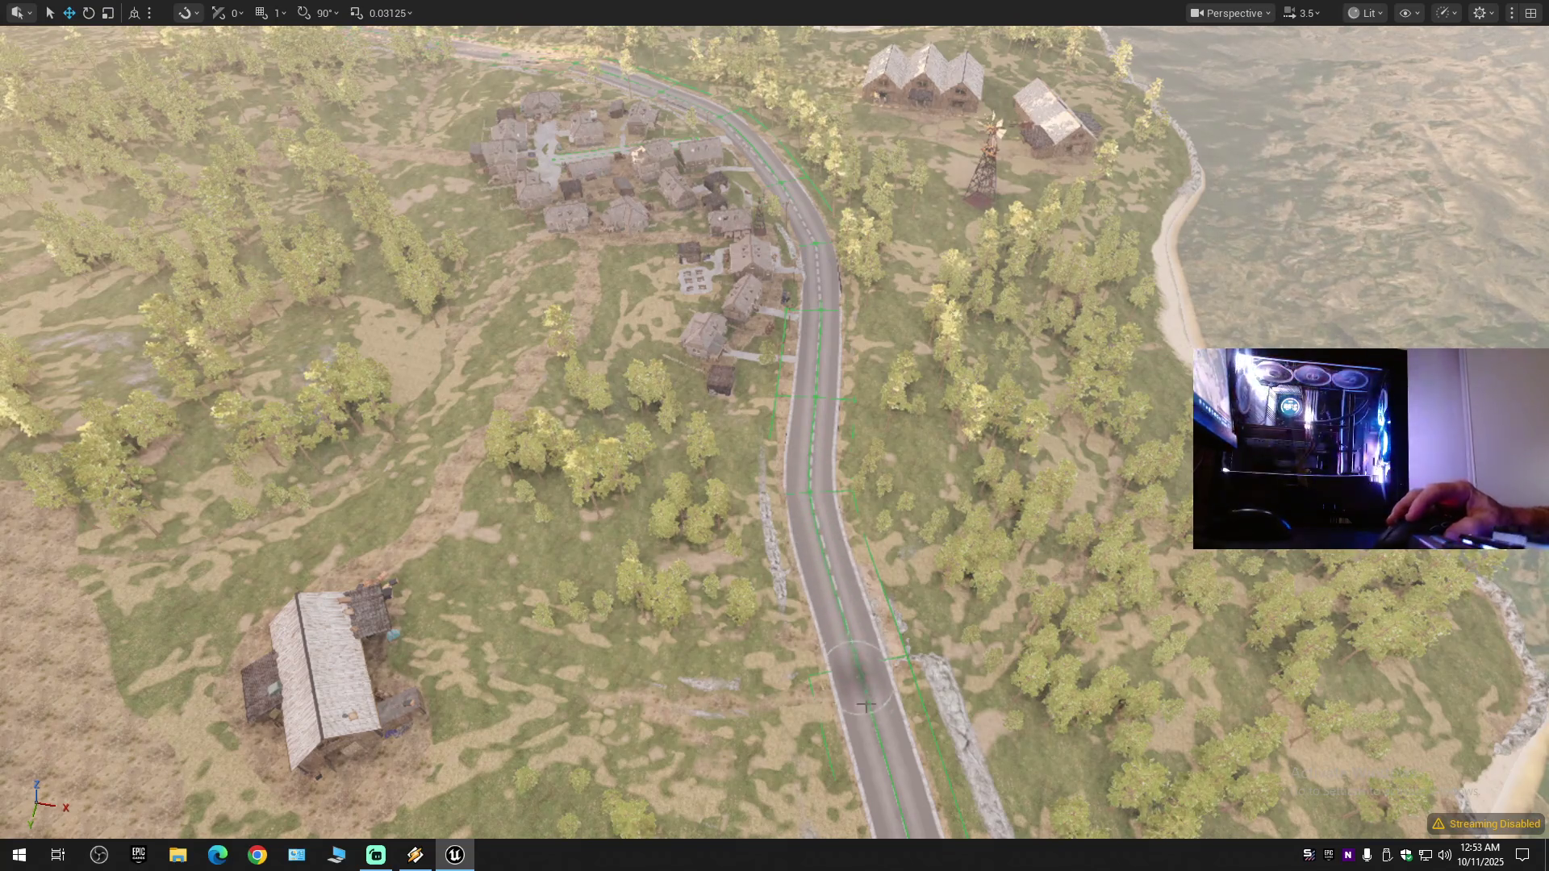
scroll(876, 673, "down", 2)
scroll(752, 630, "down", 3)
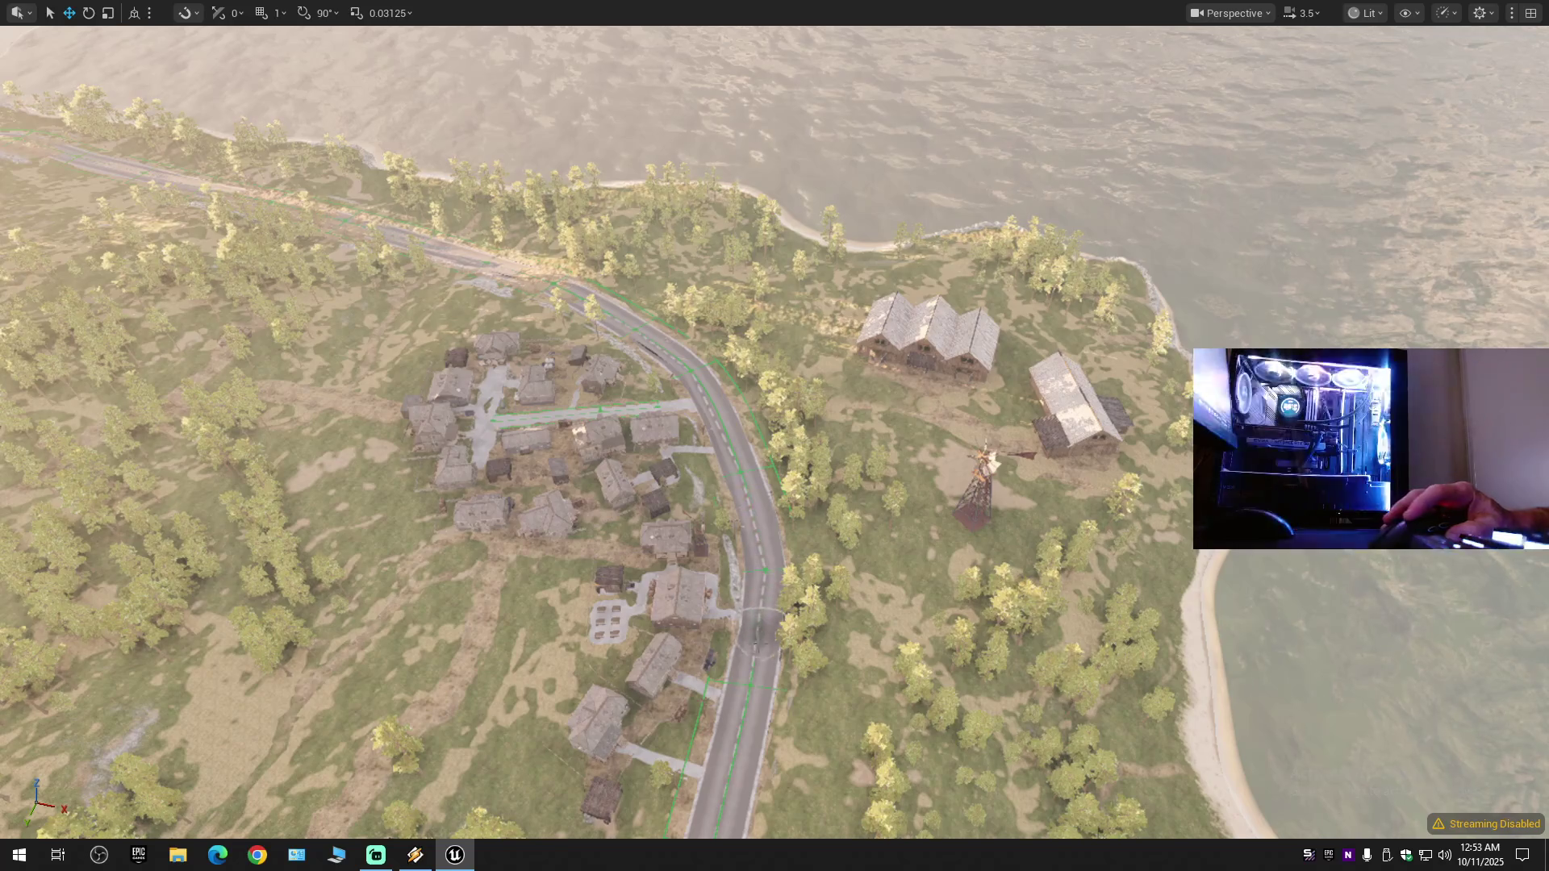
scroll(749, 694, "up", 3)
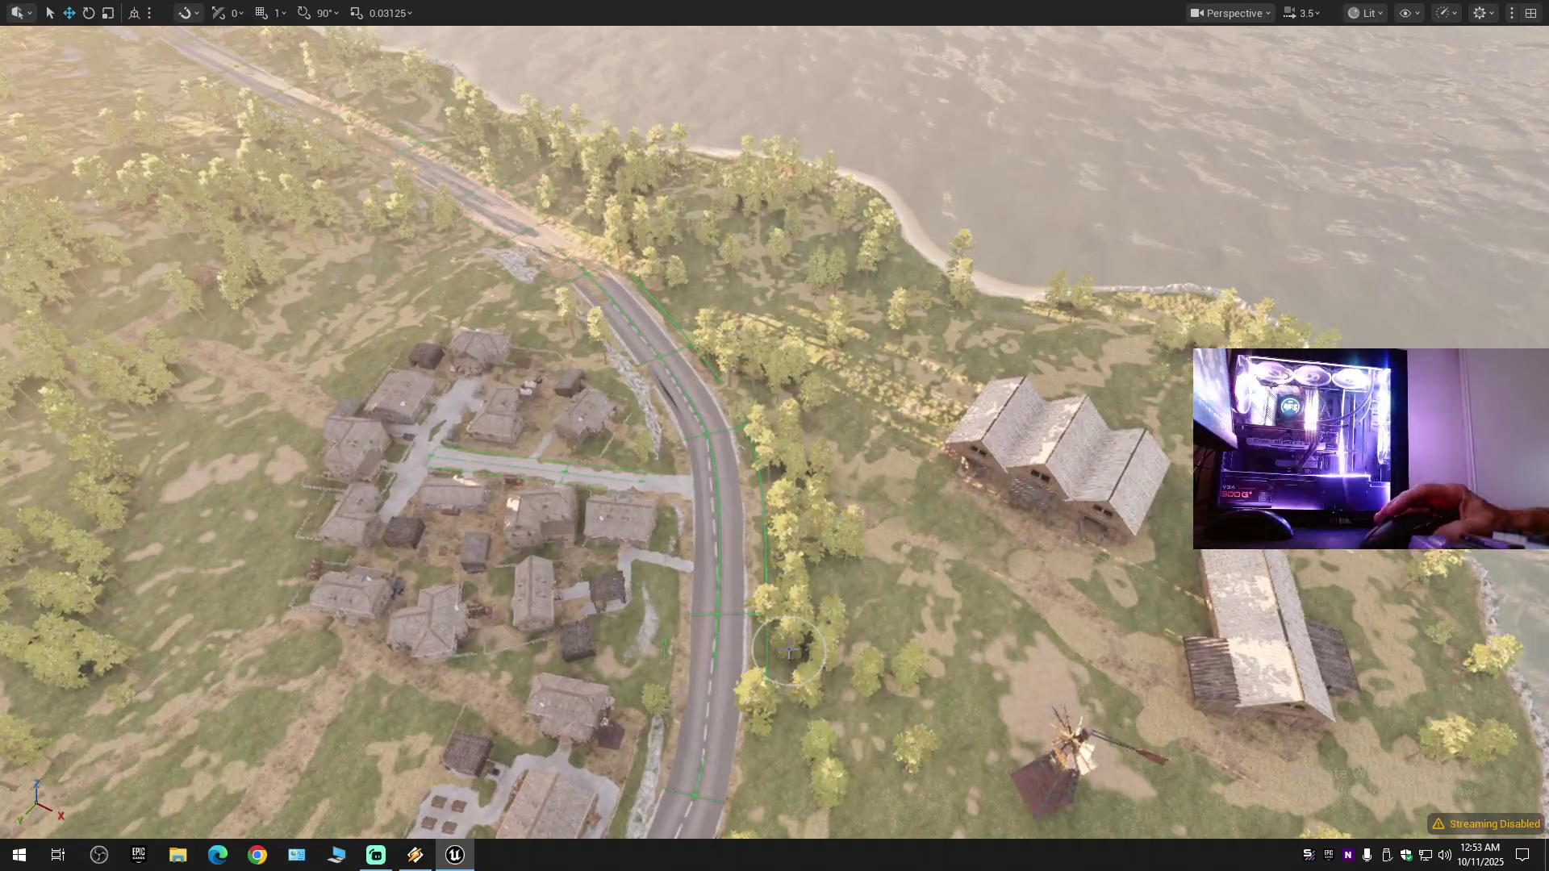
key("F11")
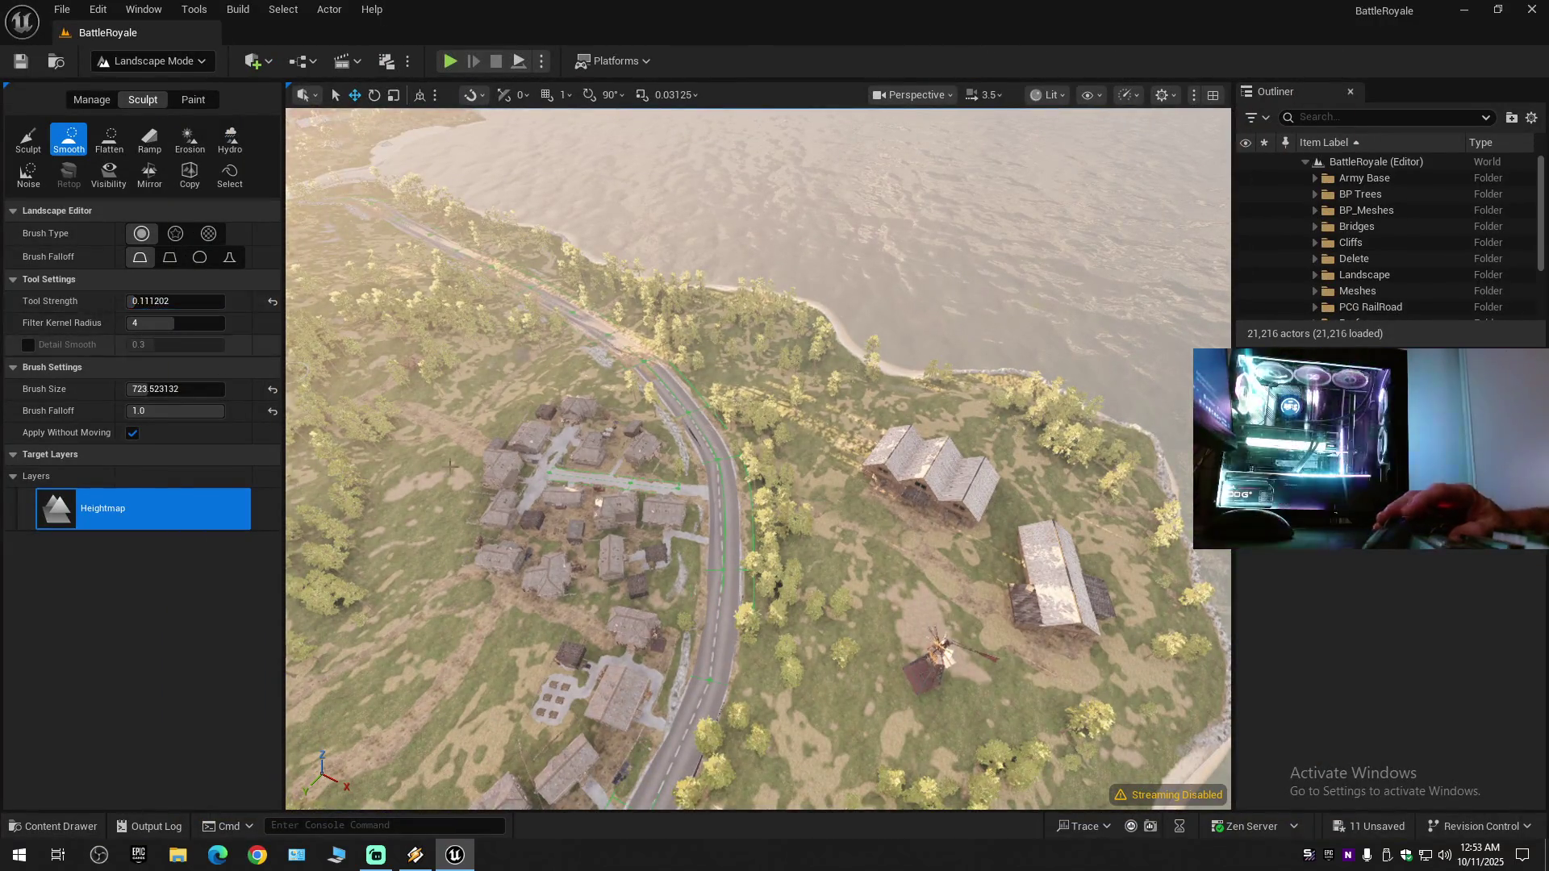
- Tilt the full-screen view over the village road and switch the sculpt brush to Erosion
key("F11")
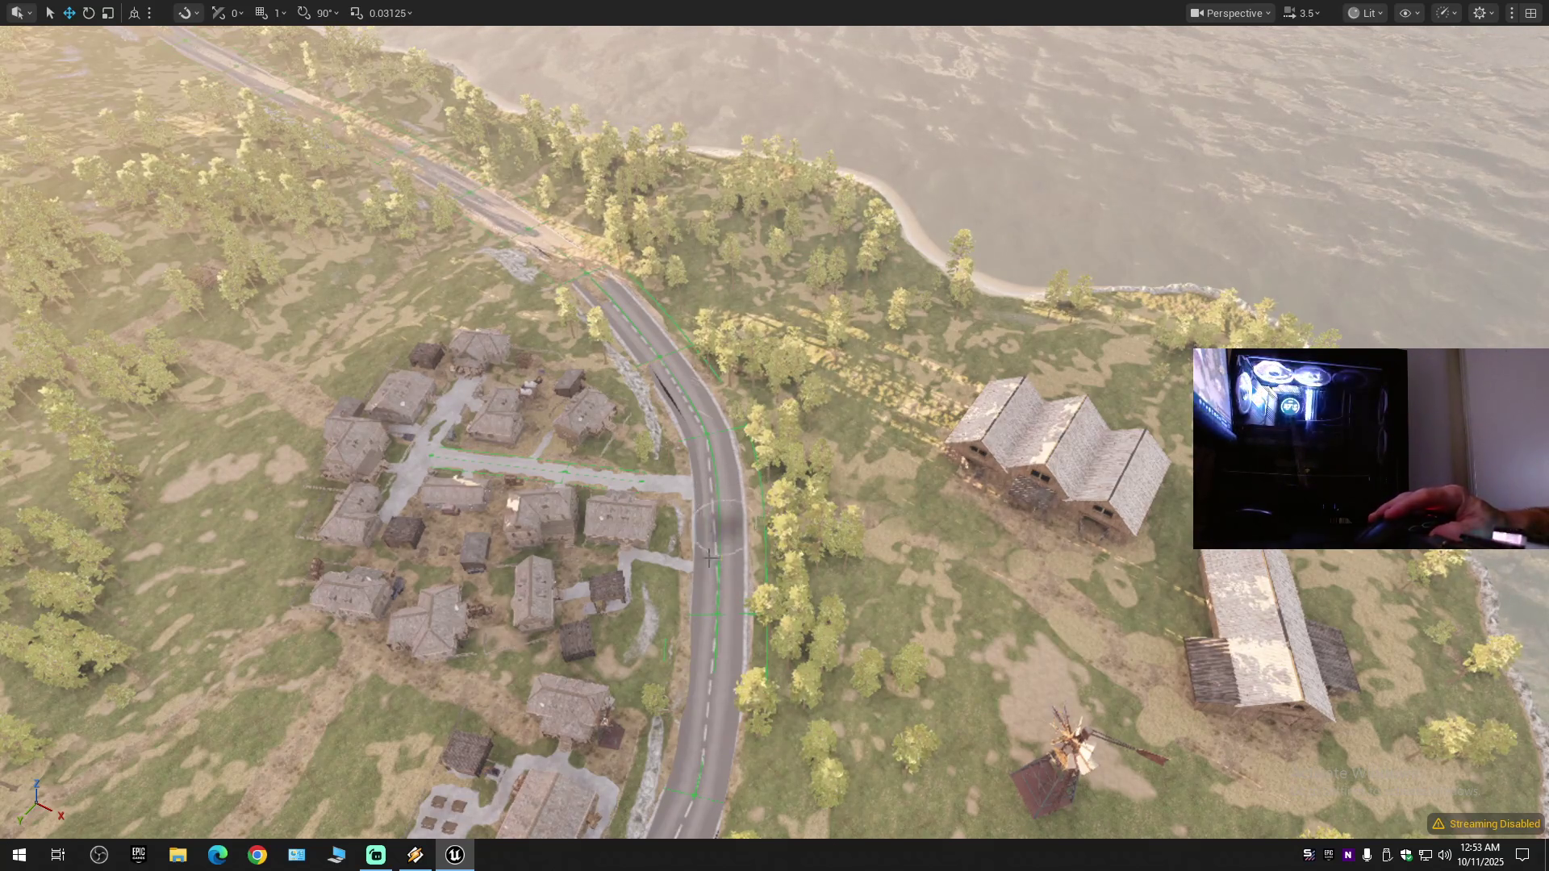
left_click_drag(671, 373, 697, 620)
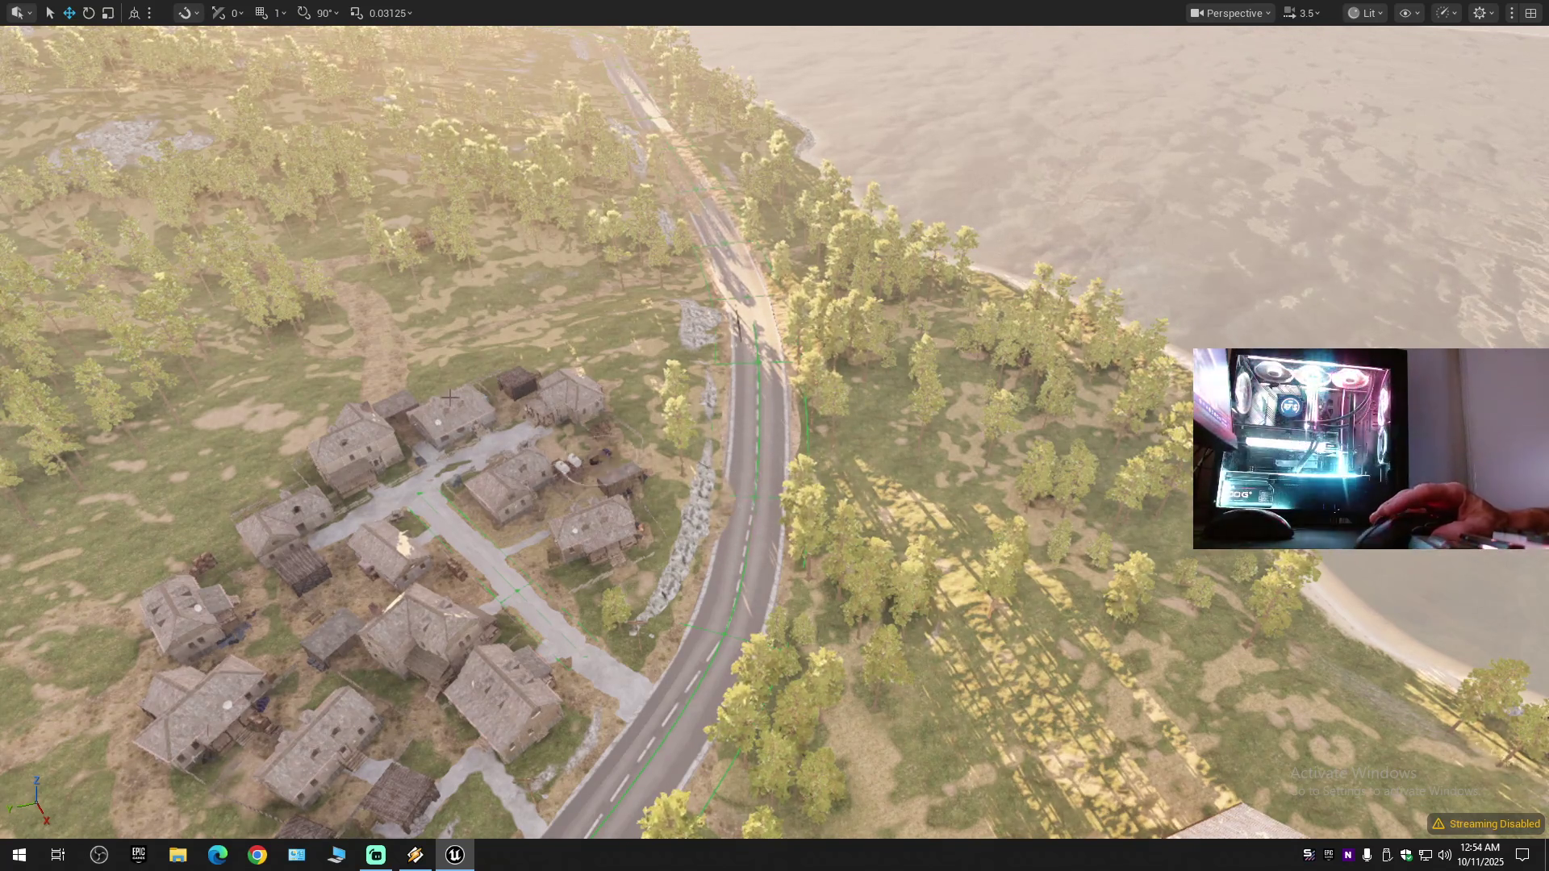
key("F11")
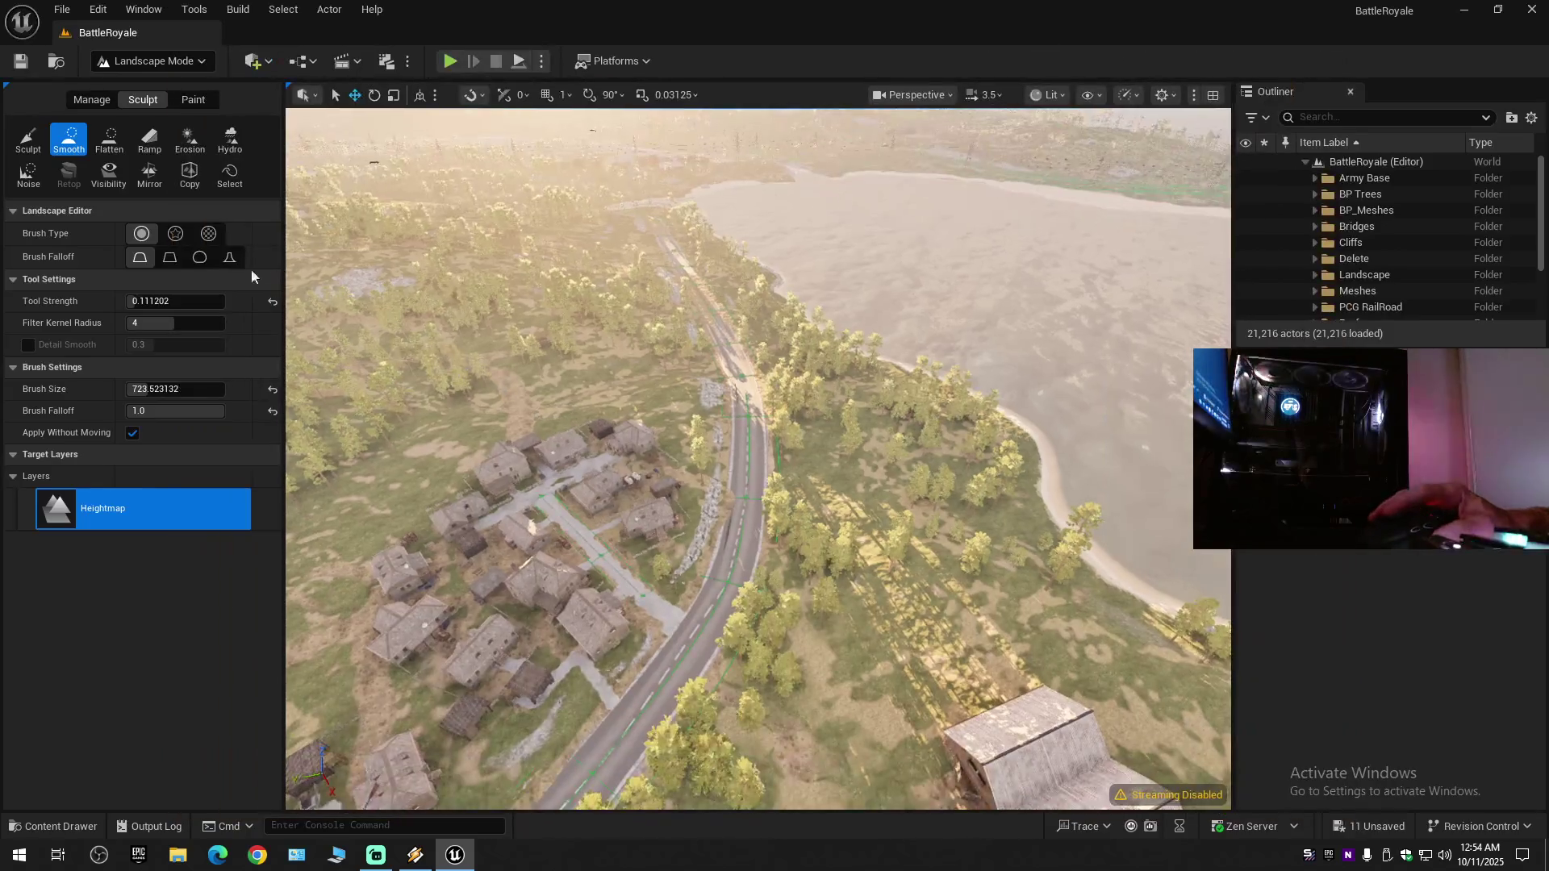
left_click(190, 139)
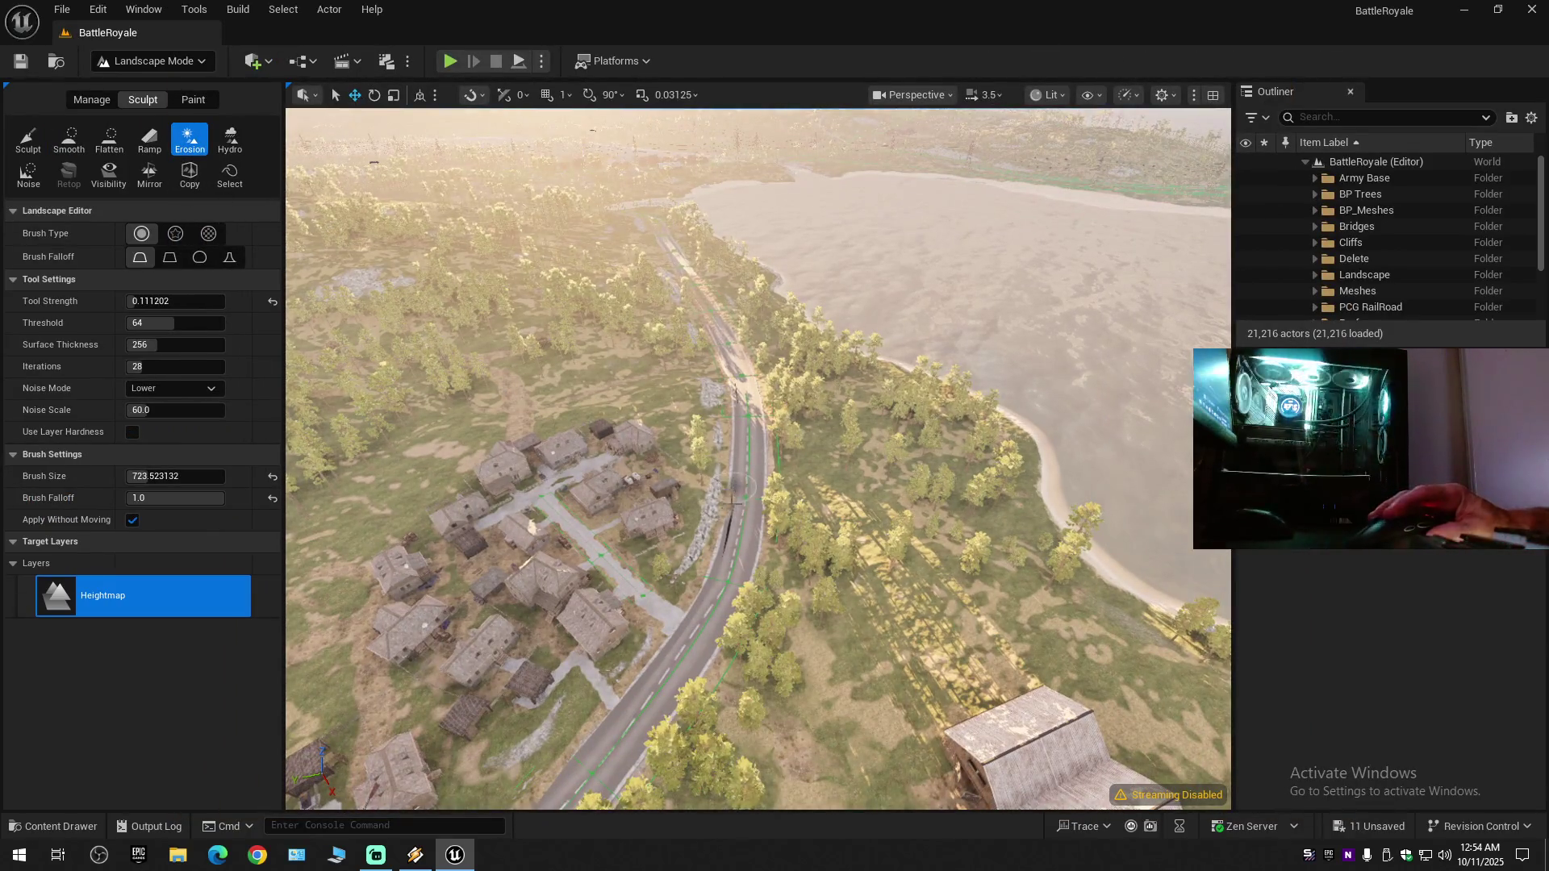
key("F11")
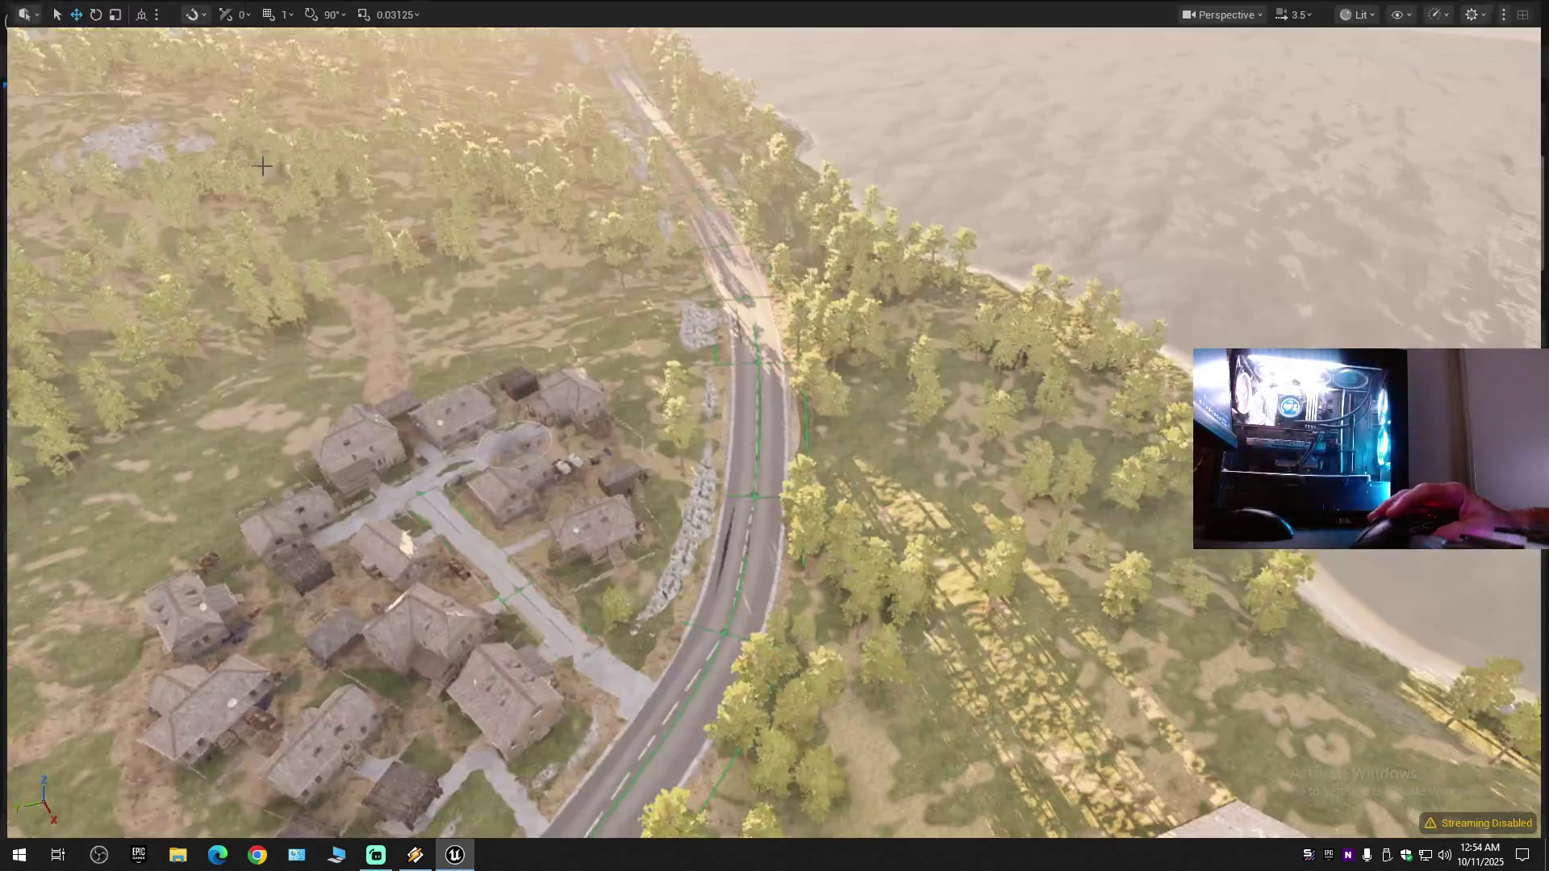
key("F11")
- Alternate between the Smooth and Erosion brushes along the roadside, ending in full-screen view
left_click(71, 136)
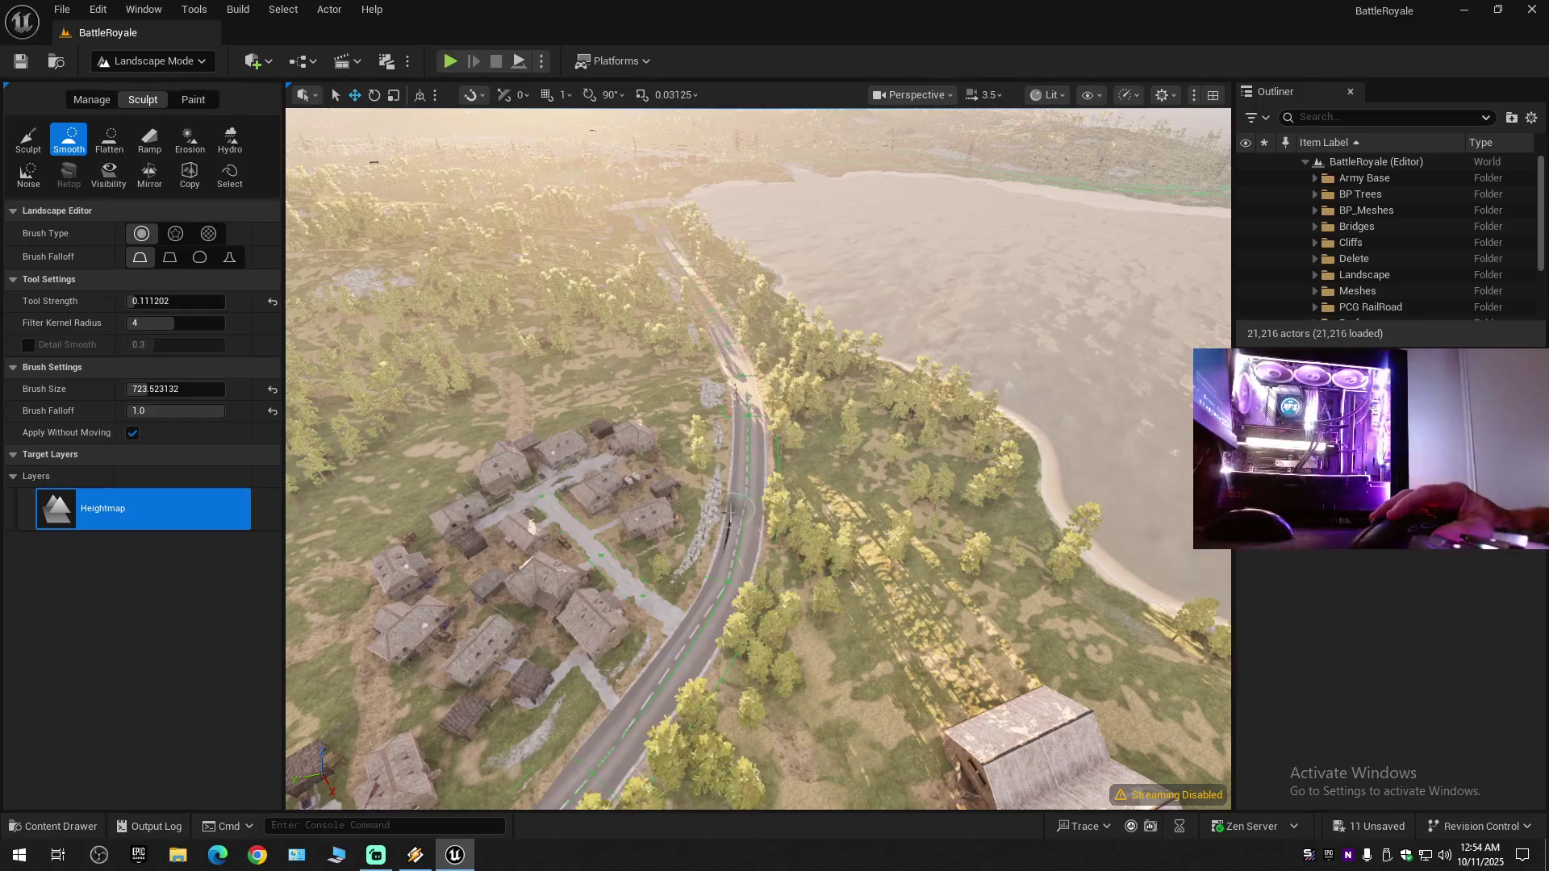
key("F11")
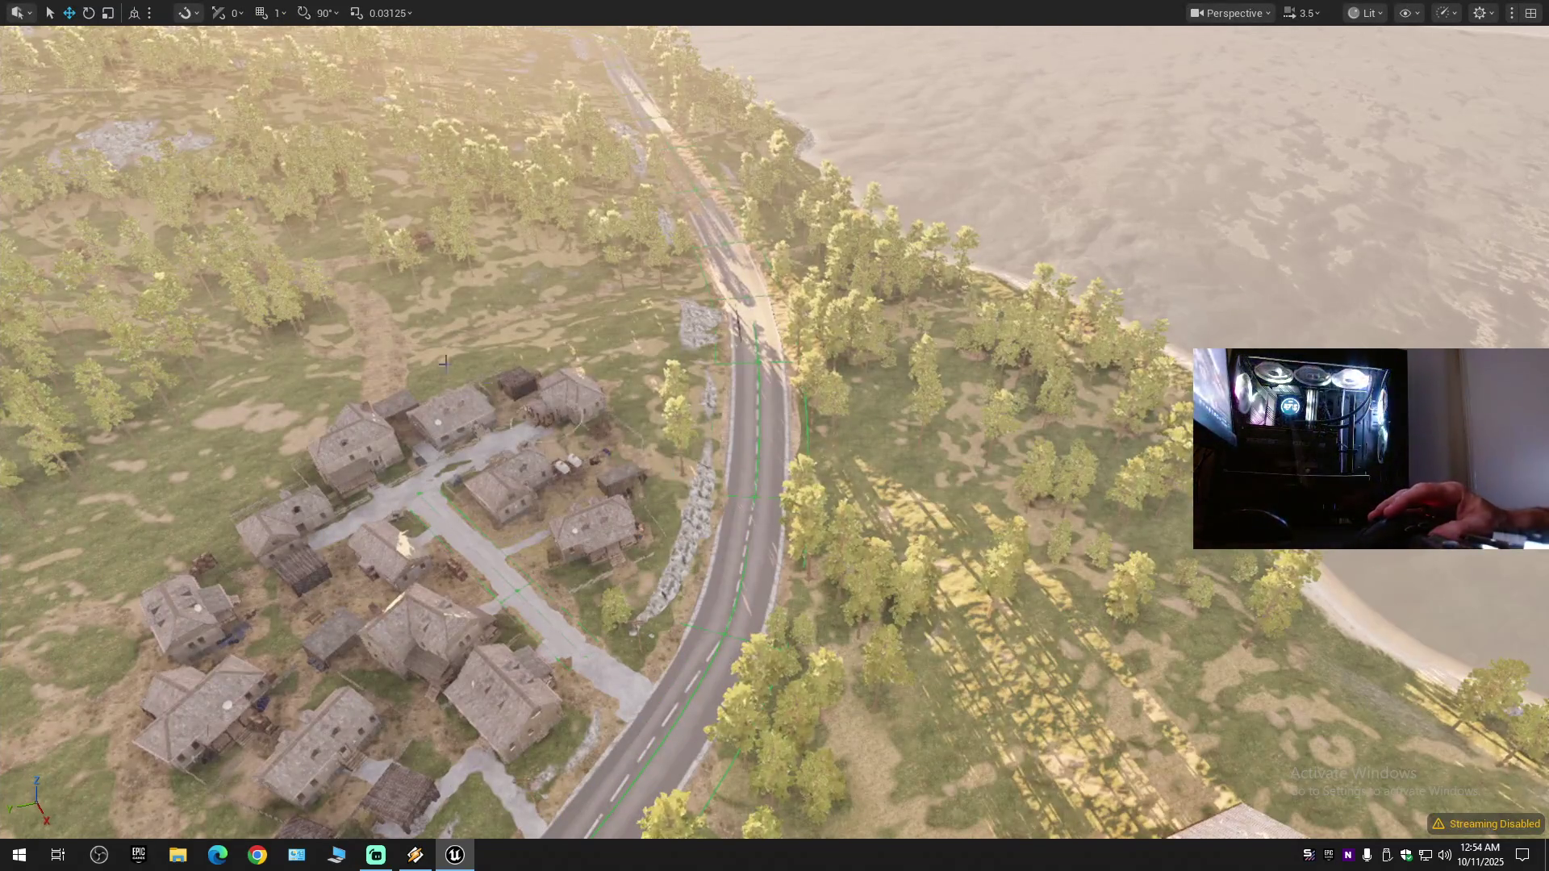
key("F11")
left_click(196, 149)
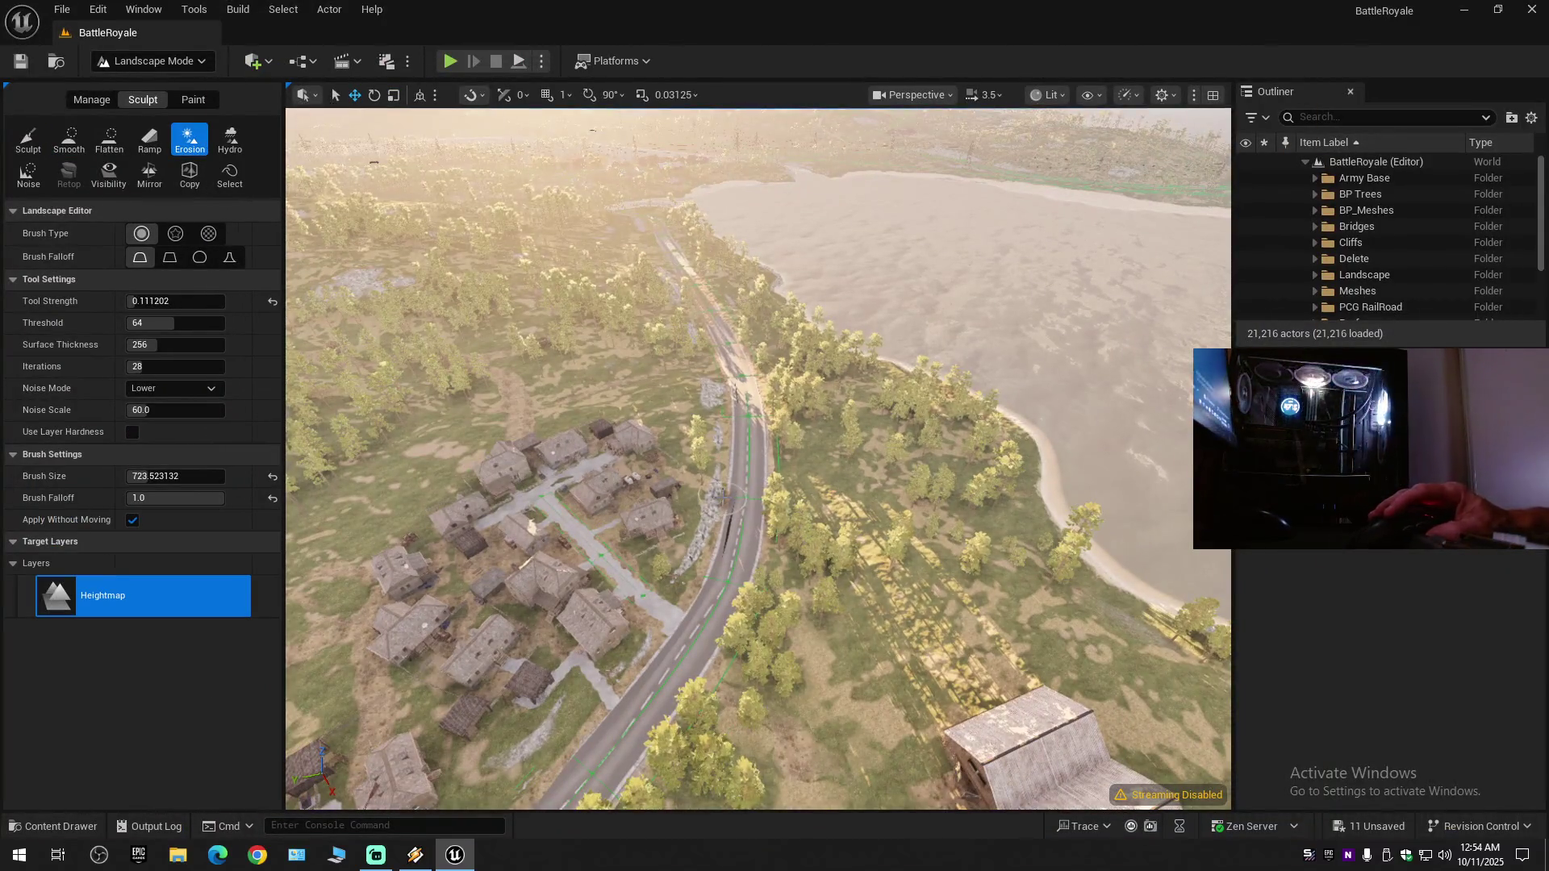
key("F11")
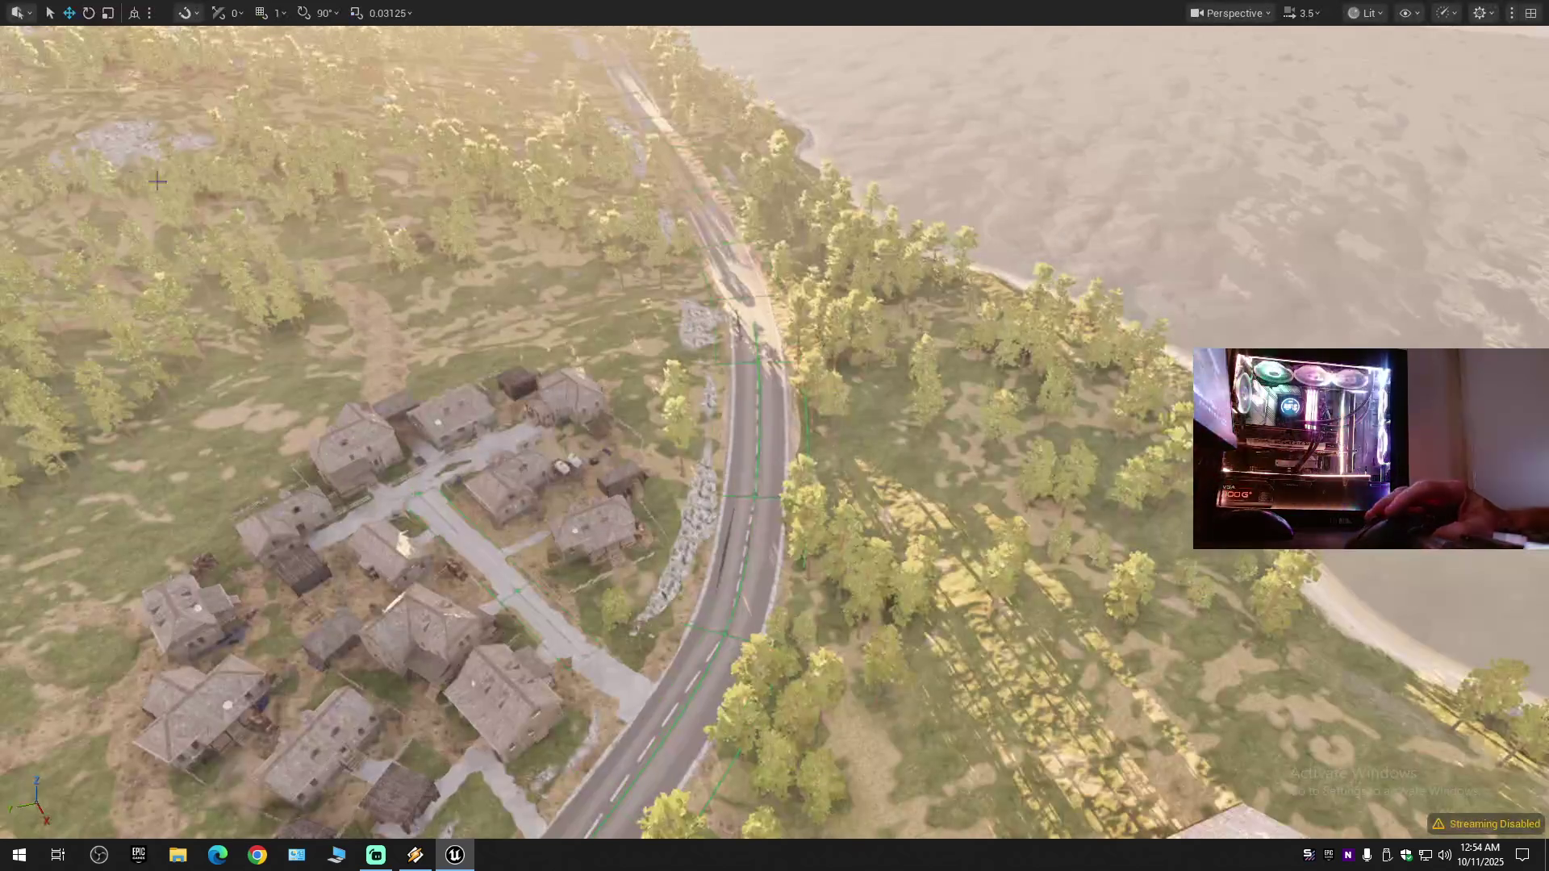
key("F11")
left_click(70, 138)
key("F11")
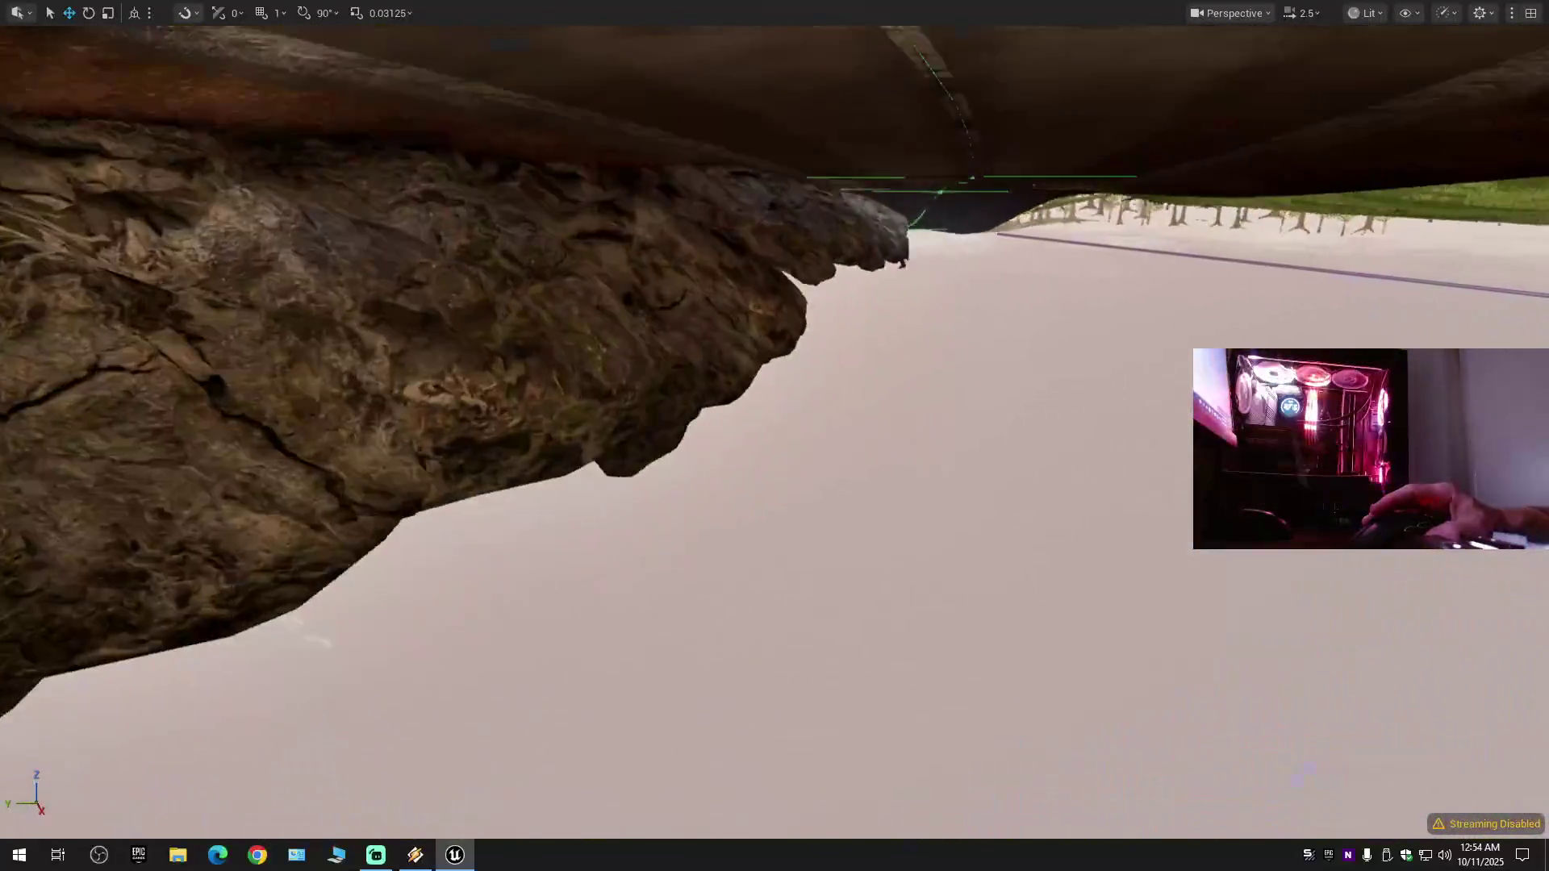
- Fly the camera from the house north to an overhead view of the straight coastal road
scroll(775, 436, "down", 3)
mouse_move(775, 436)
left_mouse_down()
mouse_move(694, 524)
mouse_move(774, 460)
mouse_move(774, 525)
left_mouse_up()
scroll(774, 436, "up", 1)
scroll(724, 187, "down", 2)
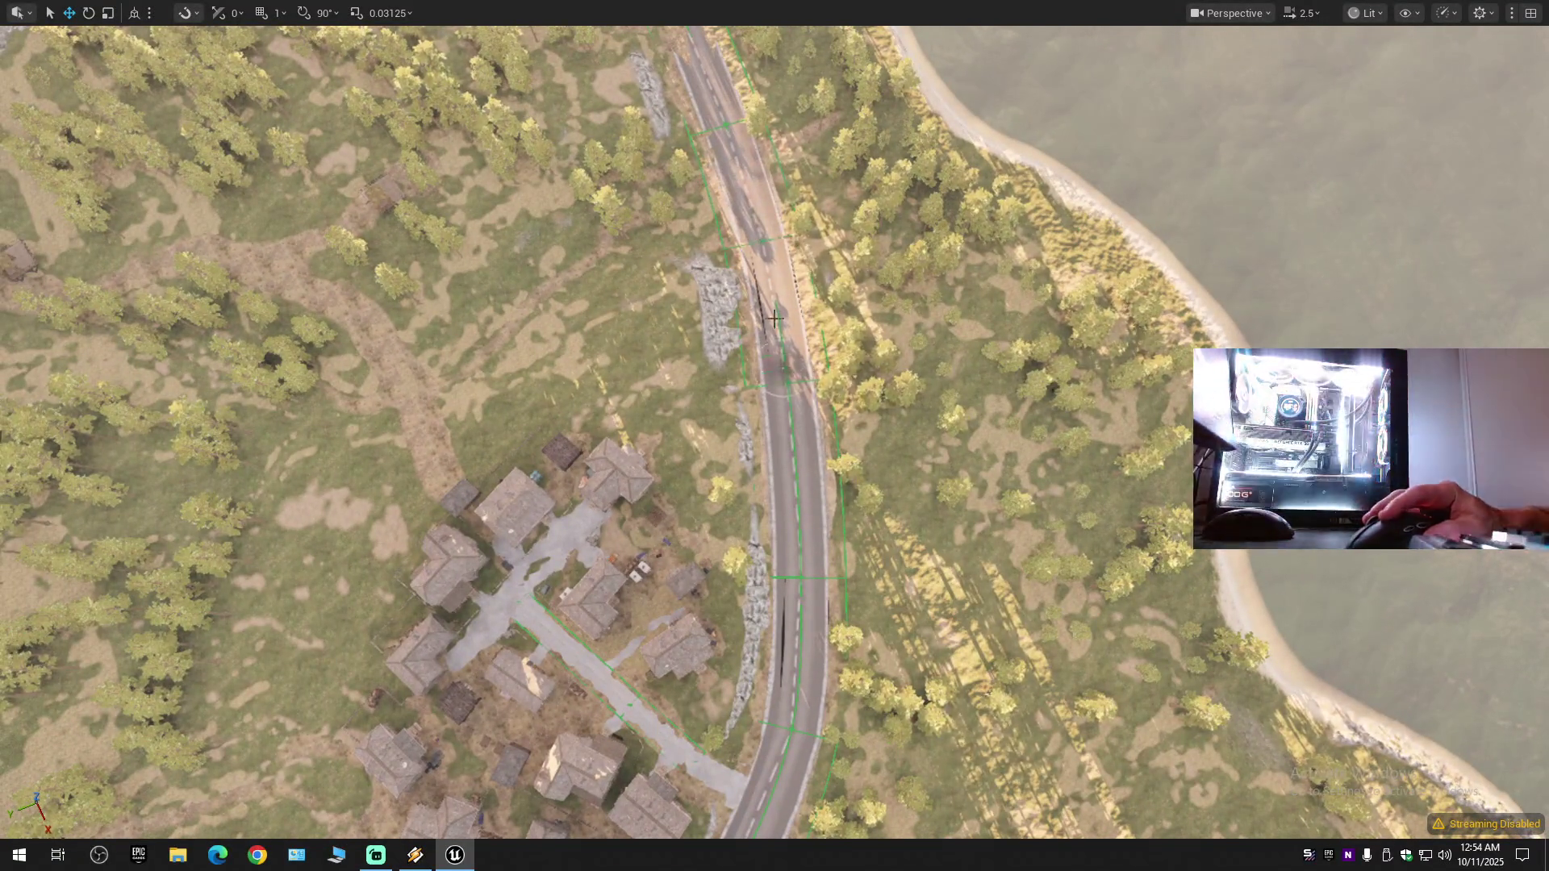
scroll(776, 329, "up", 1)
mouse_move(775, 329)
left_mouse_down()
mouse_move(776, 258)
mouse_move(718, 366)
left_mouse_up()
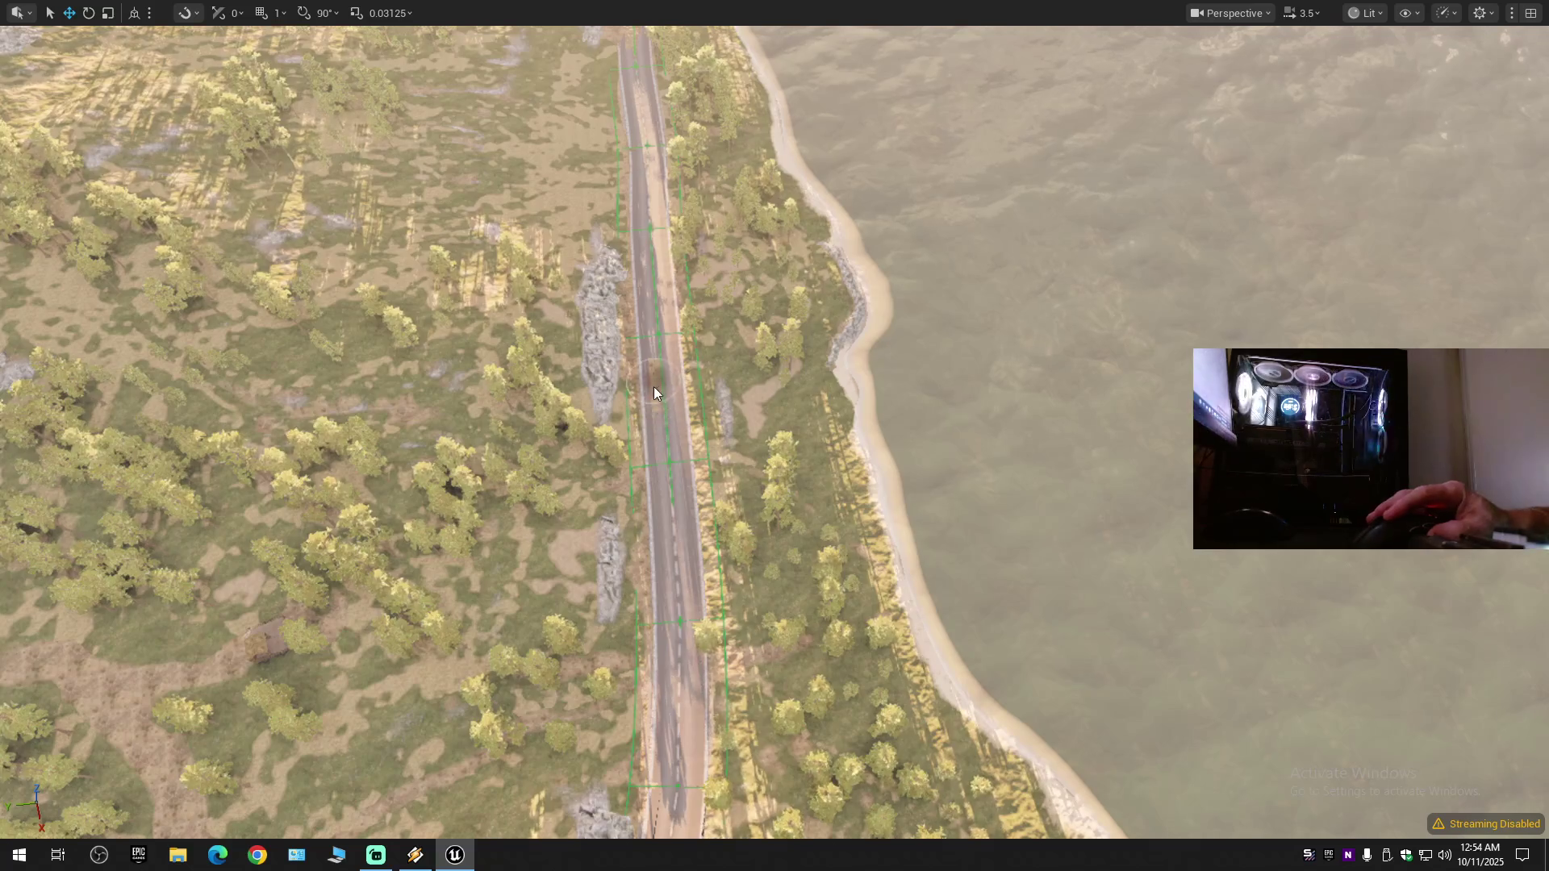
- Select the Erosion tool with E and return the viewport to full screen
key("F11")
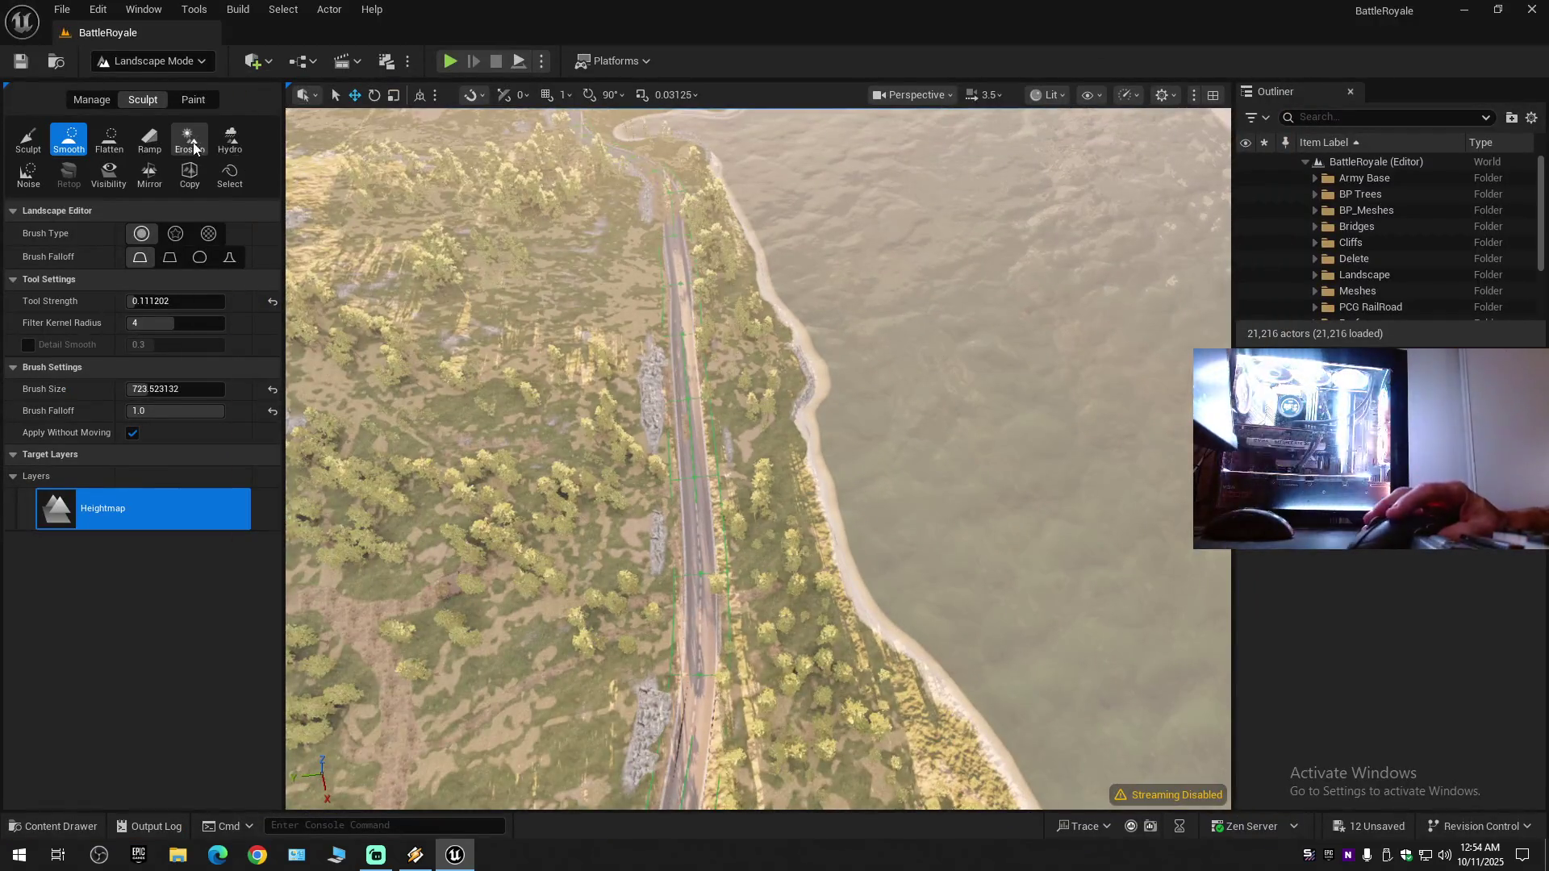
key("e")
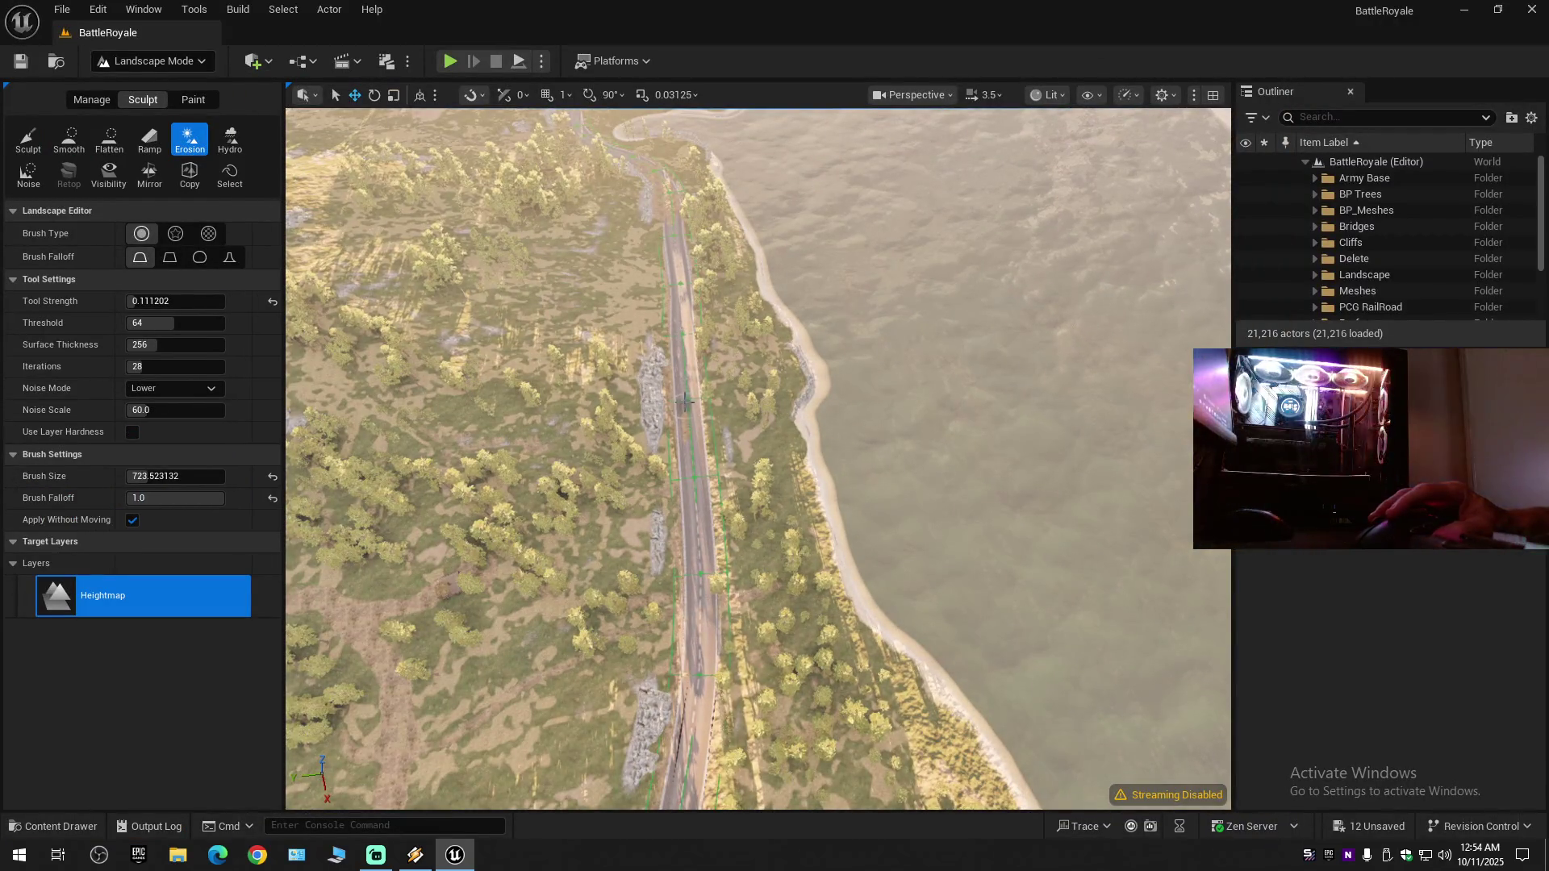
key("F11")
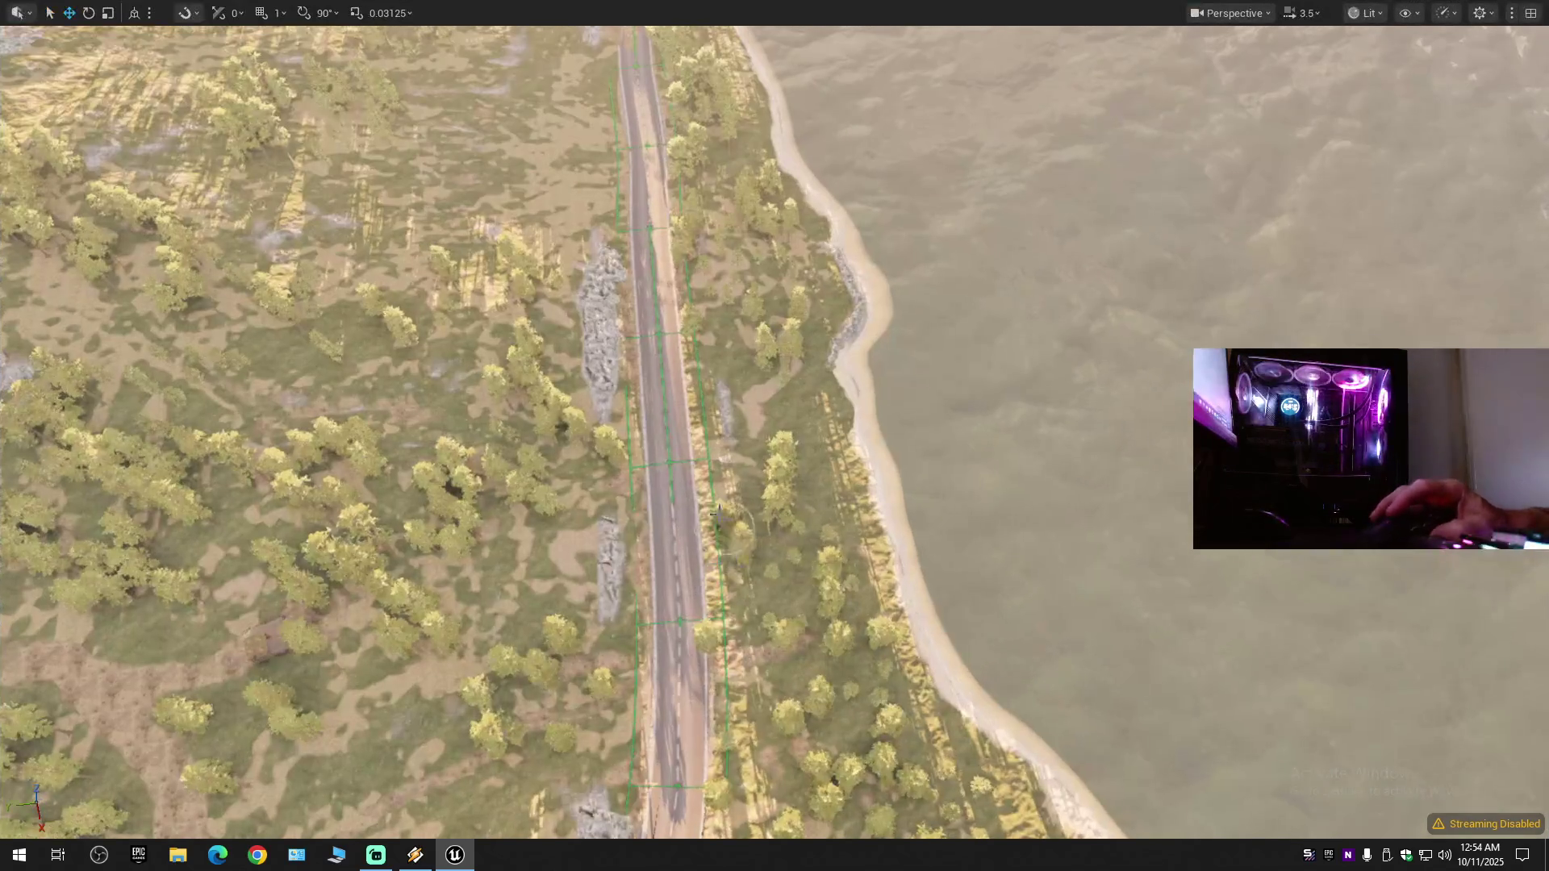
key("F11")
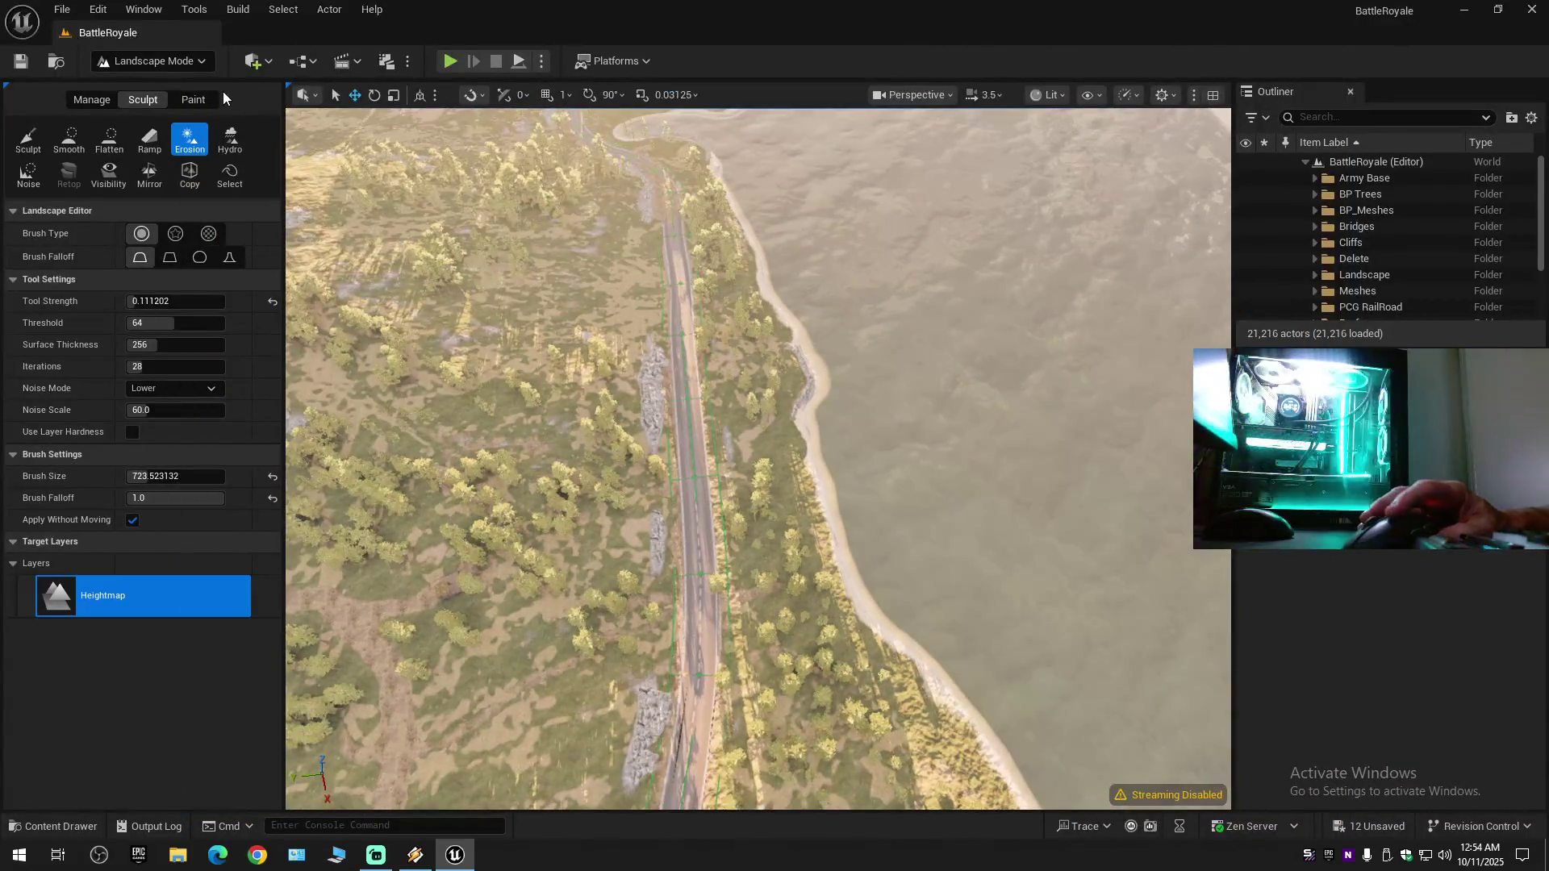
key("F11")
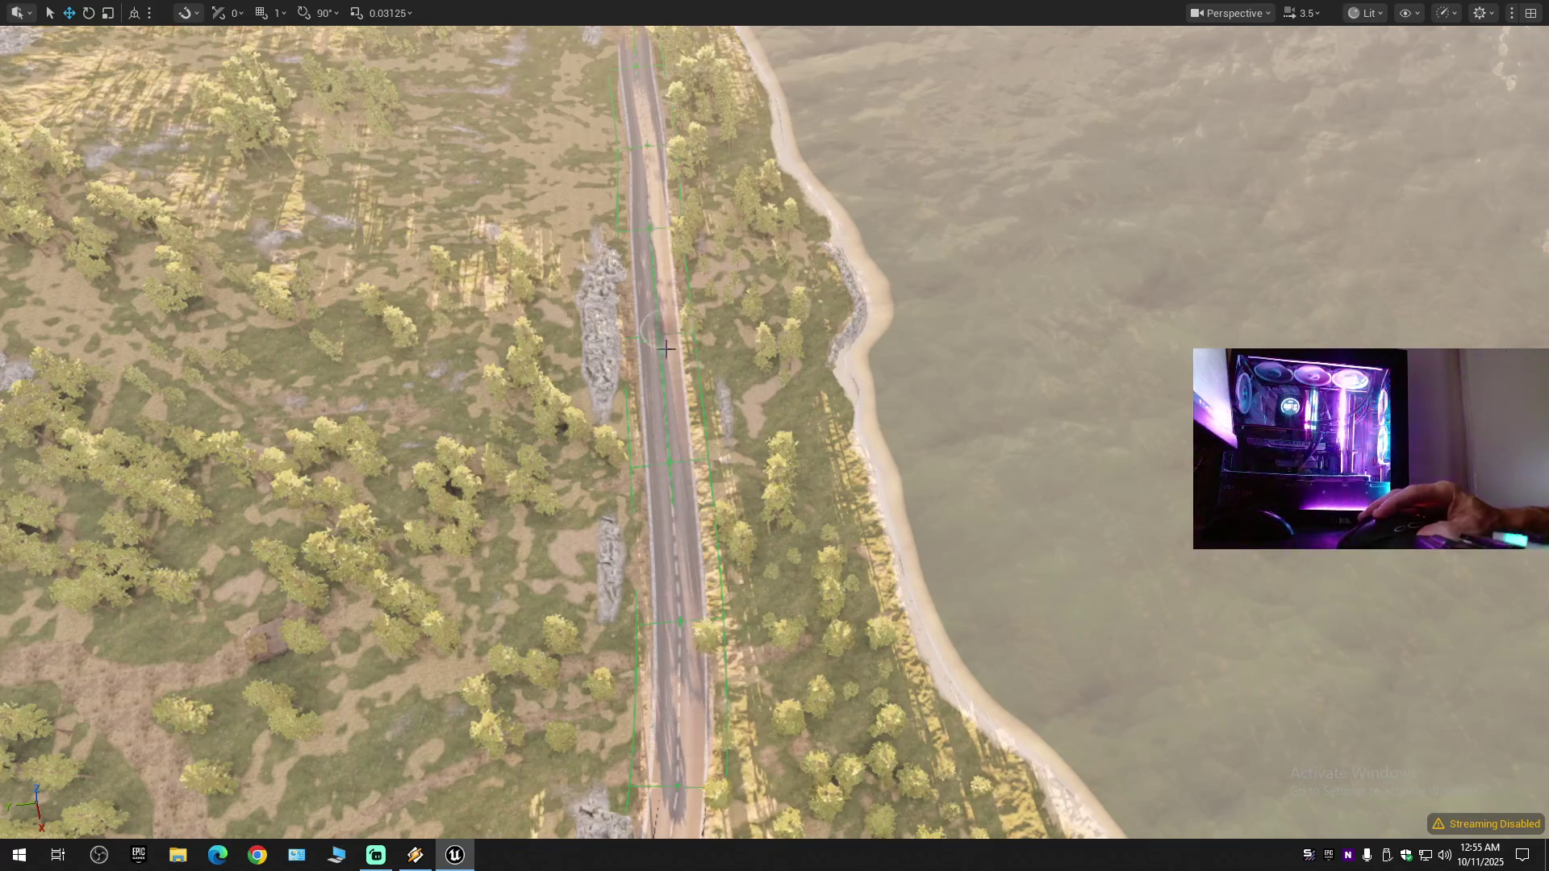
- Fly forward along the coastal road to the curve by the bay
key("w")
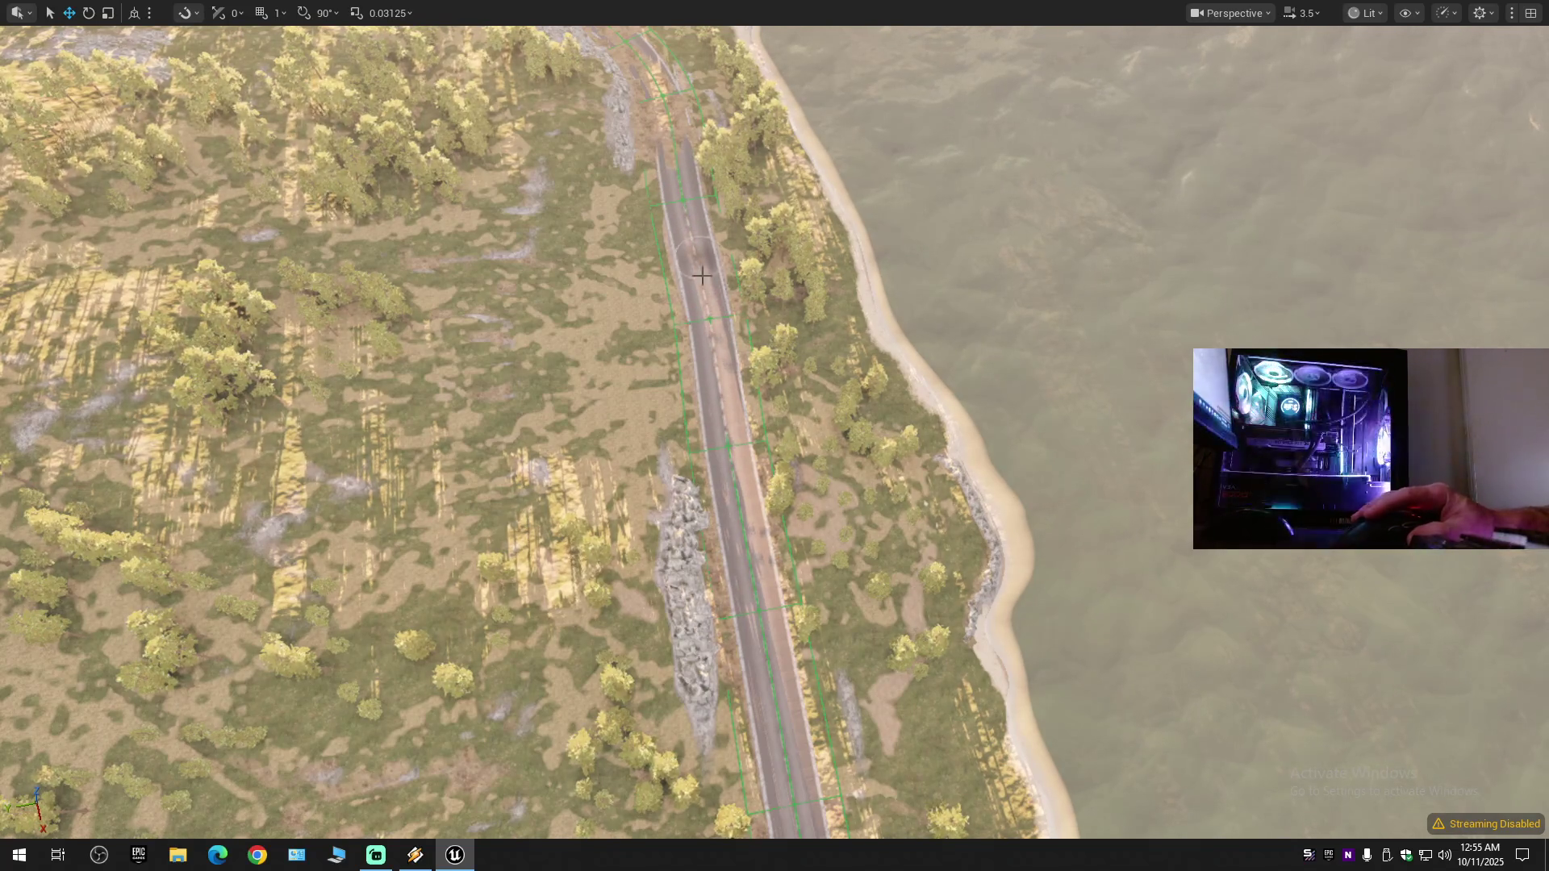
key("w")
scroll(734, 544, "up", 1)
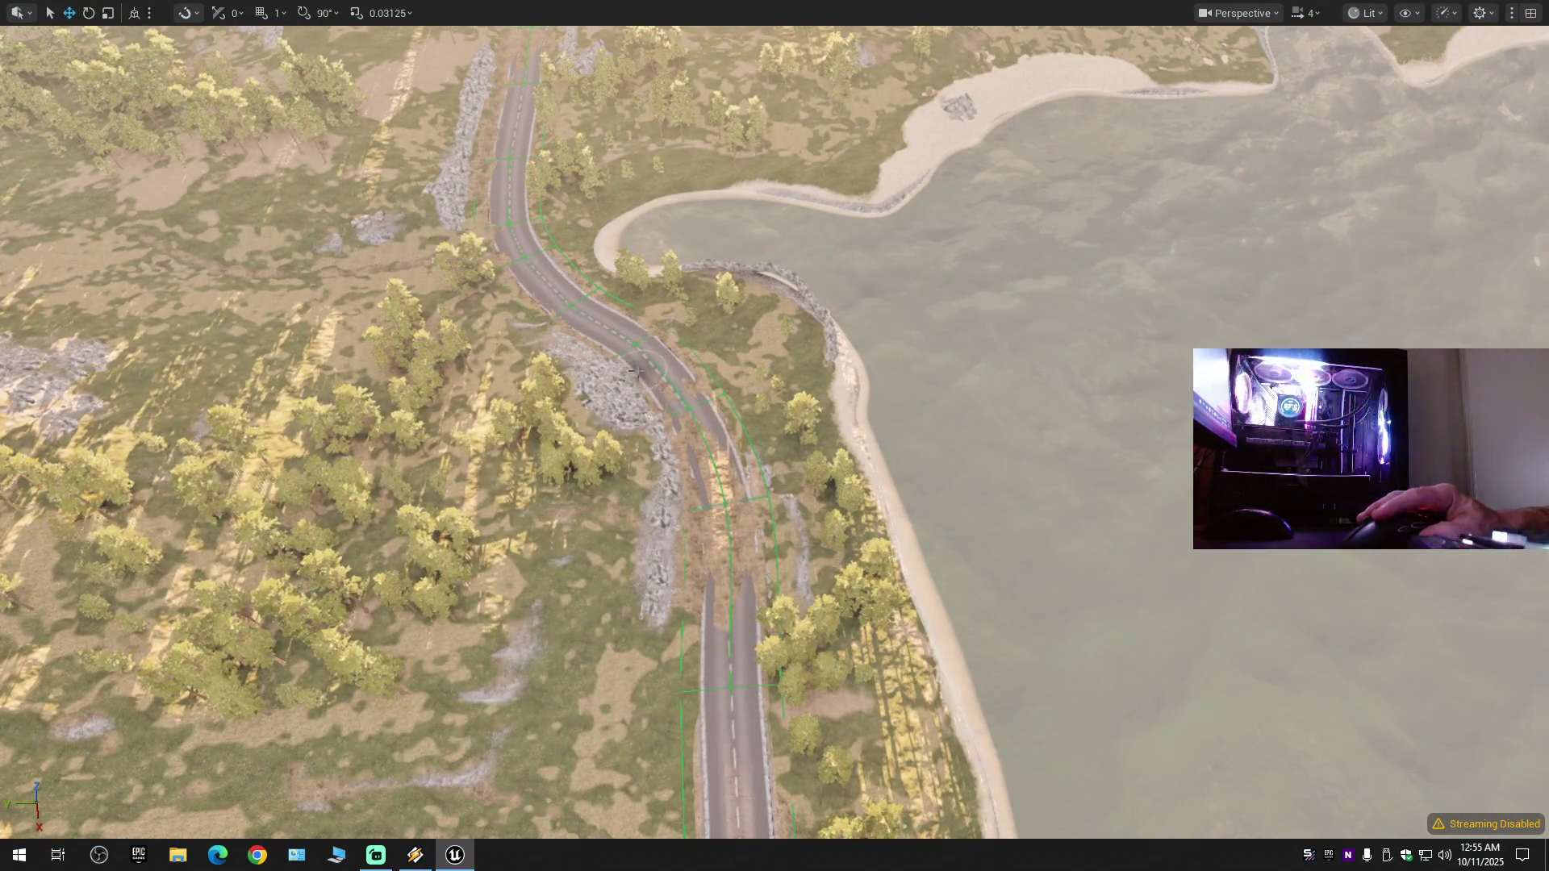
- Smooth the terrain under the upper and lower parts of the bay road curve
mouse_move(666, 385)
left_mouse_down()
mouse_move(709, 415)
mouse_move(719, 449)
mouse_move(734, 517)
mouse_move(710, 569)
mouse_move(691, 431)
mouse_move(654, 380)
left_mouse_up()
left_click_drag(684, 432, 704, 562)
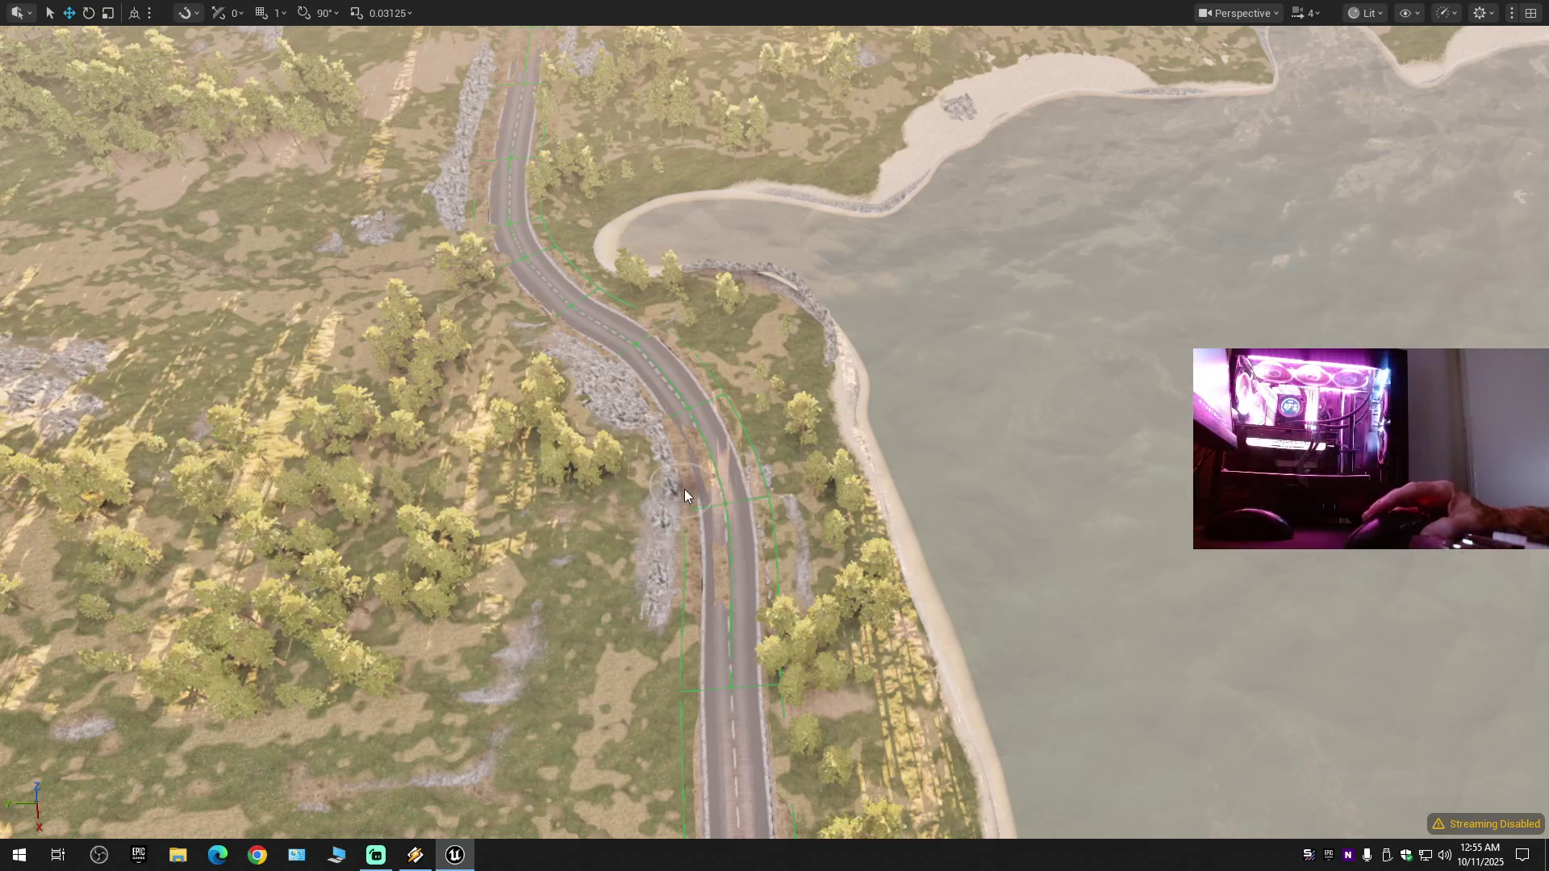
key("F11")
- Switch to the Erosion brush in full screen and drop the view low along the road
left_click(190, 139)
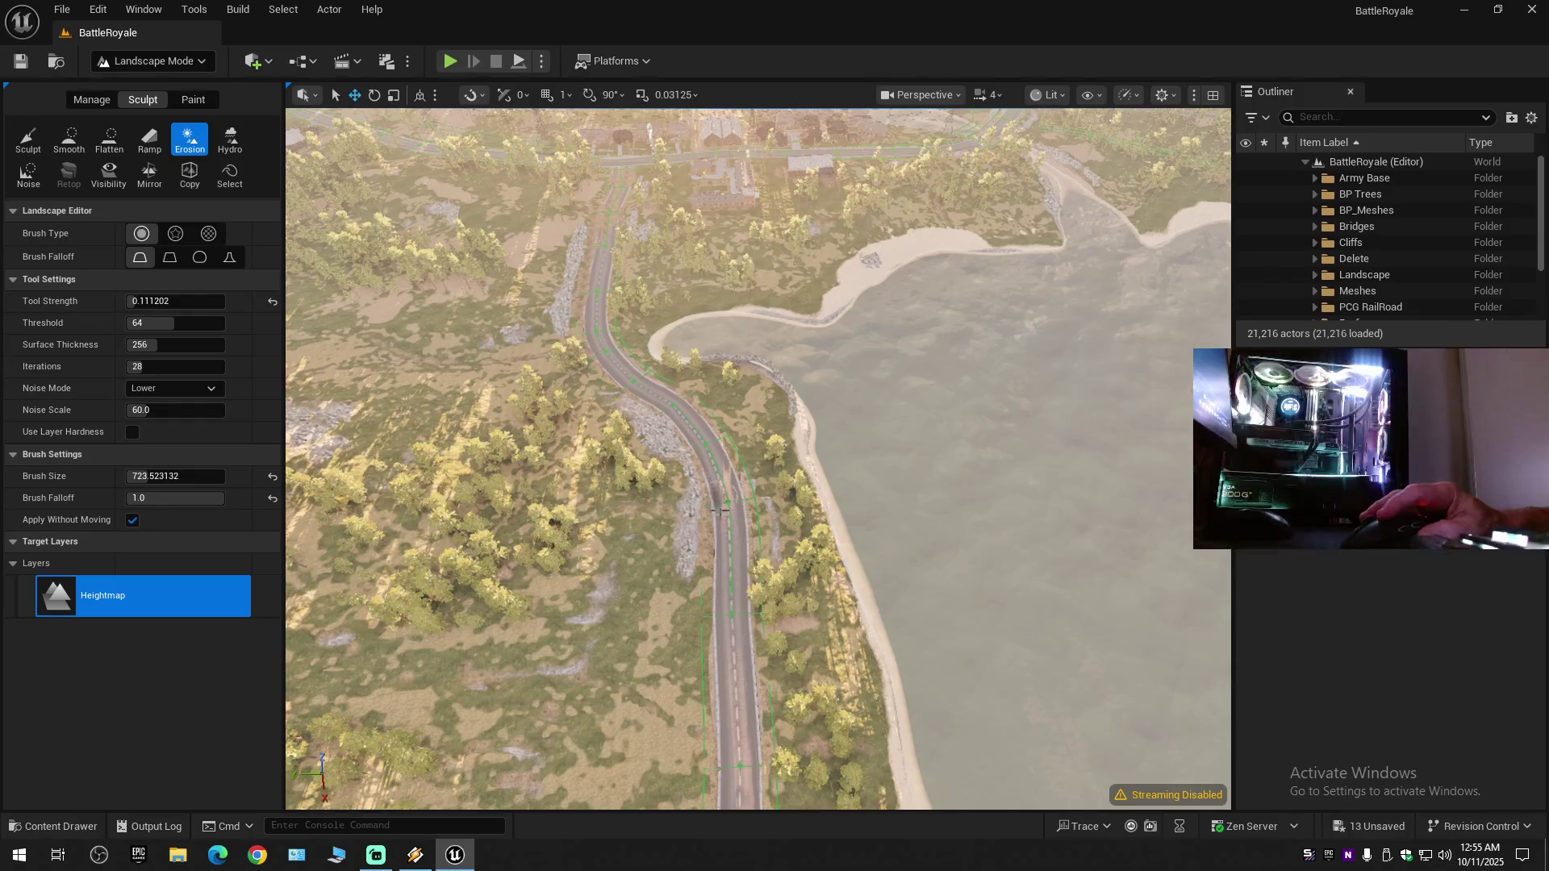
key("F11")
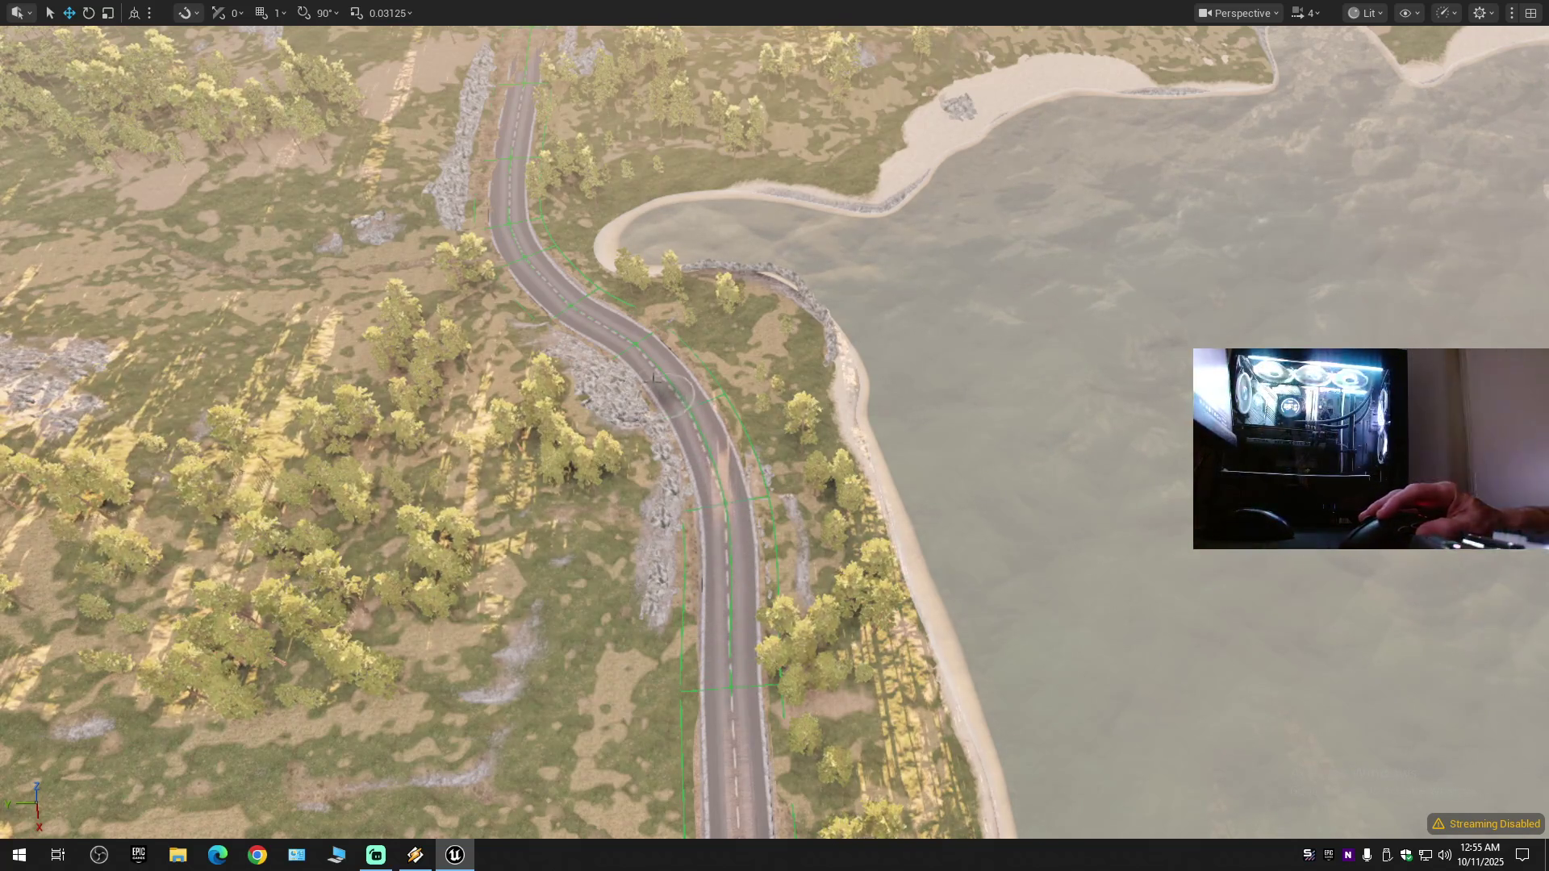
key("1")
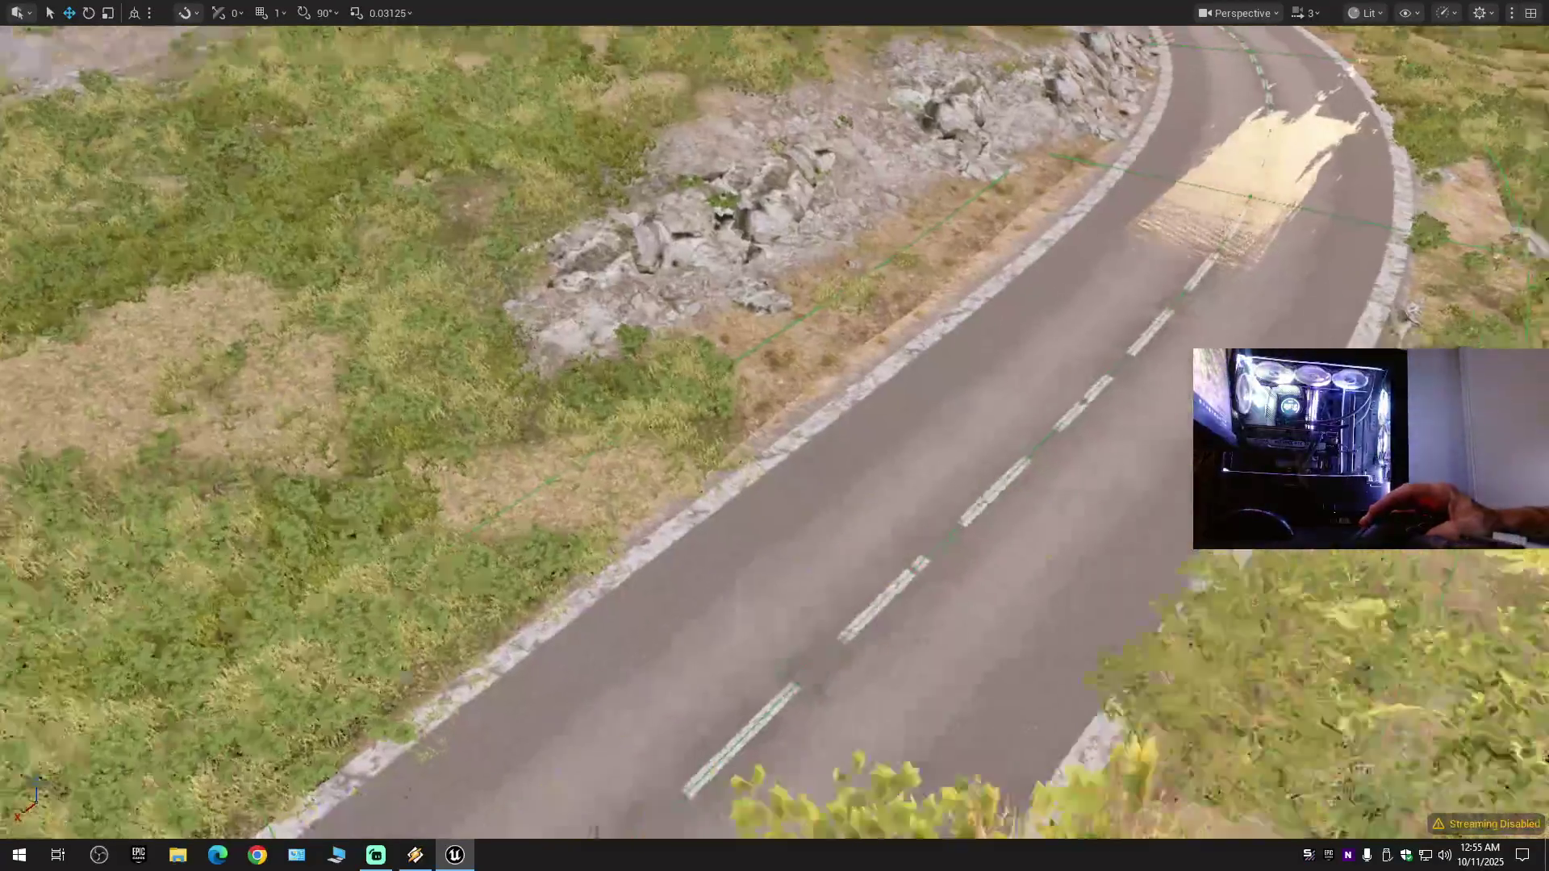
- Fly along the road past the lake and turn to face the junction beside the MOTEL
scroll(774, 436, "down", 1)
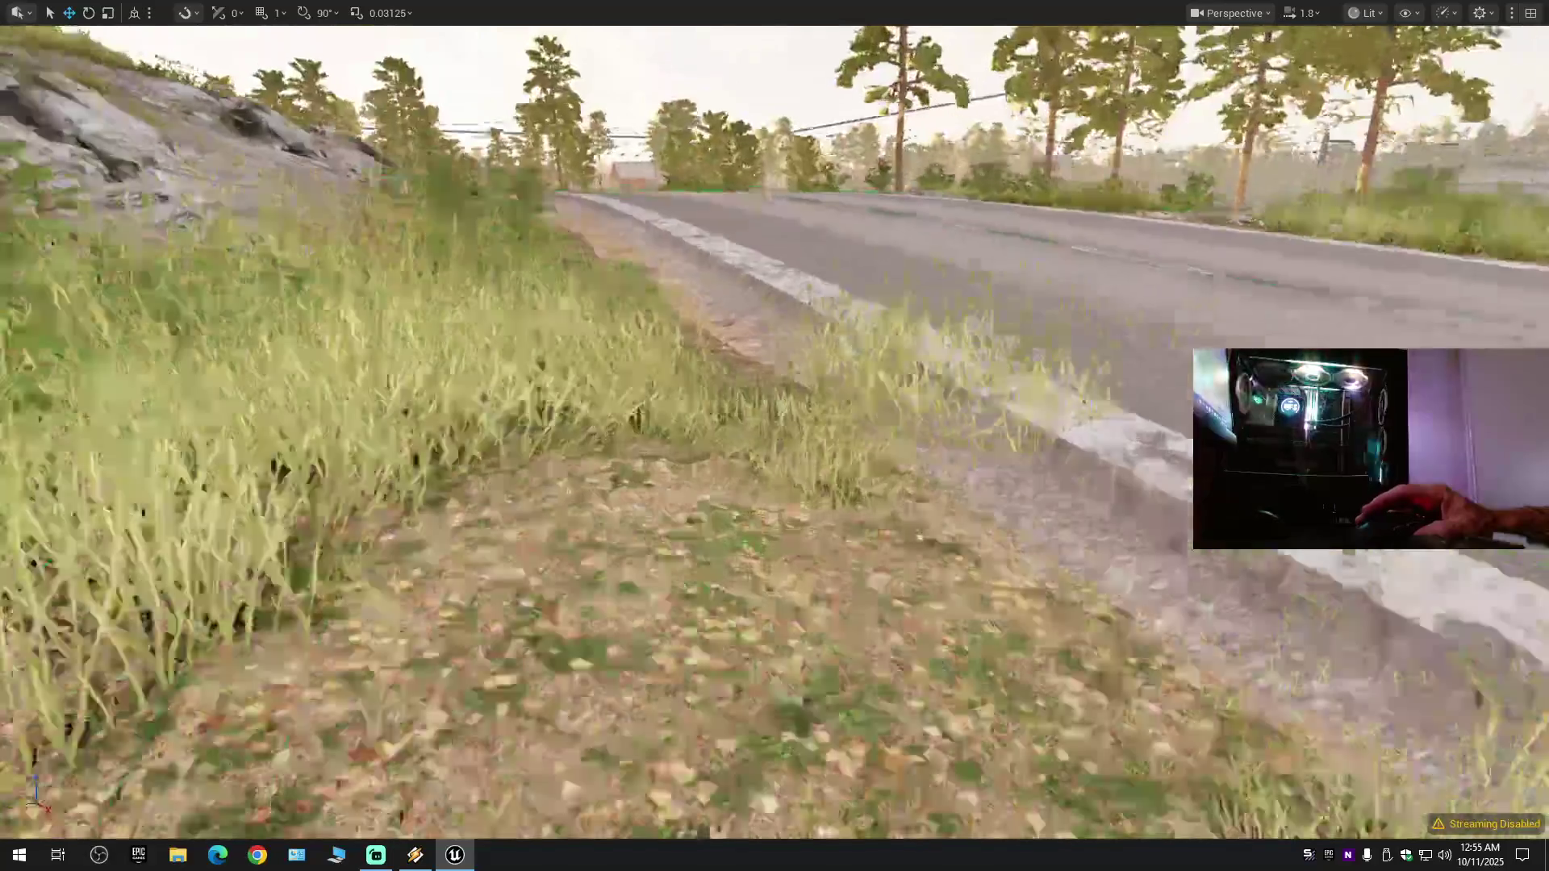
scroll(775, 436, "down", 1)
scroll(774, 436, "up", 2)
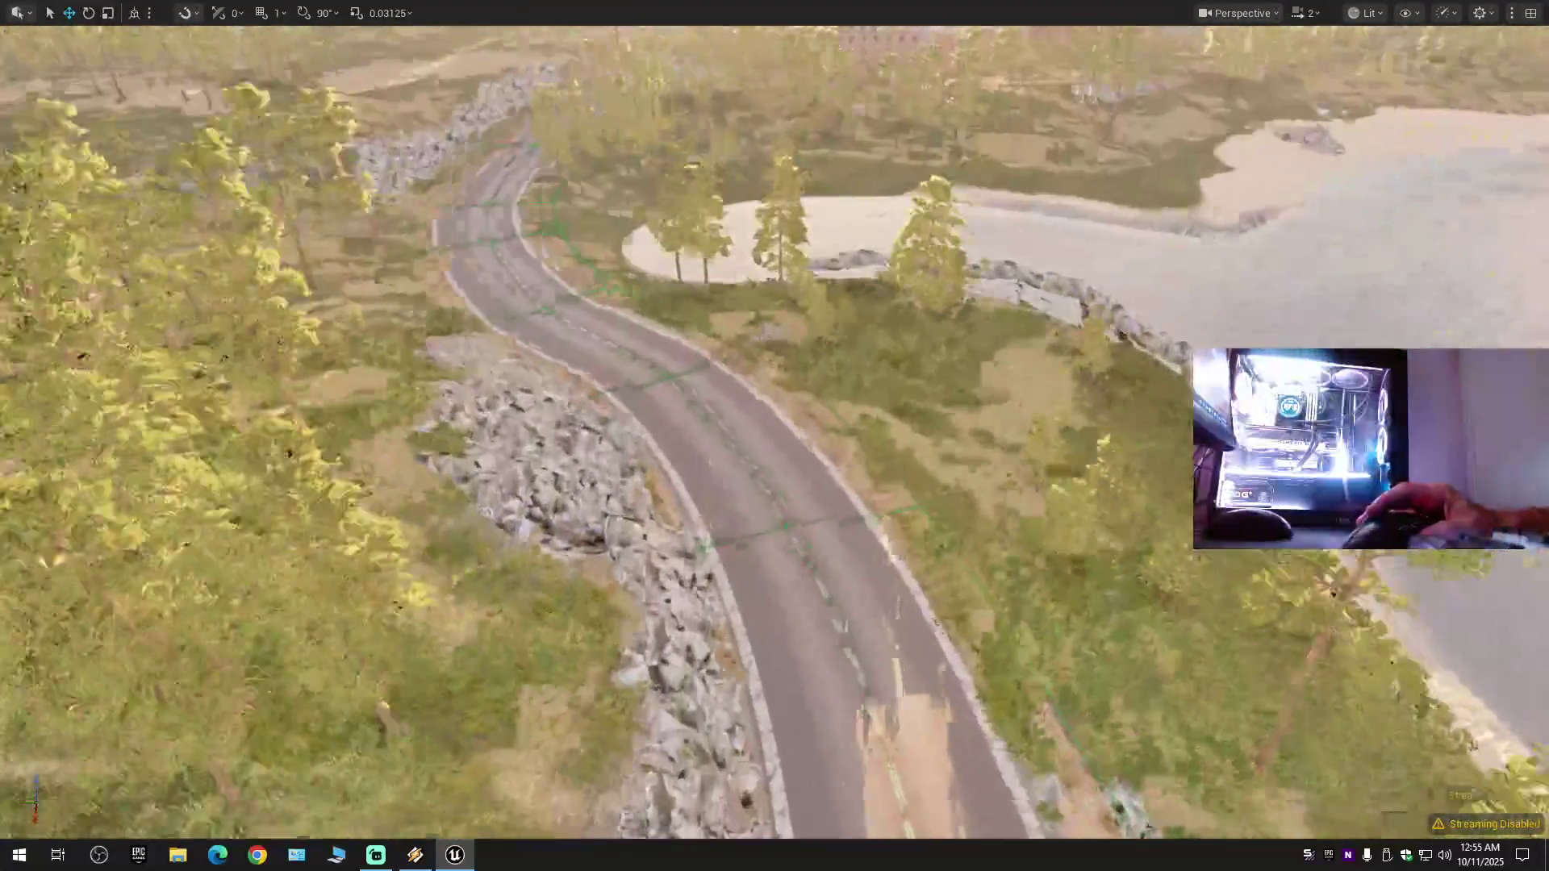
key("w")
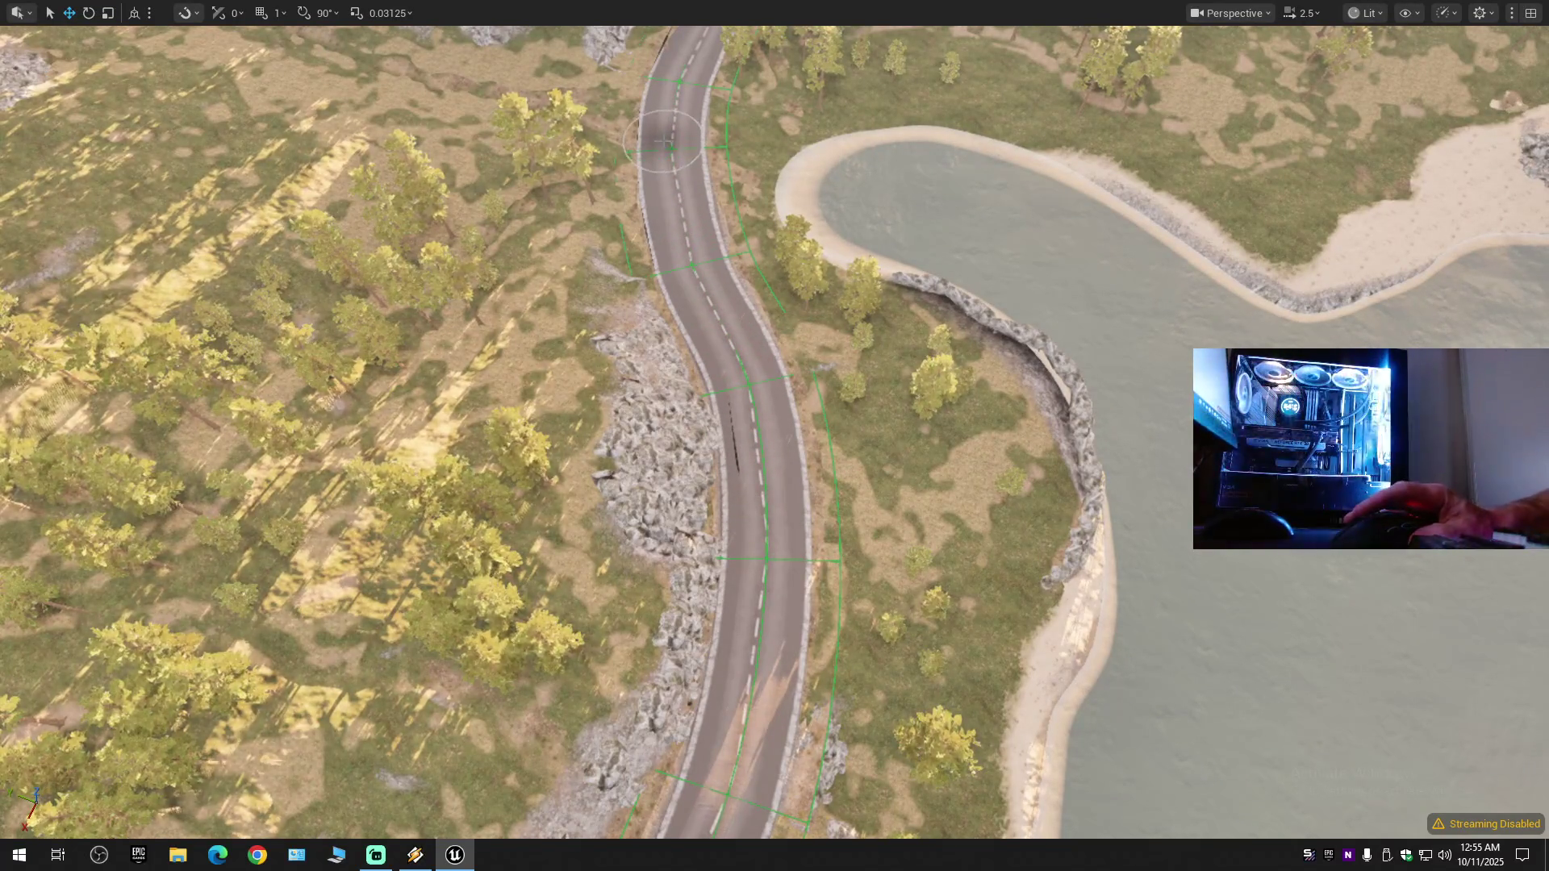
key("w")
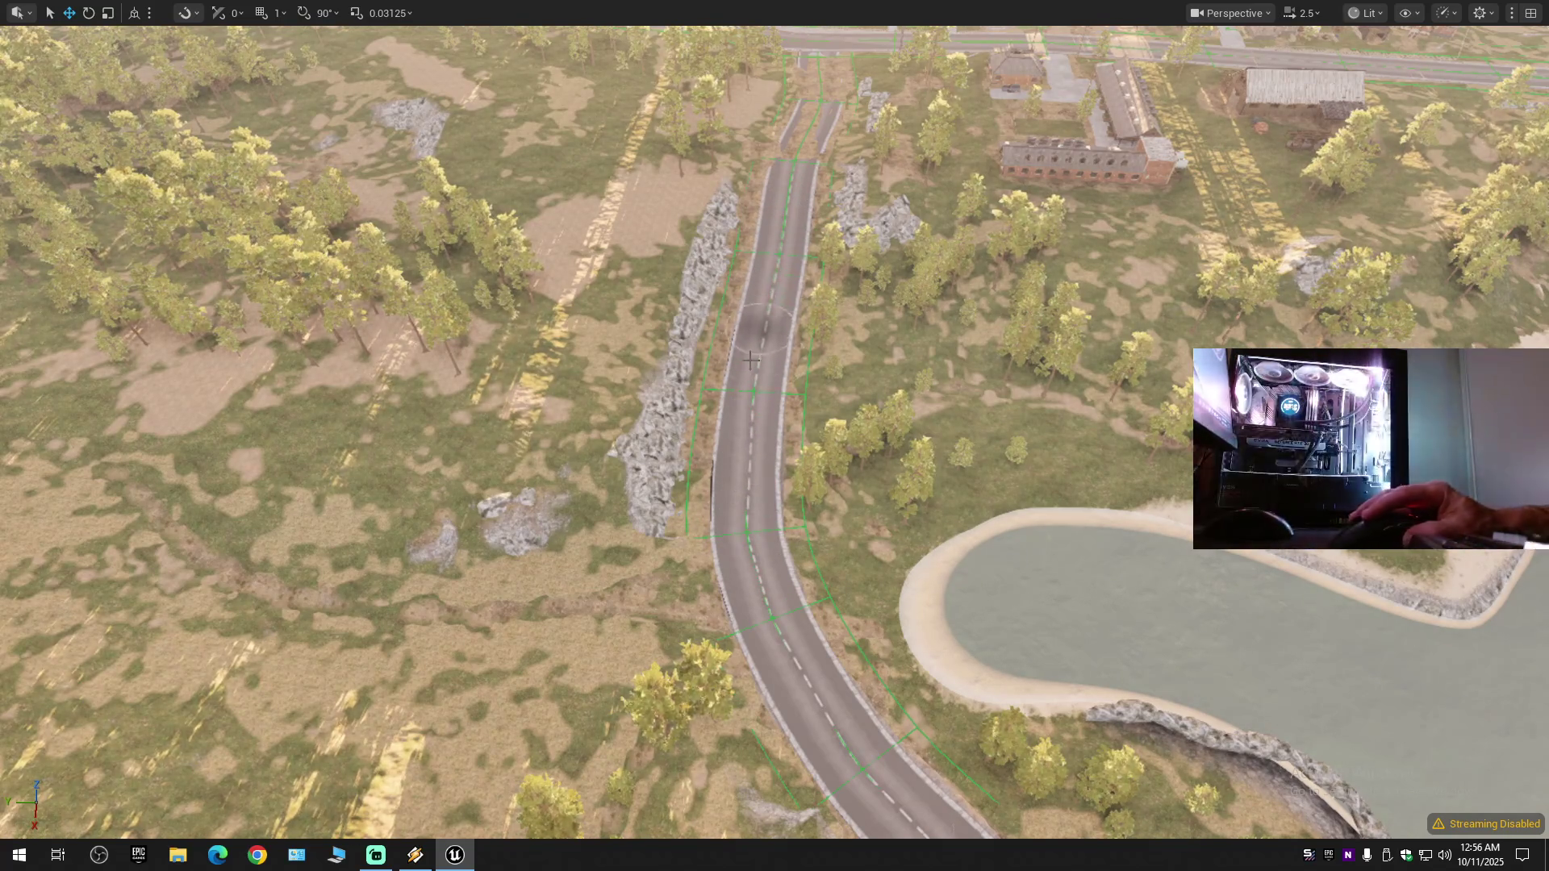
scroll(772, 345, "up", 1)
key("w")
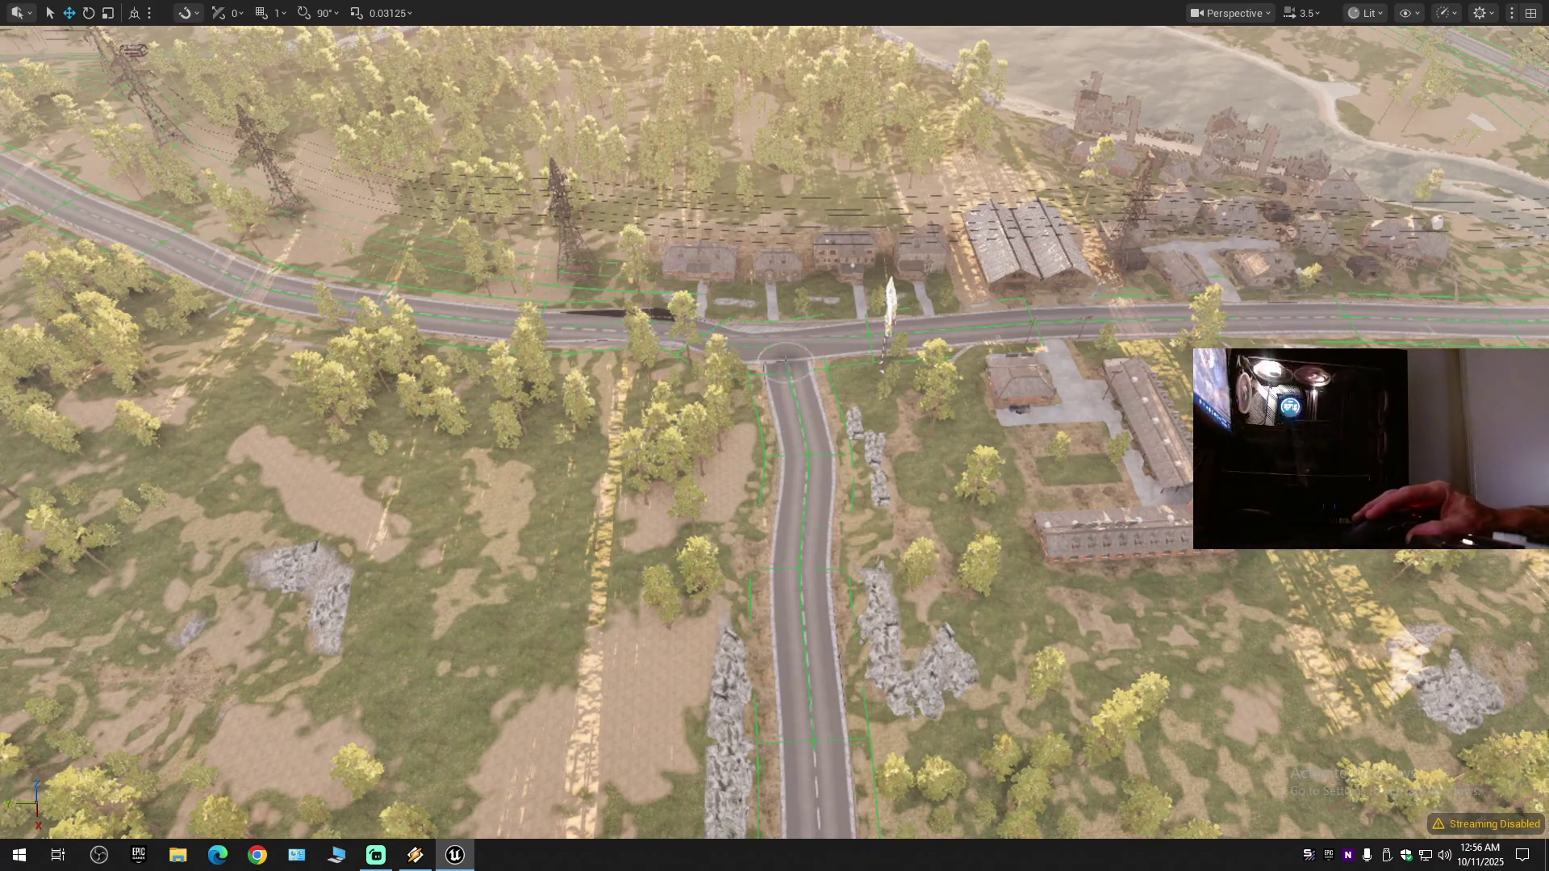
left_click_drag(803, 702, 493, 702)
left_click_drag(850, 523, 851, 523)
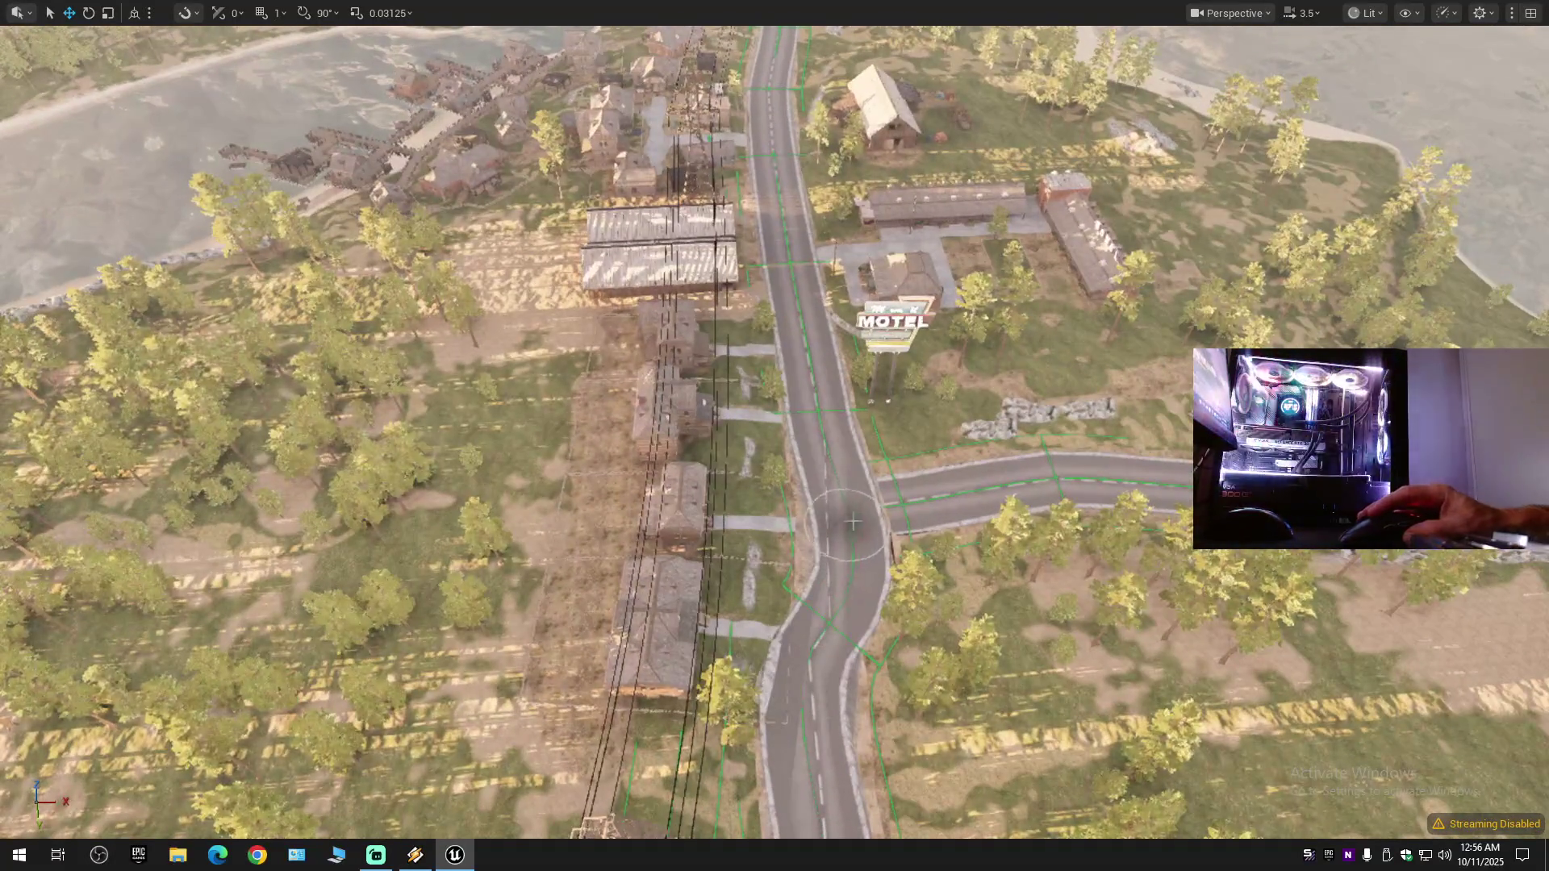
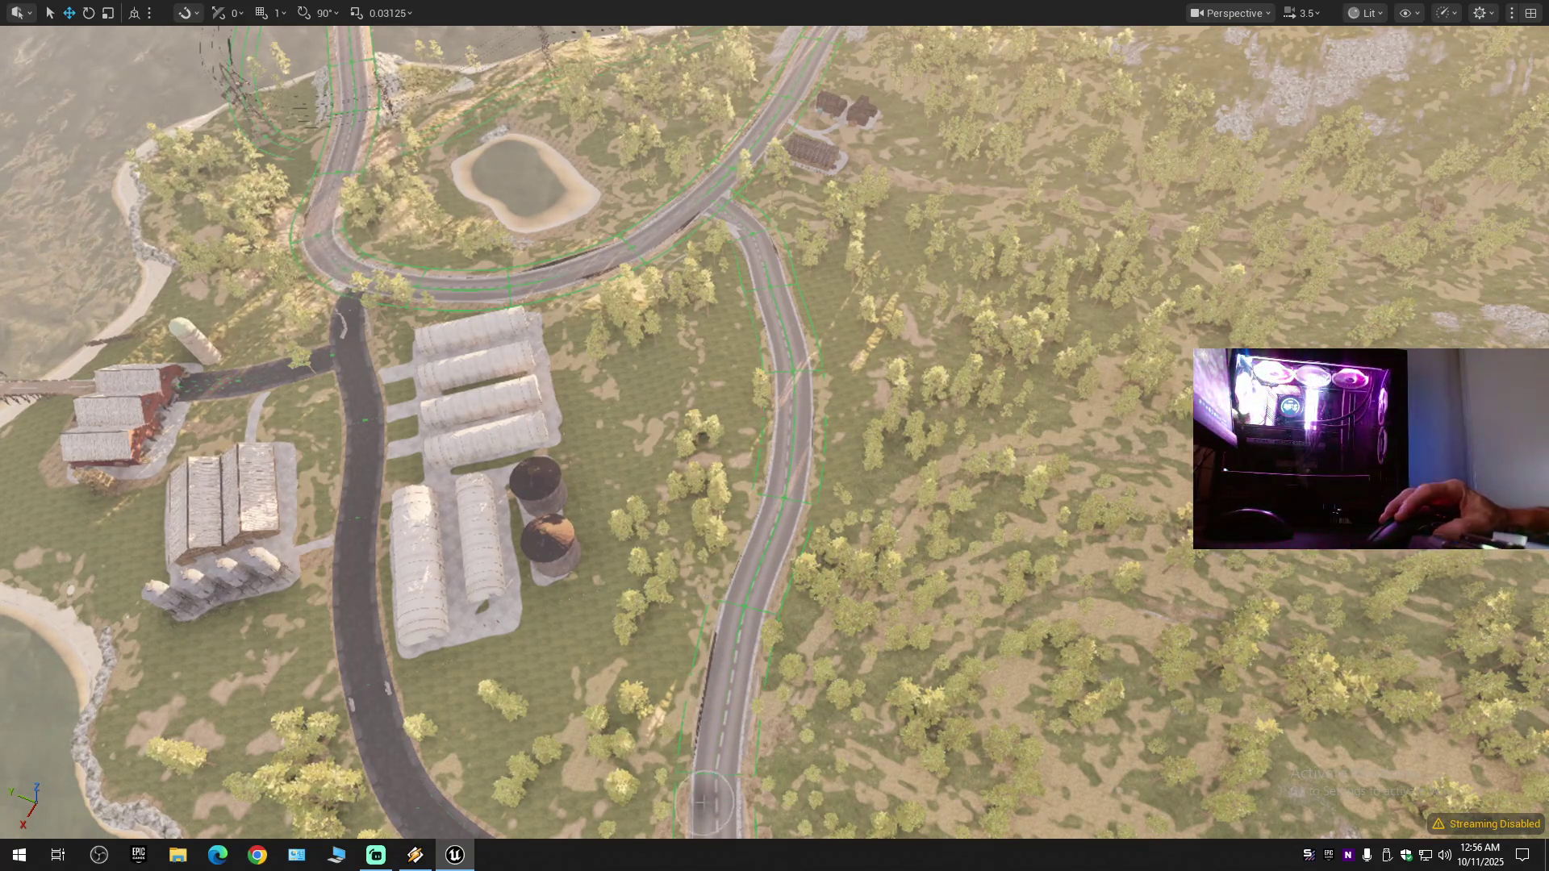
- Fly high over the farm roads to survey them, then exit the fullscreen viewport with F11
scroll(710, 799, "up", 2)
scroll(710, 783, "up", 2)
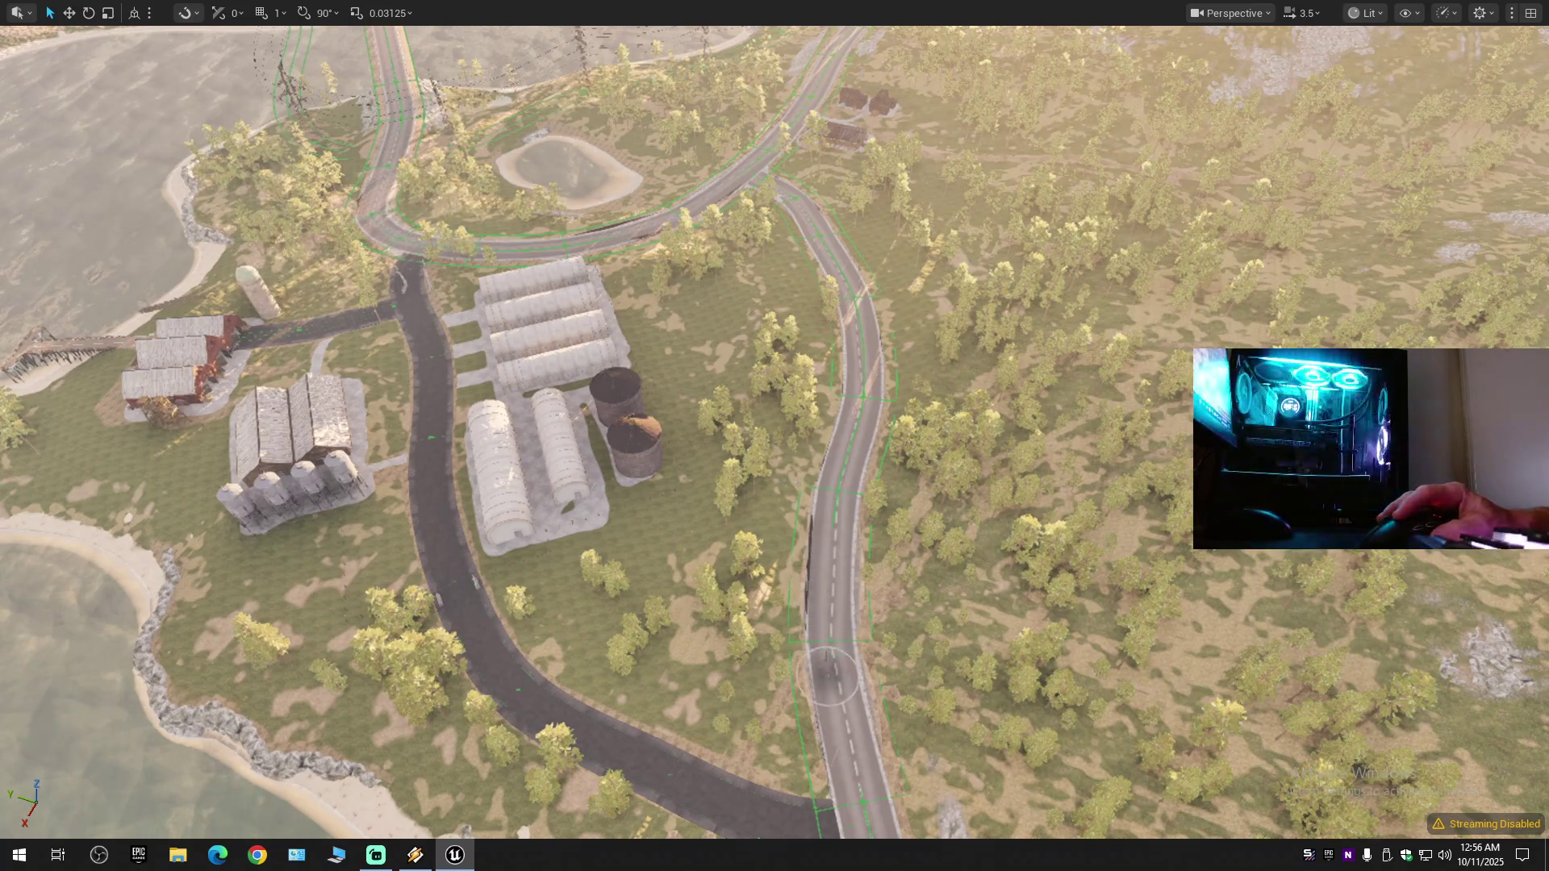
scroll(830, 518, "up", 5)
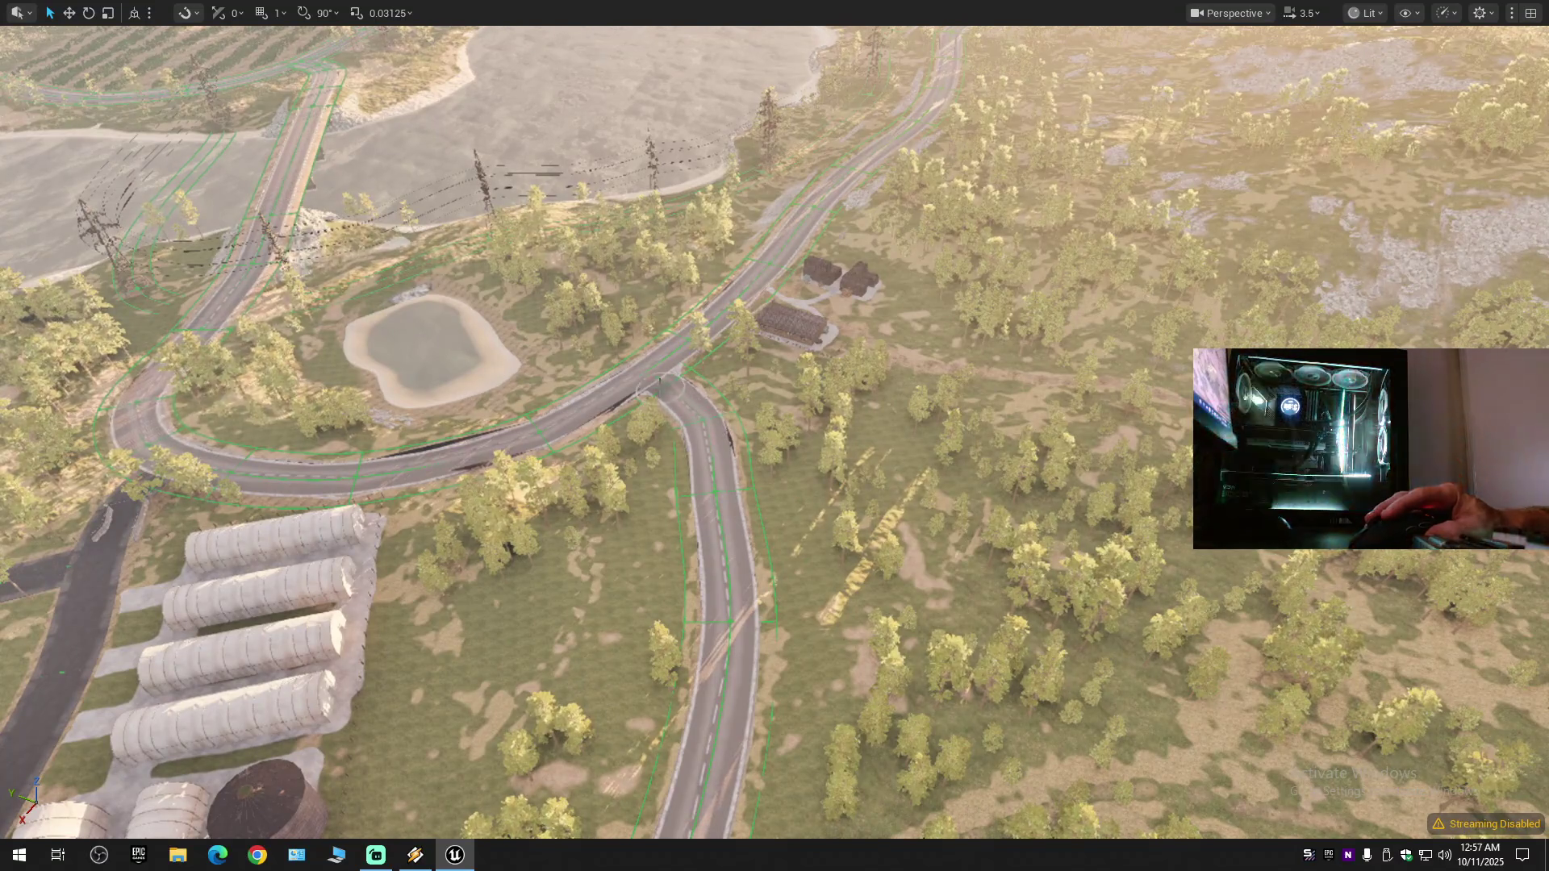
scroll(664, 387, "up", 5)
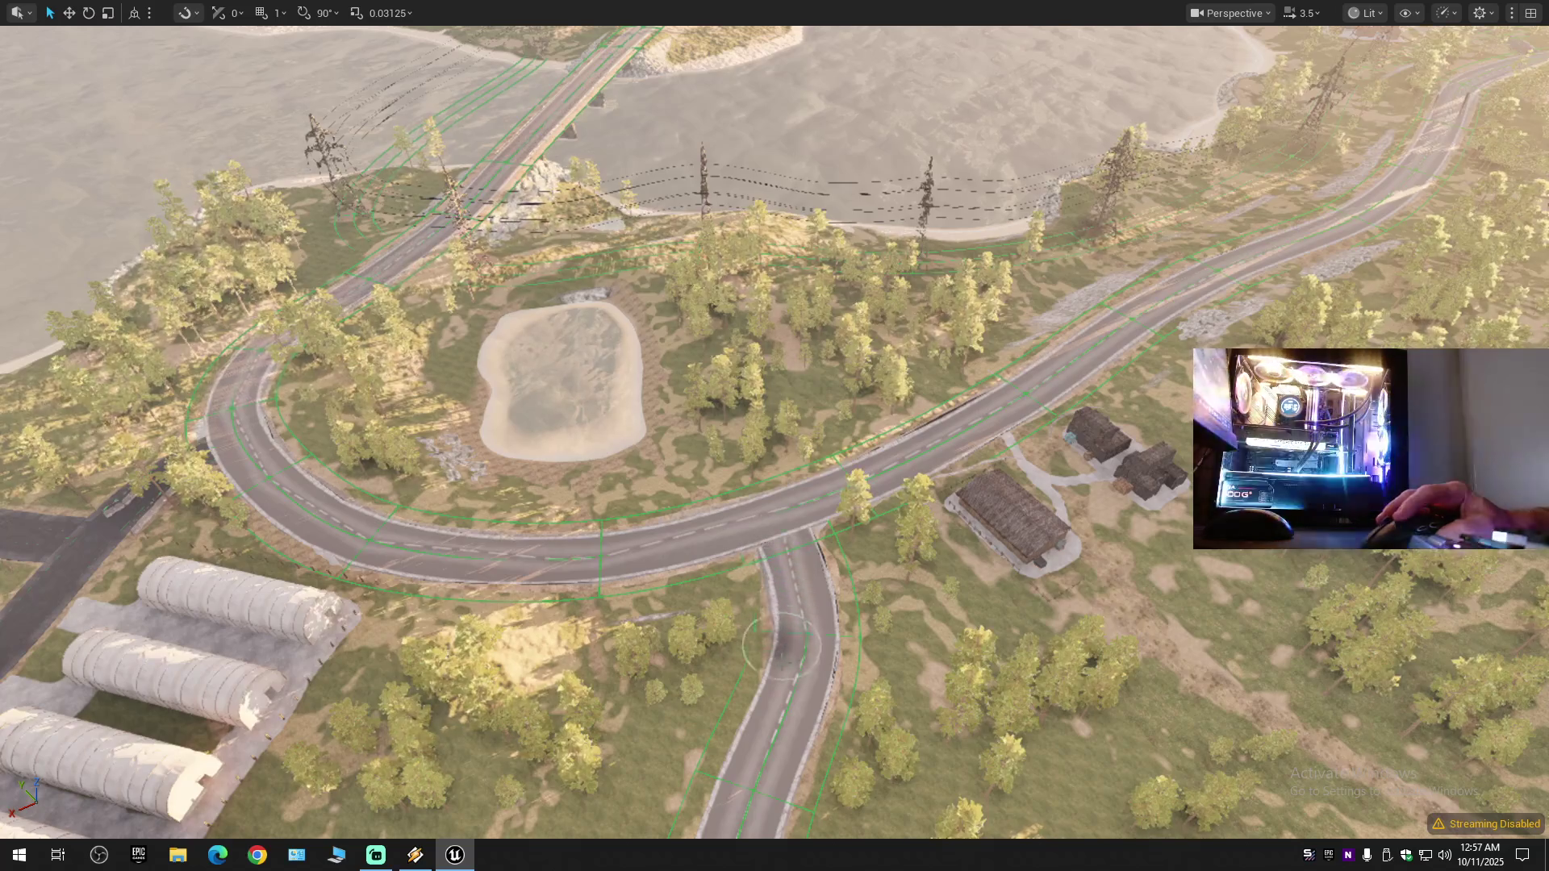
scroll(793, 705, "up", 5)
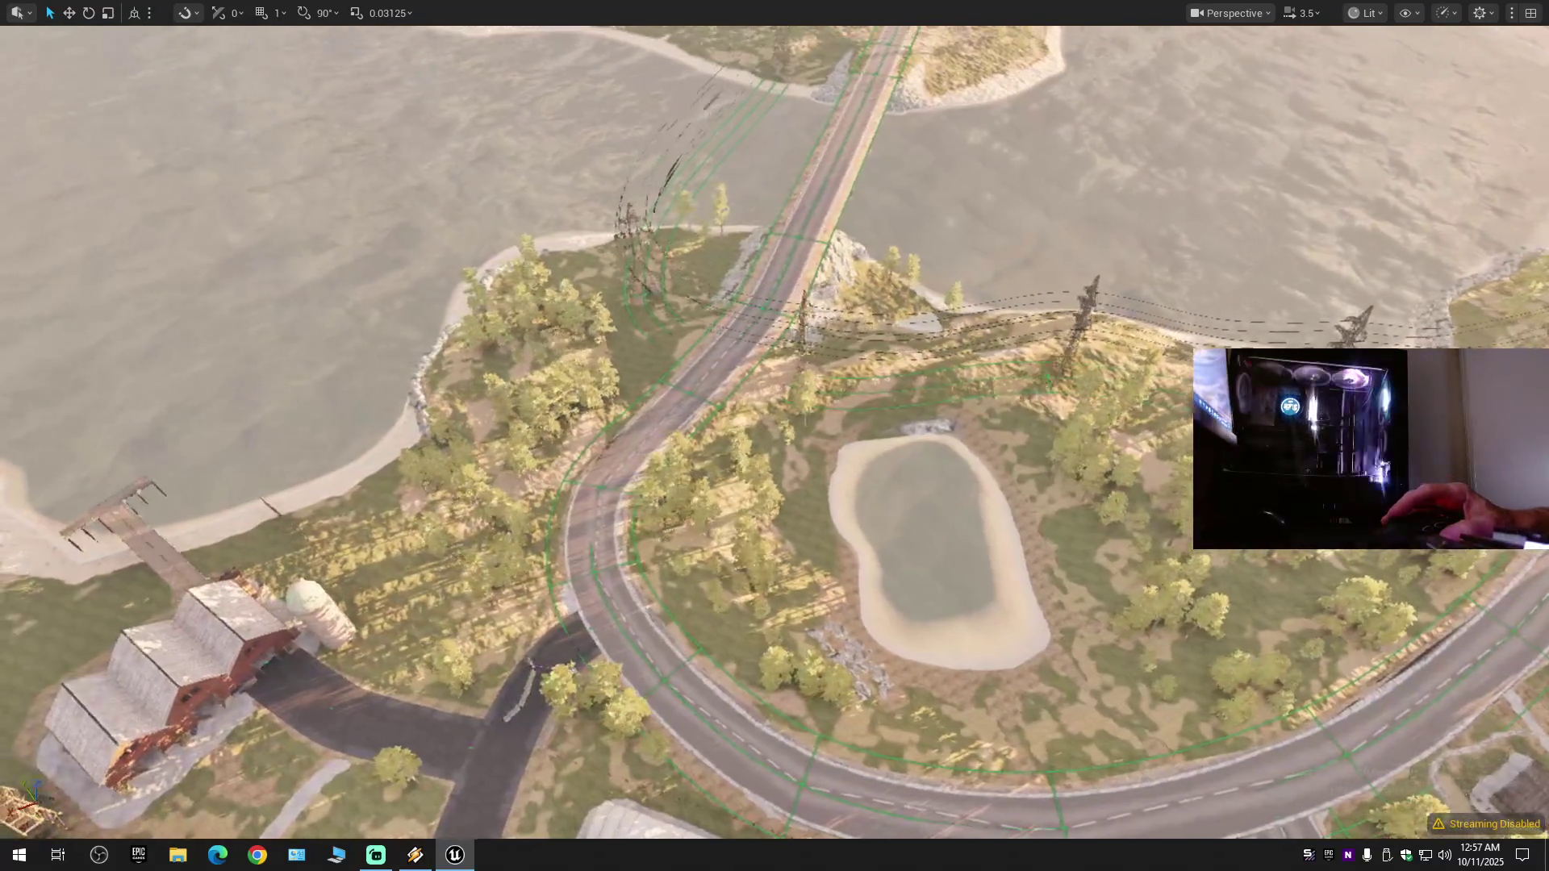
scroll(739, 431, "down", 3)
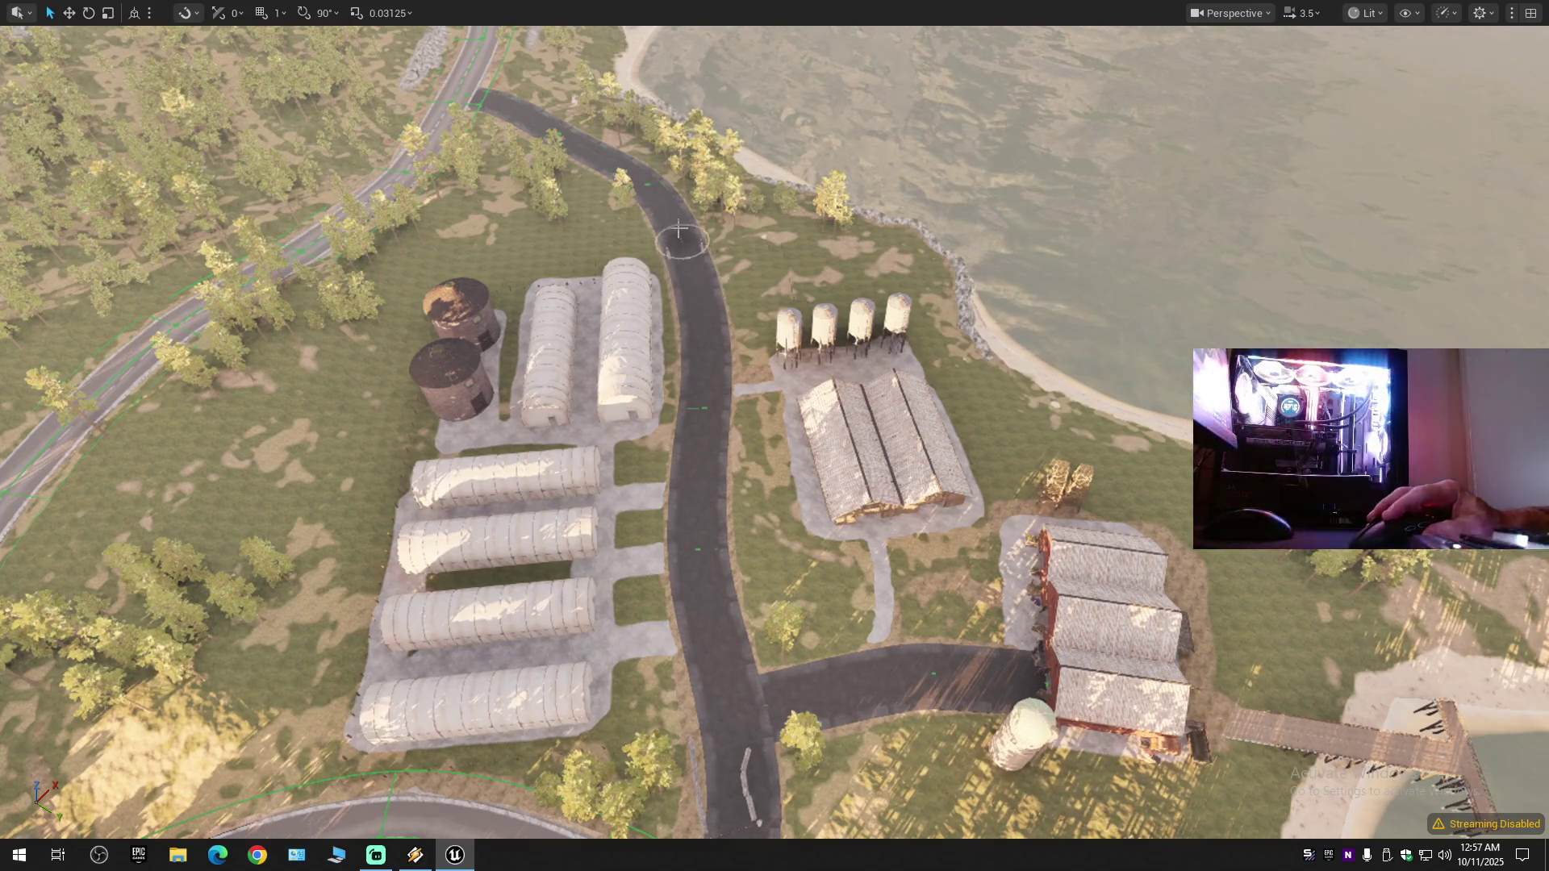
key("w")
scroll(679, 232, "up", 1)
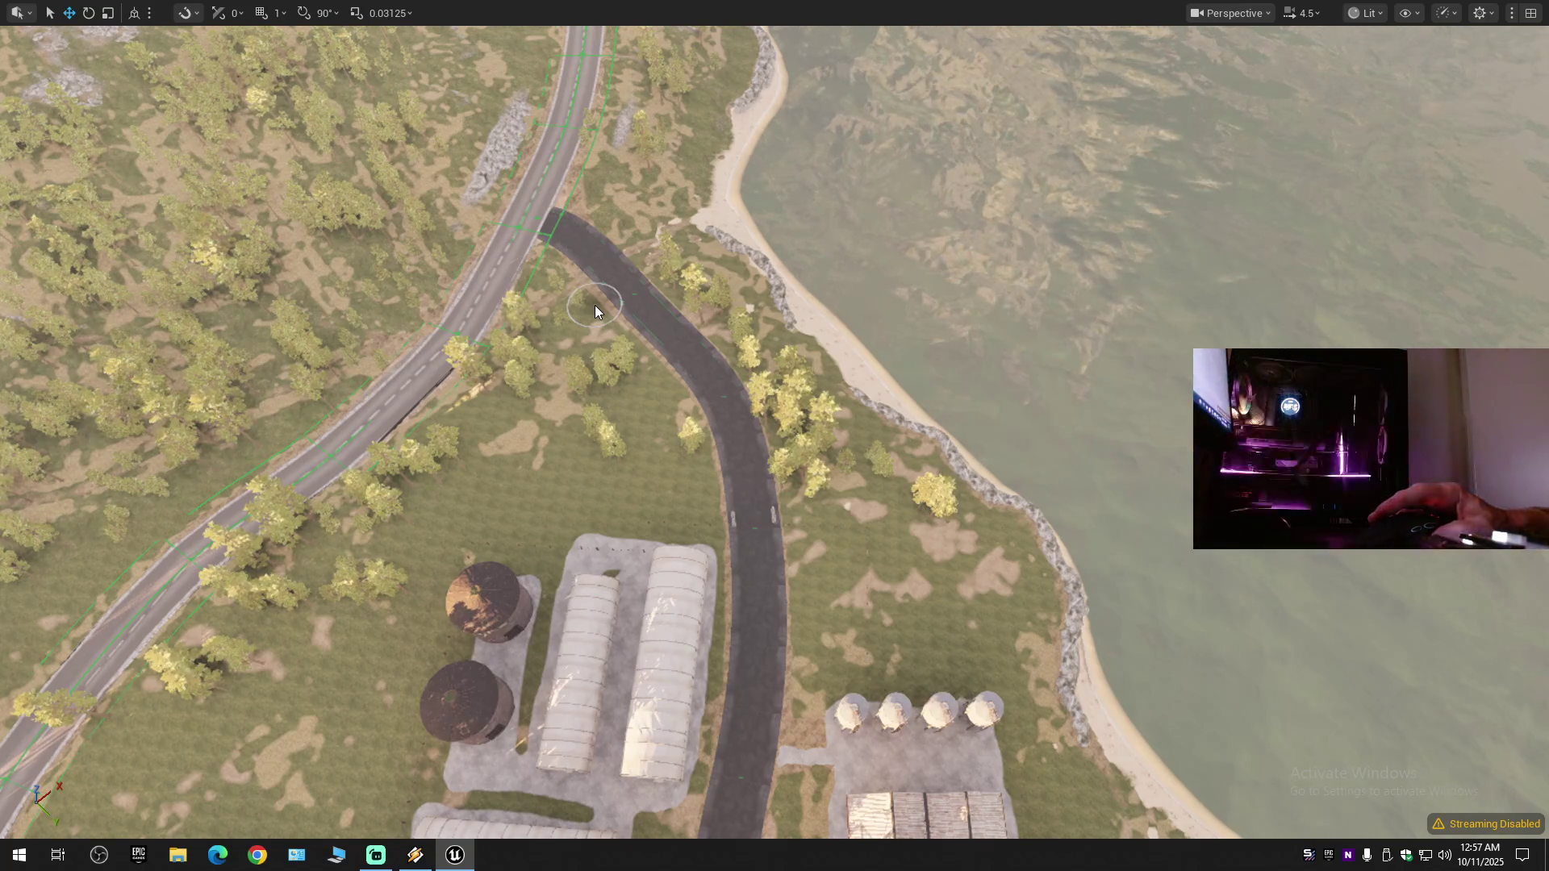
key("F11")
- Switch to Selection Mode and save the BattleRoyale level via File > Save Current Level
left_click(174, 61)
left_click(153, 78)
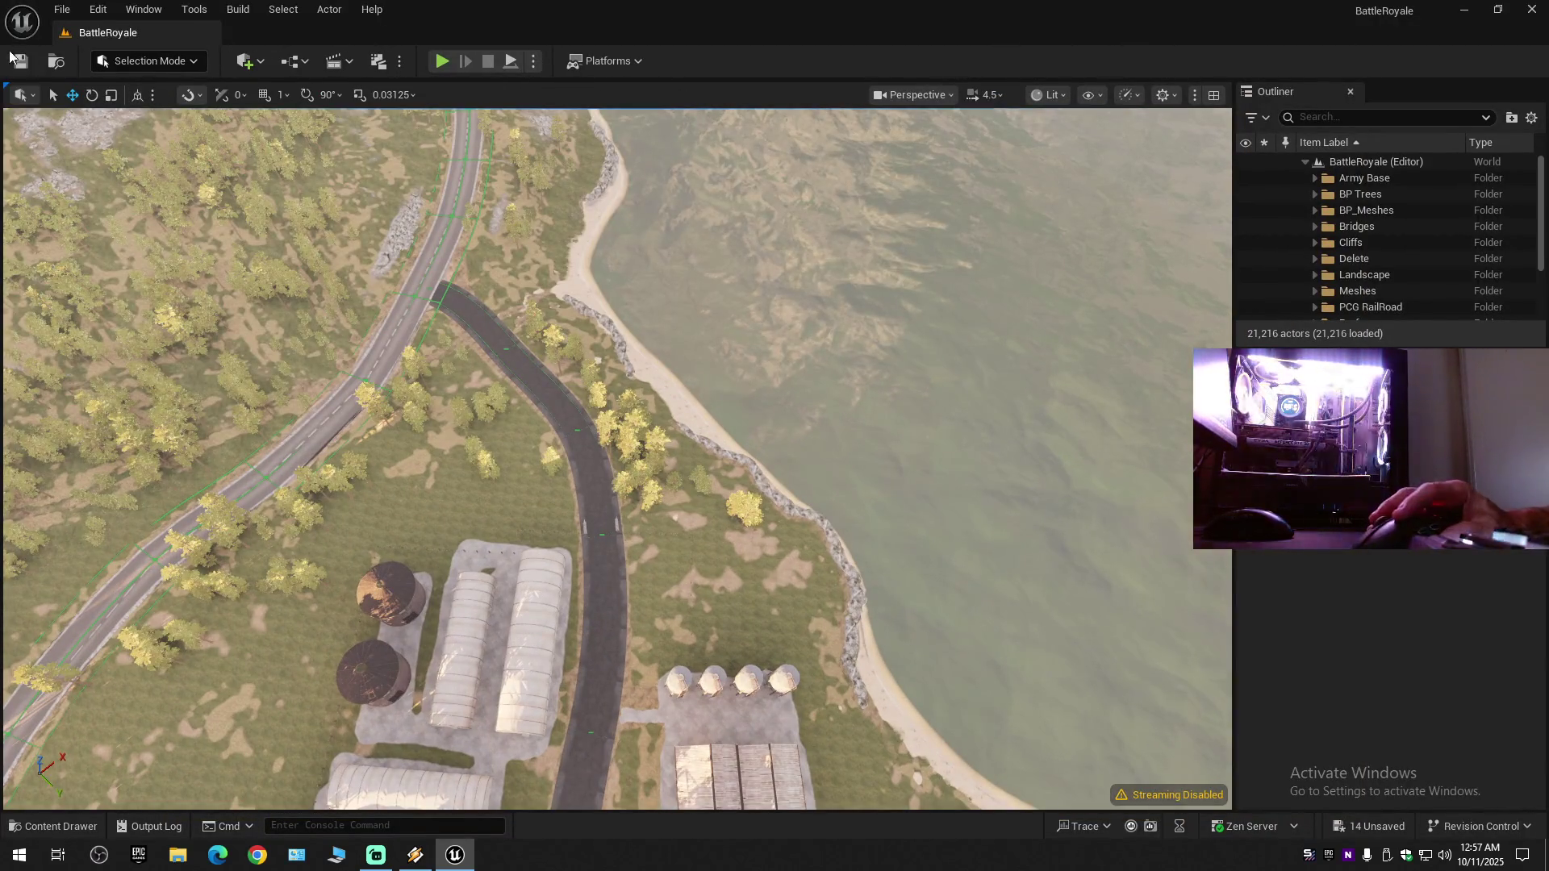
left_click(20, 62)
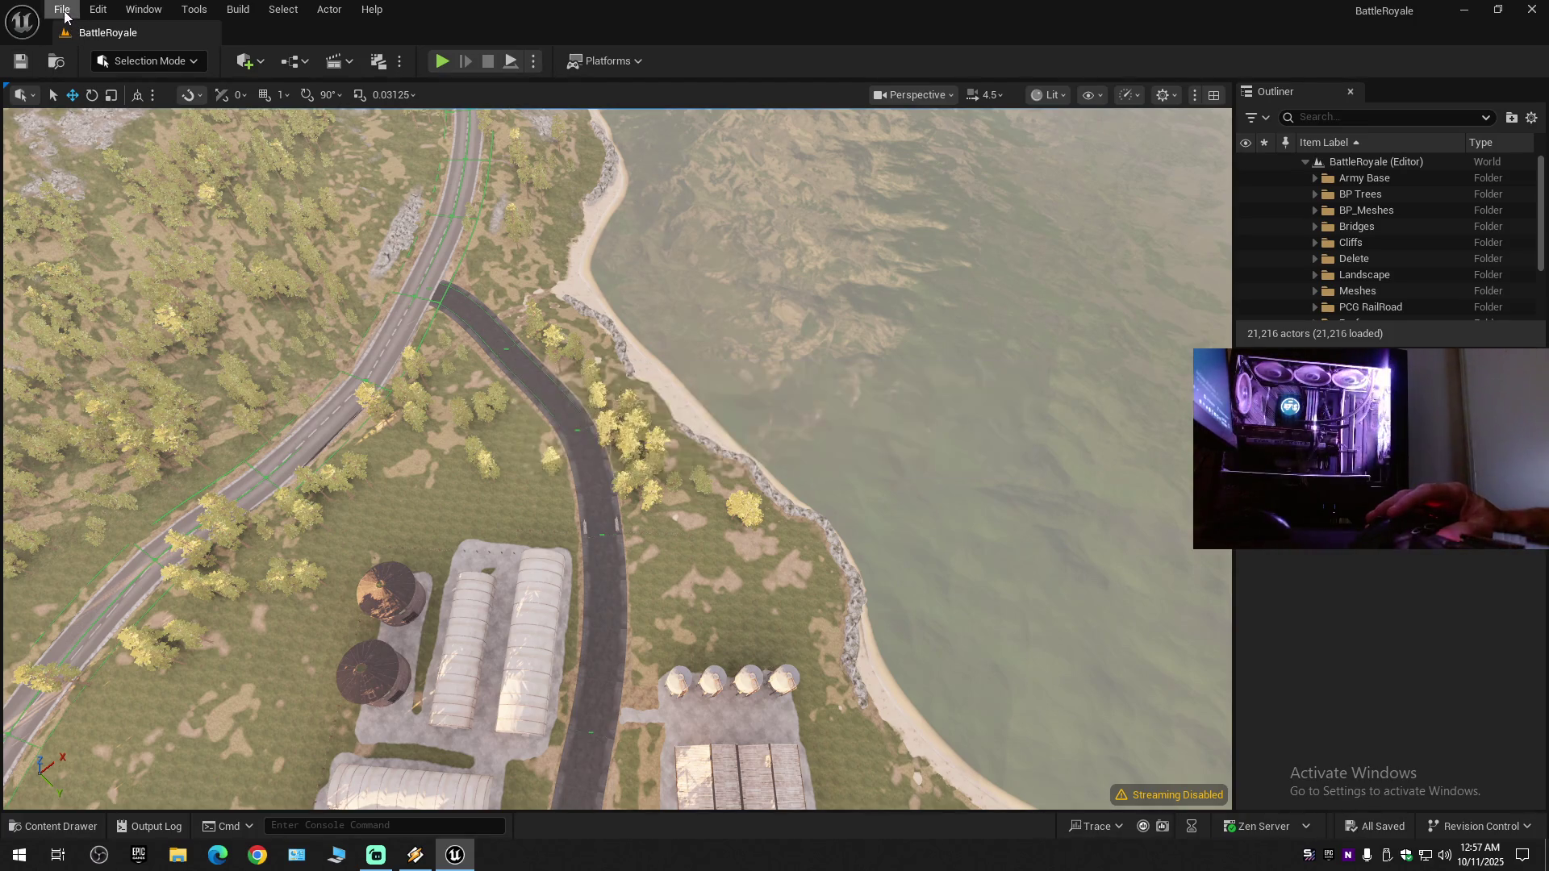
left_click(65, 15)
left_click(123, 205)
left_click(62, 10)
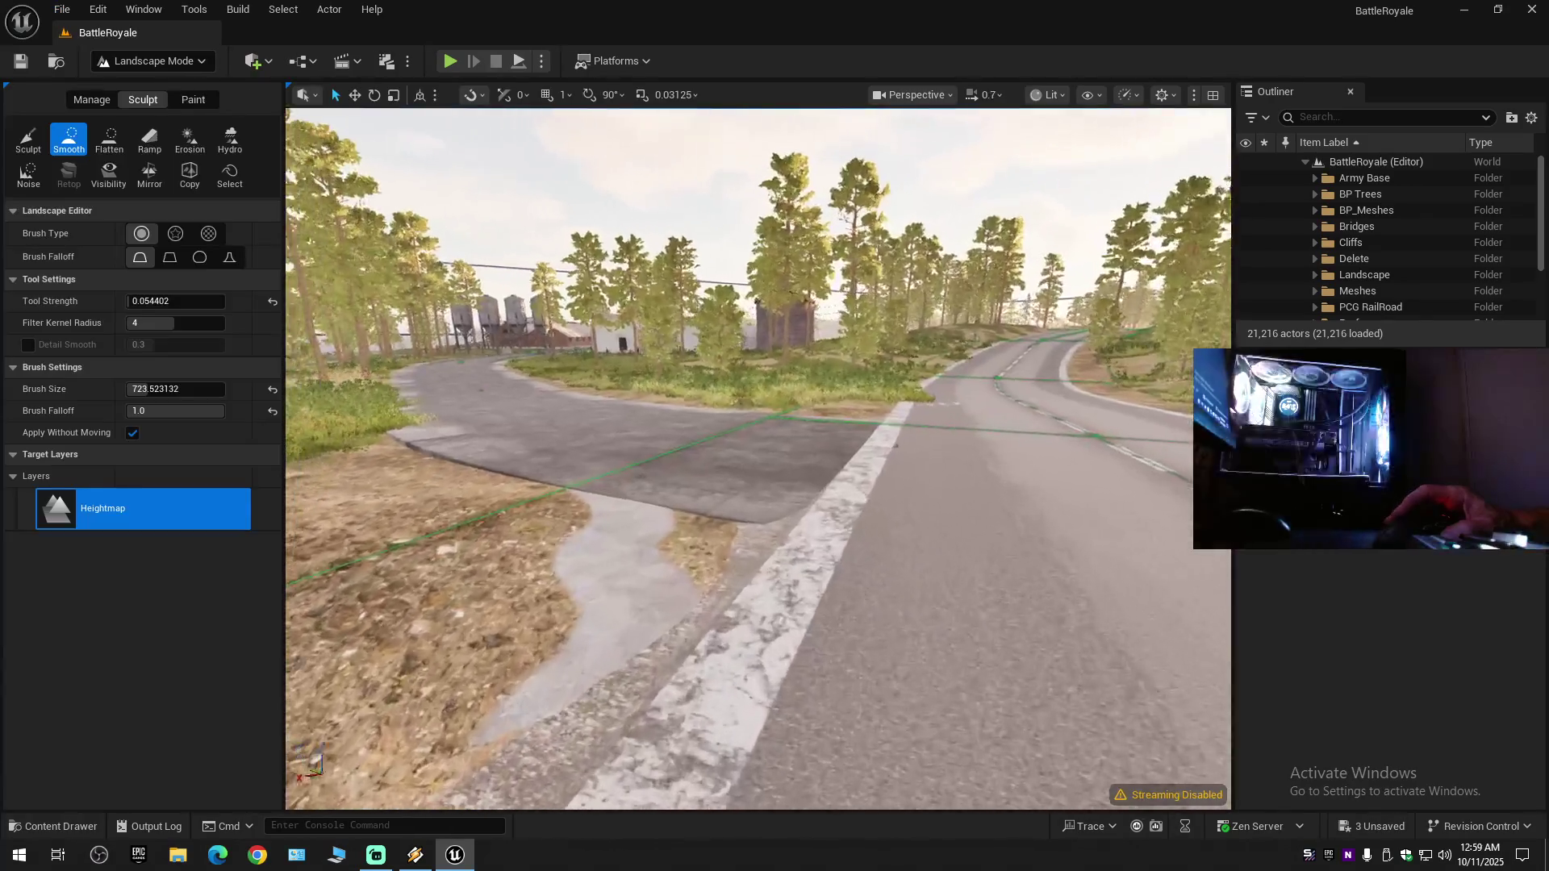
- Fly along the side road toward the silos, then return to Selection Mode
scroll(759, 460, "up", 1)
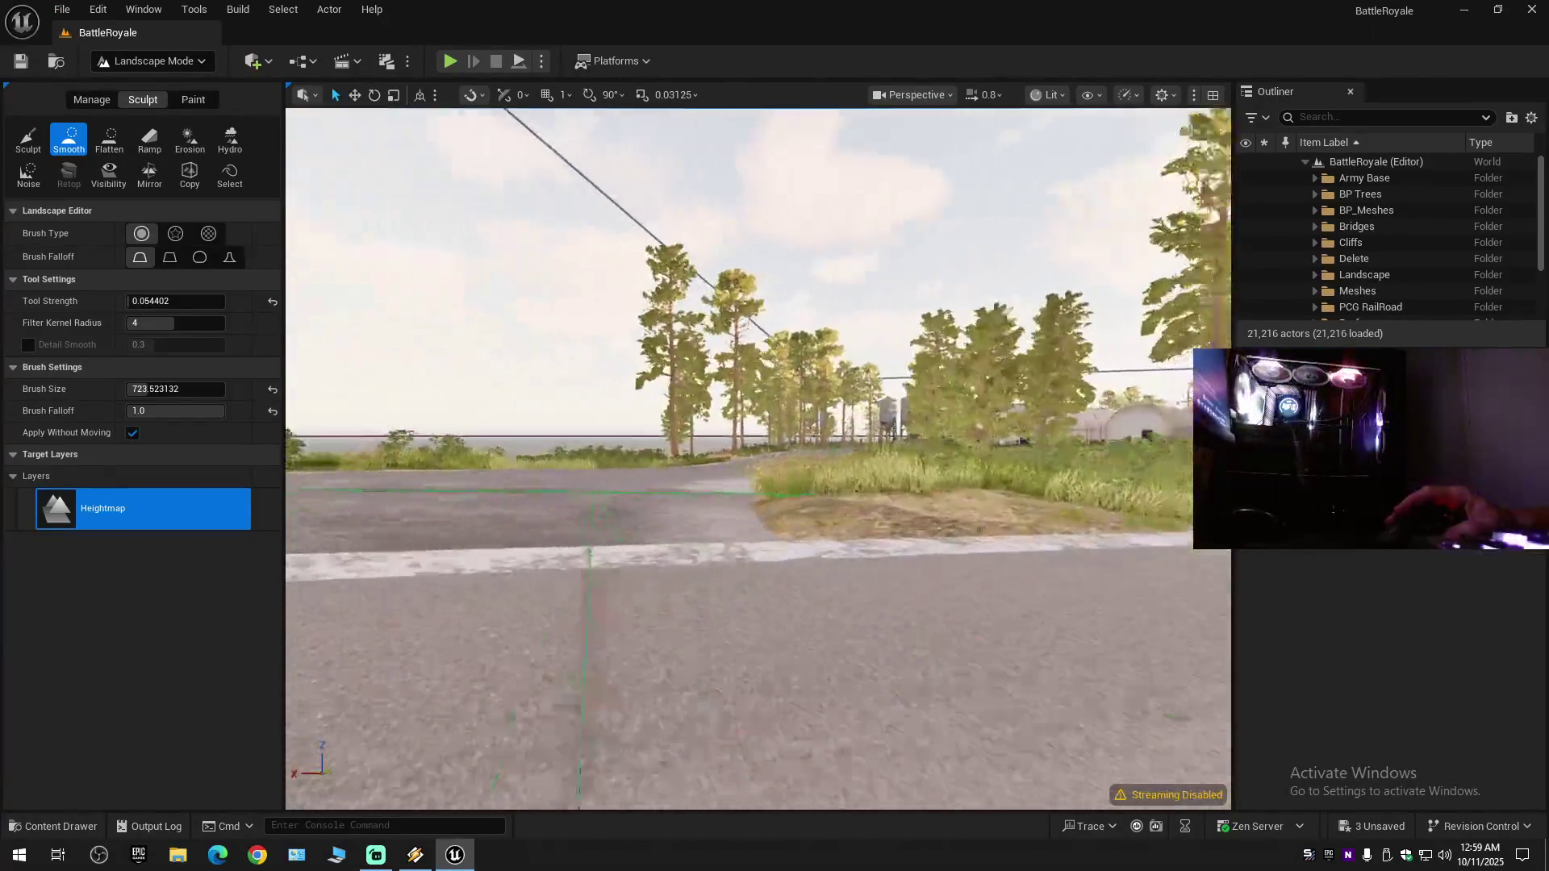
key("e")
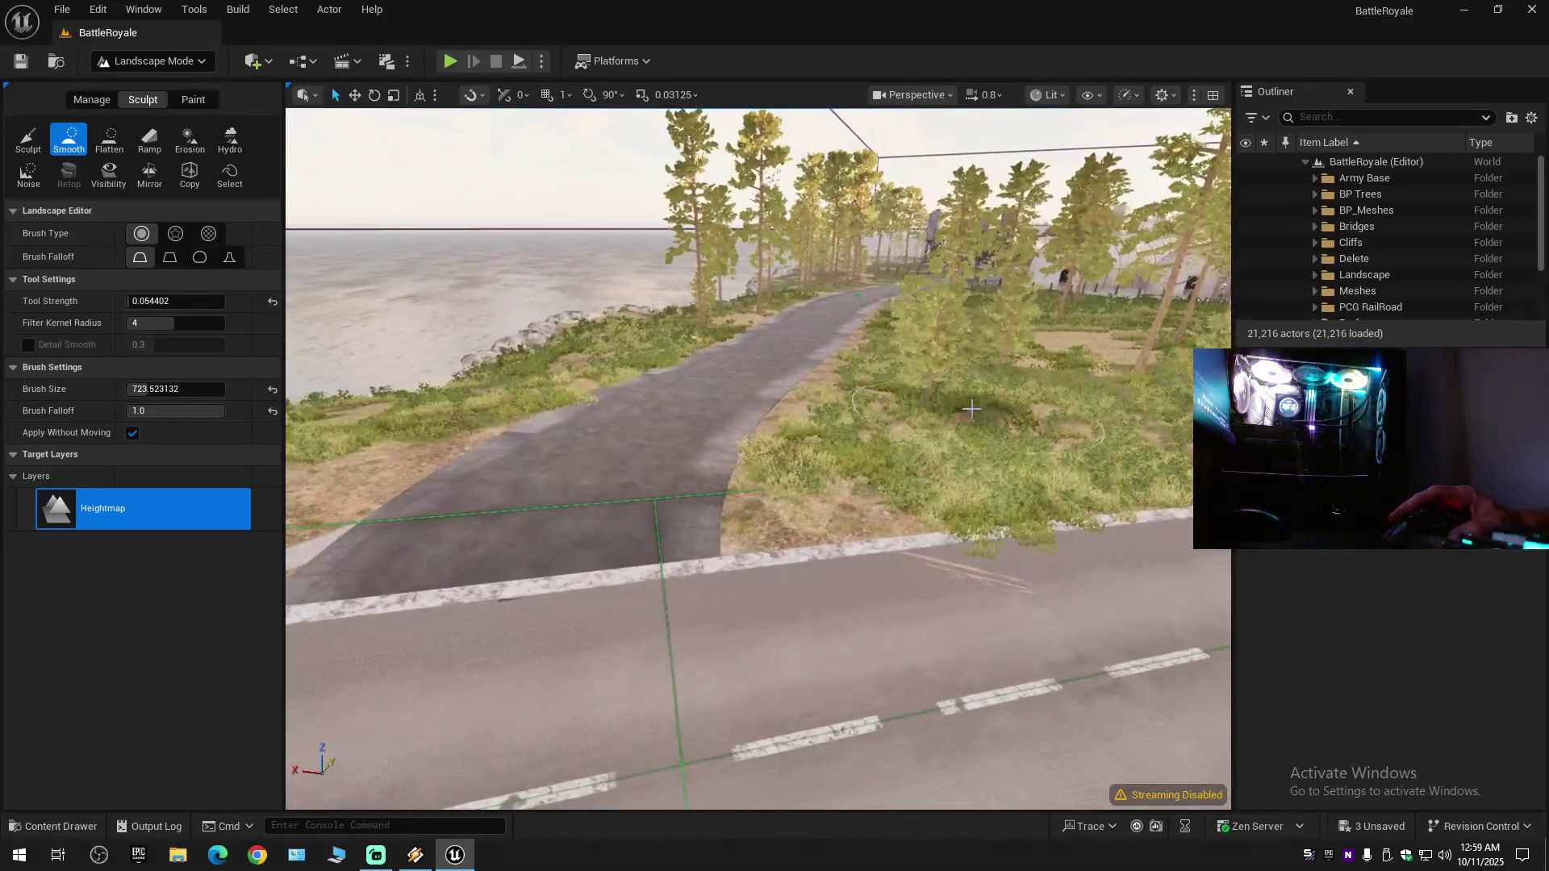
key("q")
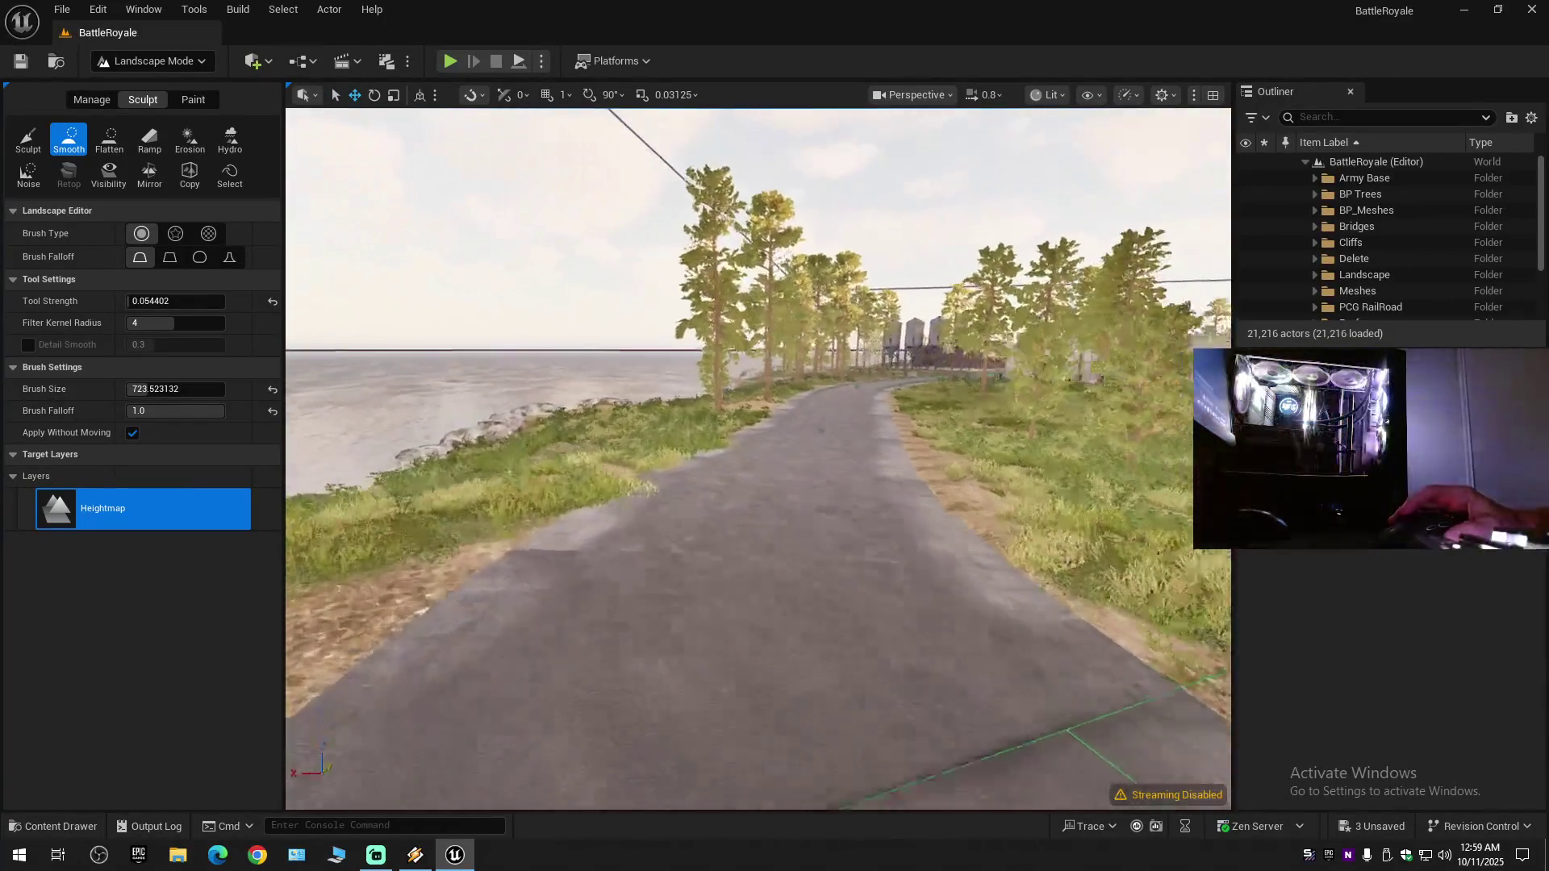
key("w")
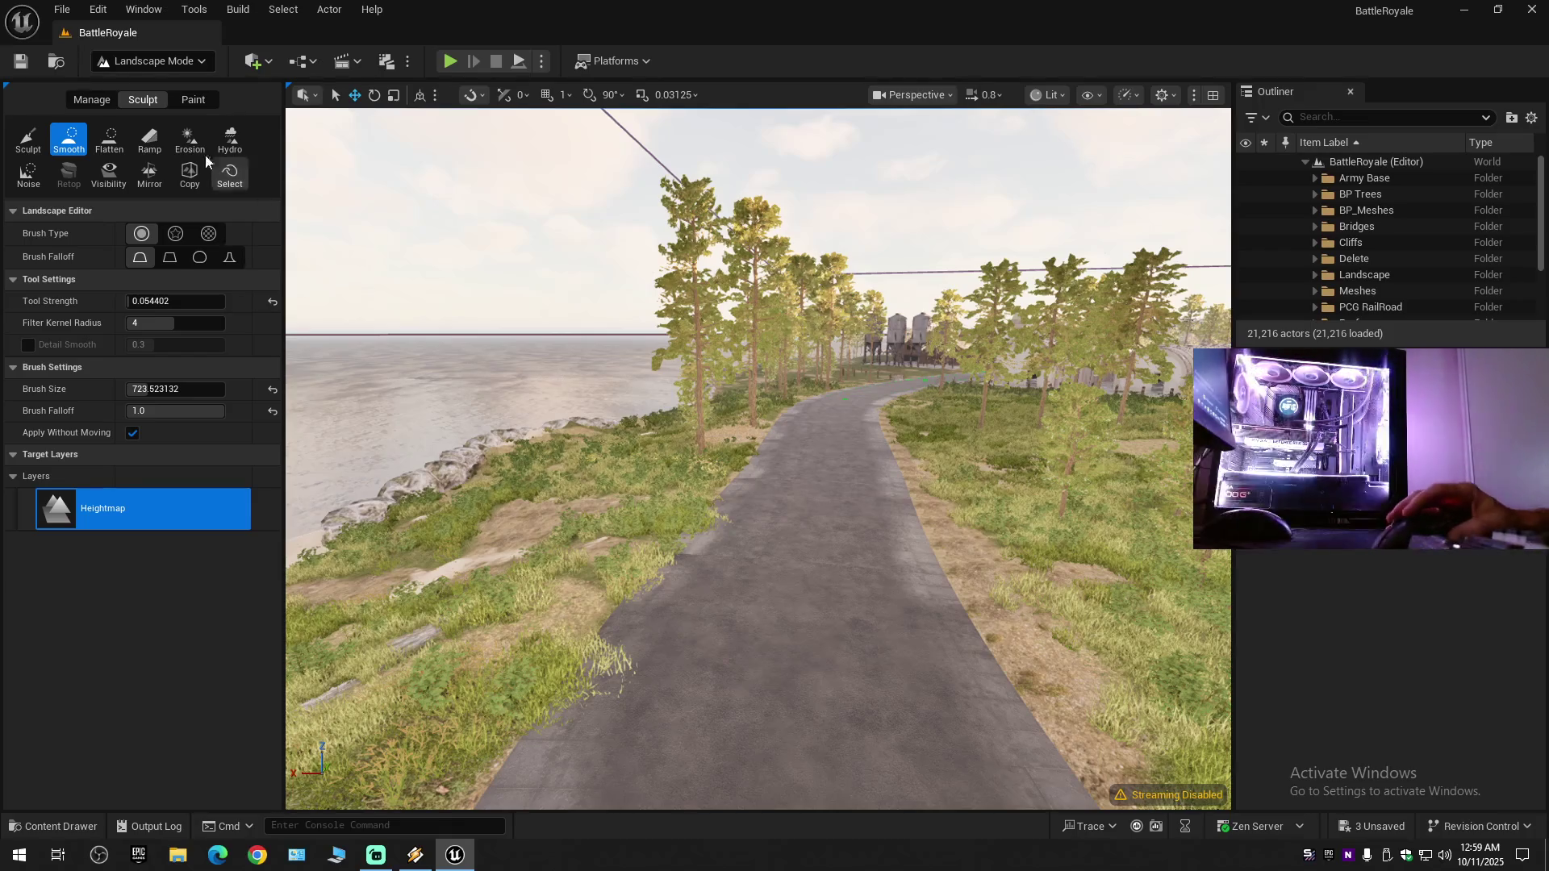
left_click(165, 62)
left_click(198, 87)
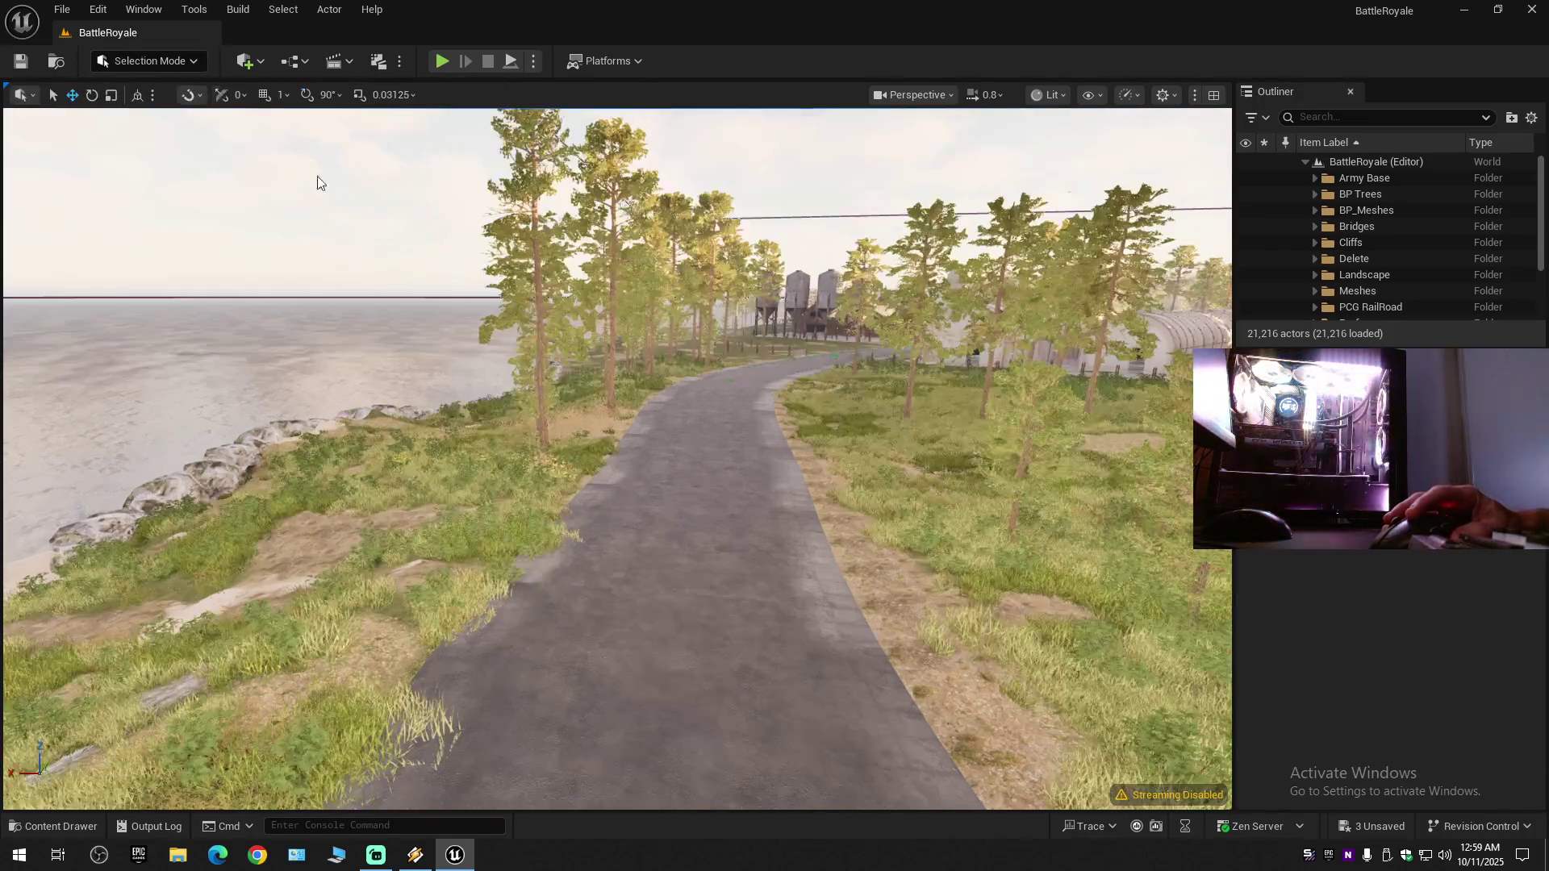
- Save the level with Save, File > Save Current Level, and File > Save All
left_click(21, 62)
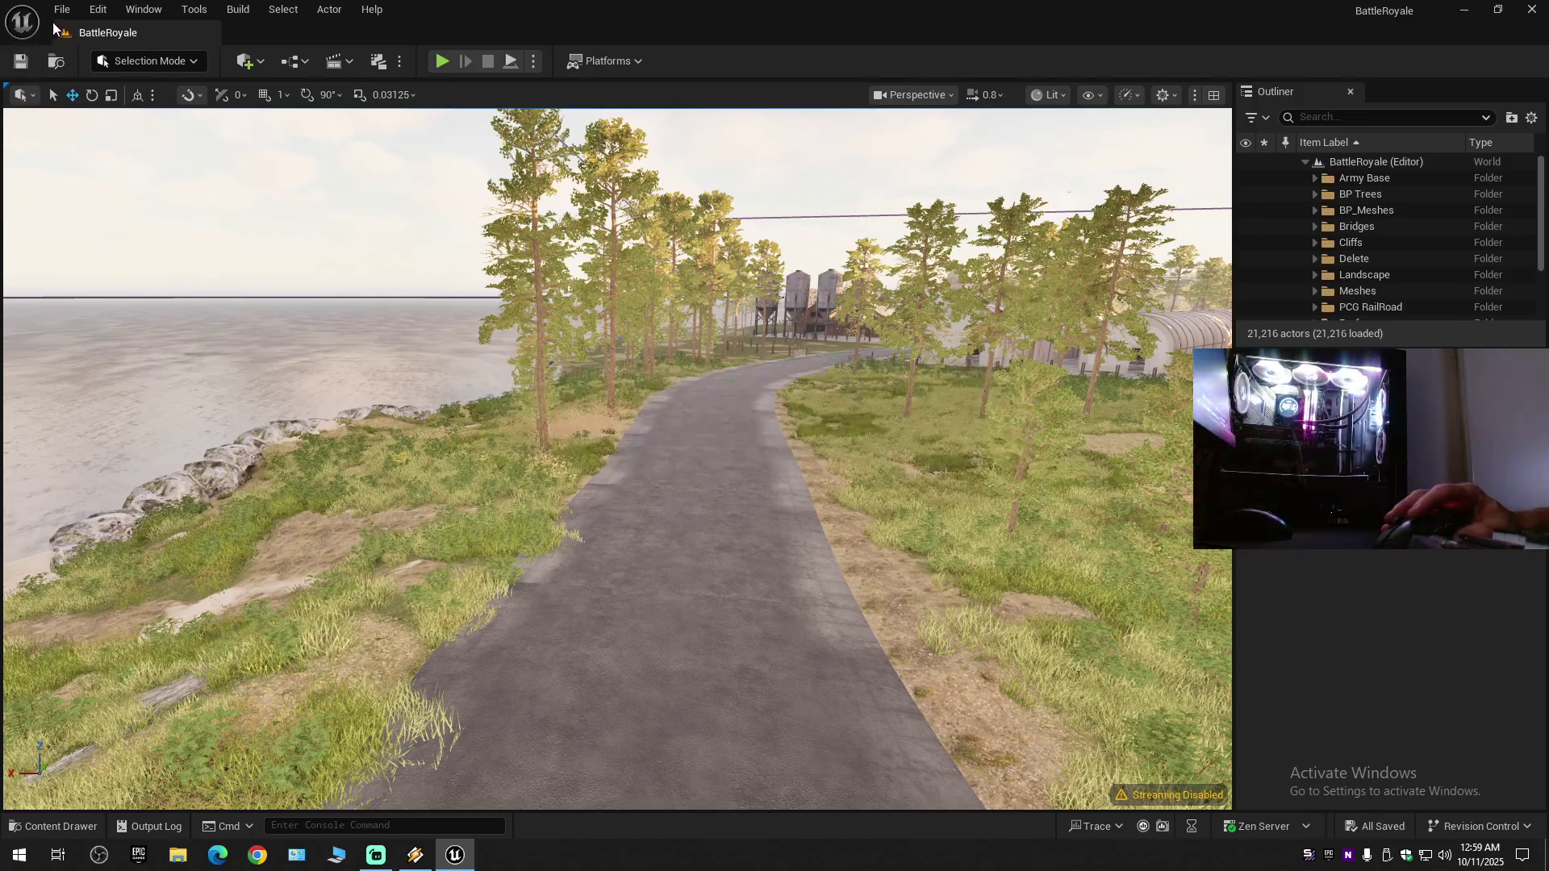
left_click(61, 11)
left_click(103, 205)
left_click(59, 13)
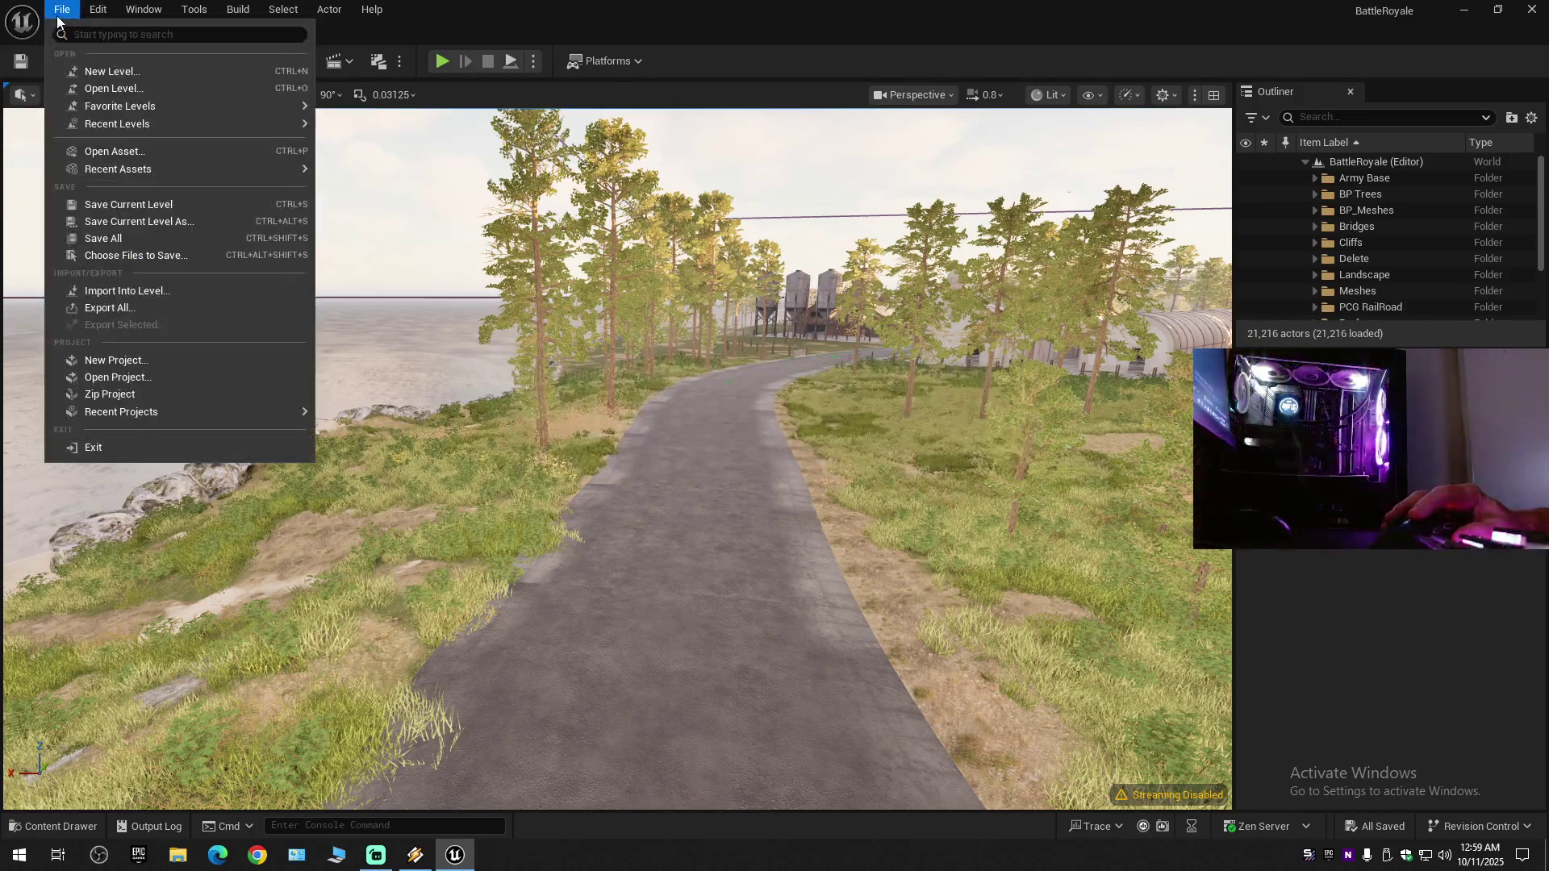
left_click(99, 236)
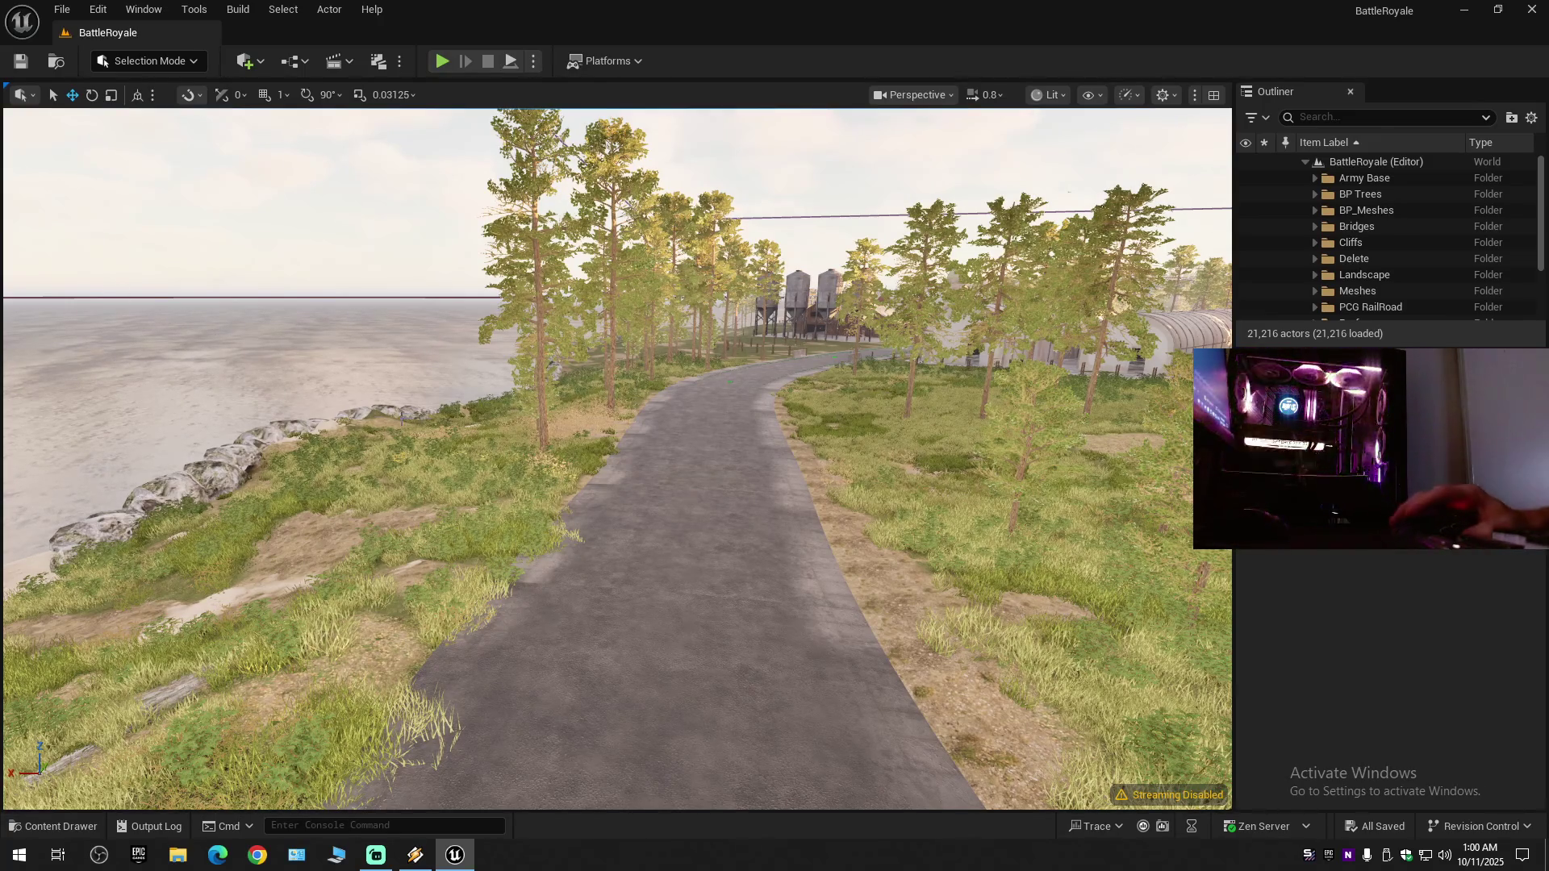
- Fly forward along the shoreline side road and open Landscape Mode's Paint tab
scroll(617, 458, "up", 2)
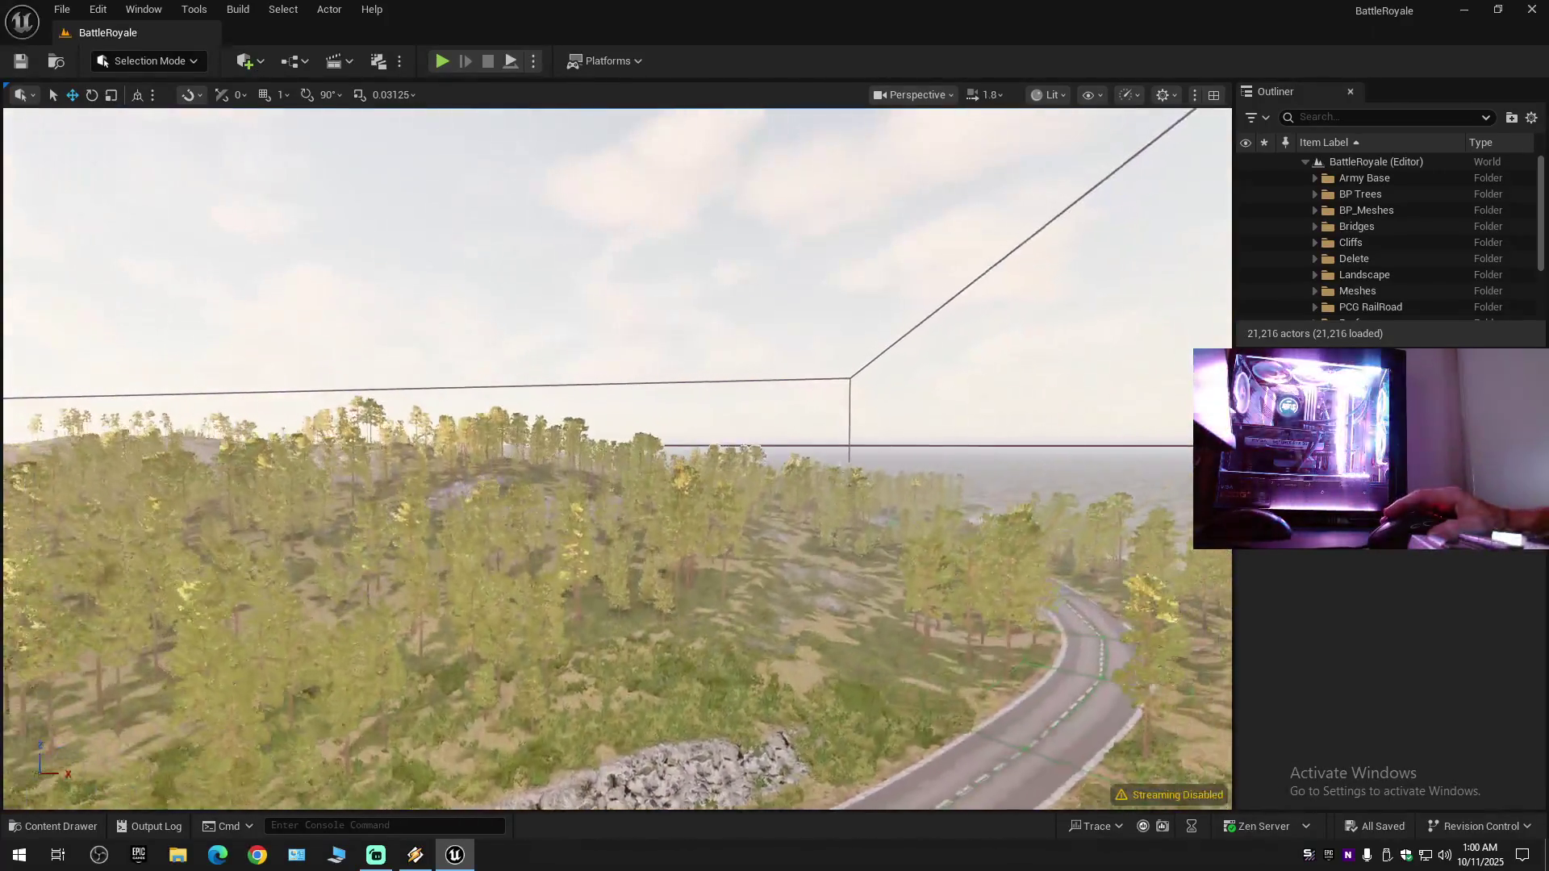
scroll(617, 458, "up", 2)
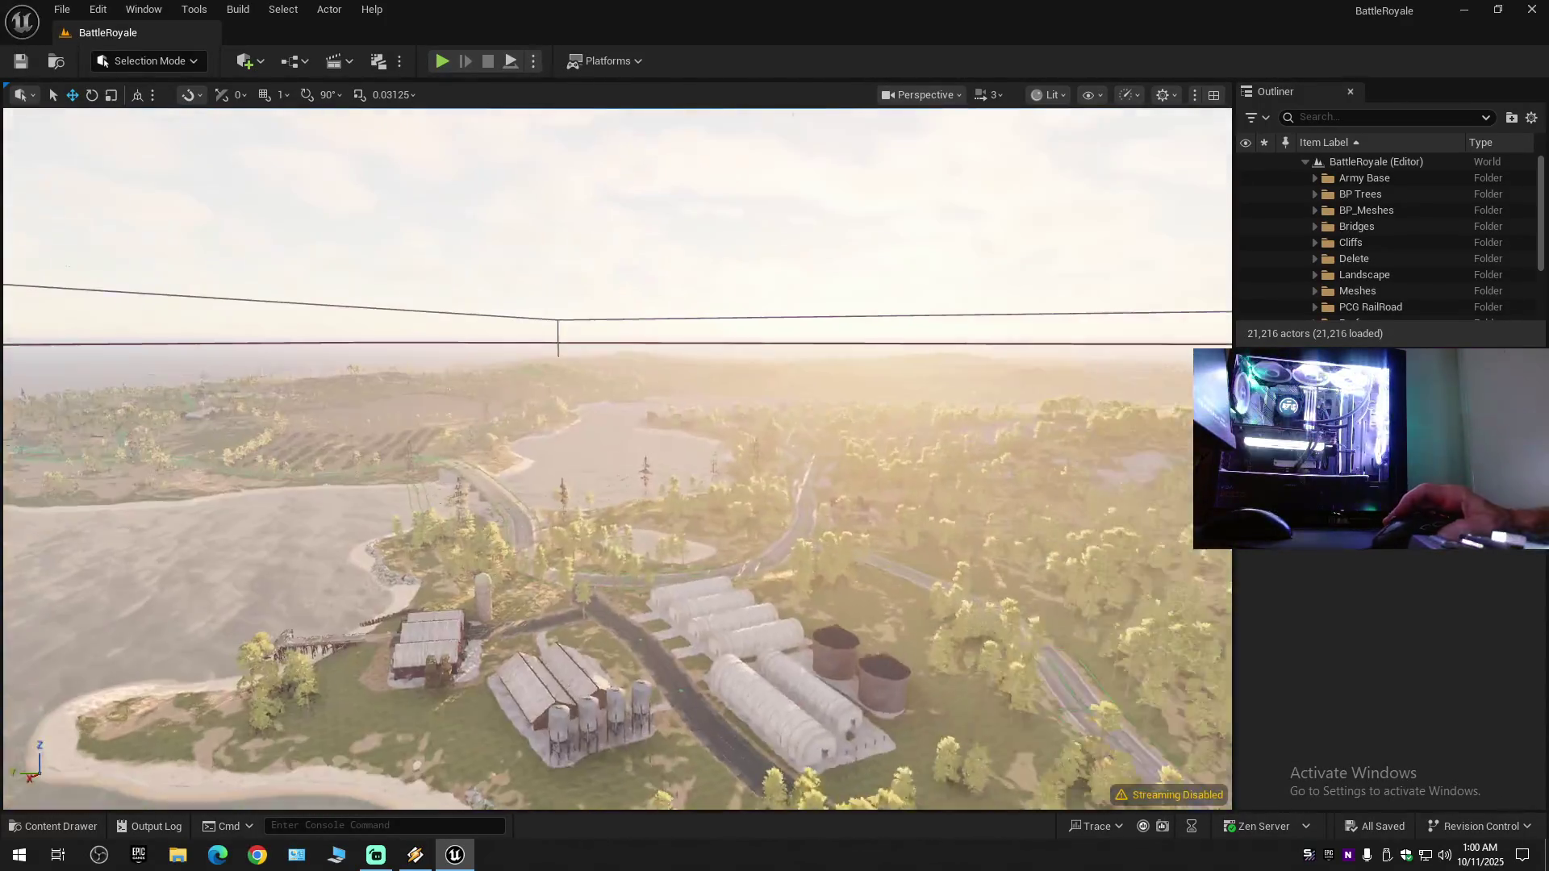
scroll(617, 459, "down", 1)
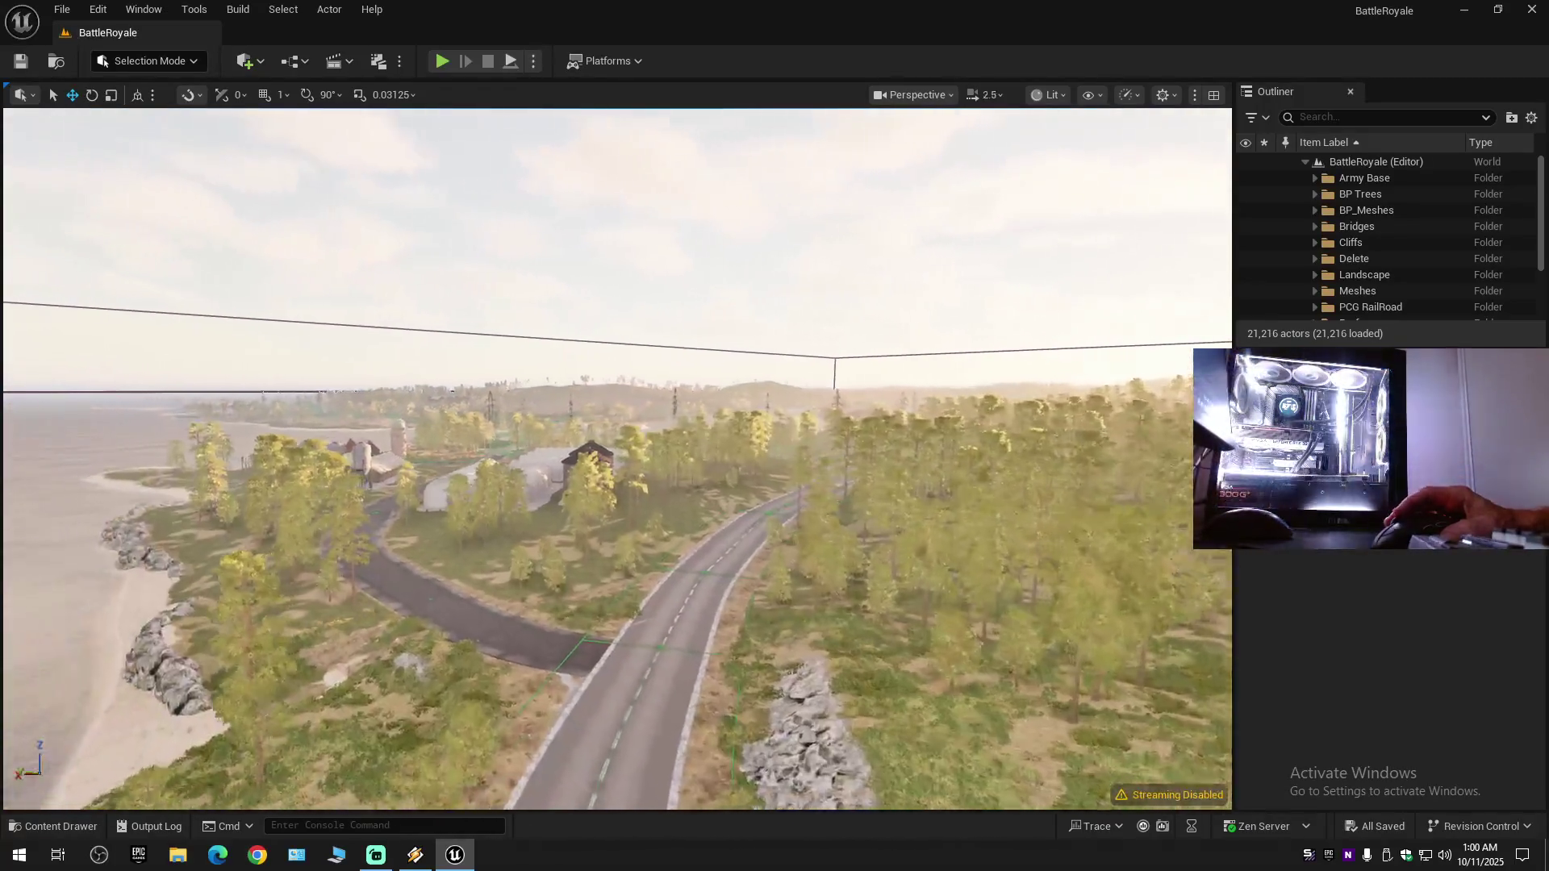
scroll(617, 459, "down", 1)
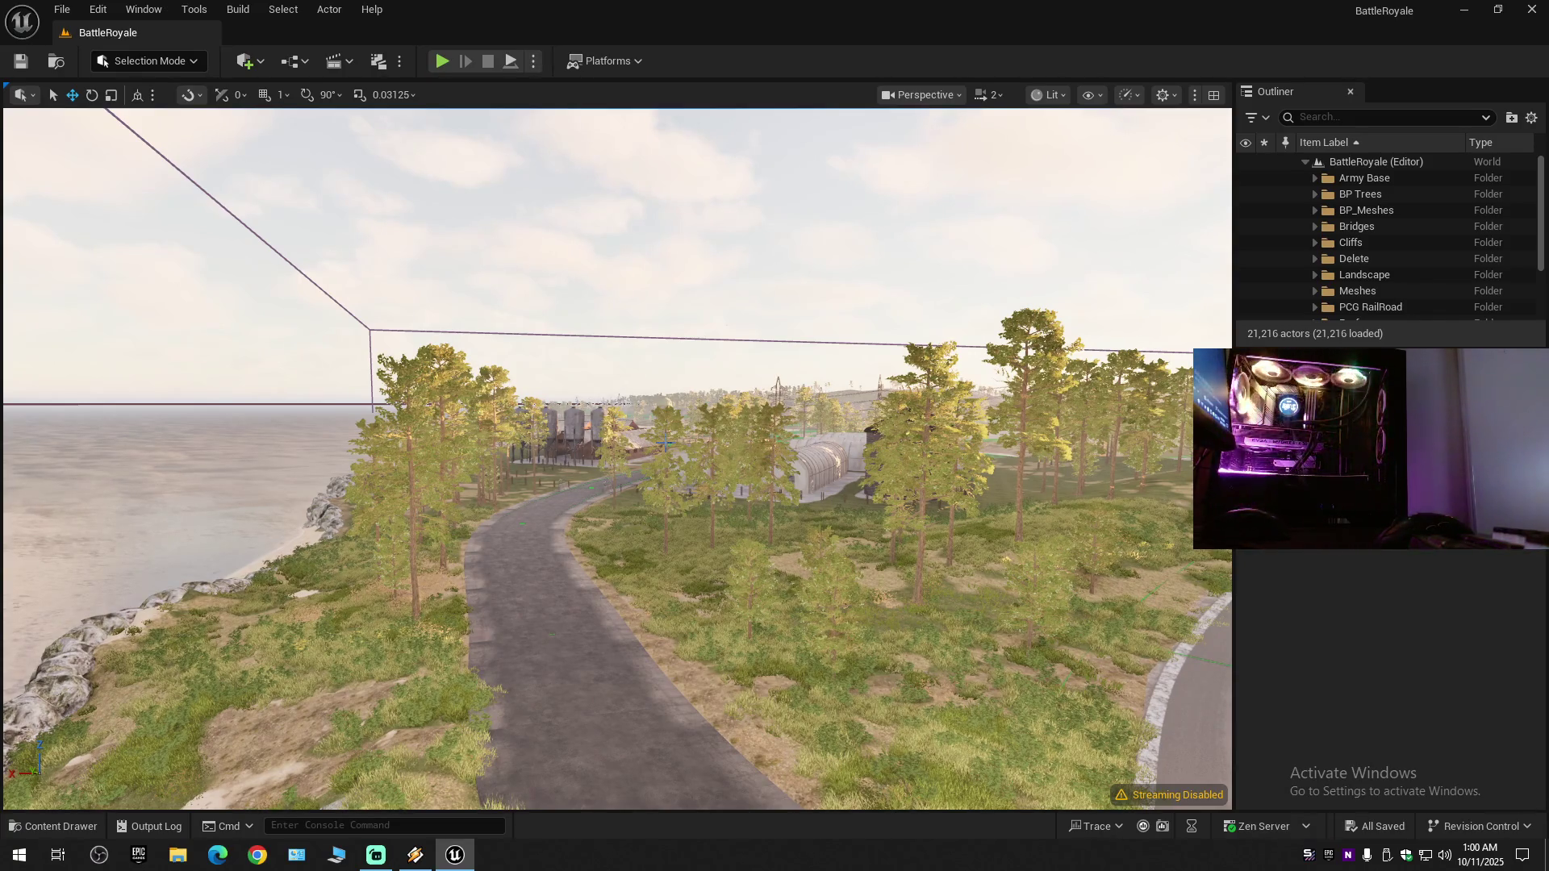
scroll(617, 459, "down", 1)
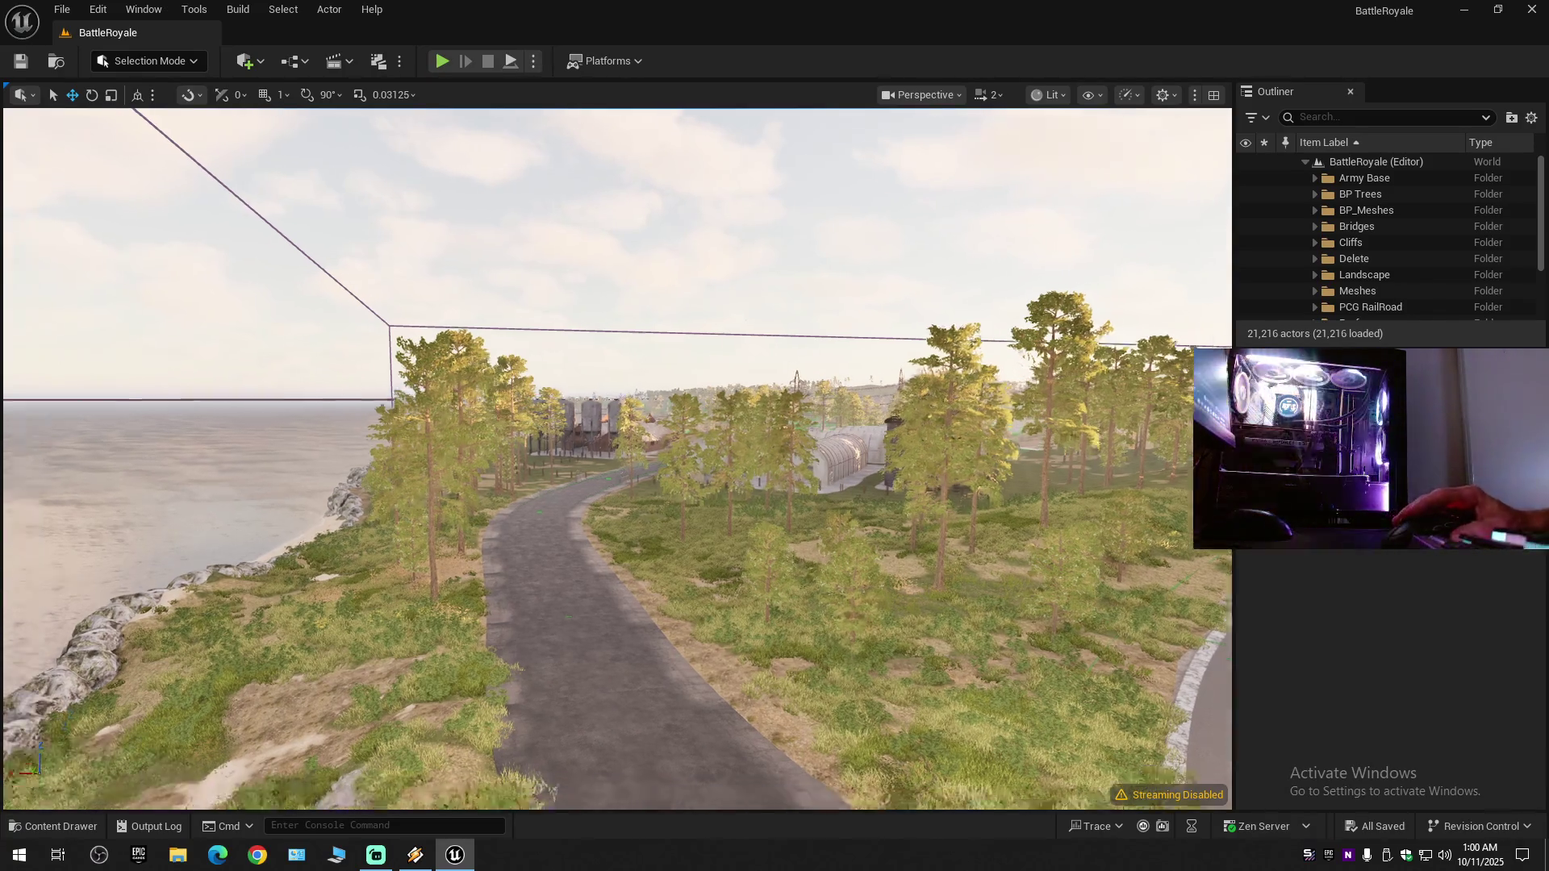
key("w")
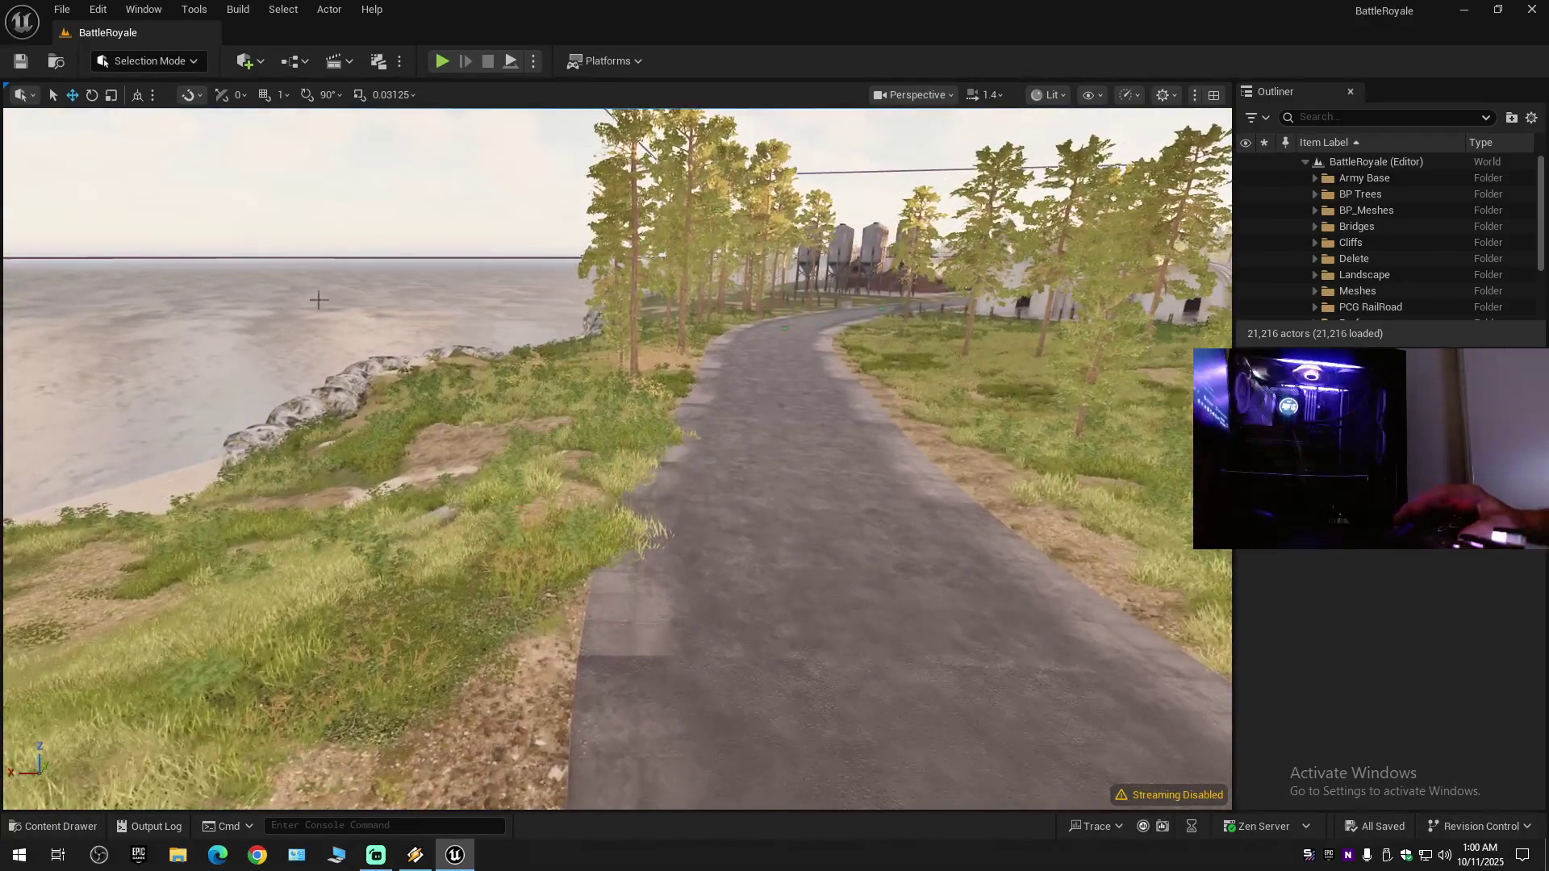
left_click(142, 61)
left_click(146, 113)
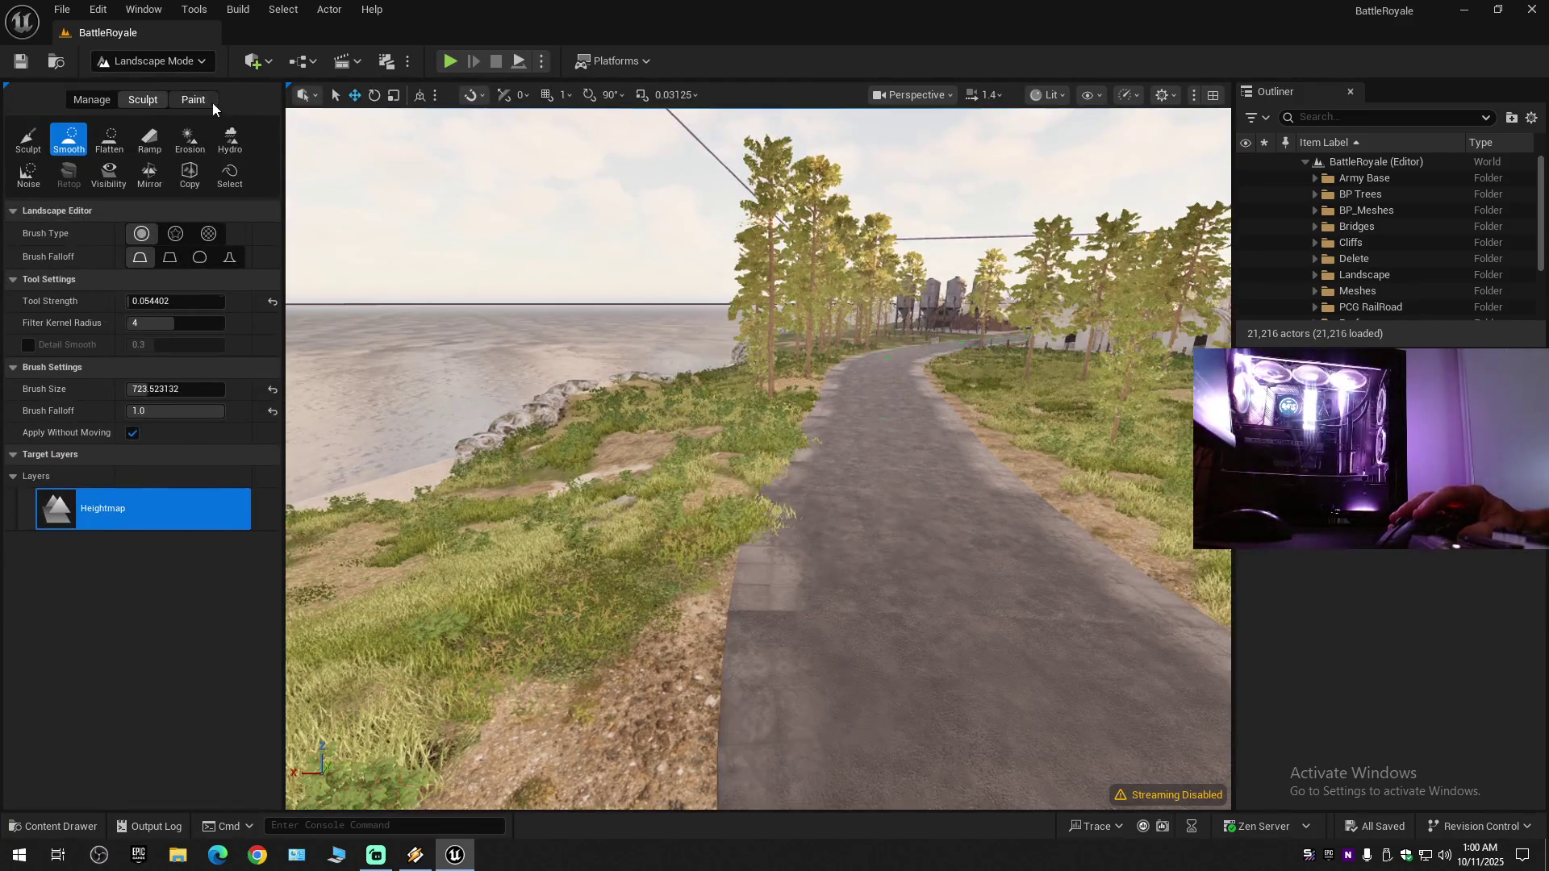
left_click(209, 102)
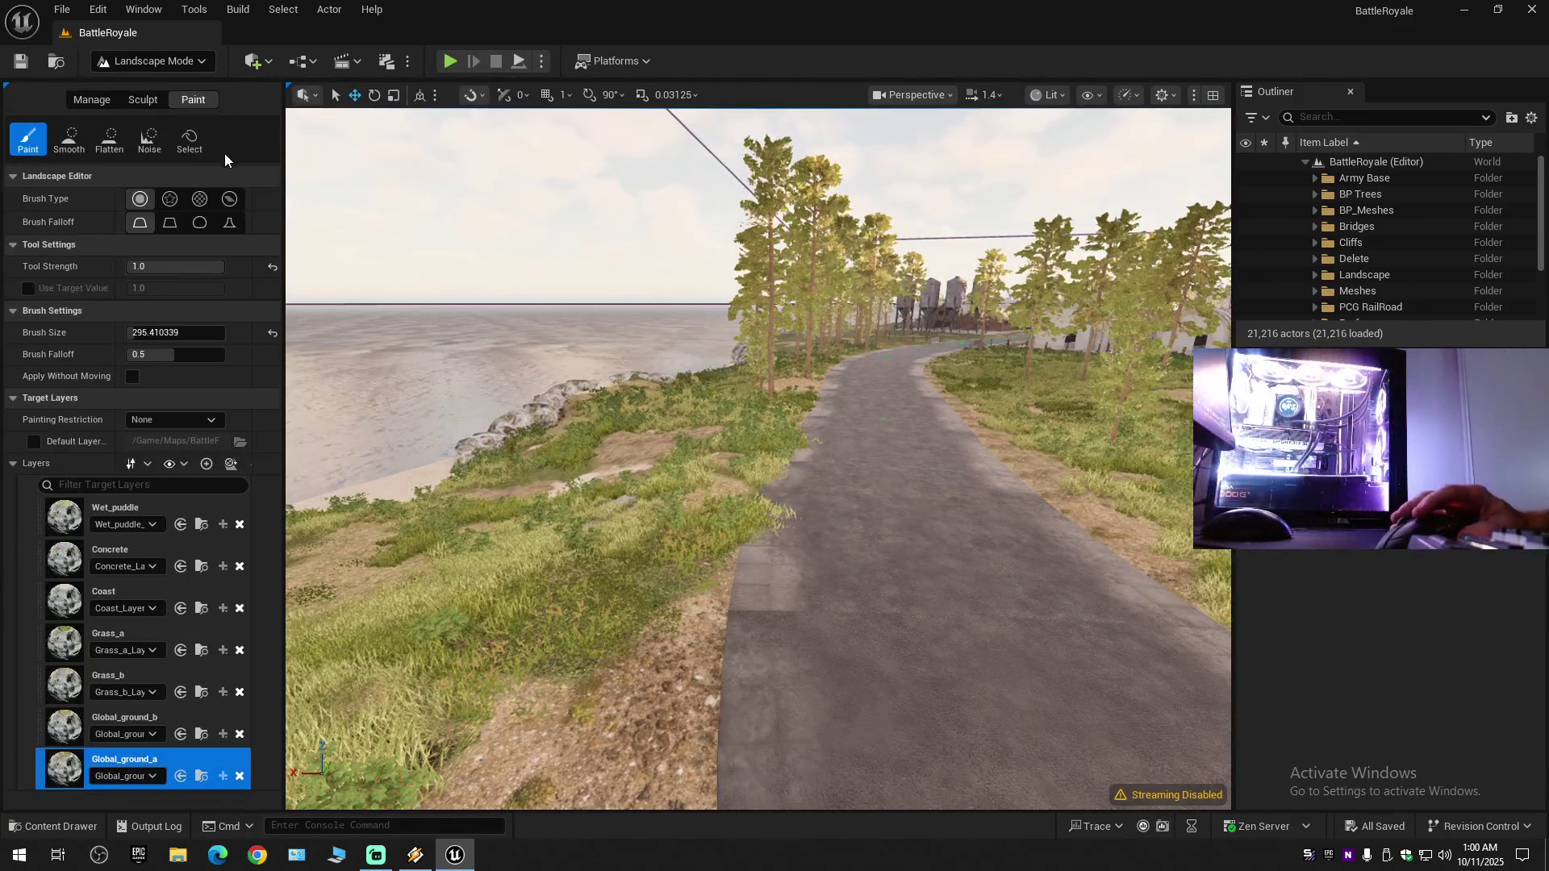
- Brush Global_ground_a onto the terrain at the lower left of the side road, then return to Selection Mode
left_click_drag(443, 239, 749, 329)
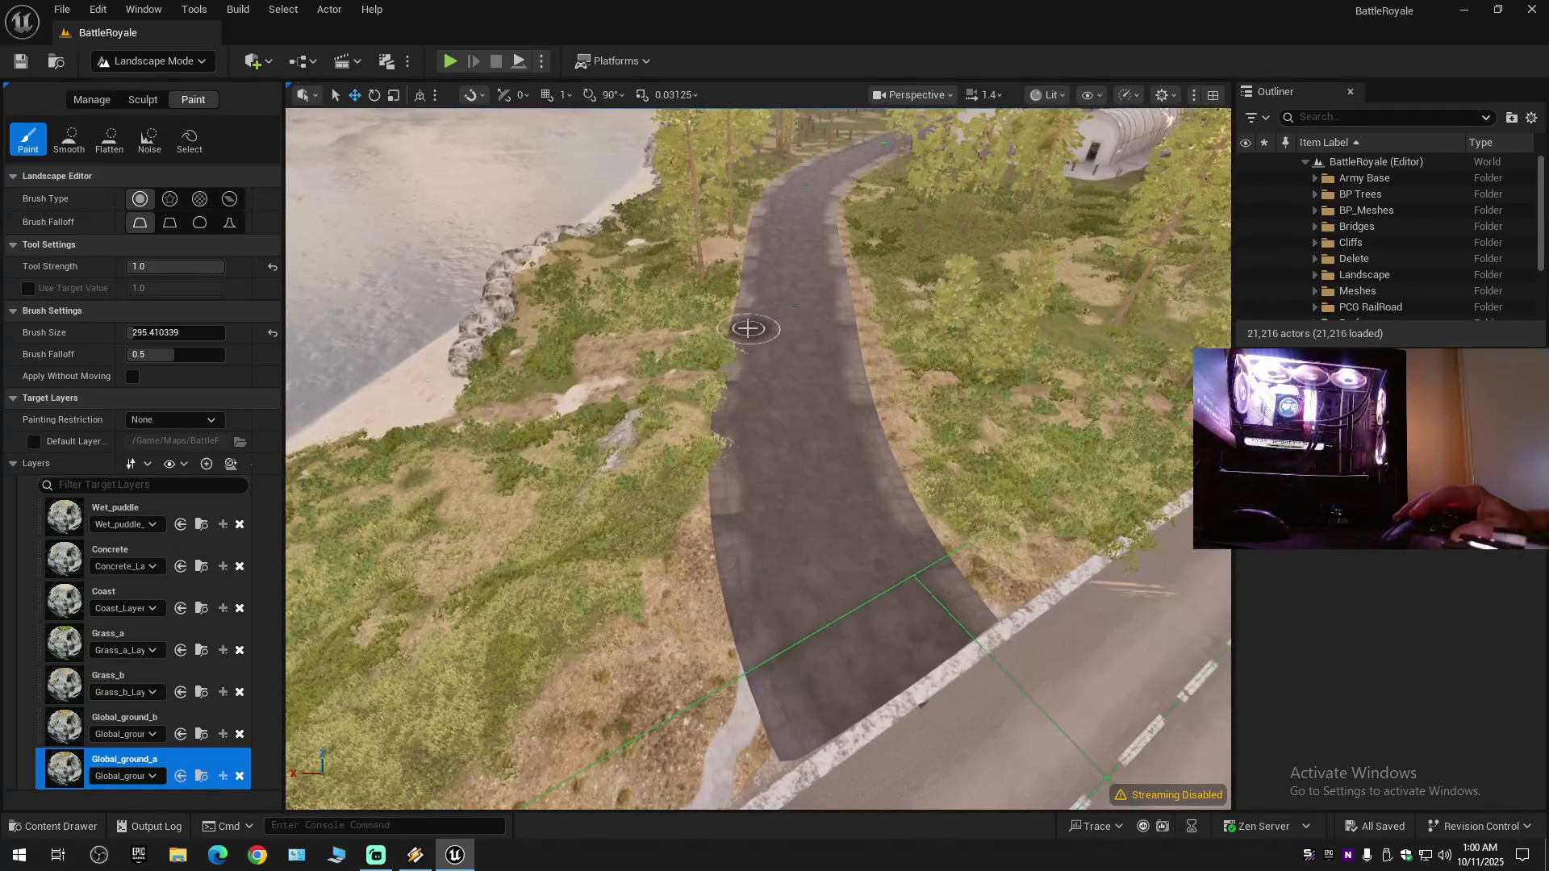
left_click_drag(675, 428, 387, 637)
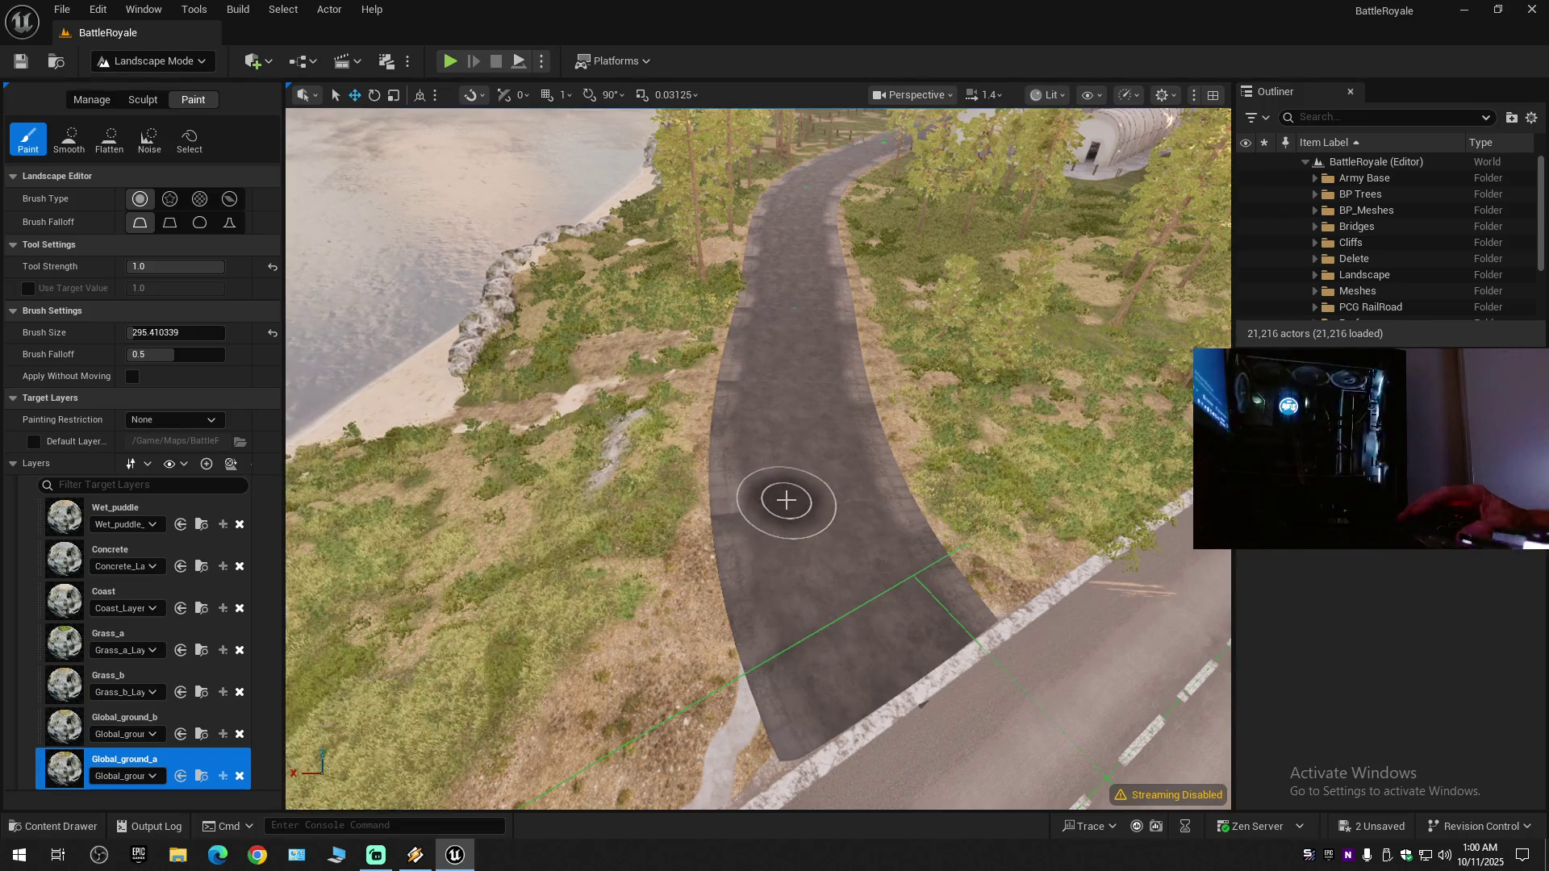
left_click_drag(796, 496, 847, 460)
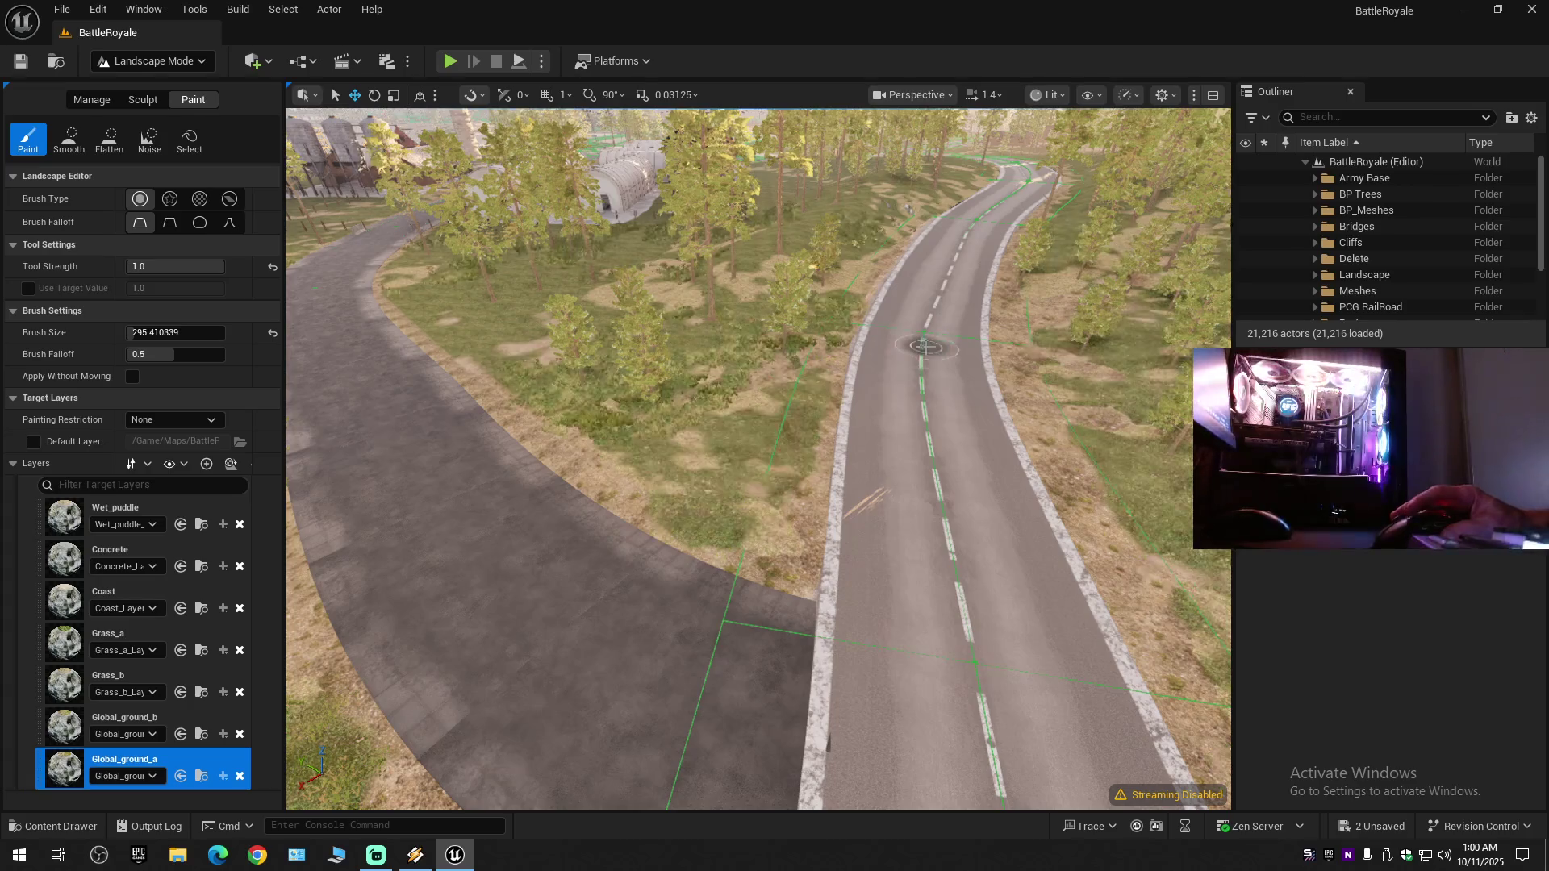
left_click(141, 63)
left_click(139, 87)
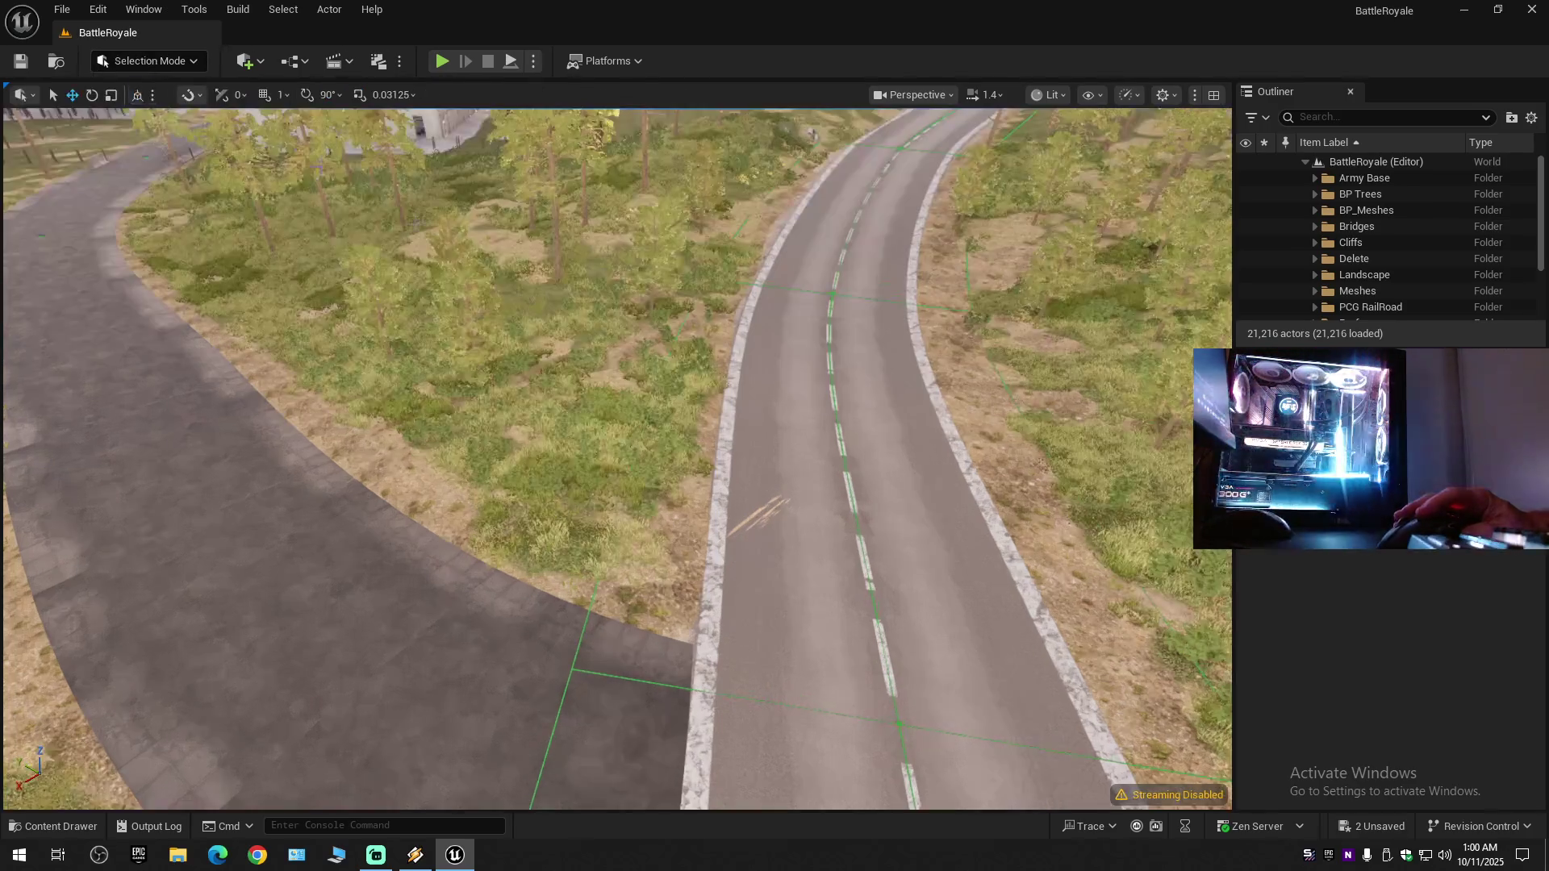
- Slide the left and right concrete barriers sideways along the road edges
key("w")
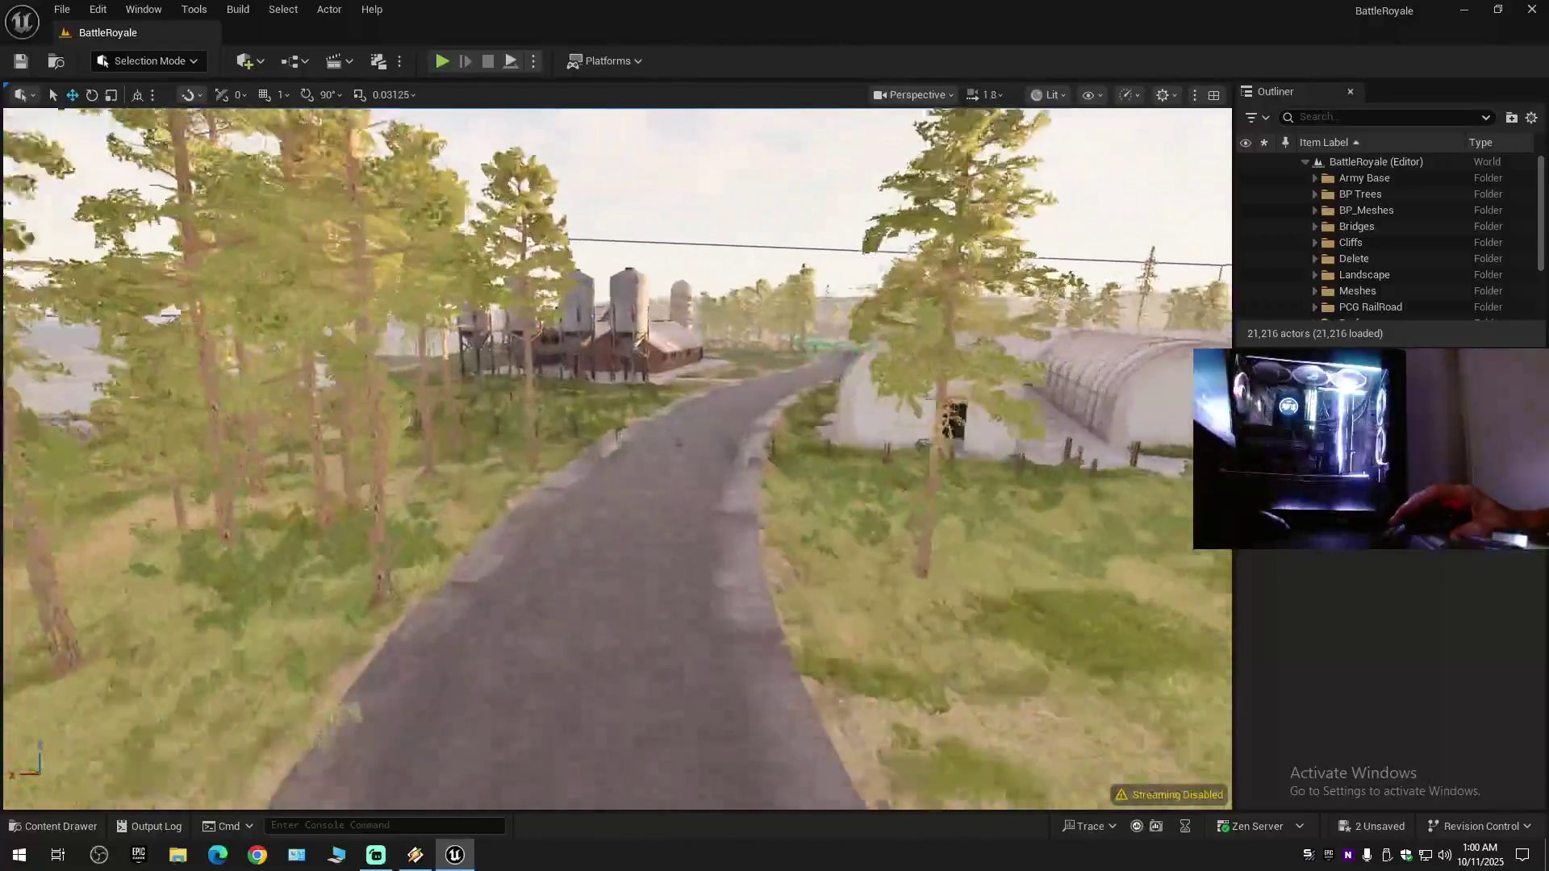
scroll(419, 331, "down", 1)
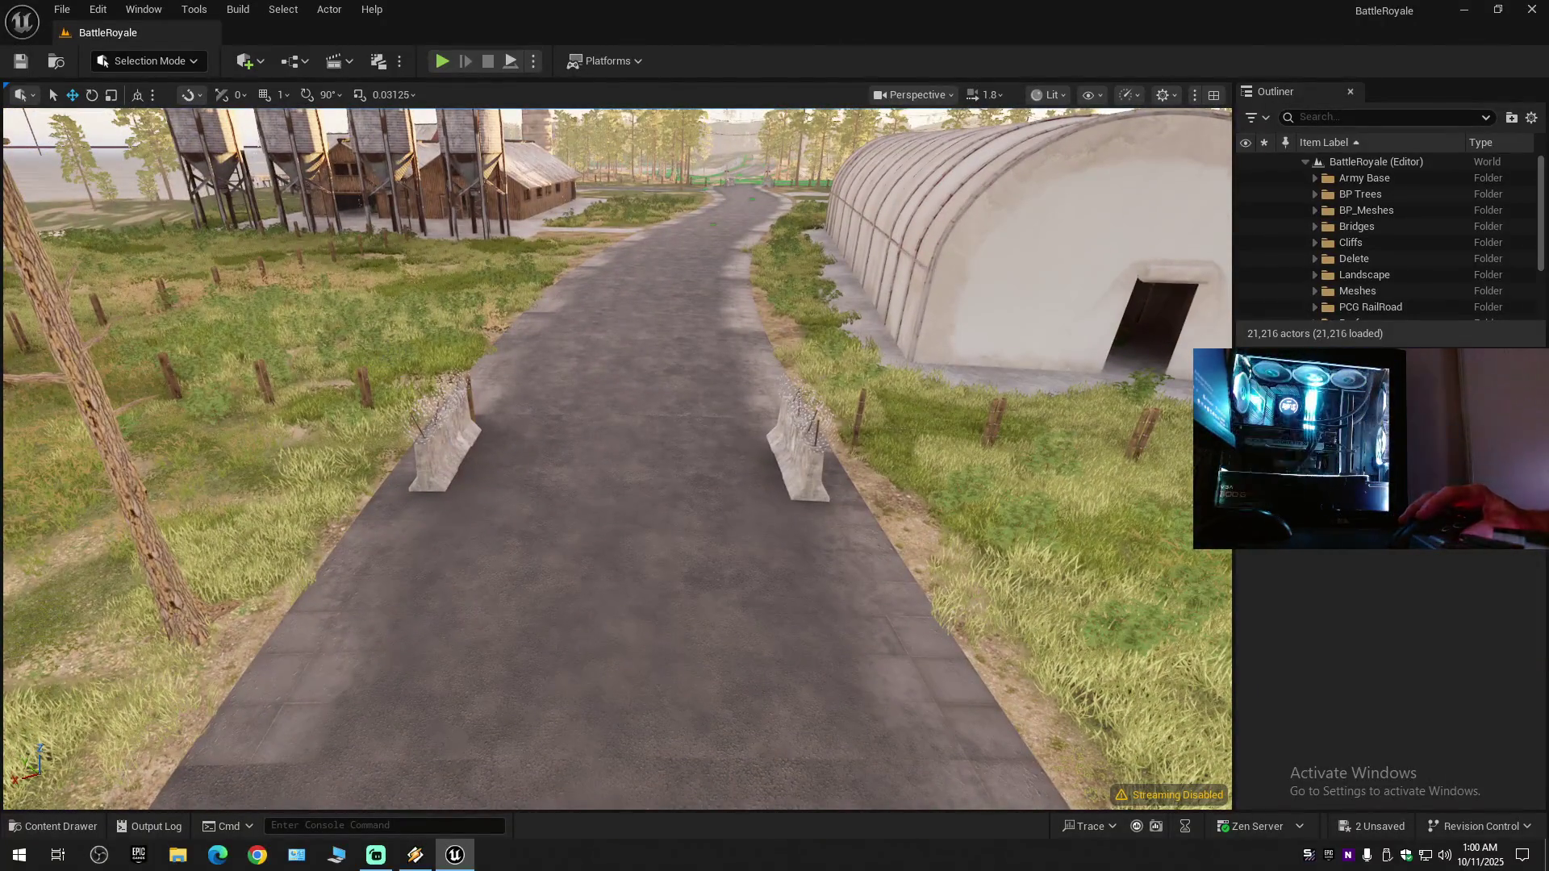
left_click(450, 446)
mouse_move(500, 432)
left_mouse_down()
mouse_move(398, 432)
mouse_move(442, 435)
left_mouse_up()
left_click(799, 466)
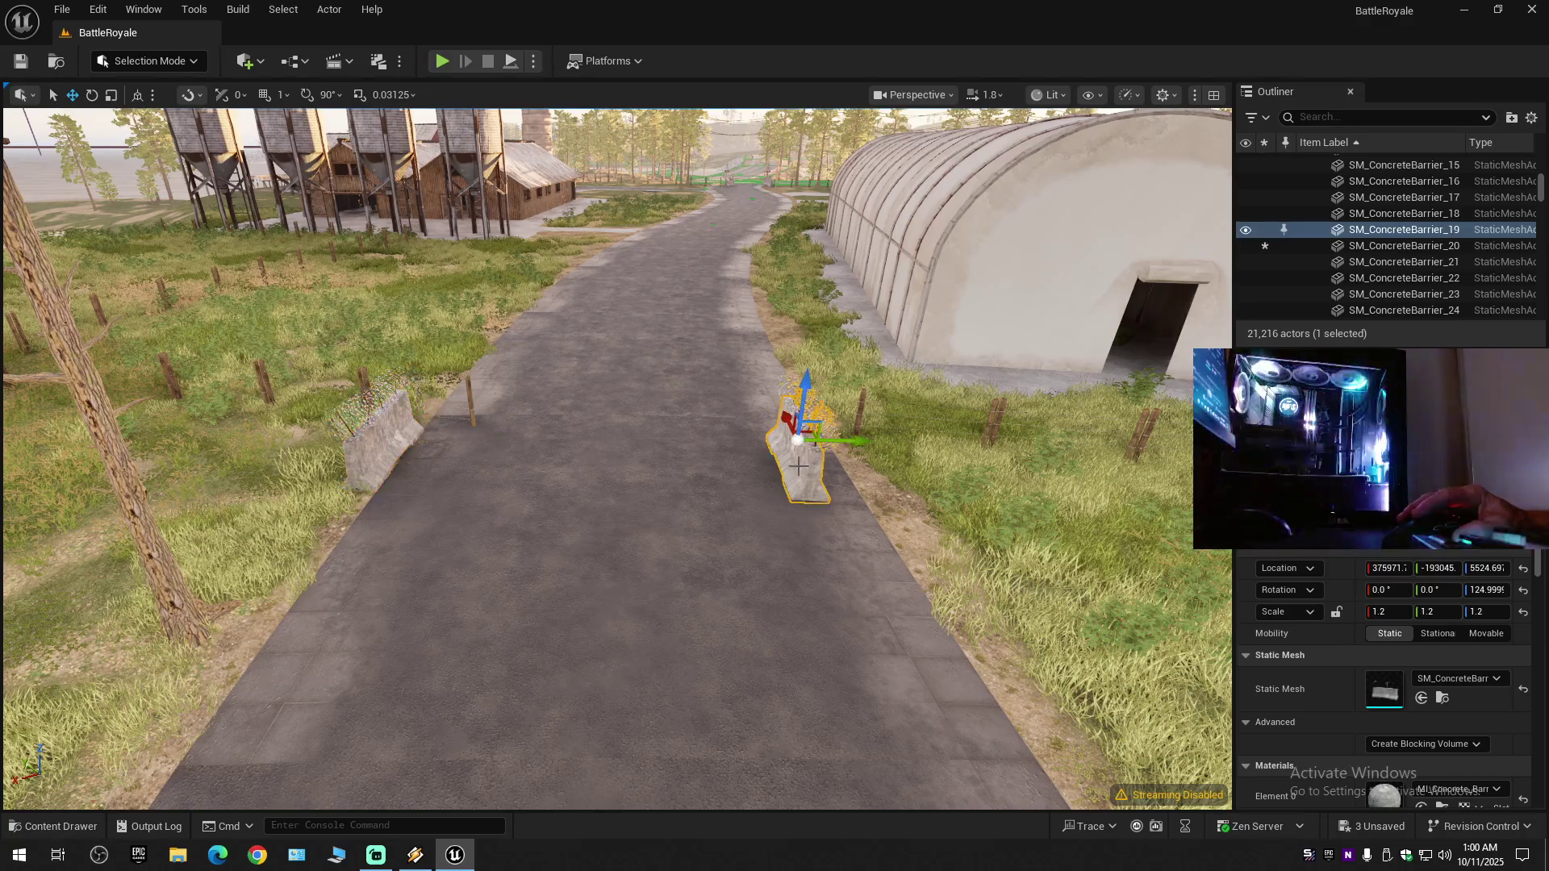
mouse_move(836, 444)
left_mouse_down()
mouse_move(896, 449)
mouse_move(807, 436)
mouse_move(775, 484)
mouse_move(727, 500)
mouse_move(682, 482)
left_mouse_up()
- Delete the stray barbed-wire post SM_BarbedWire_160 beside the road
left_click(654, 498)
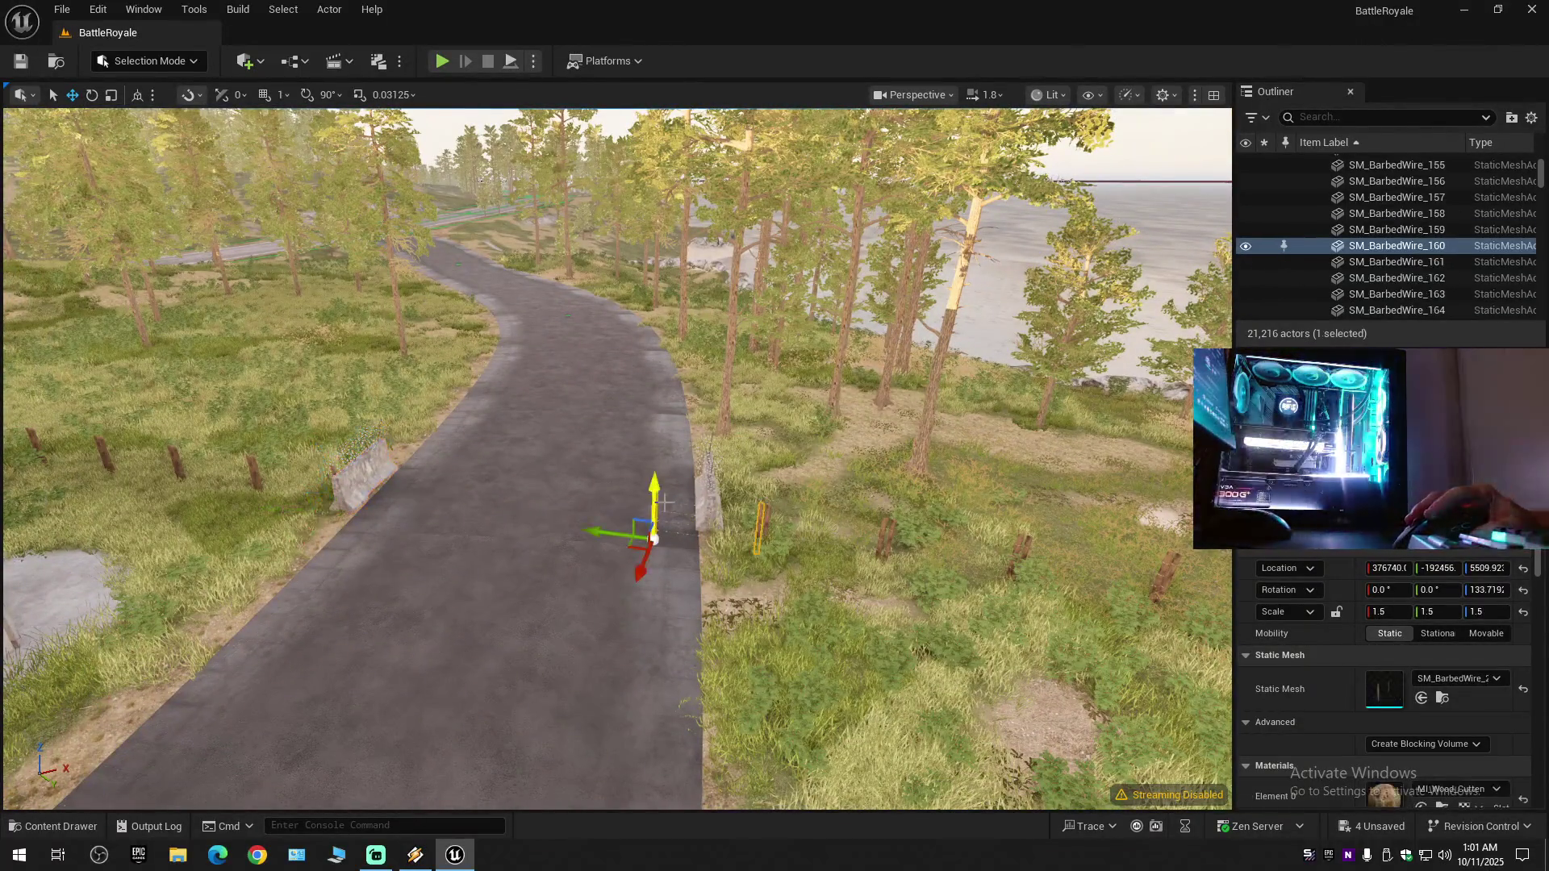
key("Delete")
mouse_move(654, 498)
left_mouse_down()
mouse_move(634, 413)
mouse_move(757, 560)
left_mouse_up()
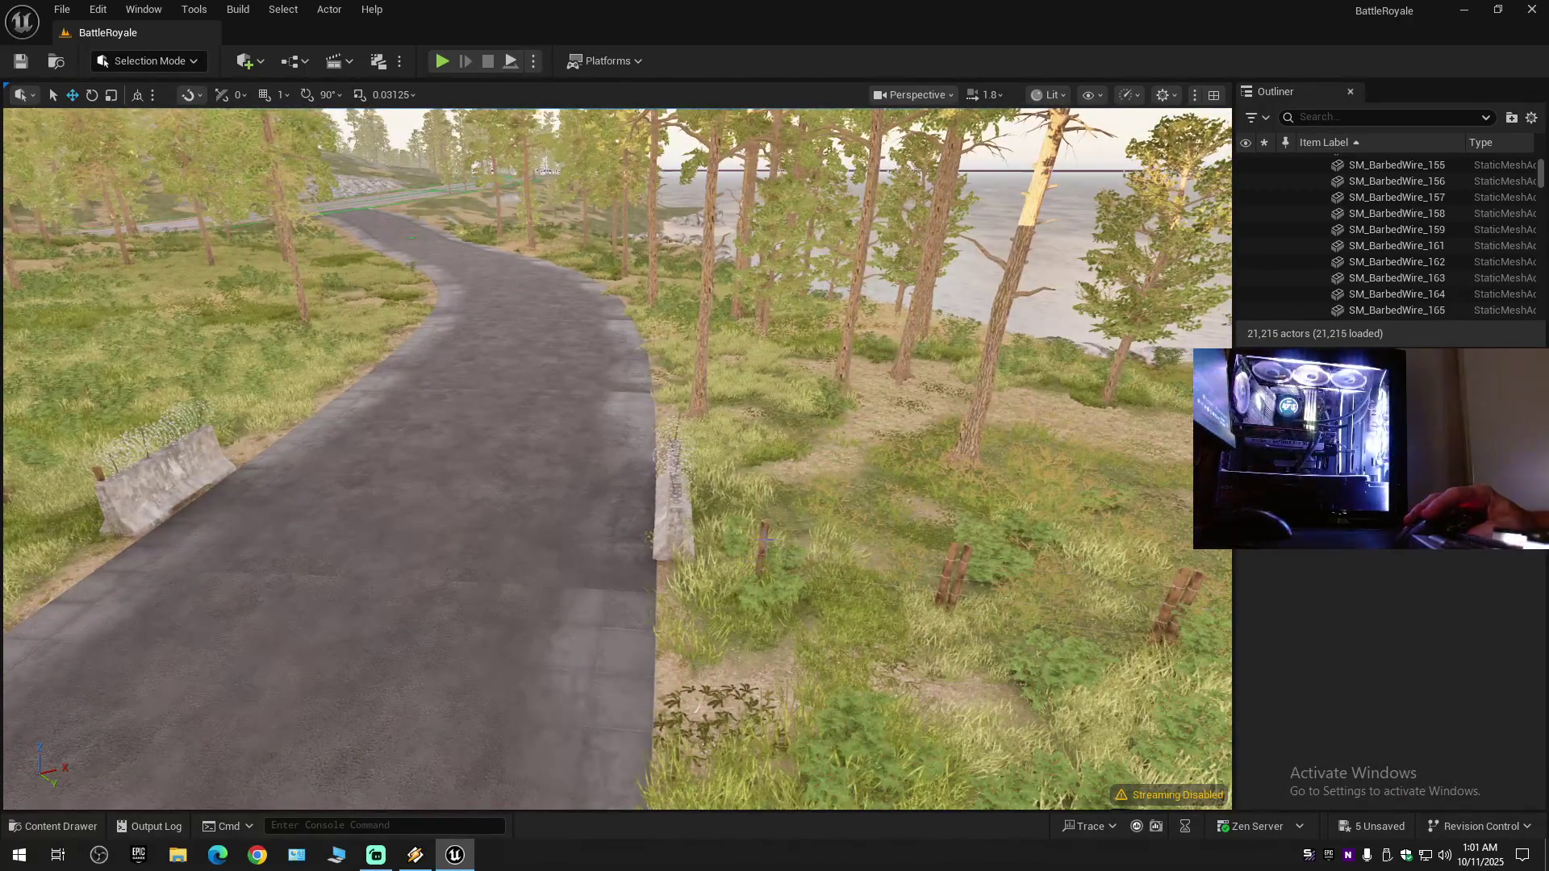
left_click(765, 539)
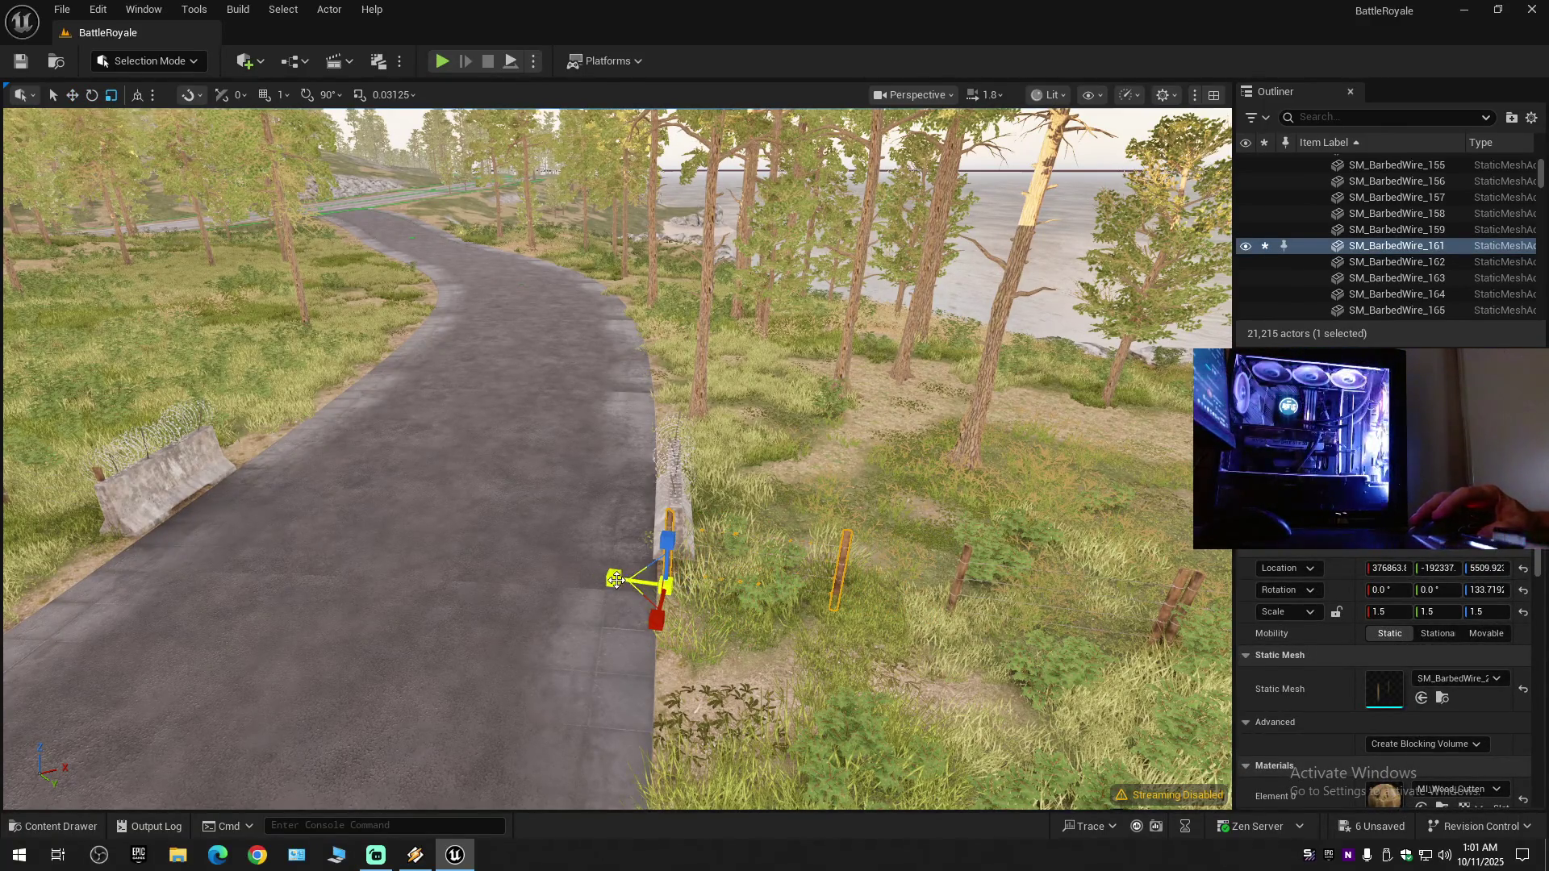
- Slide the far barbed-wire concrete barrier along the road edge
mouse_move(617, 460)
left_mouse_down()
mouse_move(610, 509)
mouse_move(601, 468)
mouse_move(778, 563)
left_mouse_up()
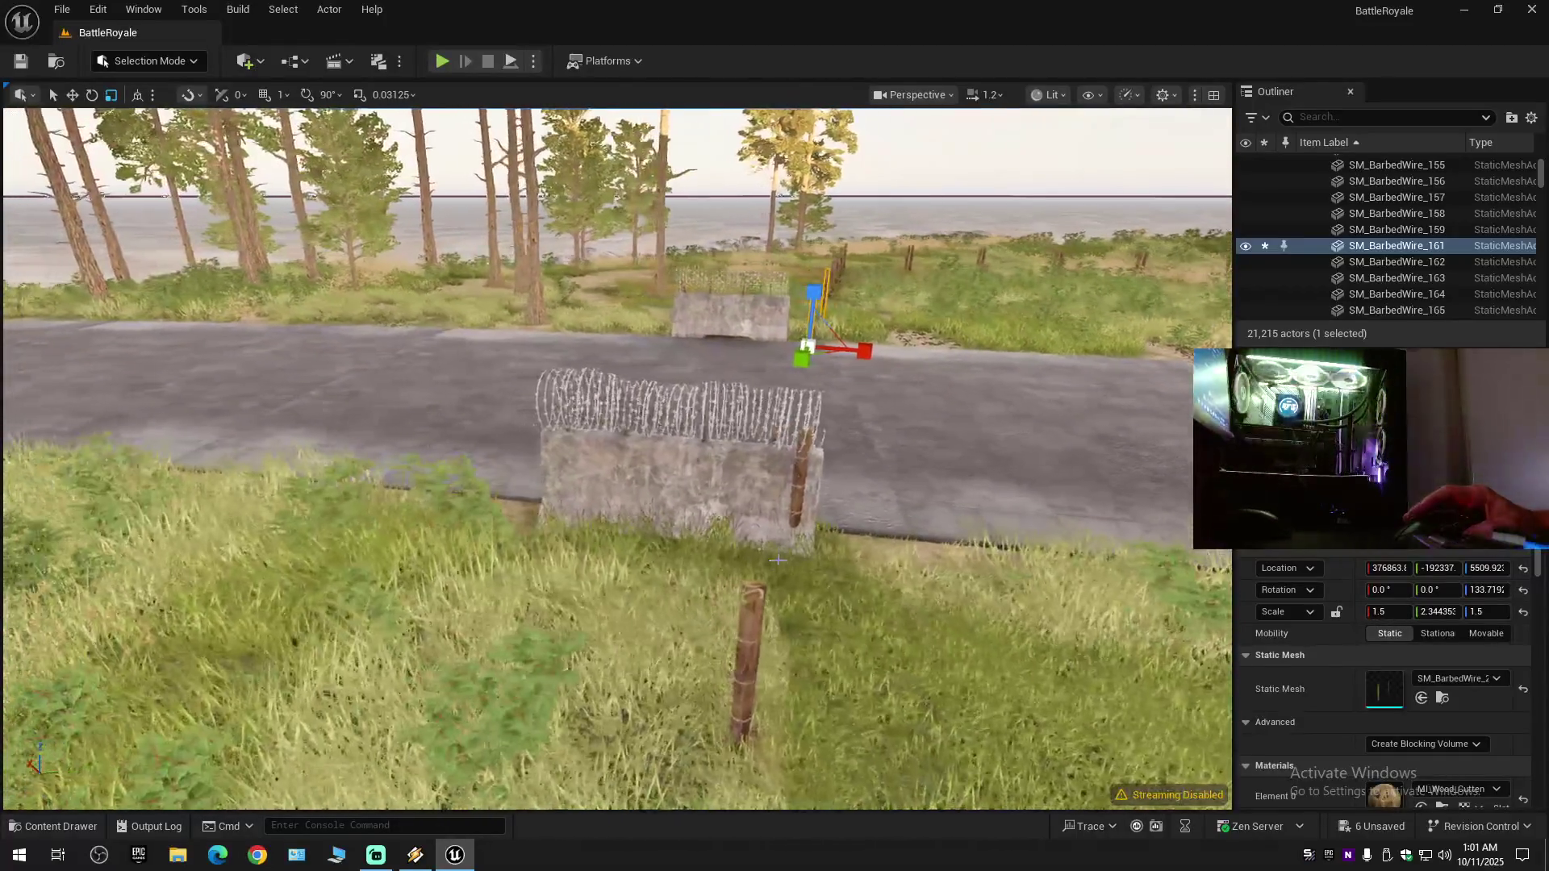
left_click(778, 564)
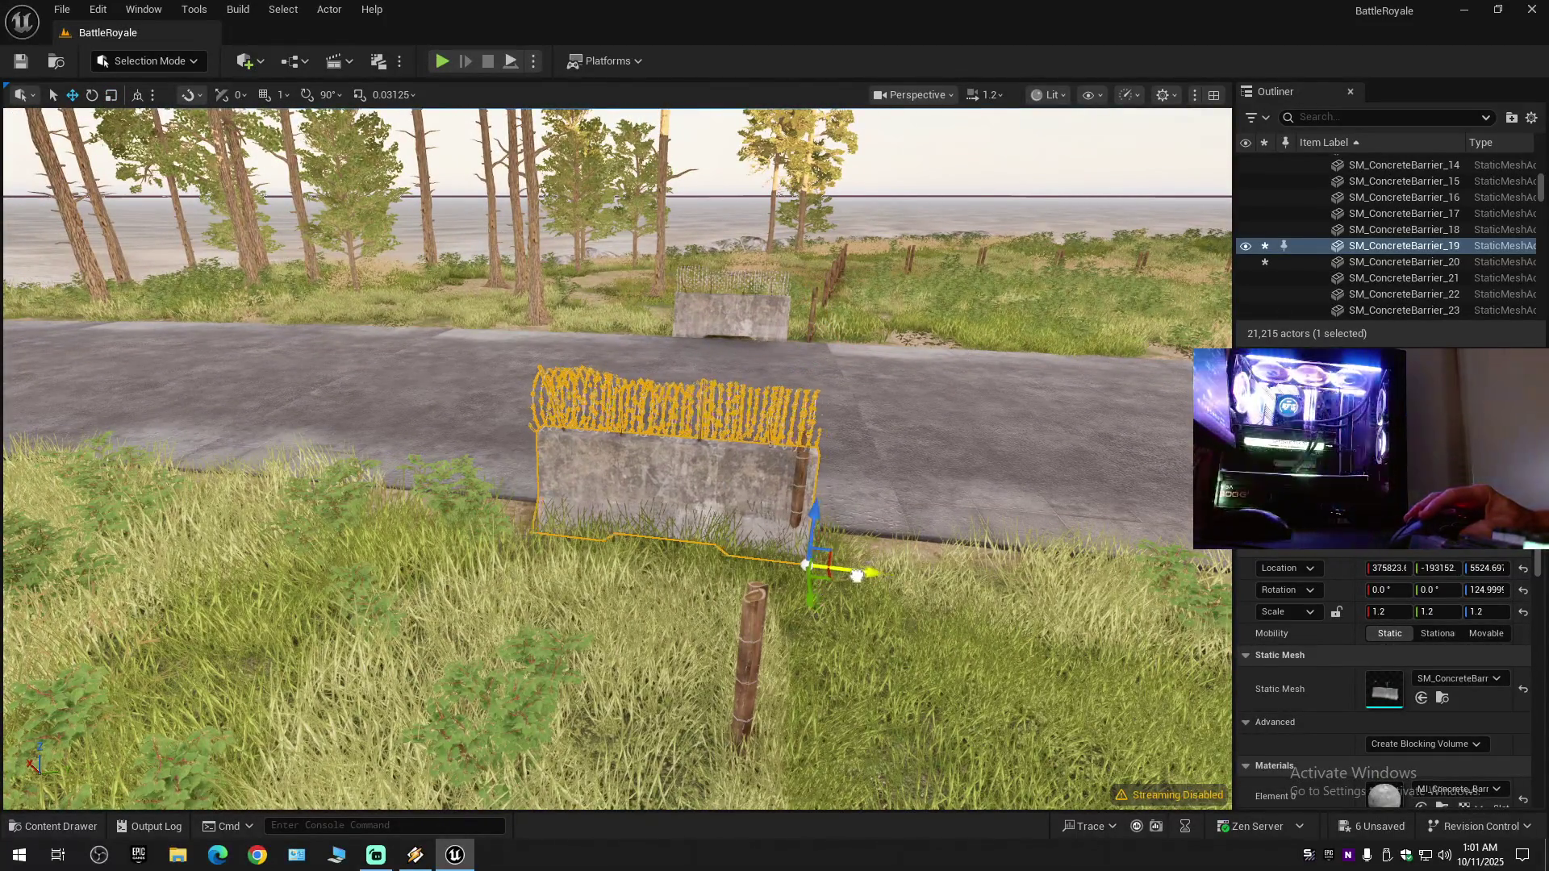
mouse_move(782, 562)
left_mouse_down()
mouse_move(947, 507)
mouse_move(969, 496)
mouse_move(956, 484)
left_mouse_up()
left_click(946, 508)
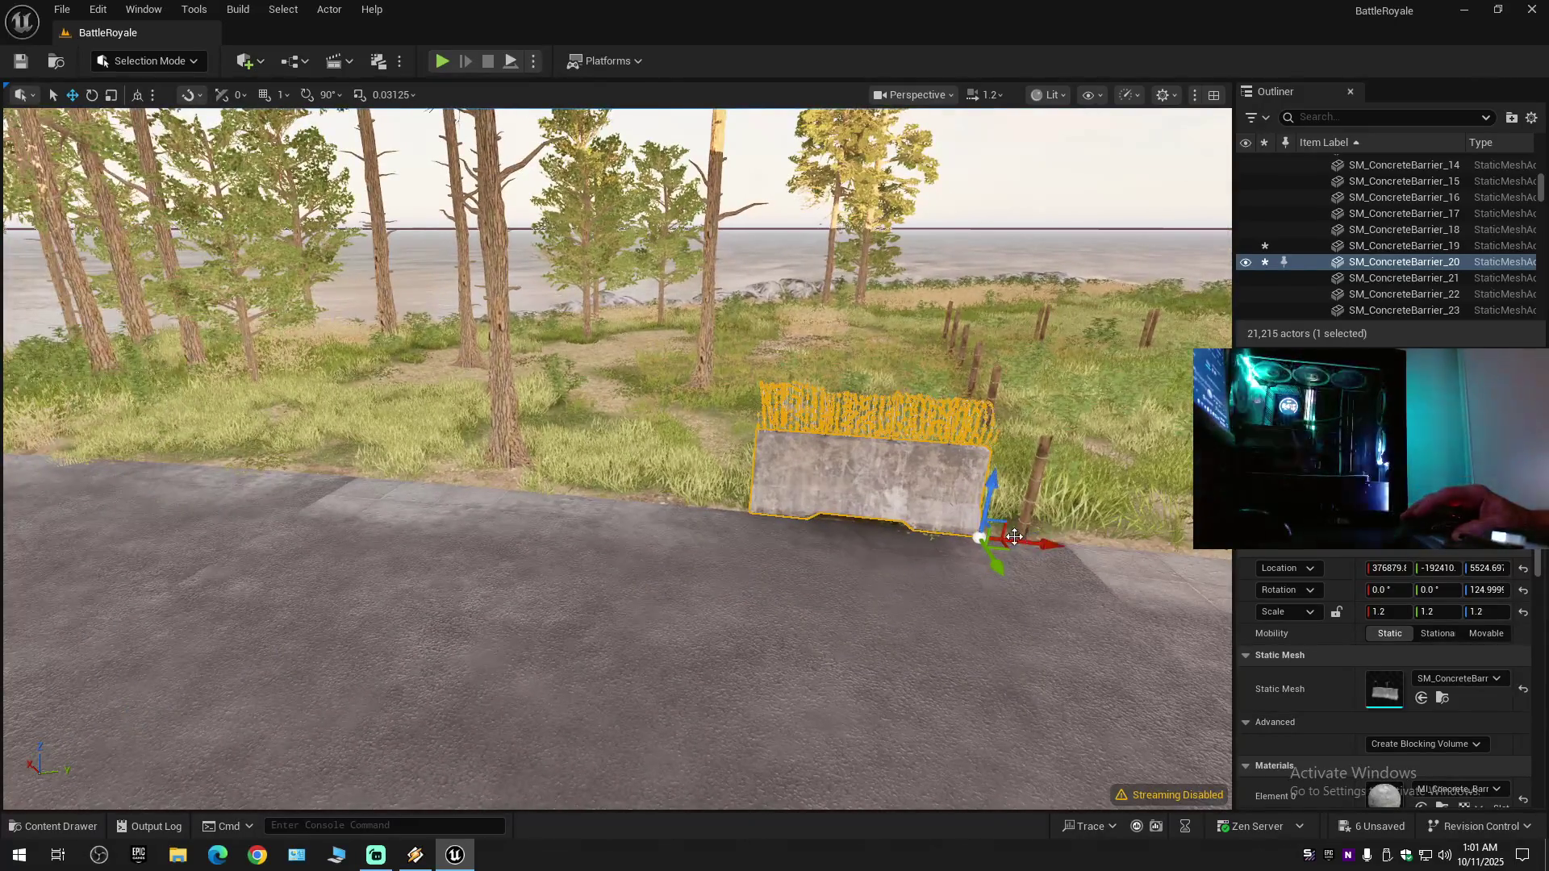
mouse_move(821, 554)
left_mouse_down()
mouse_move(855, 508)
mouse_move(820, 555)
left_mouse_up()
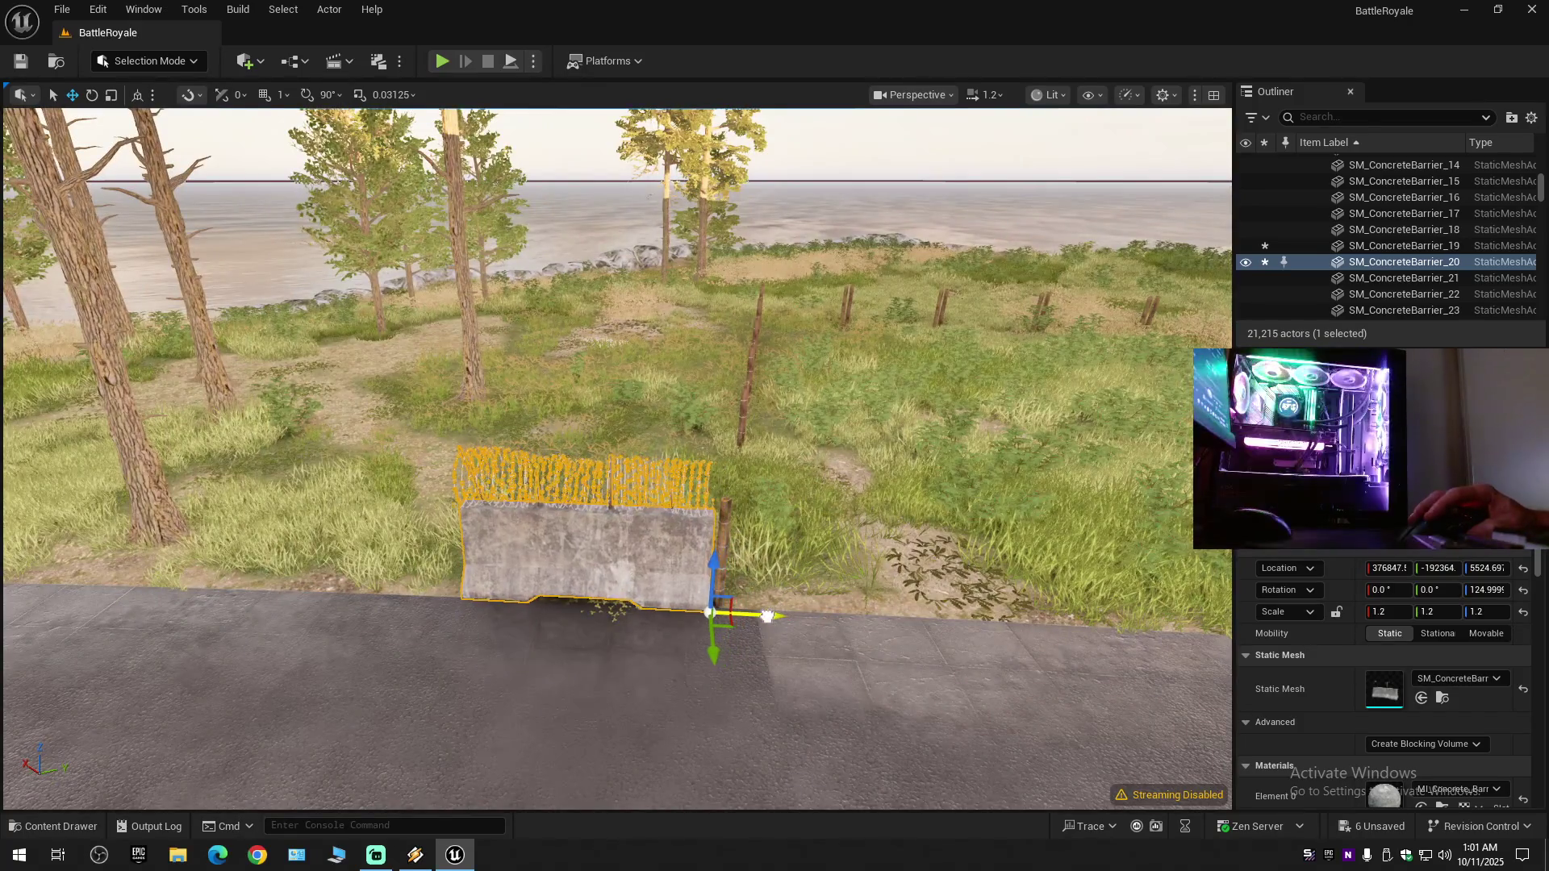
mouse_move(767, 617)
left_mouse_down()
mouse_move(678, 602)
mouse_move(810, 618)
left_mouse_up()
left_click_drag(803, 482, 778, 493)
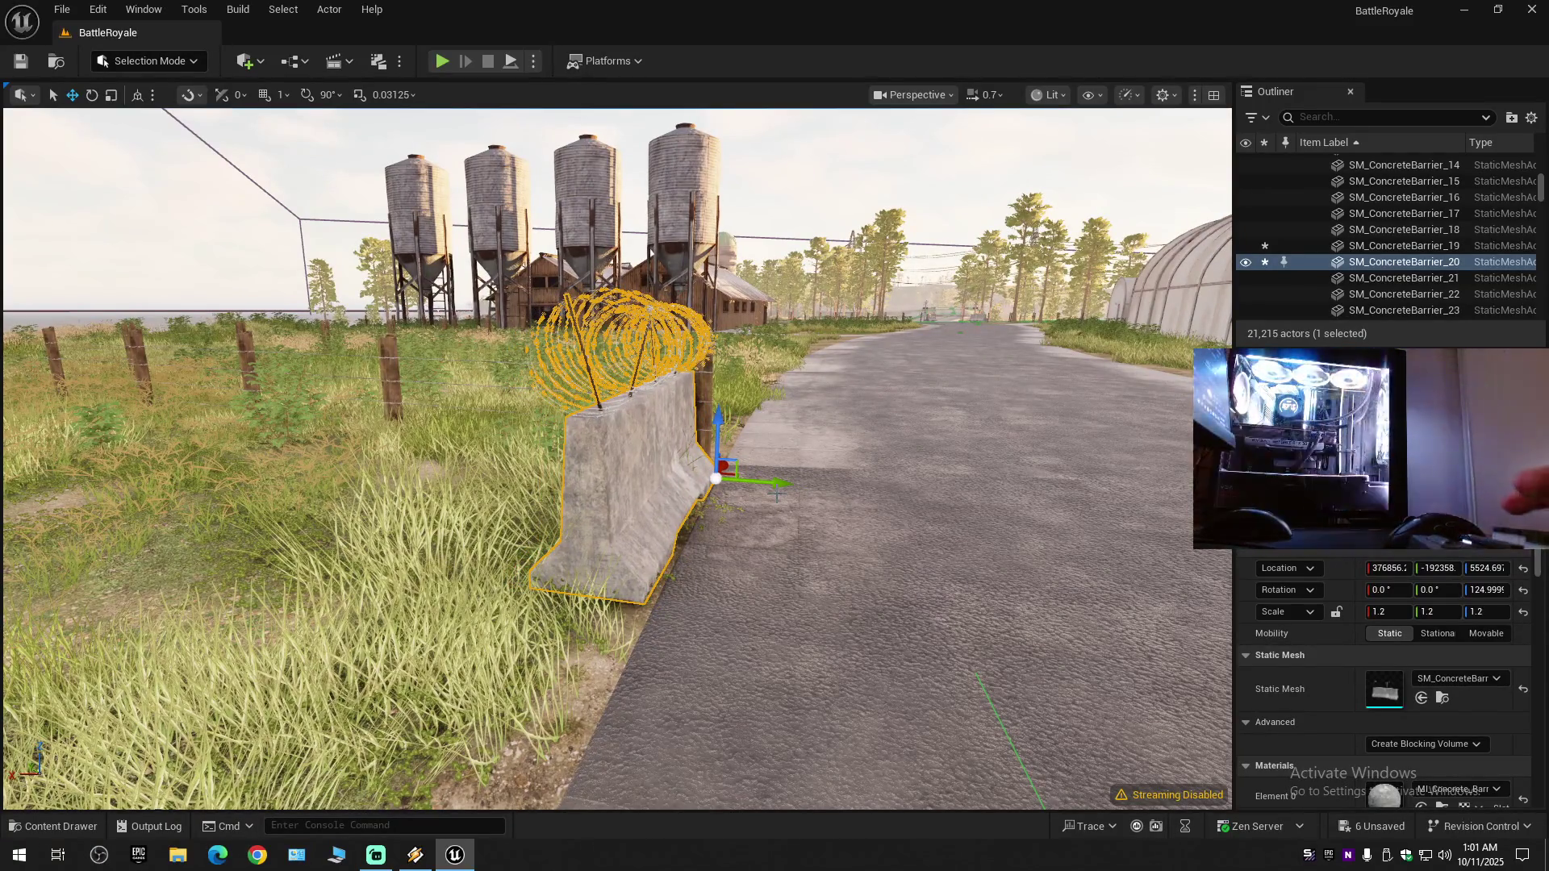
mouse_move(777, 494)
left_mouse_down()
mouse_move(758, 475)
mouse_move(727, 612)
left_mouse_up()
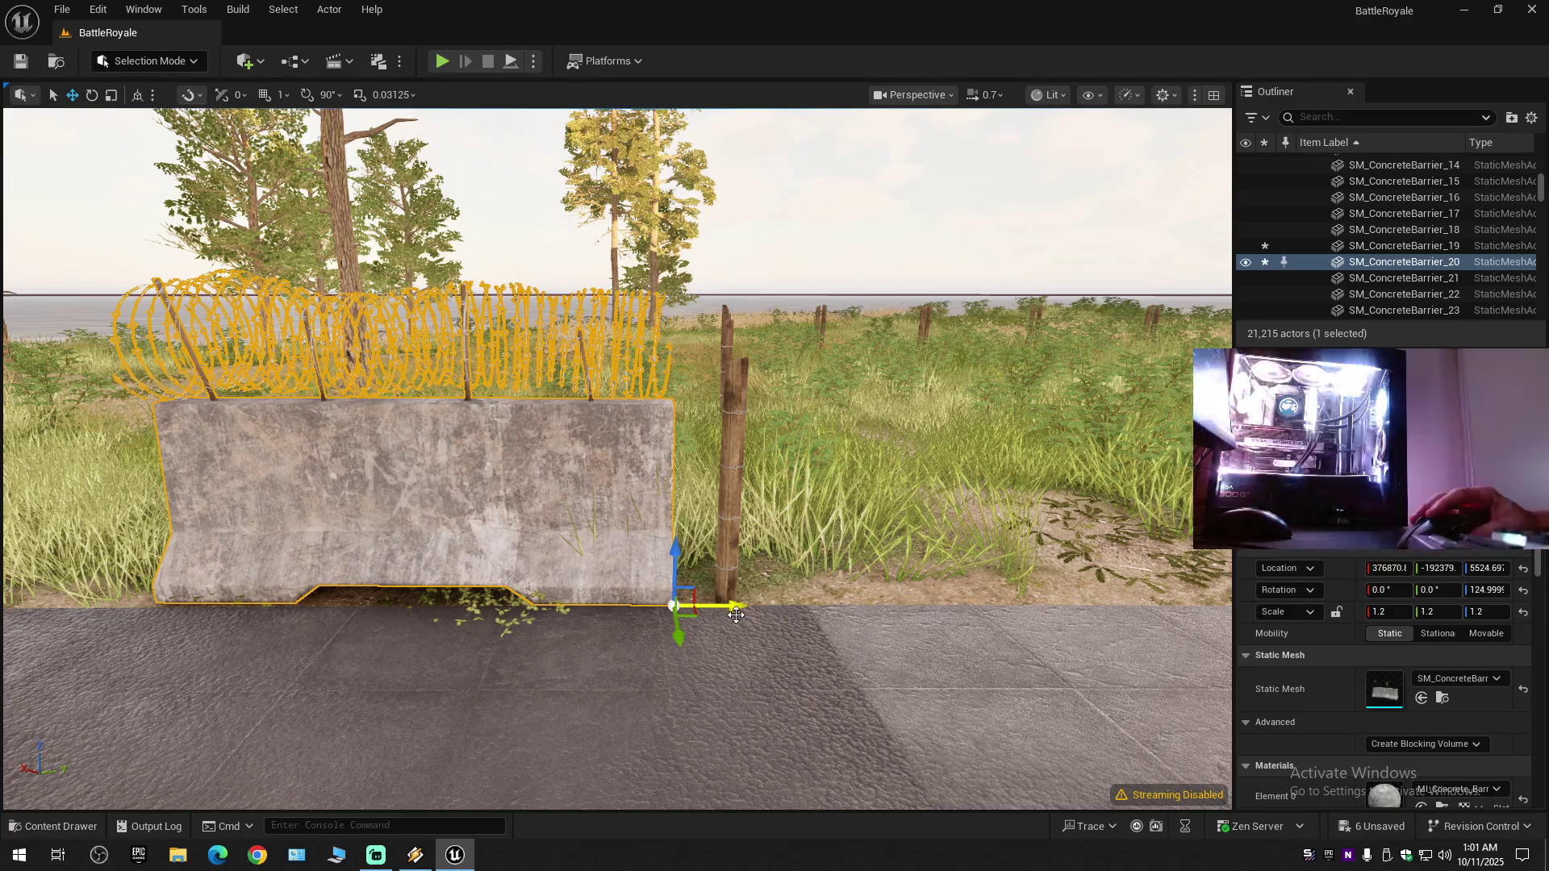
mouse_move(726, 485)
left_mouse_down()
mouse_move(597, 484)
mouse_move(726, 557)
left_mouse_up()
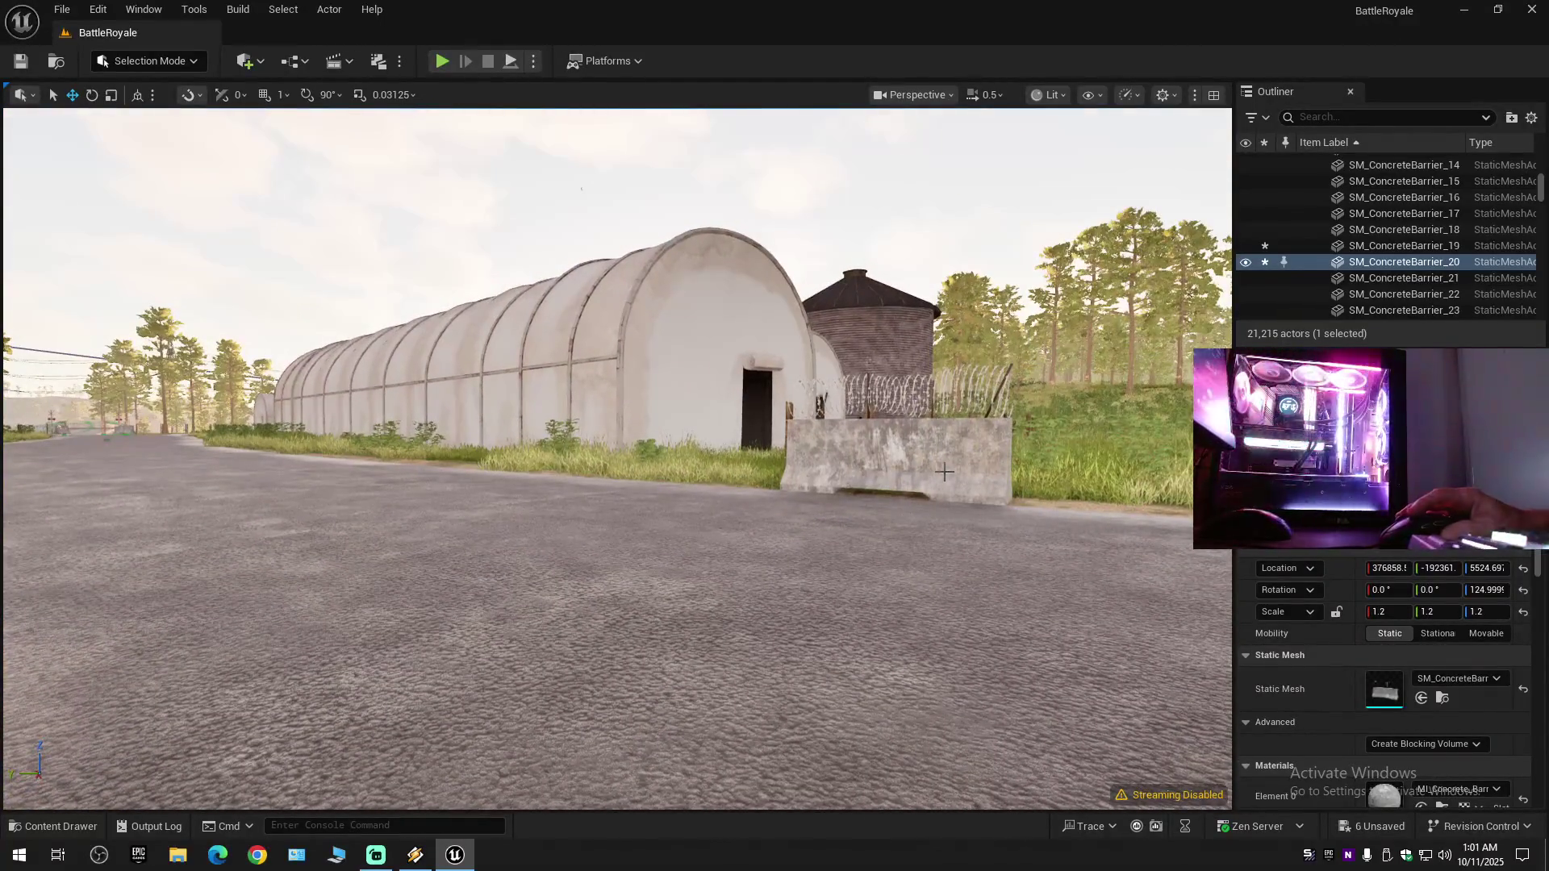
- Select both barriers and inspect their bases up close from the road
left_click(944, 467, "ctrl")
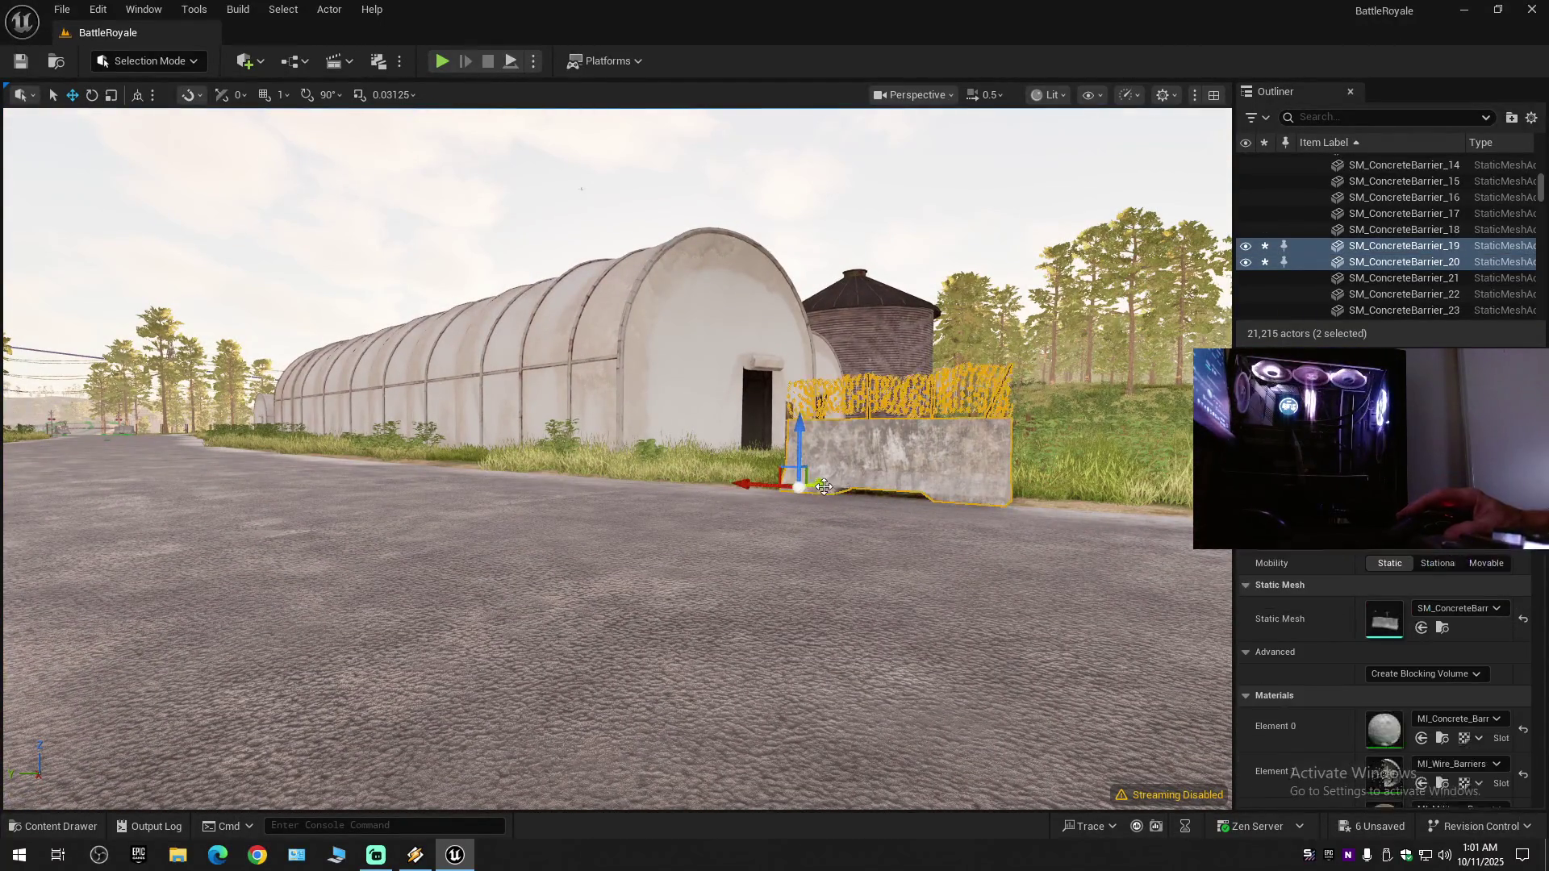
key("f")
key("s")
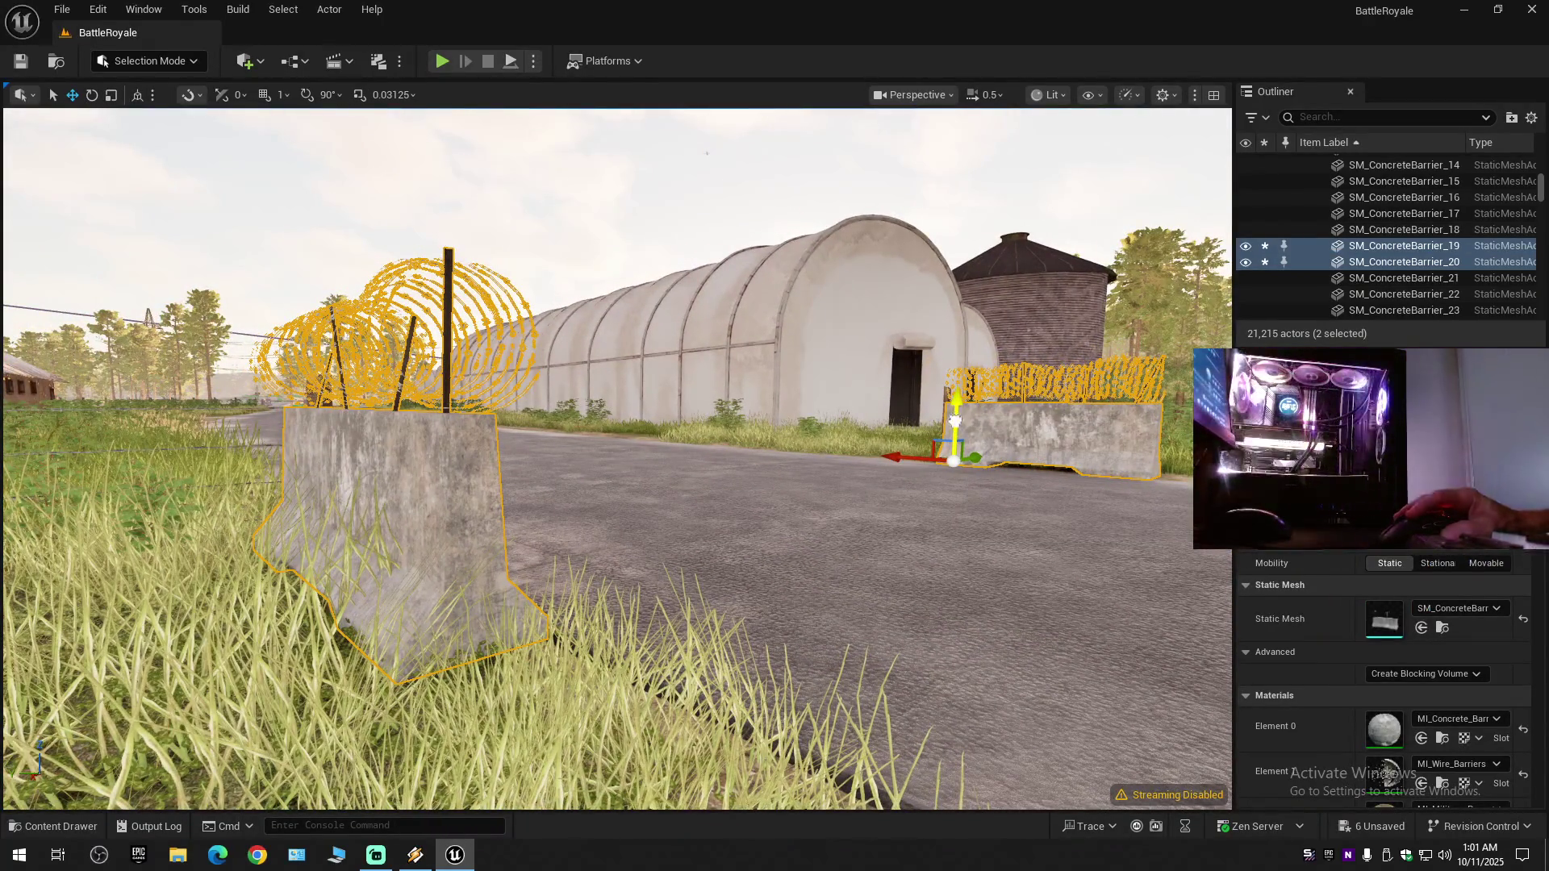
key("w")
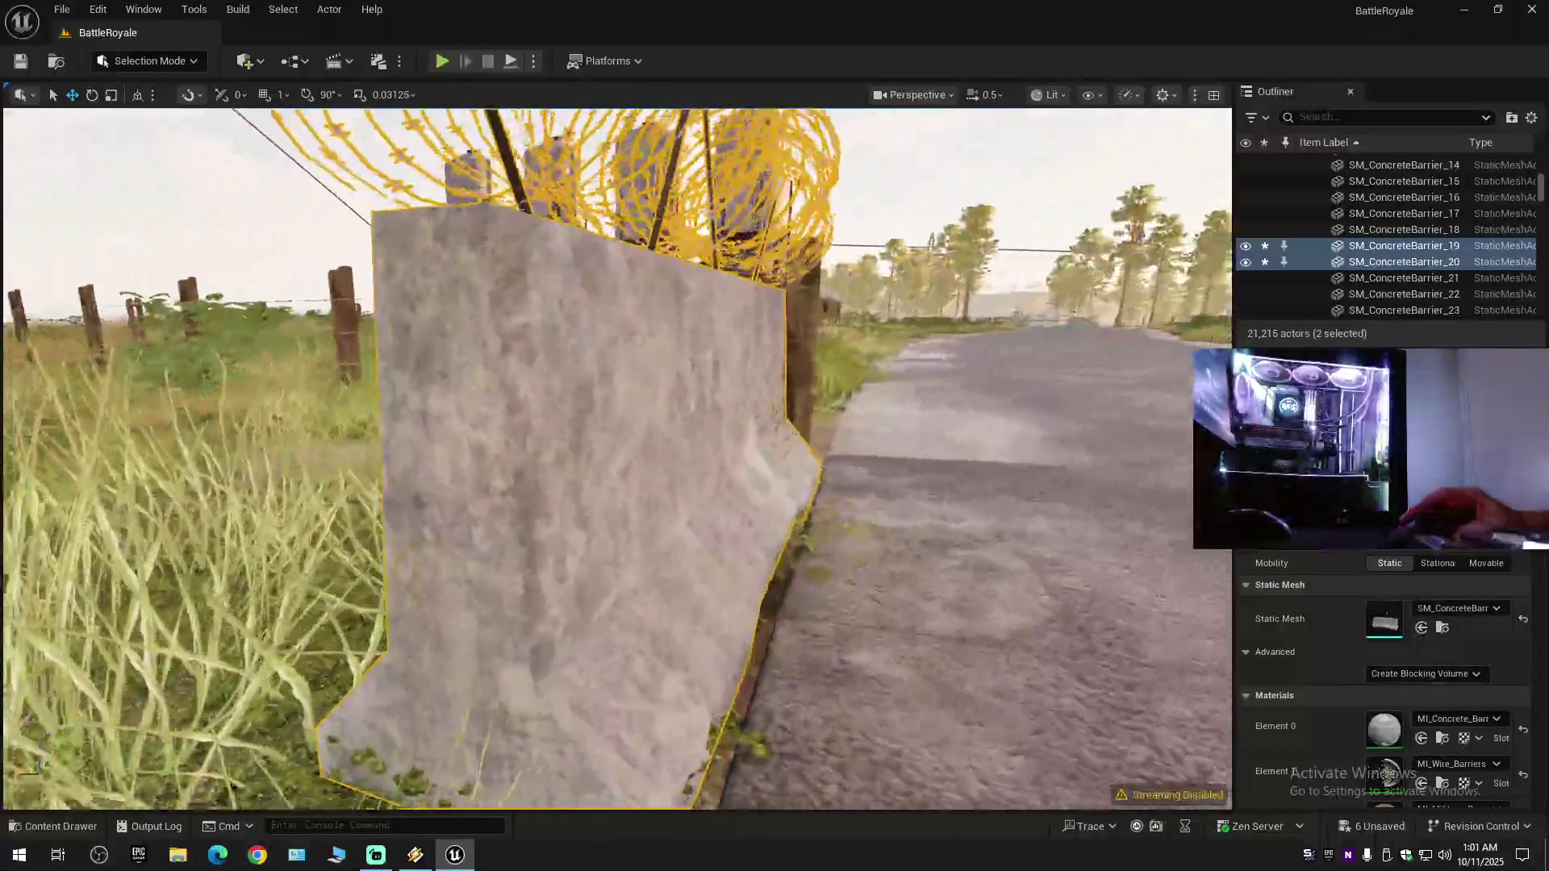
key("w")
scroll(617, 458, "down", 1)
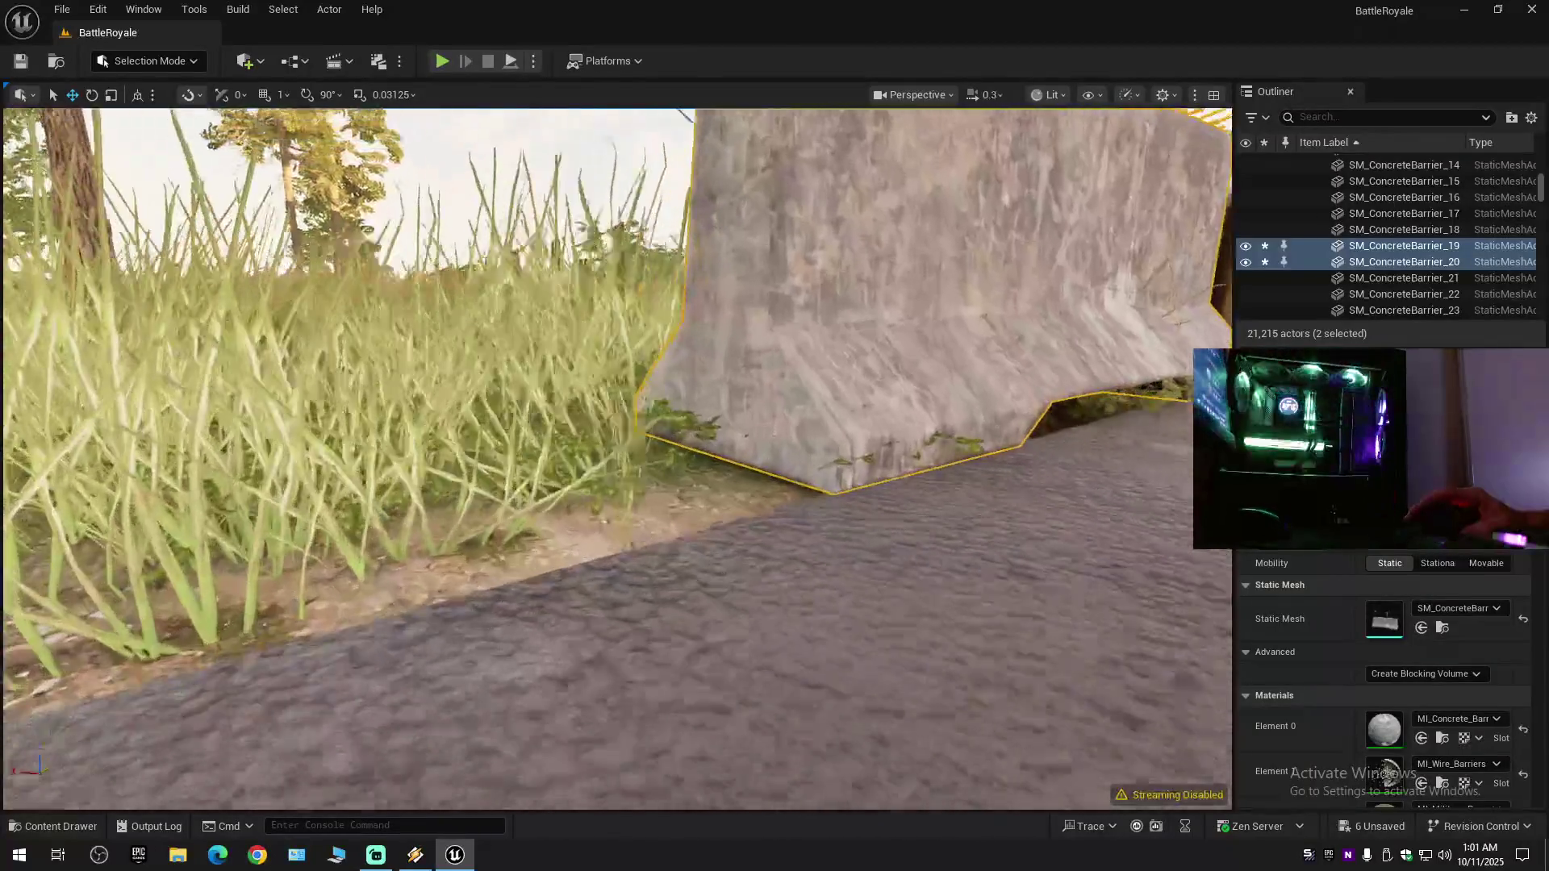
key("s")
scroll(744, 453, "up", 1)
- Lower both barriers with their barbed wire slightly into the ground
key("Escape")
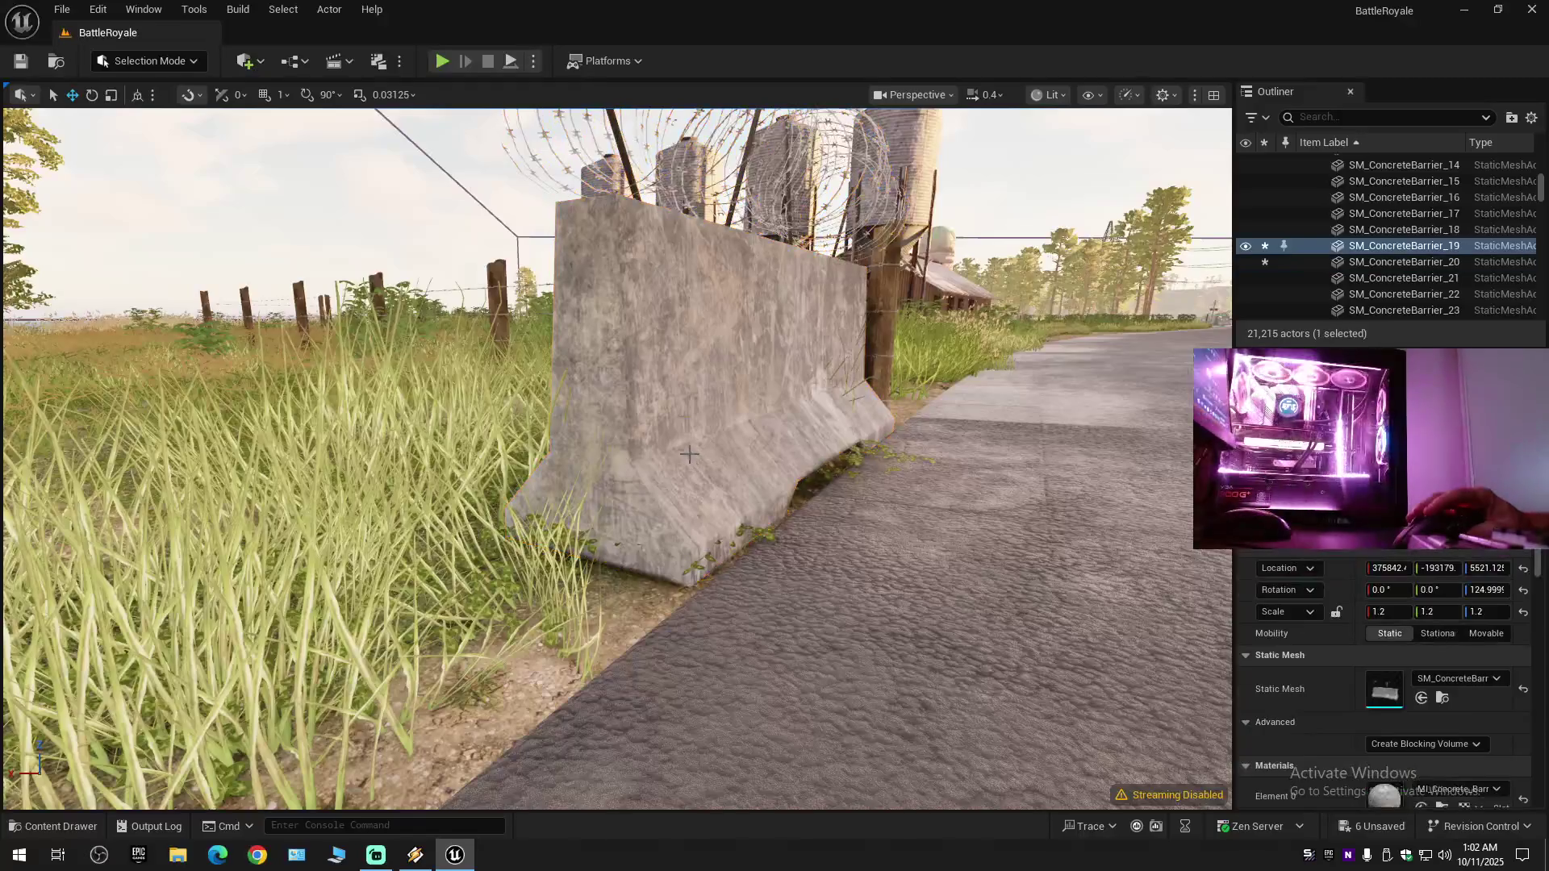
left_click(857, 406, "ctrl")
left_click_drag(900, 389, 901, 392)
scroll(901, 392, "up", 3)
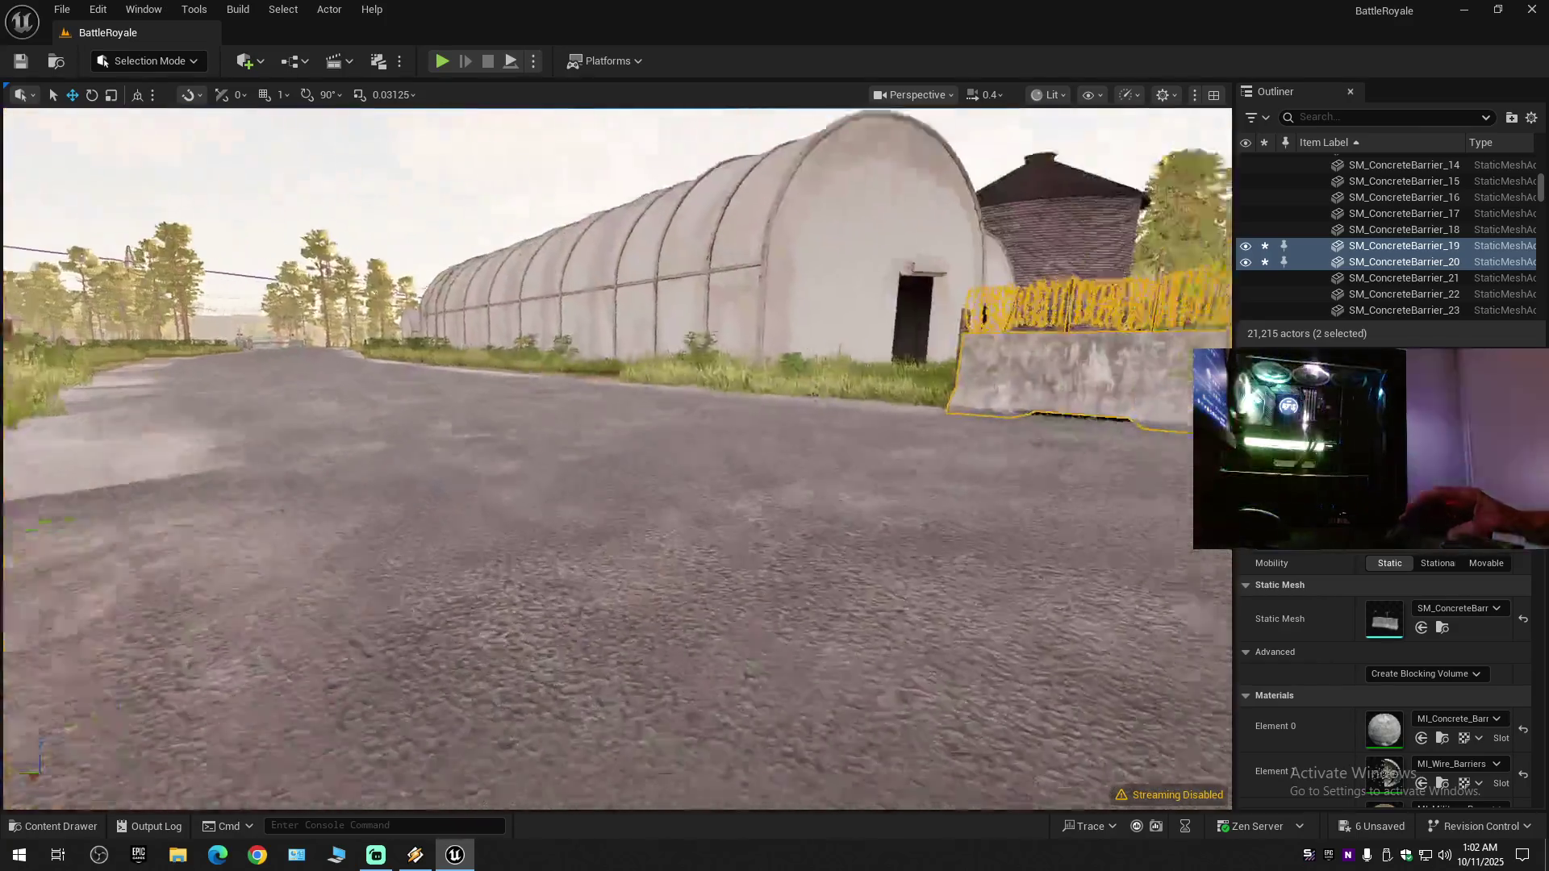
scroll(824, 559, "down", 2)
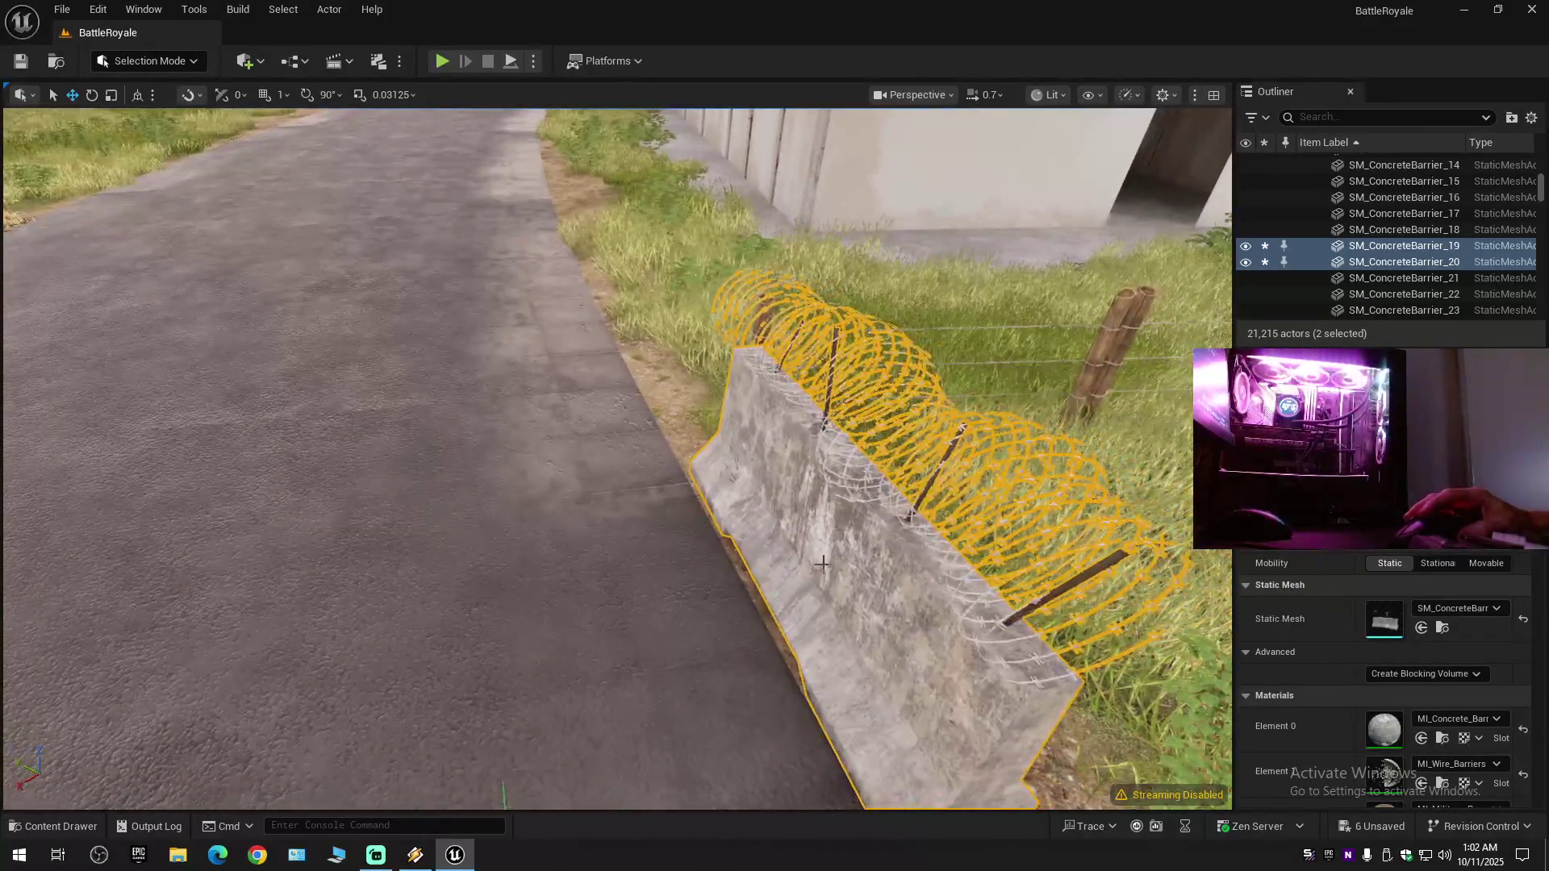
scroll(823, 624, "down", 3)
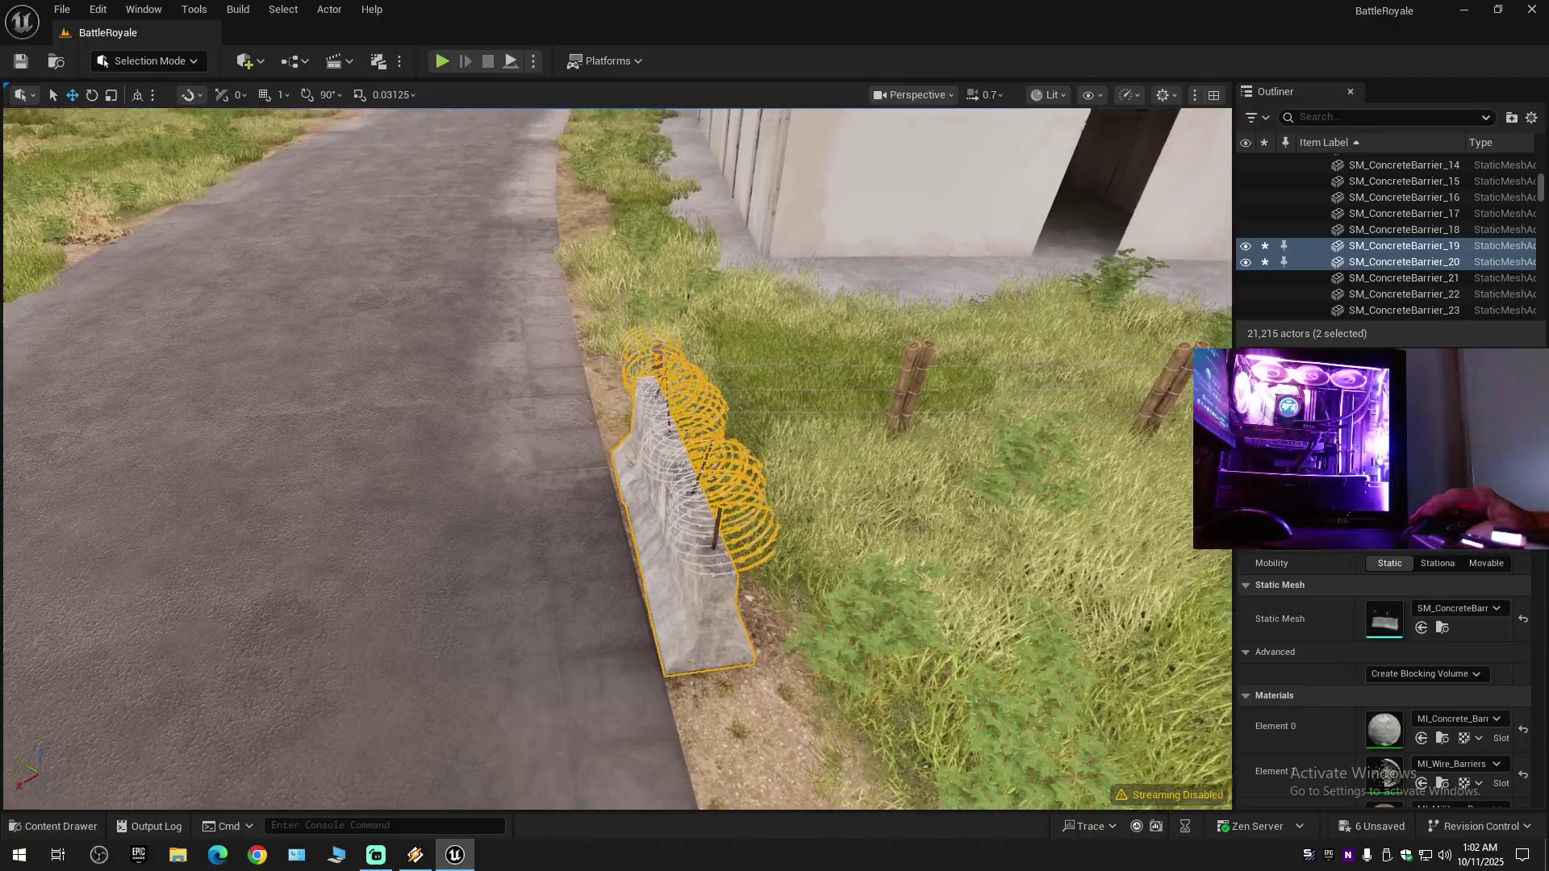
scroll(618, 459, "up", 2)
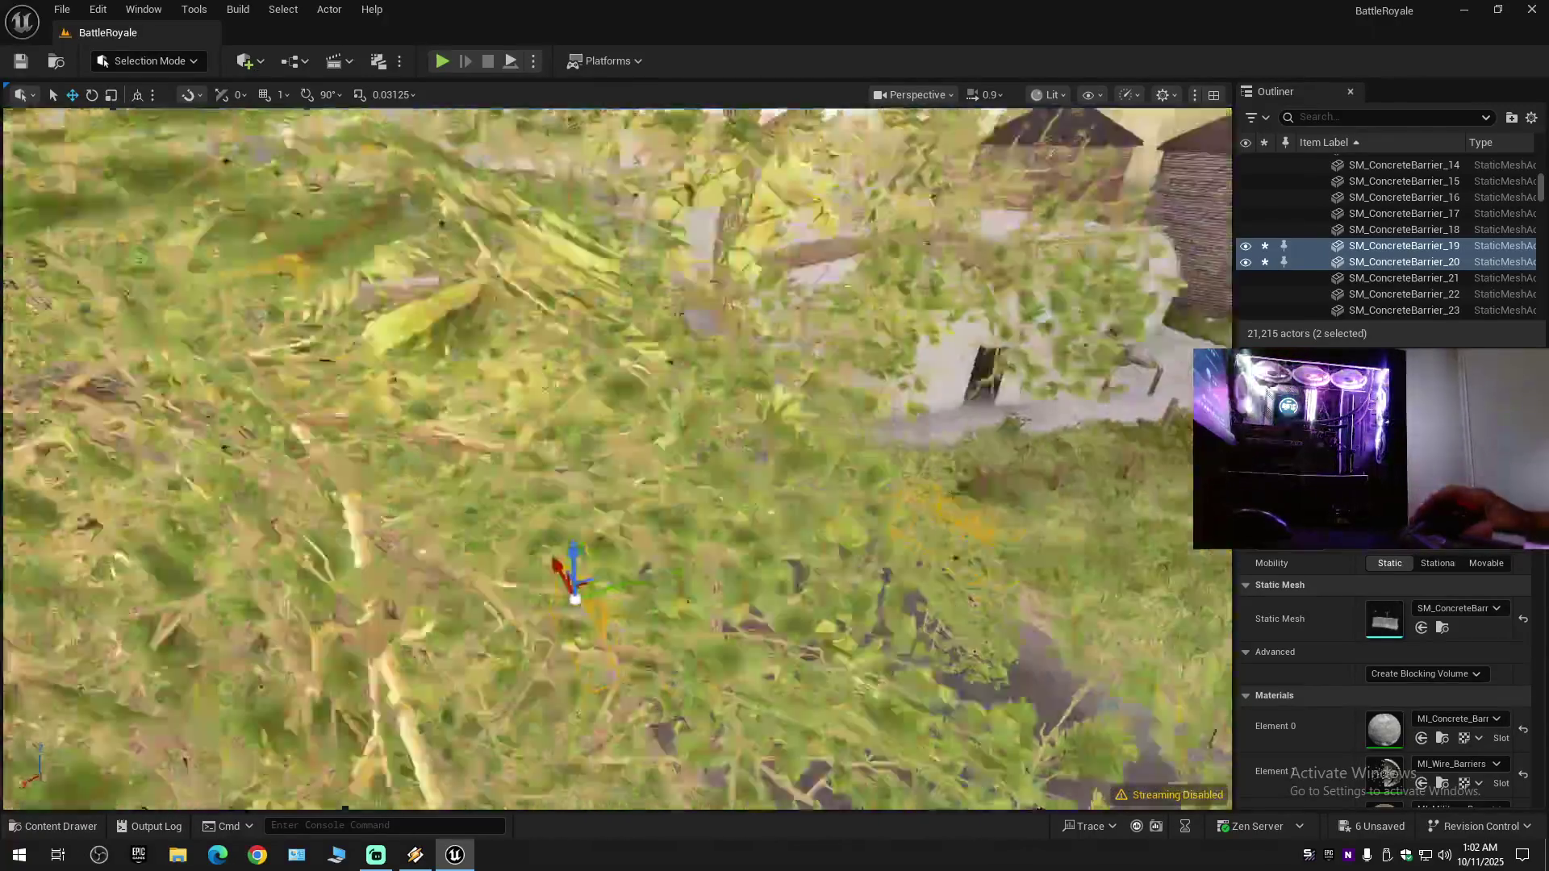
scroll(617, 458, "up", 2)
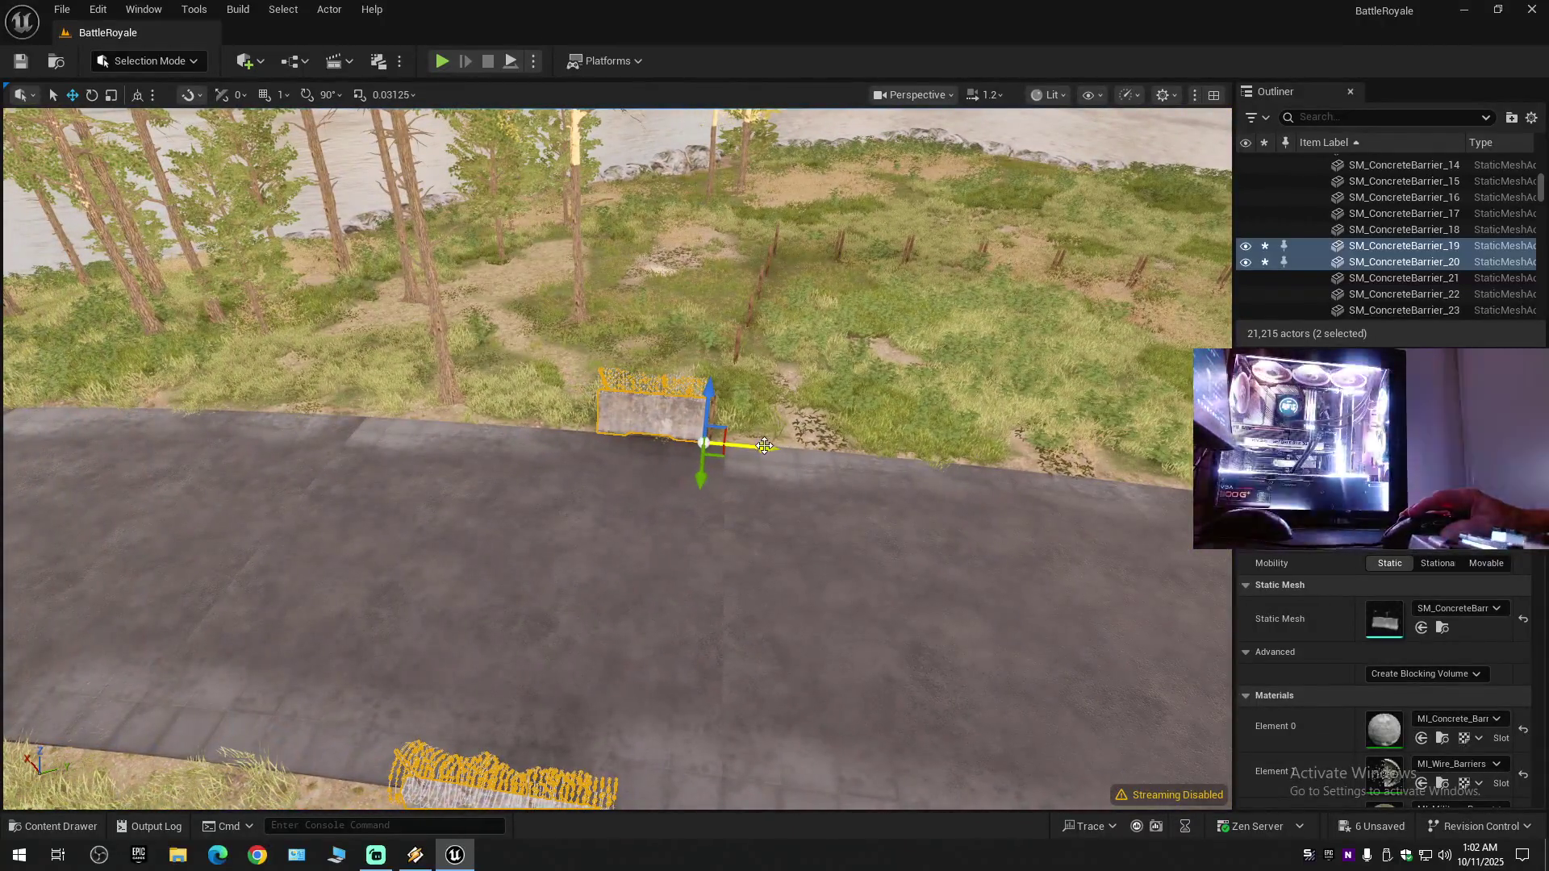
- Alt-drag copies of the barriers beside the originals and nudge them into line
mouse_move(758, 446)
left_mouse_down()
mouse_move(615, 453)
mouse_move(627, 451)
left_mouse_up()
left_click_drag(681, 549, 682, 548)
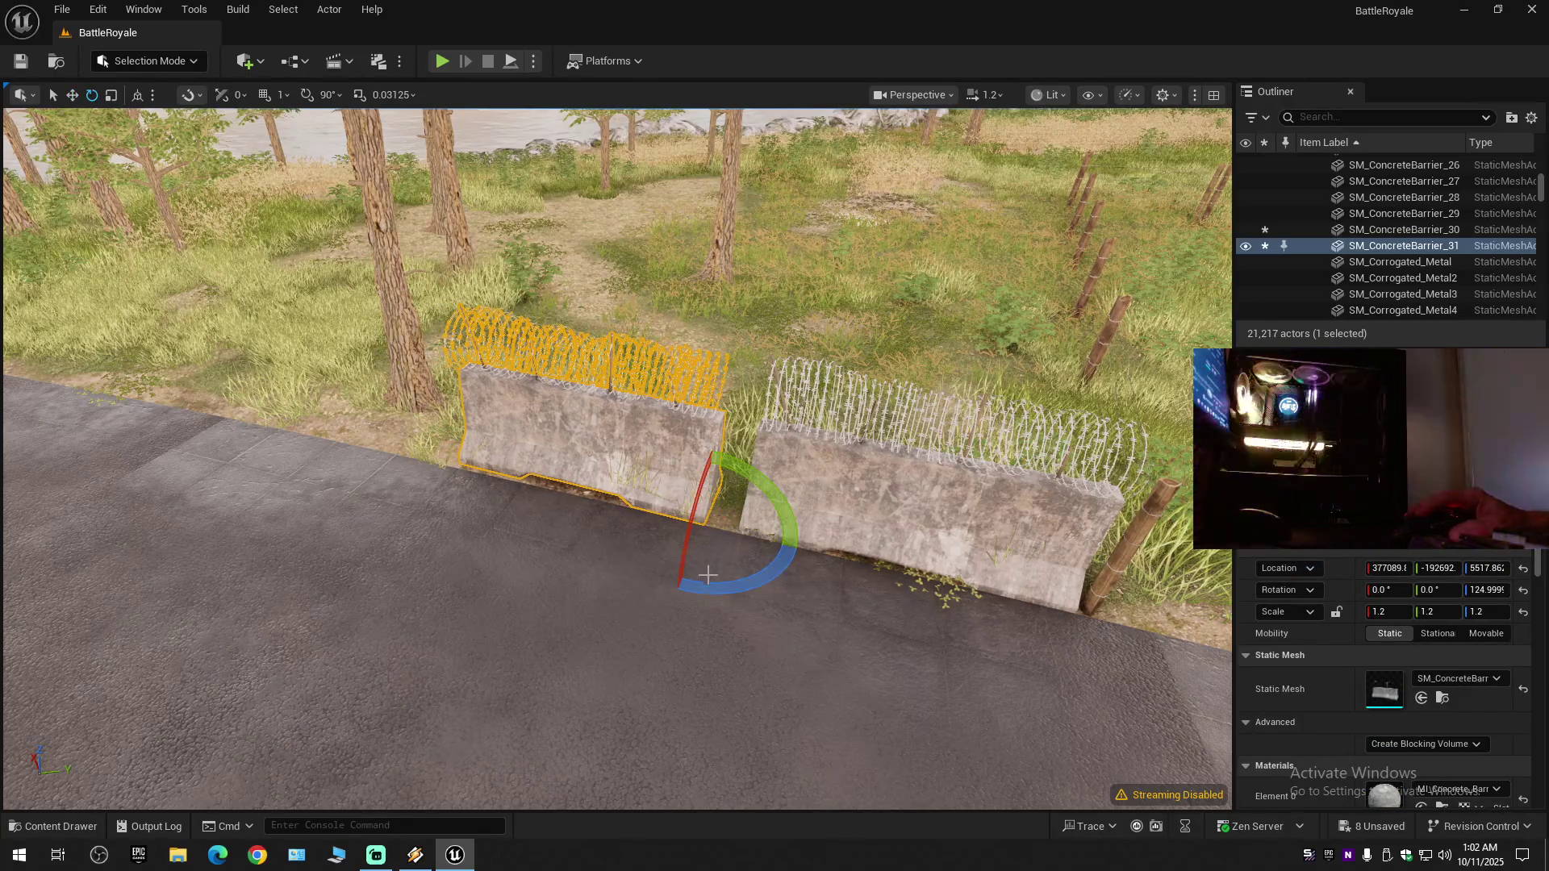
left_click_drag(801, 550, 800, 535)
key("w")
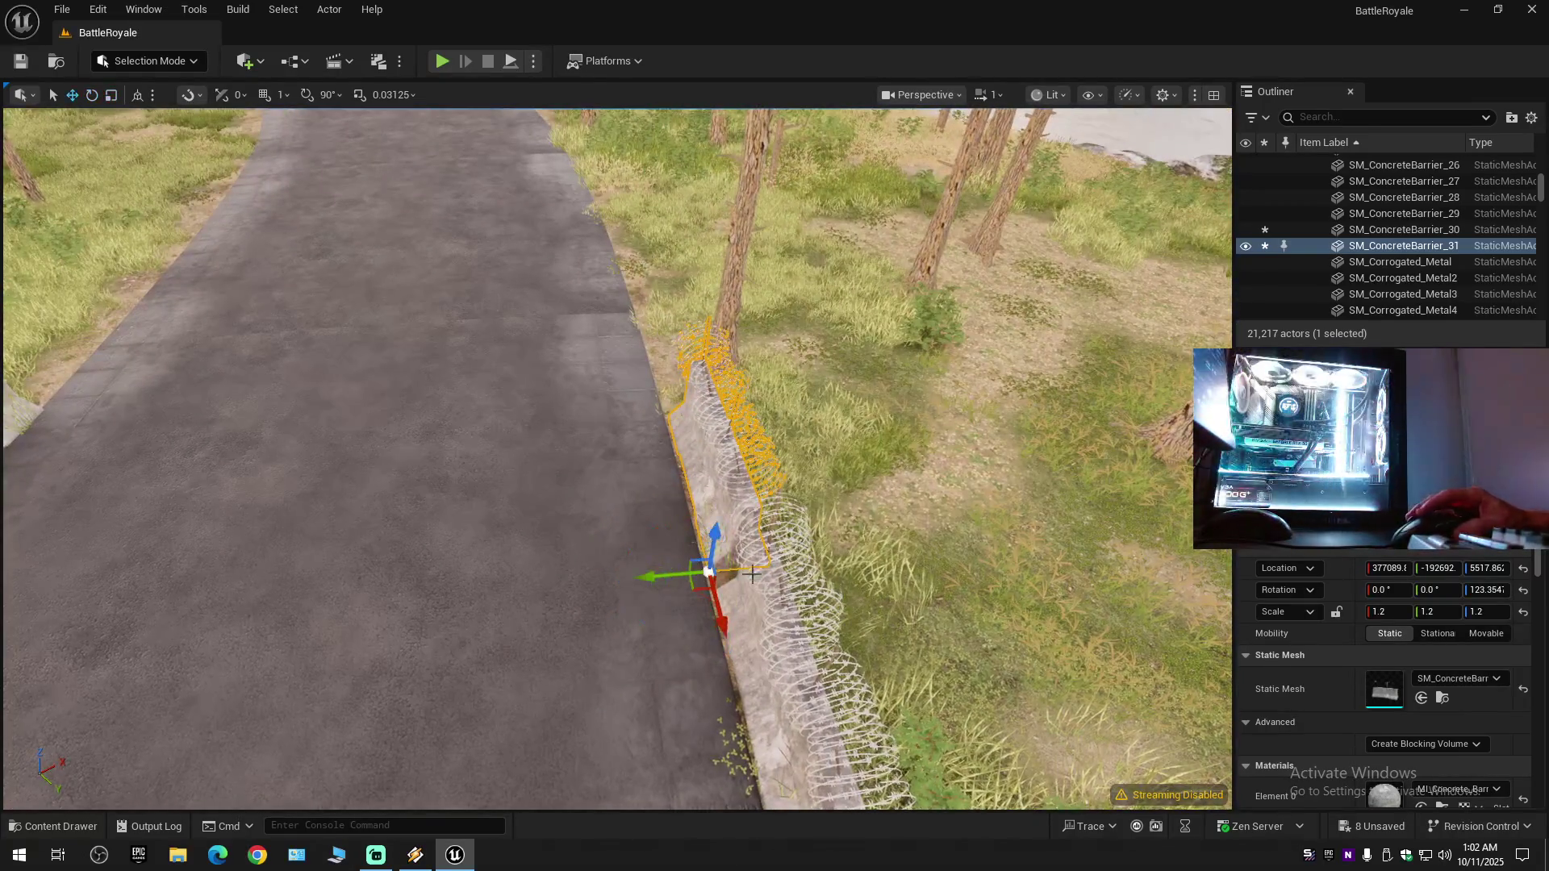
left_click_drag(666, 580, 665, 581)
- Slide the new barrier across the road against its neighbour and rotate it to follow the road
left_click(807, 516)
left_click_drag(807, 516, 807, 516)
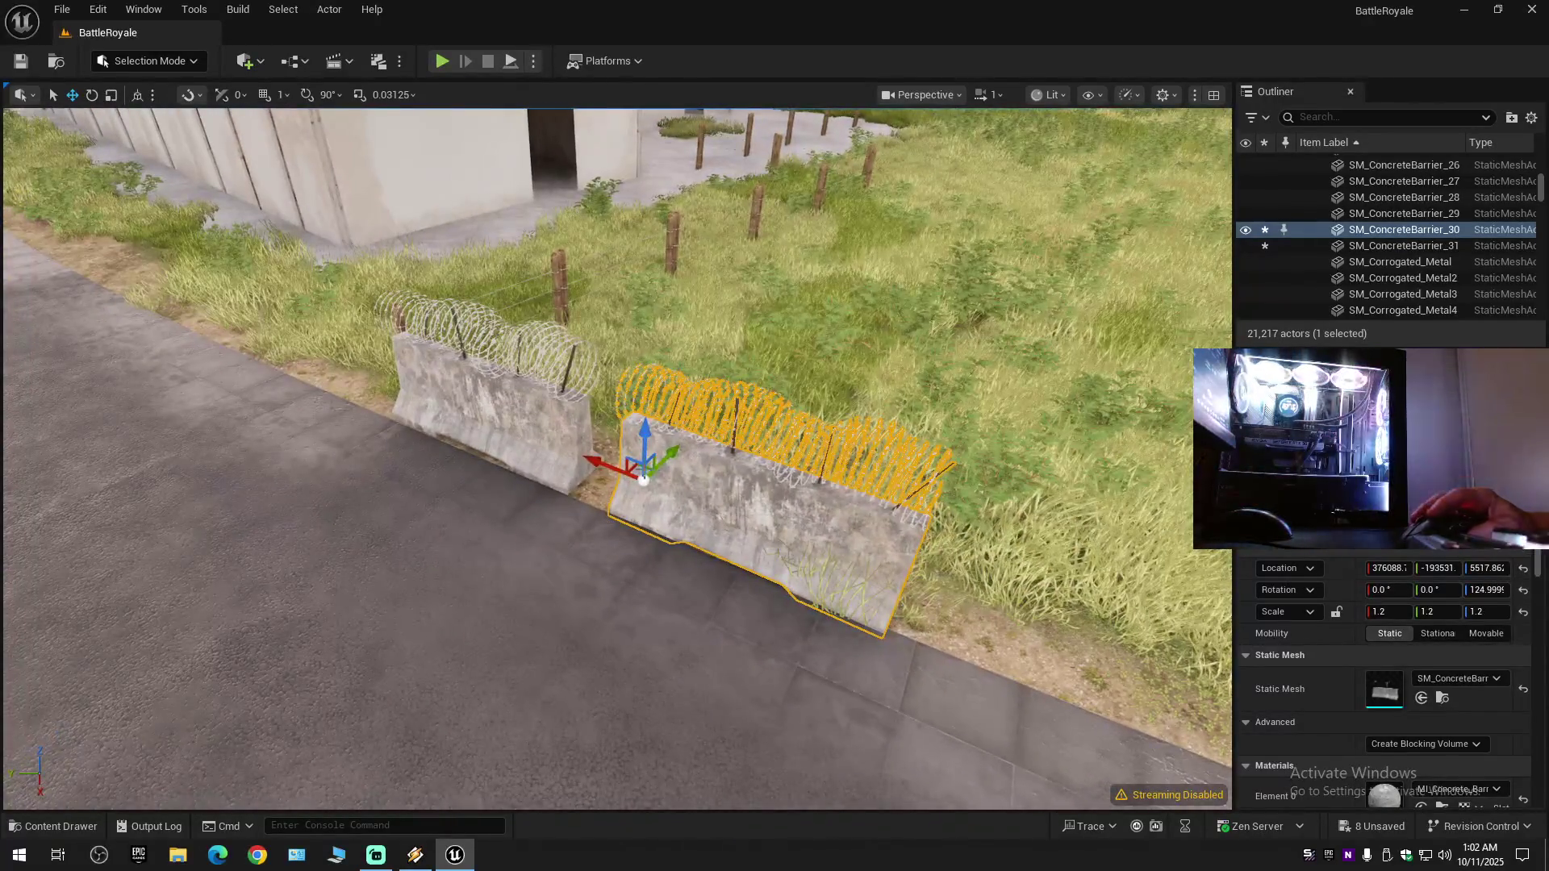
mouse_move(618, 470)
left_mouse_down()
mouse_move(595, 465)
mouse_move(648, 446)
mouse_move(547, 438)
left_mouse_up()
key("e")
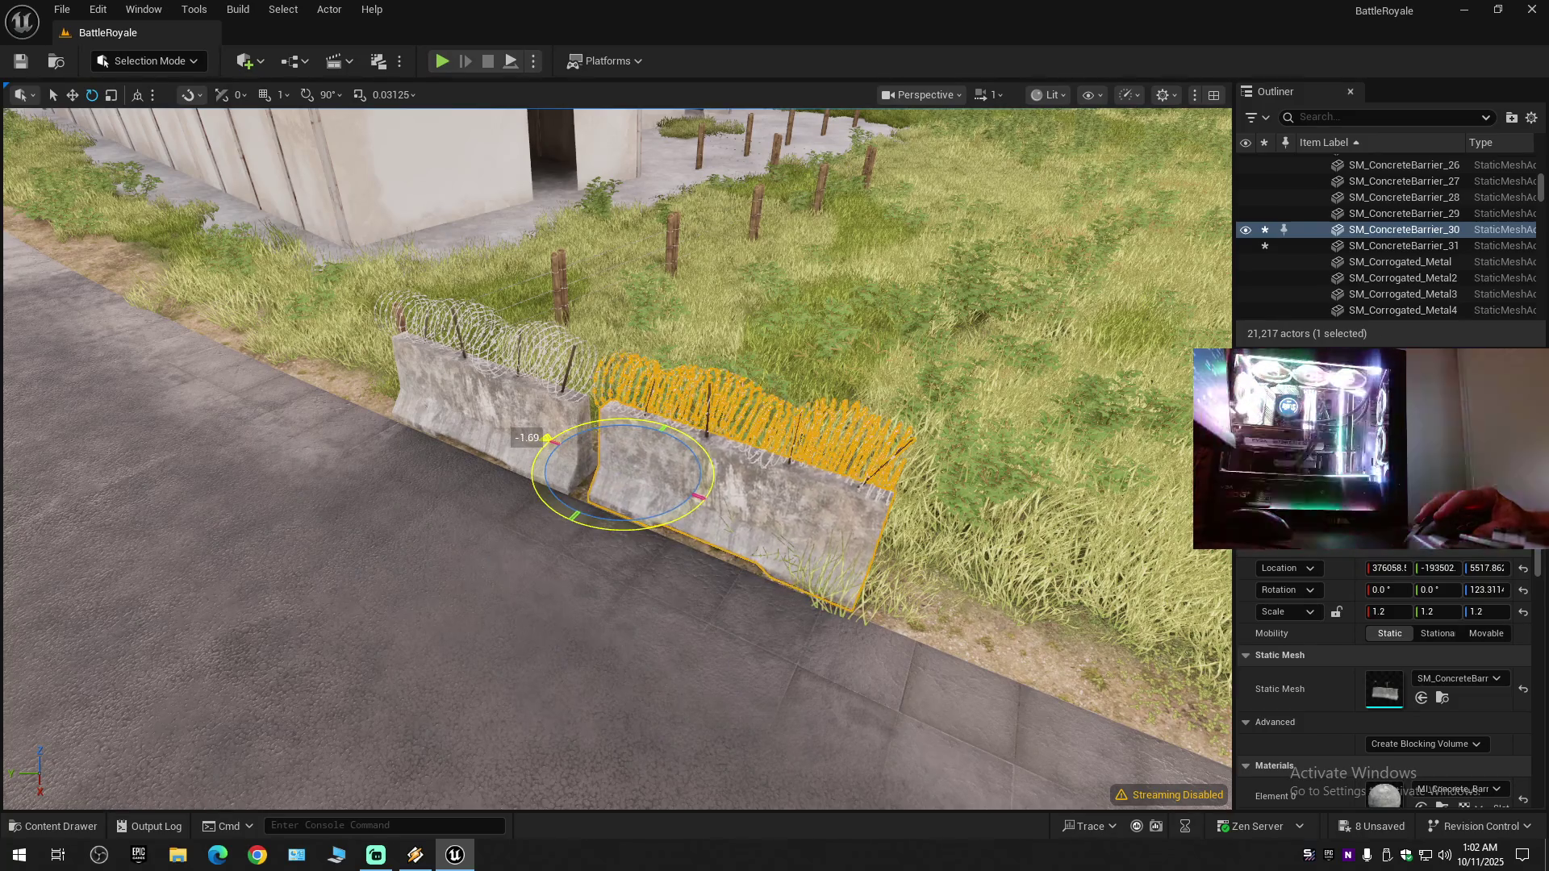
key("w")
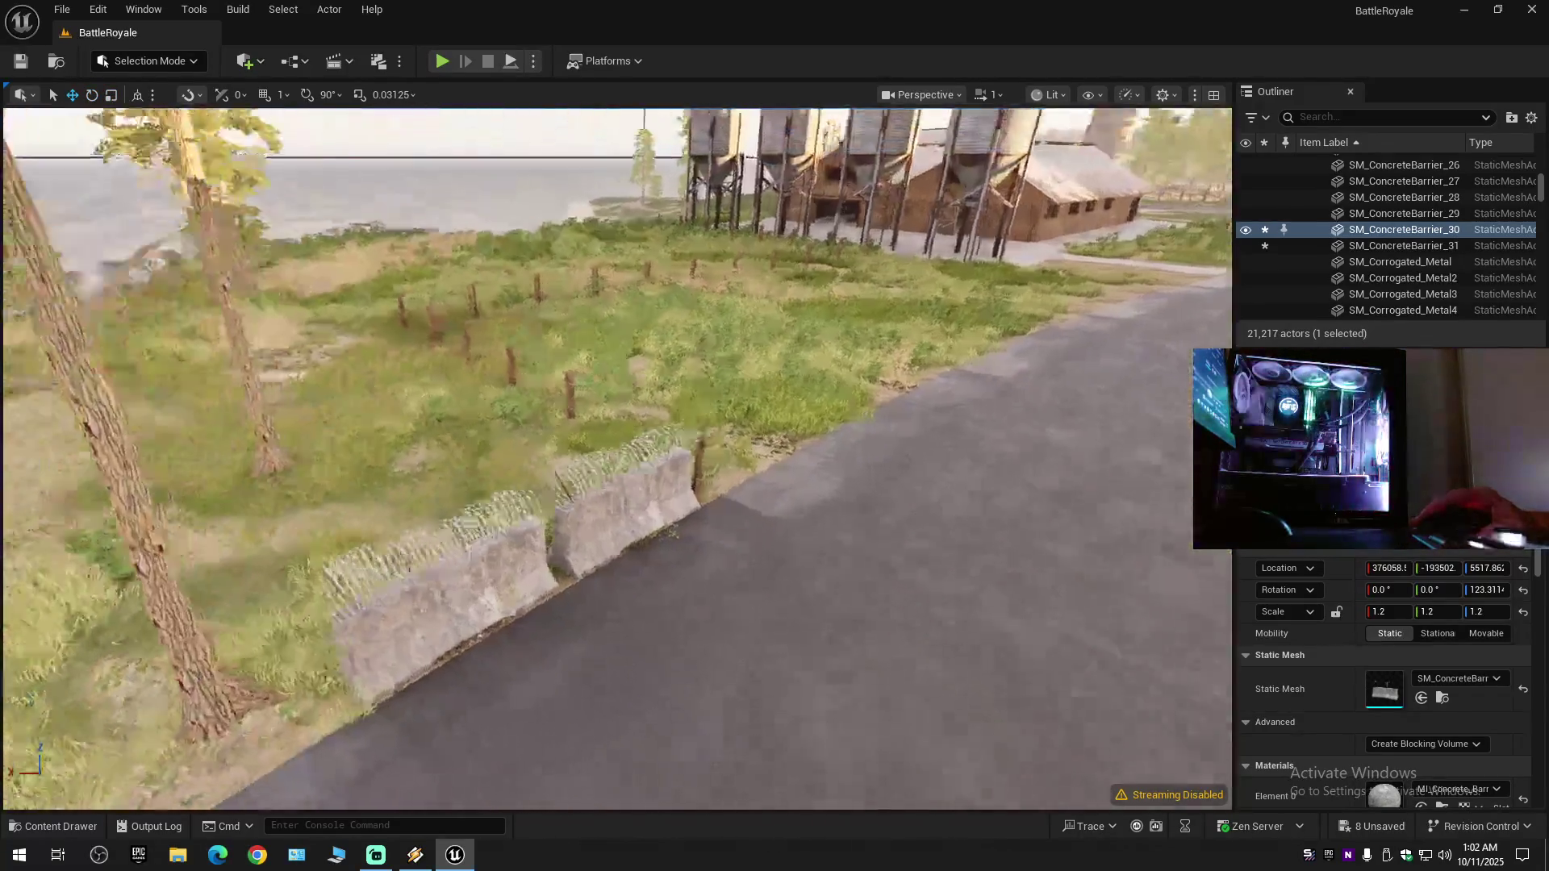
key("e")
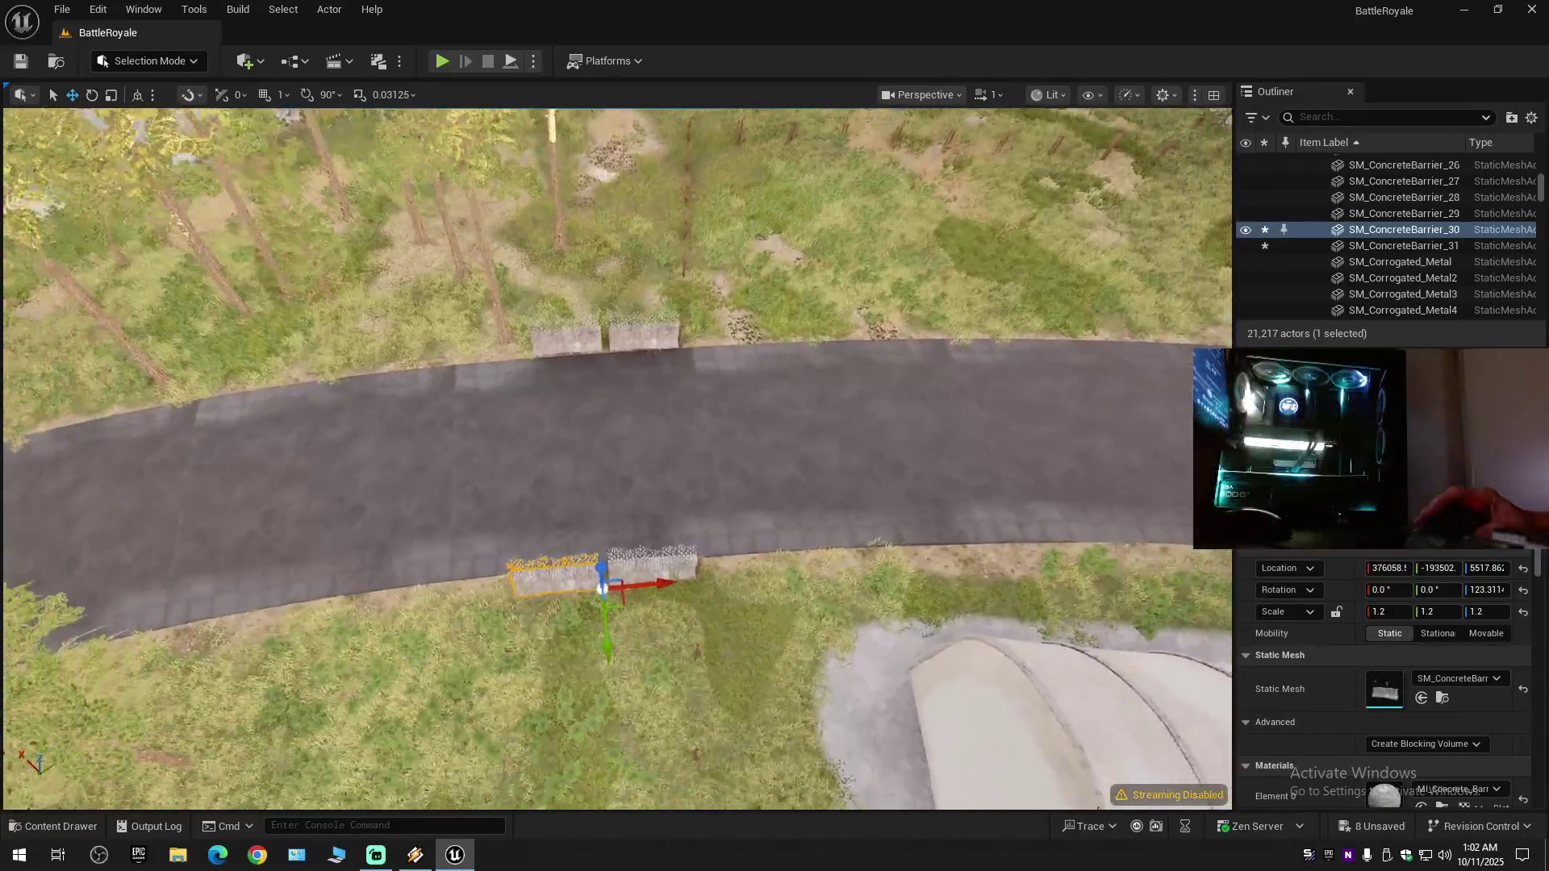
key("e")
- Select all four barriers of the top and lower pairs
left_click(552, 346)
left_click(646, 341, "ctrl")
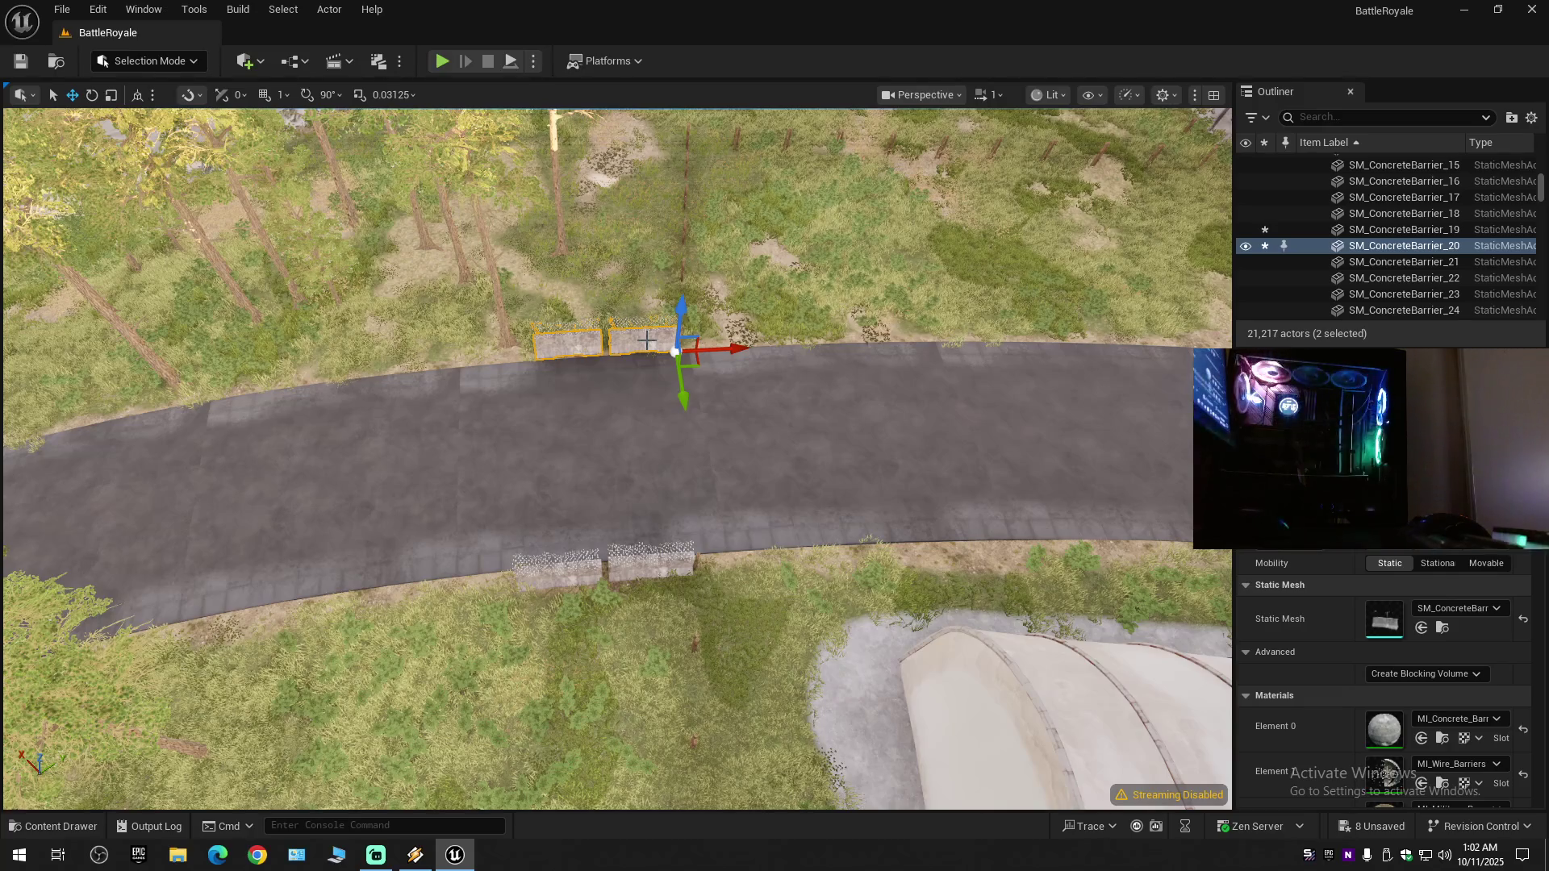
left_click(576, 577, "ctrl")
left_click(646, 570, "ctrl")
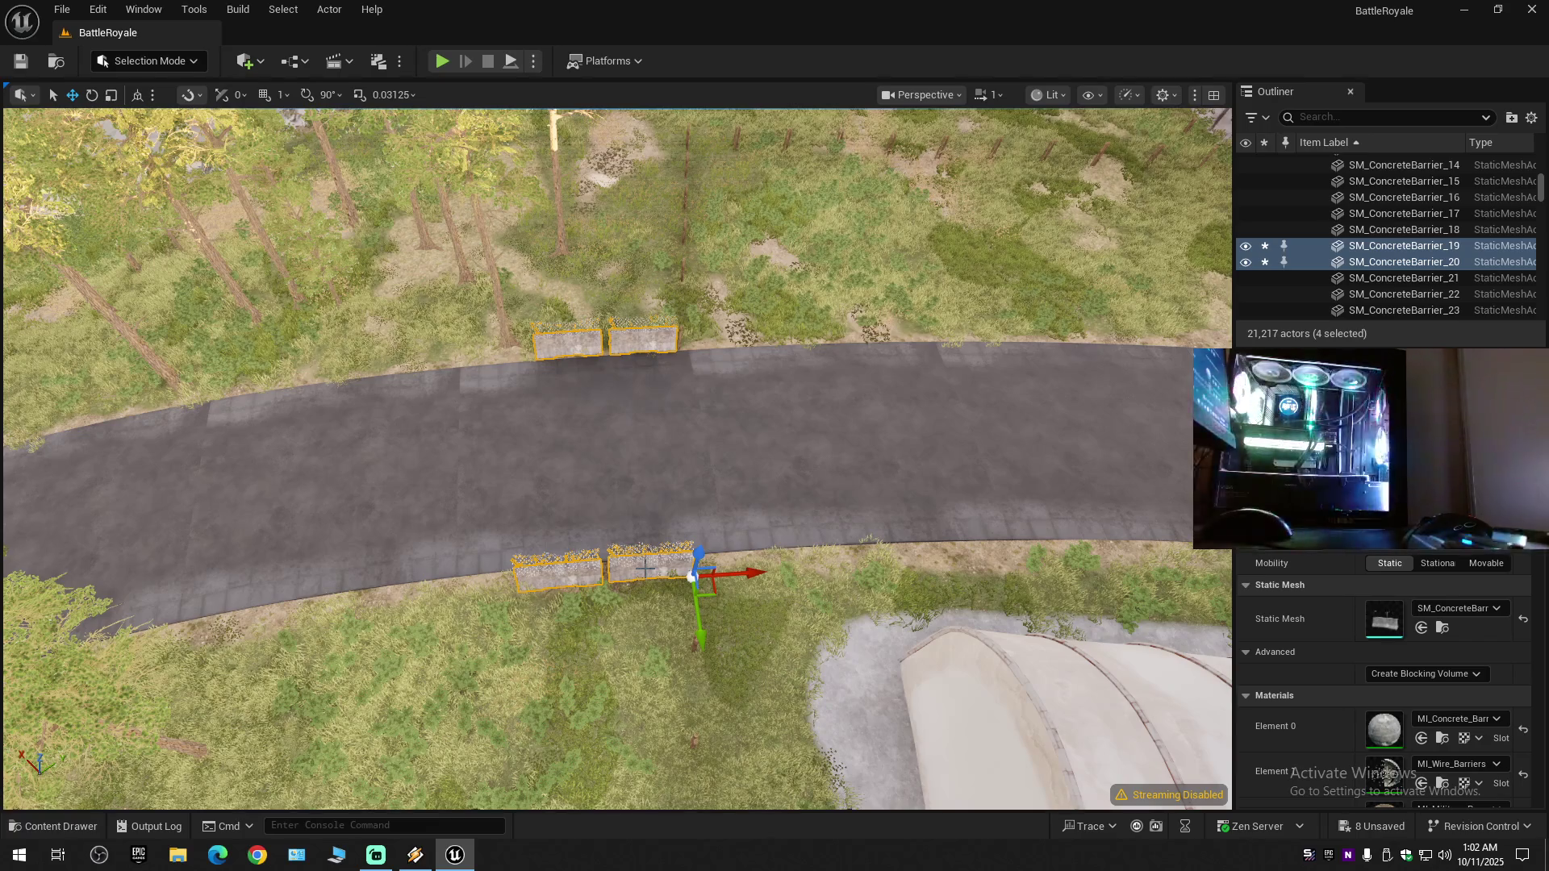
- Duplicate the four barriers with Ctrl+D, slide the copies along the road, and angle them to its curve
key("ctrl+d")
mouse_move(751, 574)
left_mouse_down()
mouse_move(543, 588)
mouse_move(565, 592)
mouse_move(676, 498)
left_mouse_up()
key("e")
left_click_drag(517, 597, 509, 601)
key("w")
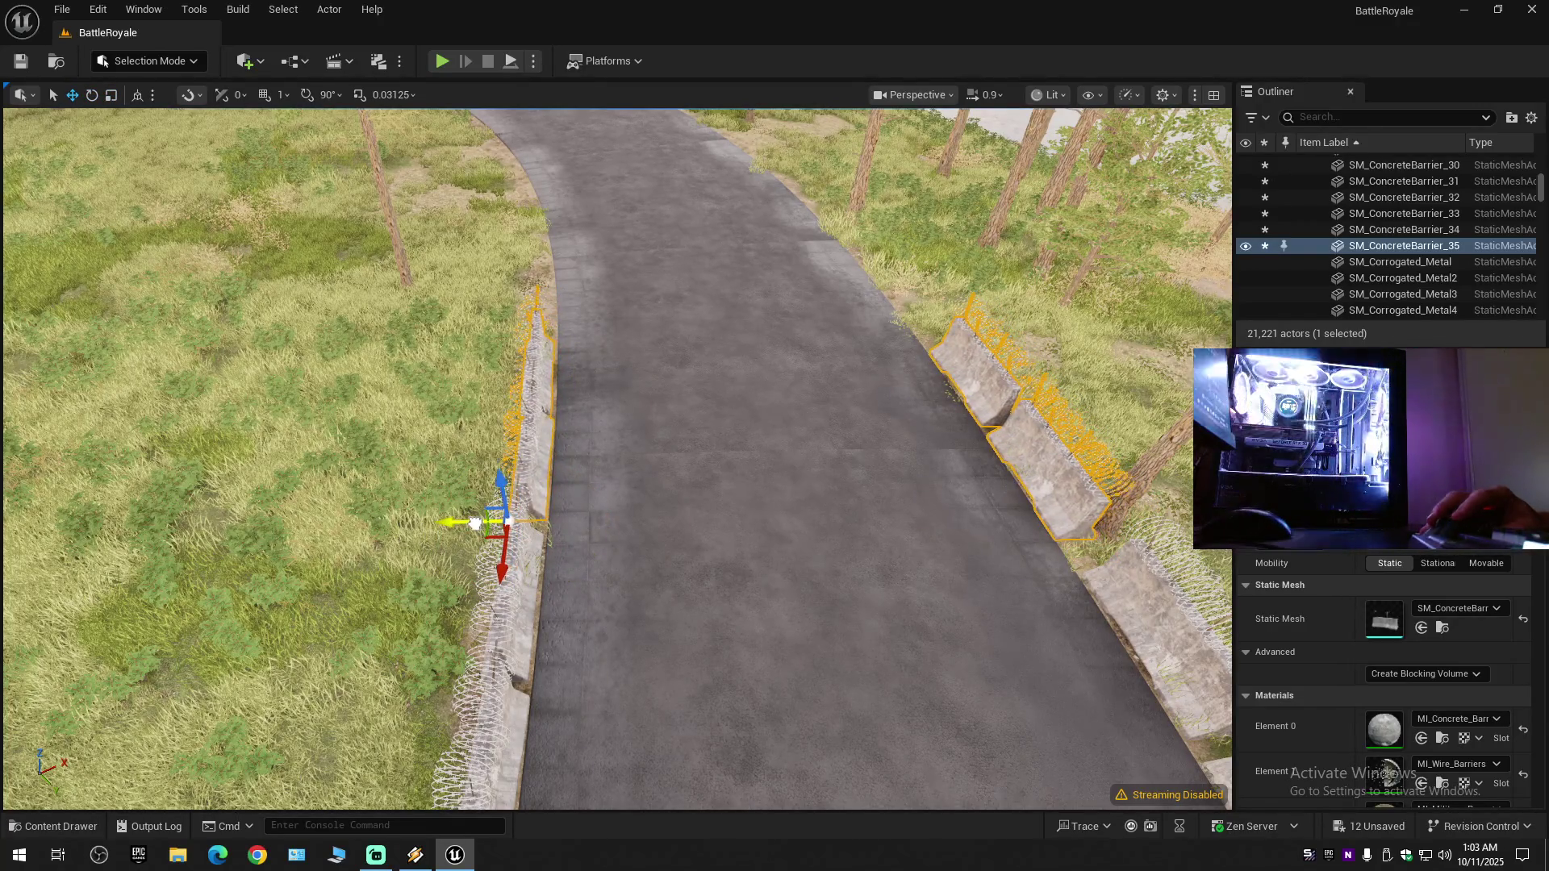
- Shift two of the new barriers to close the gap in the wall, then deselect them
scroll(508, 601, "down", 2)
mouse_move(509, 601)
left_mouse_down()
mouse_move(581, 516)
mouse_move(565, 537)
mouse_move(597, 565)
mouse_move(815, 569)
left_mouse_up()
scroll(557, 528, "down", 2)
scroll(807, 565, "up", 1)
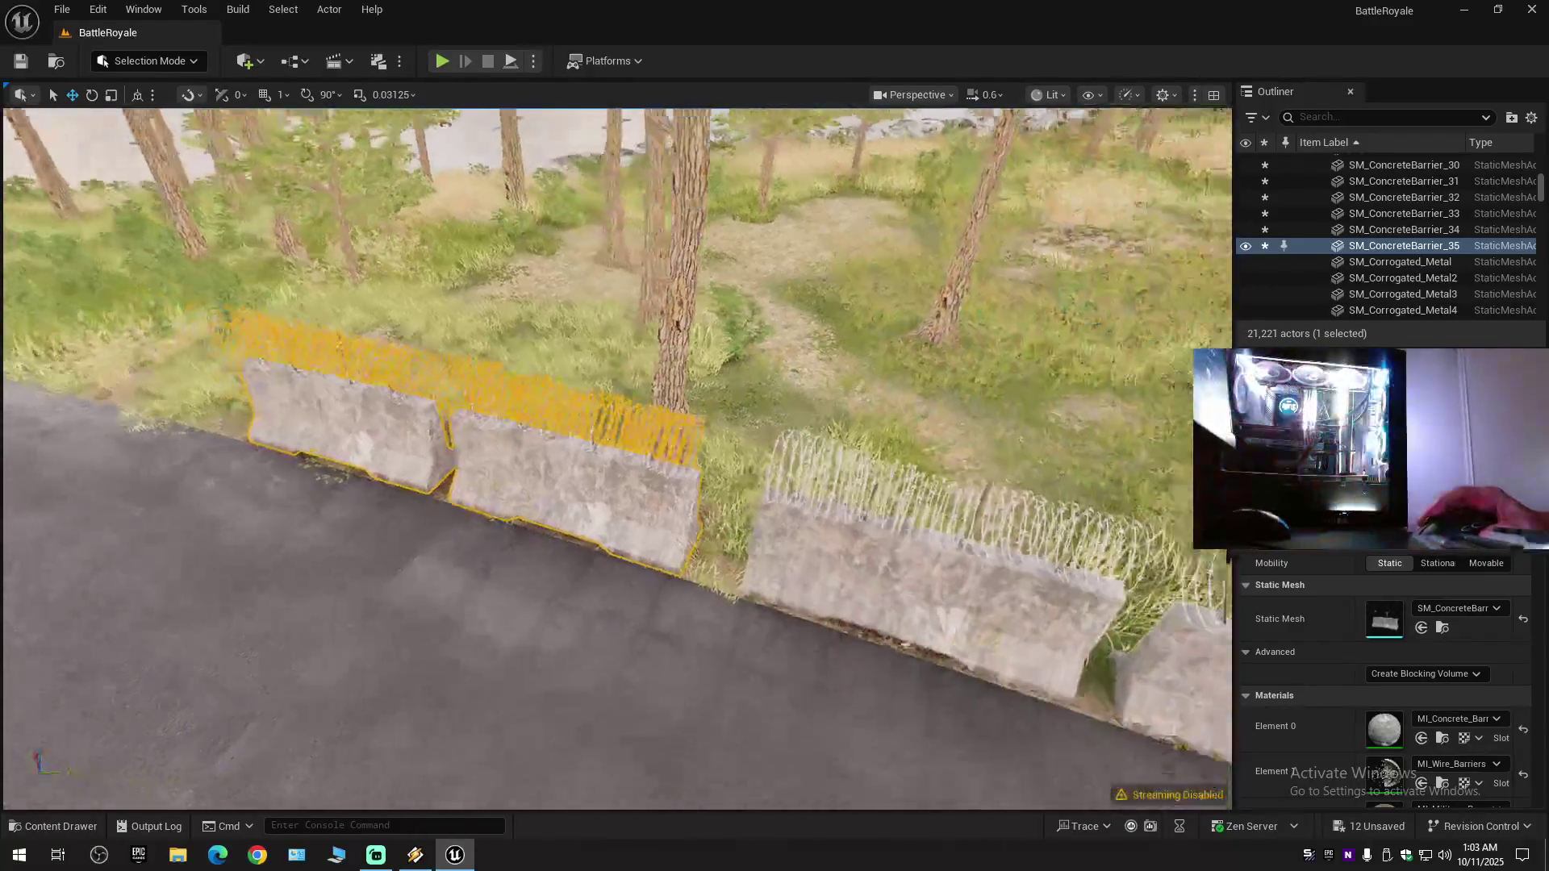
left_click_drag(565, 569, 528, 570)
left_click(435, 428)
left_click(620, 509, "ctrl")
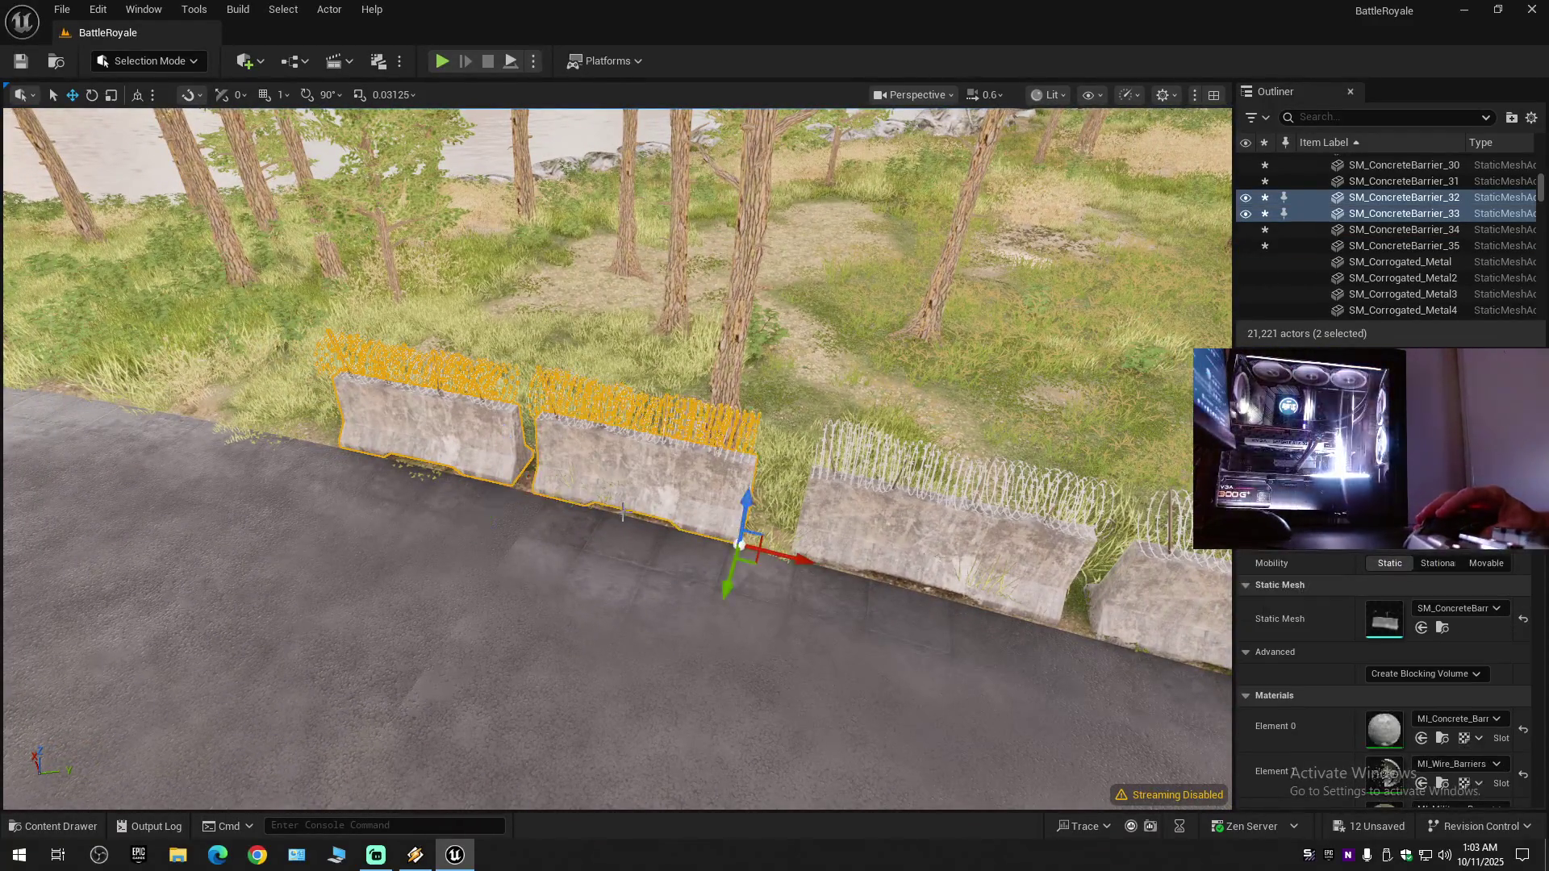
mouse_move(789, 549)
left_mouse_down()
mouse_move(815, 555)
mouse_move(910, 175)
left_mouse_up()
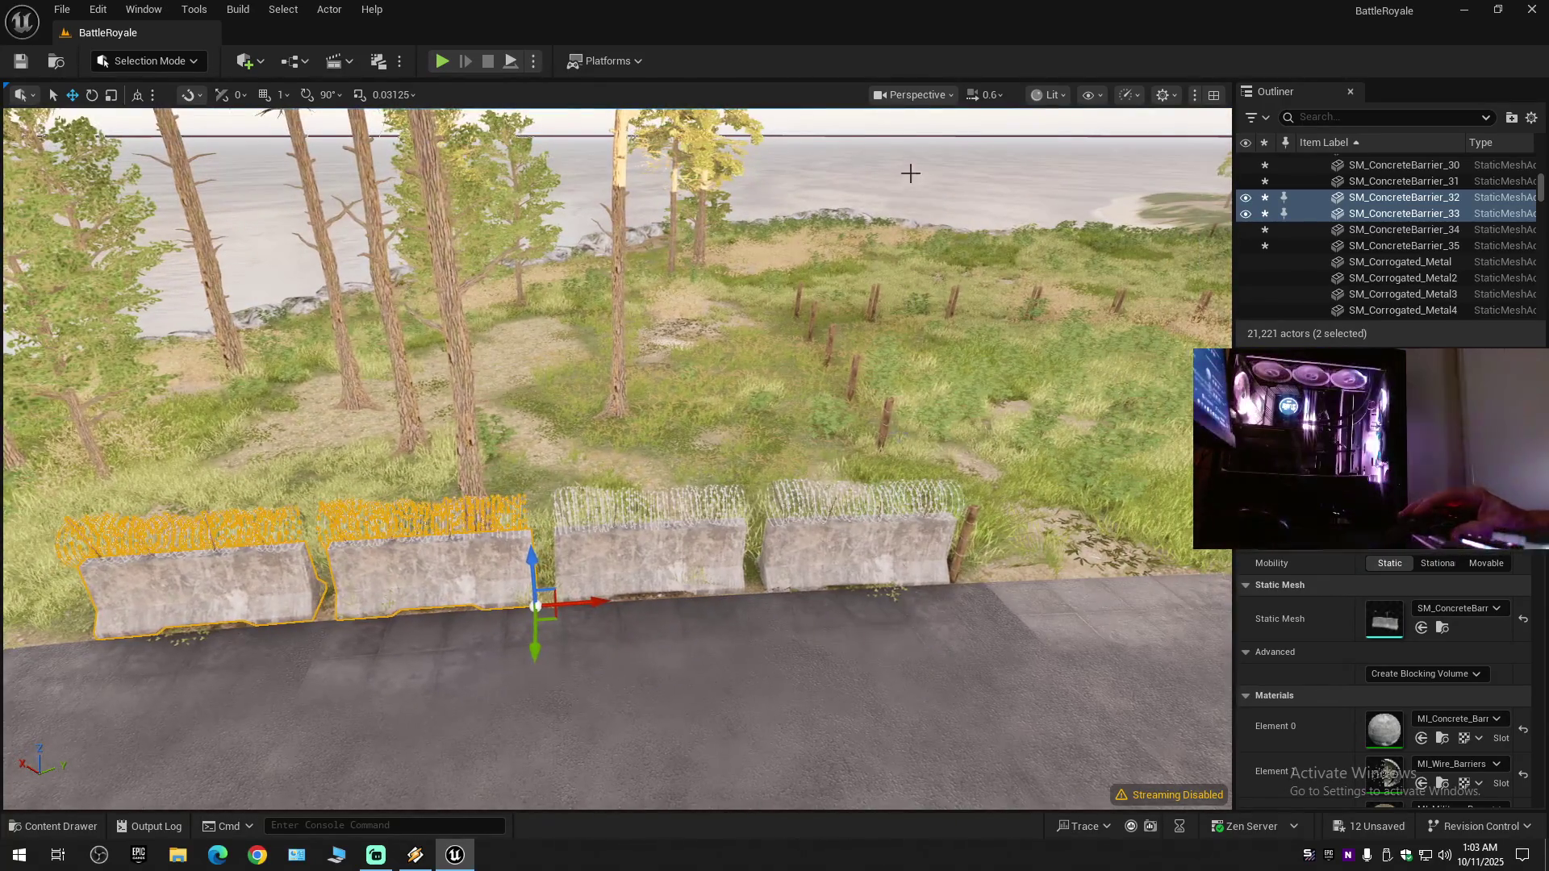
left_click(914, 119)
- Select the four barriers on the far roadside
key("w")
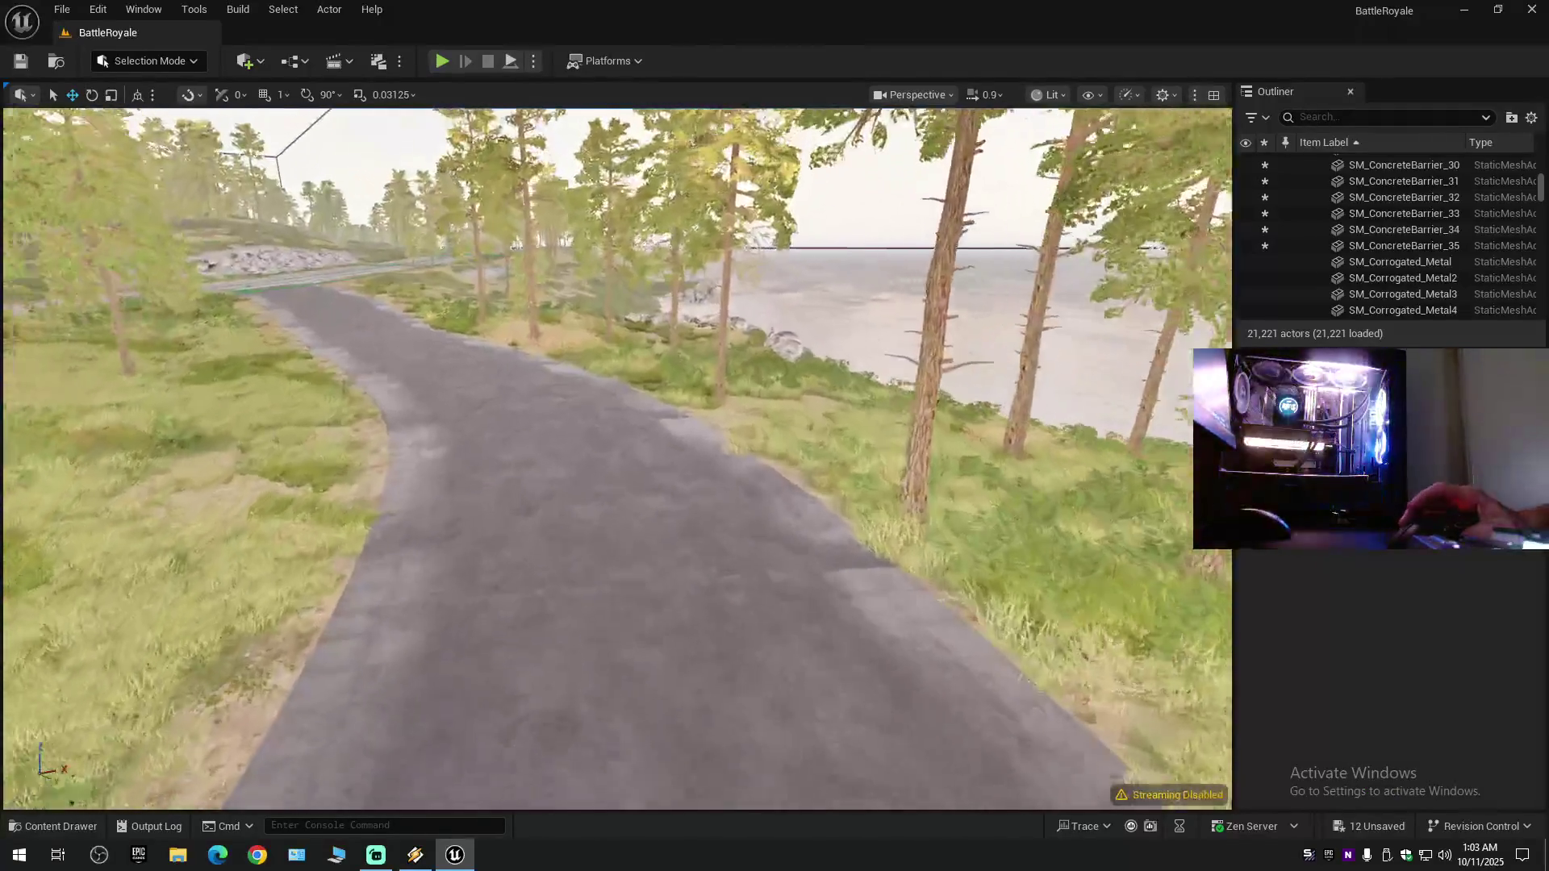
scroll(617, 458, "down", 3)
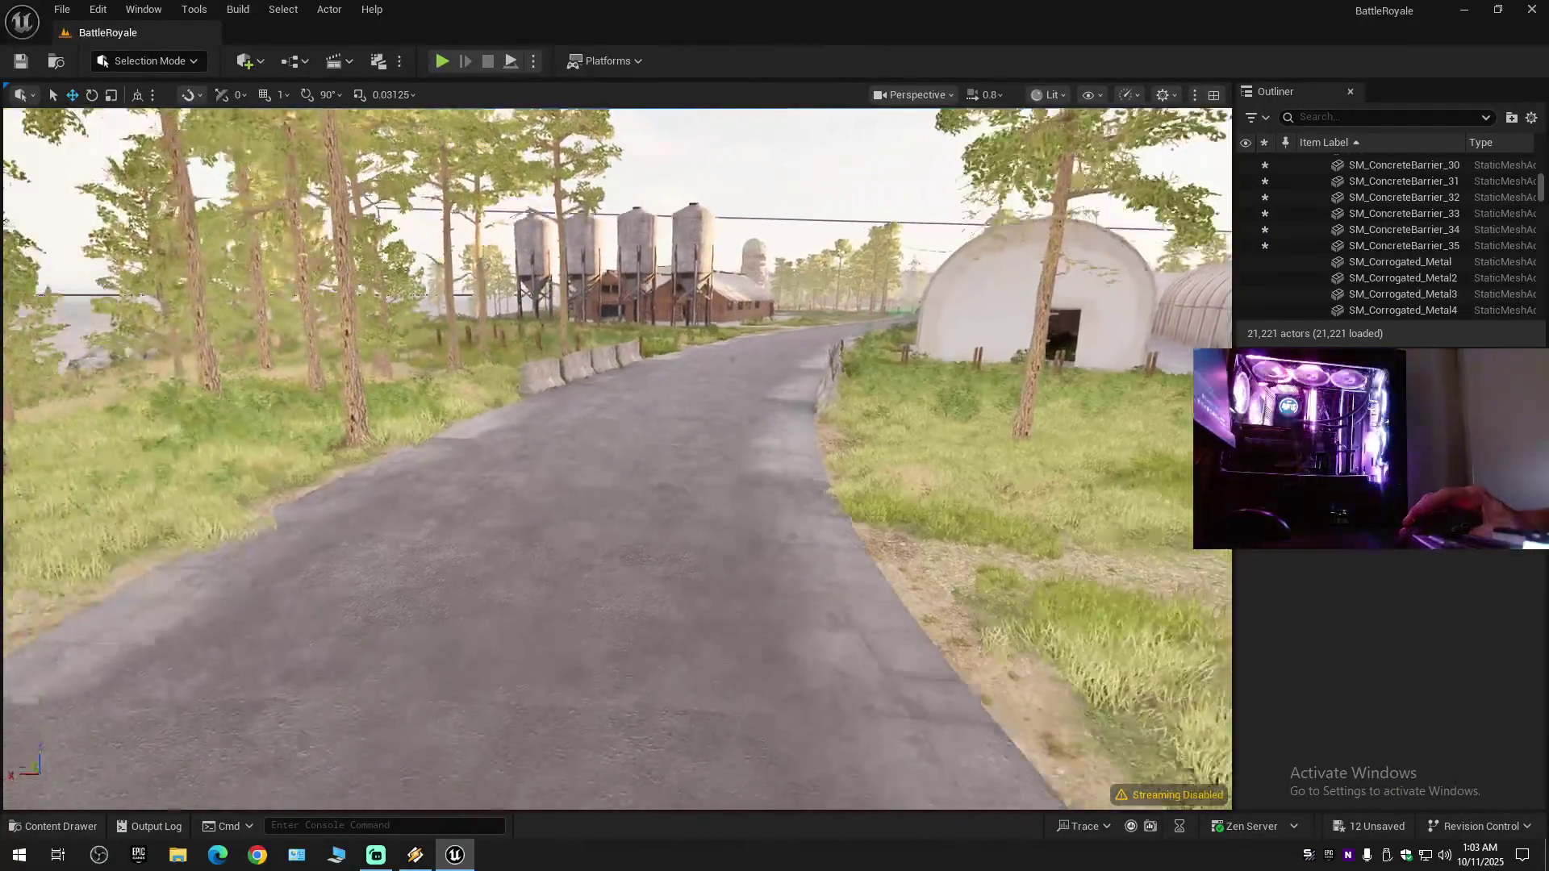
scroll(617, 459, "up", 2)
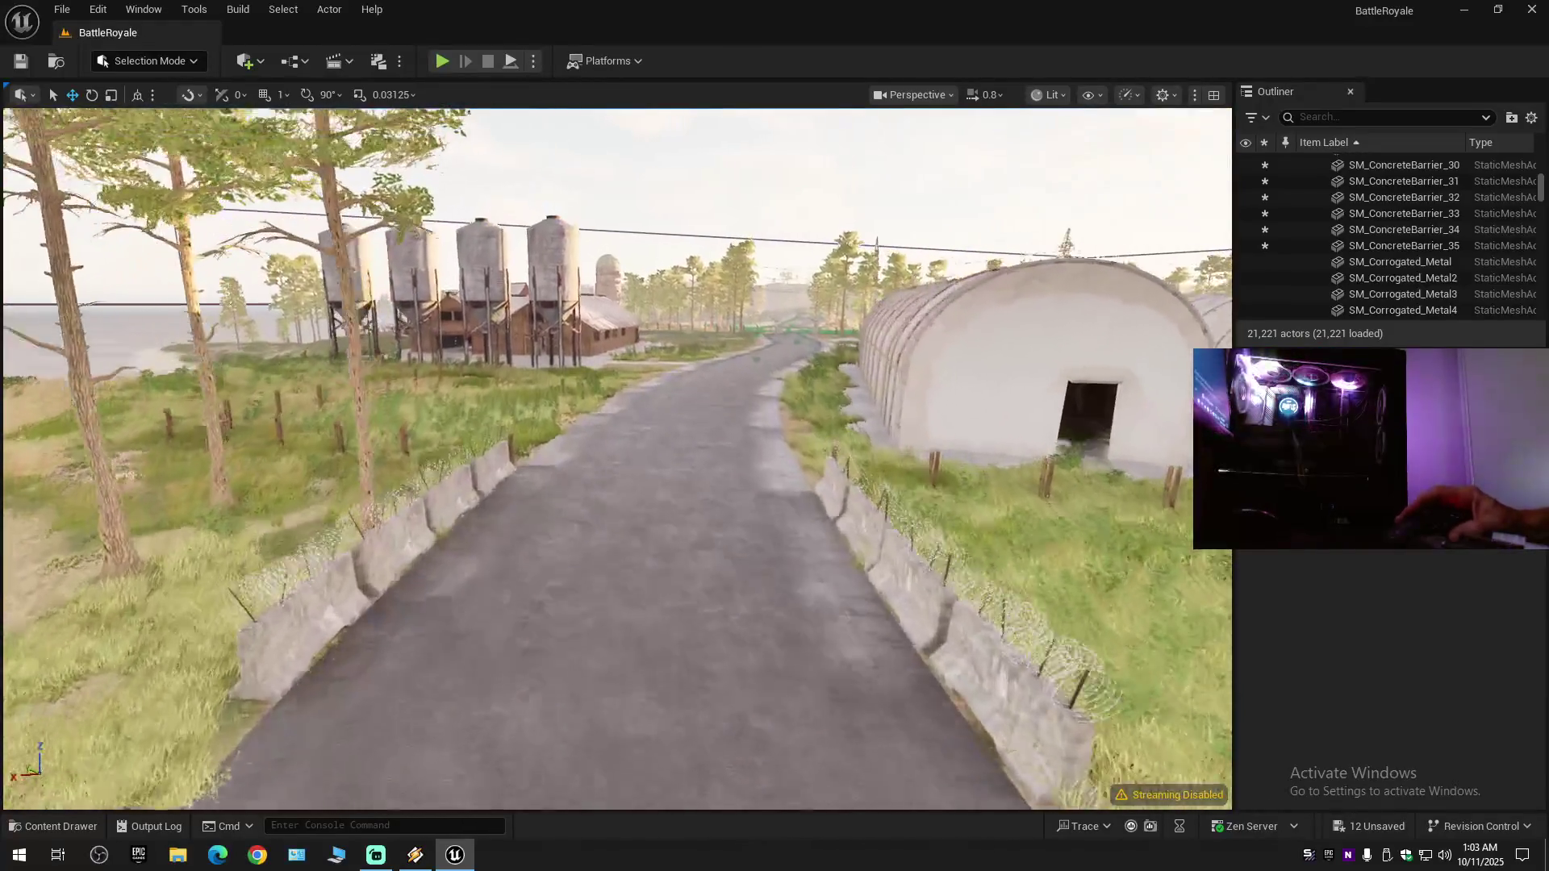
scroll(797, 277, "up", 2)
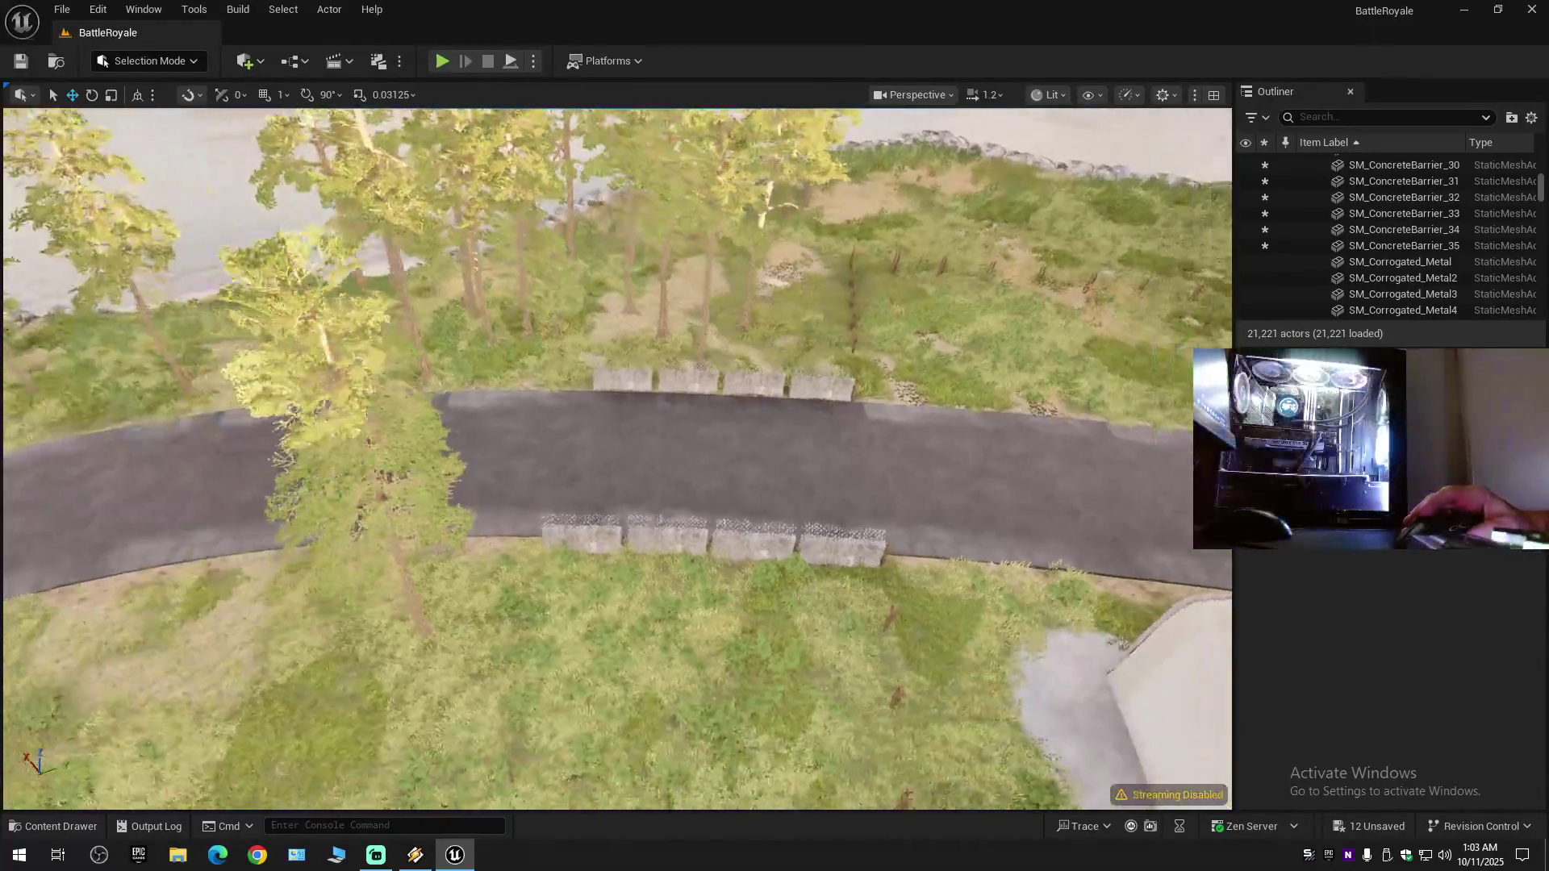
left_click(634, 369)
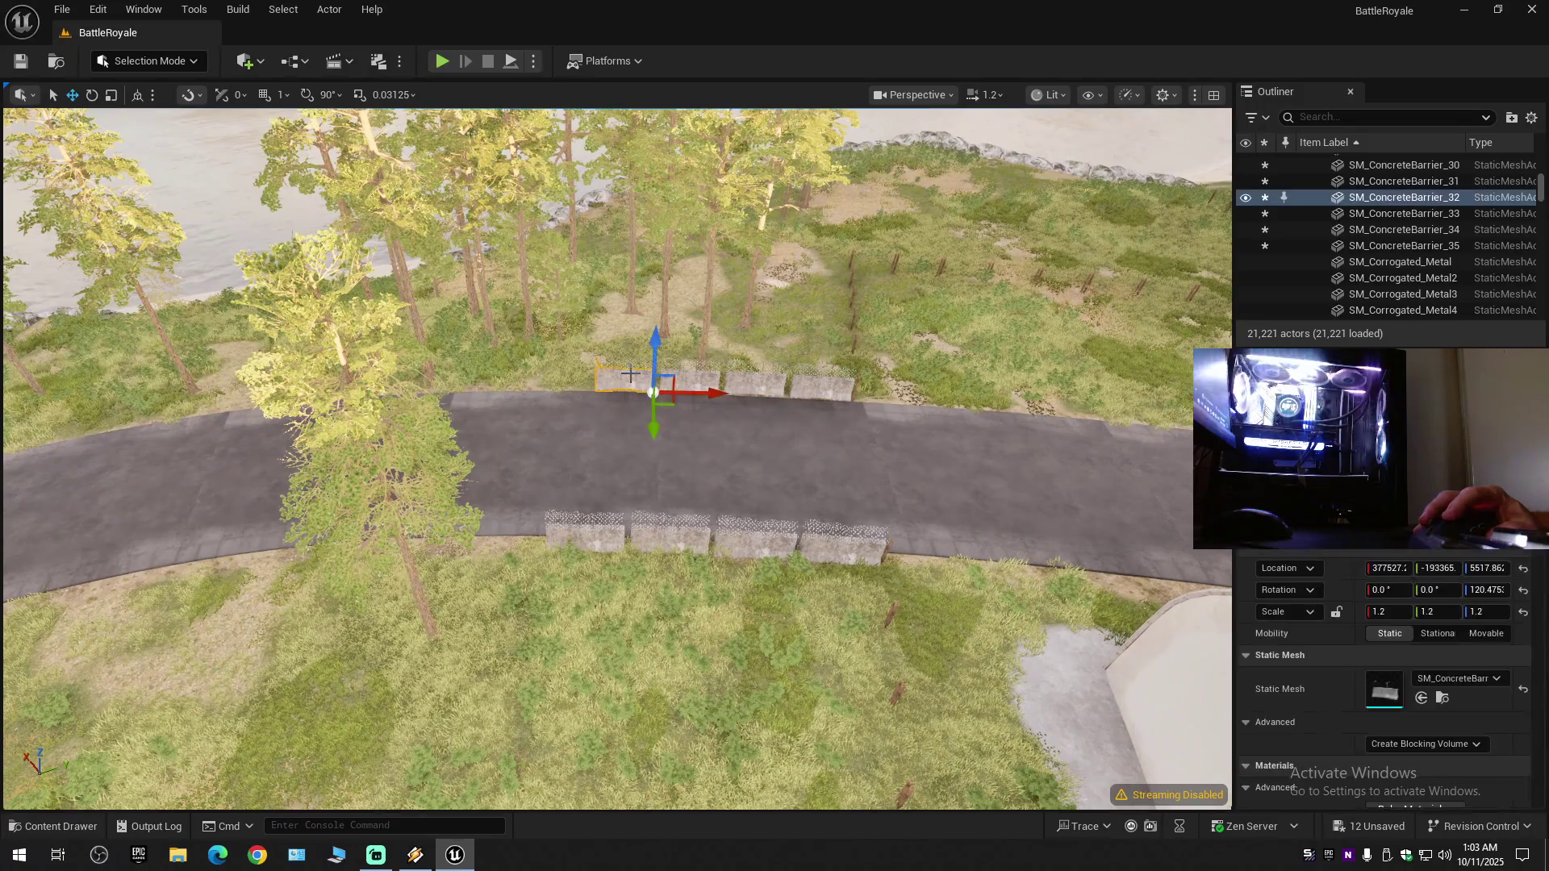
left_click(690, 376, "ctrl")
left_click(755, 381, "ctrl")
left_click(819, 387, "ctrl")
- Add the near-side barriers so all eight are selected, without the landscape
left_click(840, 545, "ctrl")
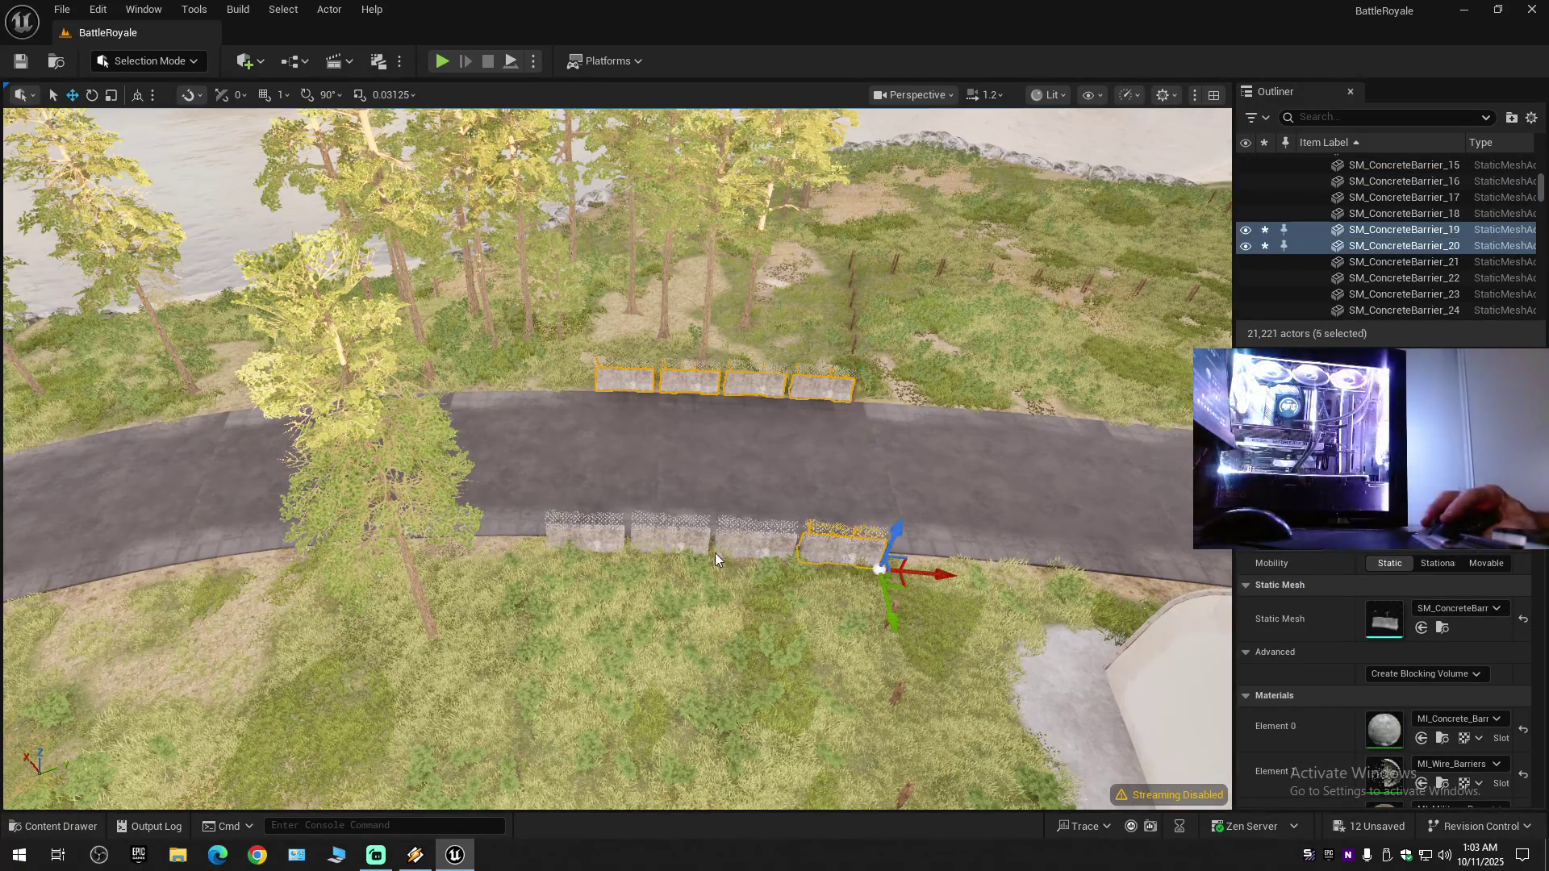
left_click(713, 549, "ctrl")
left_click(757, 541, "ctrl")
left_click(682, 549, "ctrl")
left_click(591, 530, "ctrl")
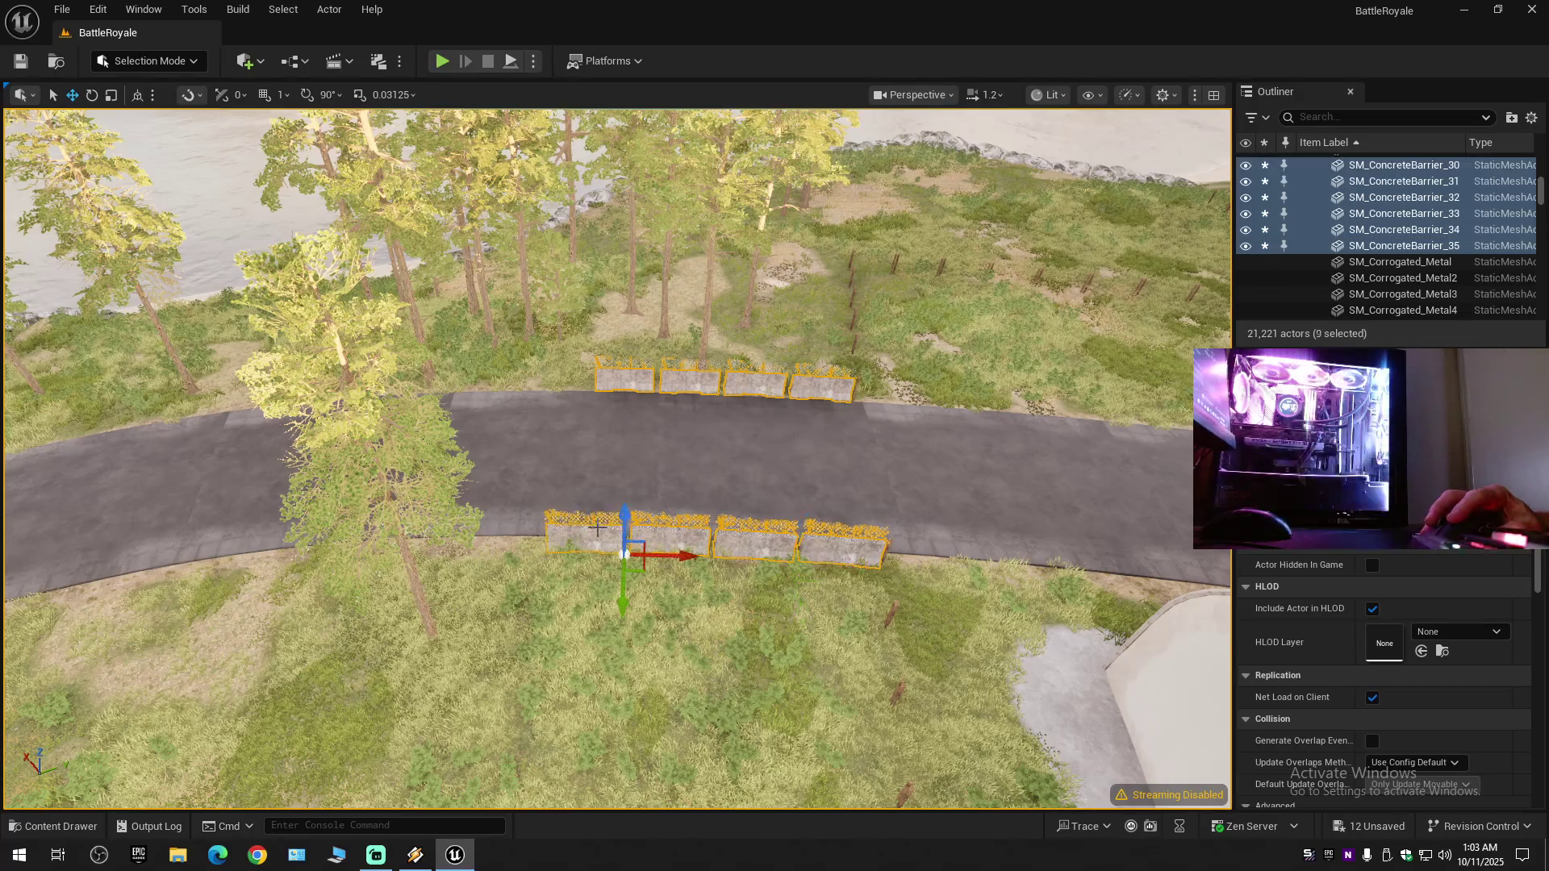
left_click_drag(807, 456, 807, 465)
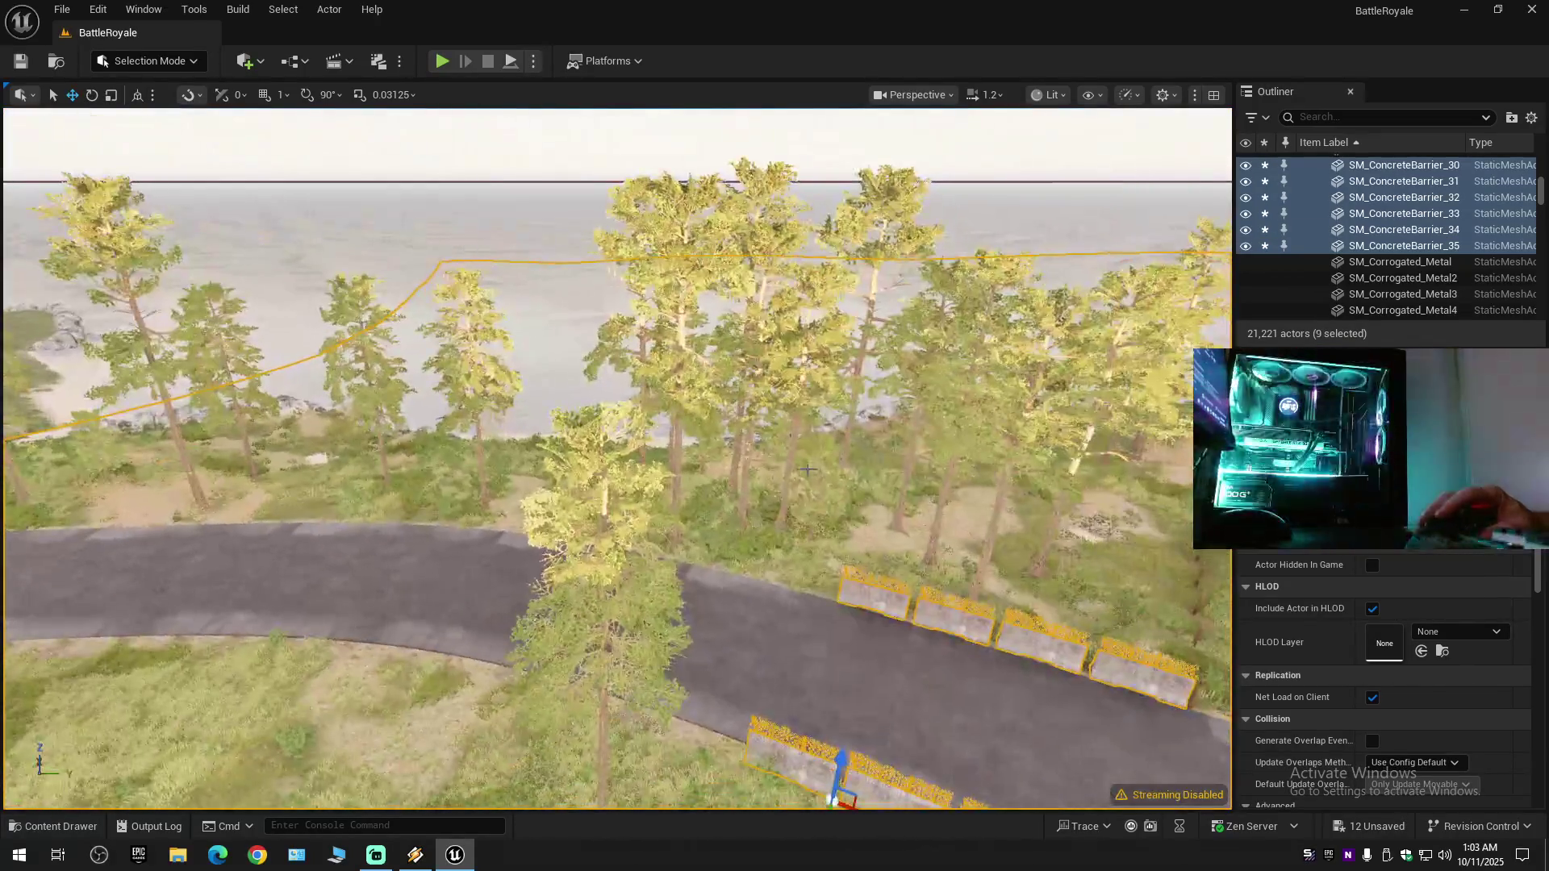
left_click(345, 677, "ctrl")
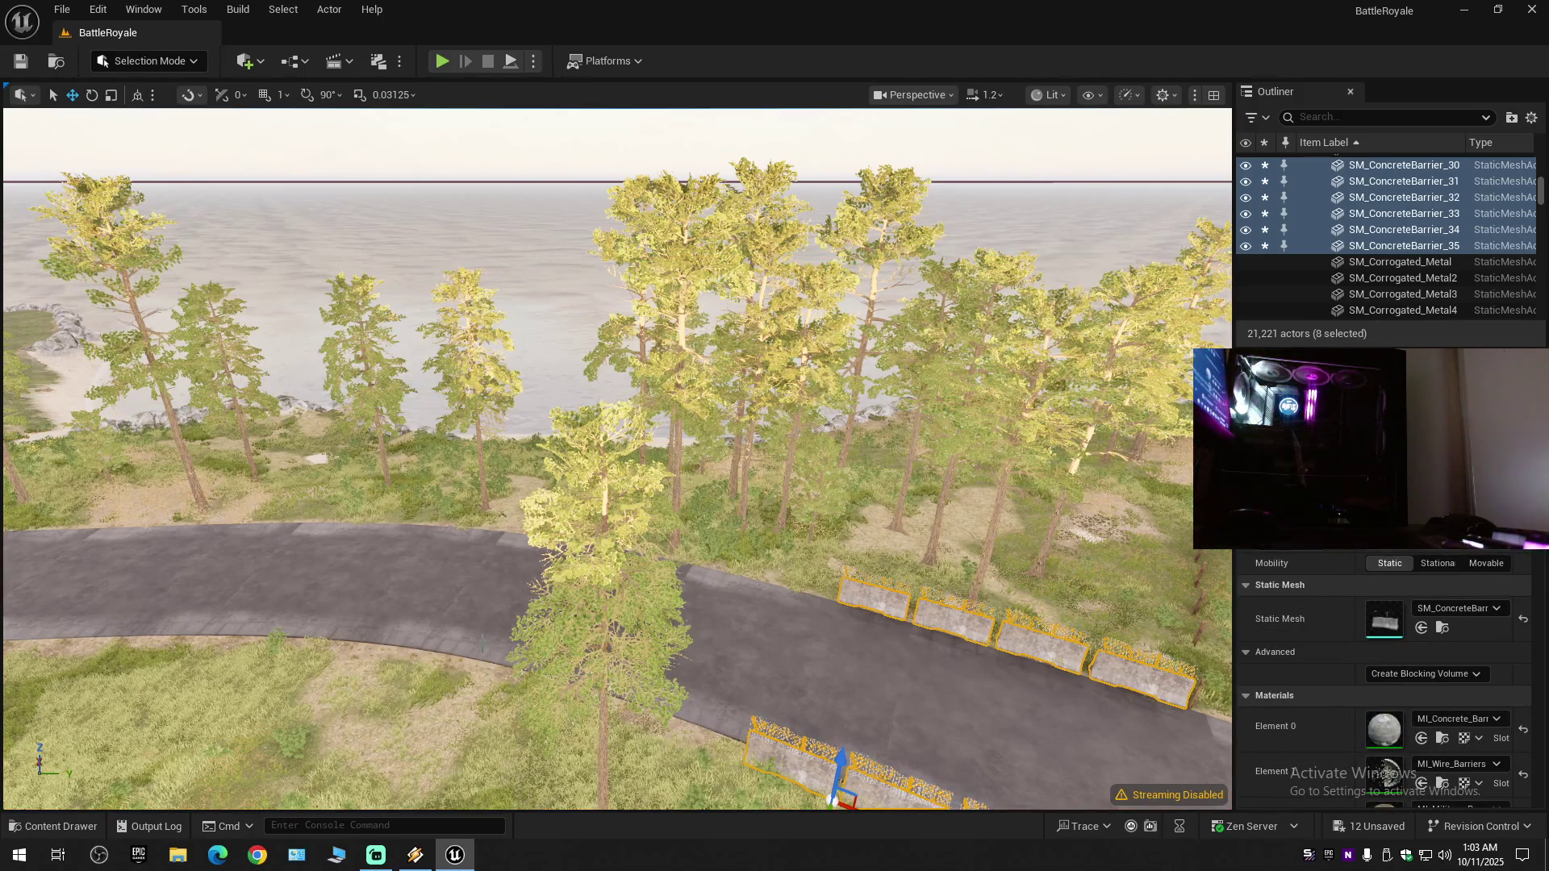
- Duplicate the eight barriers further along the road and rotate the copies about -9° on Z
key("ctrl+d")
mouse_move(481, 644)
left_mouse_down()
mouse_move(755, 672)
mouse_move(484, 629)
left_mouse_up()
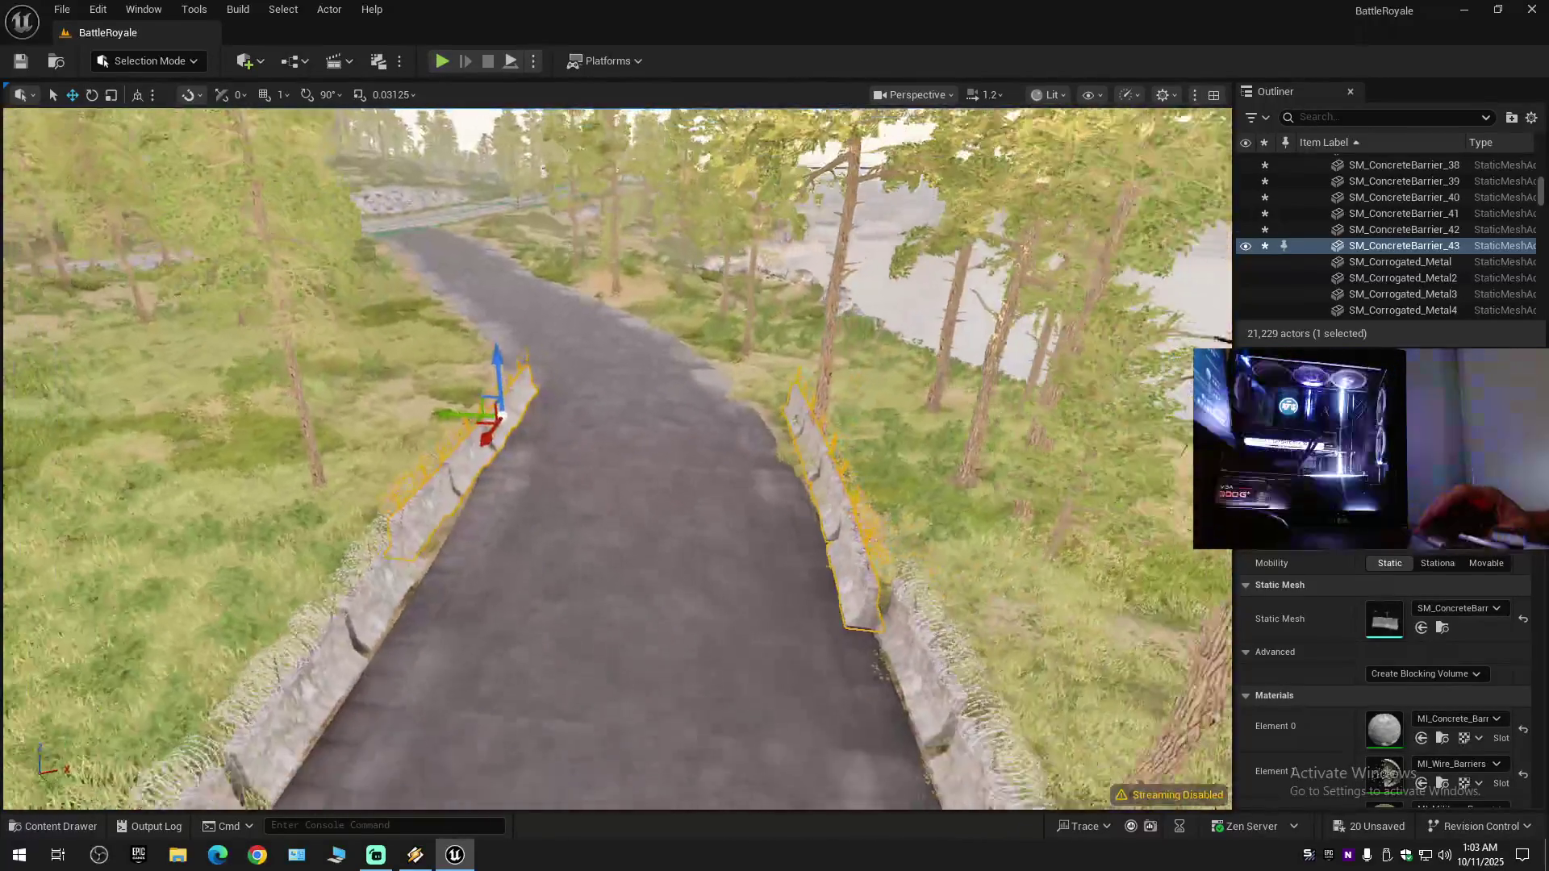
key("e")
mouse_move(522, 446)
left_mouse_down()
mouse_move(488, 452)
mouse_move(439, 415)
left_mouse_up()
- Rotate the first barrier in the row slightly to line it up
key("w")
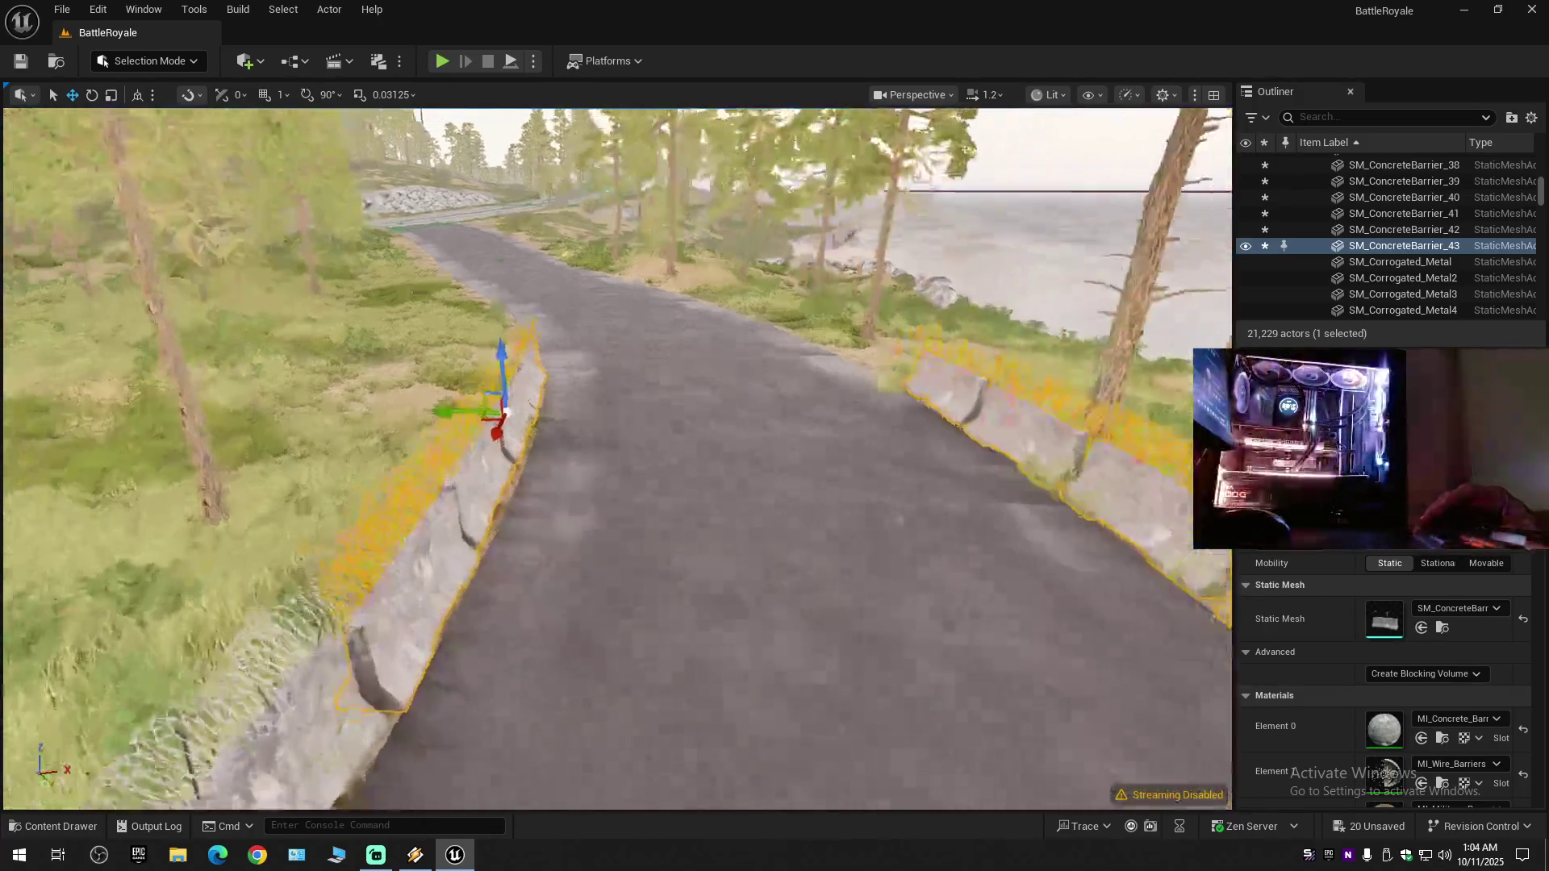
key("s")
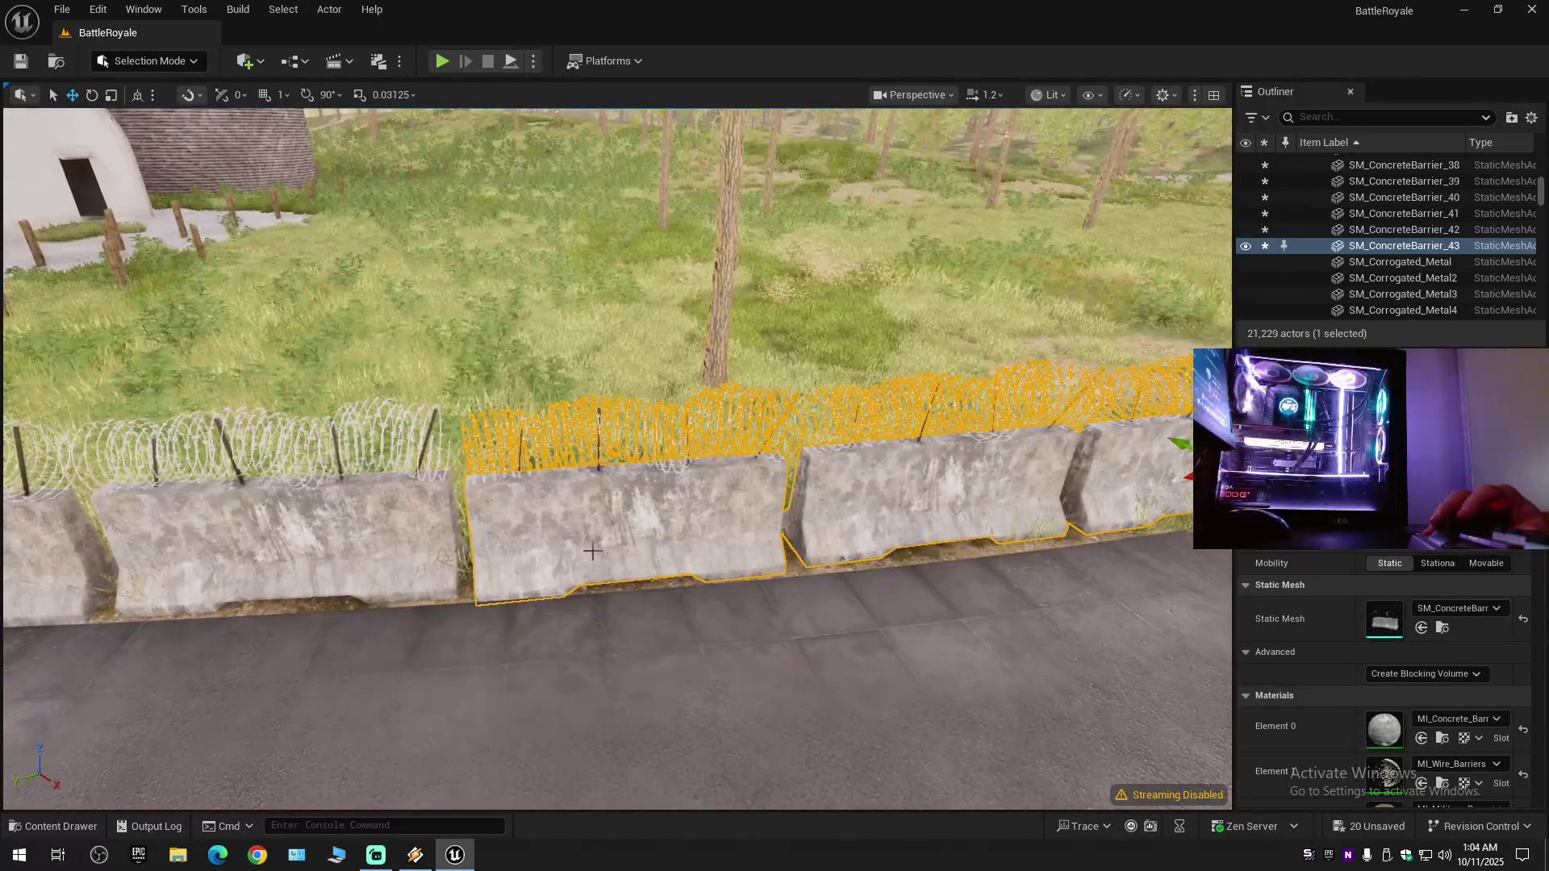
key("s")
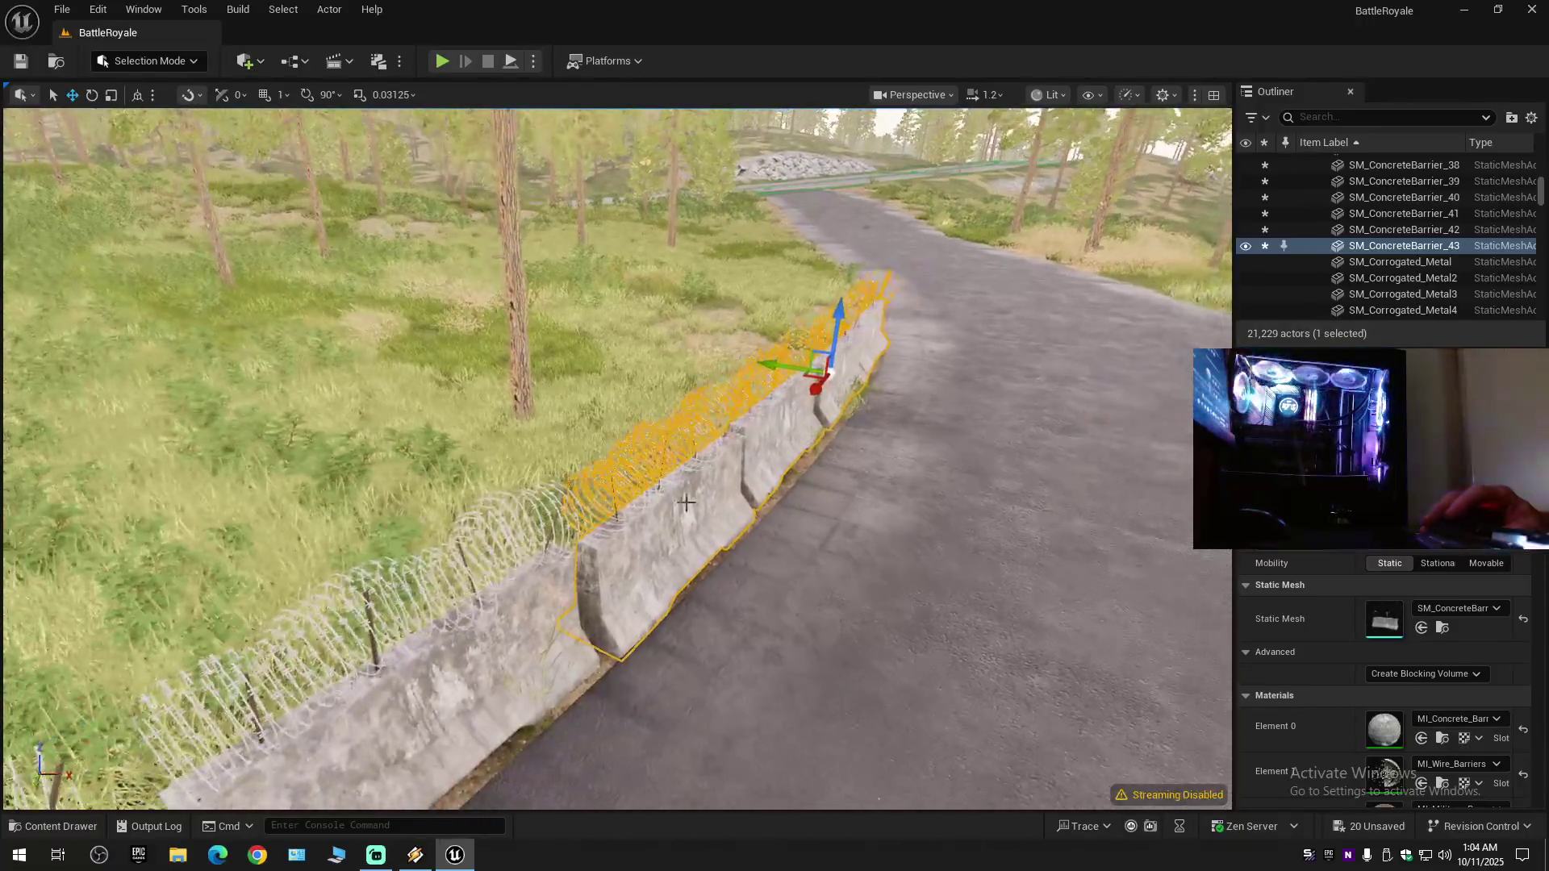
key("e")
left_click_drag(885, 404, 883, 404)
- Select the next barrier to the right, go full-screen, and rotate it slightly to close the gap
left_click(768, 436)
left_click(723, 493)
key("f")
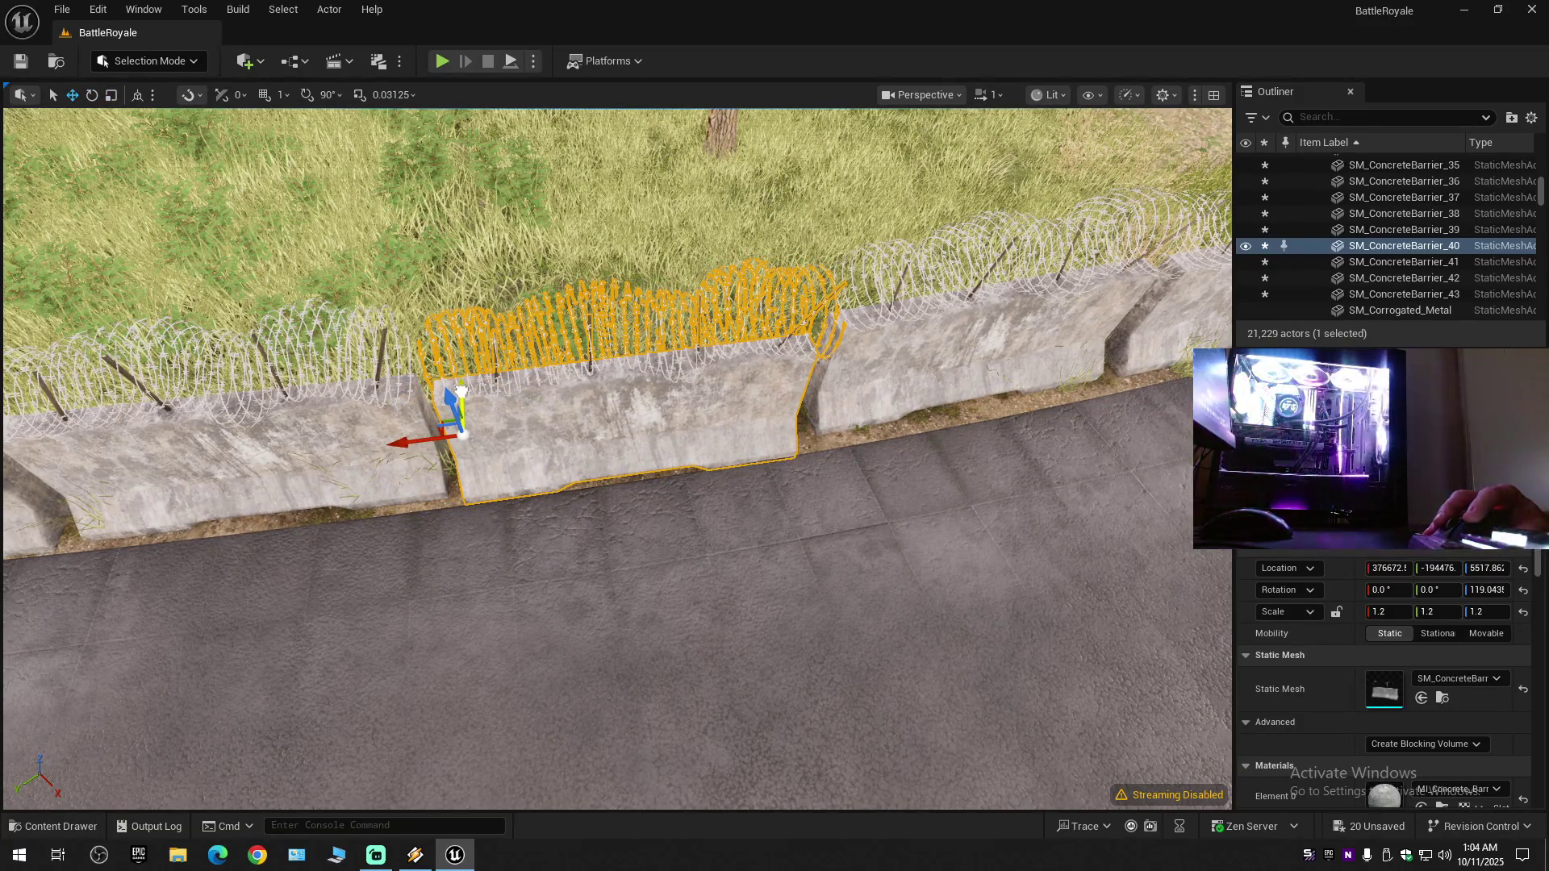
scroll(613, 452, "down", 5)
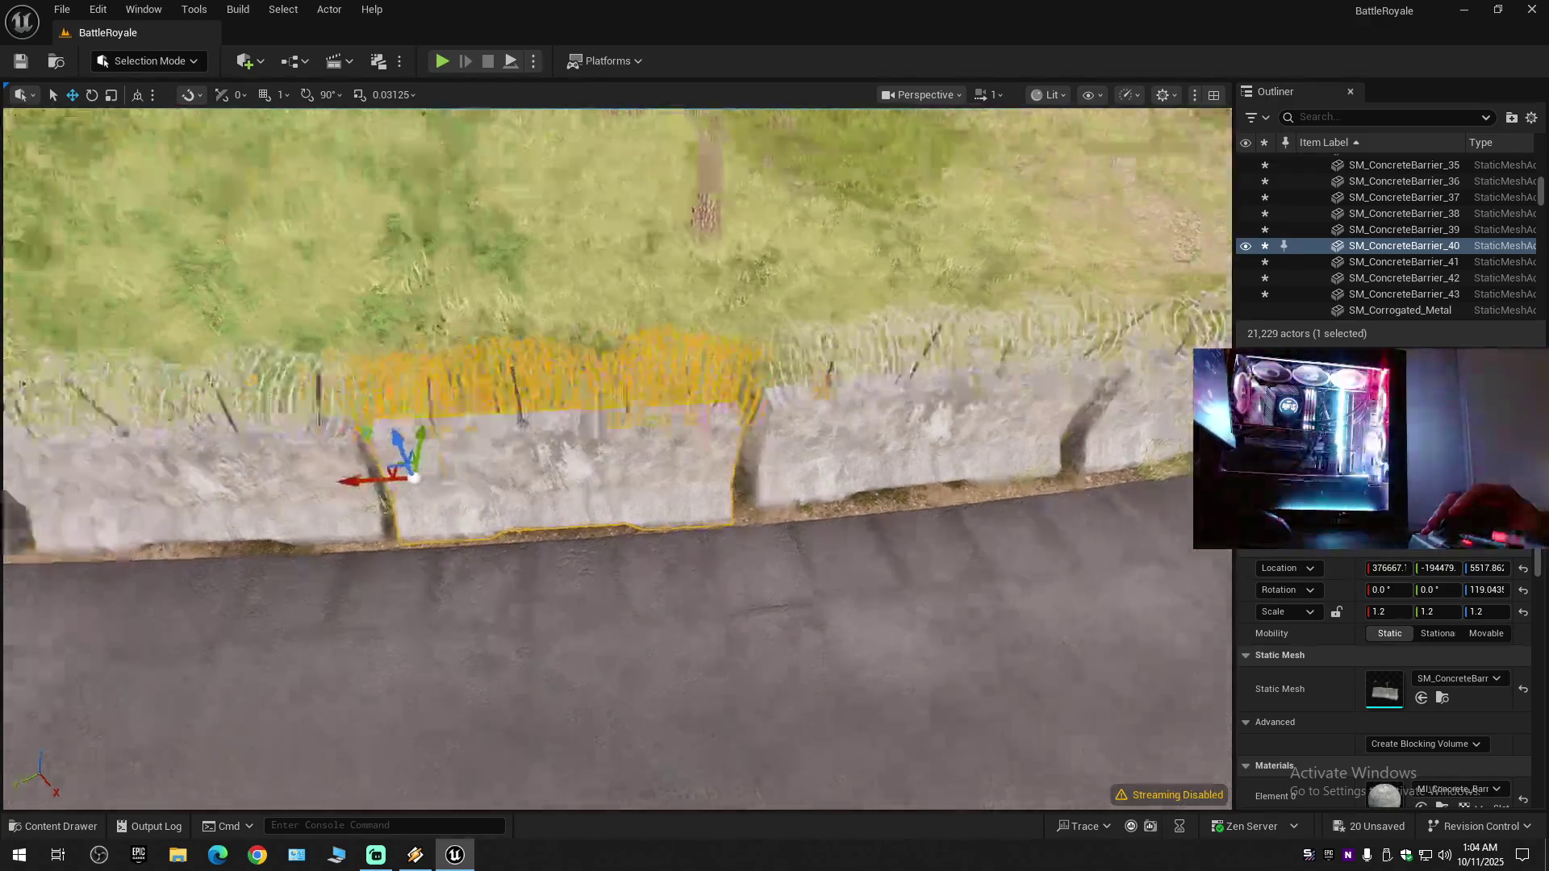
scroll(617, 457, "up", 3)
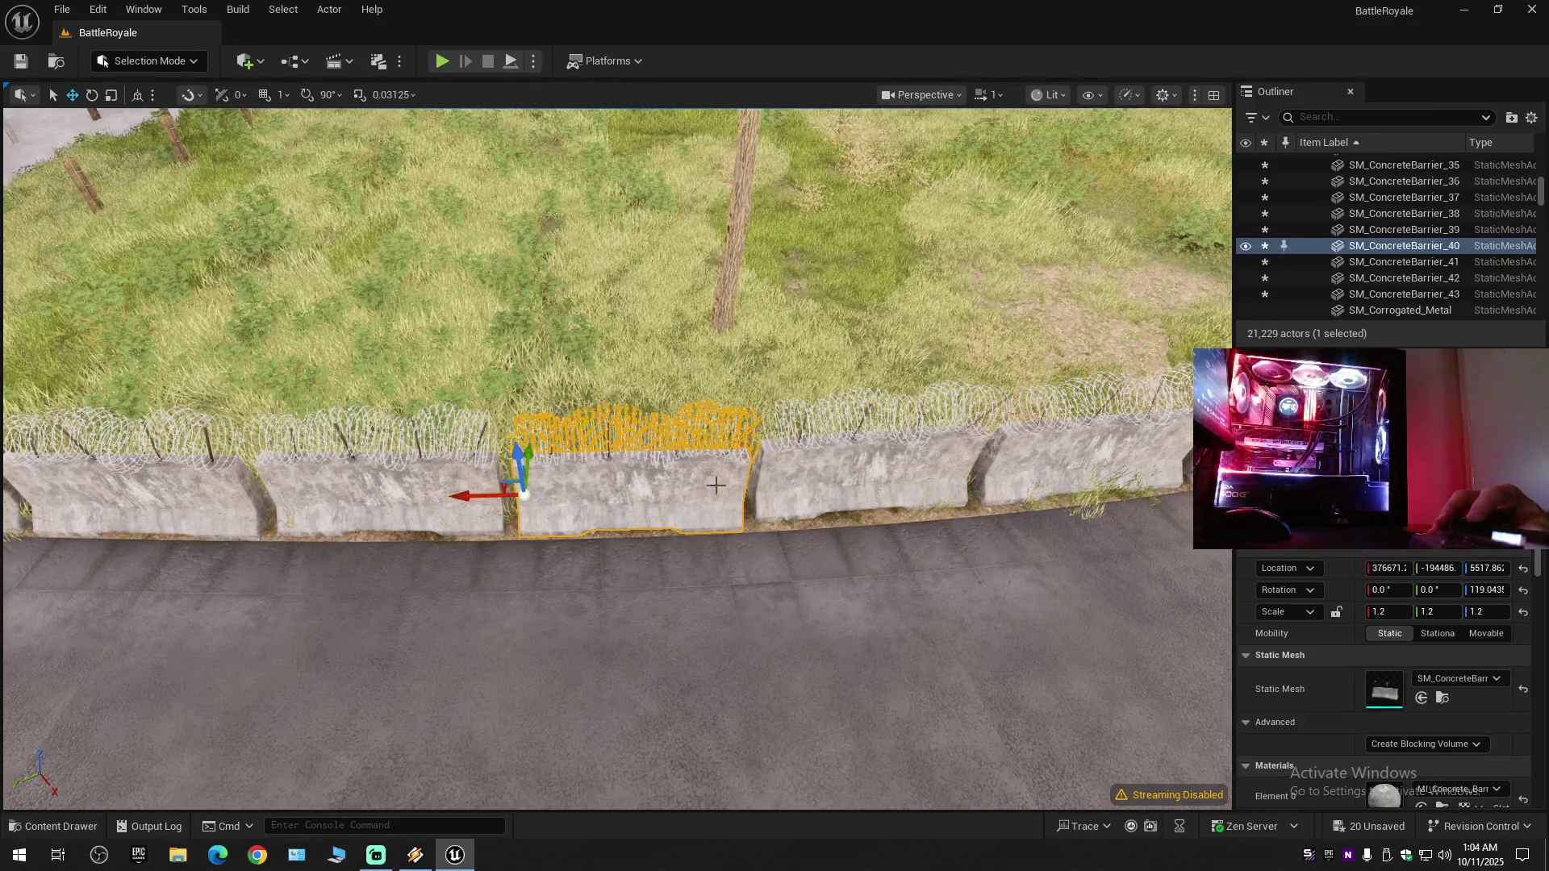
left_click(864, 476)
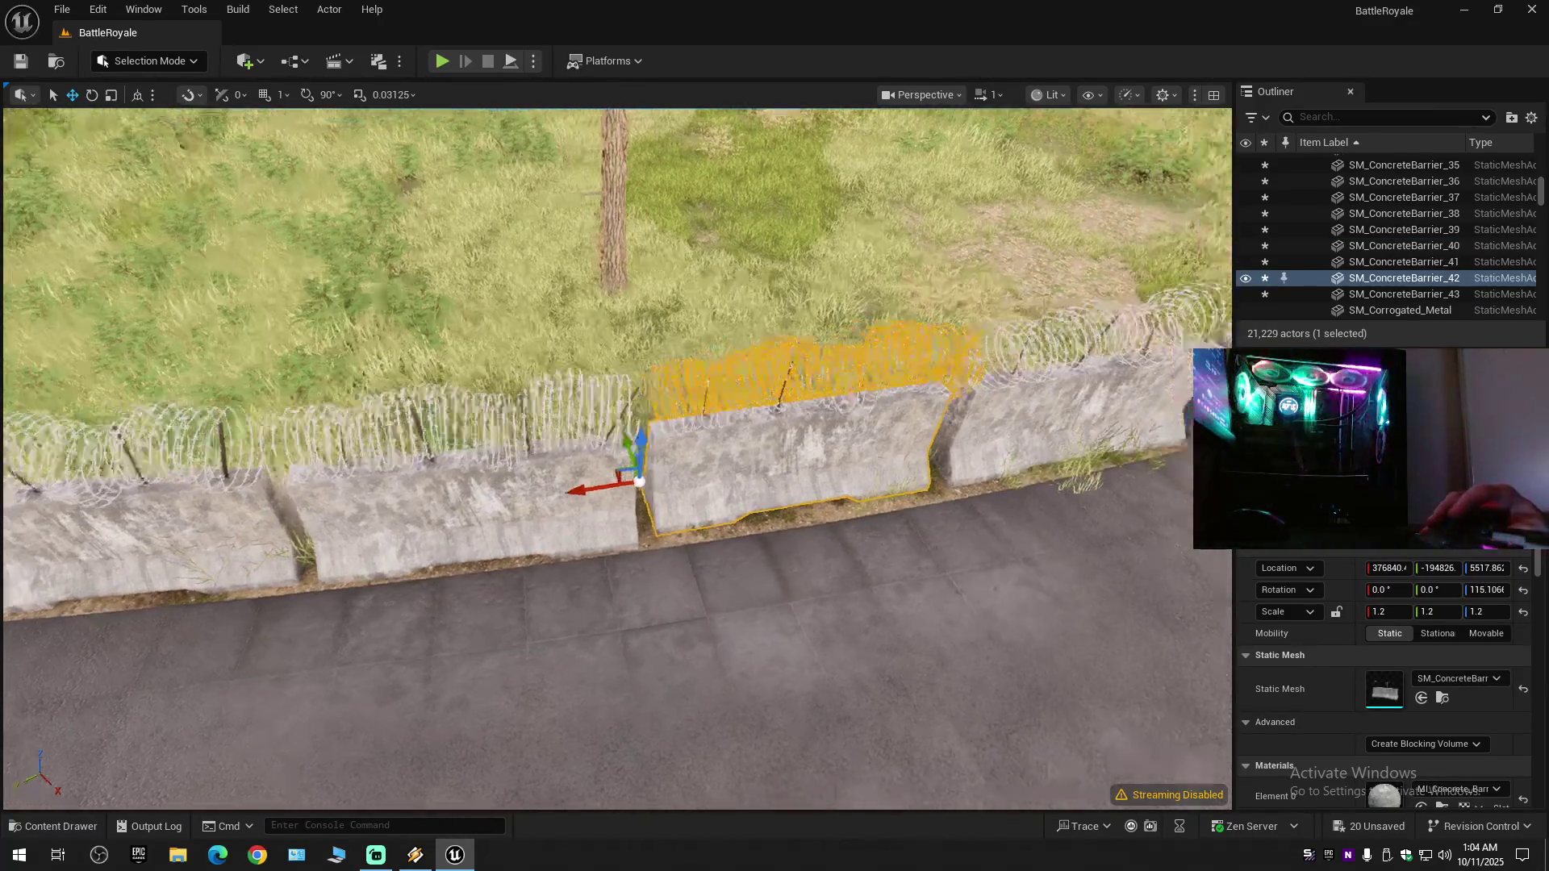
scroll(743, 454, "up", 4)
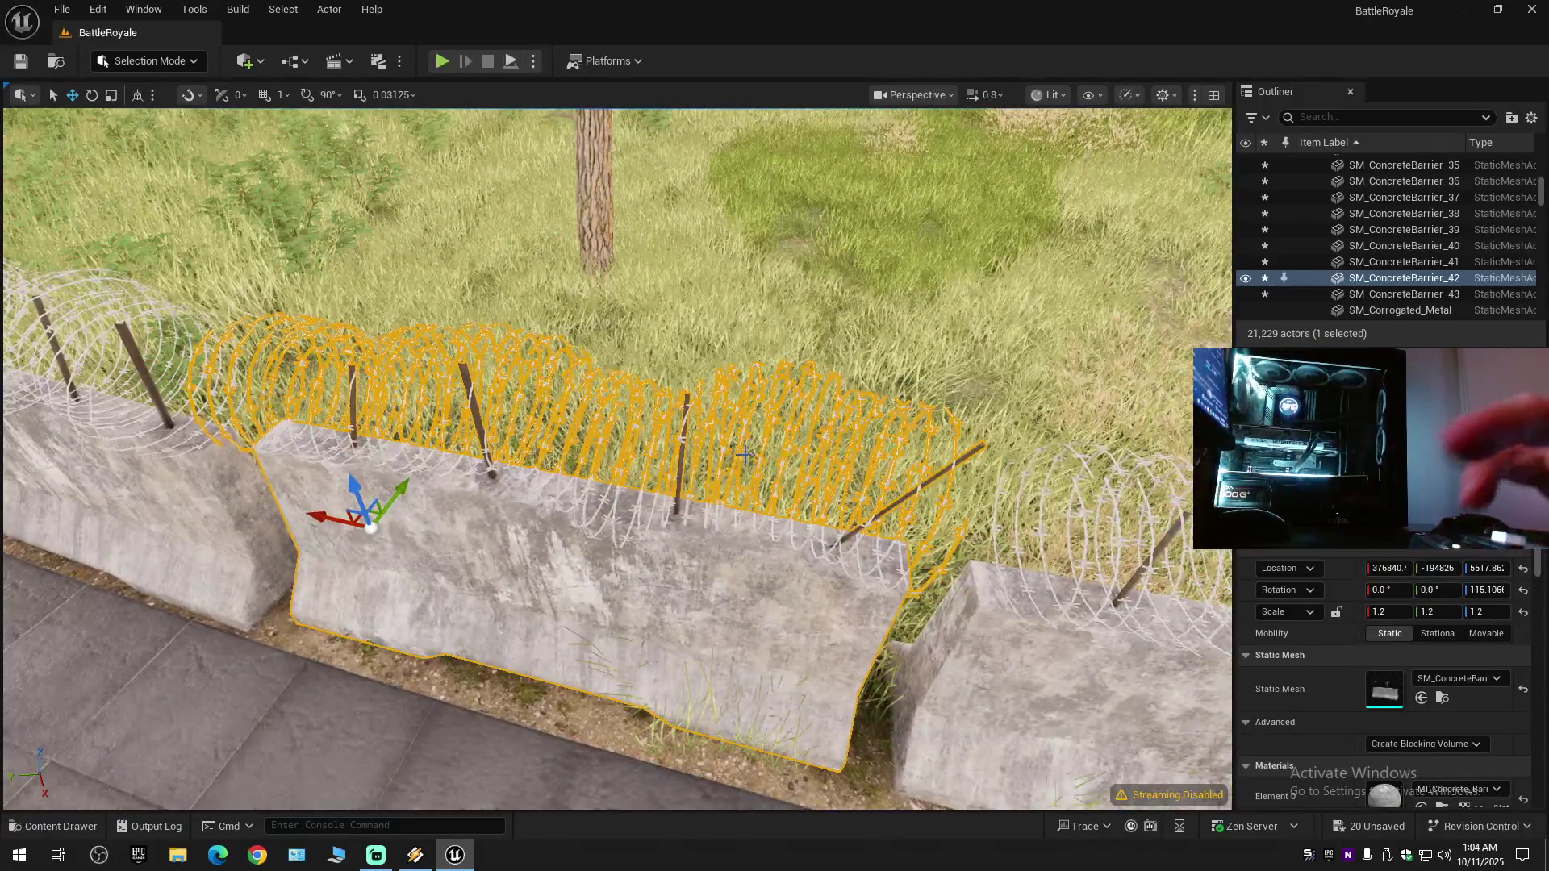
key("F11")
key("f")
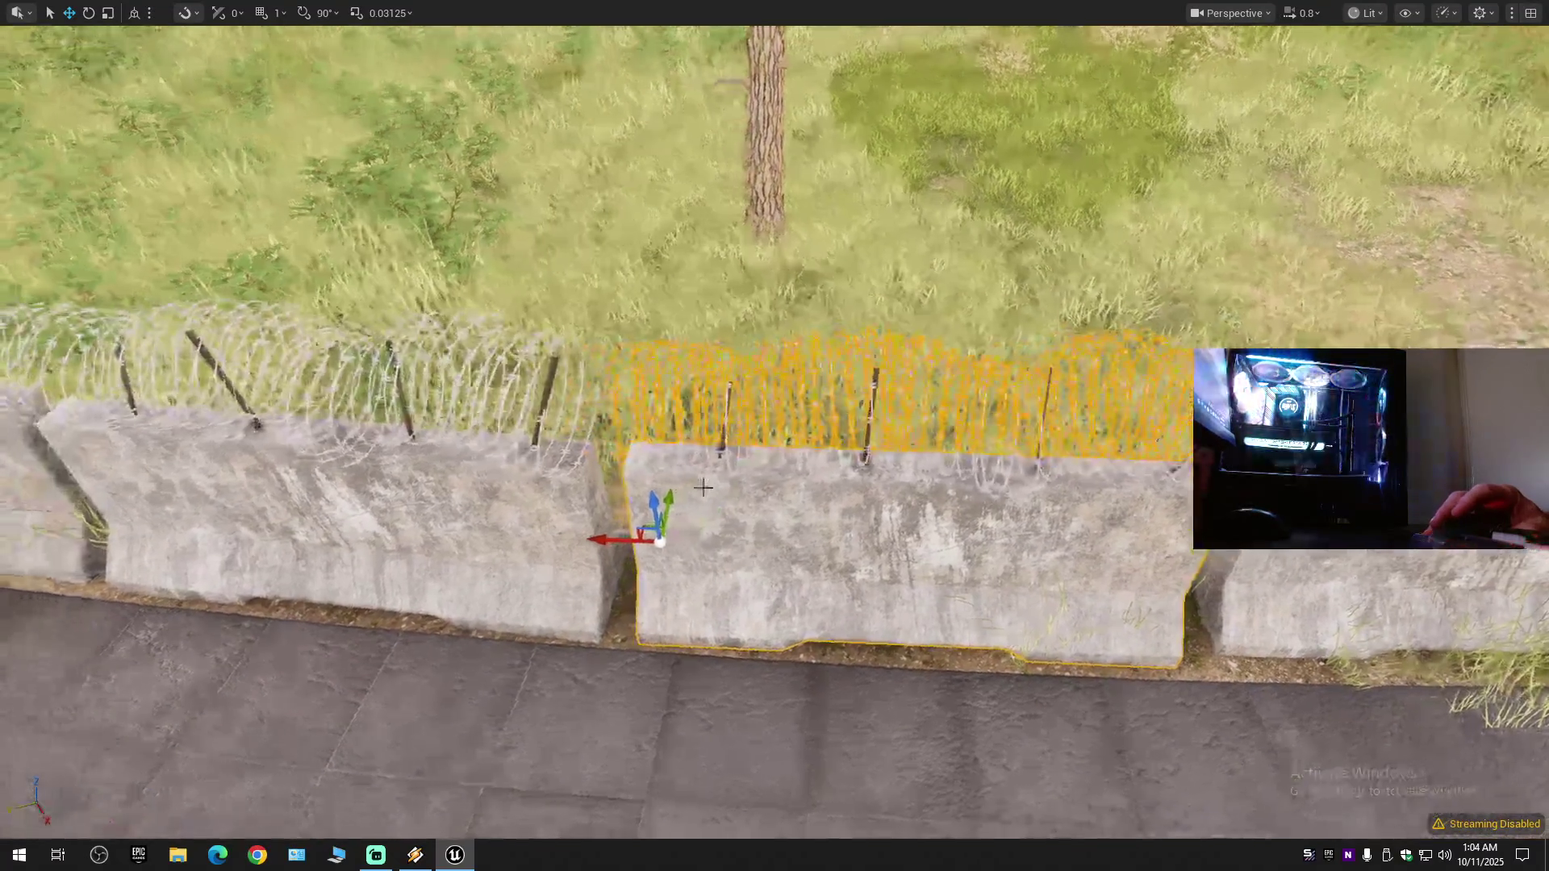
key("e")
left_click_drag(716, 595, 716, 595)
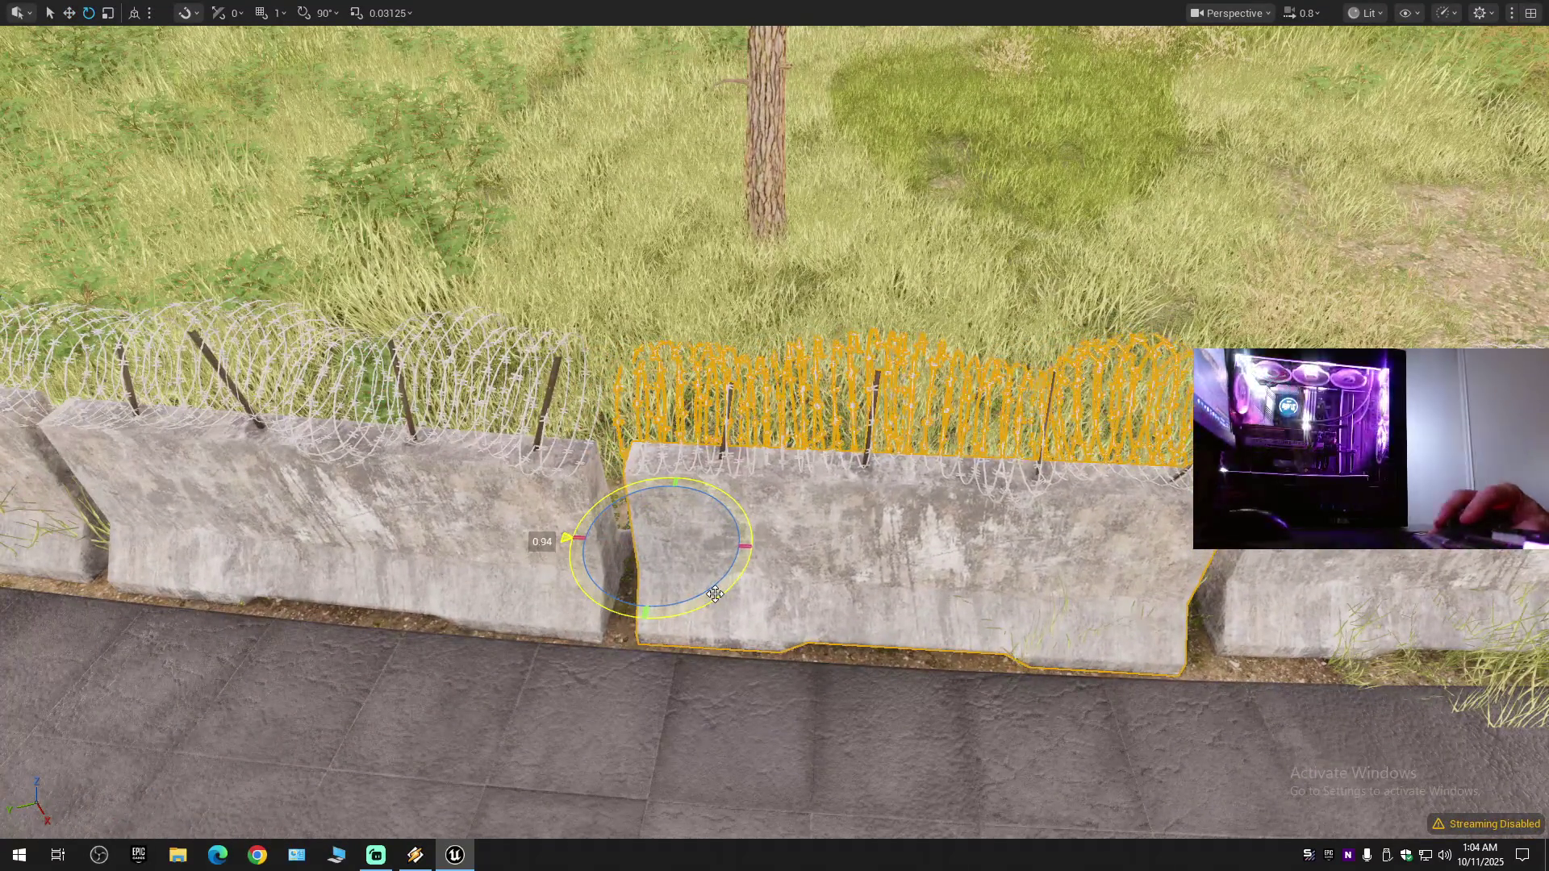
- Frame the barrier up close and rotate it a little more to align it
scroll(753, 566, "down", 5)
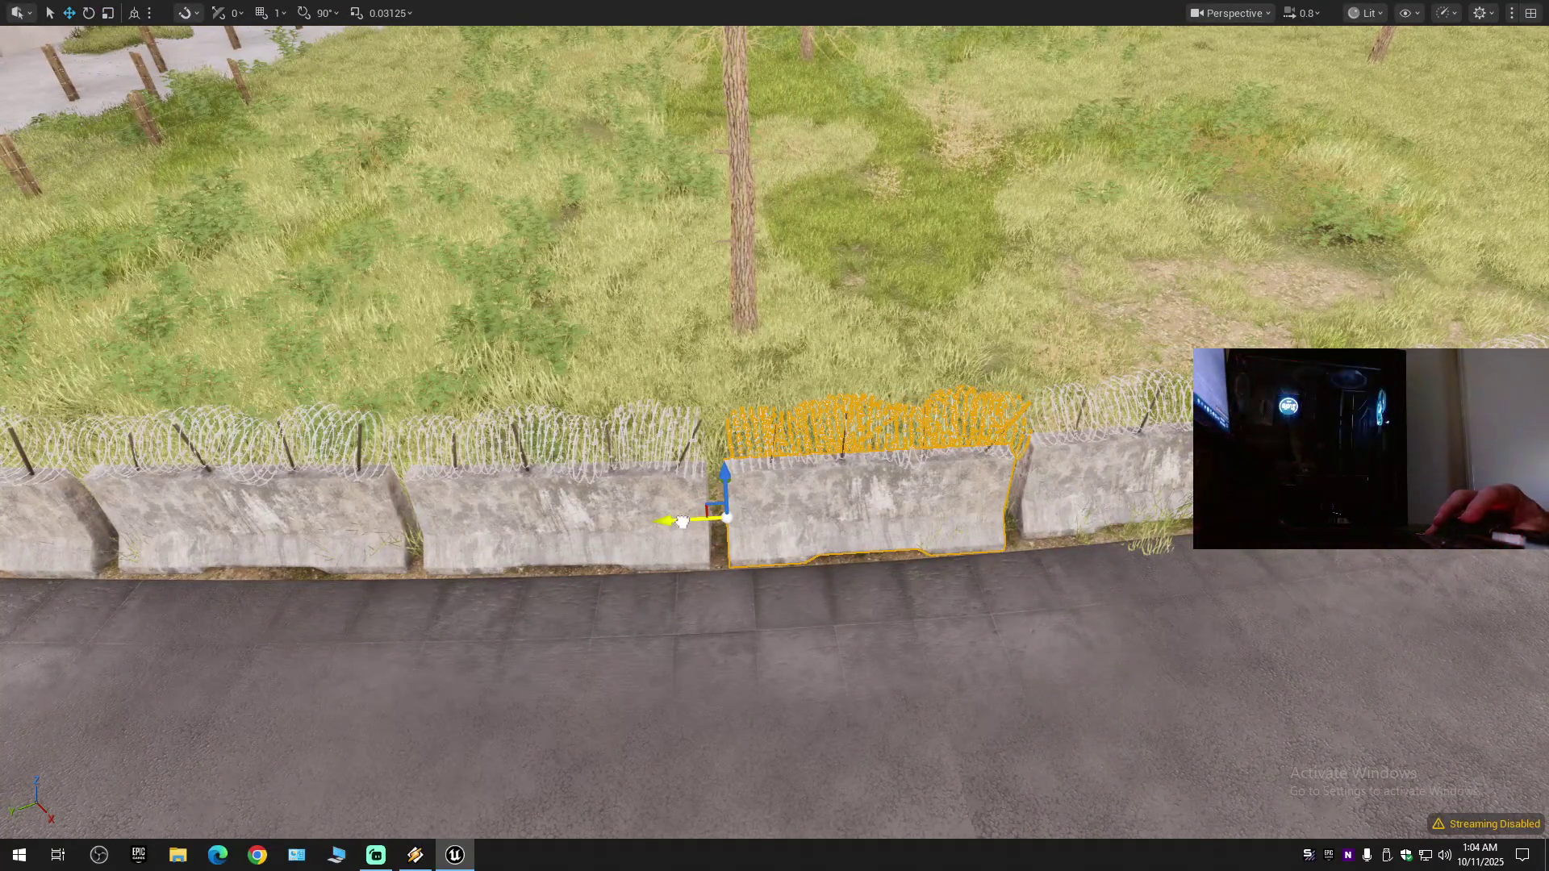
scroll(685, 523, "down", 5)
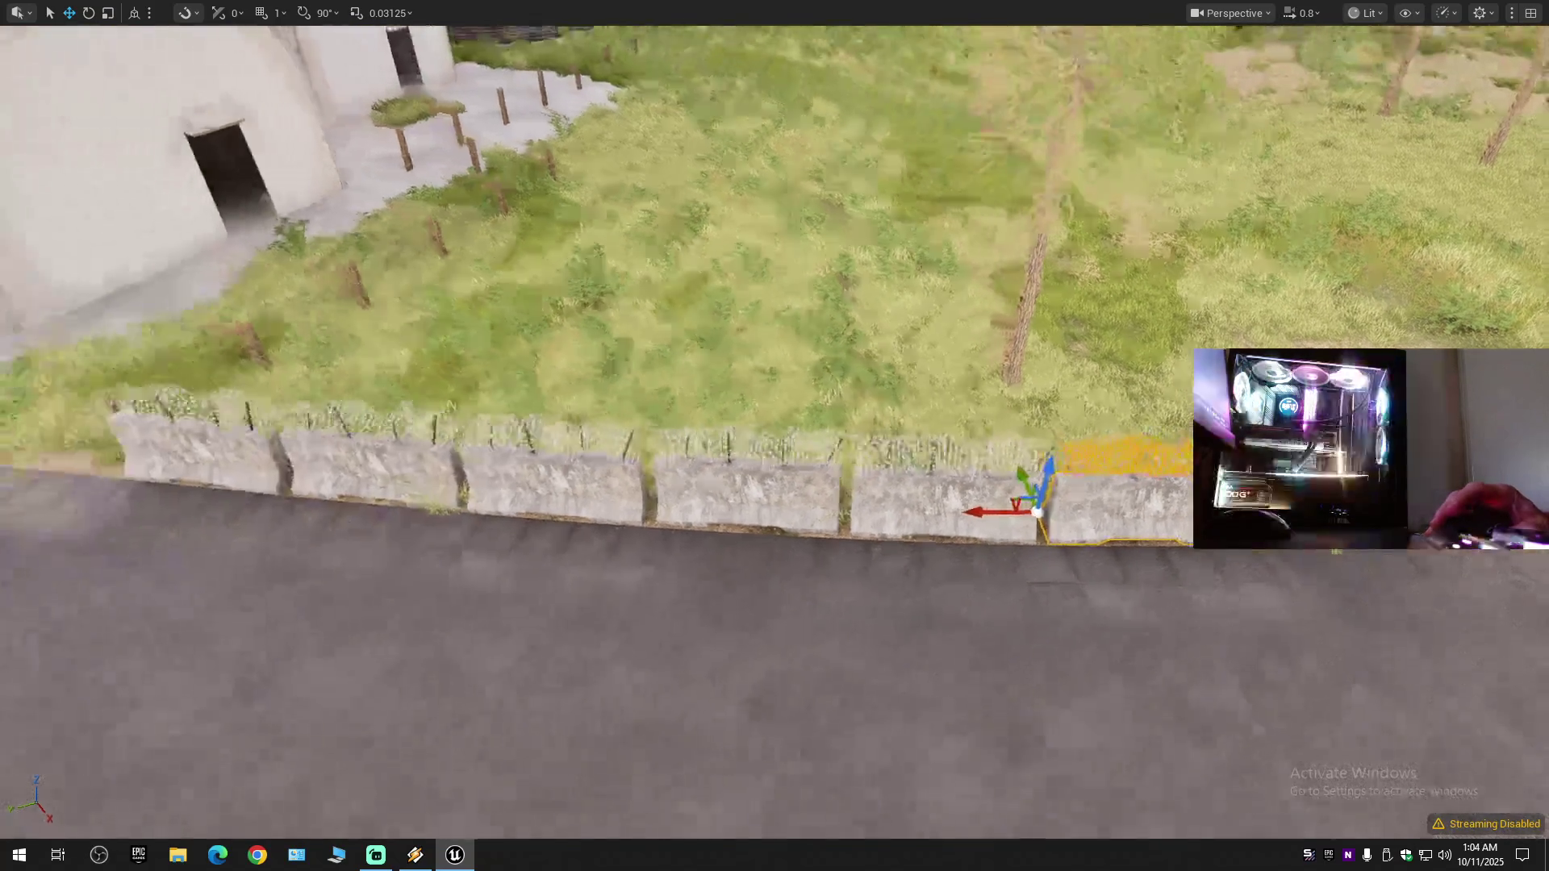
key("f")
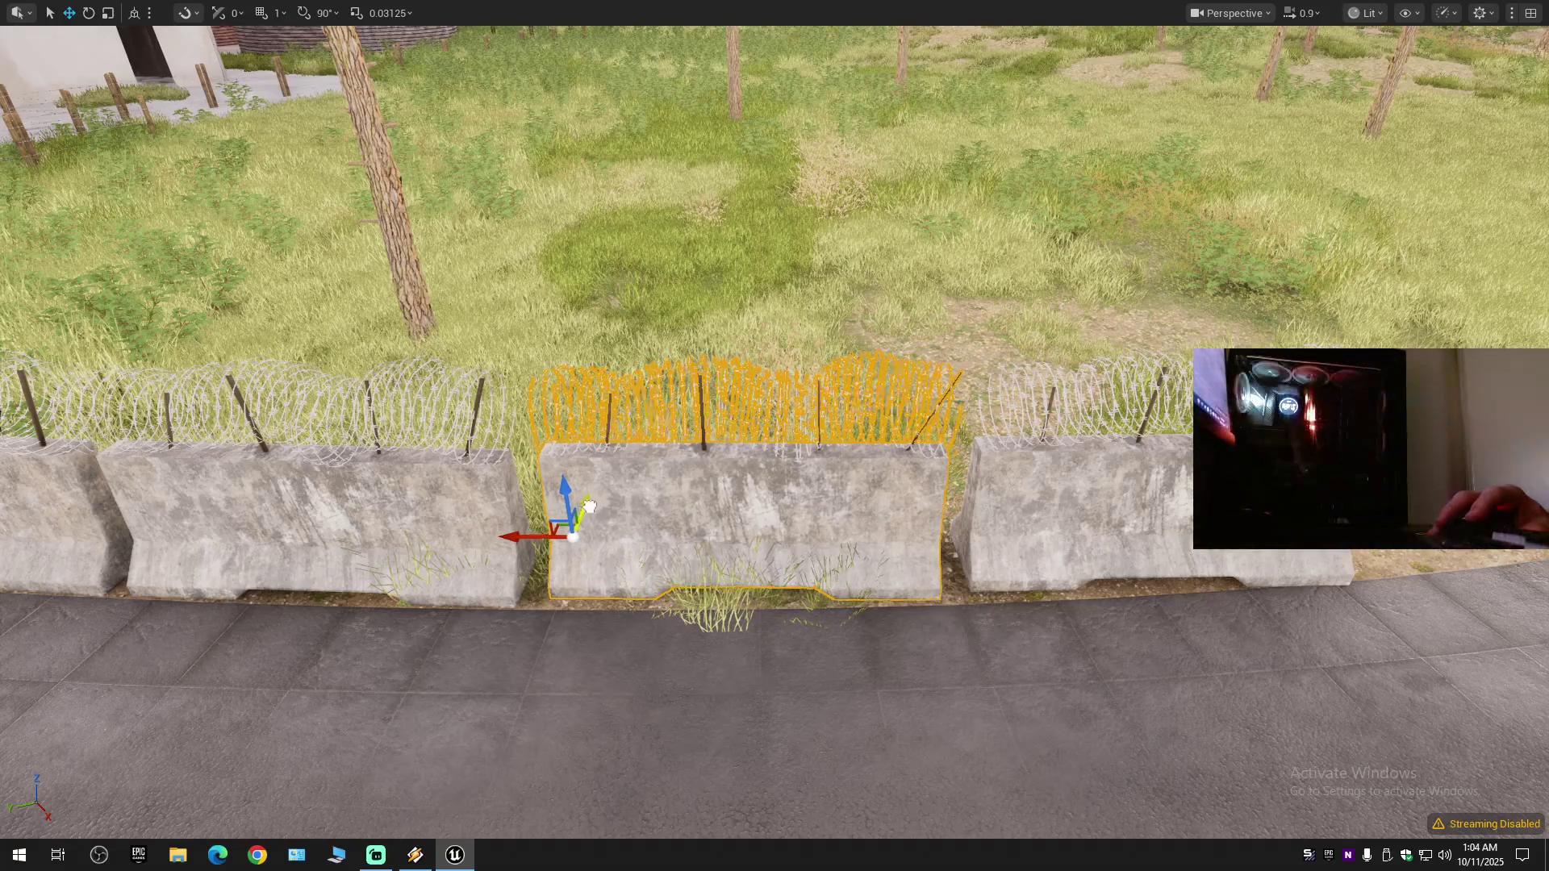
scroll(645, 524, "up", 1)
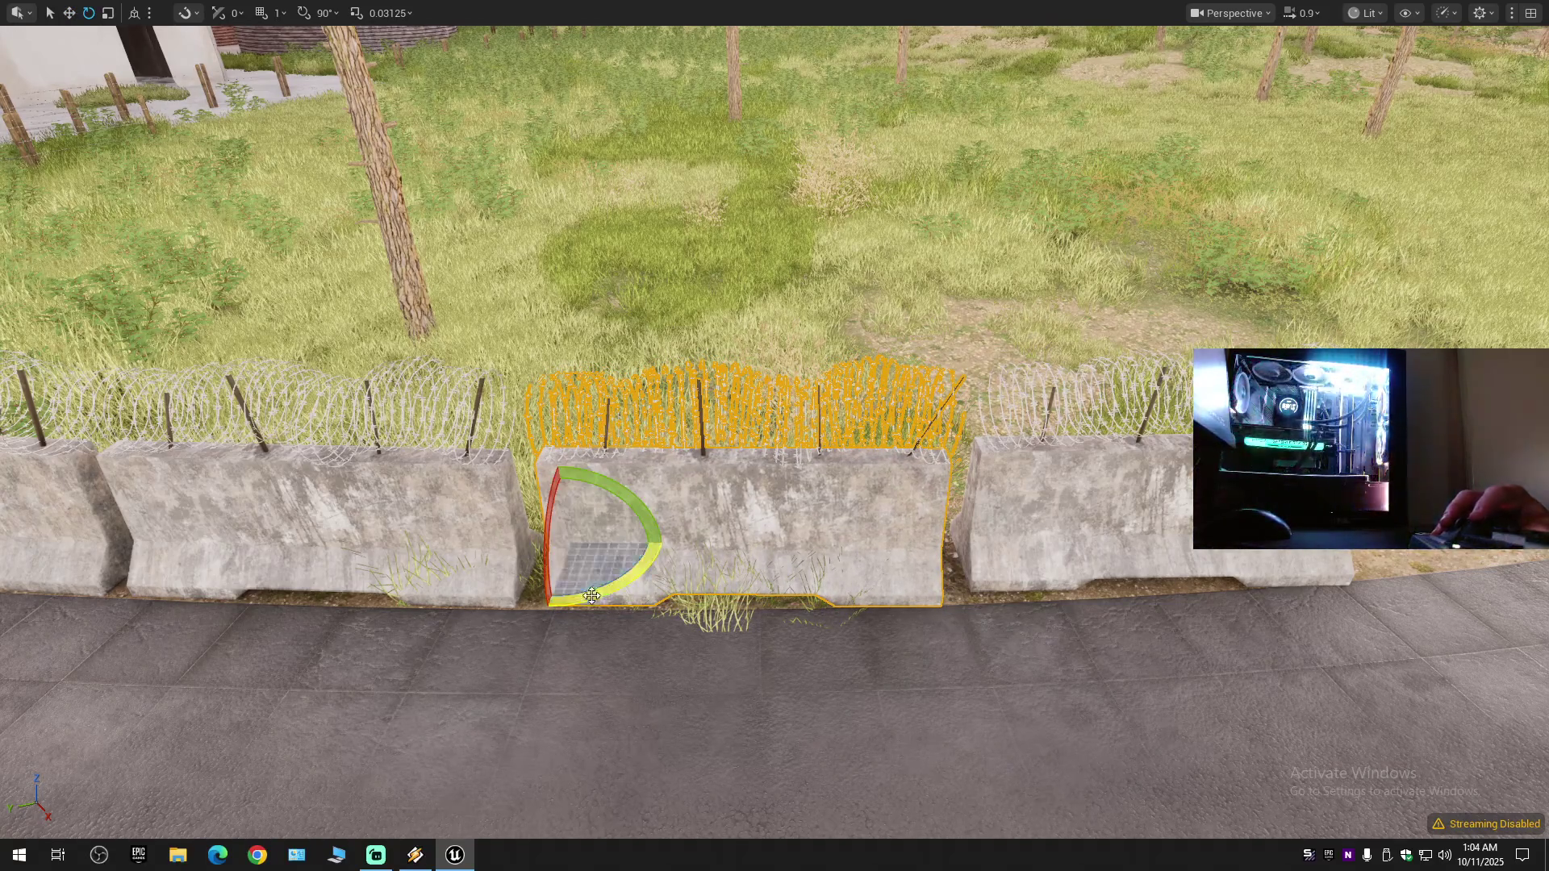
left_click_drag(590, 595, 598, 596)
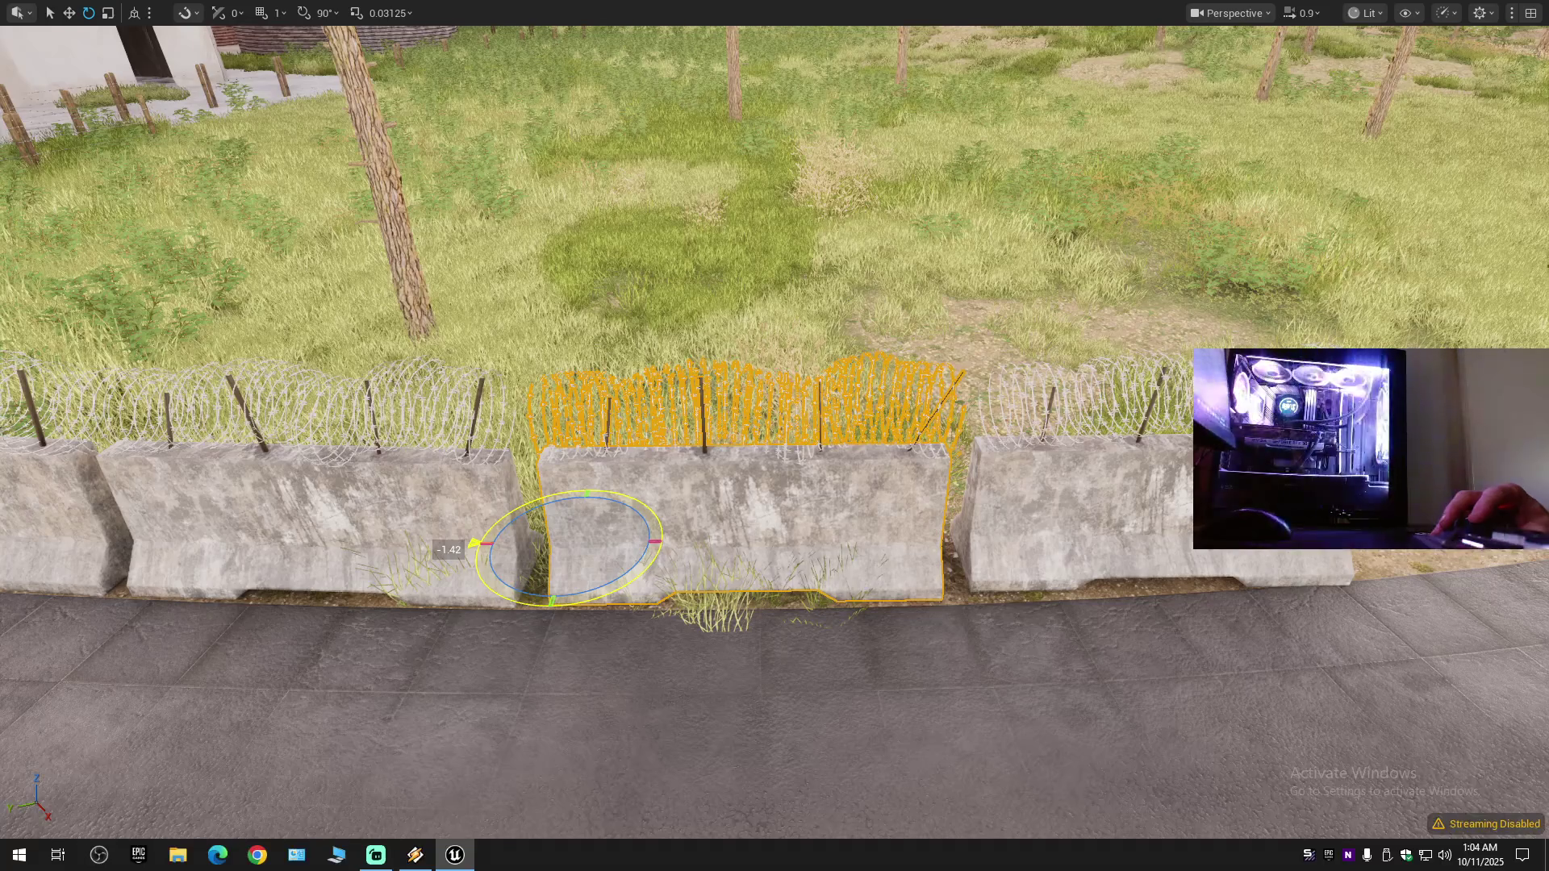
key("w")
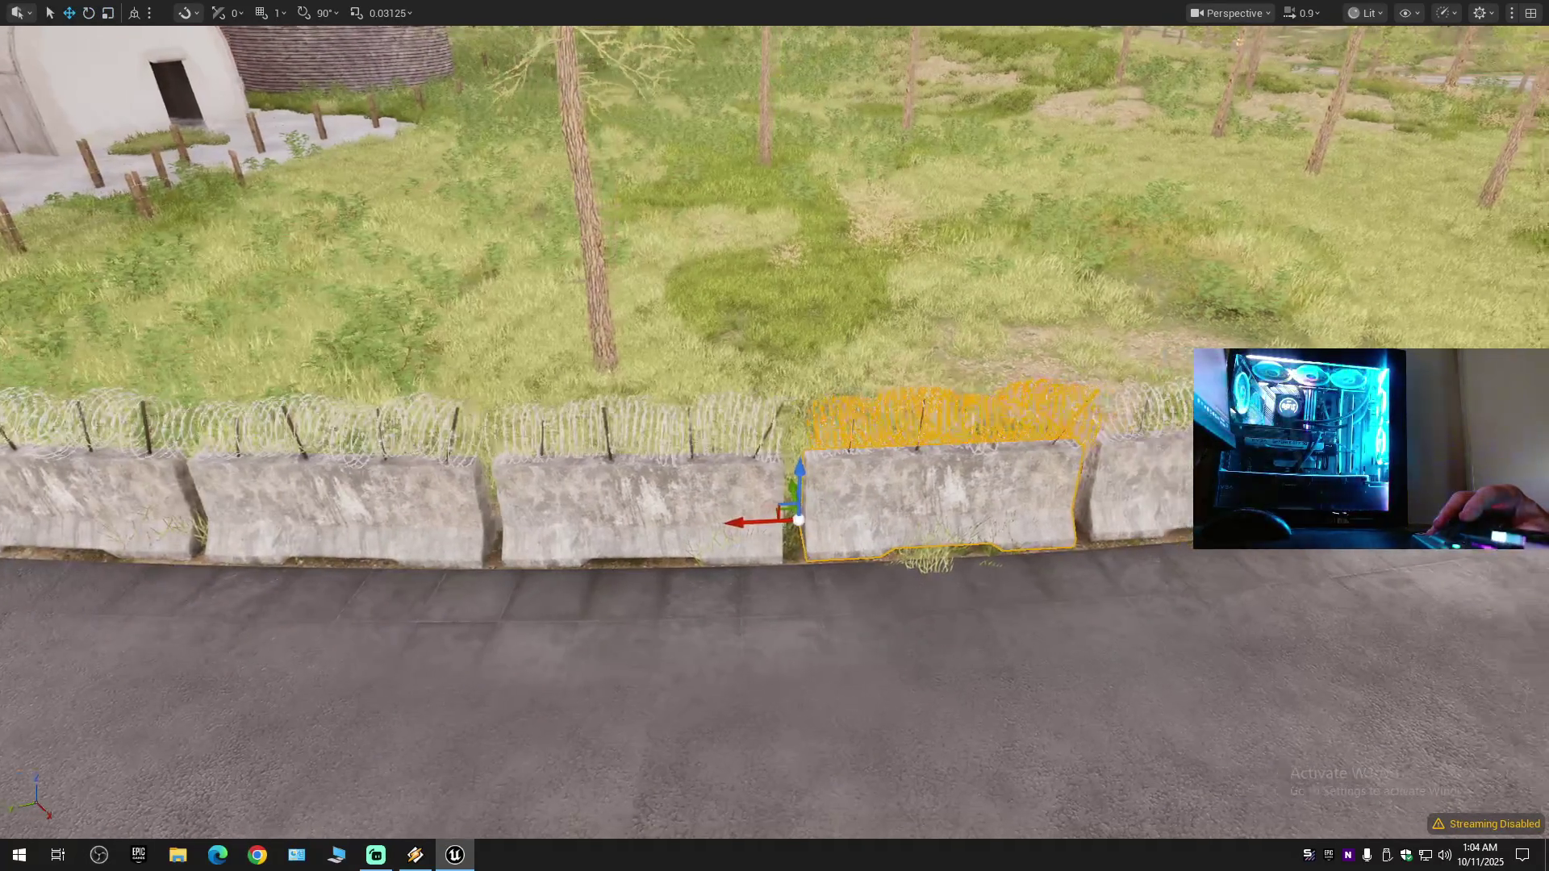
key("e")
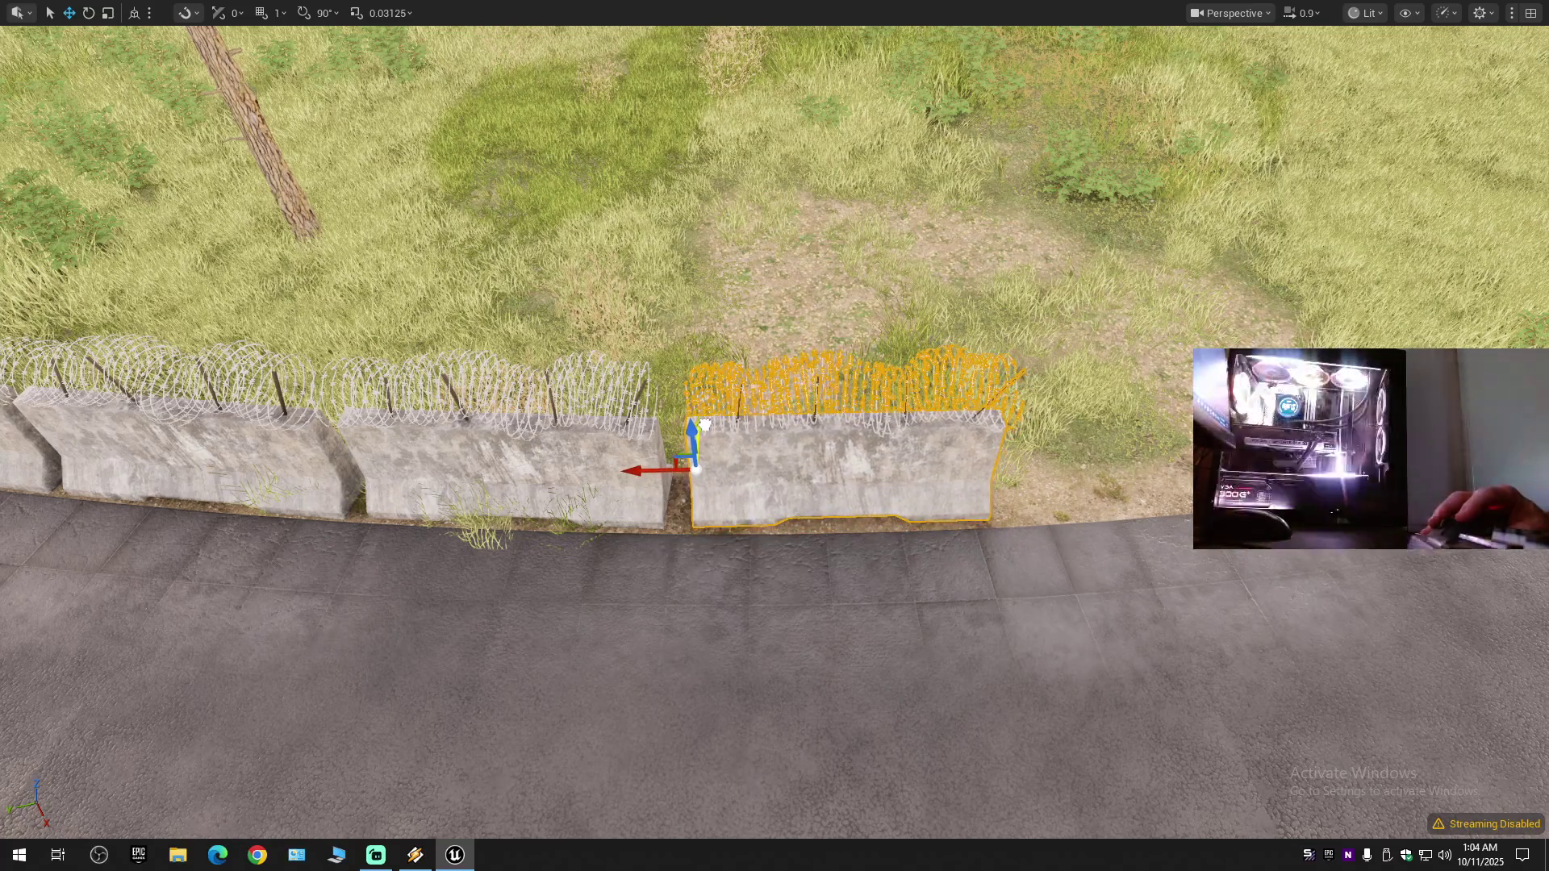
- Slide the razor-wire barrier along the road edge until it closes the gap
left_click_drag(642, 470, 476, 484)
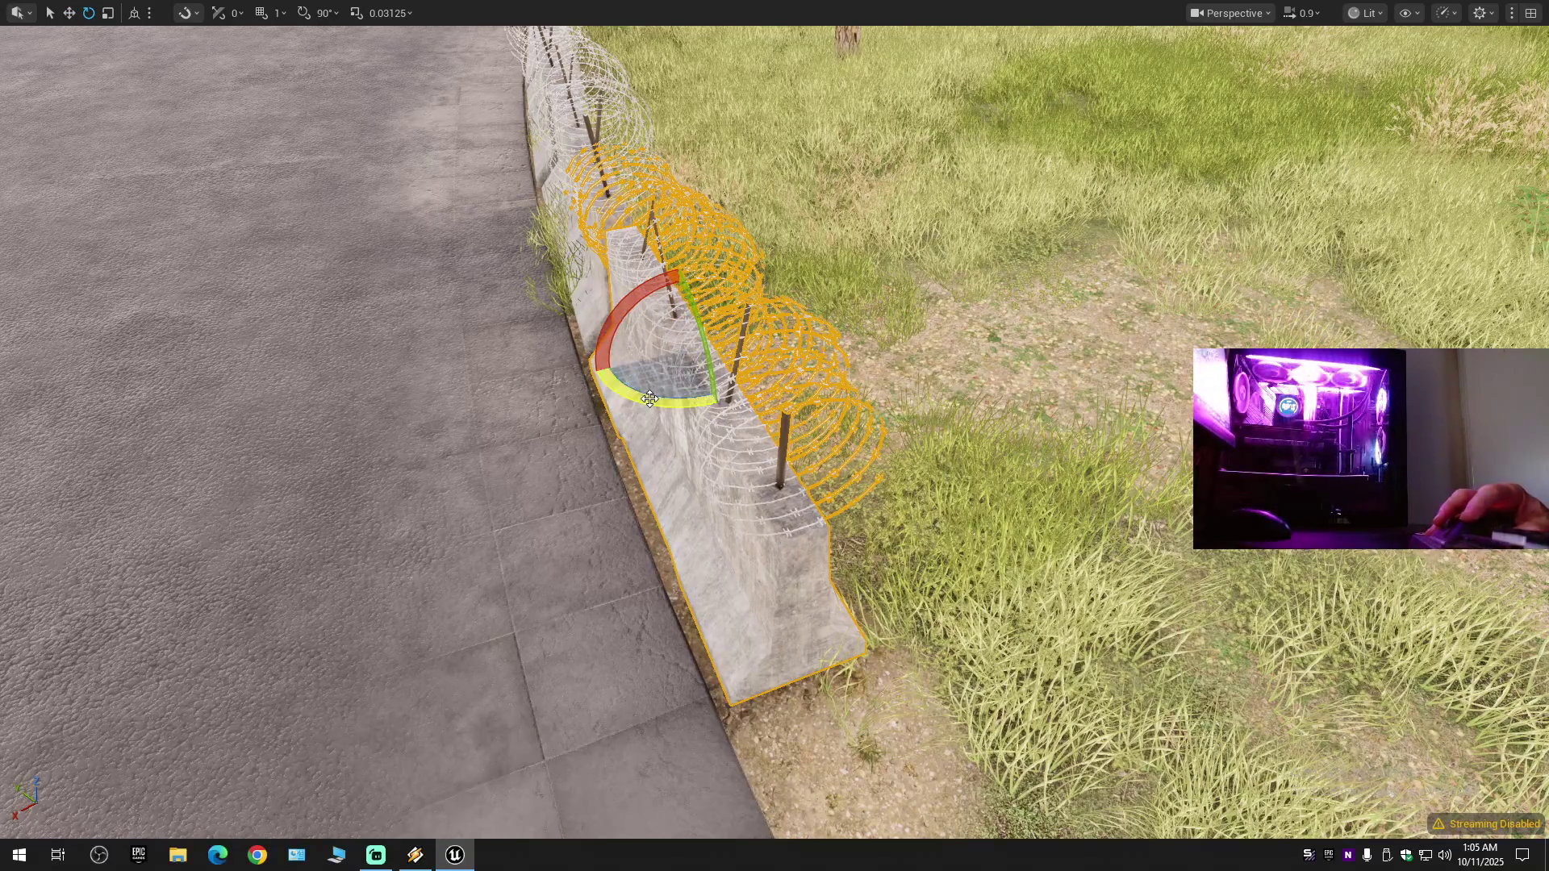
mouse_move(652, 400)
left_mouse_down()
mouse_move(669, 419)
mouse_move(734, 353)
mouse_move(738, 299)
mouse_move(791, 267)
left_mouse_up()
left_click_drag(730, 380, 723, 390)
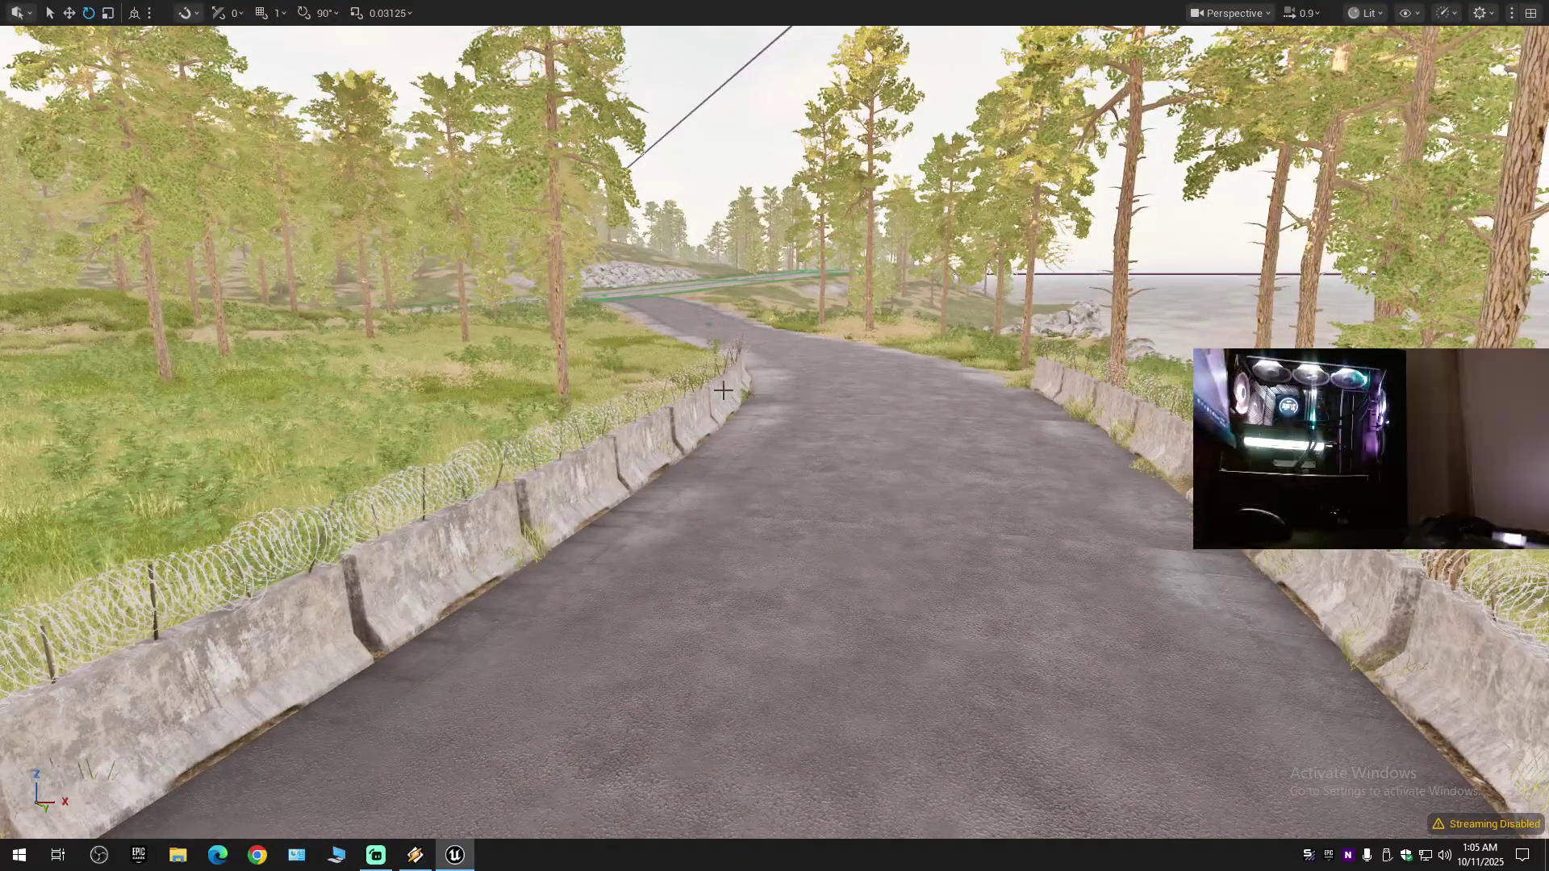
left_click_drag(723, 391, 827, 436)
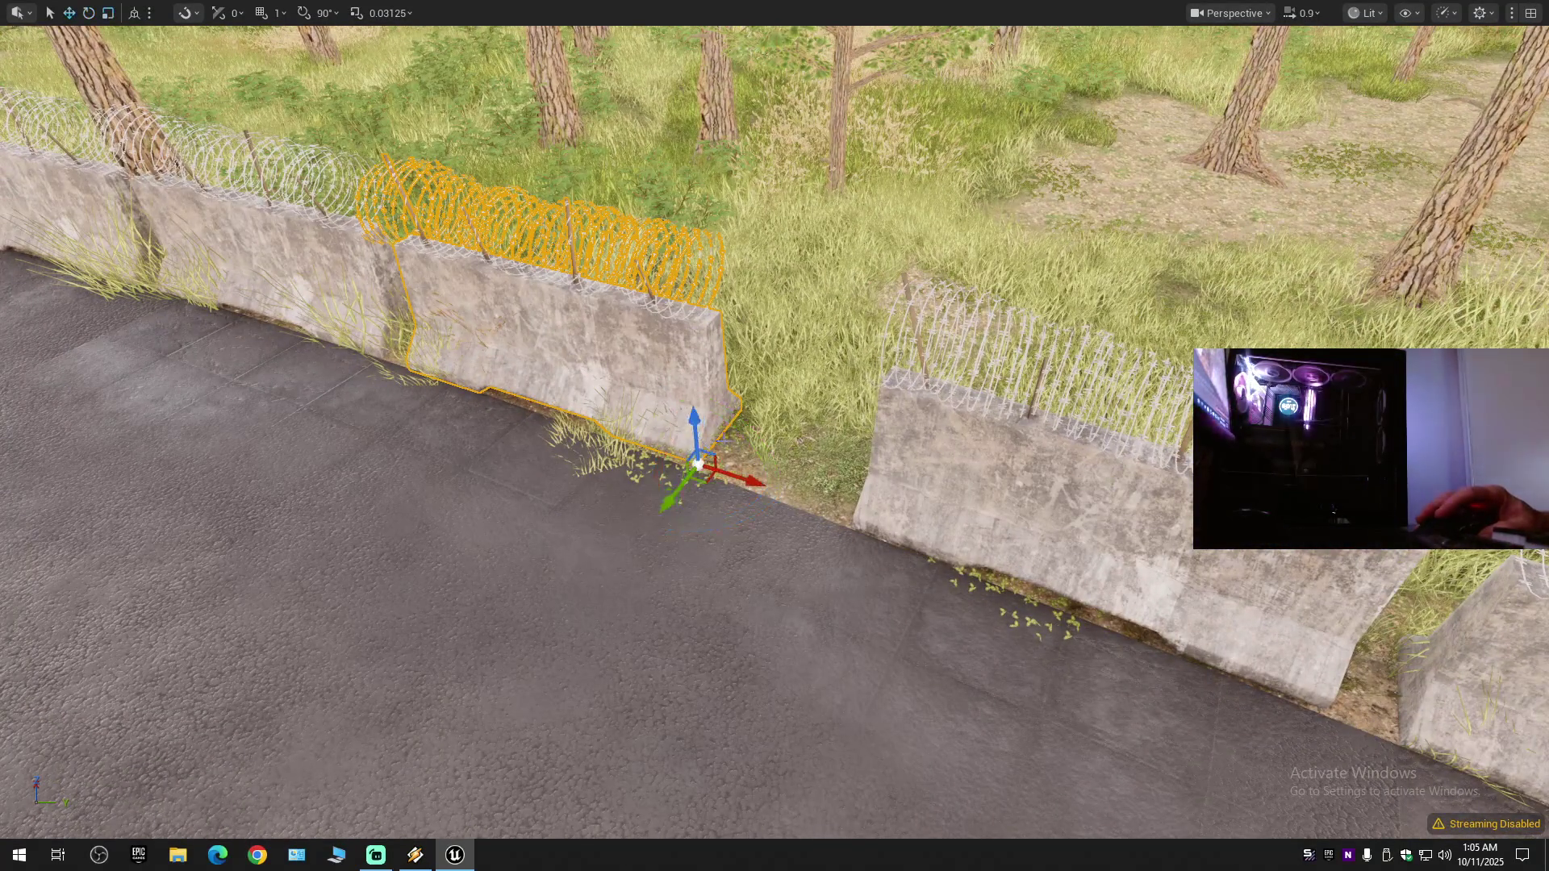
left_click_drag(737, 469, 863, 510)
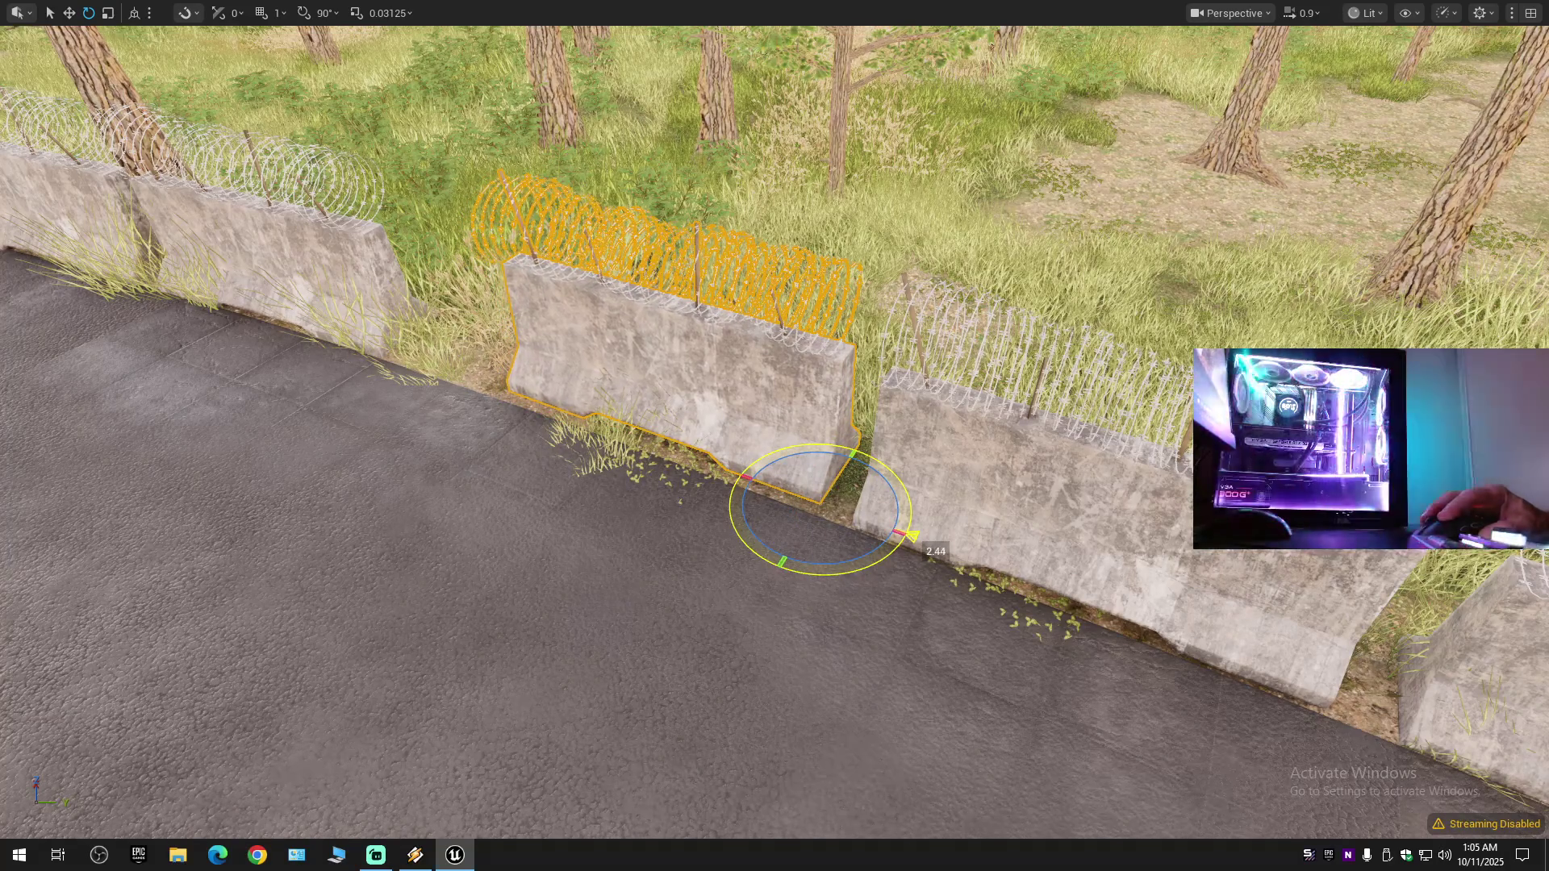
left_click_drag(821, 513, 800, 537)
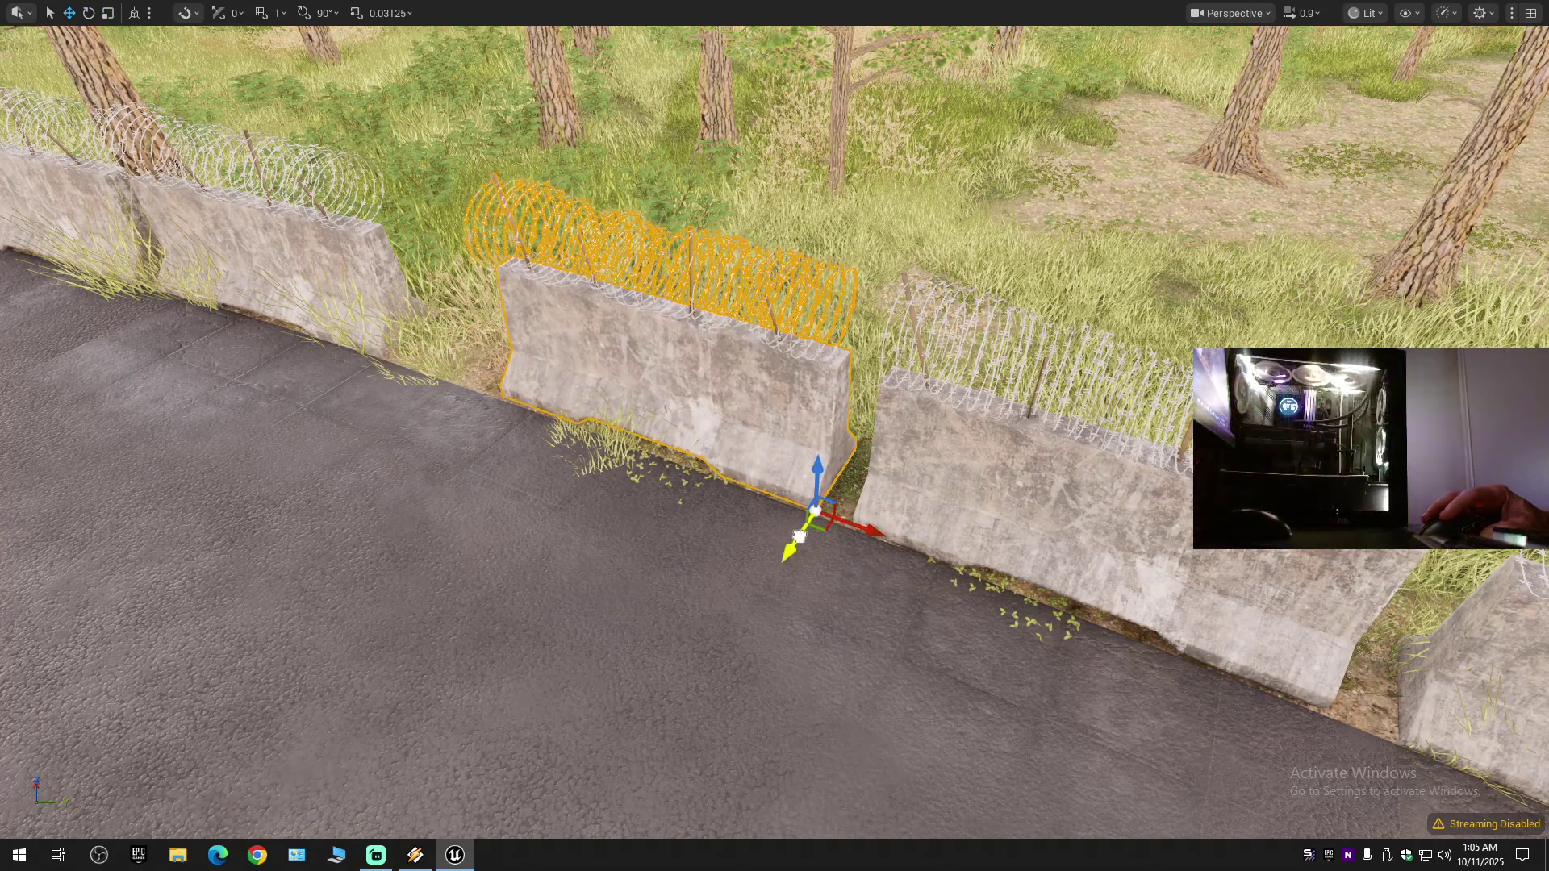
key("s")
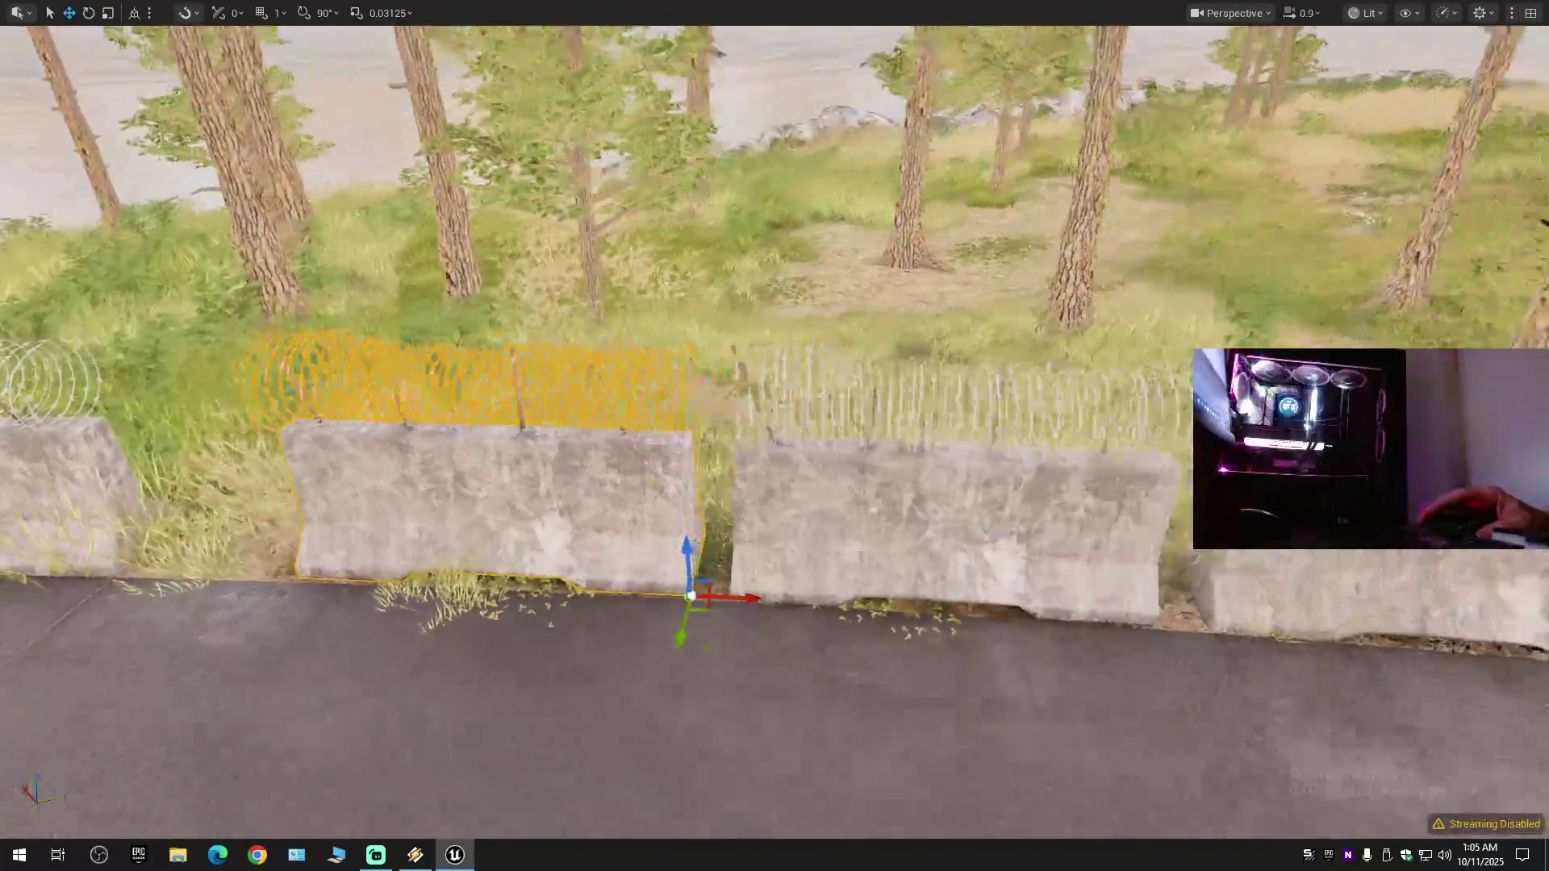
key("w")
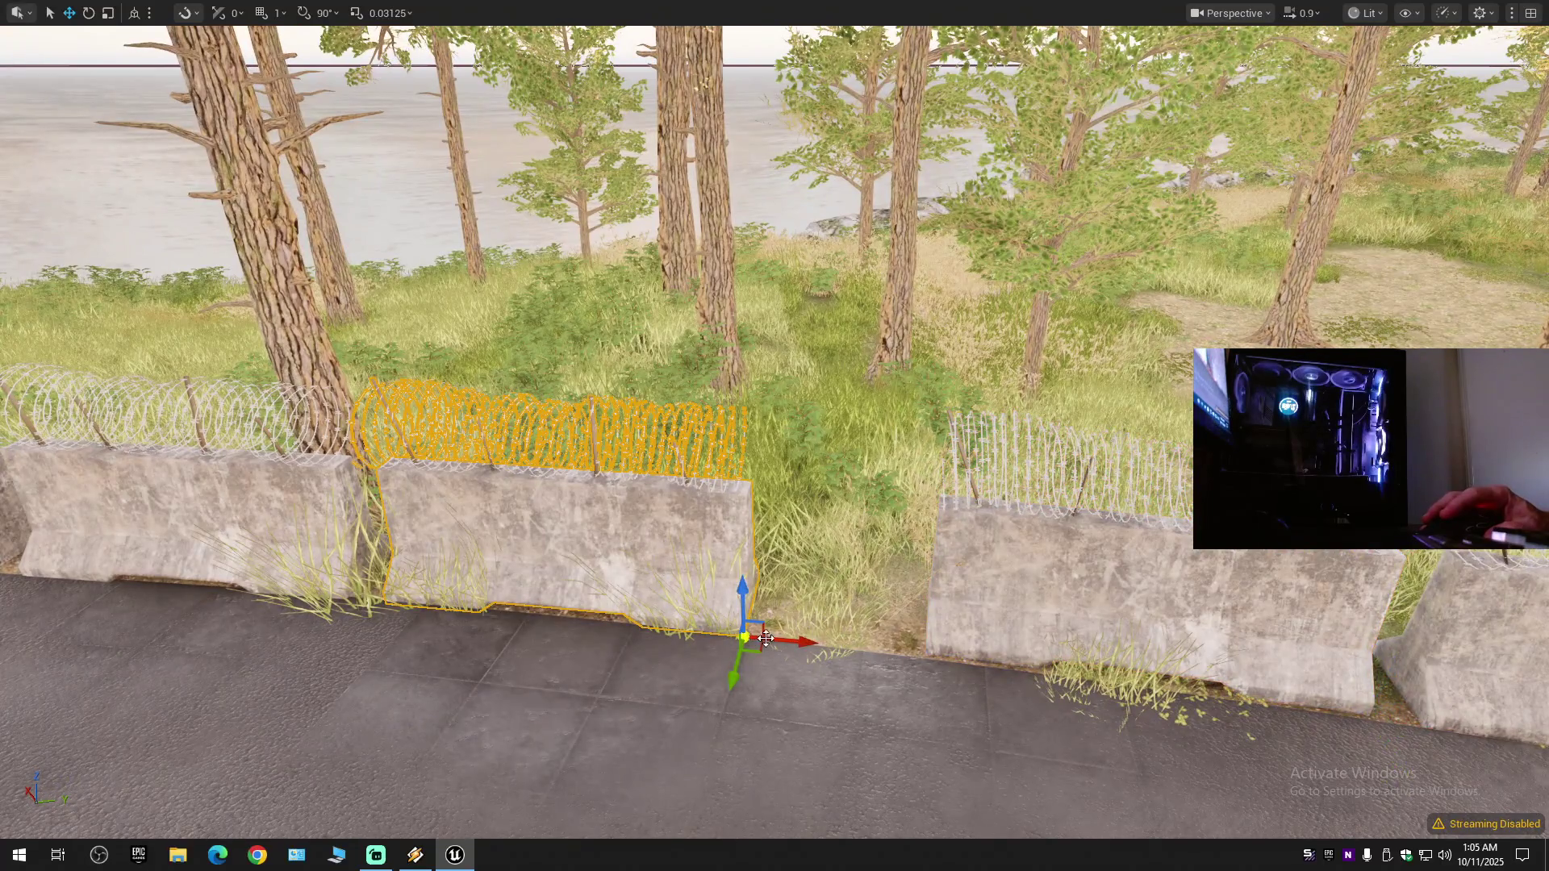
mouse_move(766, 639)
left_mouse_down()
mouse_move(935, 638)
mouse_move(989, 598)
left_mouse_up()
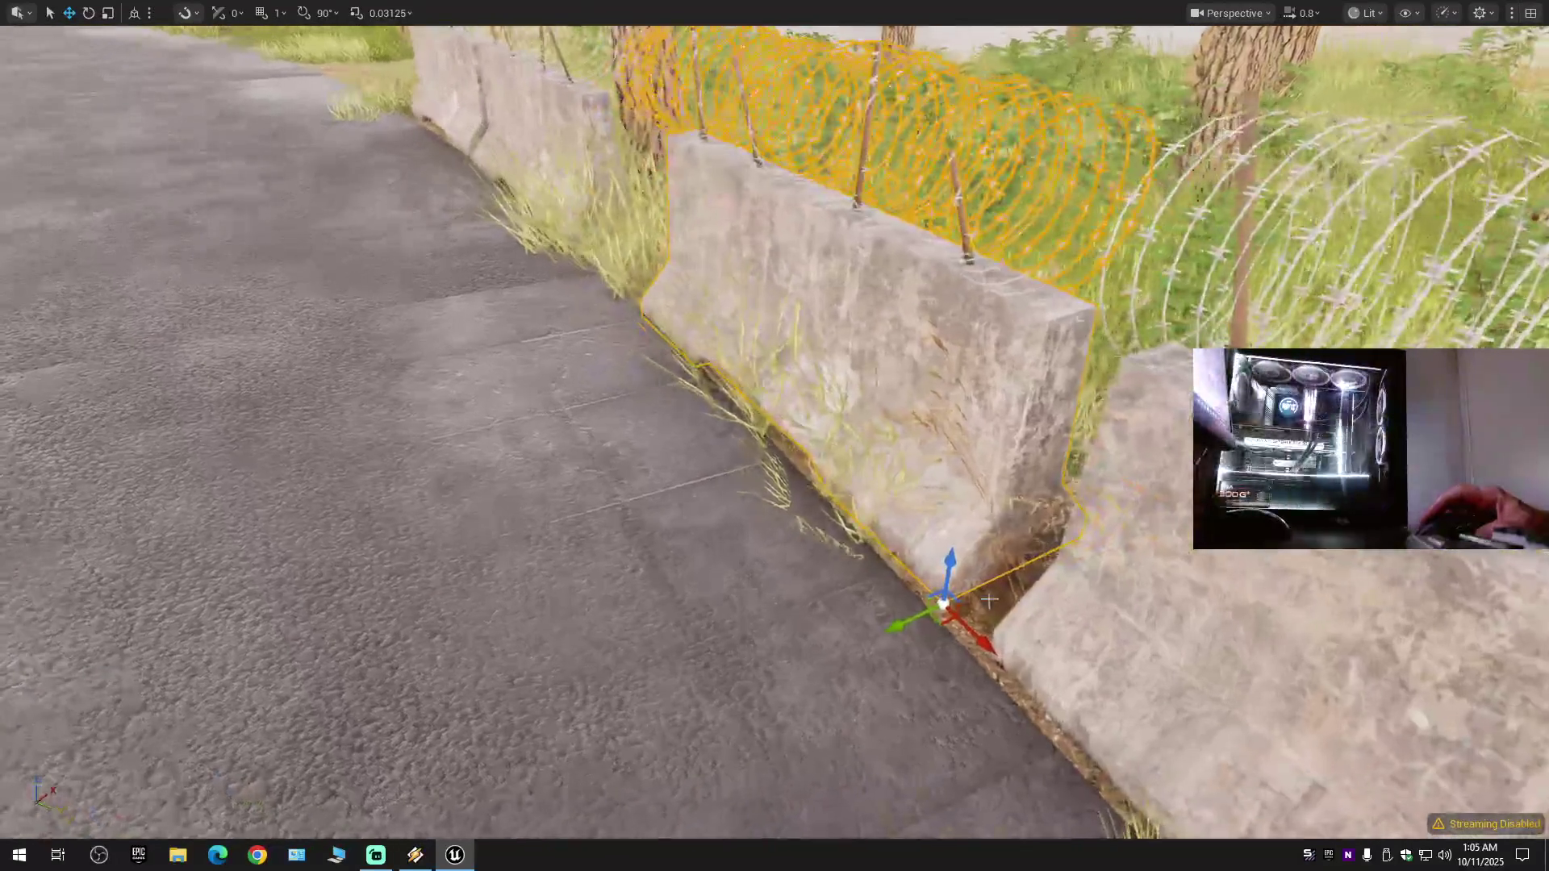
- Rotate the barrier about Z so it follows the road
key("e")
left_click_drag(950, 670, 1014, 672)
left_click_drag(912, 614, 914, 616)
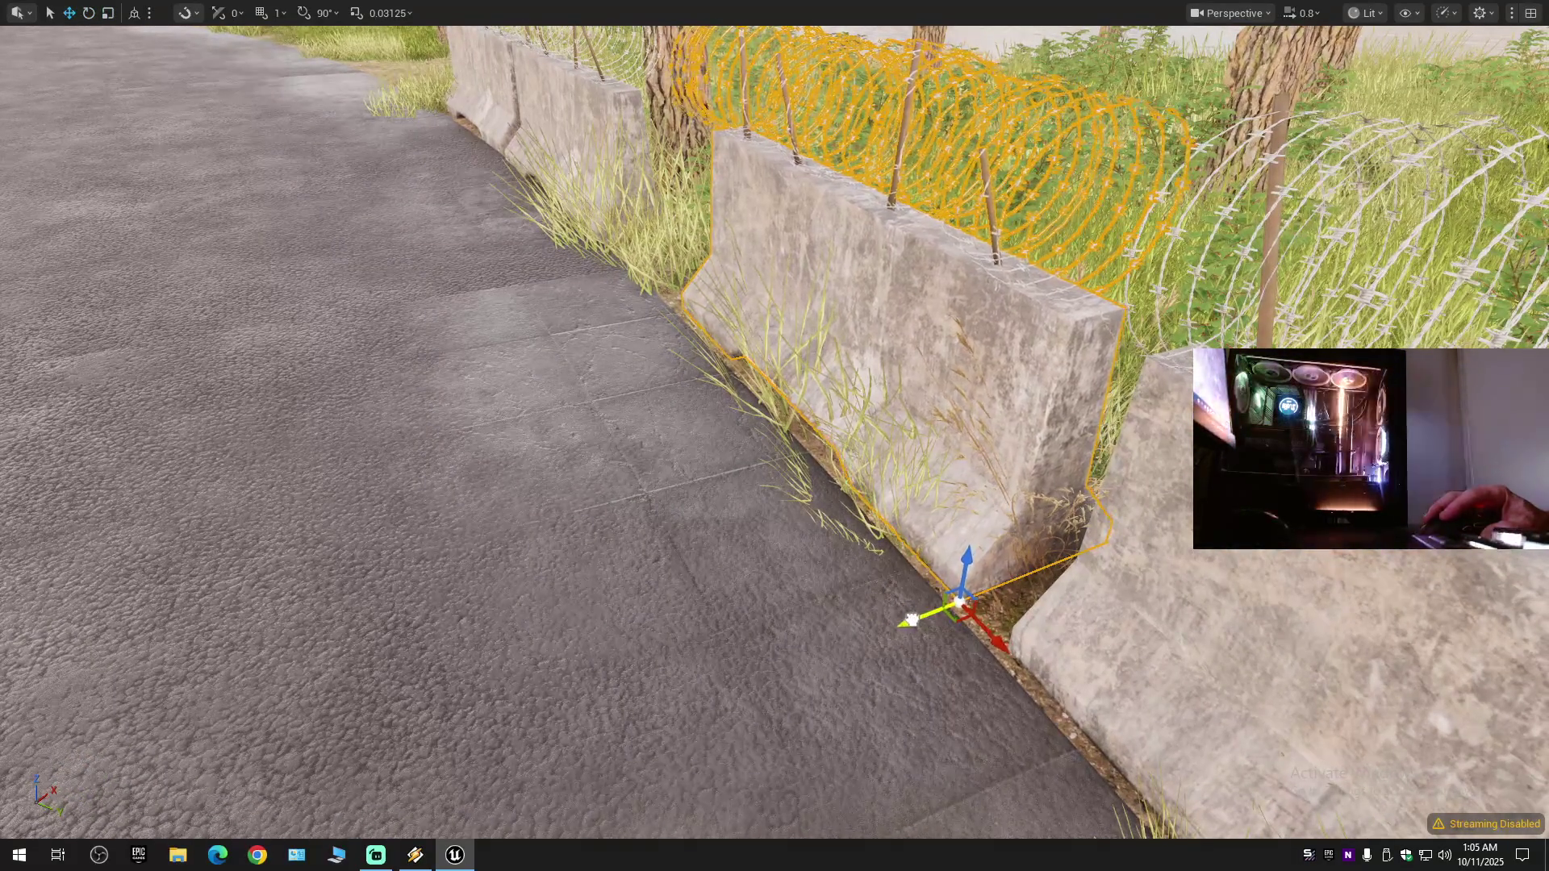
- Slide the barrier right against the next barrier and rotate it to sit flush
mouse_move(896, 606)
left_mouse_down()
mouse_move(790, 690)
mouse_move(763, 531)
left_mouse_up()
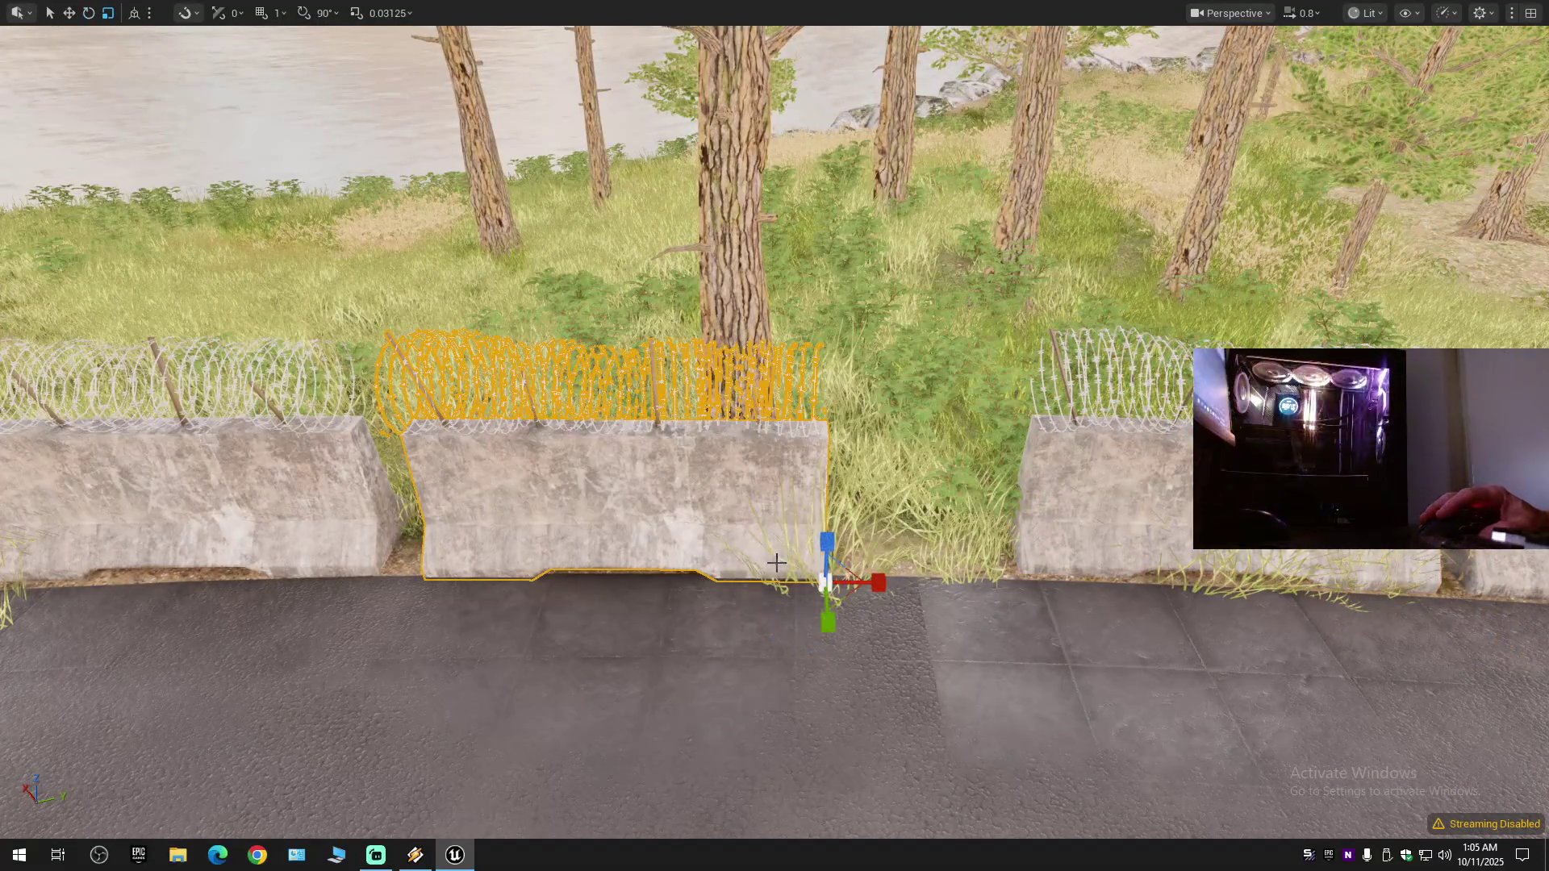
left_click_drag(860, 576, 1089, 532)
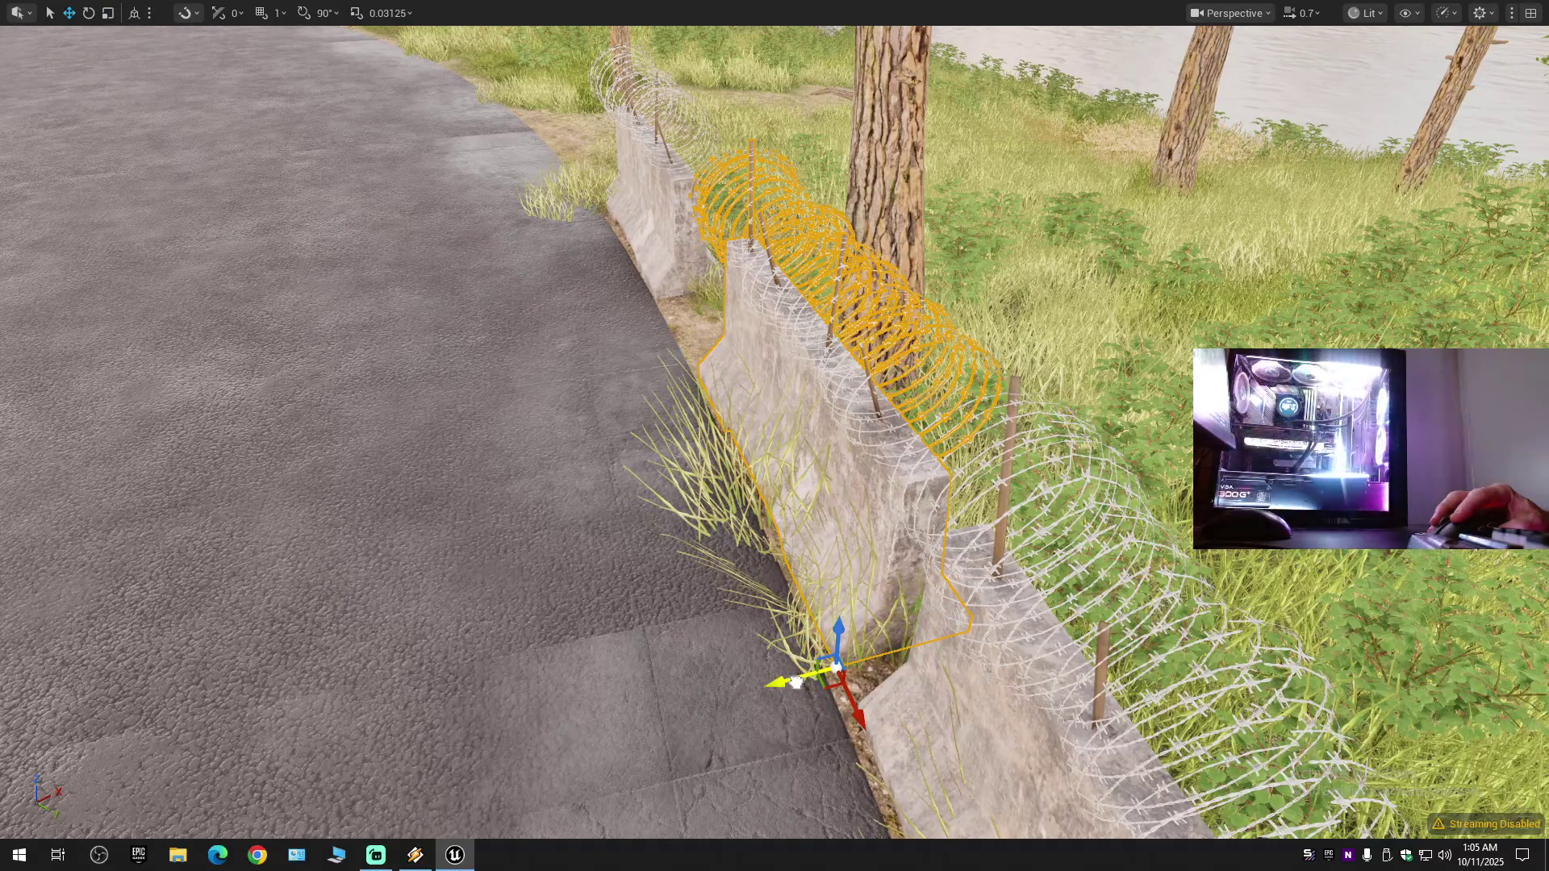
left_click_drag(847, 640, 670, 626)
mouse_move(1006, 586)
left_mouse_down()
mouse_move(1123, 587)
mouse_move(1105, 553)
left_mouse_up()
left_click_drag(1017, 646, 997, 612)
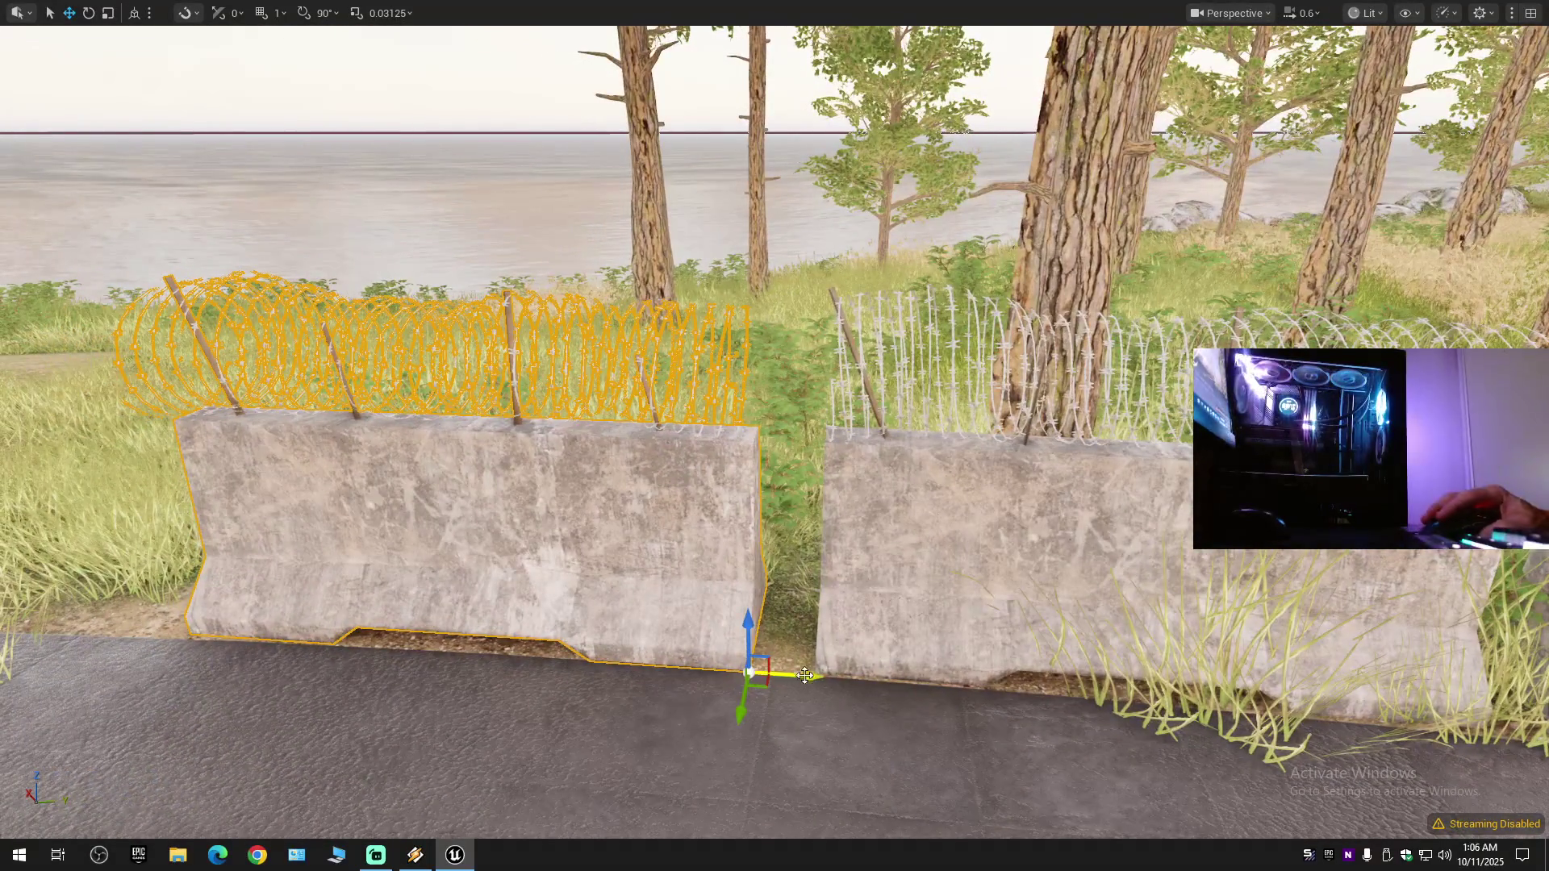
mouse_move(926, 618)
left_mouse_down()
mouse_move(815, 628)
mouse_move(791, 605)
left_mouse_up()
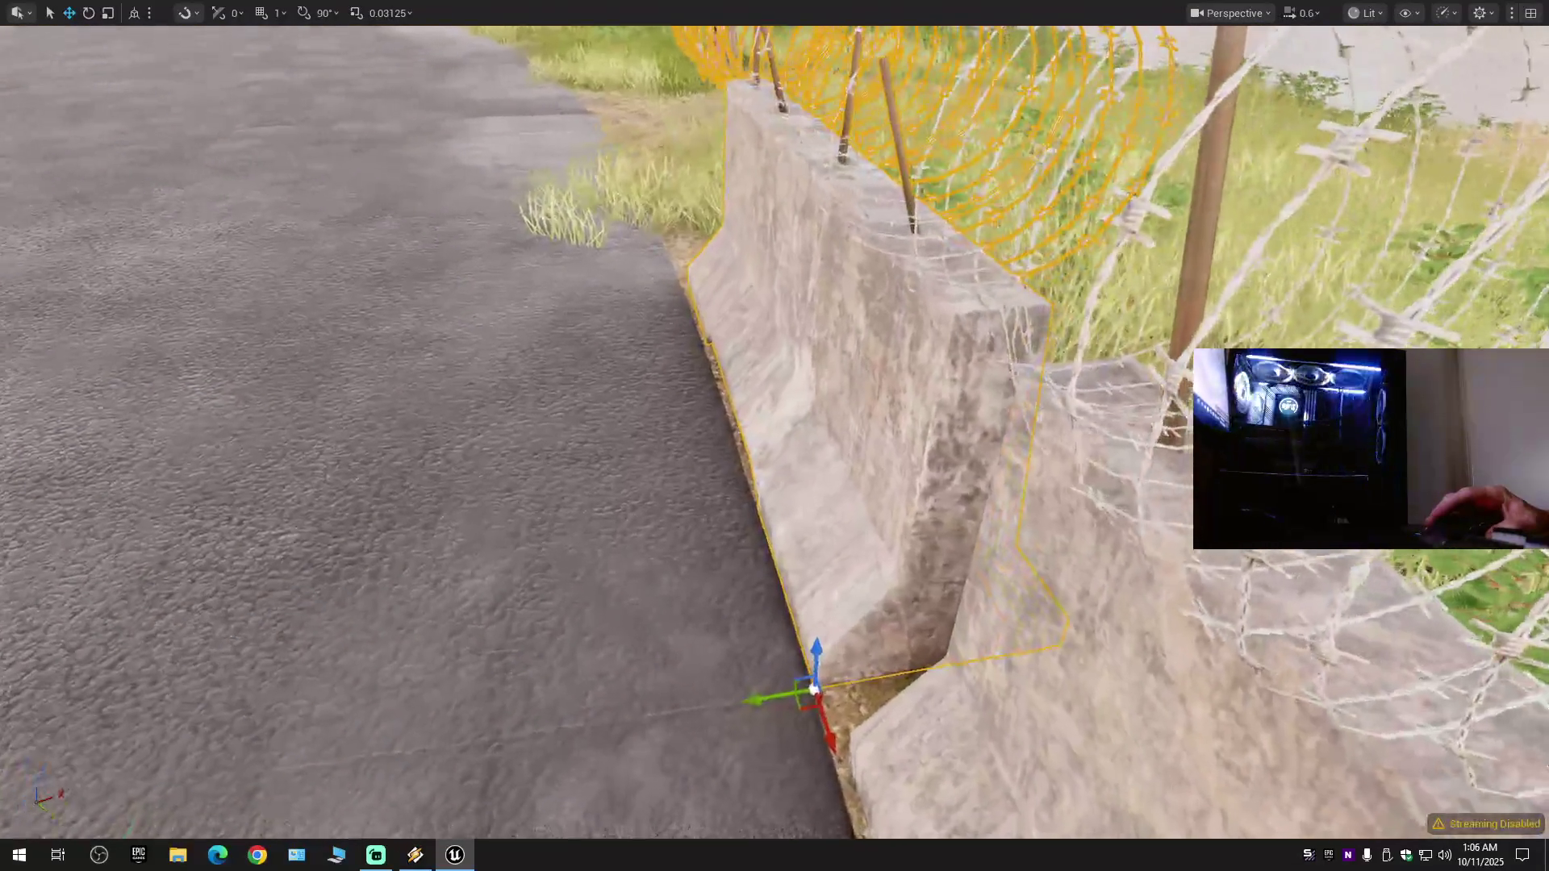
left_click_drag(842, 657, 842, 646)
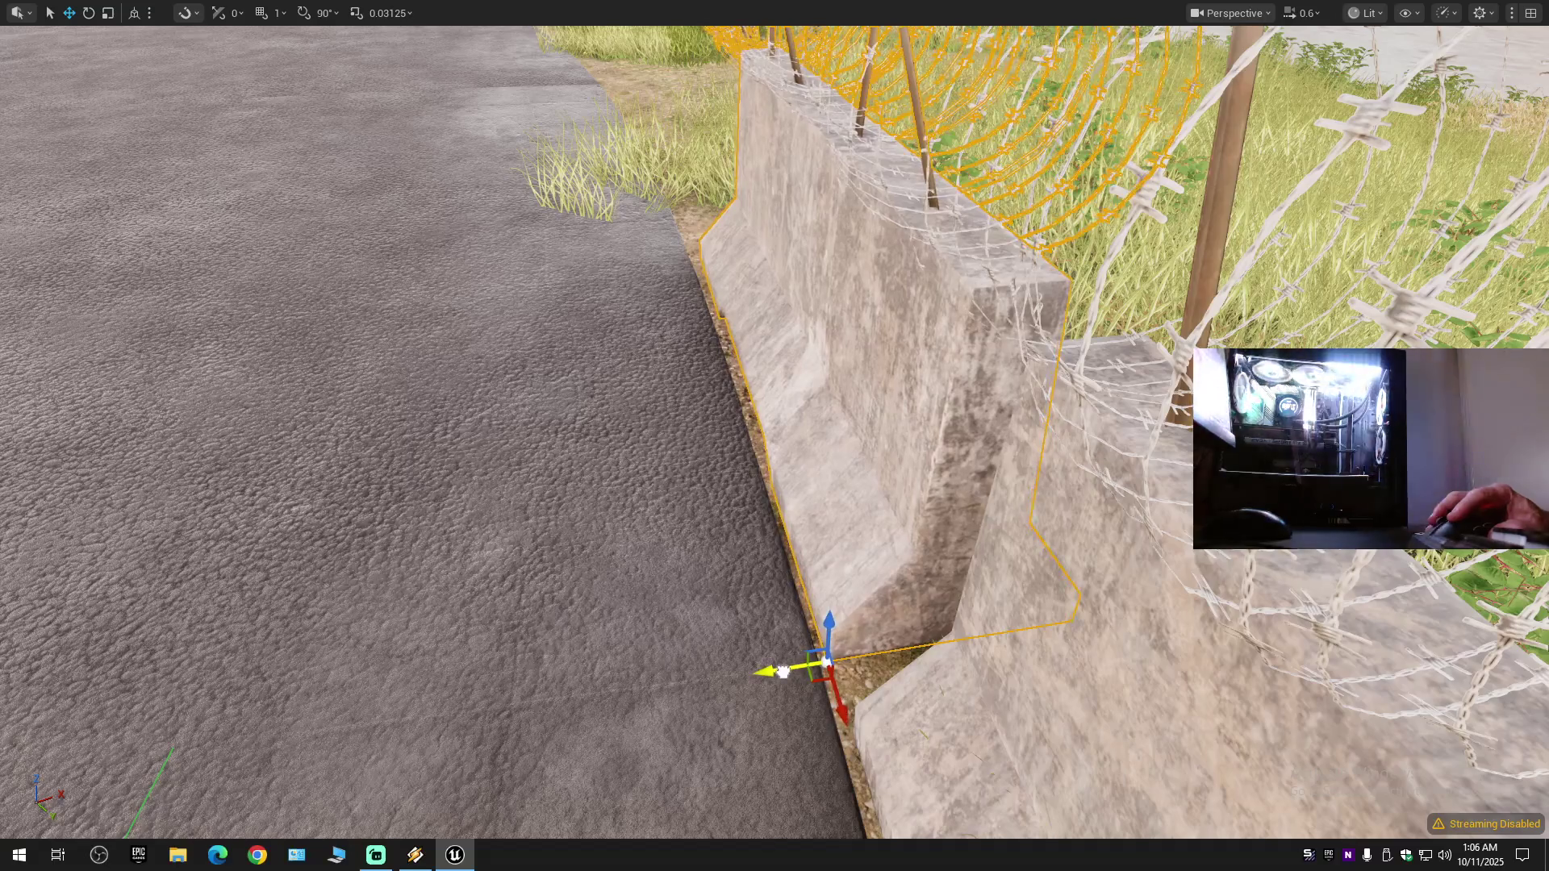
mouse_move(775, 708)
left_mouse_down()
mouse_move(960, 218)
mouse_move(839, 145)
mouse_move(807, 162)
mouse_move(904, 161)
mouse_move(831, 138)
left_mouse_up()
scroll(856, 170, "down", 1)
- Exit full-screen and collapse the Outliner to the BattleRoyale level's top folders
scroll(863, 146, "up", 1)
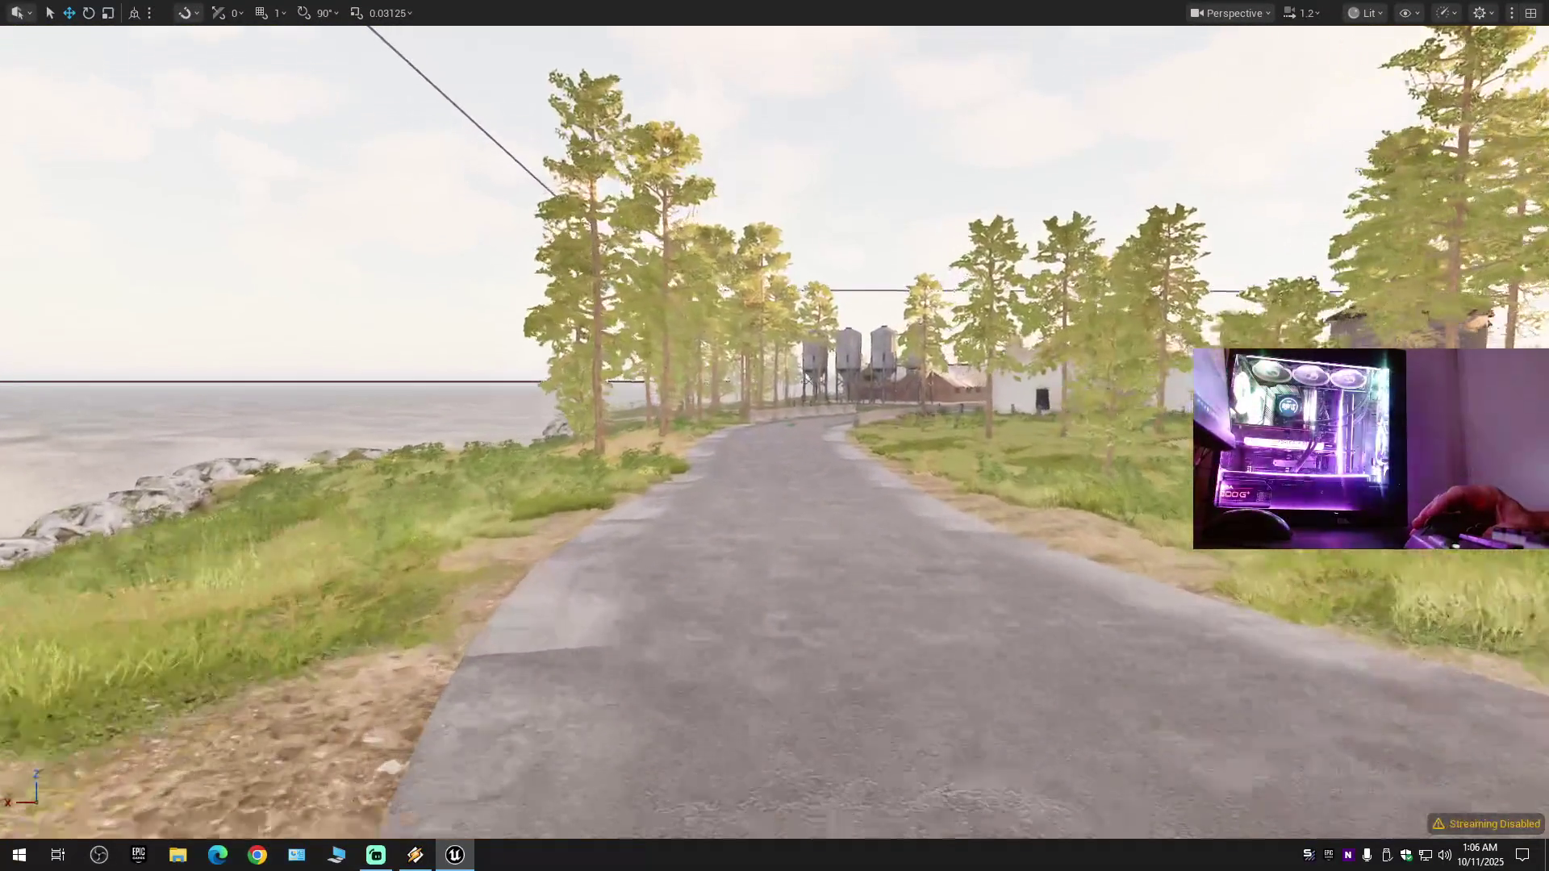
key("w")
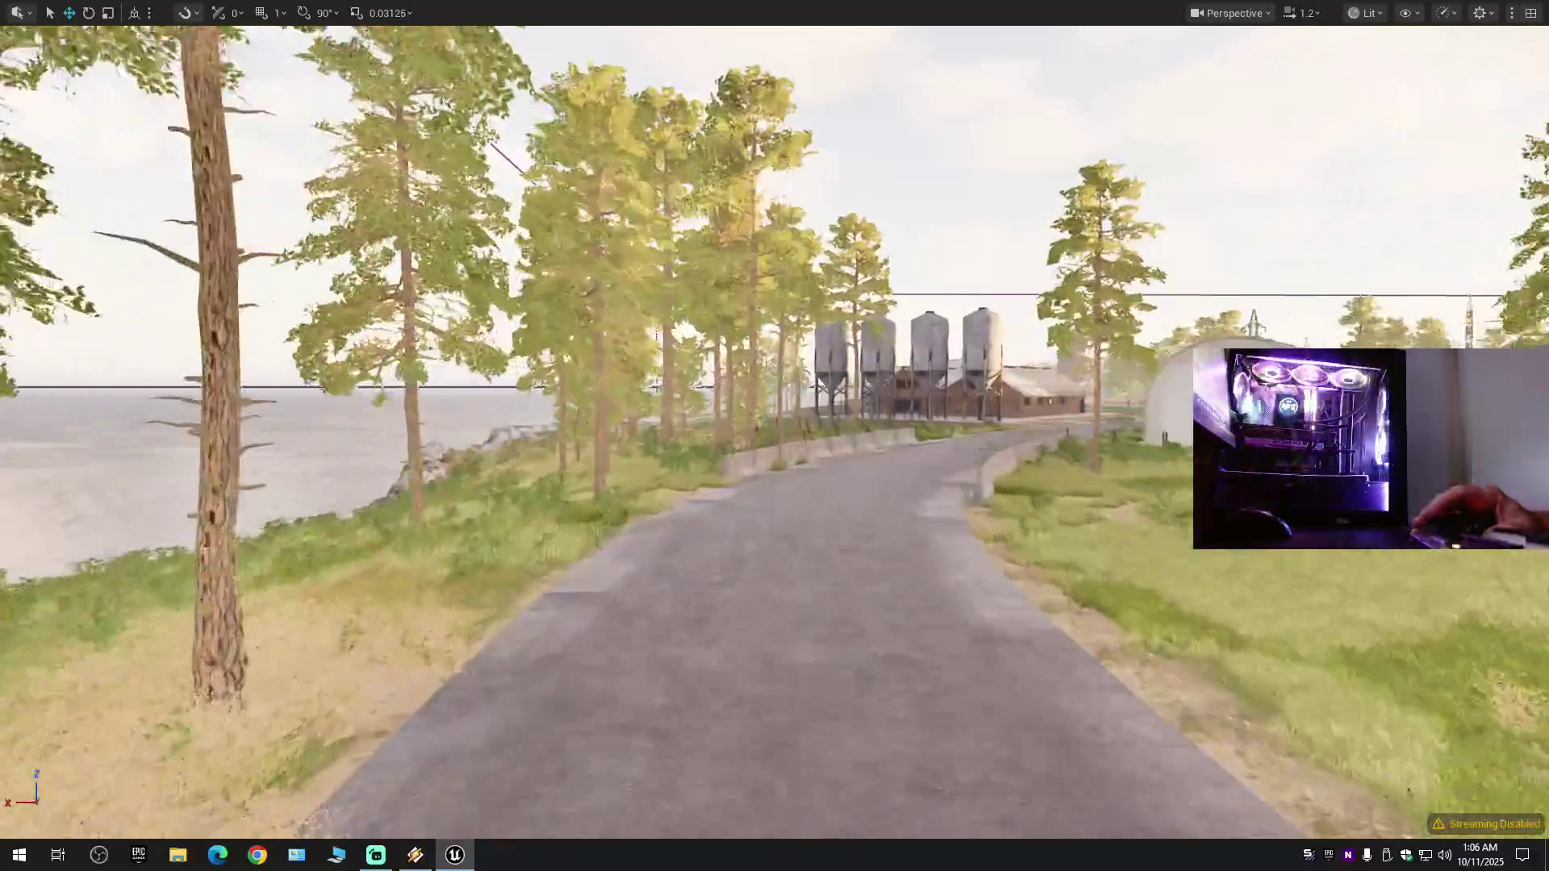
left_click_drag(950, 237, 951, 237)
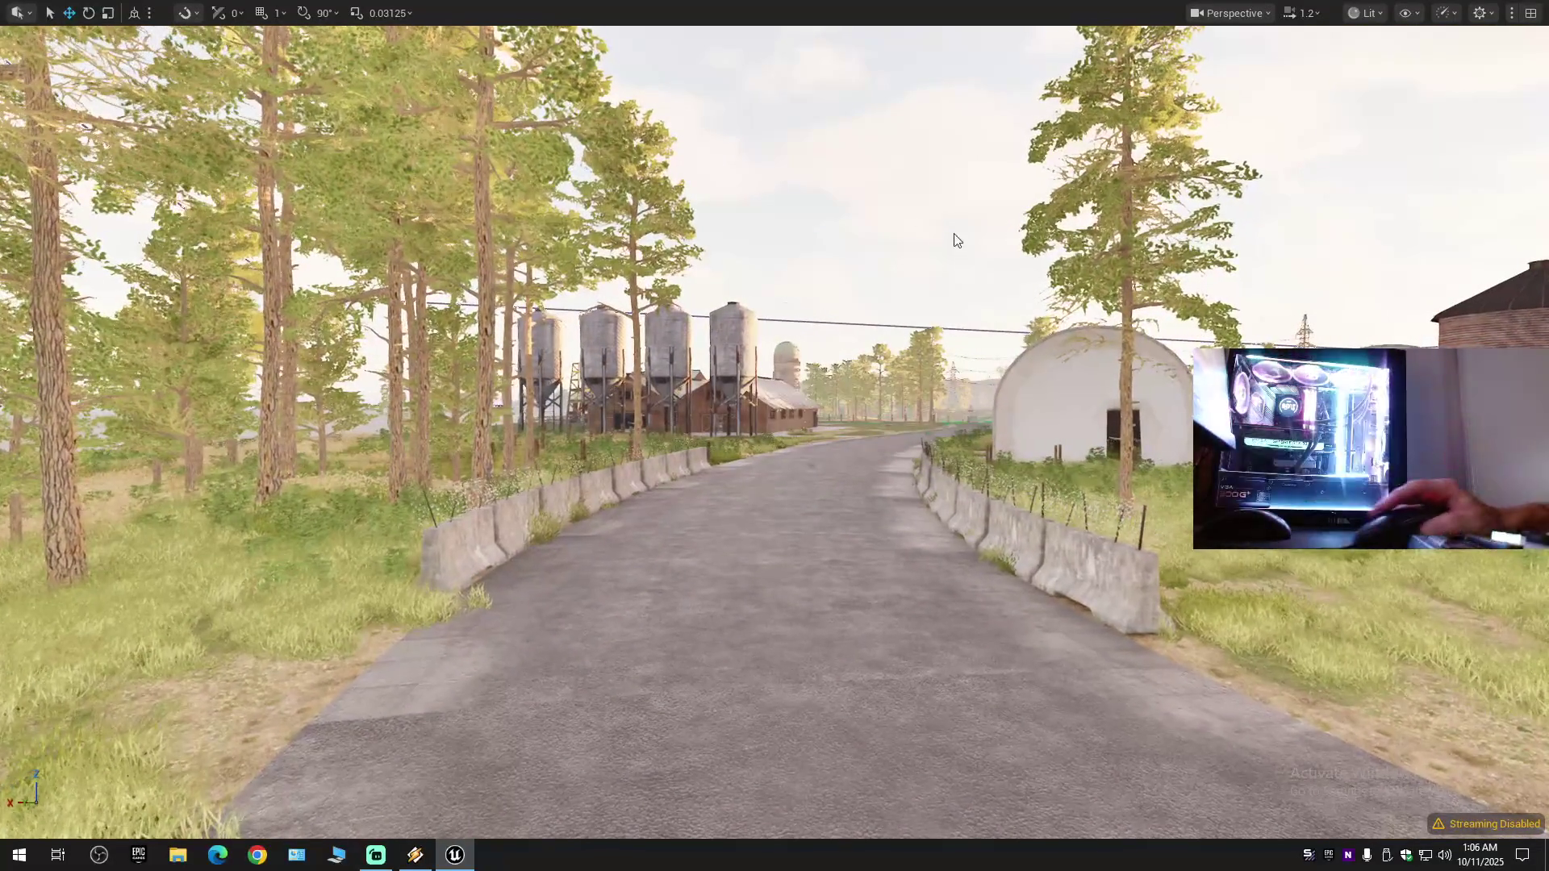
key("F11")
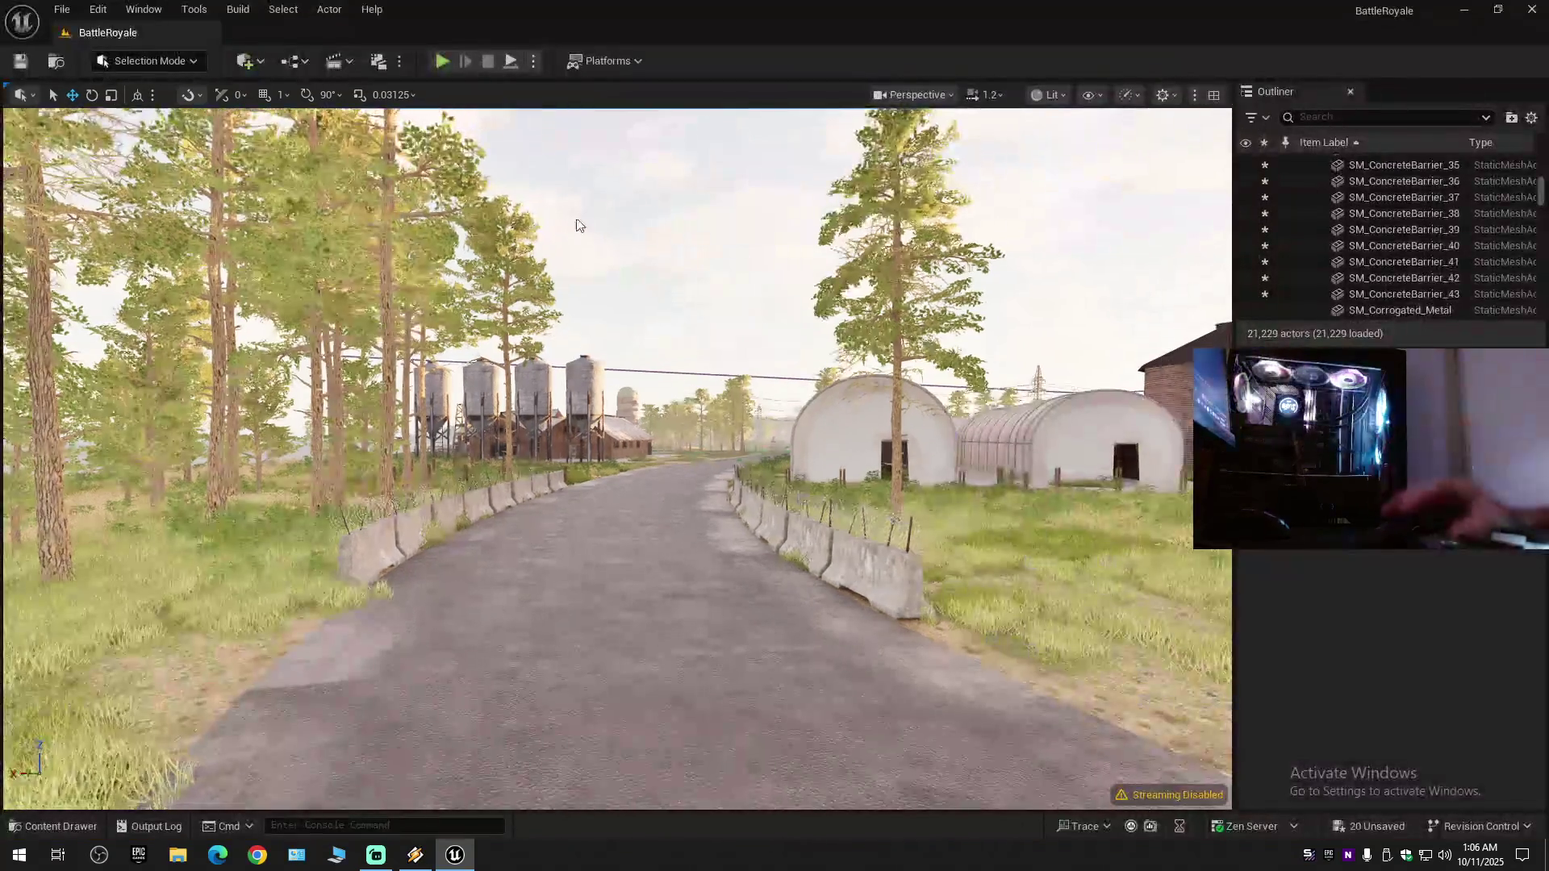
left_click(1532, 117)
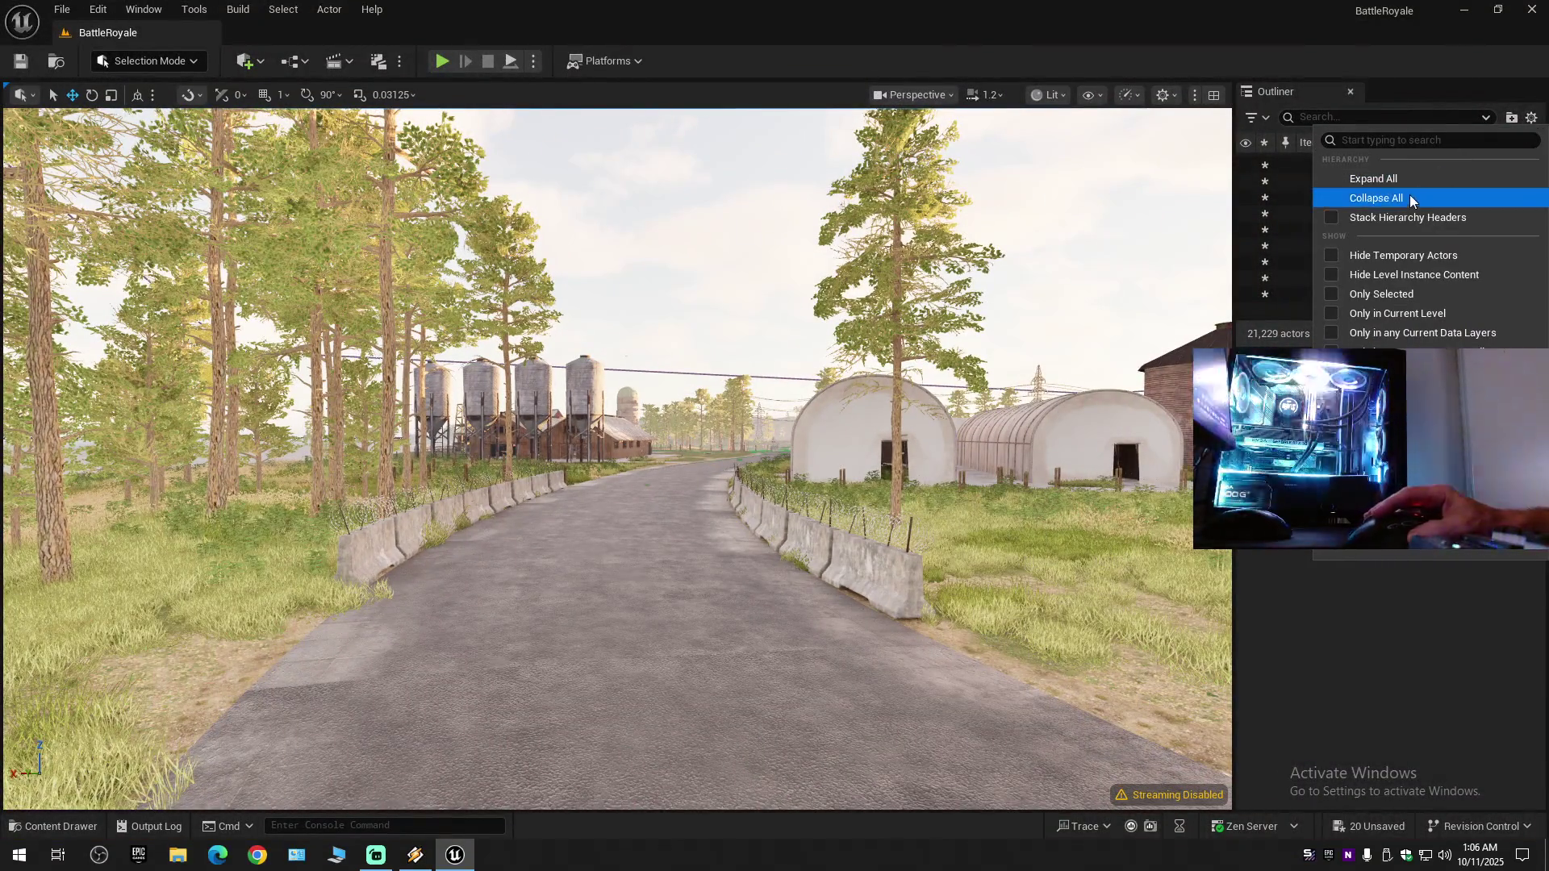
left_click(1319, 198)
left_click(1306, 162)
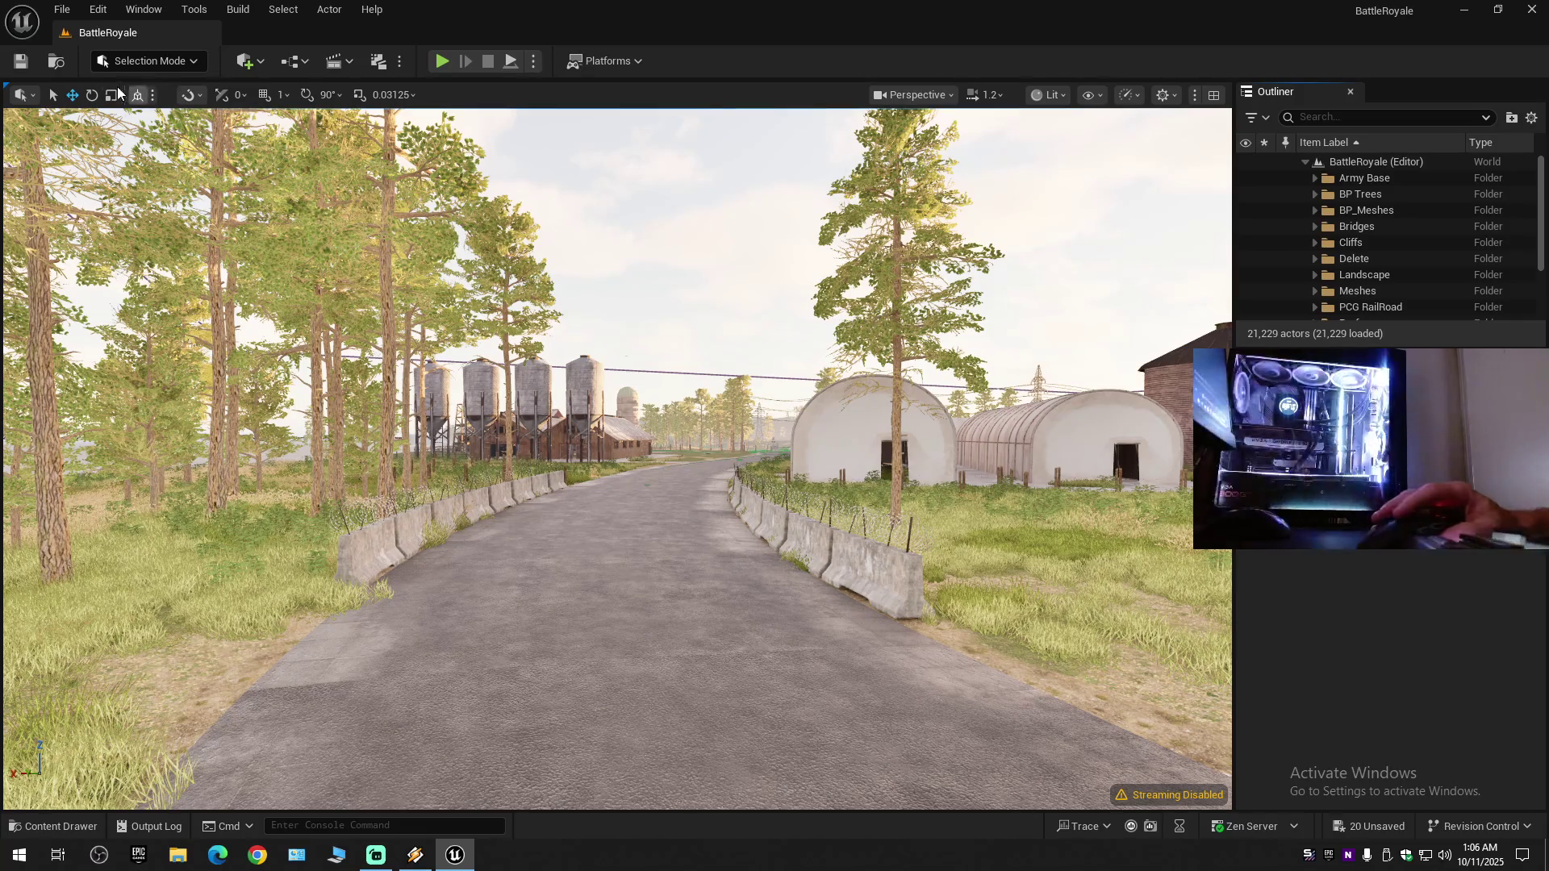
- Save all modified map content with File > Save All
left_click(62, 9)
left_click(81, 200)
left_click(63, 9)
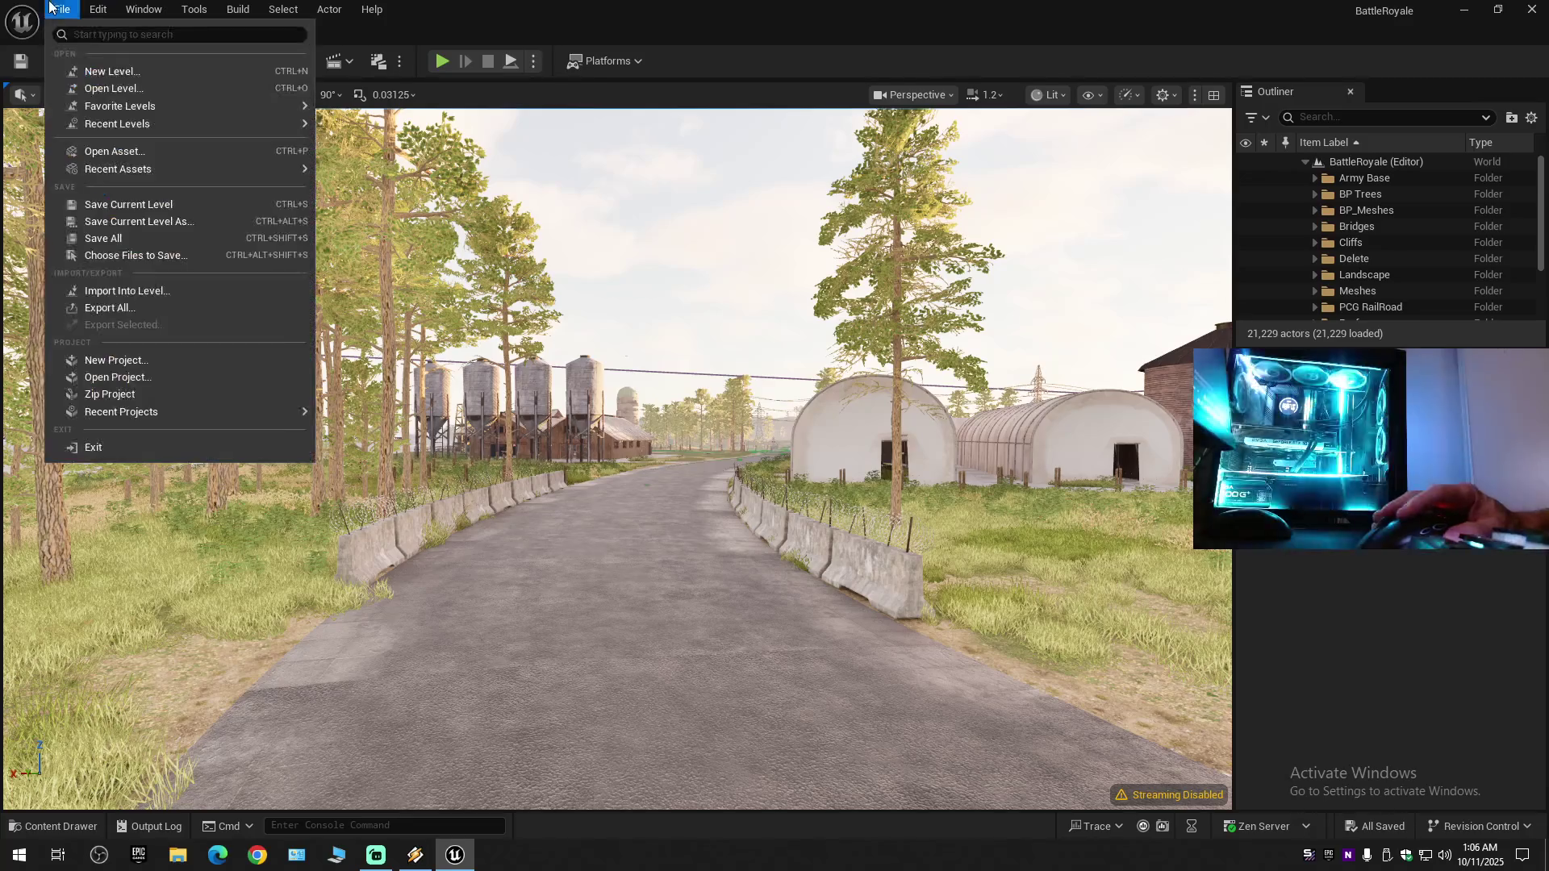
left_click(113, 247)
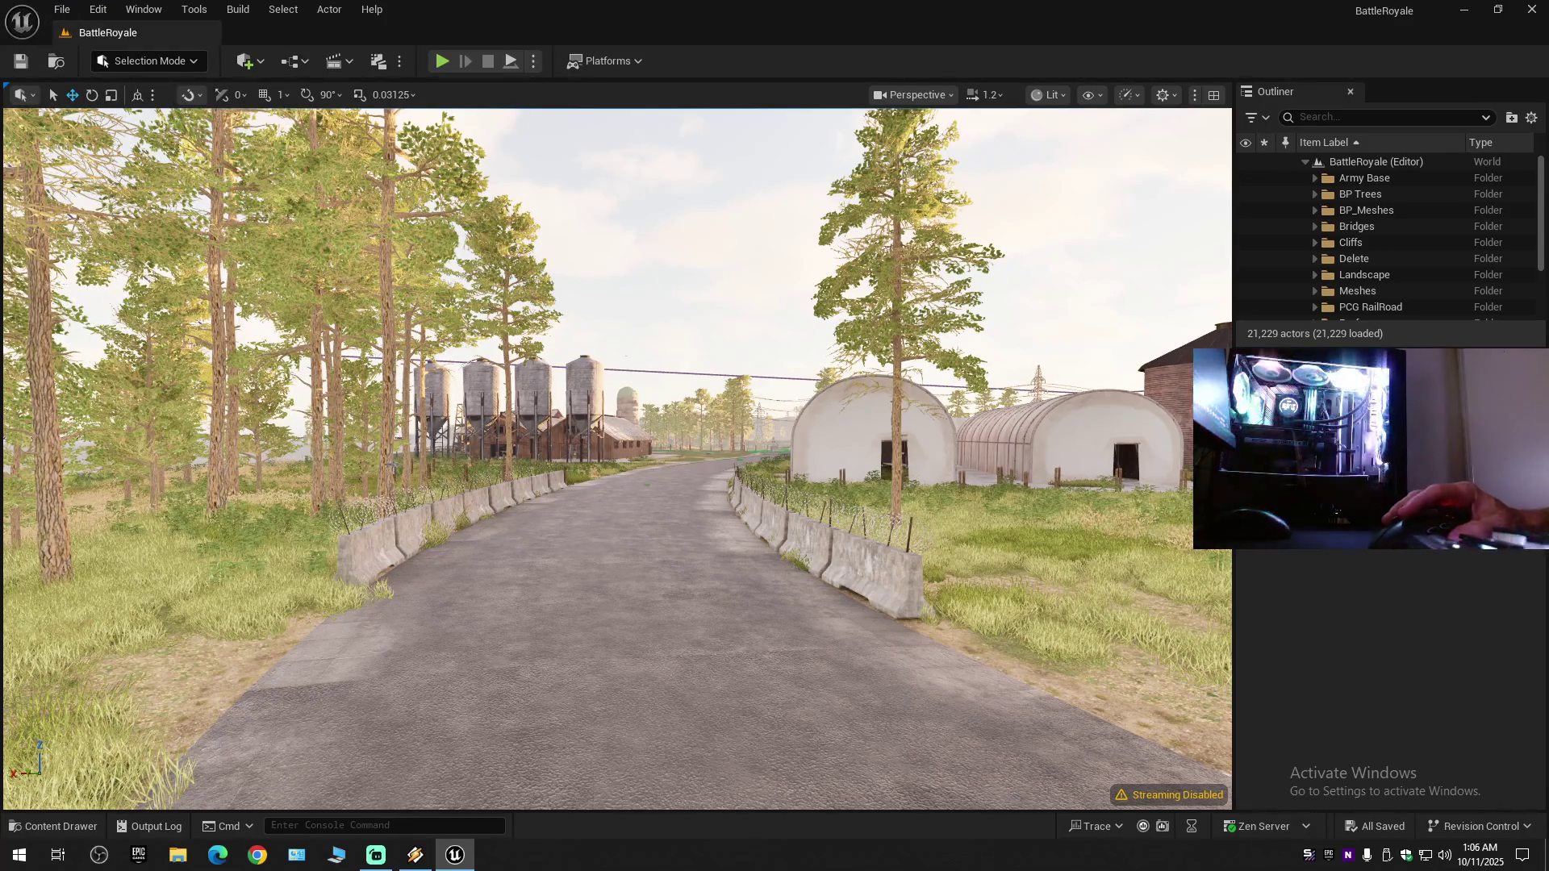
mouse_move(636, 541)
left_mouse_down()
mouse_move(605, 460)
mouse_move(419, 444)
mouse_move(476, 533)
mouse_move(396, 556)
left_mouse_up()
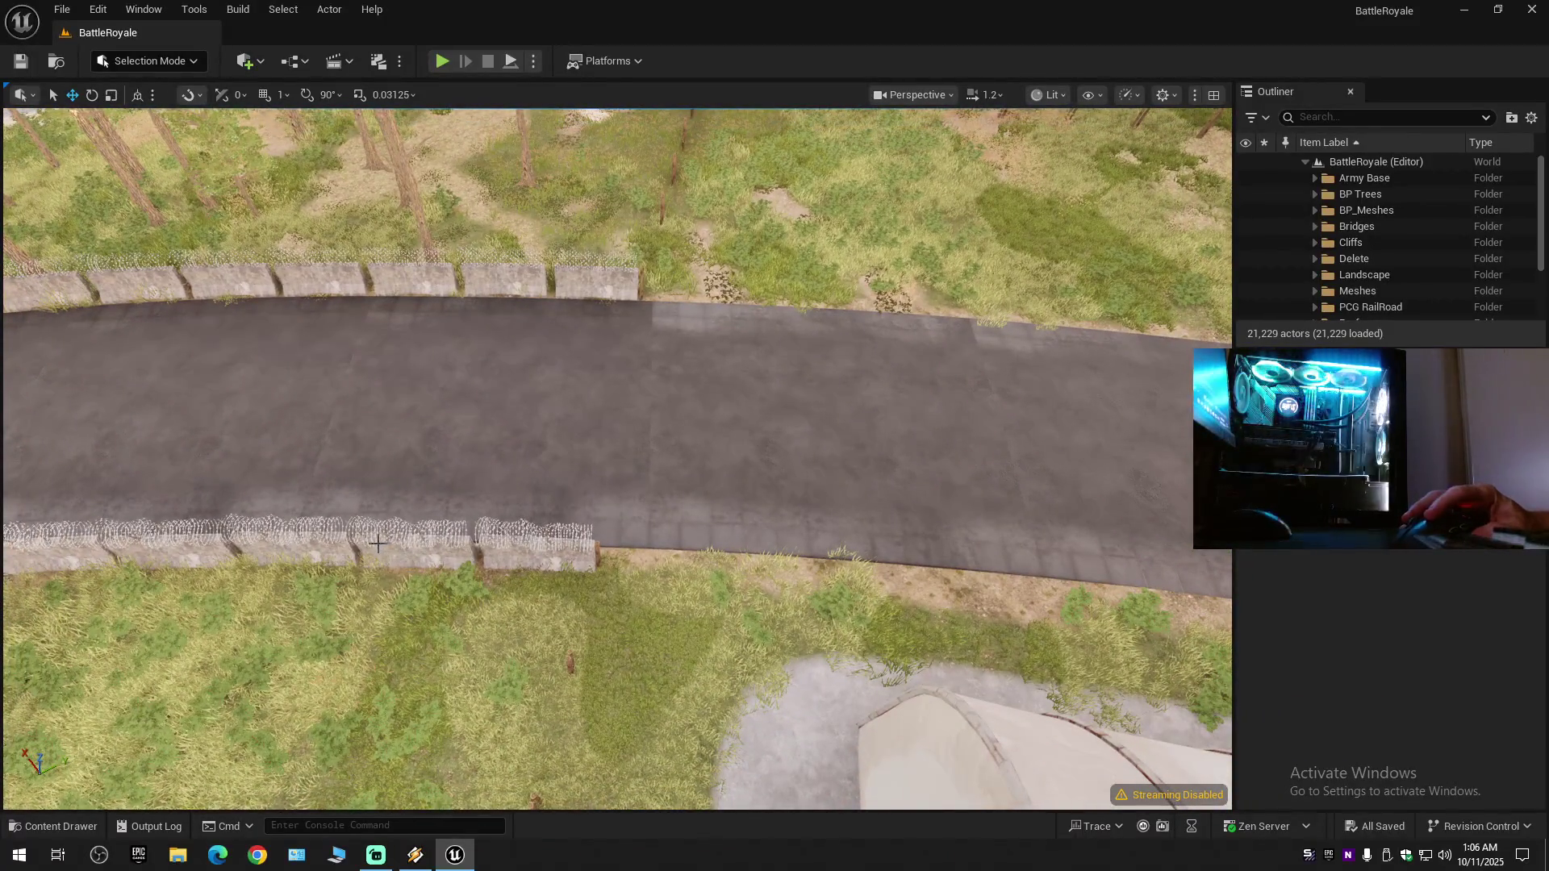
- Select six barriers on both road edges and Alt-drag copies SM_ConcreteBarrier_44 to _49 along the road
left_click(317, 552)
left_click(420, 549, "ctrl")
left_click(537, 551, "ctrl")
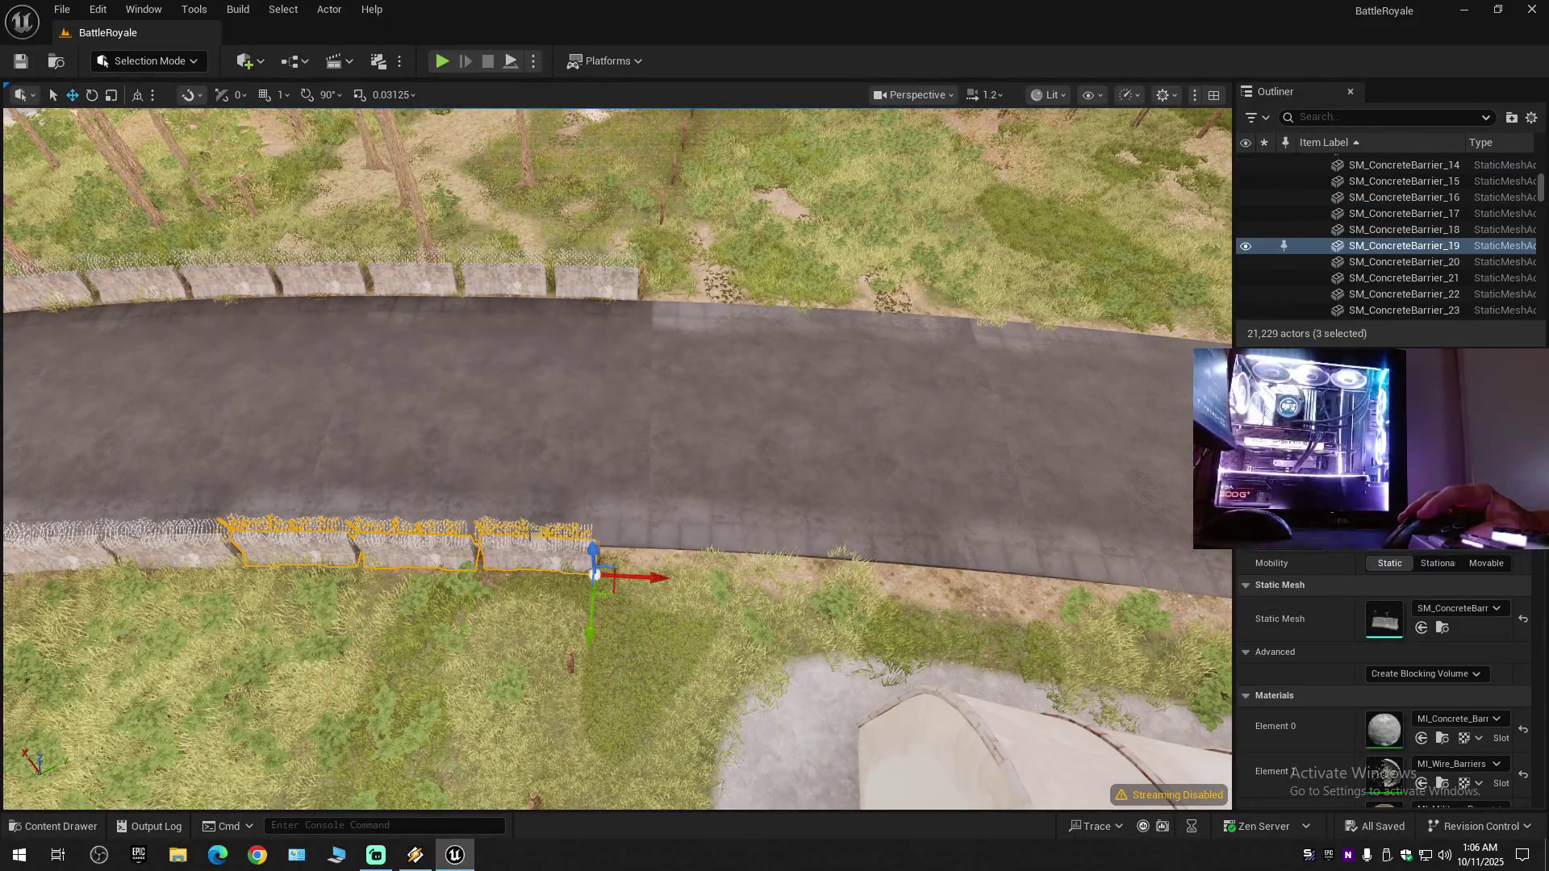
left_click(412, 274, "ctrl")
left_click(500, 275, "ctrl")
left_click(580, 277, "ctrl")
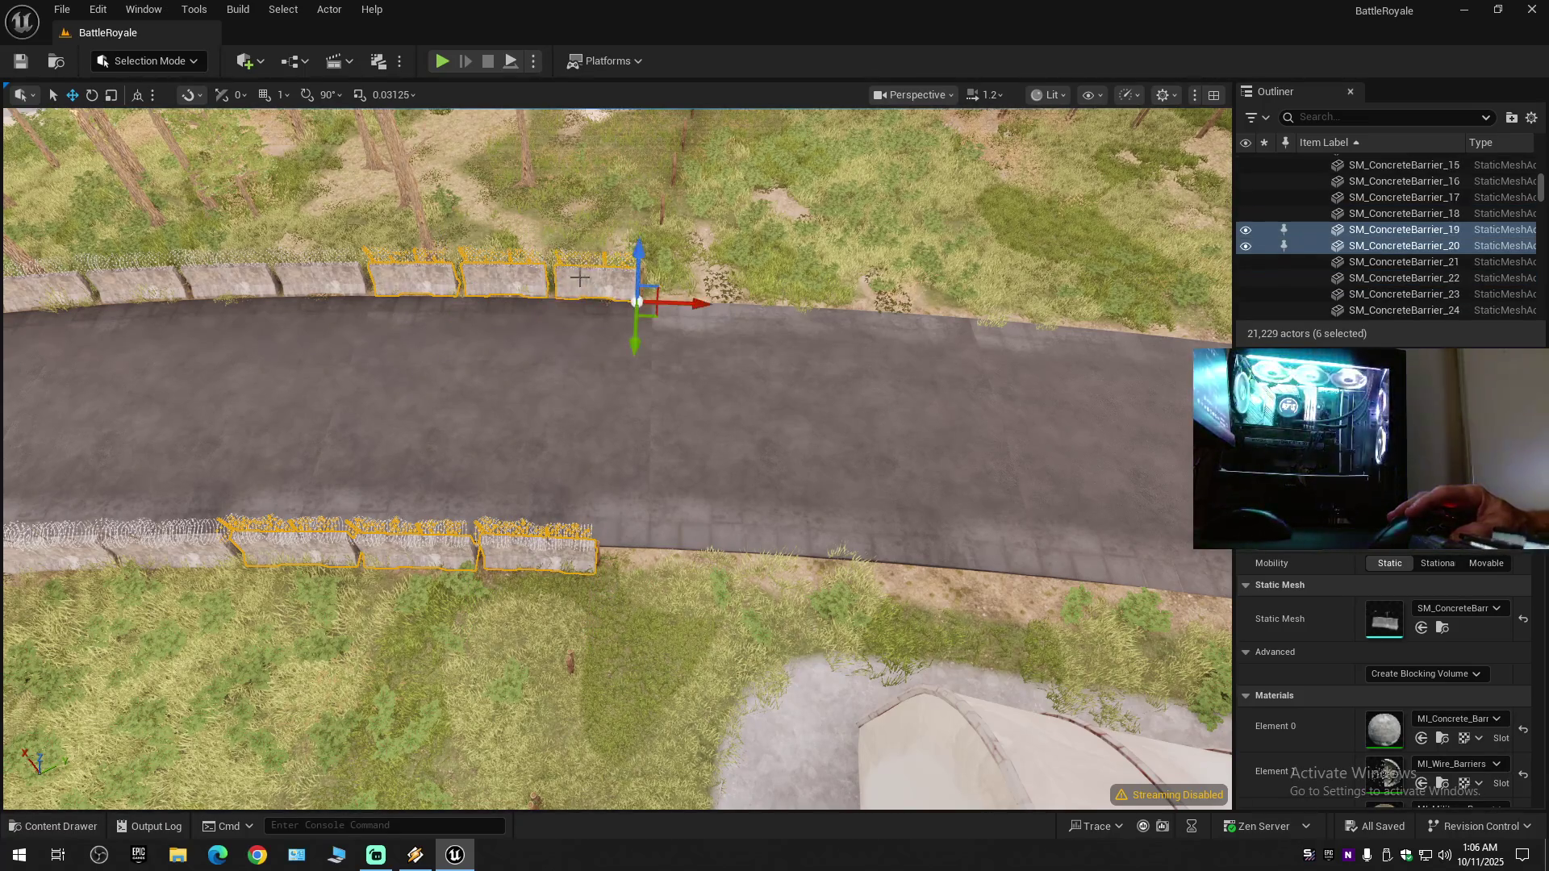
mouse_move(679, 304)
left_mouse_down()
mouse_move(1001, 305)
mouse_move(956, 305)
left_mouse_up()
- Rotate the six copied barriers to follow the road beside the hangar
left_click_drag(852, 452, 790, 339)
mouse_move(668, 459)
left_mouse_down()
mouse_move(597, 444)
mouse_move(662, 452)
mouse_move(670, 484)
mouse_move(613, 538)
left_mouse_up()
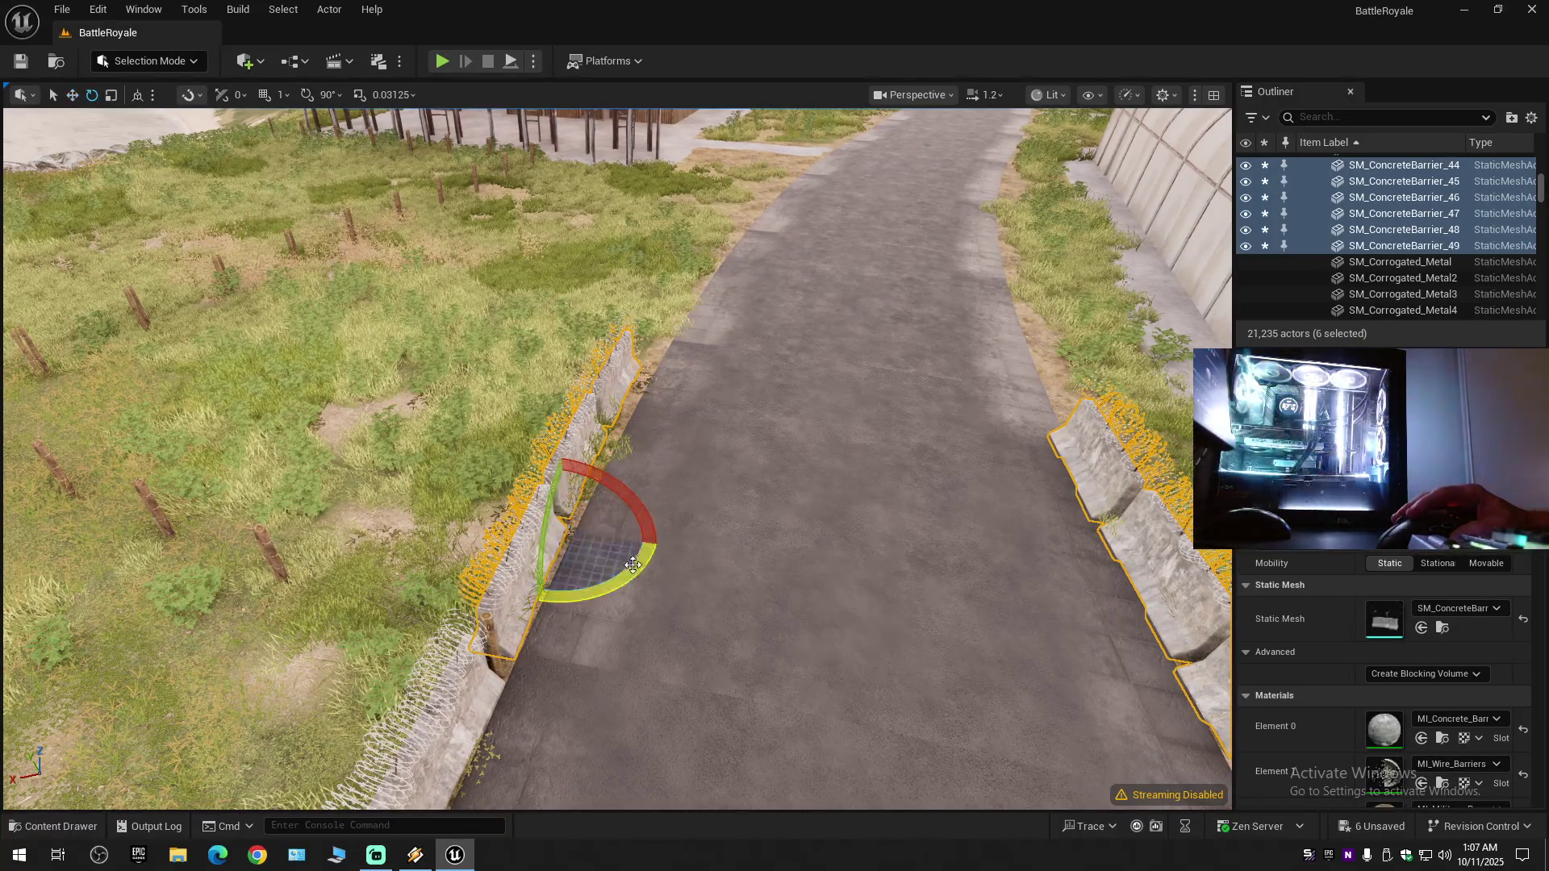
left_click_drag(632, 569, 635, 575)
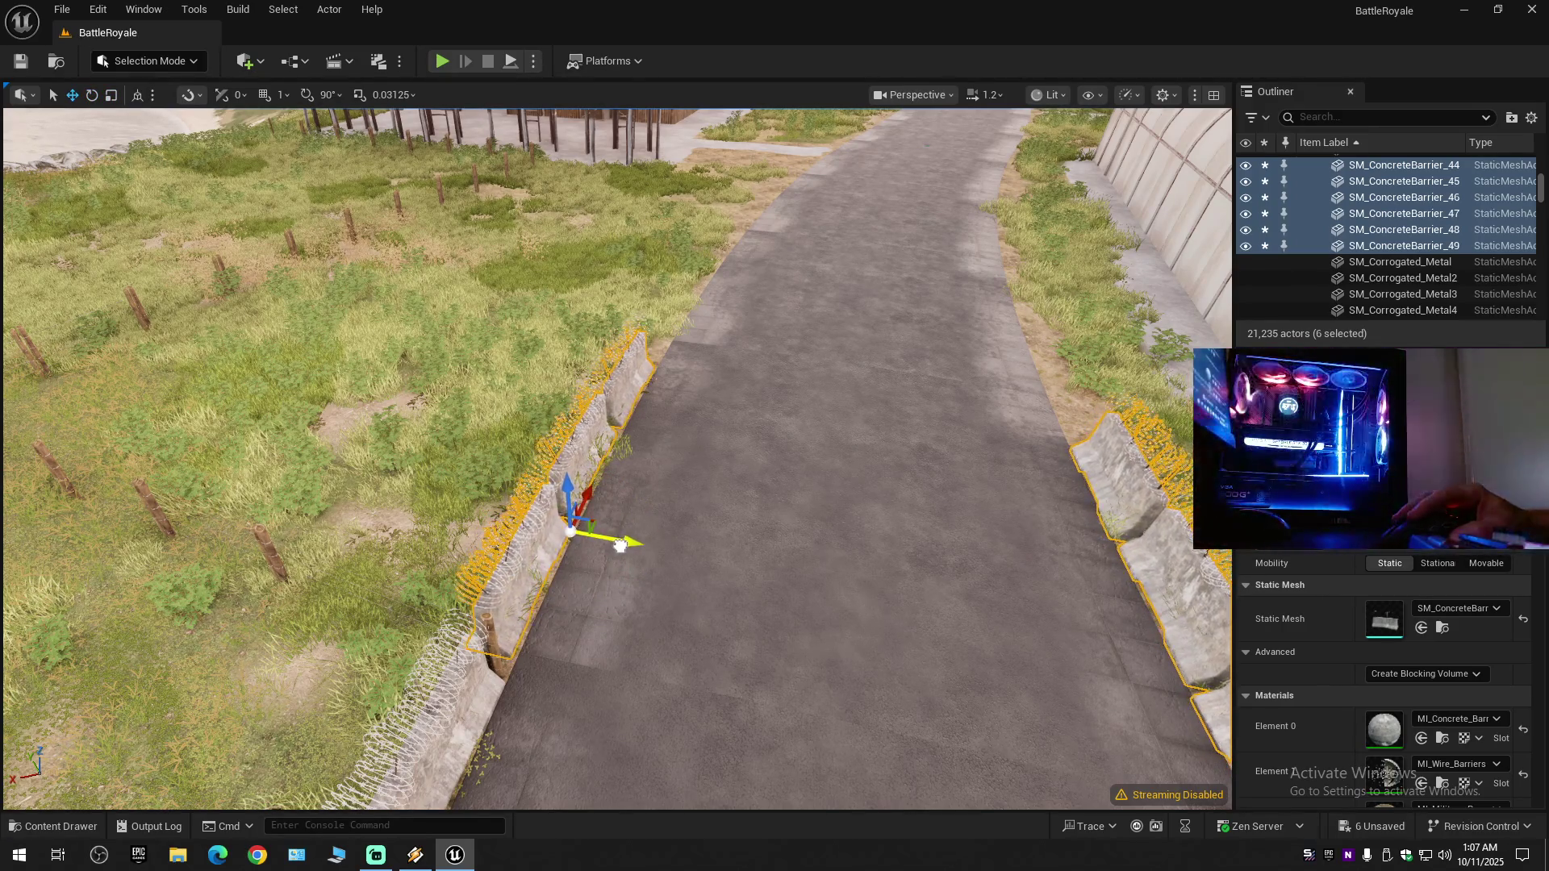
mouse_move(635, 575)
left_mouse_down()
mouse_move(597, 557)
mouse_move(630, 572)
mouse_move(630, 638)
mouse_move(649, 641)
left_mouse_up()
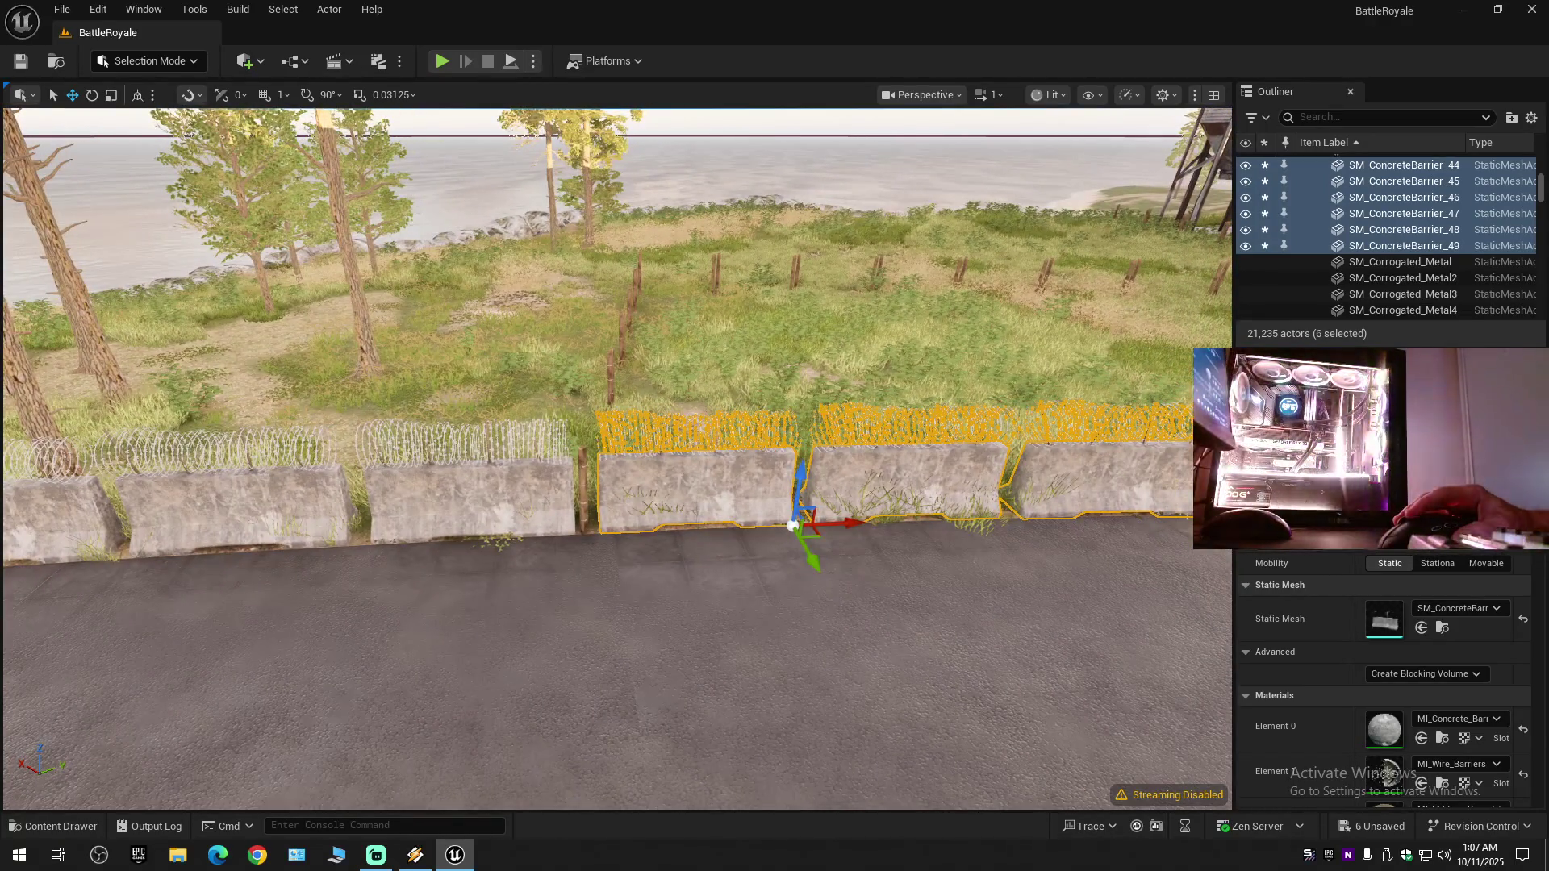
mouse_move(768, 571)
left_mouse_down()
mouse_move(750, 570)
mouse_move(768, 570)
left_mouse_up()
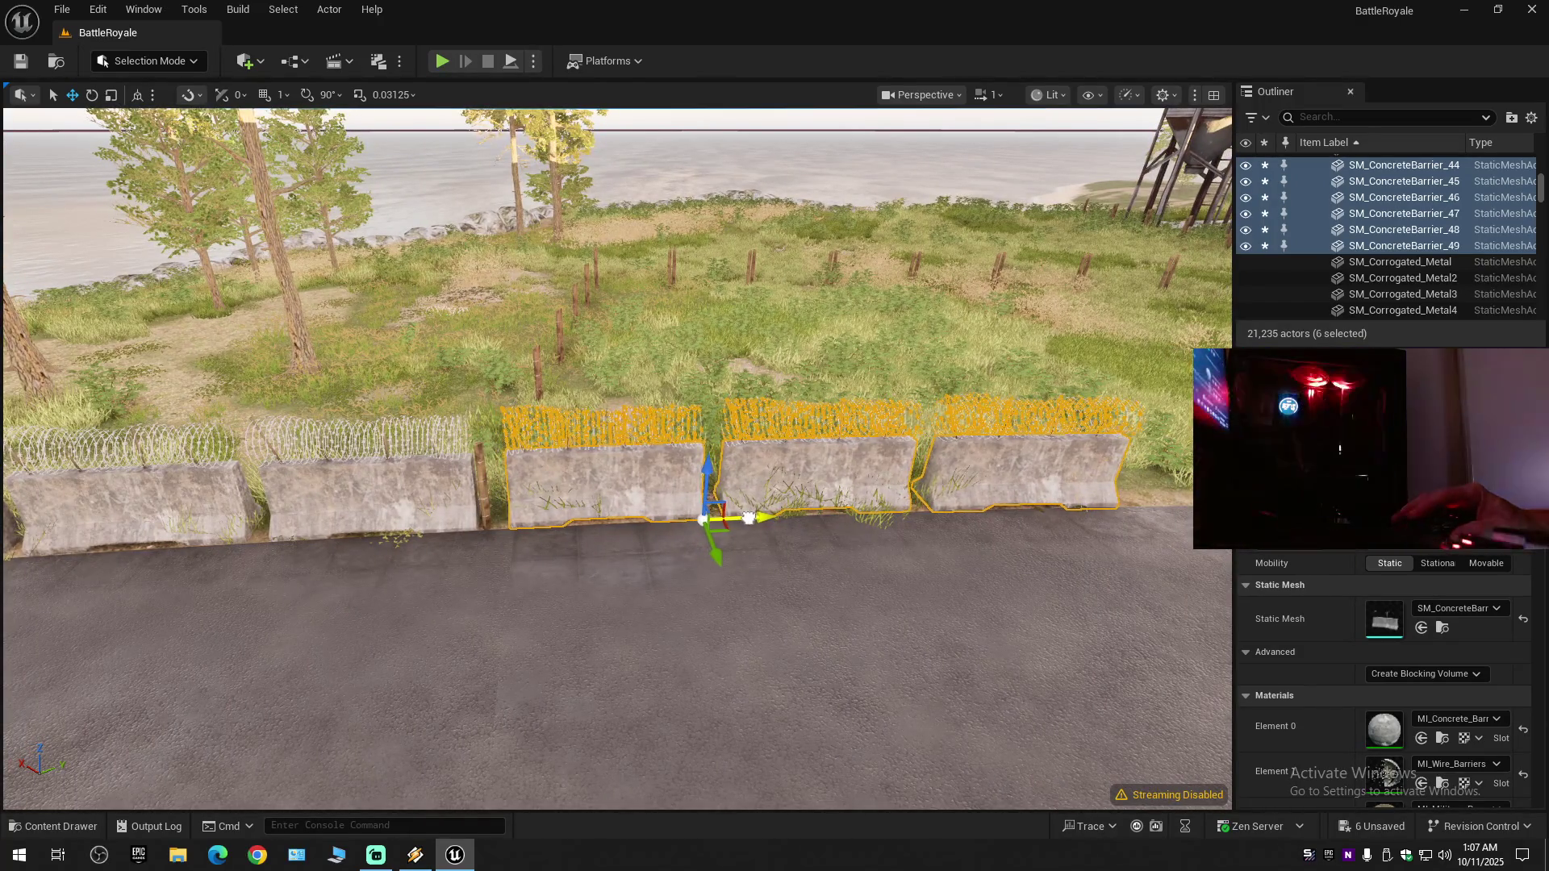
mouse_move(754, 517)
left_mouse_down()
mouse_move(622, 528)
mouse_move(640, 567)
mouse_move(715, 565)
left_mouse_up()
- Select three of the new barriers and nudge them sideways into line
left_click(702, 481)
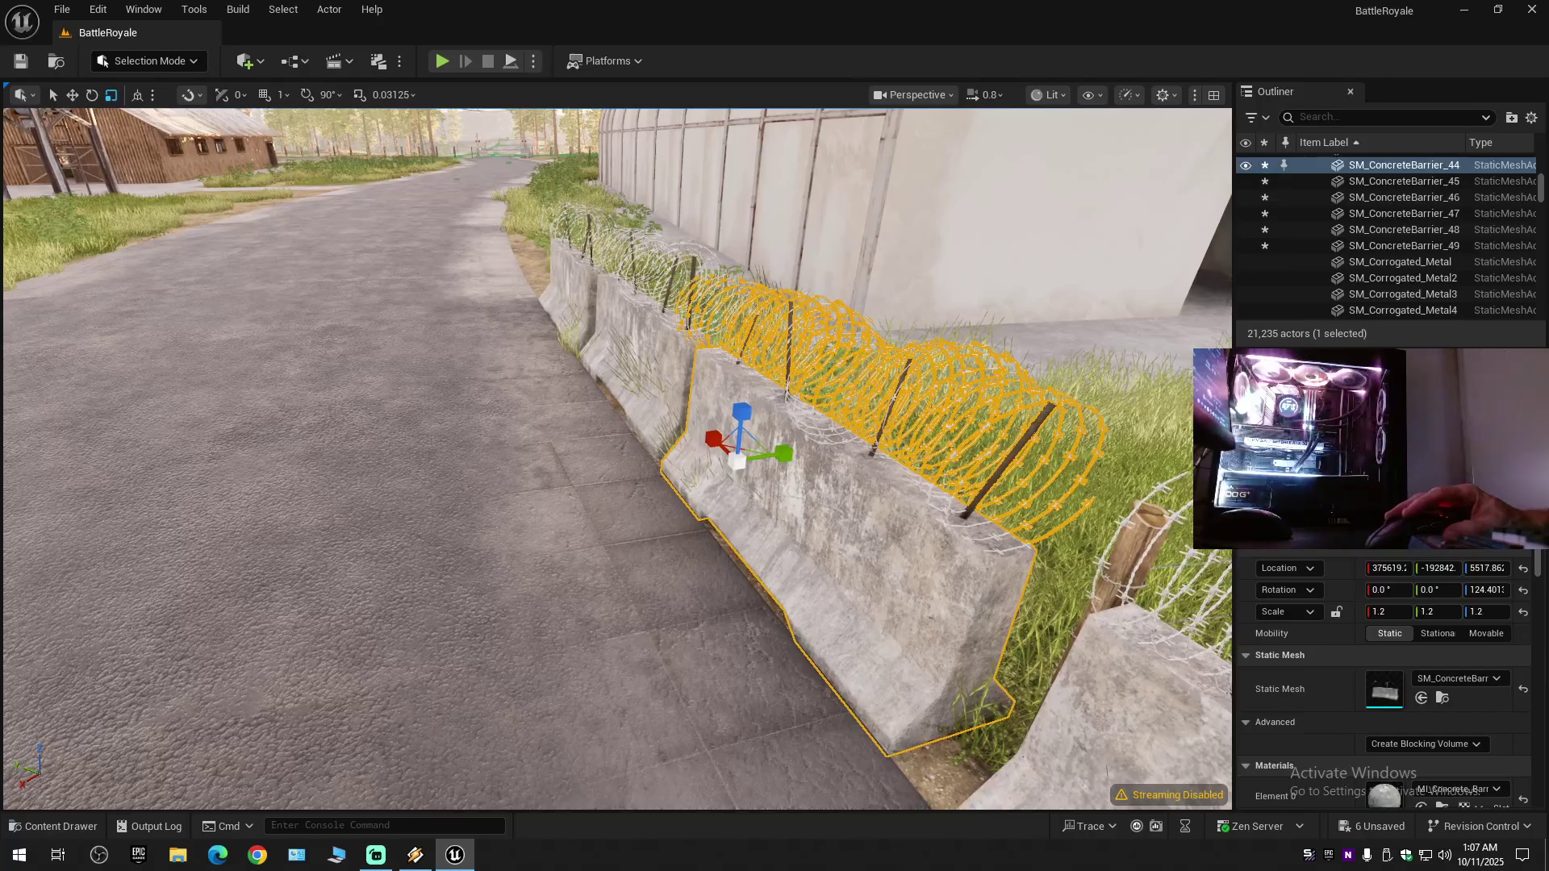
left_click(645, 379)
left_click(694, 388, "ctrl")
left_click(740, 459, "ctrl")
key("w")
left_click_drag(772, 456, 780, 454)
mouse_move(619, 522)
left_mouse_down()
mouse_move(548, 514)
mouse_move(799, 551)
left_mouse_up()
- Rotate the wooden barbed-wire post to match the fence, then check its neighbouring post
left_click(916, 494)
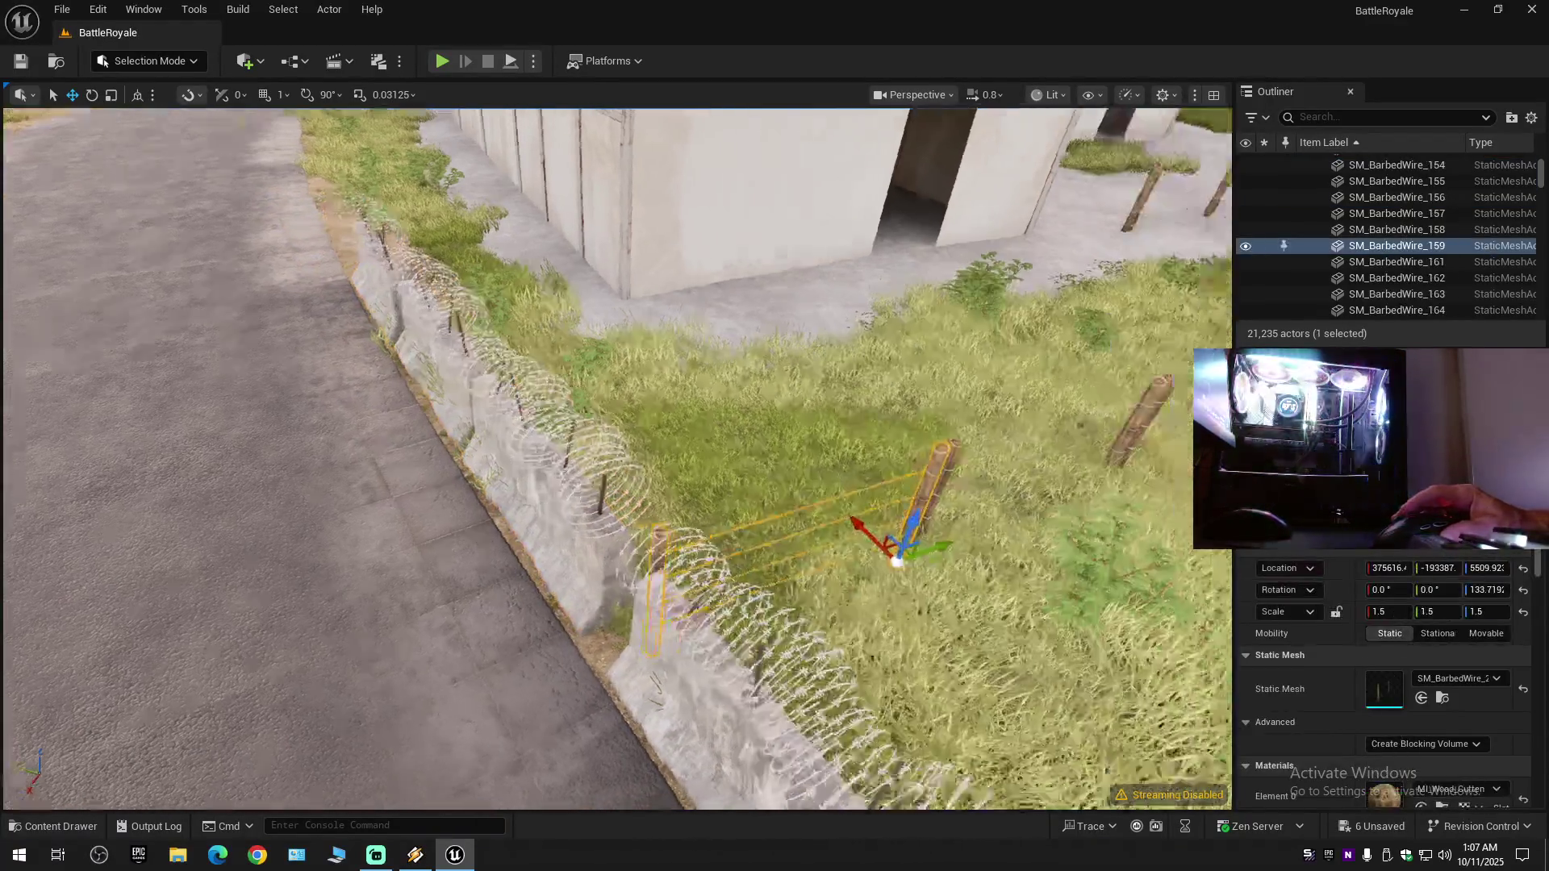
key("e")
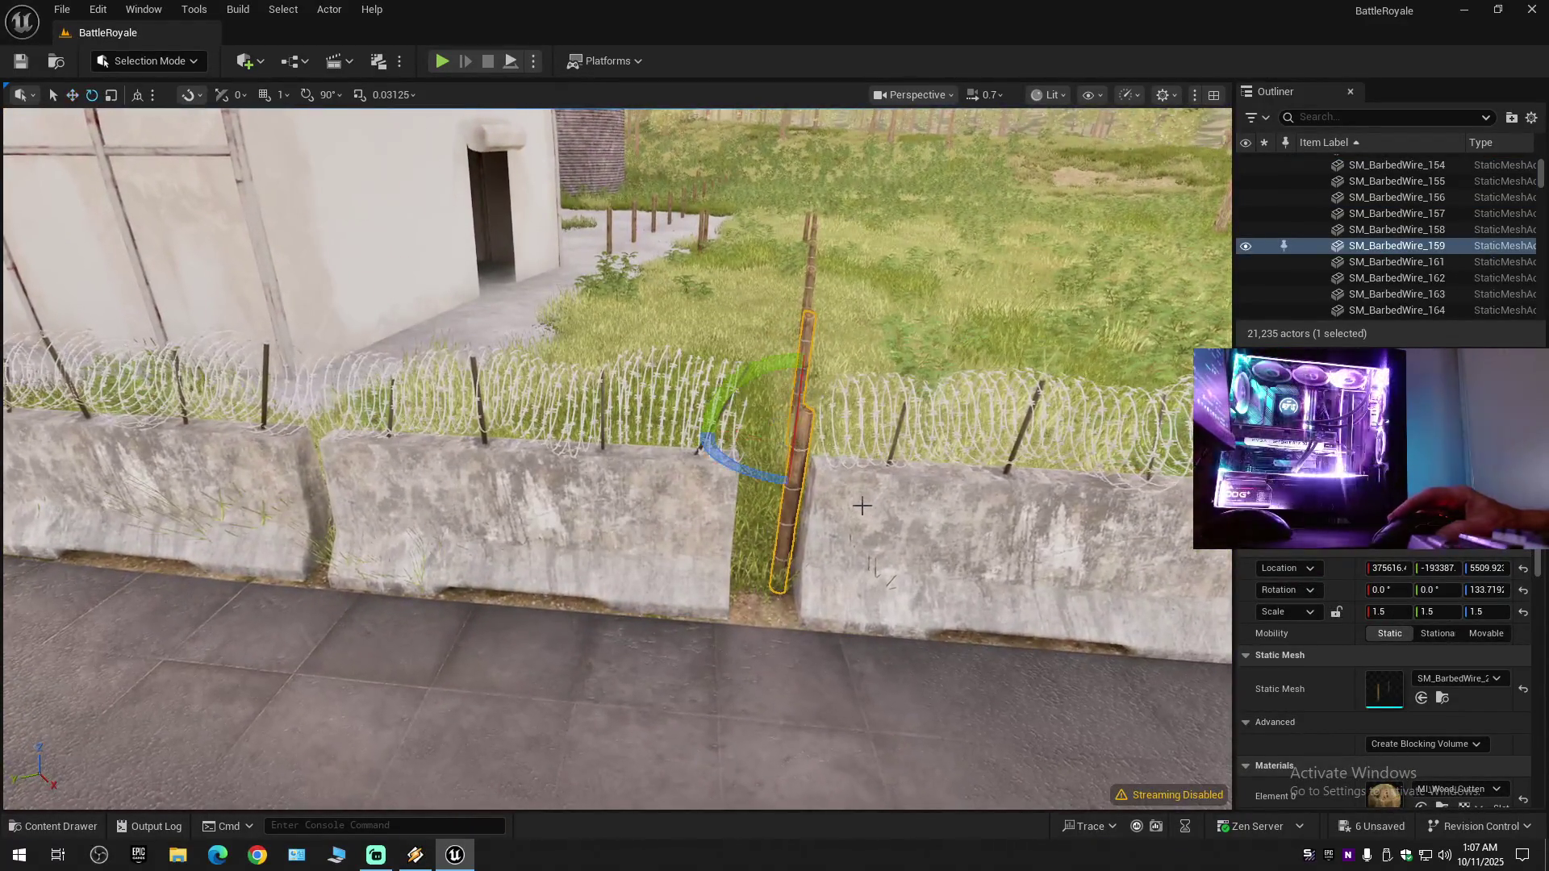
left_click_drag(758, 464, 767, 465)
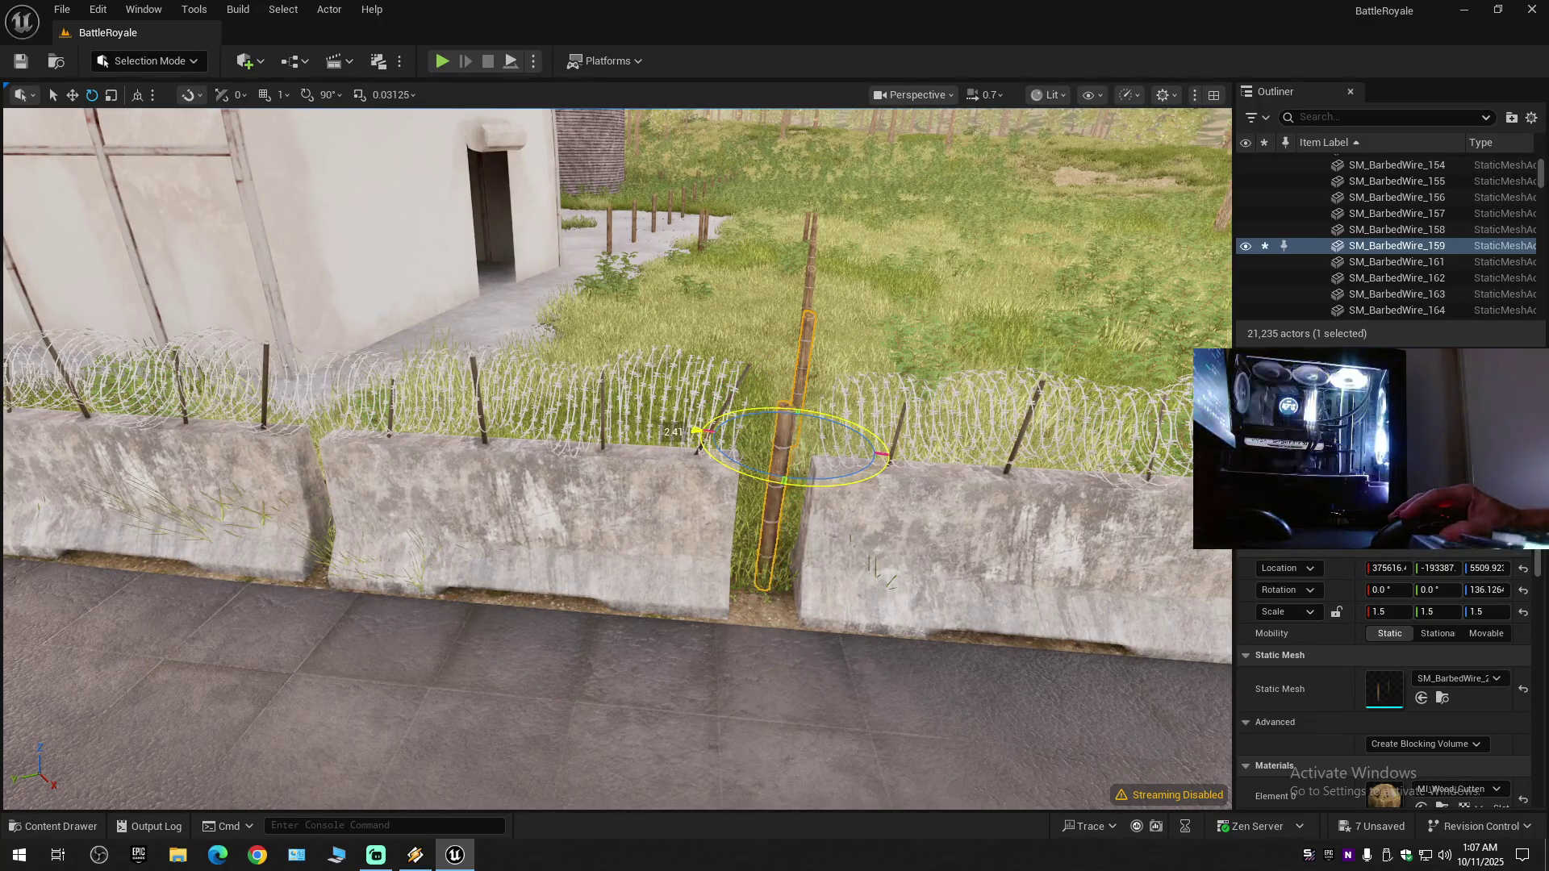
left_click_drag(845, 515, 620, 517)
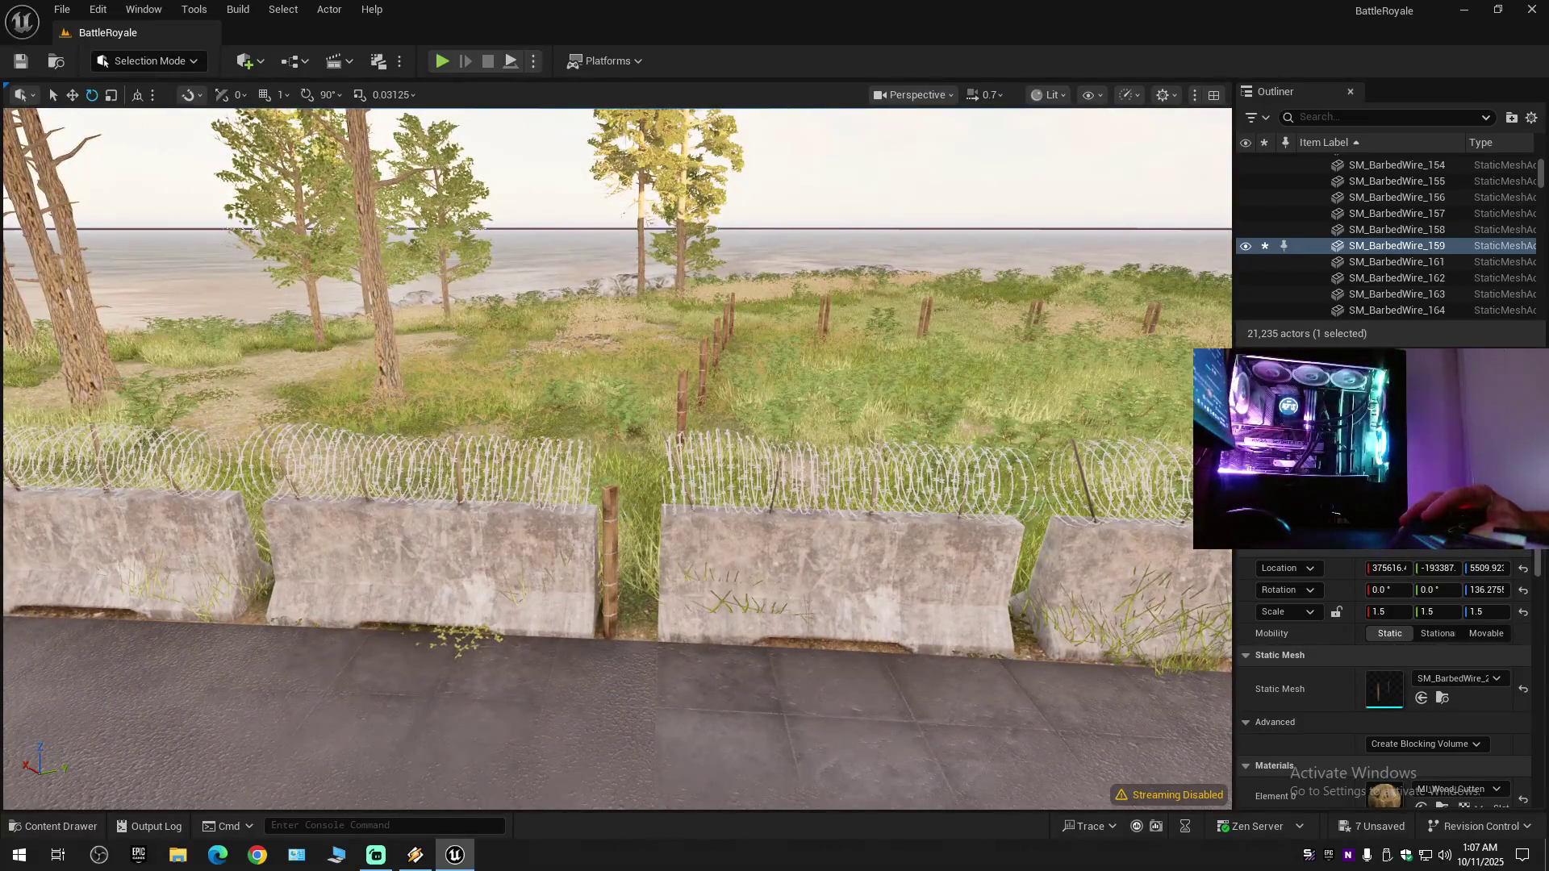
left_click(611, 529)
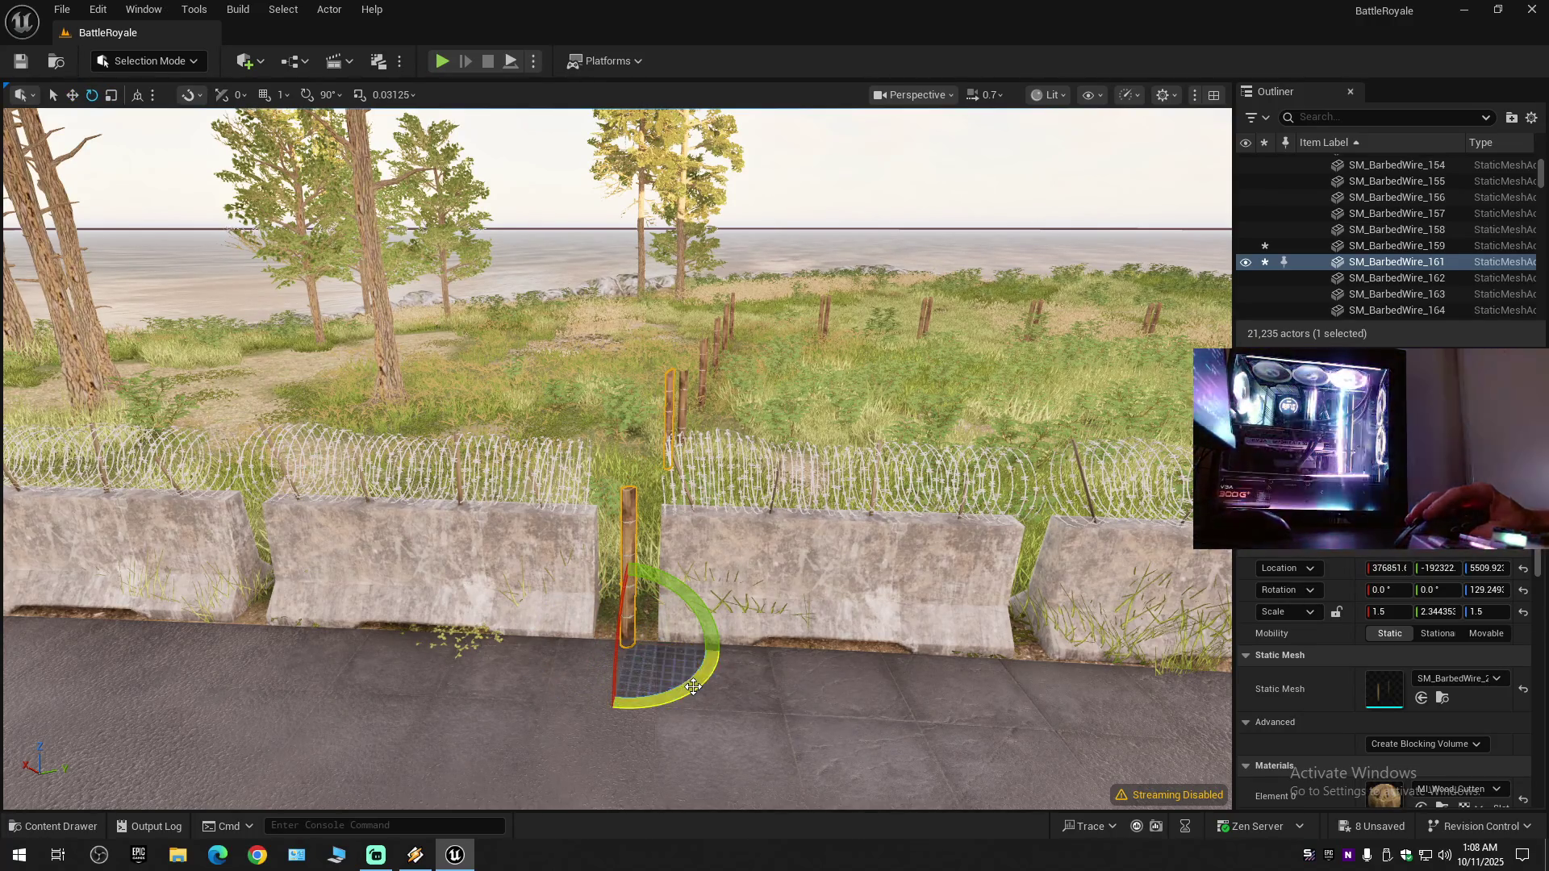
mouse_move(731, 652)
left_mouse_down()
mouse_move(788, 342)
mouse_move(726, 339)
left_mouse_up()
left_click(767, 294)
left_click_drag(613, 452, 468, 444)
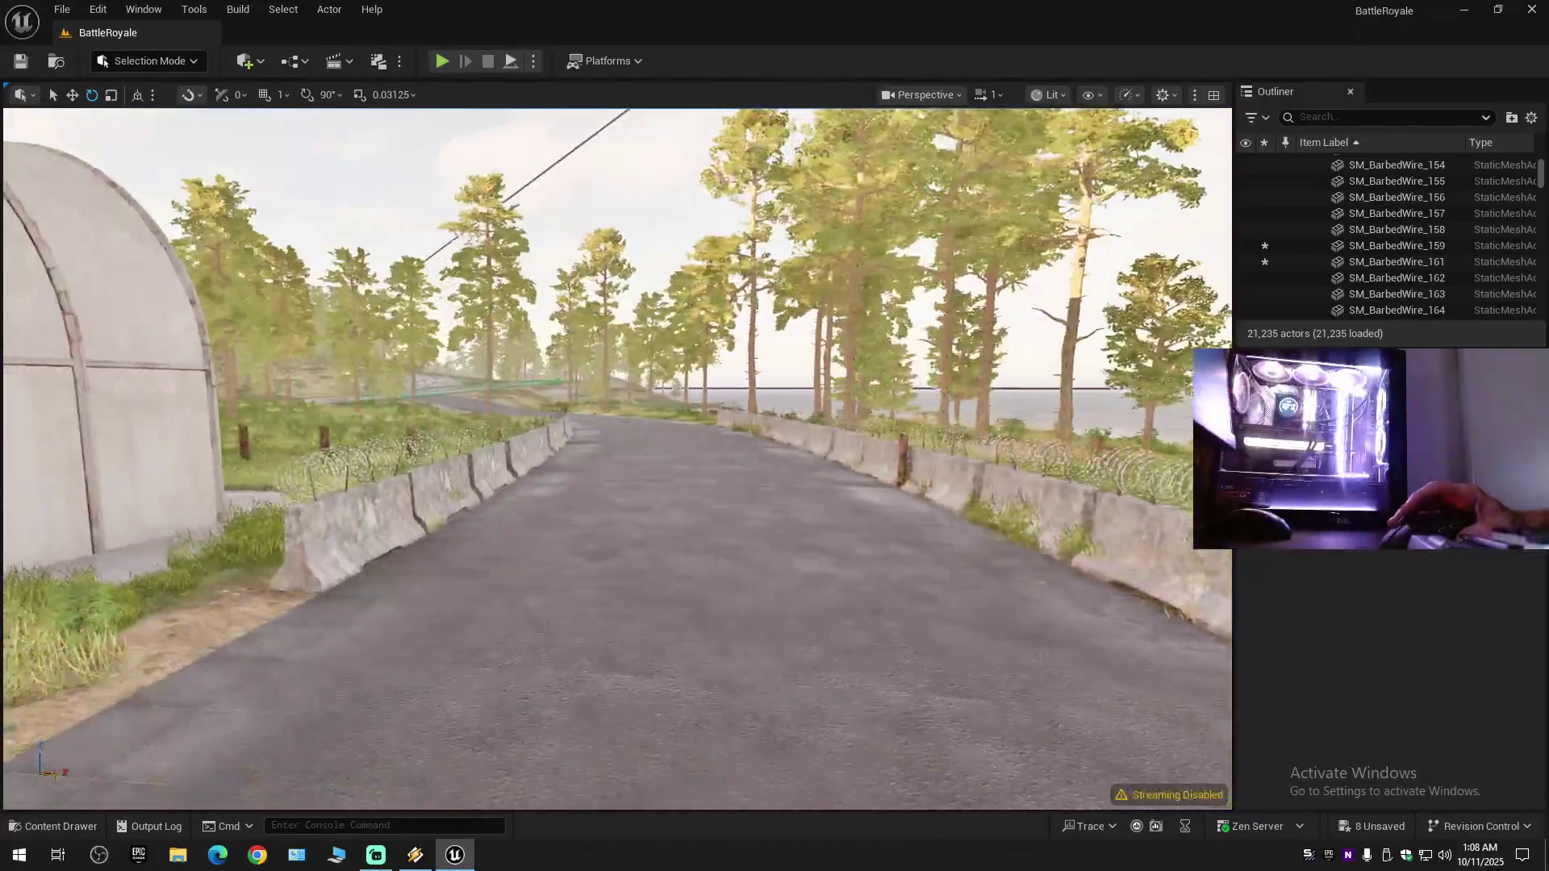
key("w")
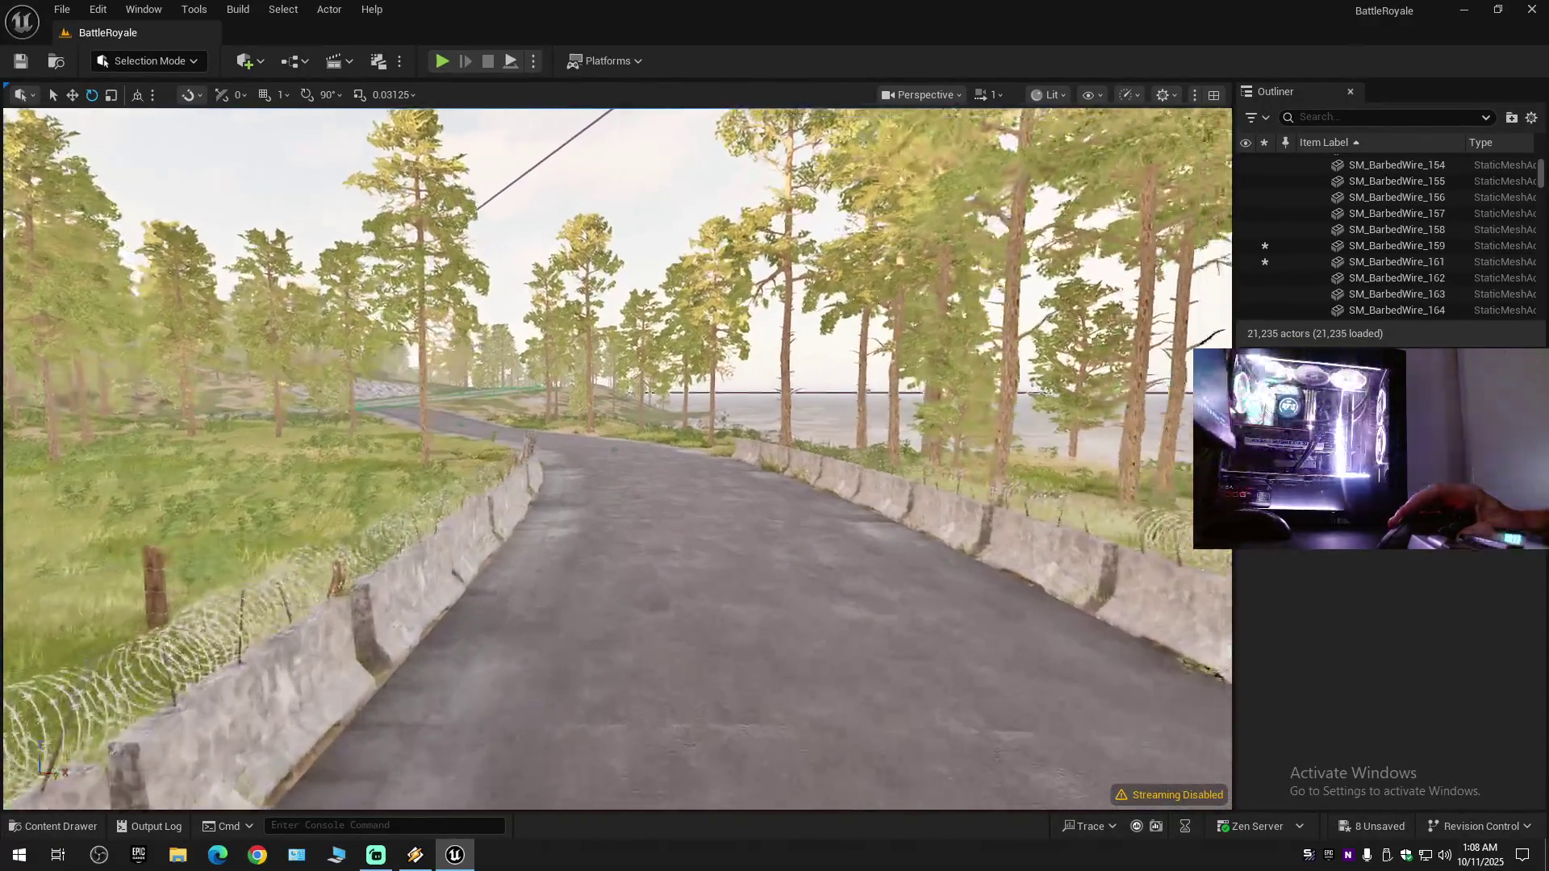
left_click_drag(614, 452, 767, 451)
scroll(767, 452, "down", 1)
mouse_move(751, 312)
left_mouse_down()
mouse_move(718, 315)
mouse_move(726, 379)
mouse_move(750, 313)
left_mouse_up()
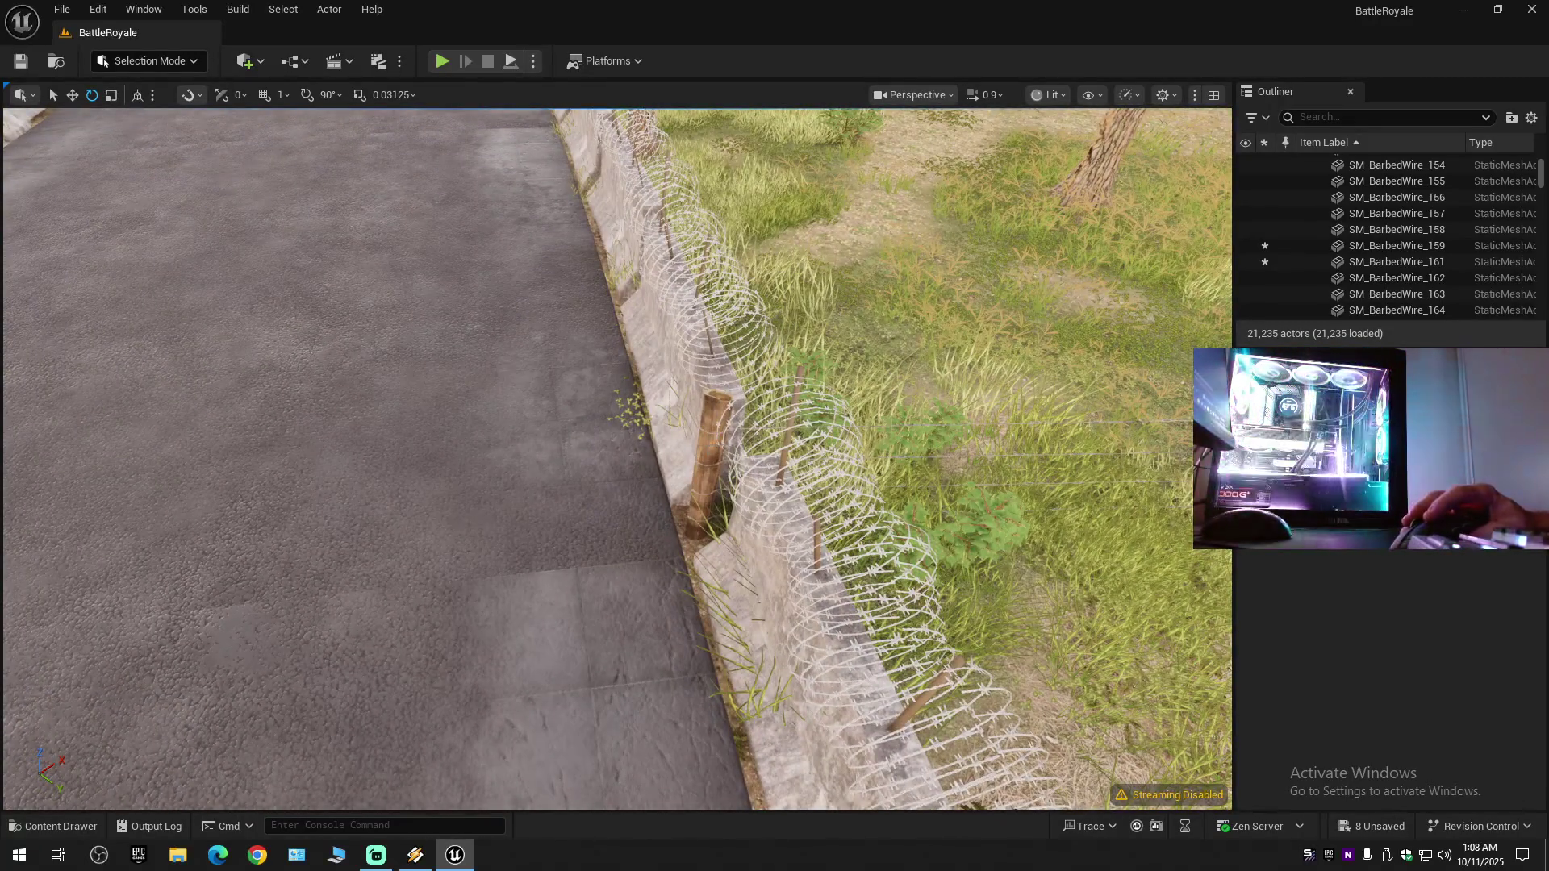
left_click(709, 452)
left_click_drag(709, 452, 709, 404)
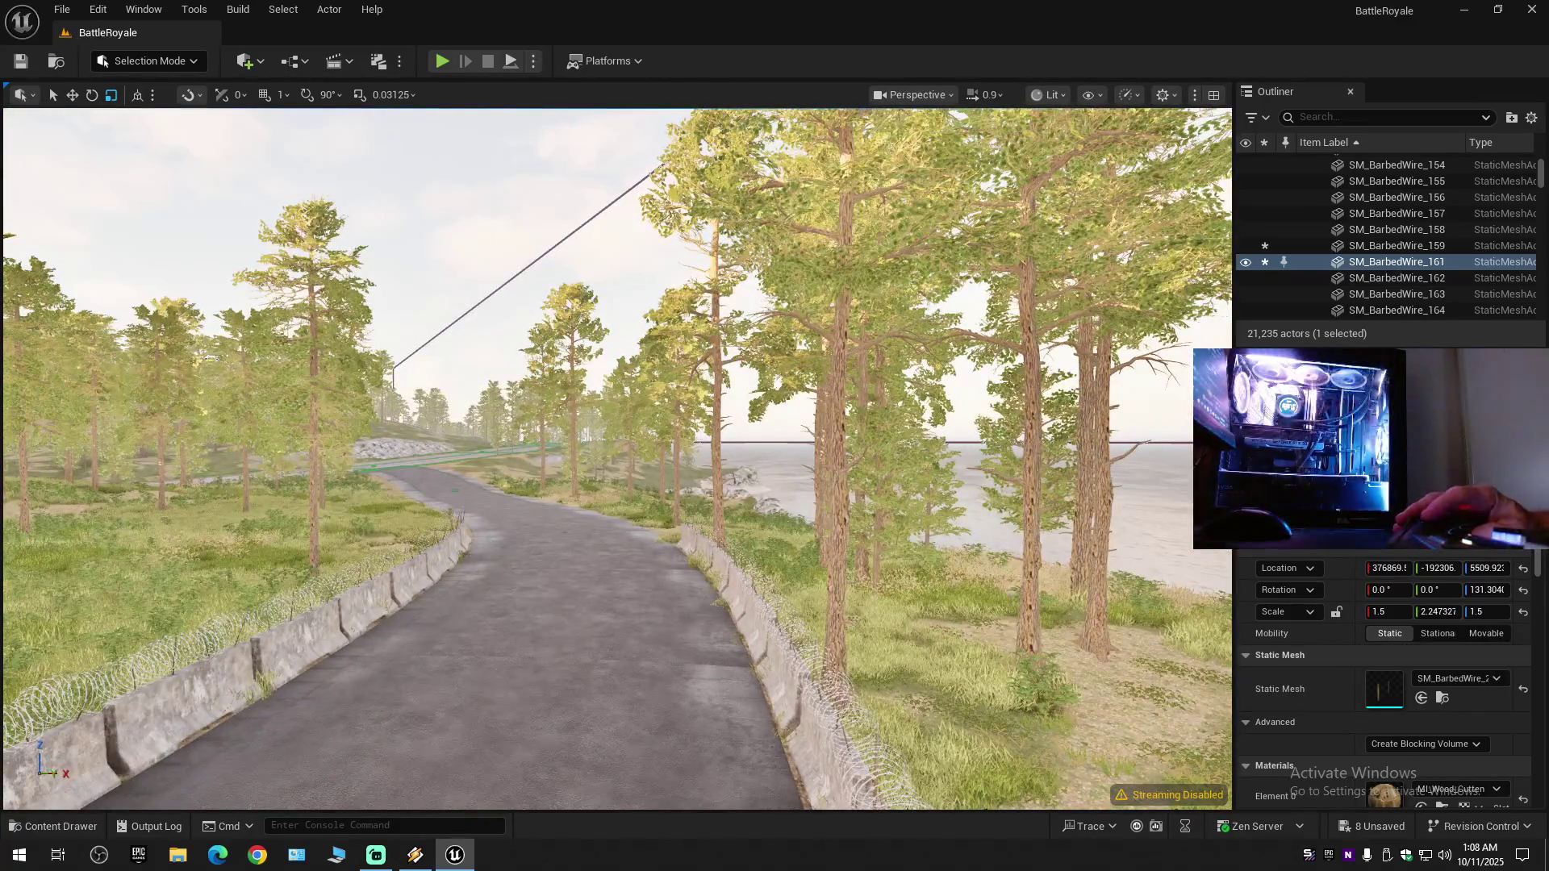
key("Escape")
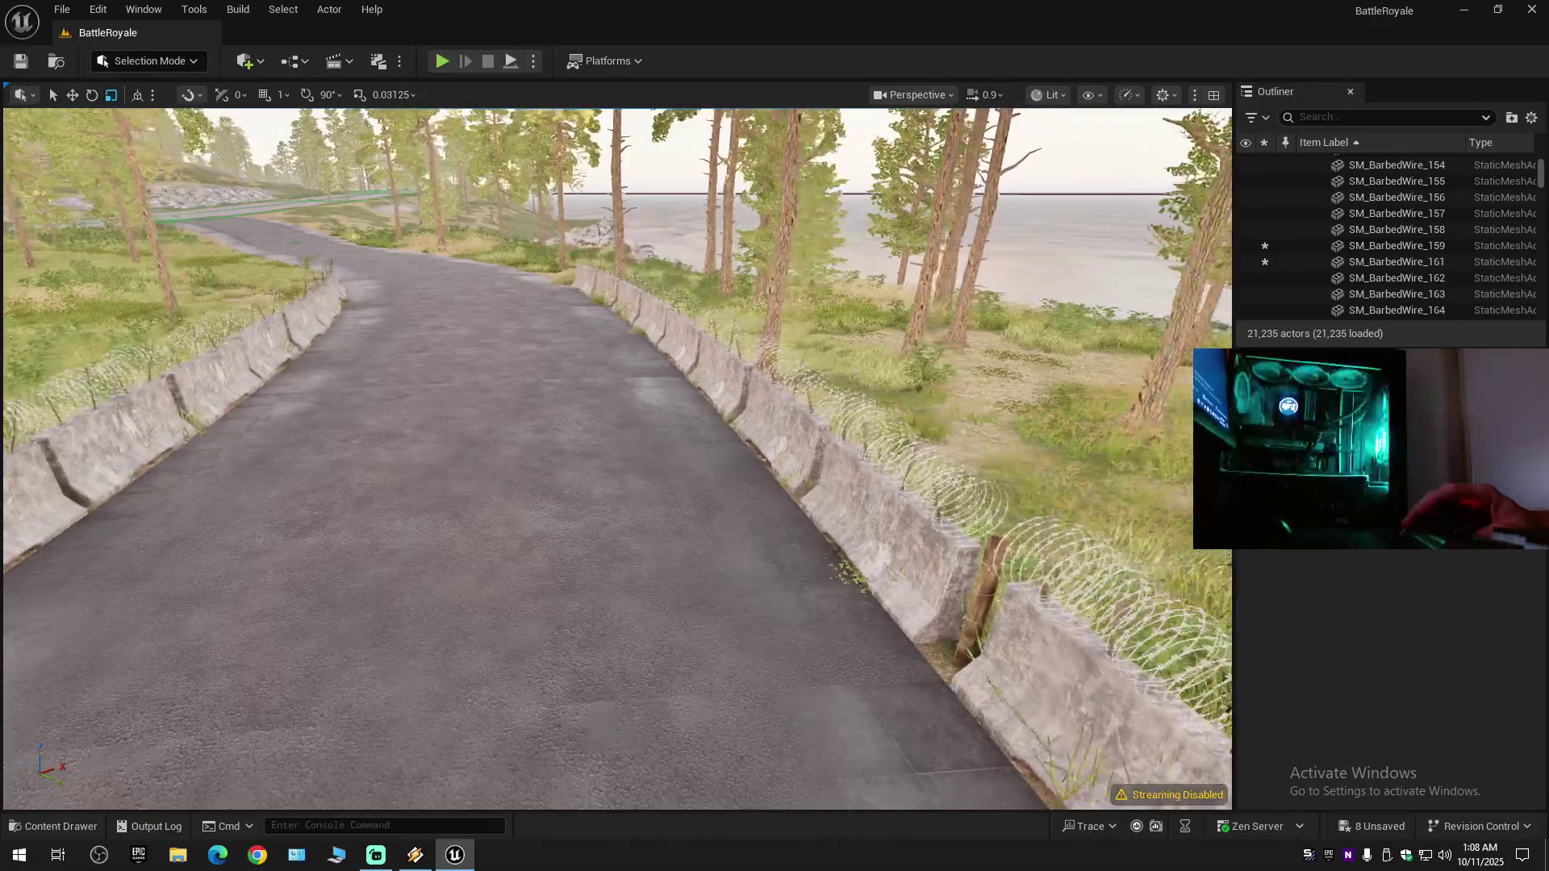
scroll(617, 460, "down", 1)
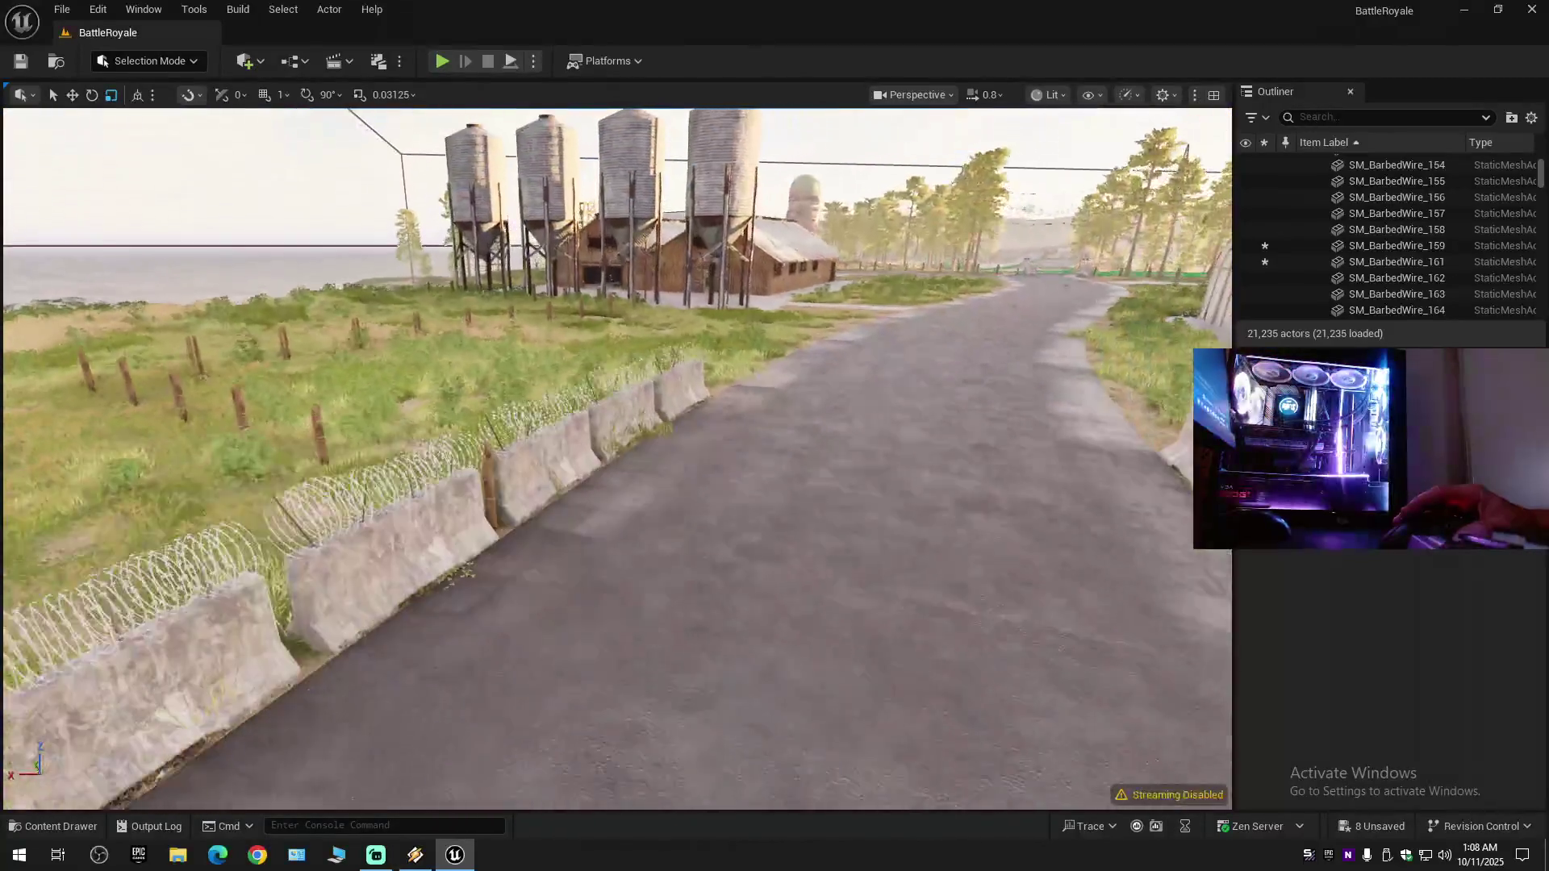
key("w")
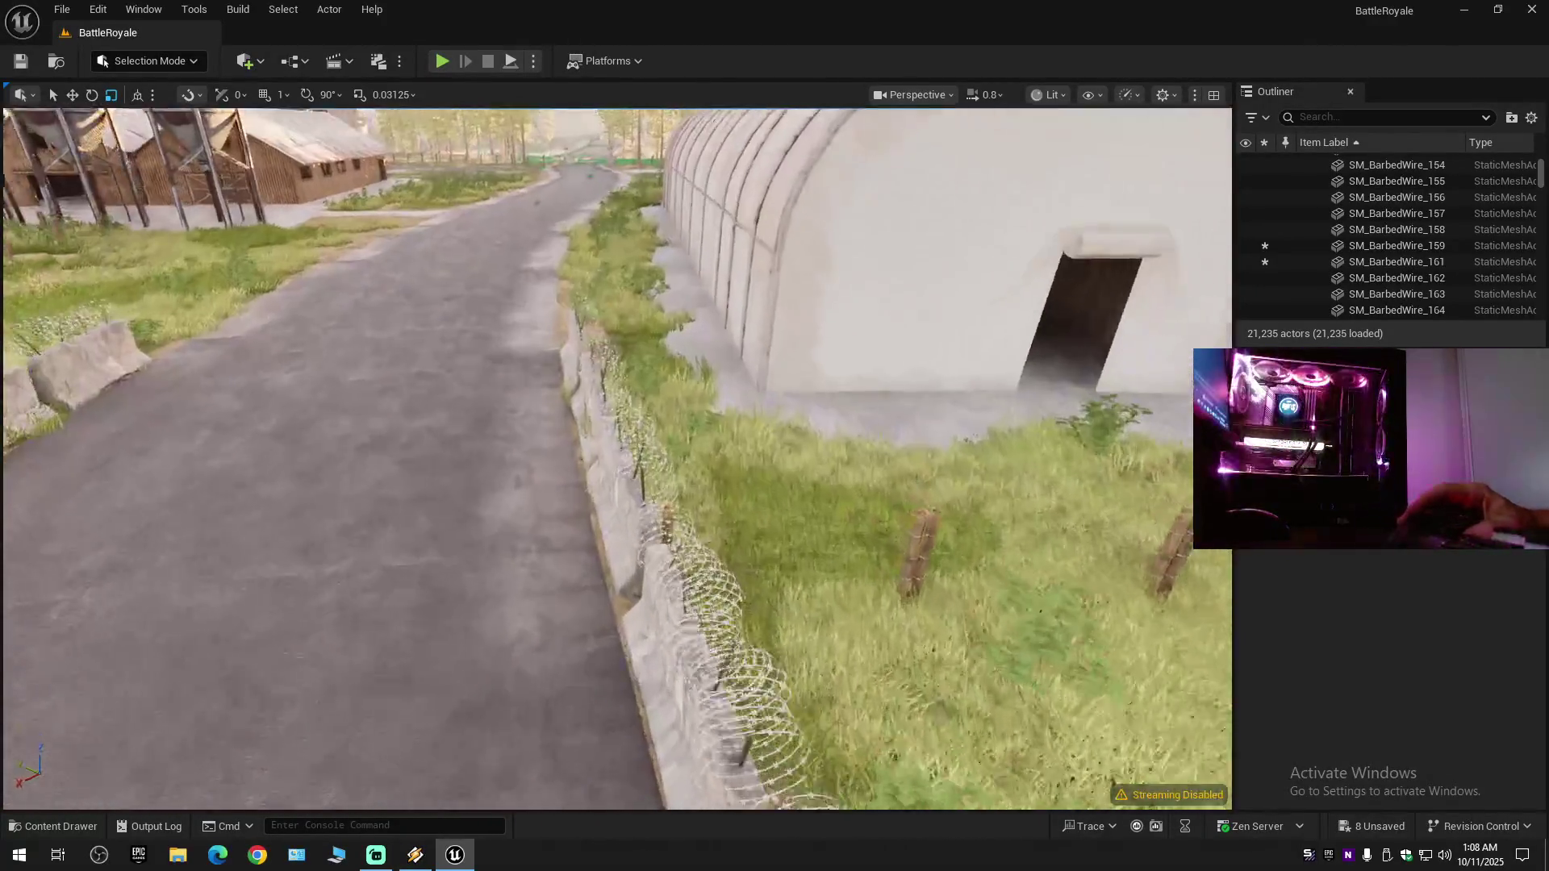
key("a")
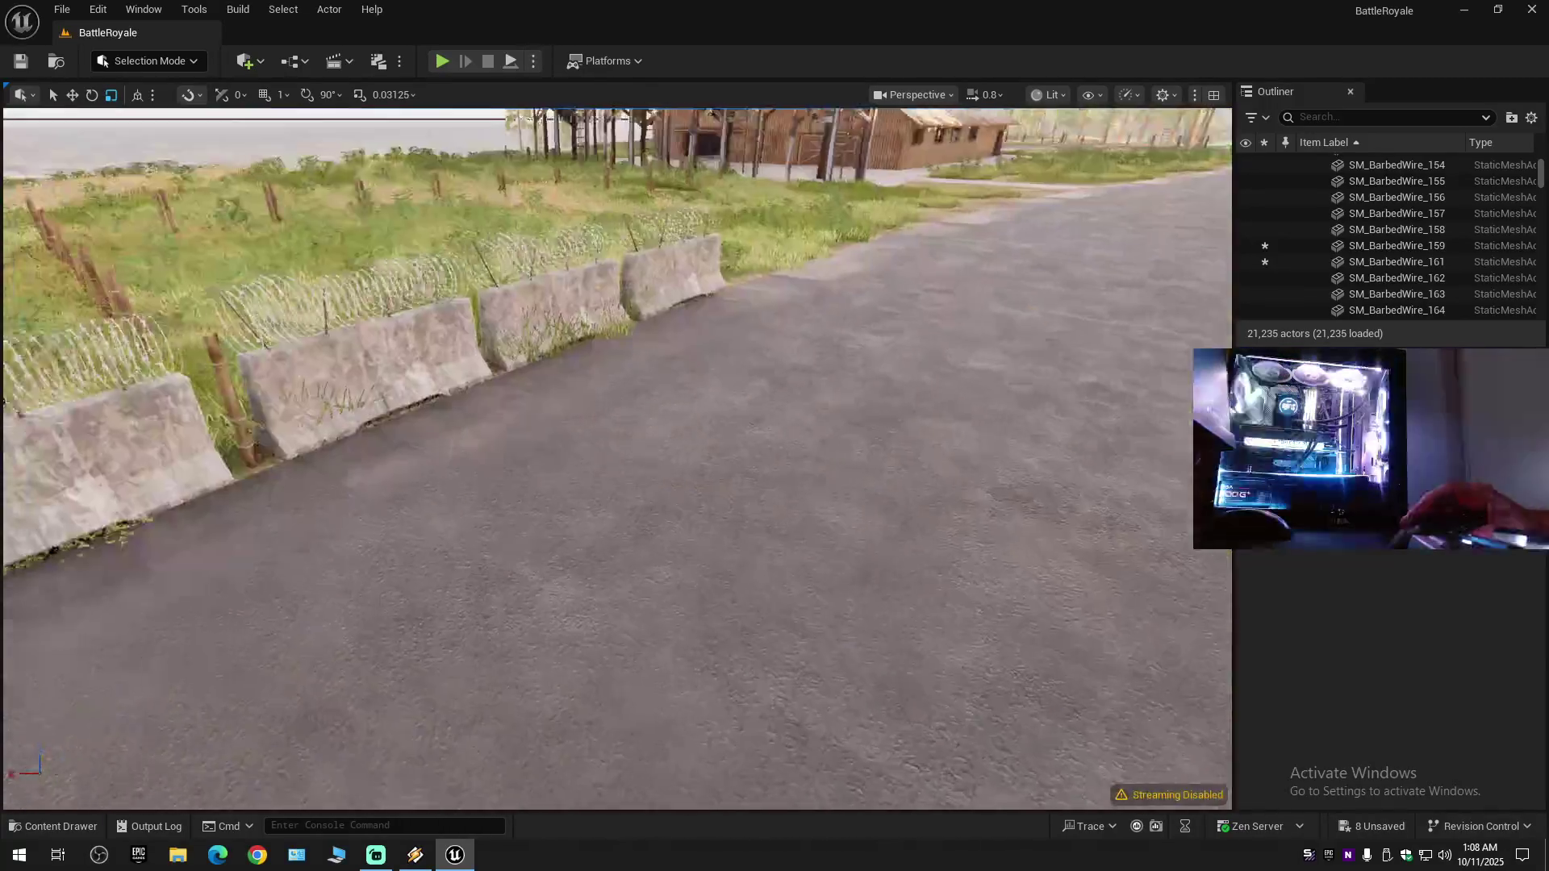
key("w")
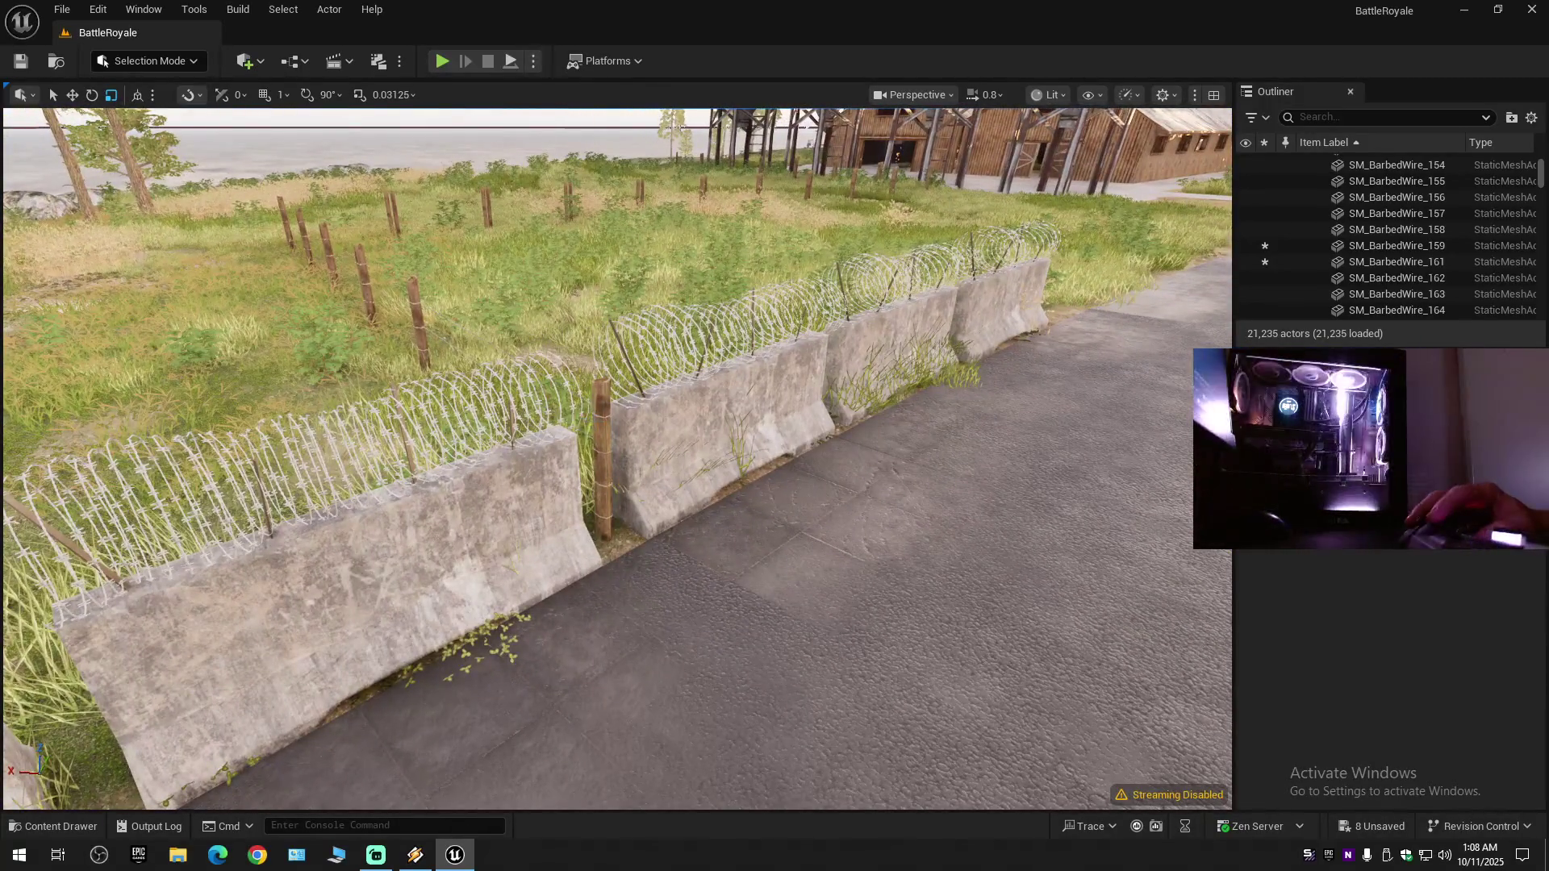
- Shorten fence SM_BarbedWire_161 to about 2.10 Y scale and nudge it into place
left_click(601, 464)
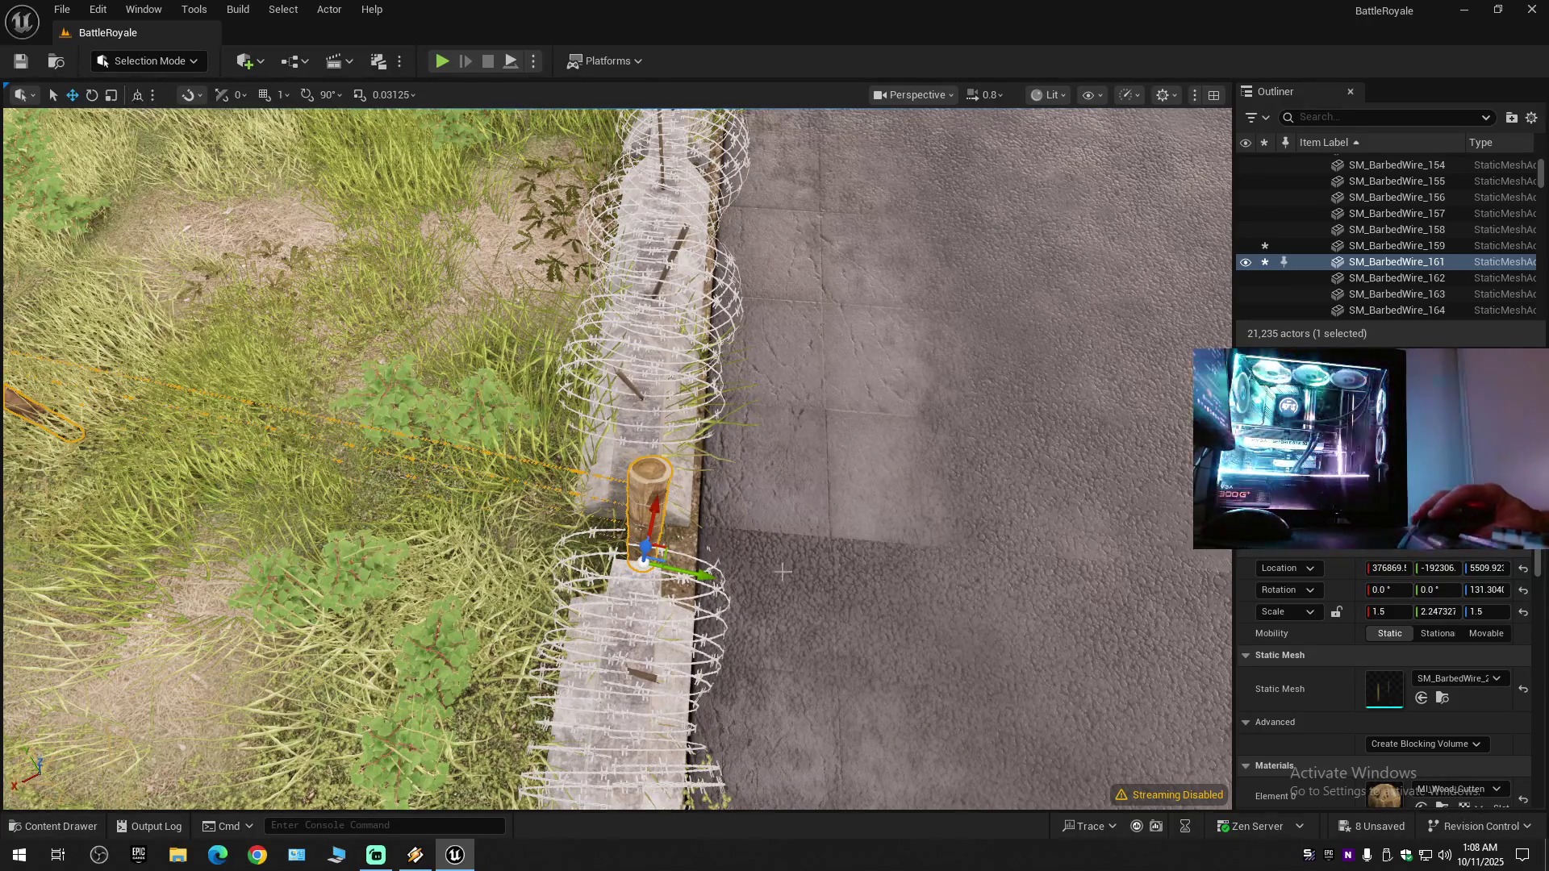
left_click_drag(668, 496, 722, 476)
key("r")
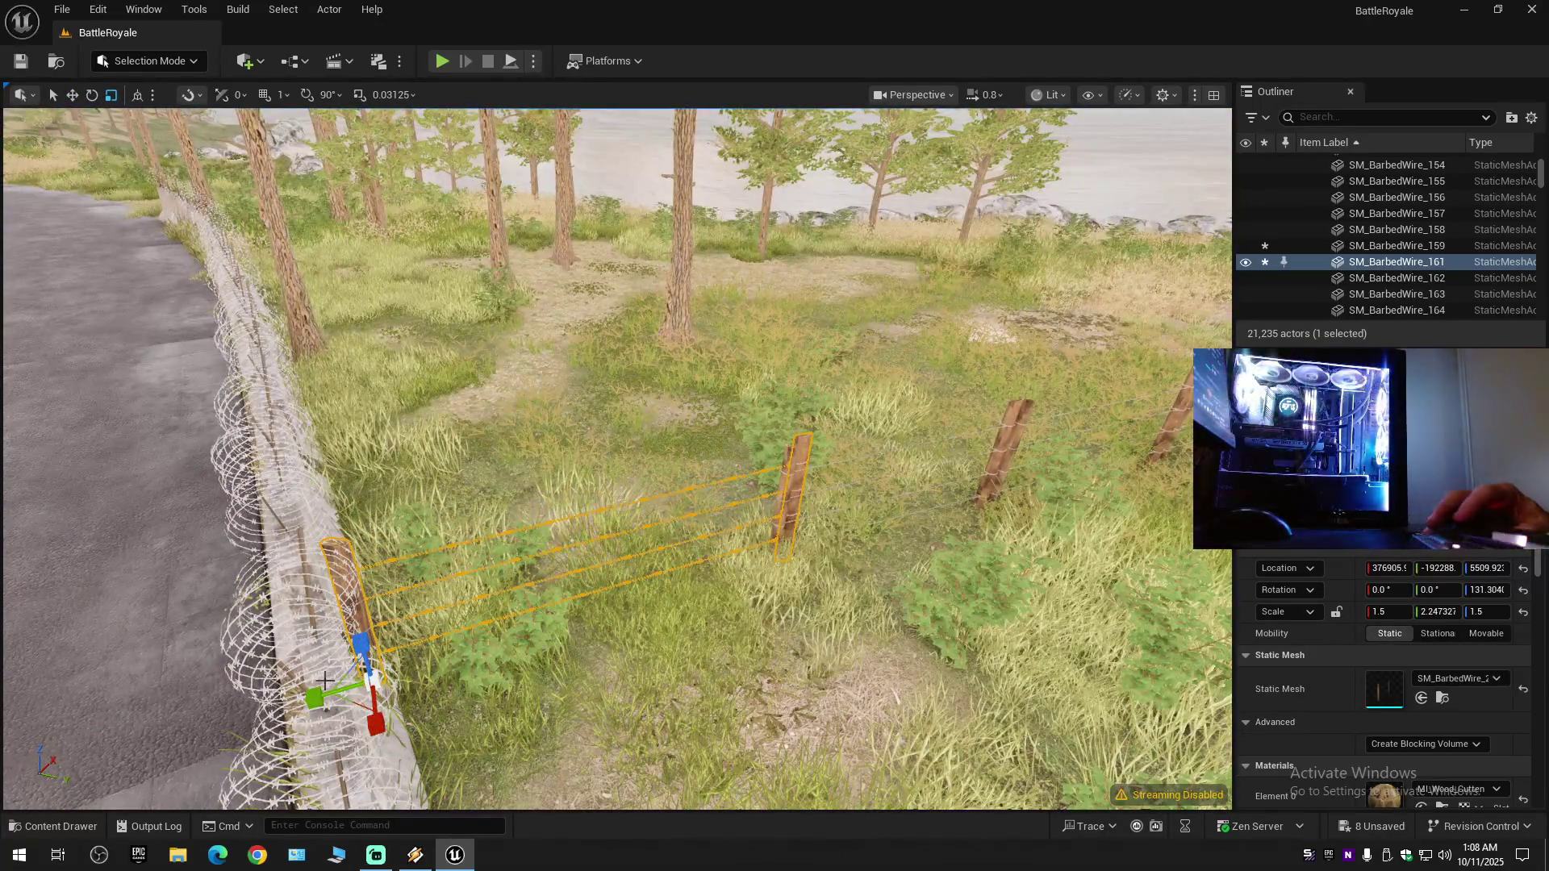
key("w")
left_click_drag(326, 708, 622, 611)
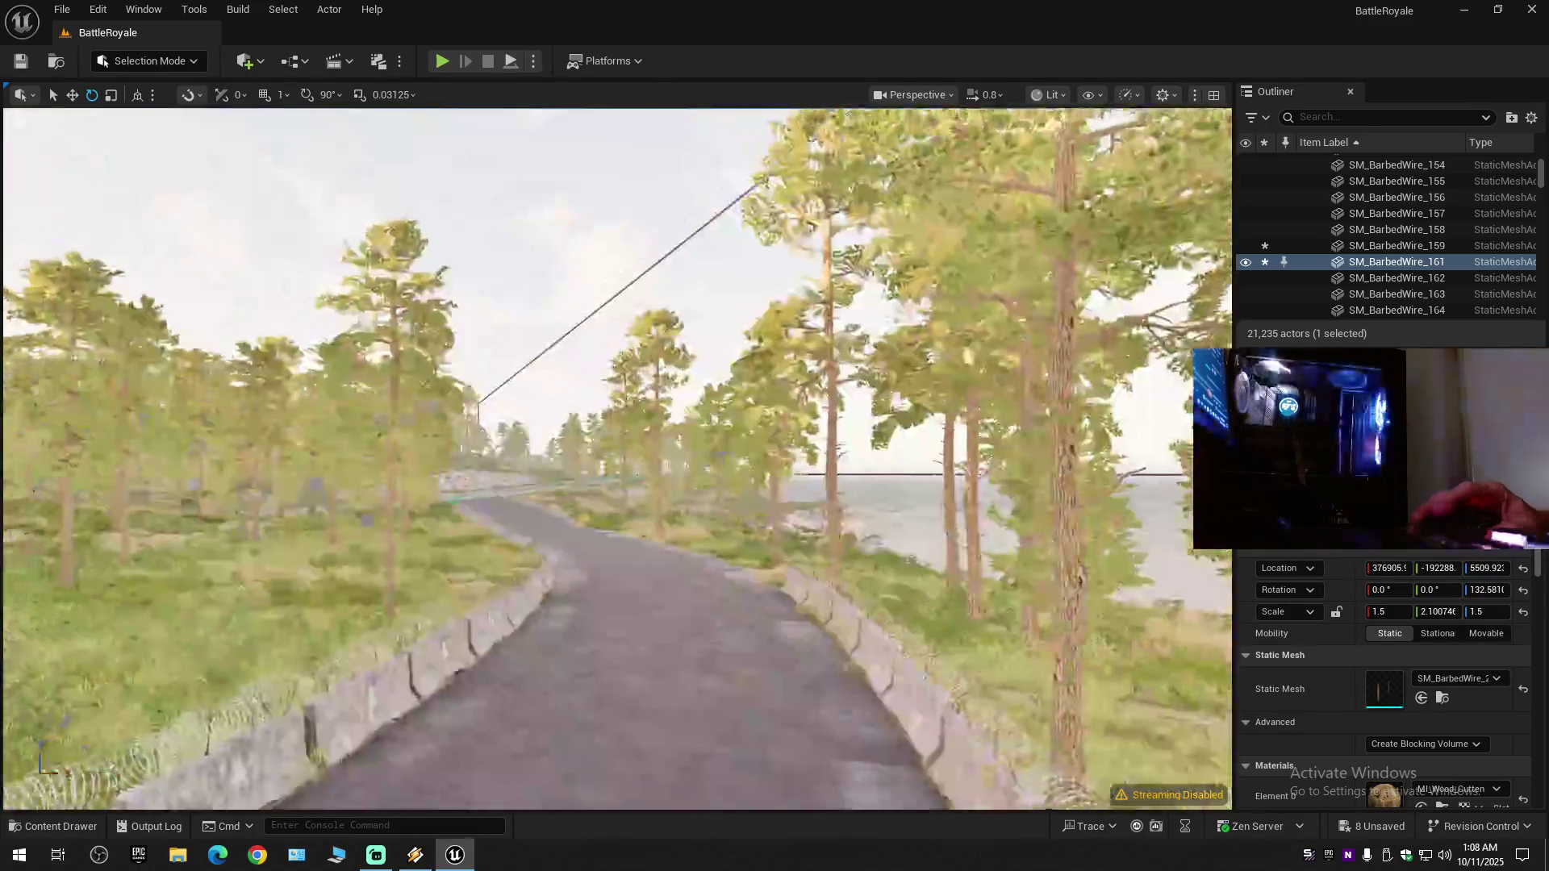
left_click(597, 267)
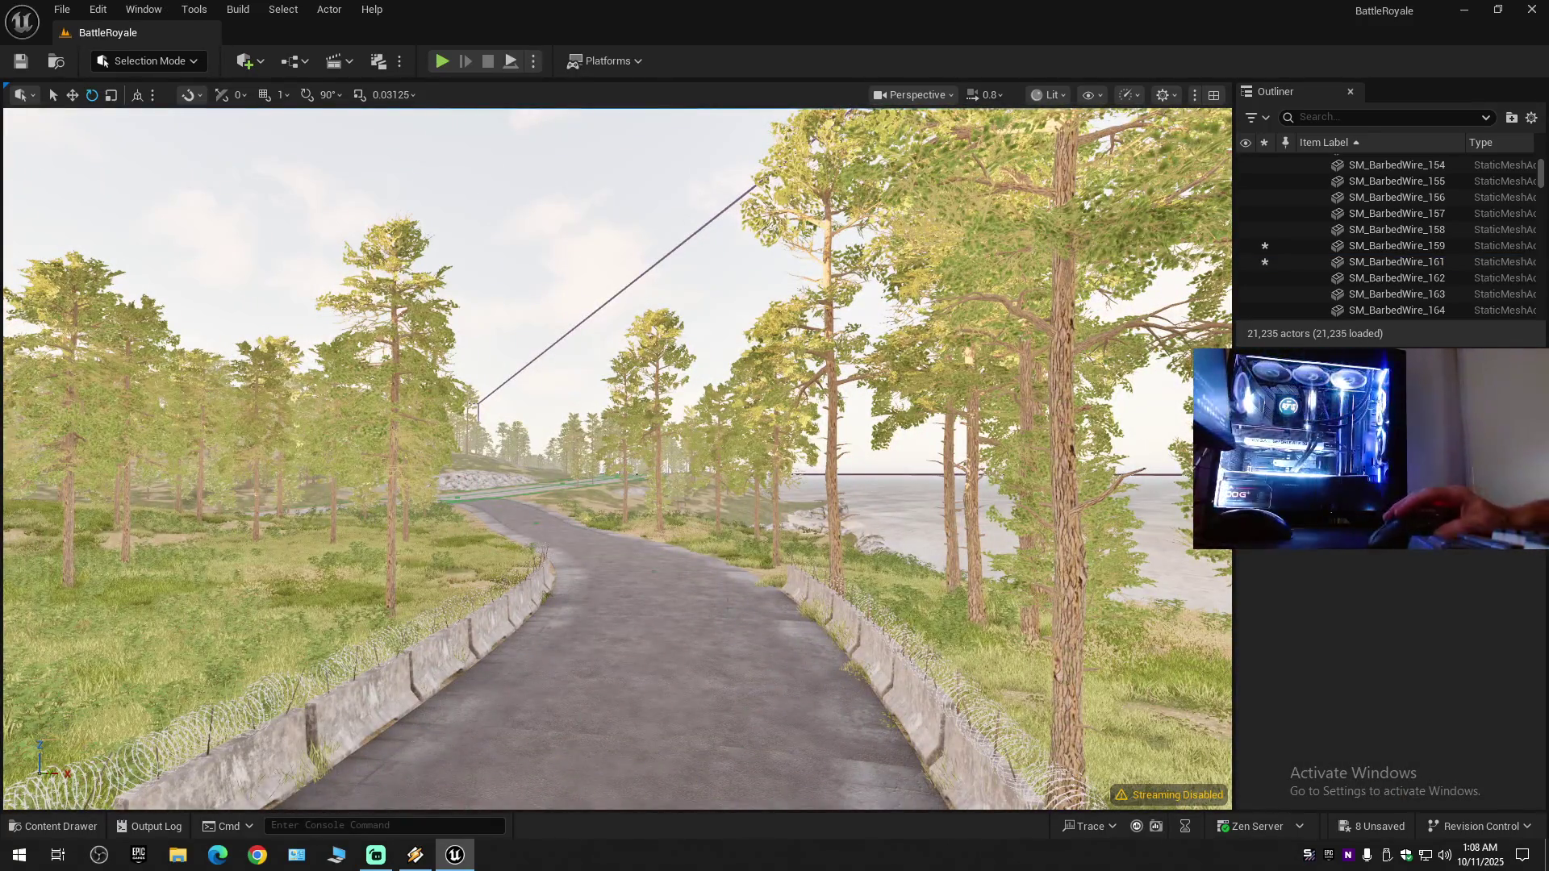
key("w")
scroll(617, 459, "down", 2)
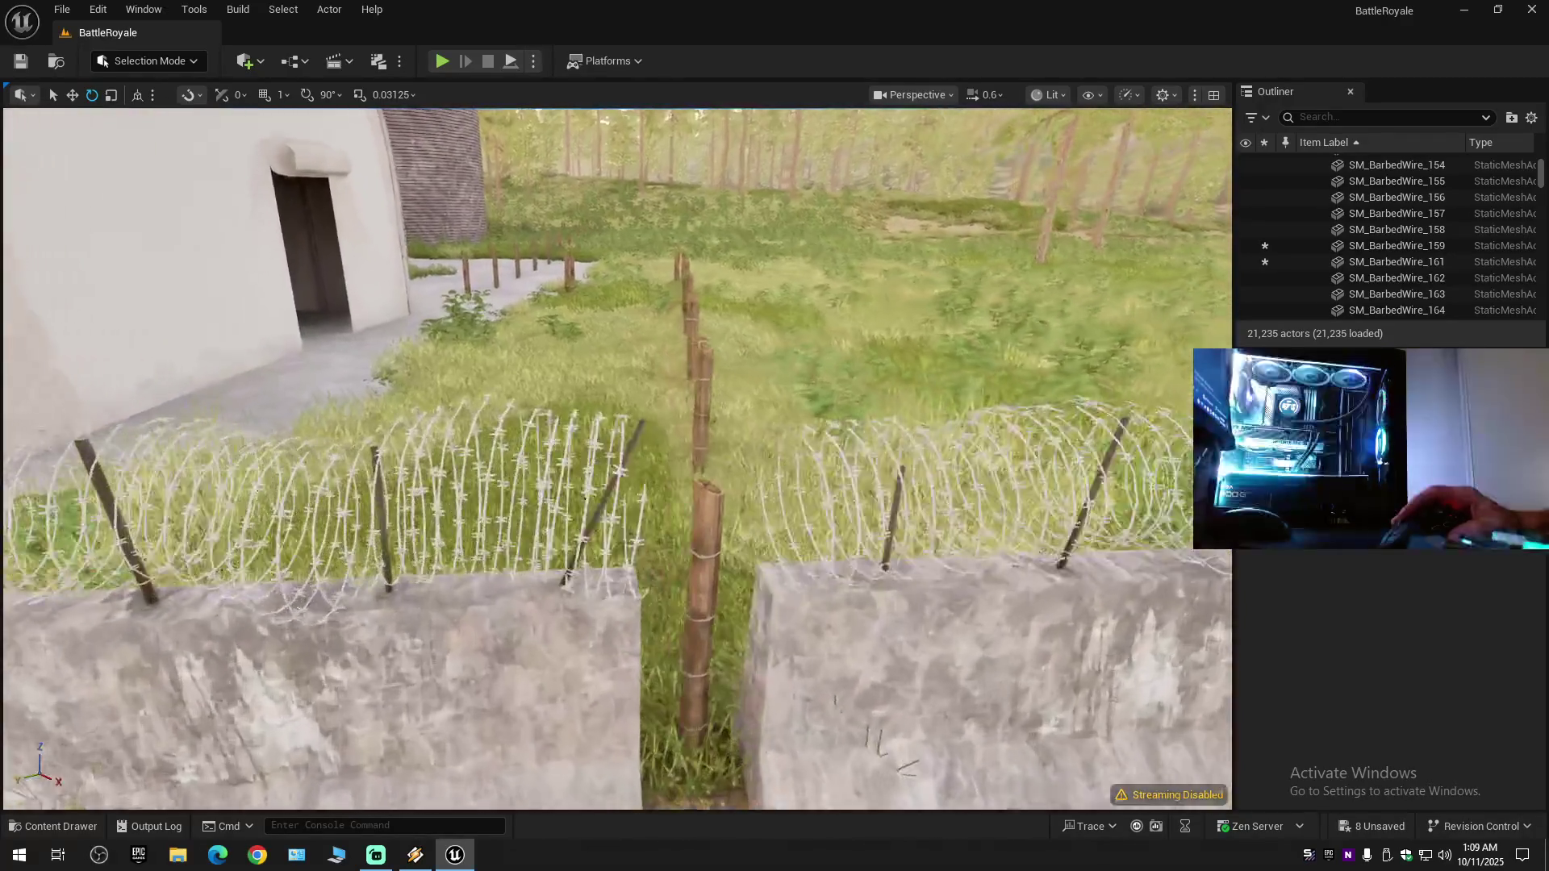
scroll(617, 458, "down", 1)
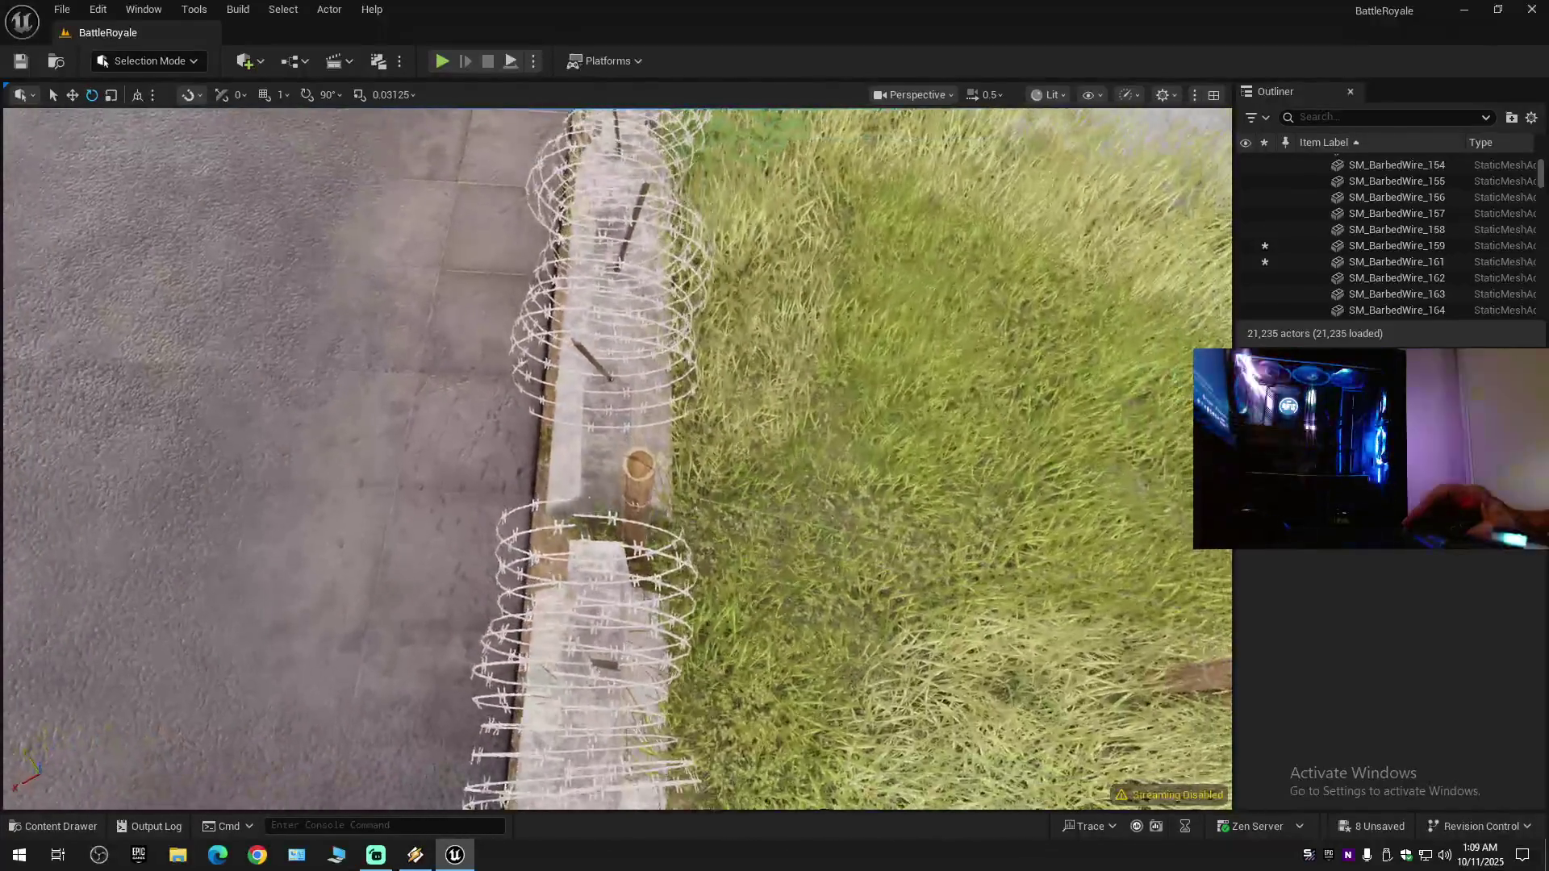
scroll(617, 459, "up", 1)
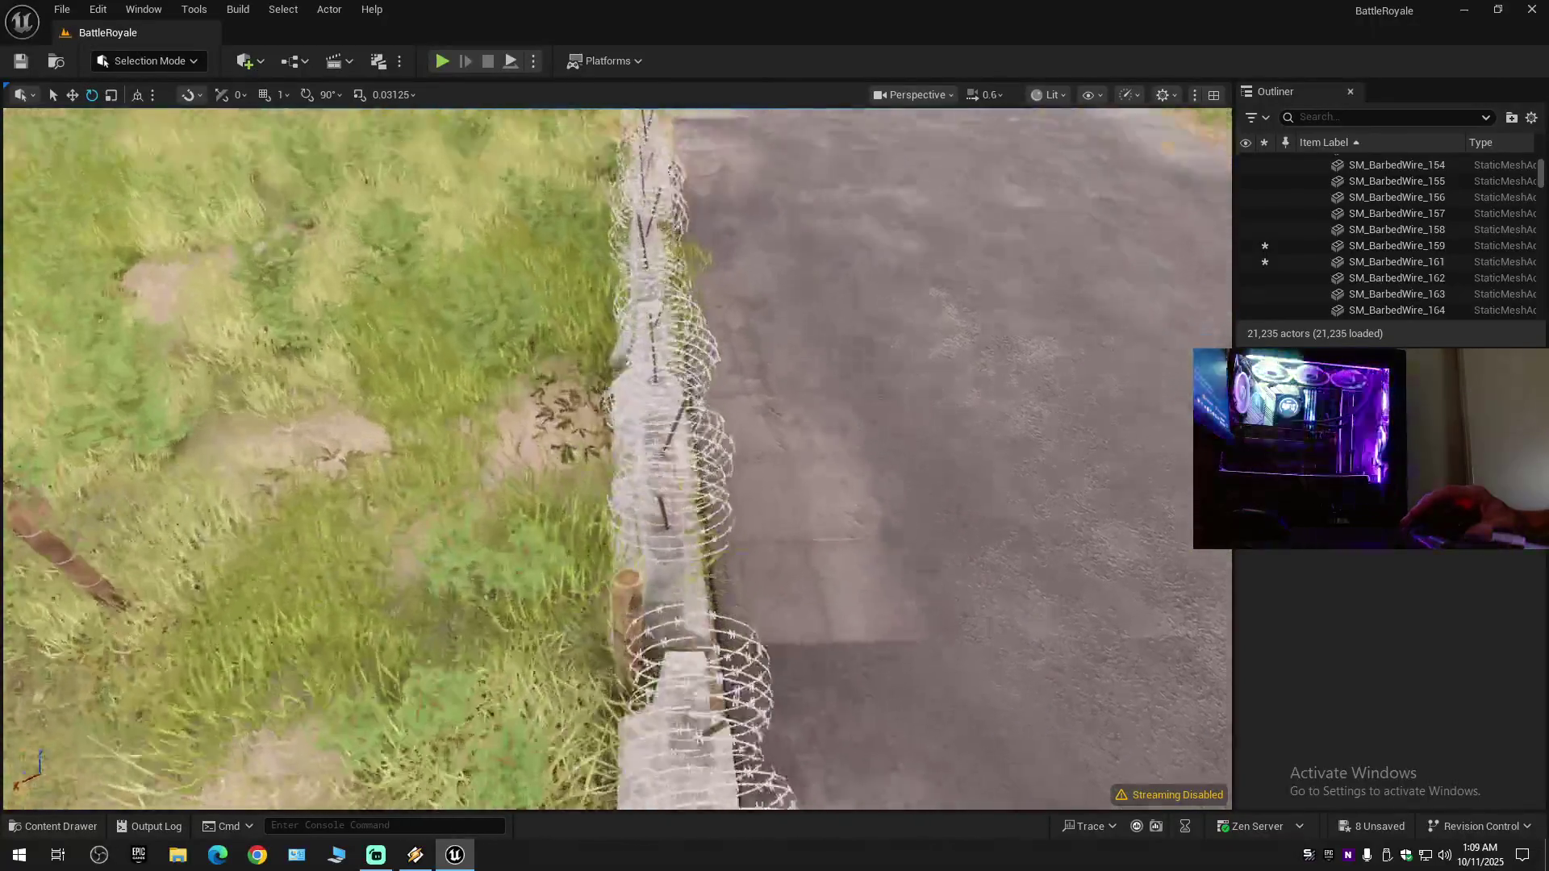
scroll(618, 458, "up", 4)
key("w")
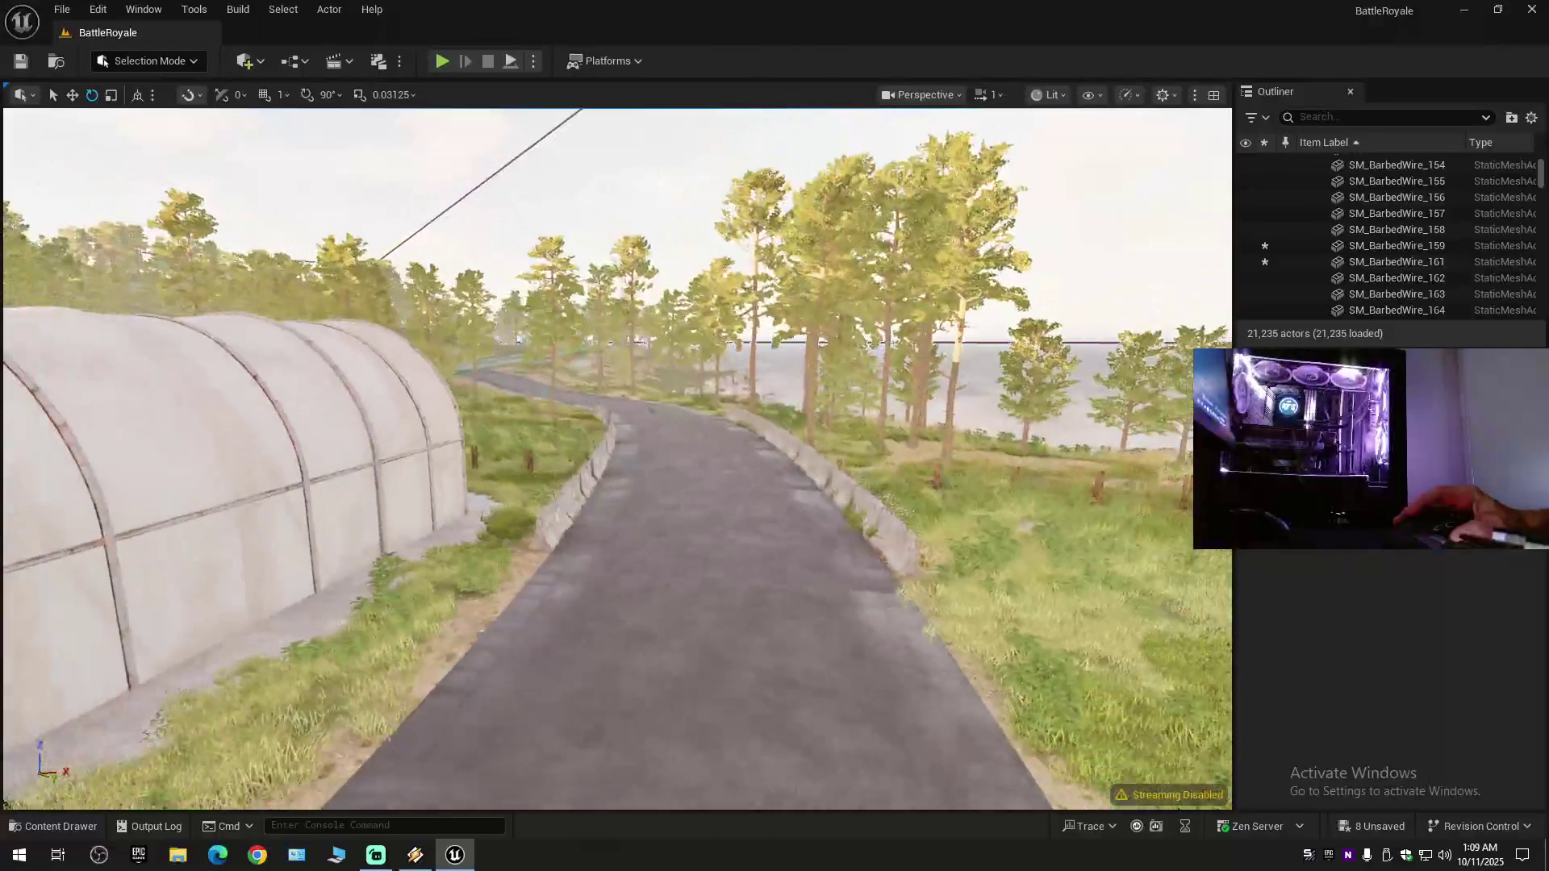
key("w")
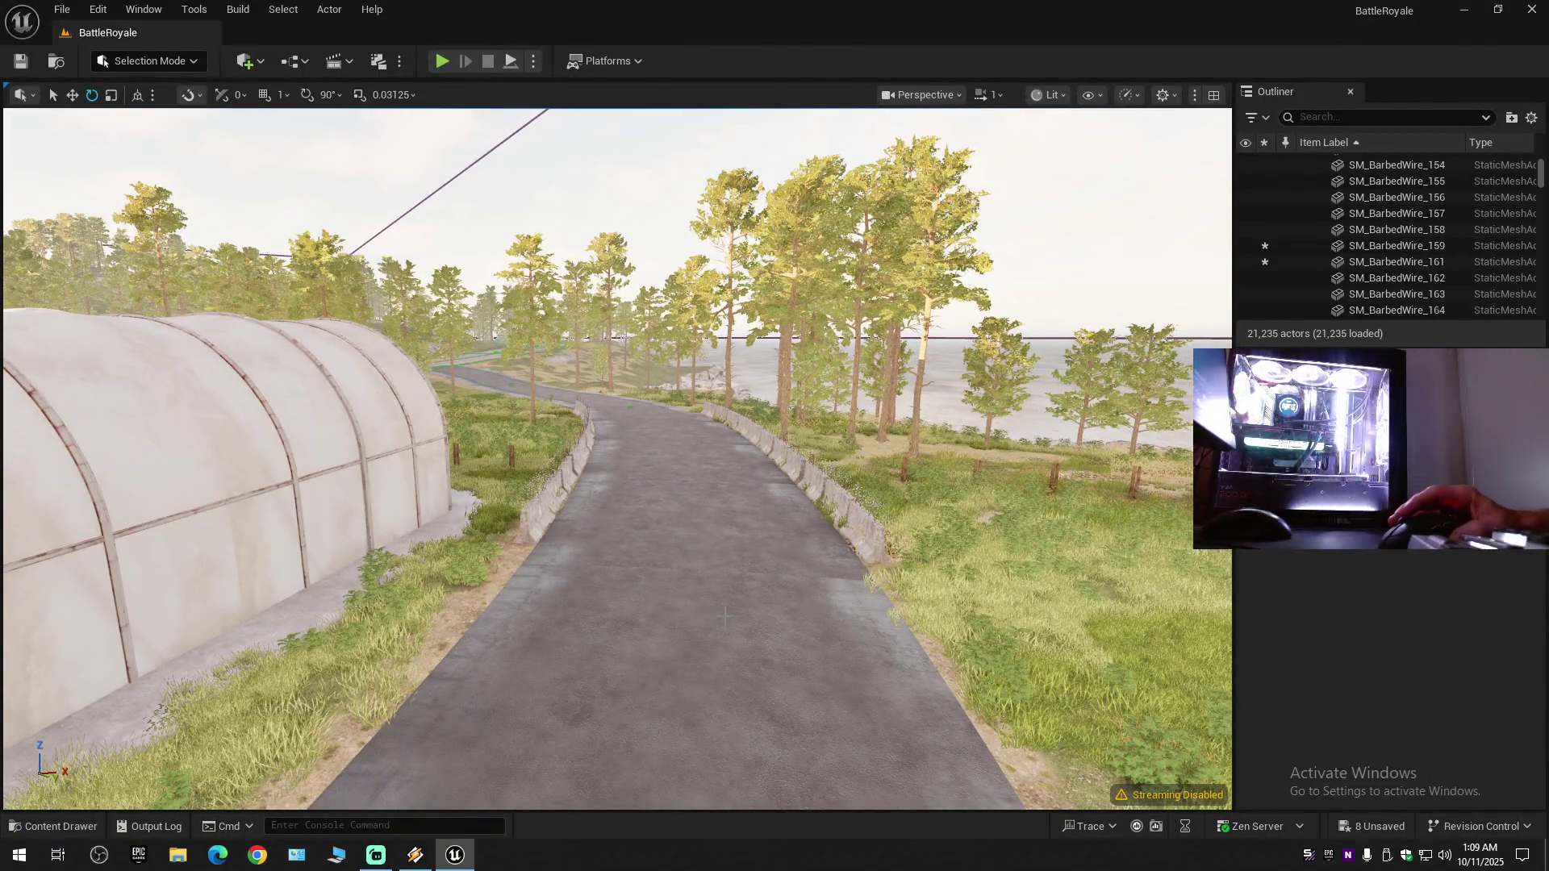
- Collapse the Outliner and expand the BattleRoyale level to its top folders
left_click(1531, 117)
left_click(1402, 199)
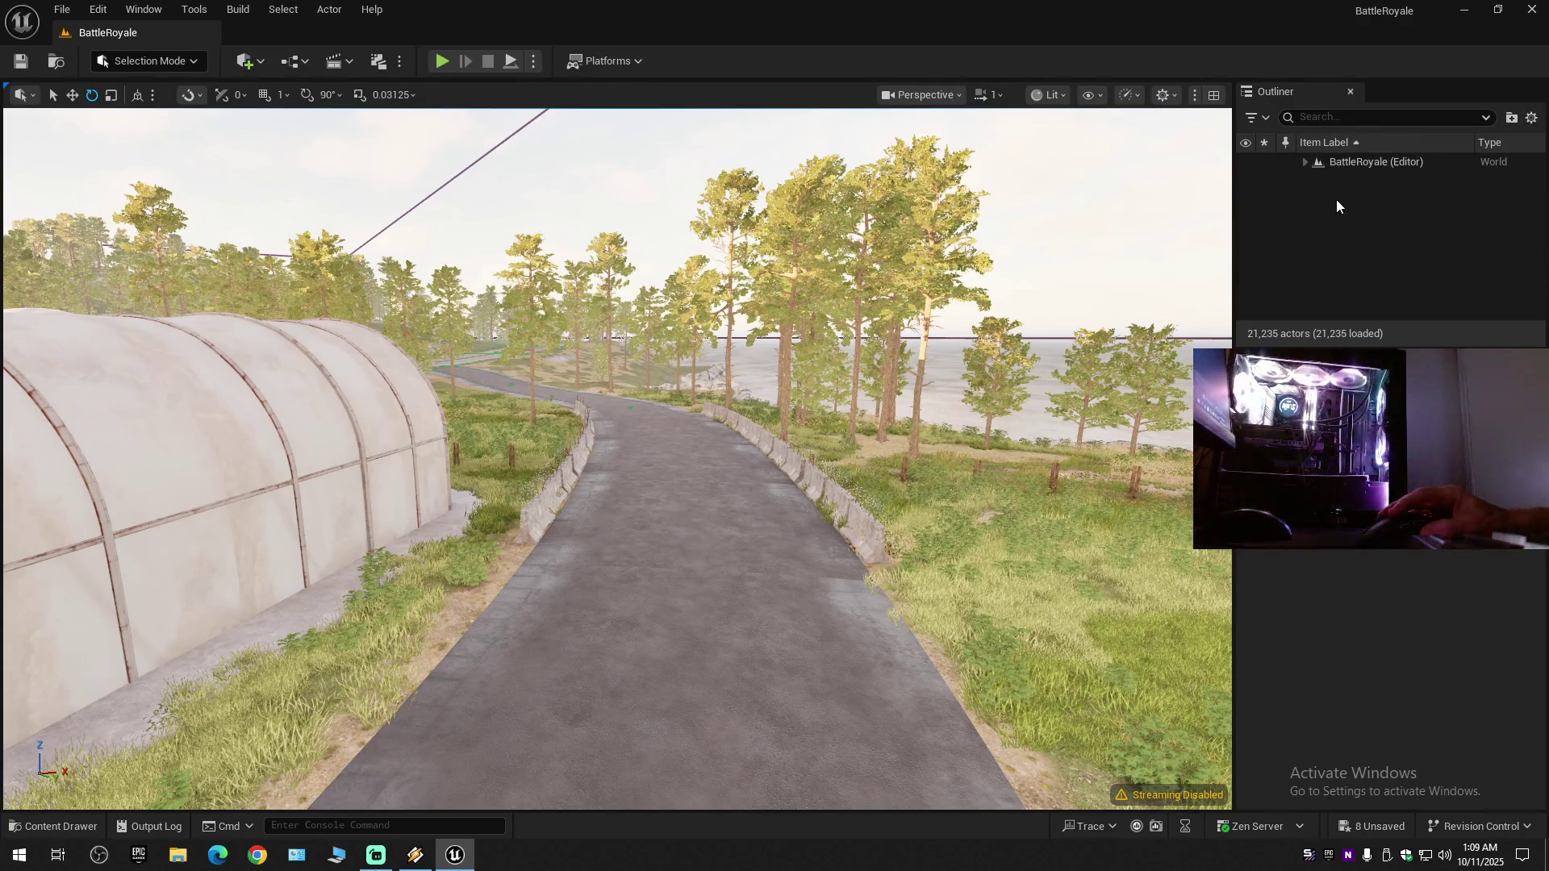
left_click(1302, 163)
- Save the current level and confirm no files still need saving
left_click(21, 62)
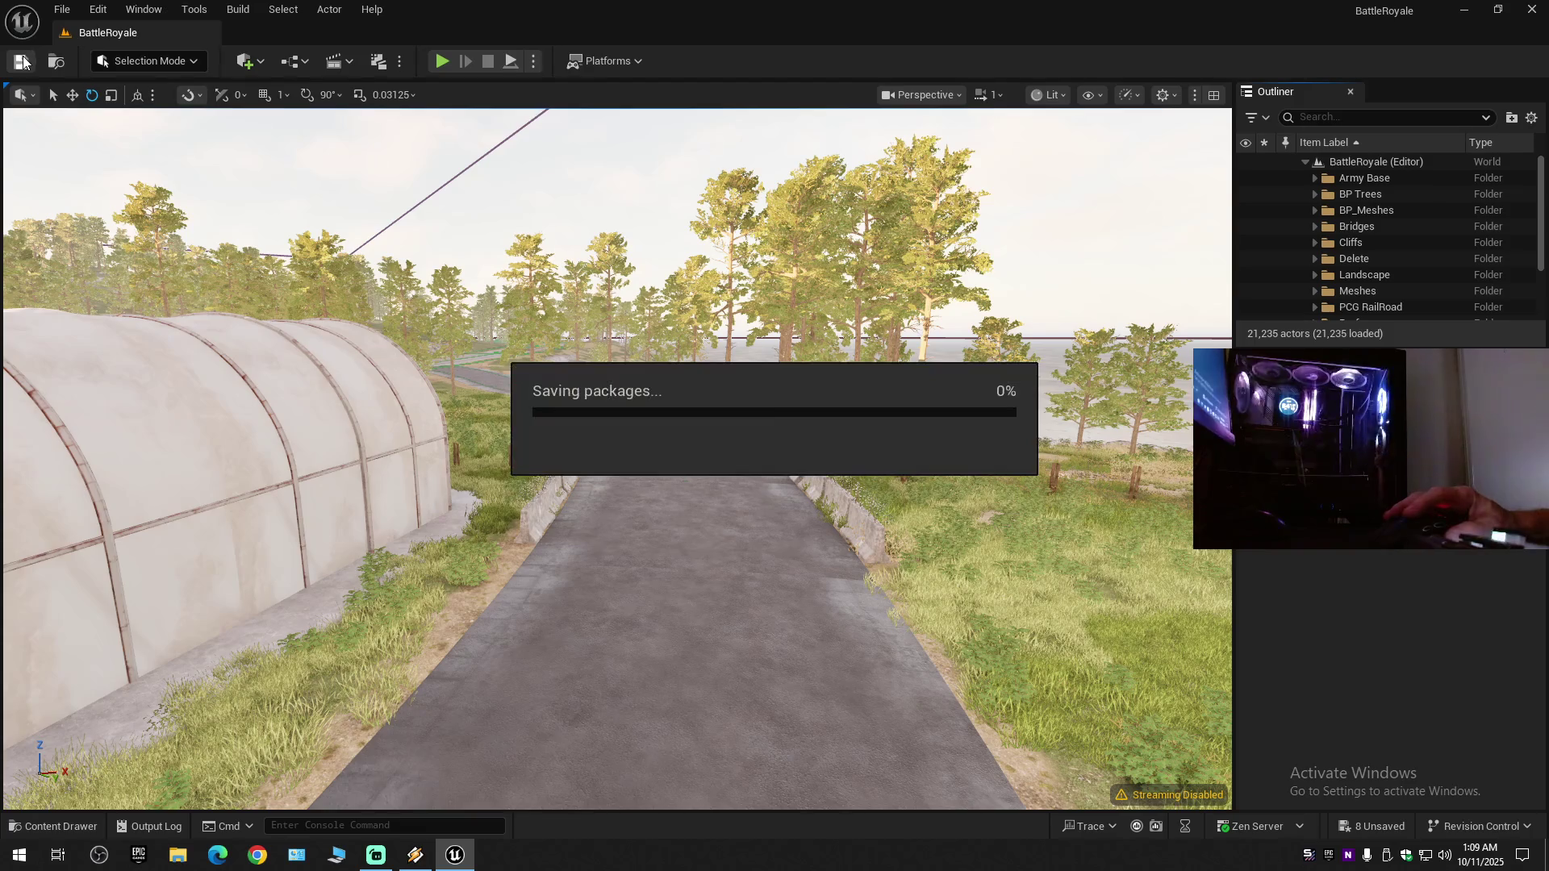
left_click(61, 13)
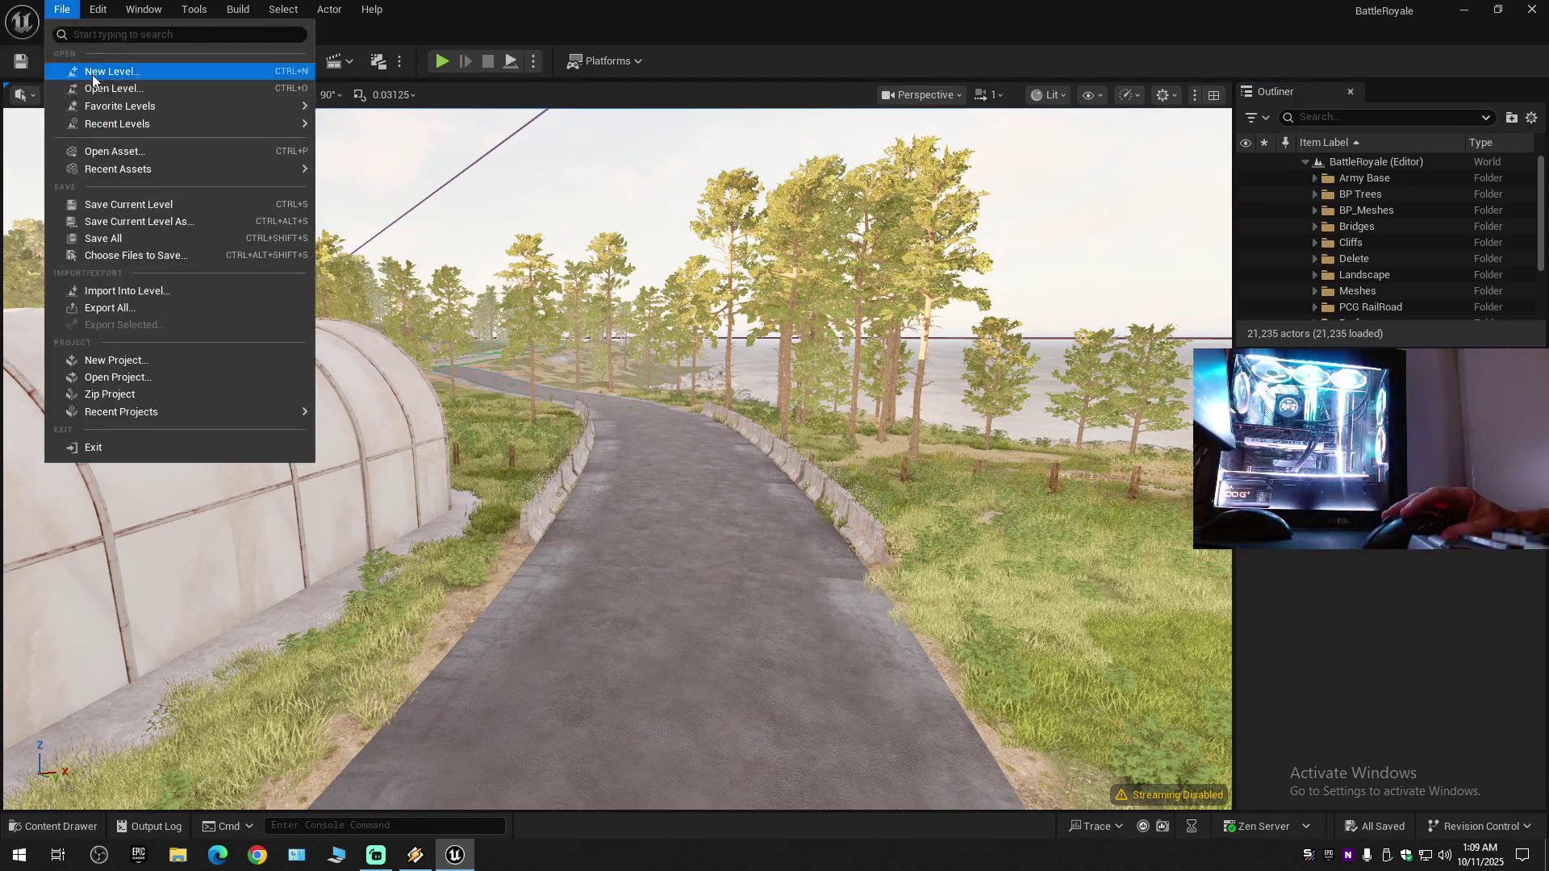
left_click(105, 202)
left_click(63, 7)
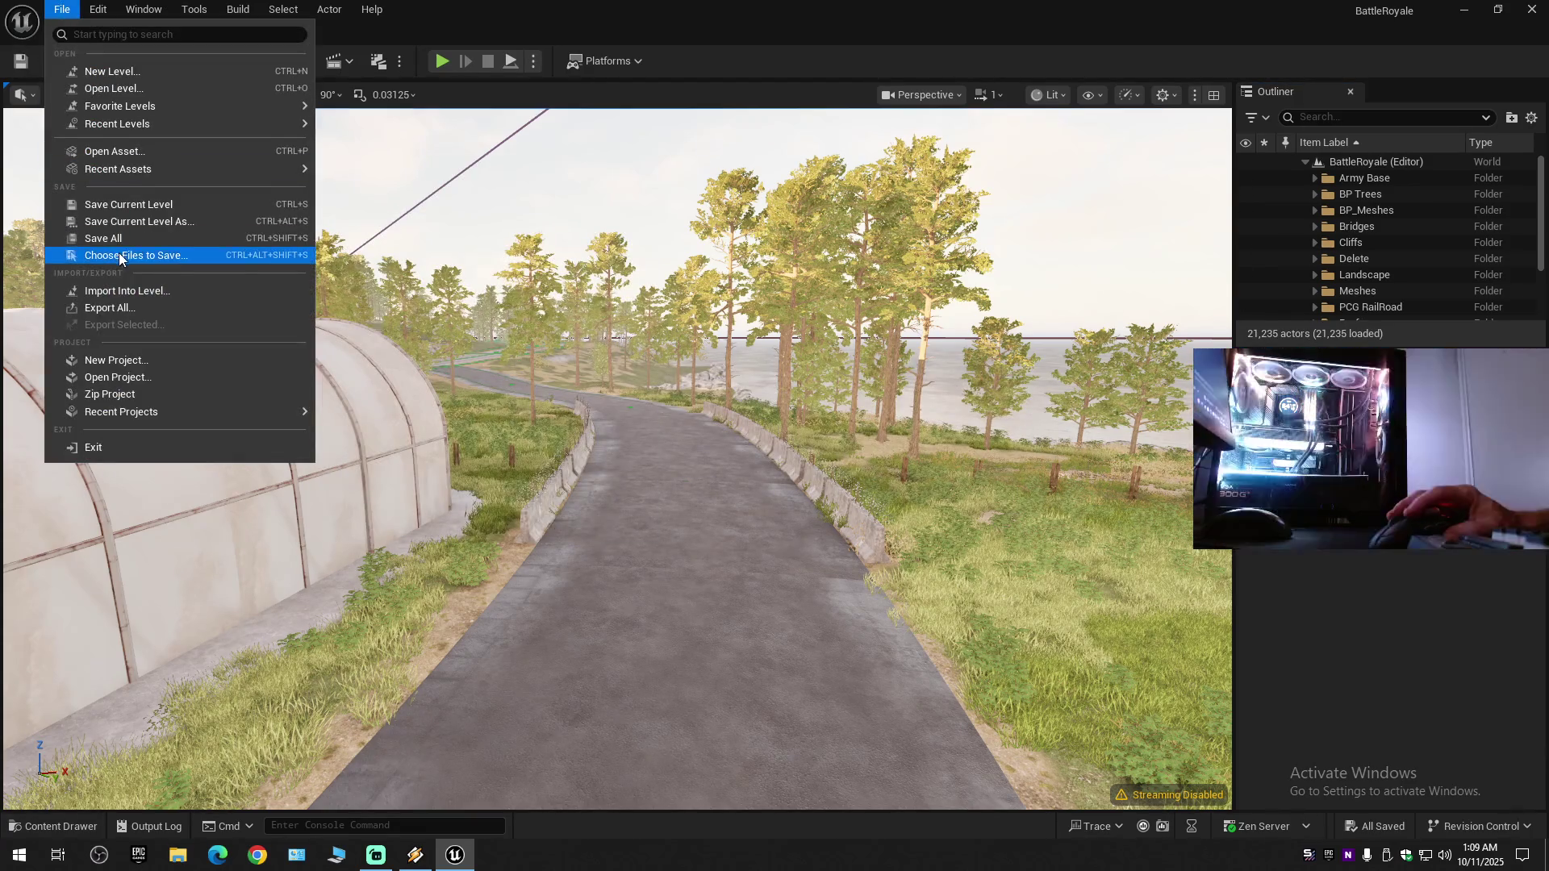
left_click(119, 235)
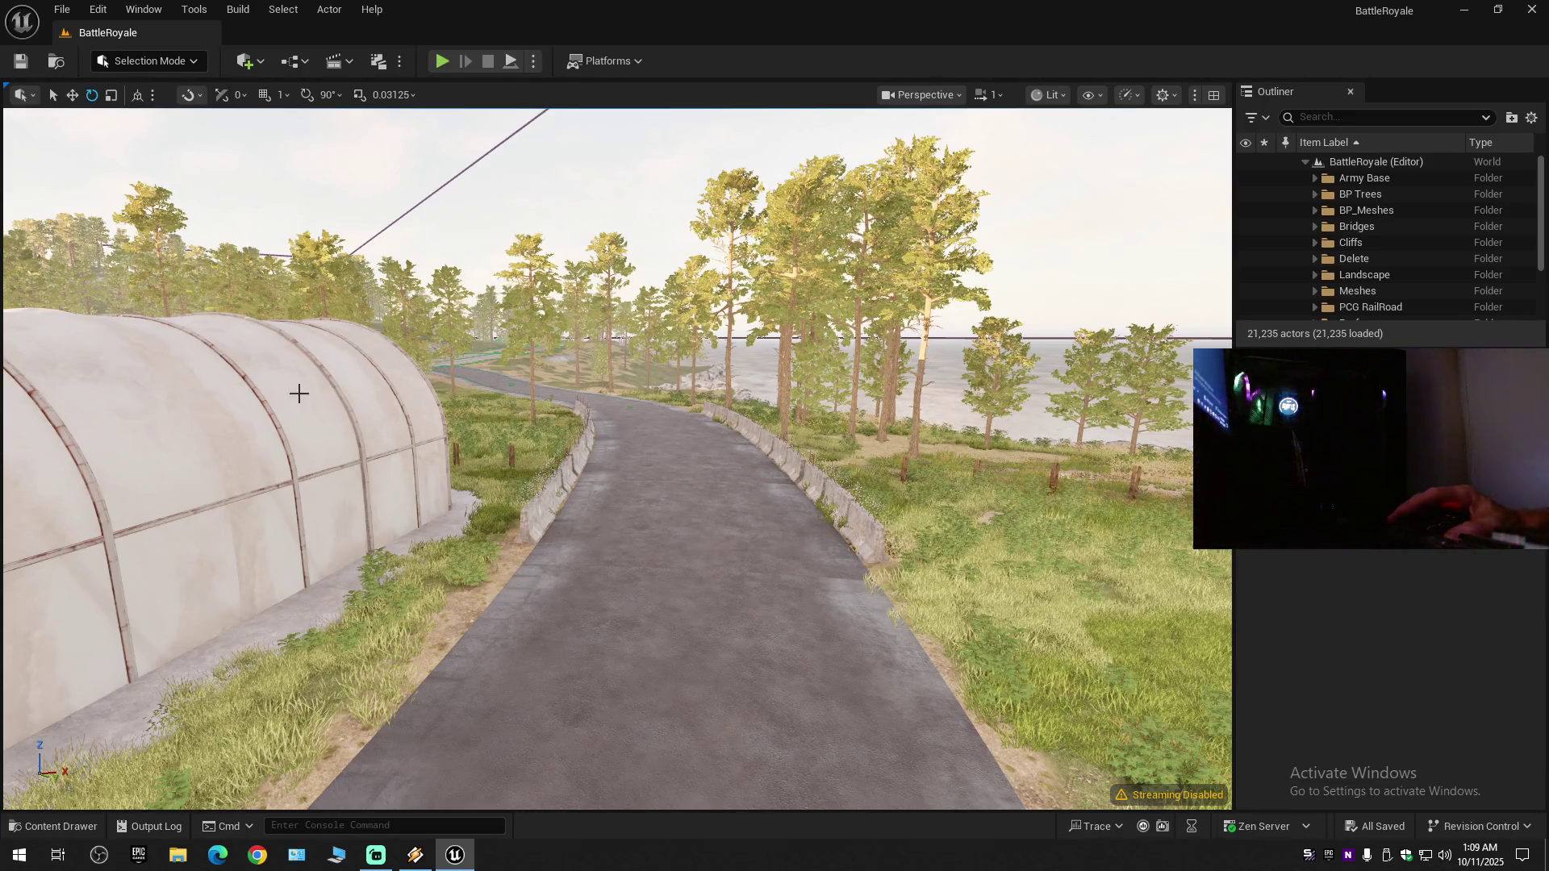
- Fly to the railroad crossing and delete barbed-wire fence SM_BarbedWire_103
key("w")
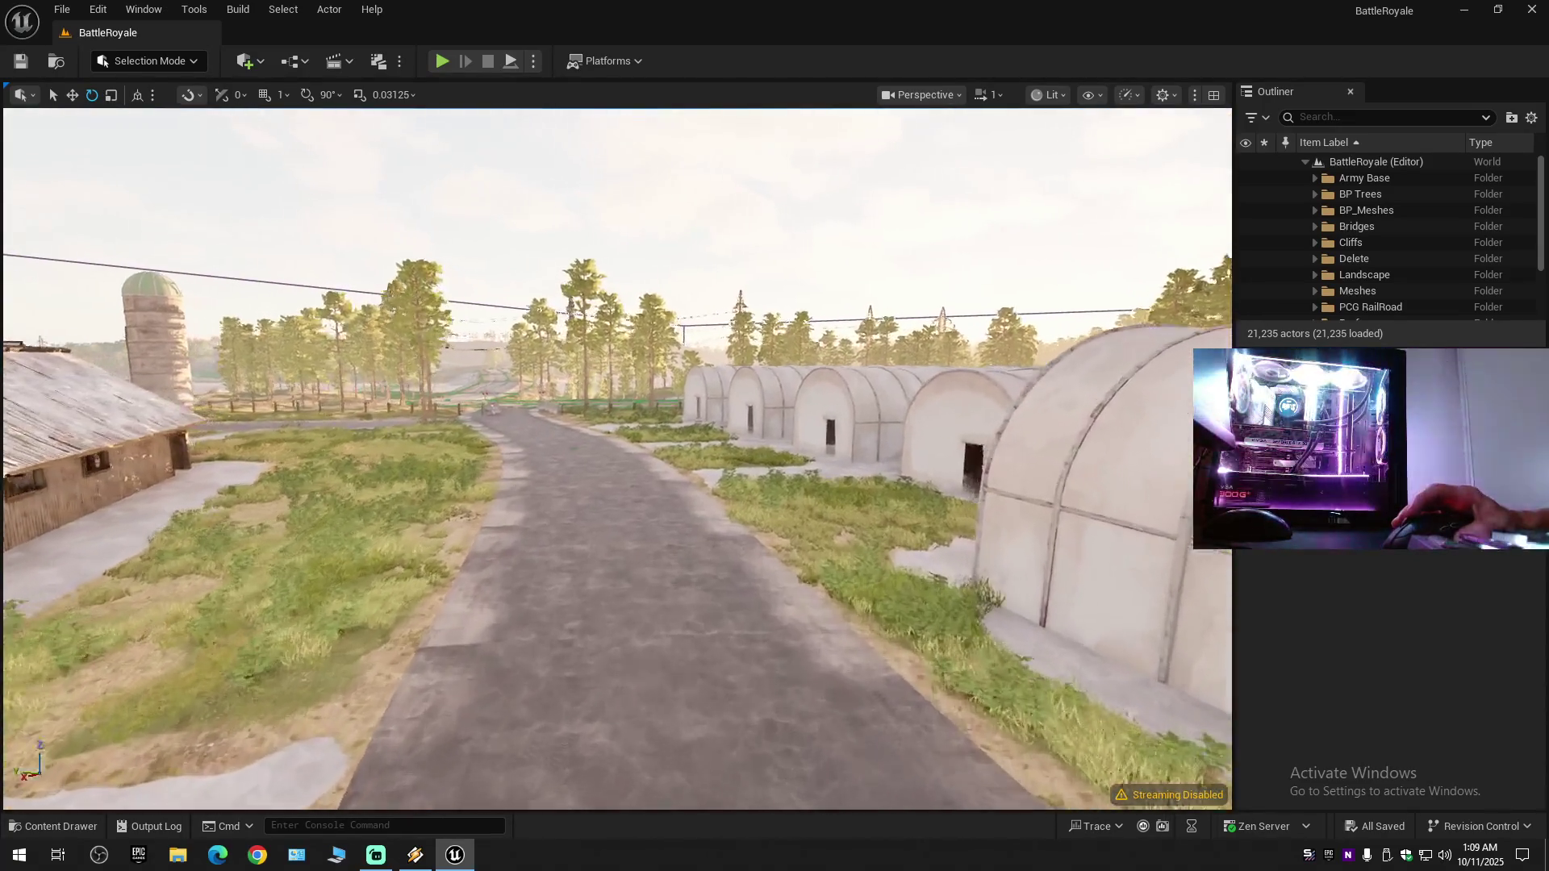
key("w")
scroll(617, 458, "up", 2)
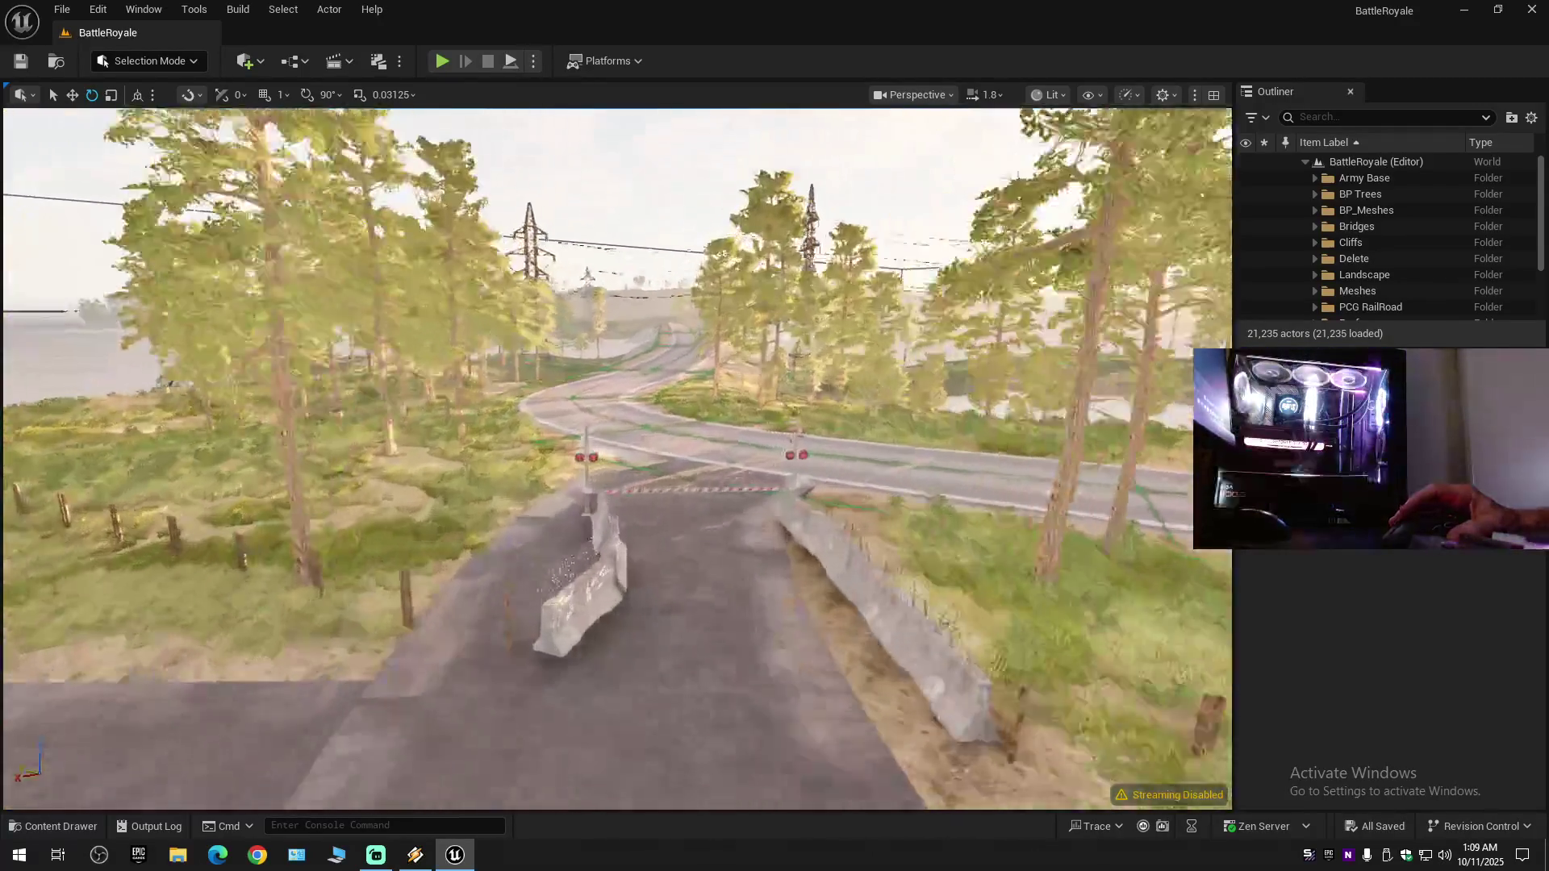
key("a")
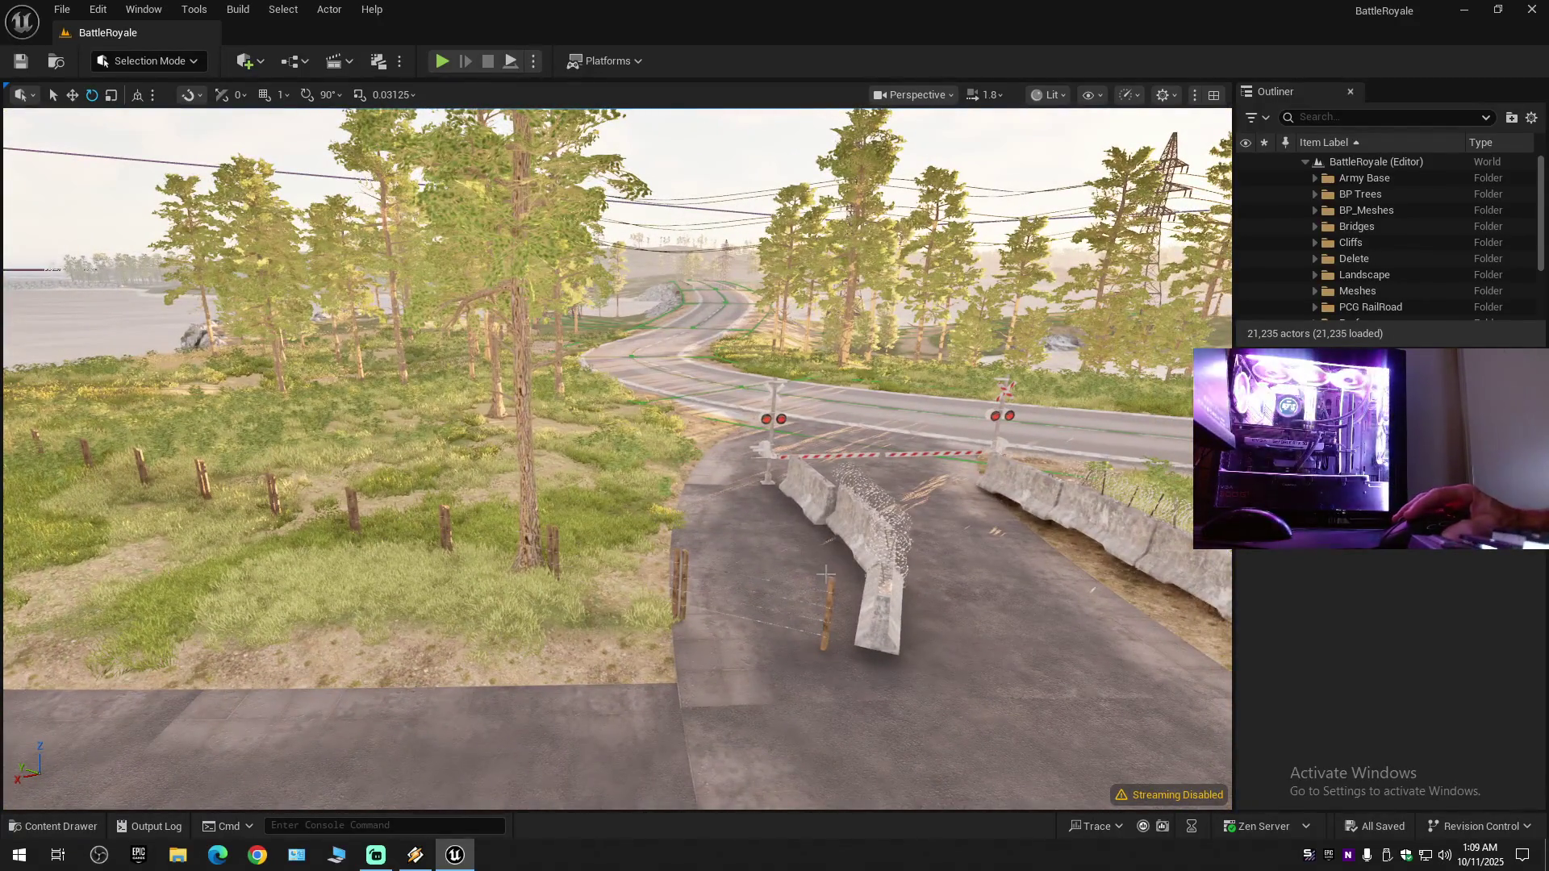
left_click(755, 597)
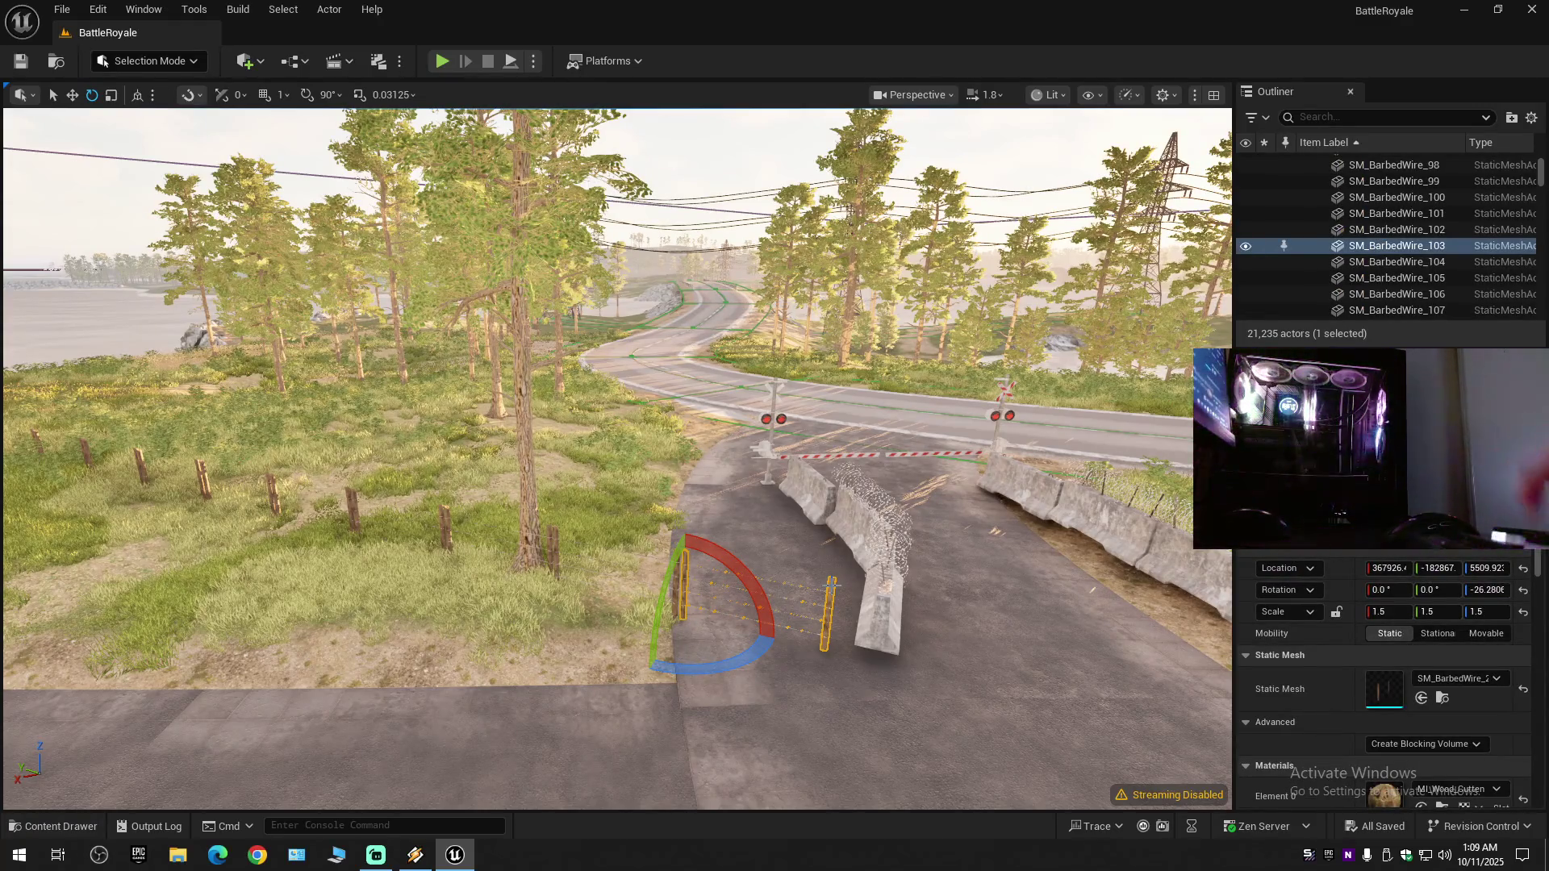
key("Delete")
- Scale fence SM_BarbedWire_102 by the tree down to about 1.23 on Y
key("w")
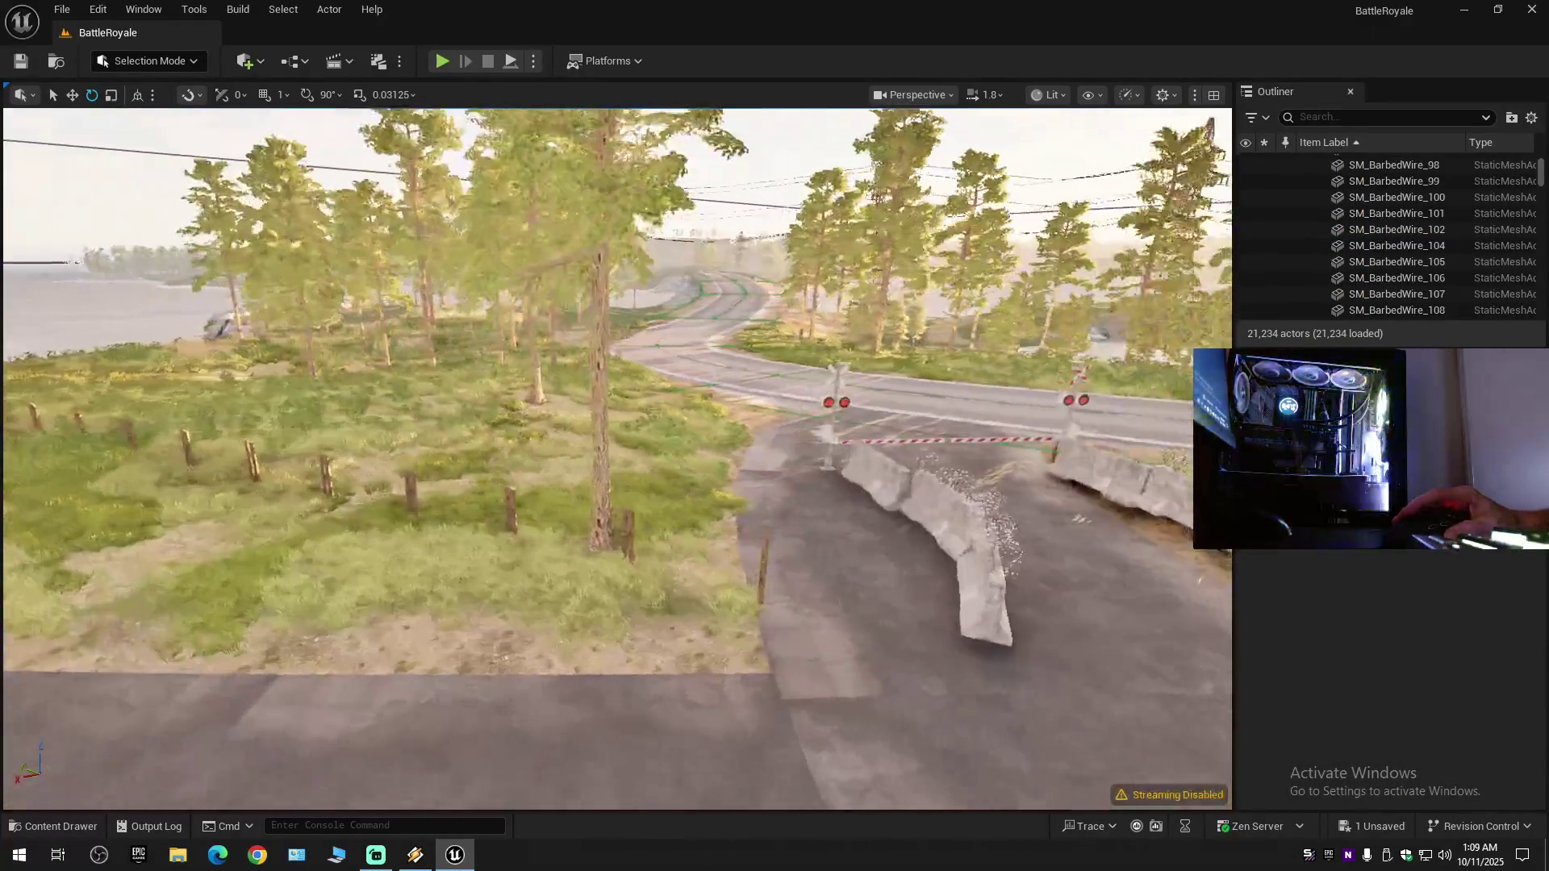
key("w")
left_click(702, 549)
key("r")
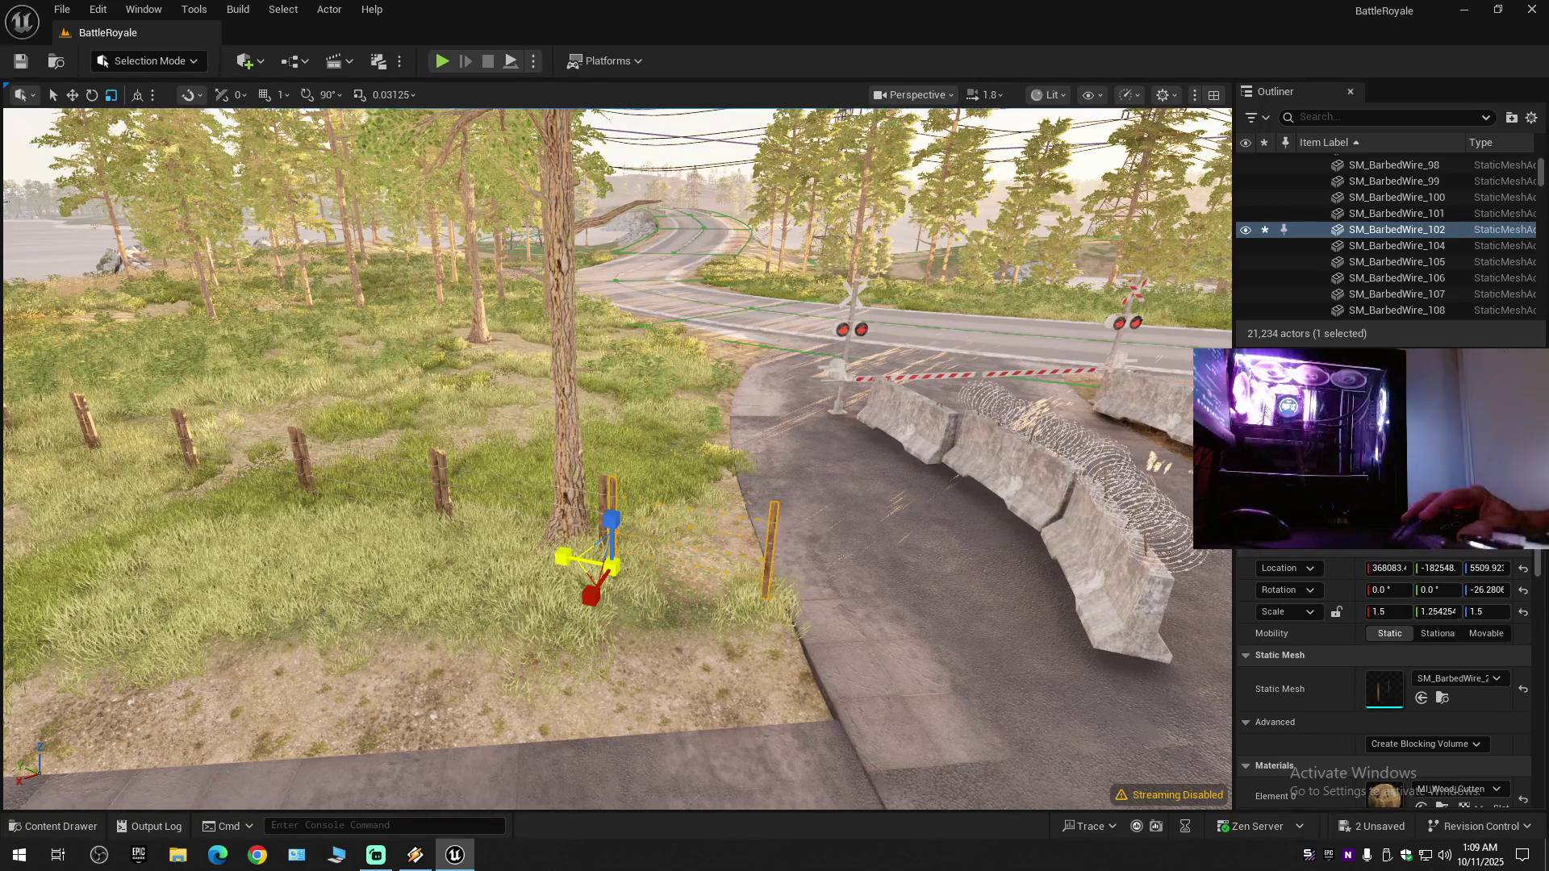
key("e")
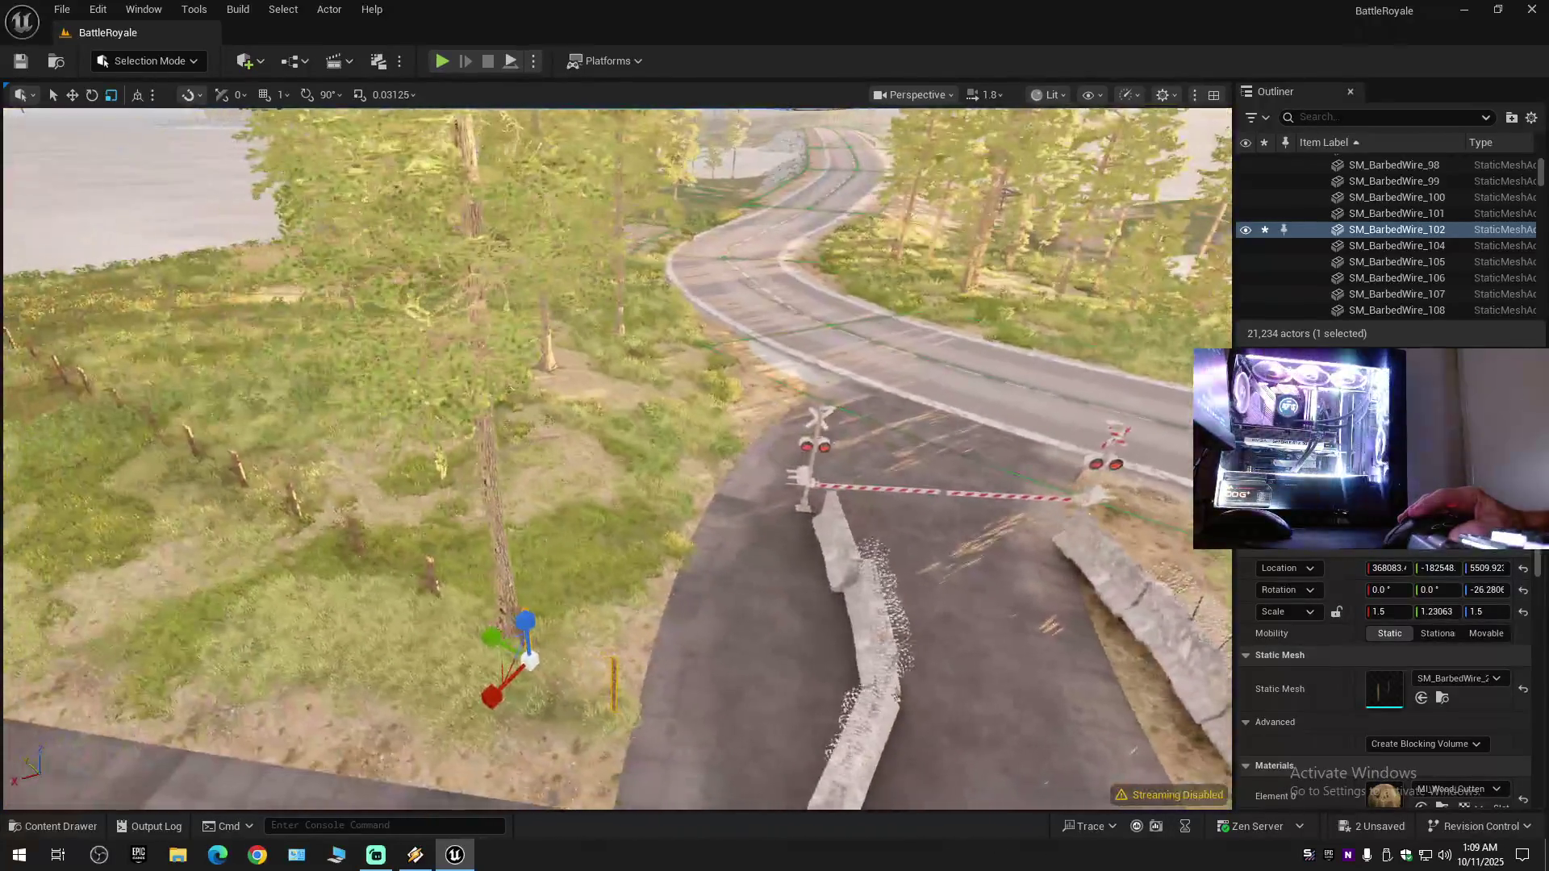
key("w")
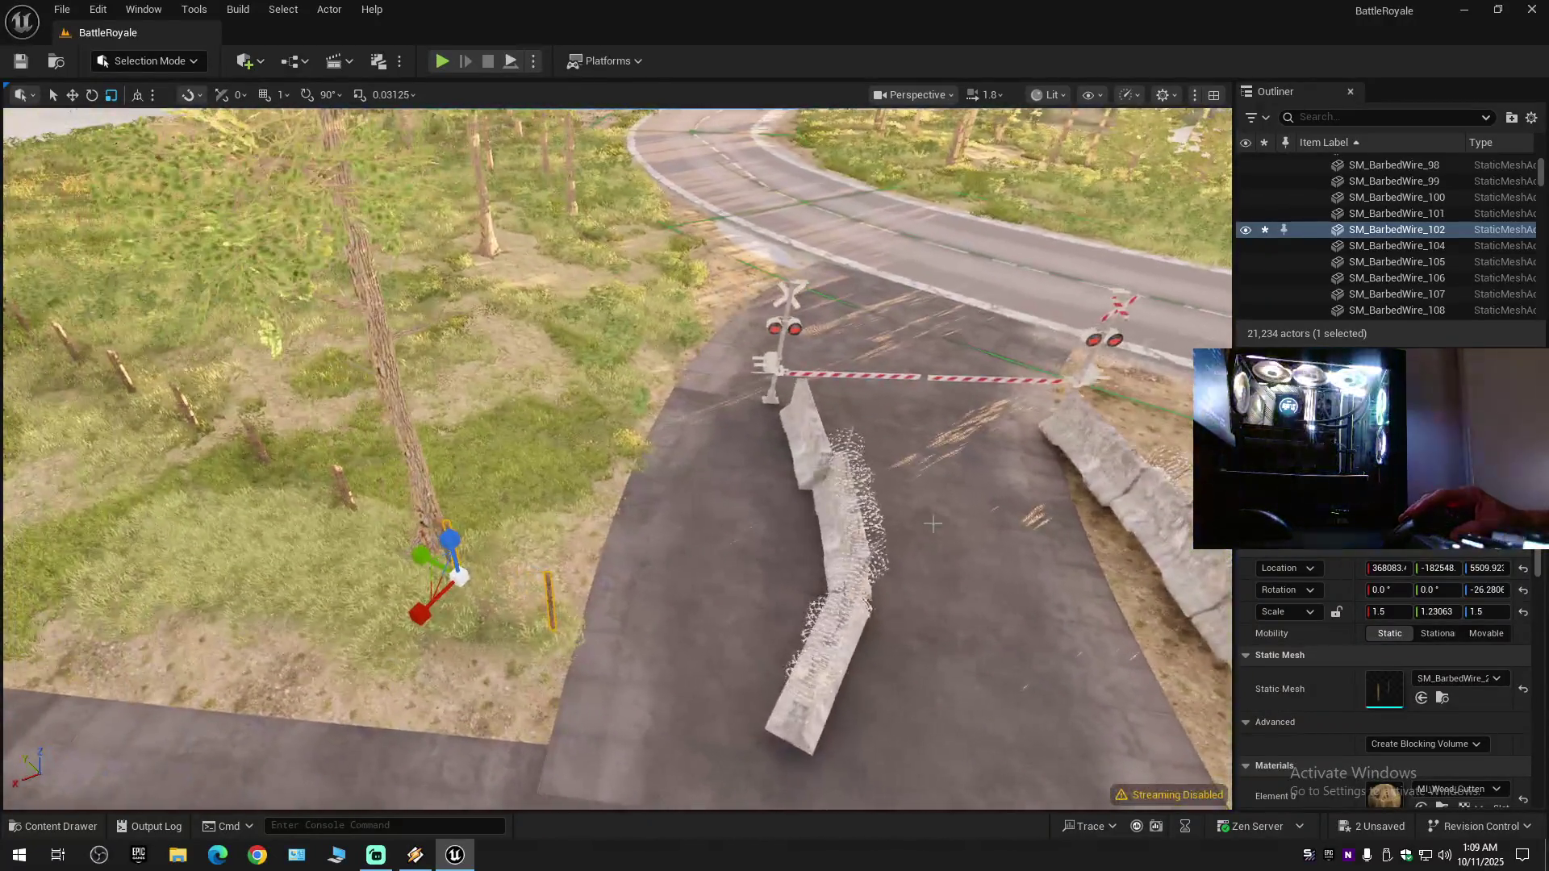
- Select the last barrier, SM_ConcreteBarrier_12, and slide it toward the roadside
left_click(852, 696)
key("w")
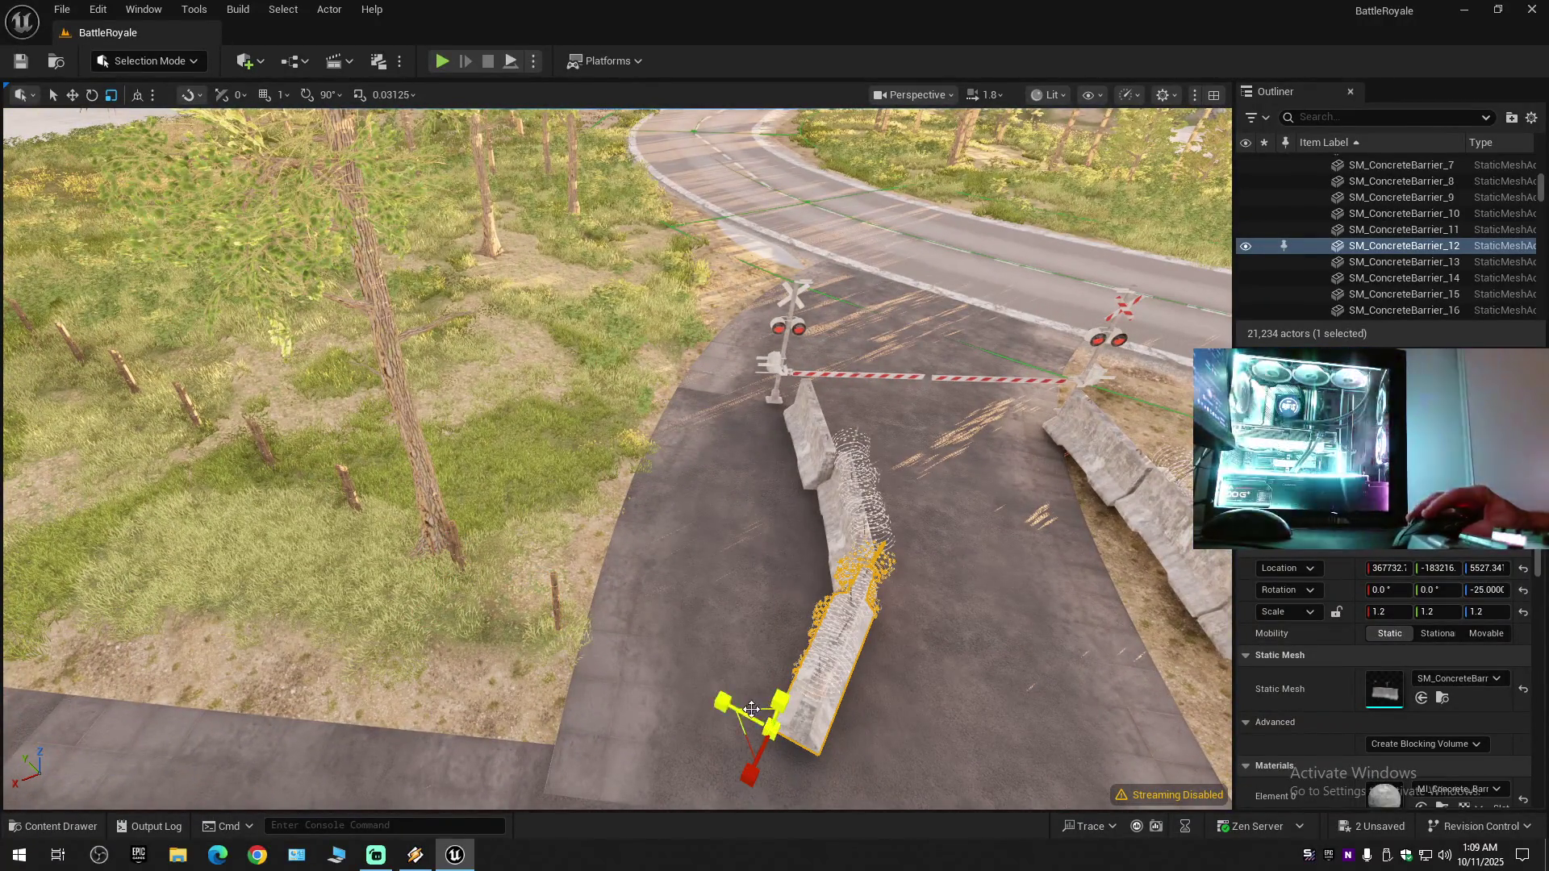
left_click_drag(726, 708, 504, 617)
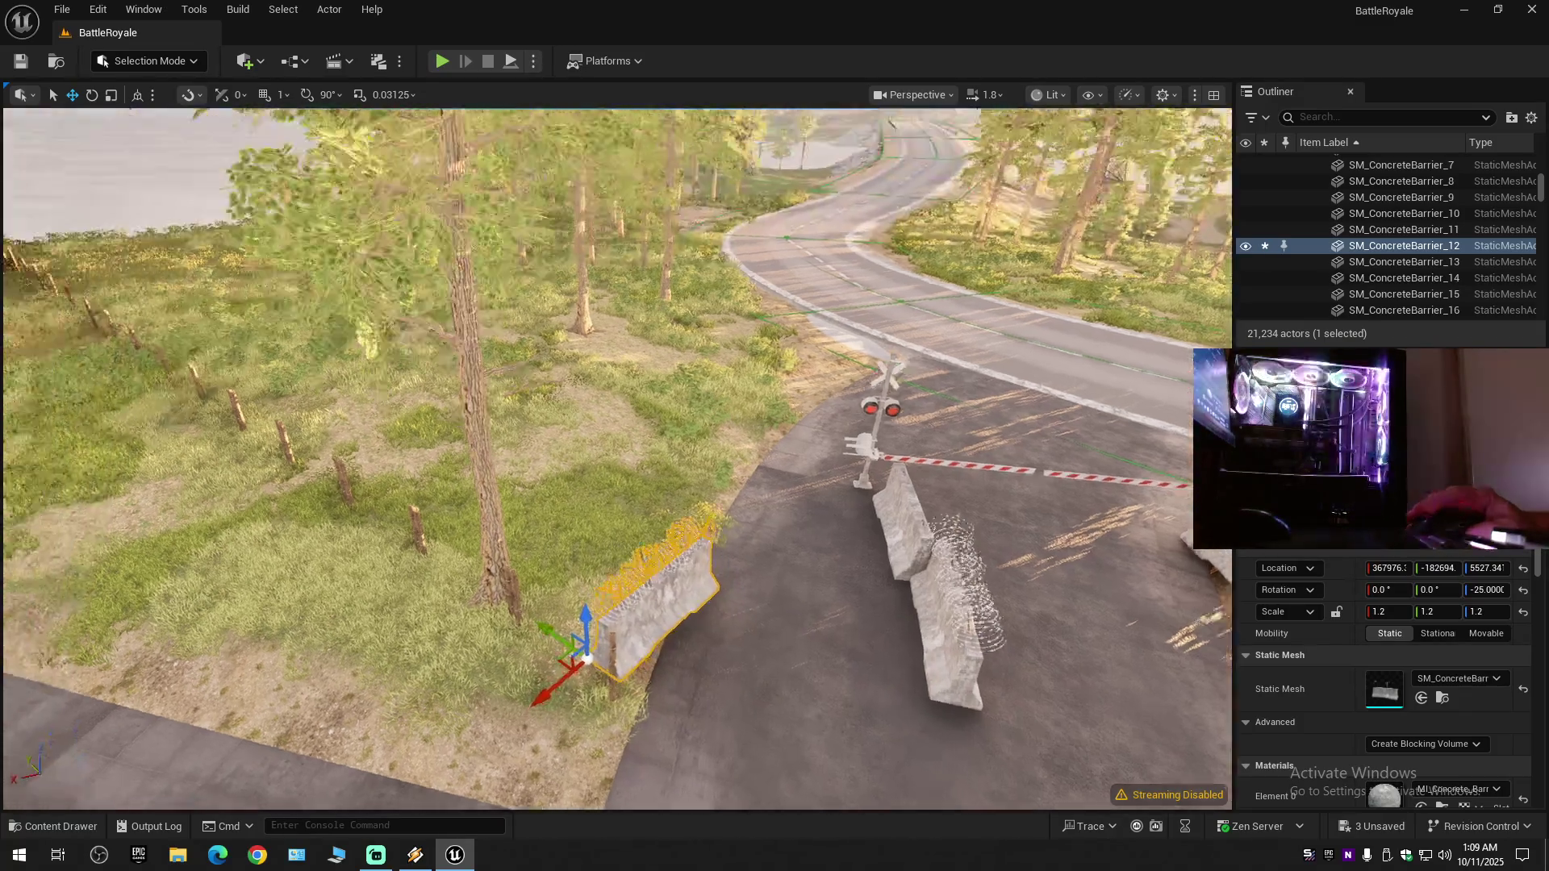
key("w")
key("s")
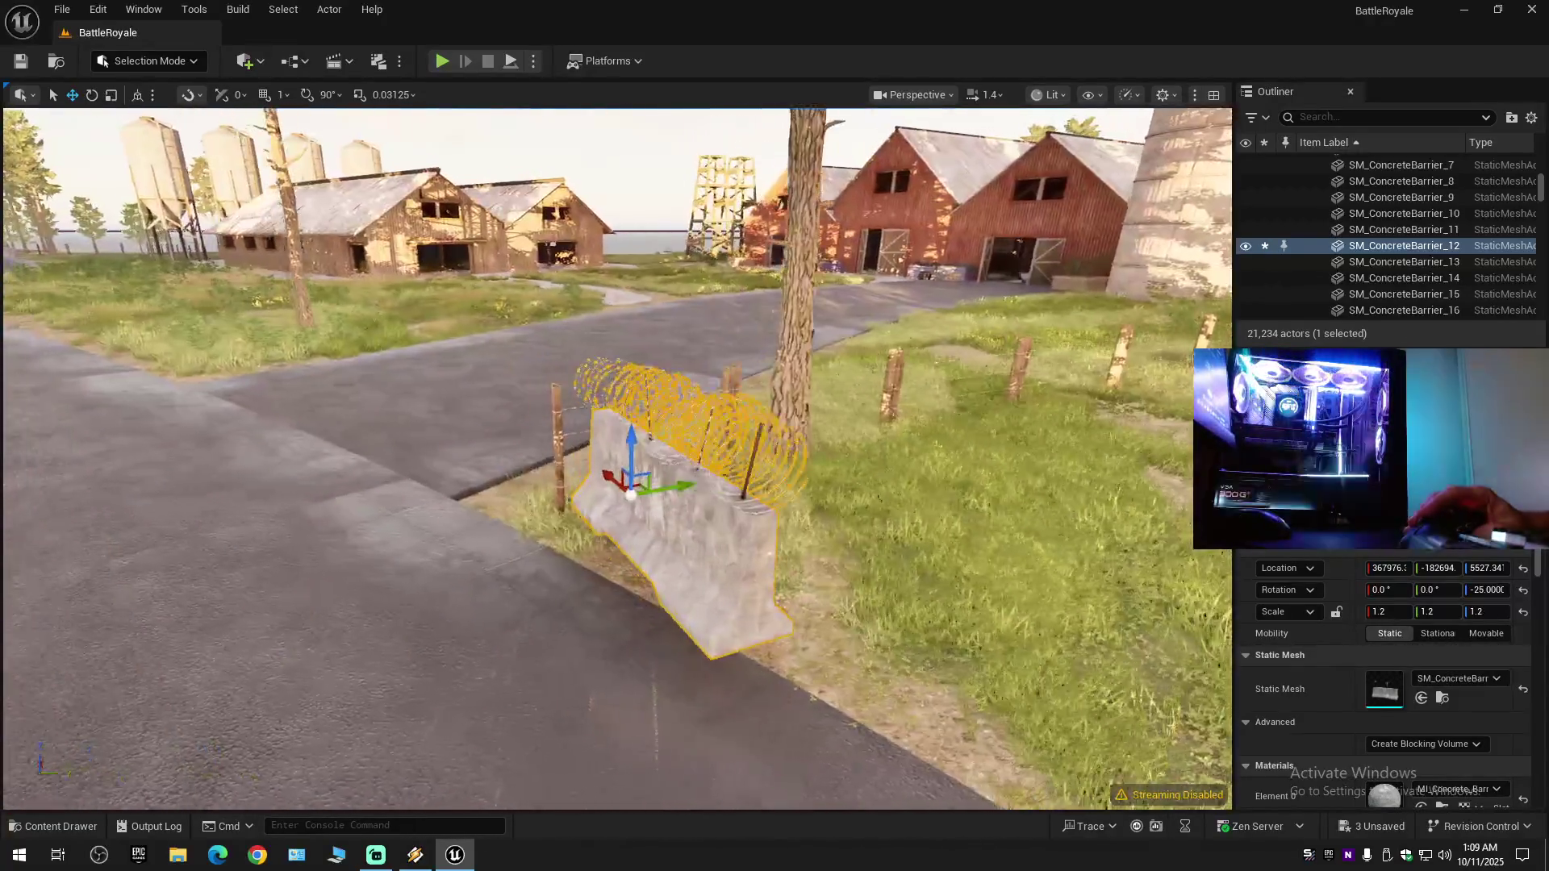
- Turn the barrier to line up with the roadside and slide it along the field edge
key("e")
left_click_drag(747, 530, 658, 517)
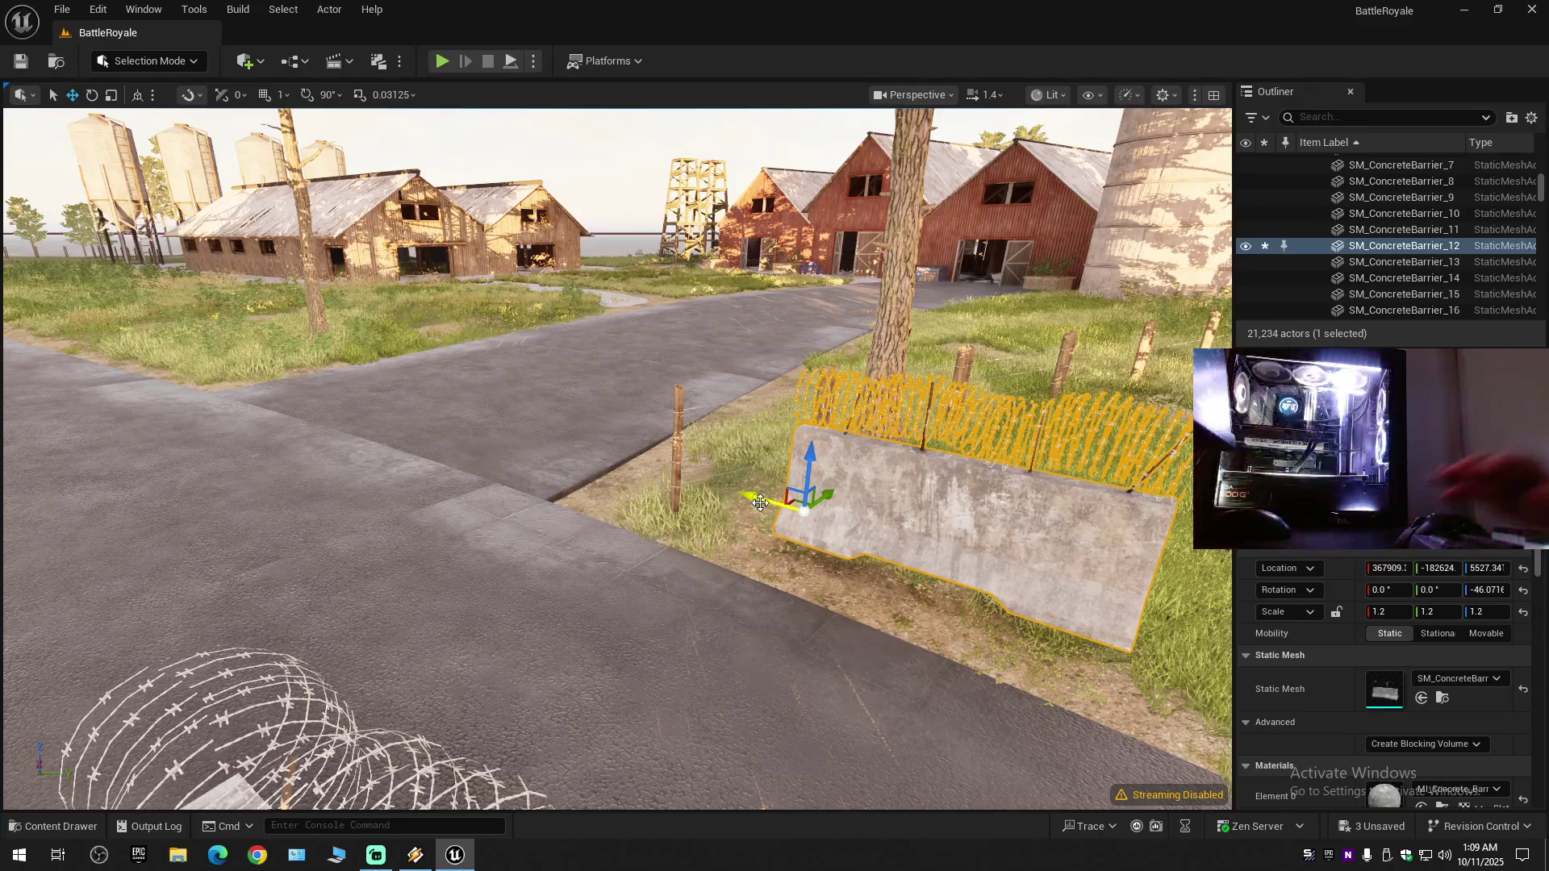
left_click_drag(779, 532, 1110, 599)
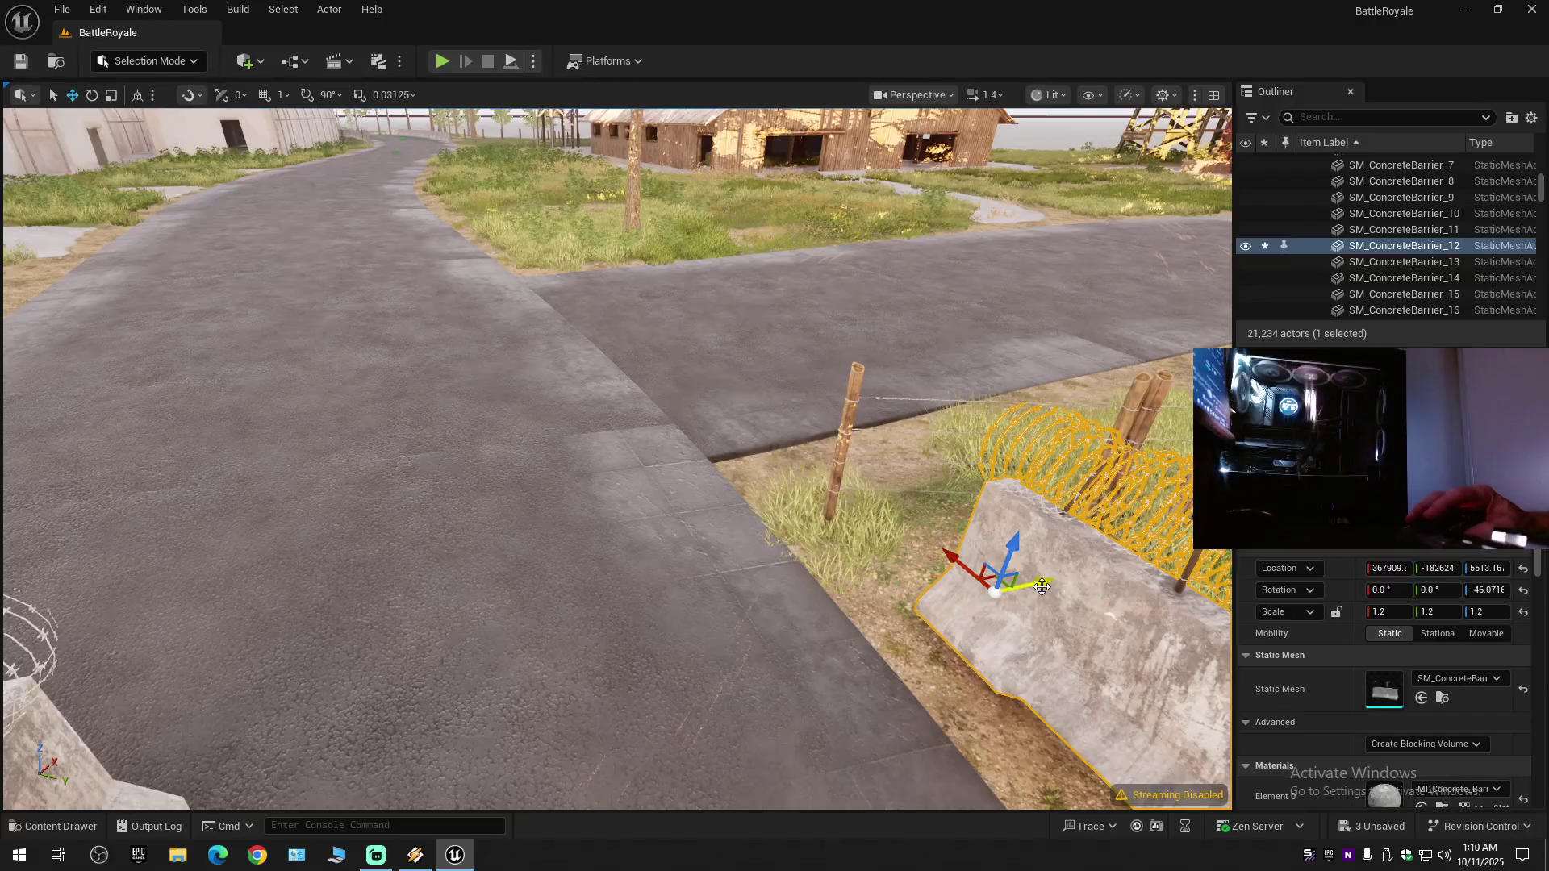
key("F11")
left_click_drag(1073, 595, 1116, 605)
mouse_move(988, 542)
left_mouse_down()
mouse_move(948, 562)
mouse_move(807, 540)
mouse_move(804, 525)
left_mouse_up()
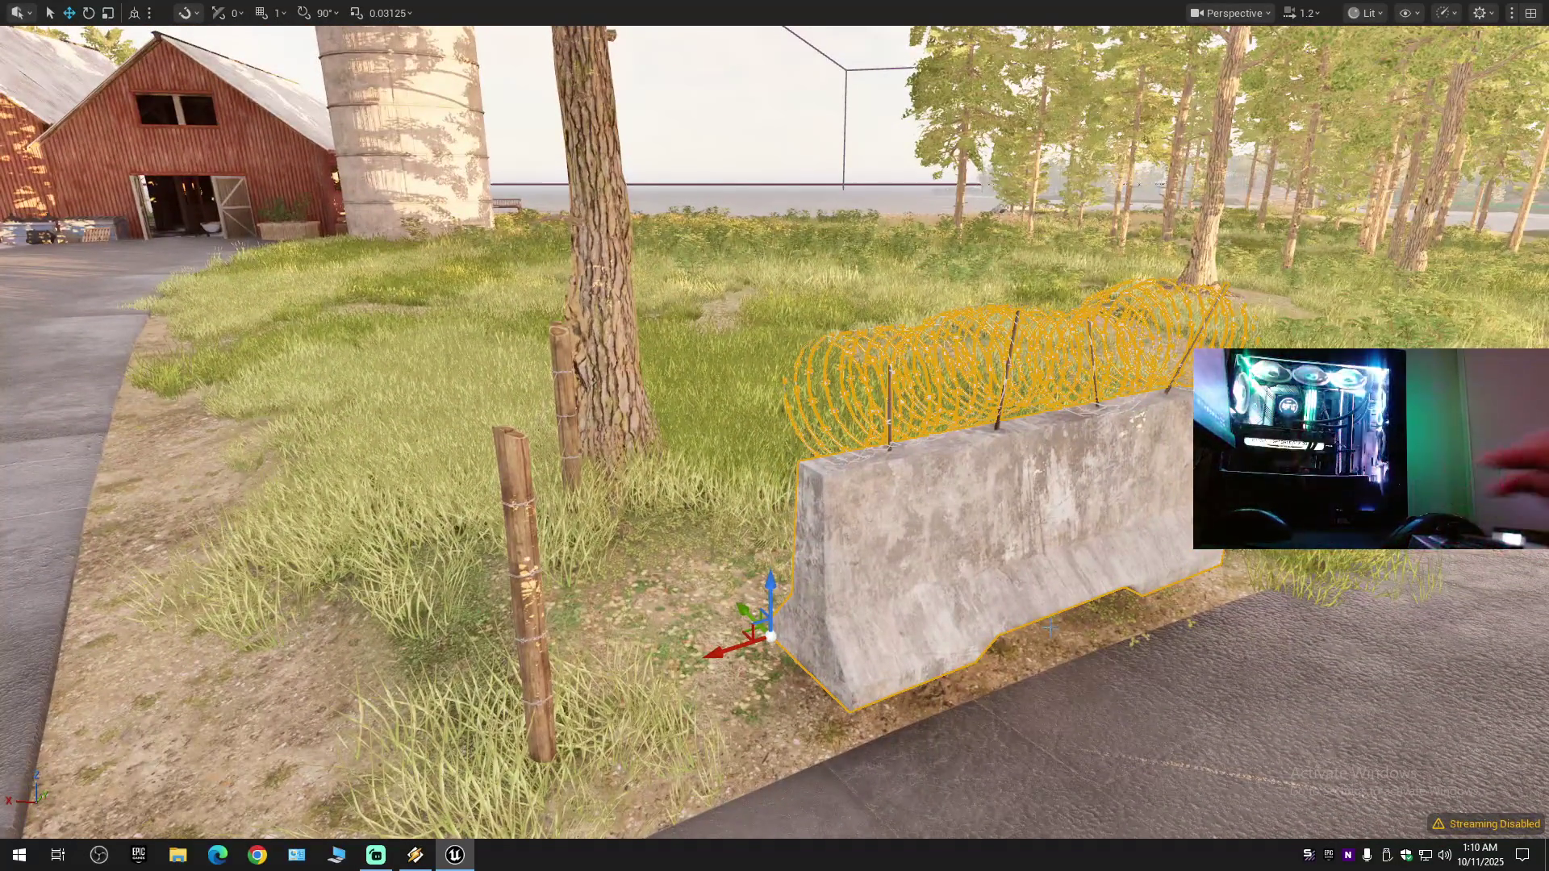
- Slide the barrier left until it sits beside the fence post
mouse_move(739, 650)
left_mouse_down()
mouse_move(574, 719)
mouse_move(864, 713)
mouse_move(413, 583)
mouse_move(422, 601)
left_mouse_up()
scroll(863, 714, "down", 1)
key("f")
scroll(775, 436, "down", 1)
left_click_drag(775, 436, 702, 439)
left_click_drag(548, 484, 542, 482)
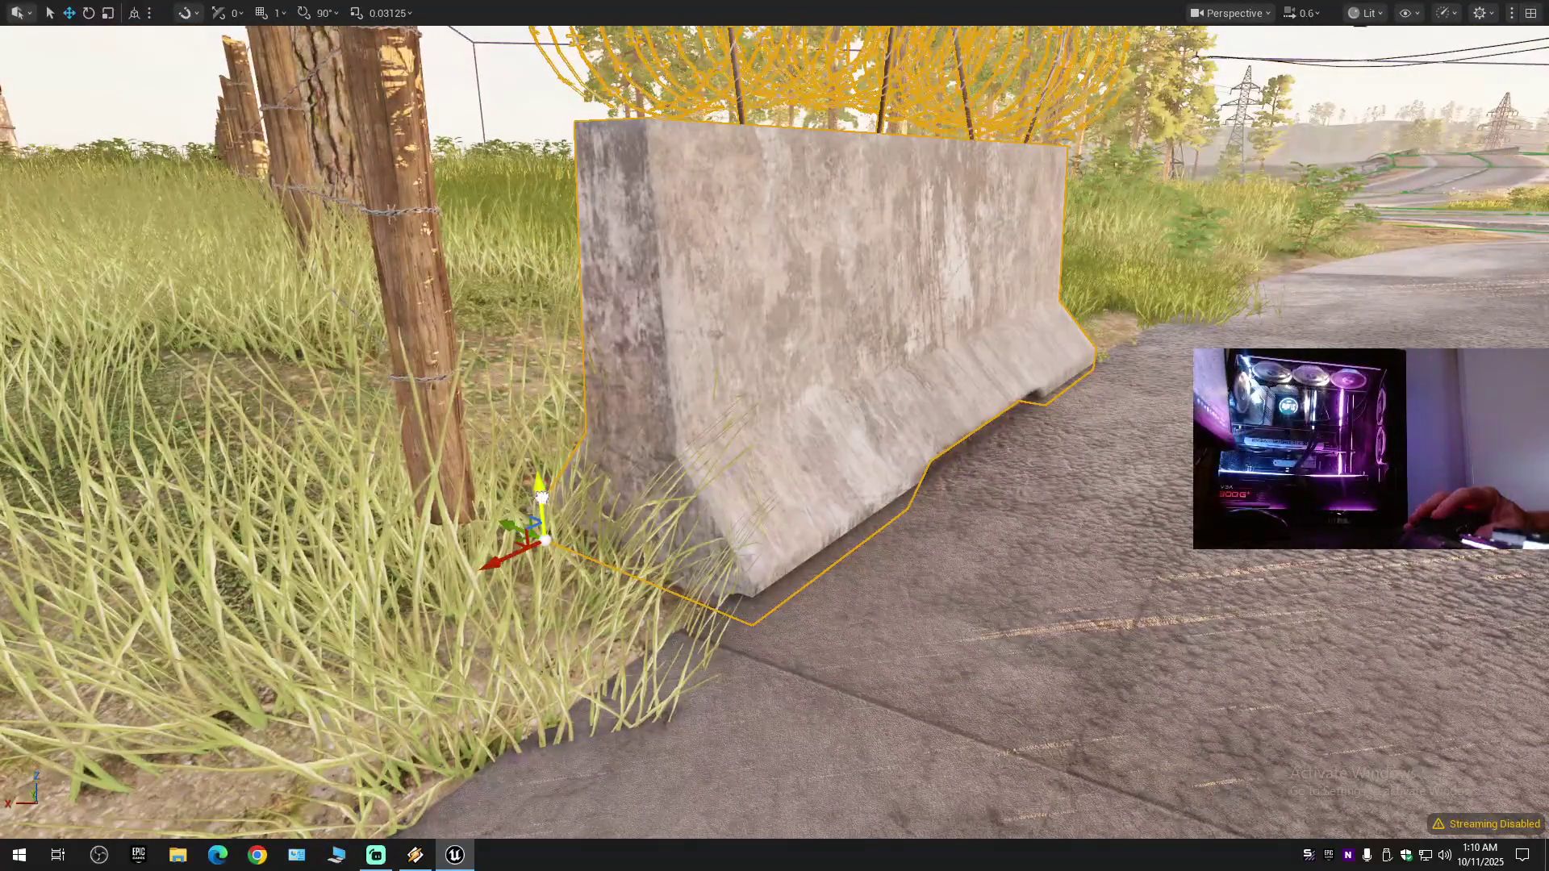
mouse_move(513, 513)
left_mouse_down()
mouse_move(490, 501)
mouse_move(468, 542)
left_mouse_up()
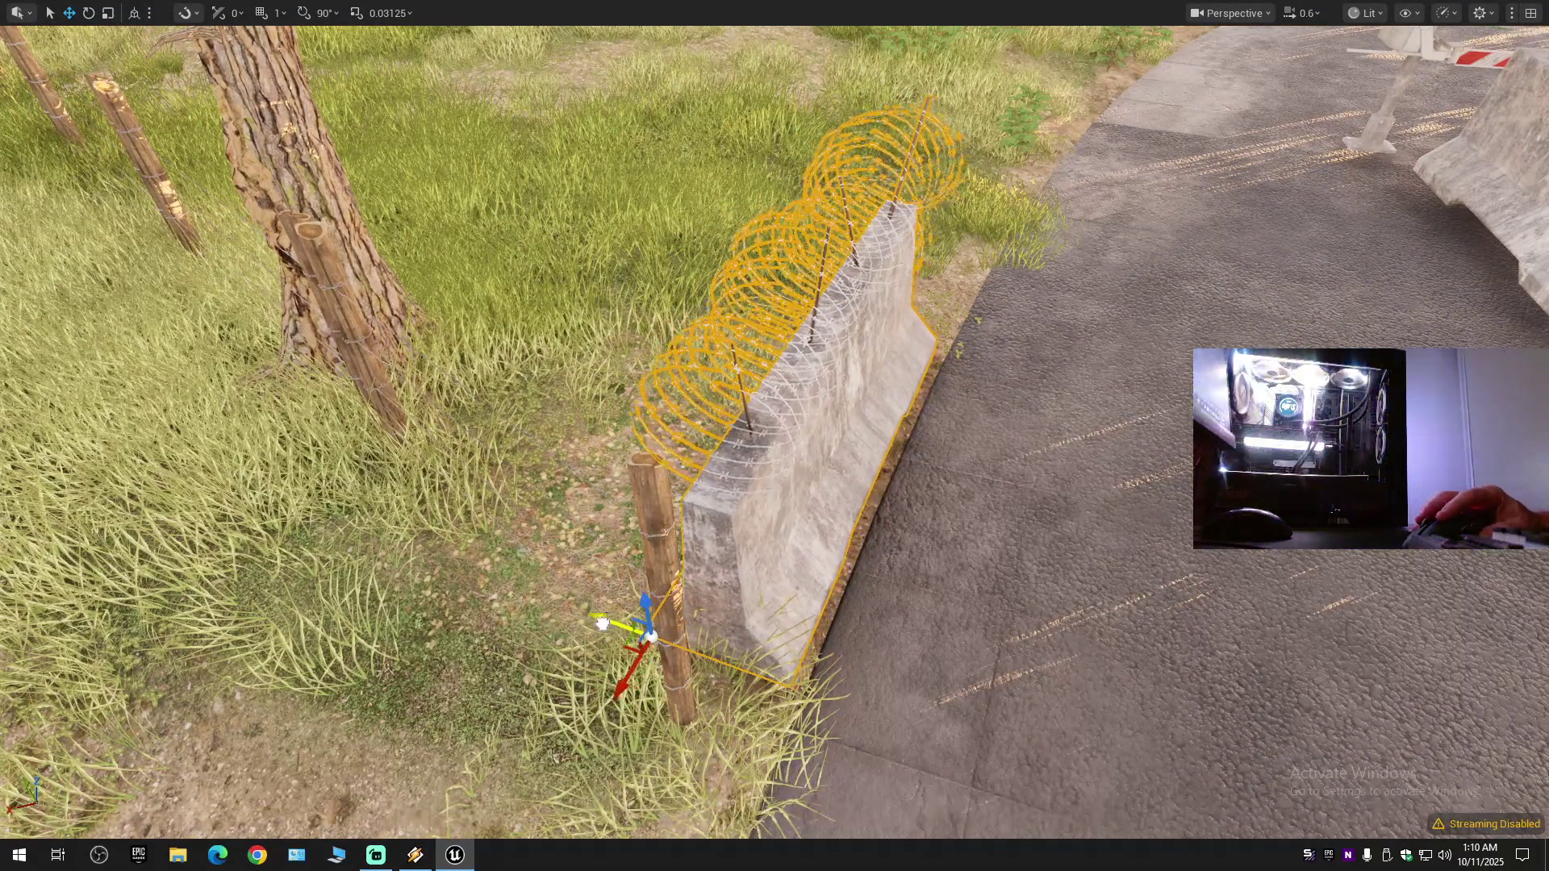
- Rotate the barrier slightly to follow the road and place a copy alongside
left_click_drag(678, 700, 646, 690)
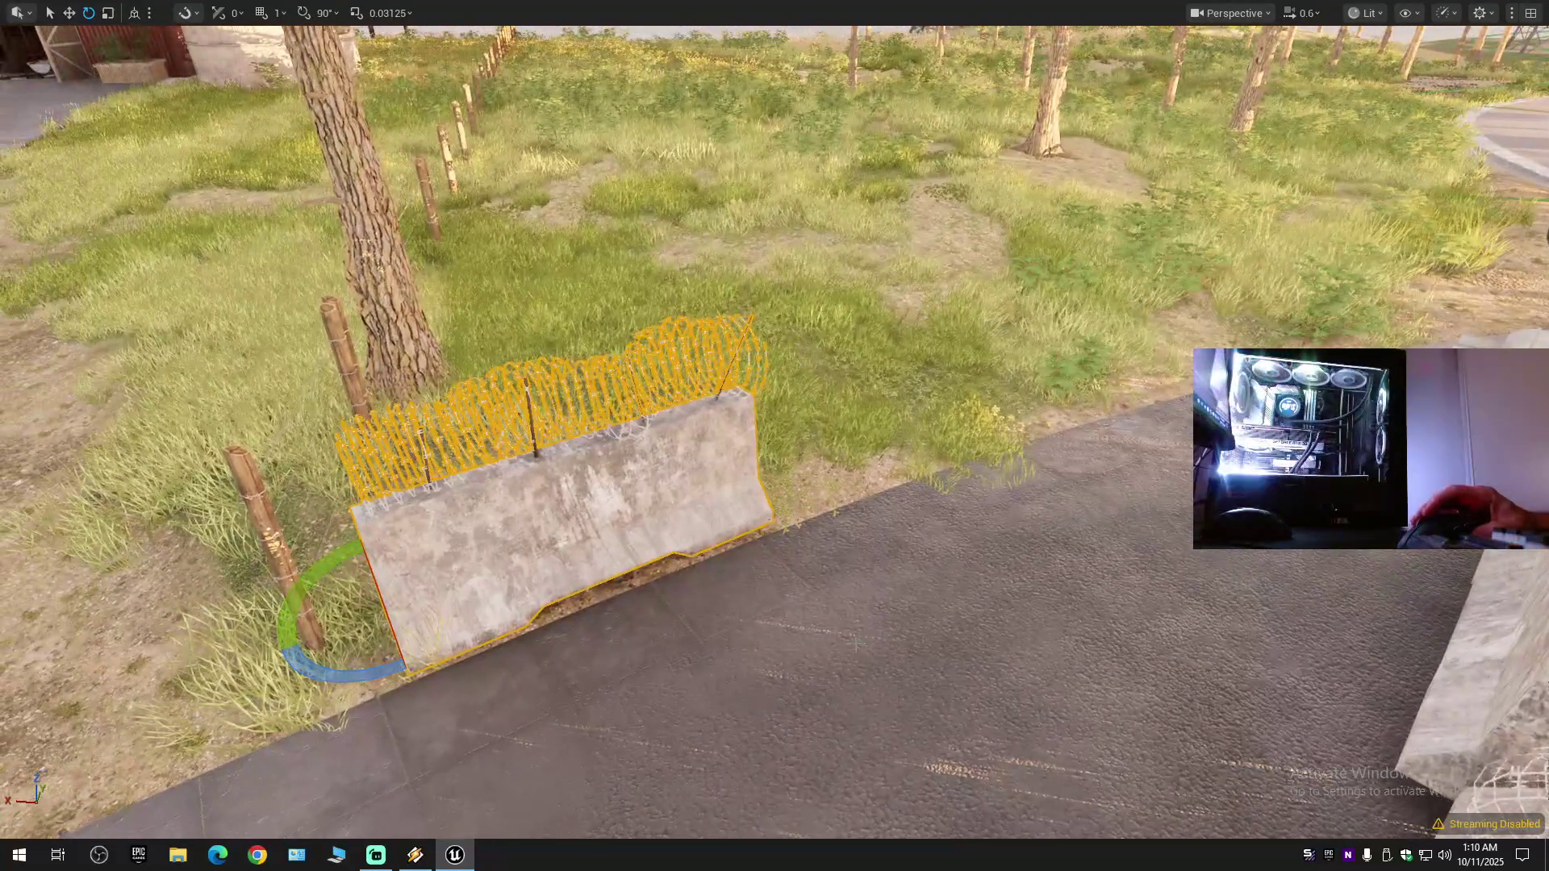
key("r")
left_click_drag(329, 634, 728, 579)
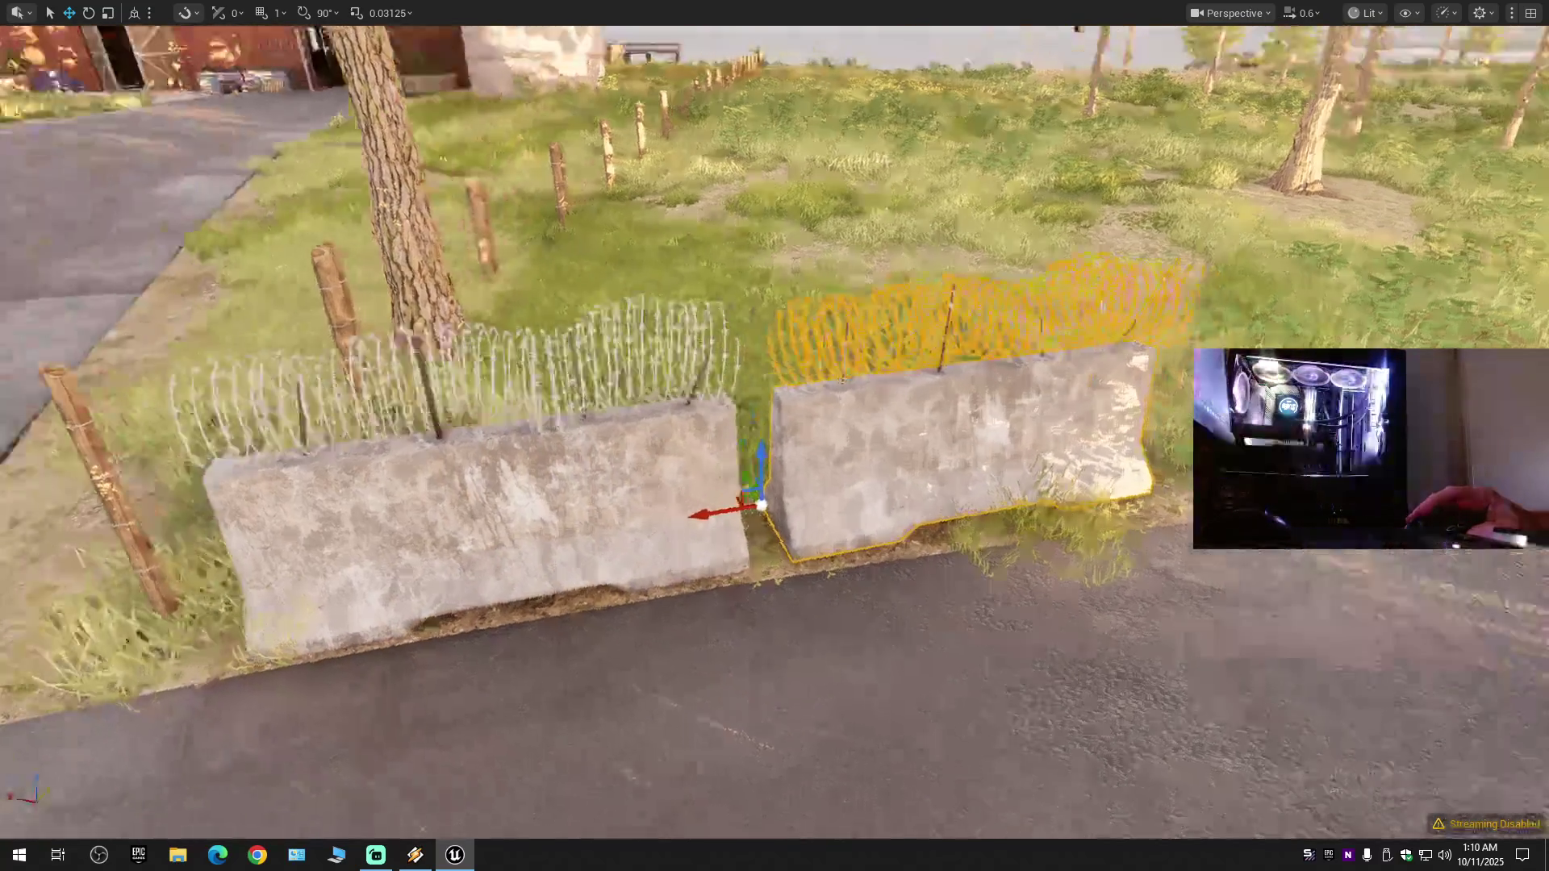
- Sink the copied barrier slightly into the ground and rotate it about 4.77 degrees
key("e")
scroll(796, 598, "down", 3)
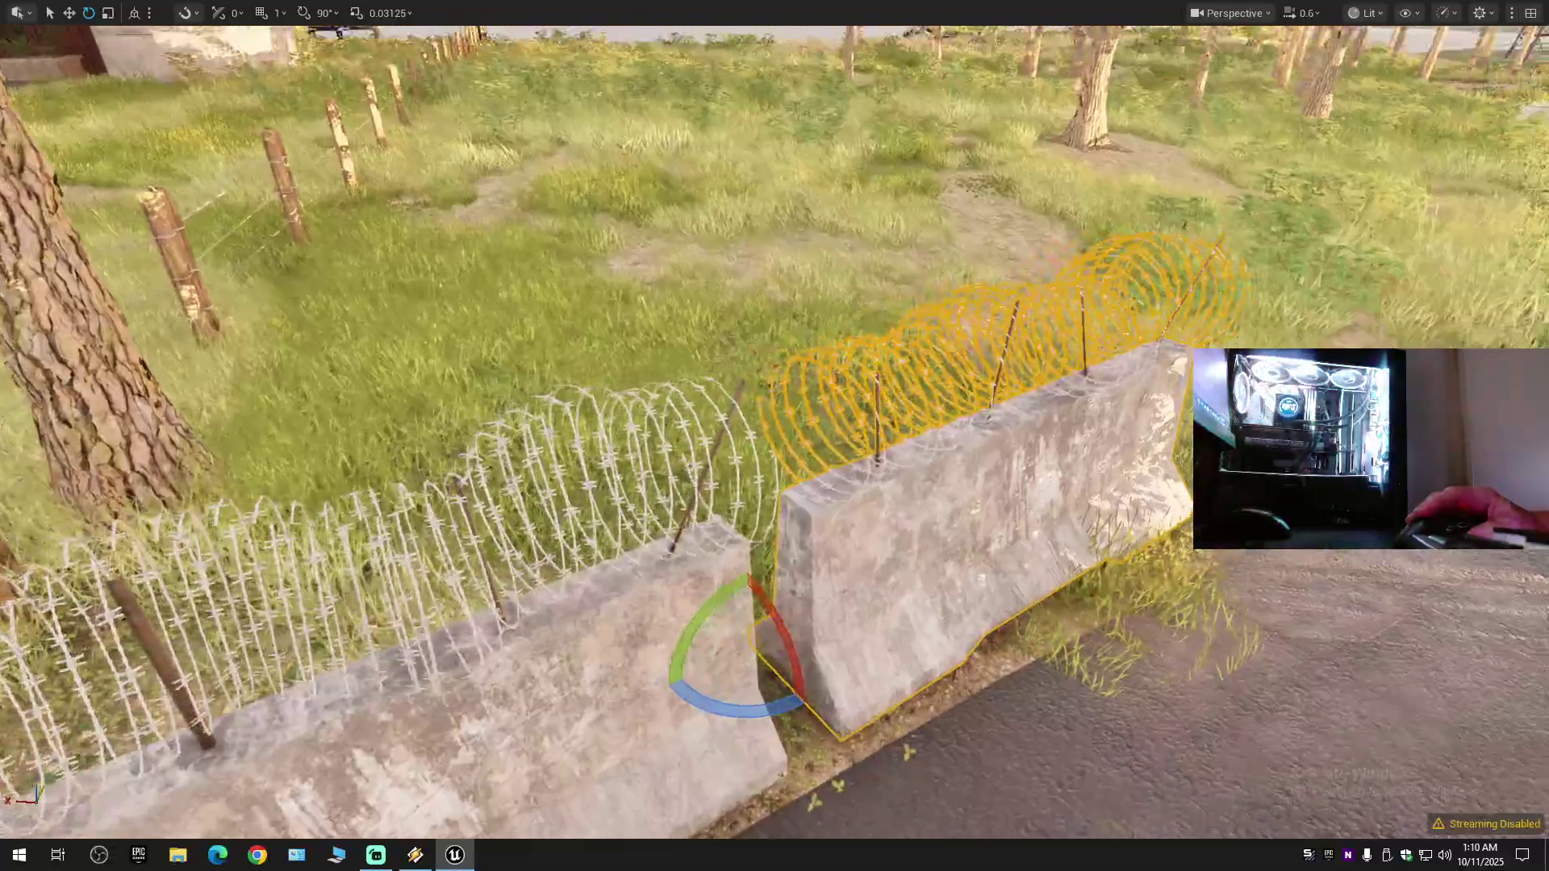
key("r")
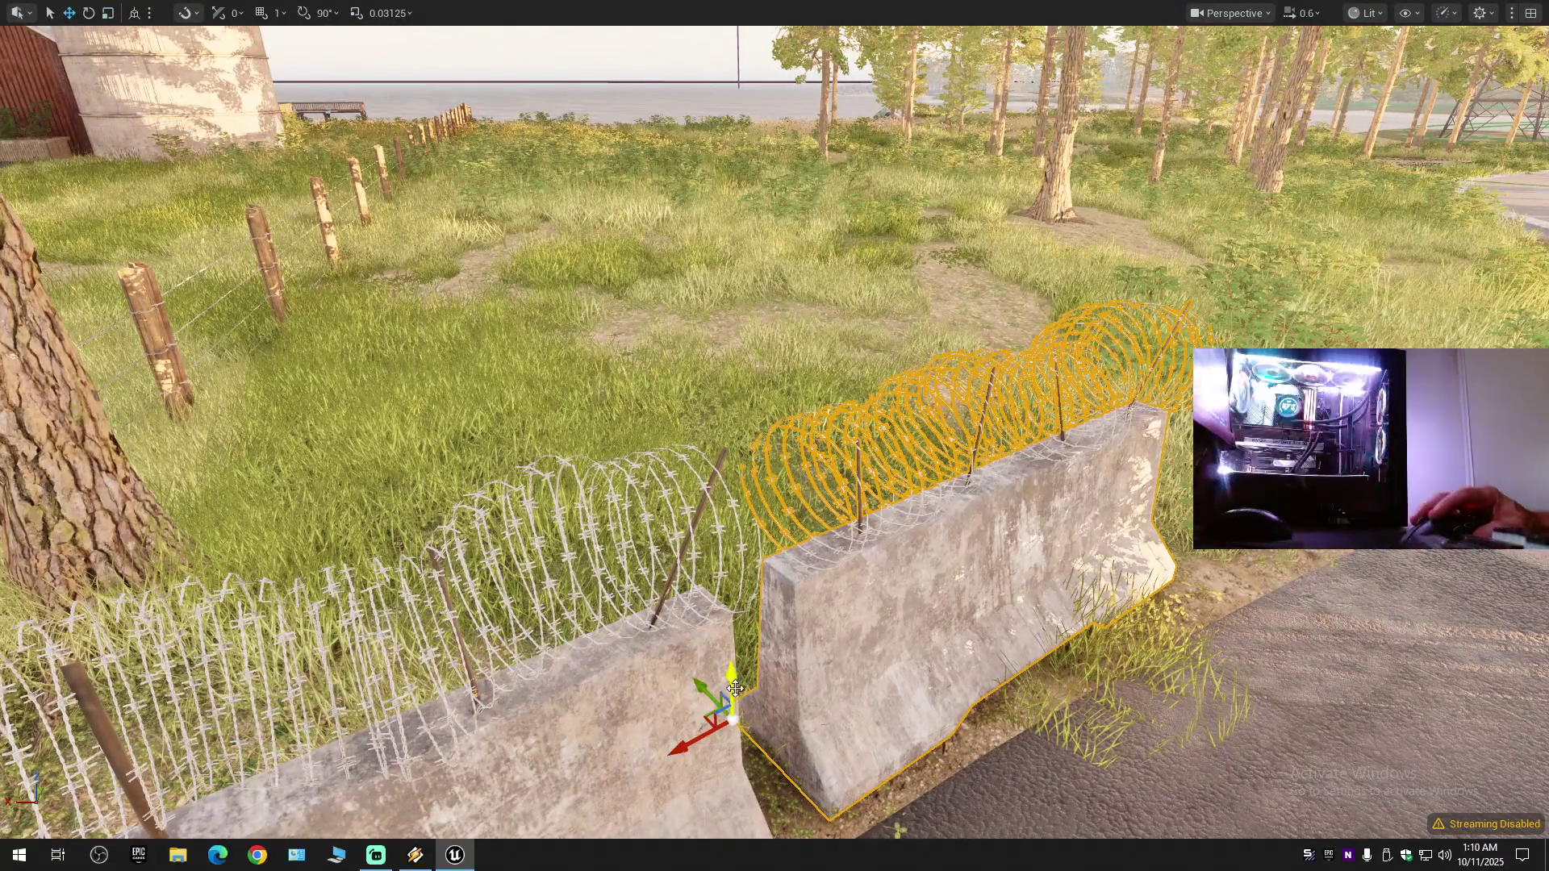
left_click_drag(734, 678, 734, 690)
key("e")
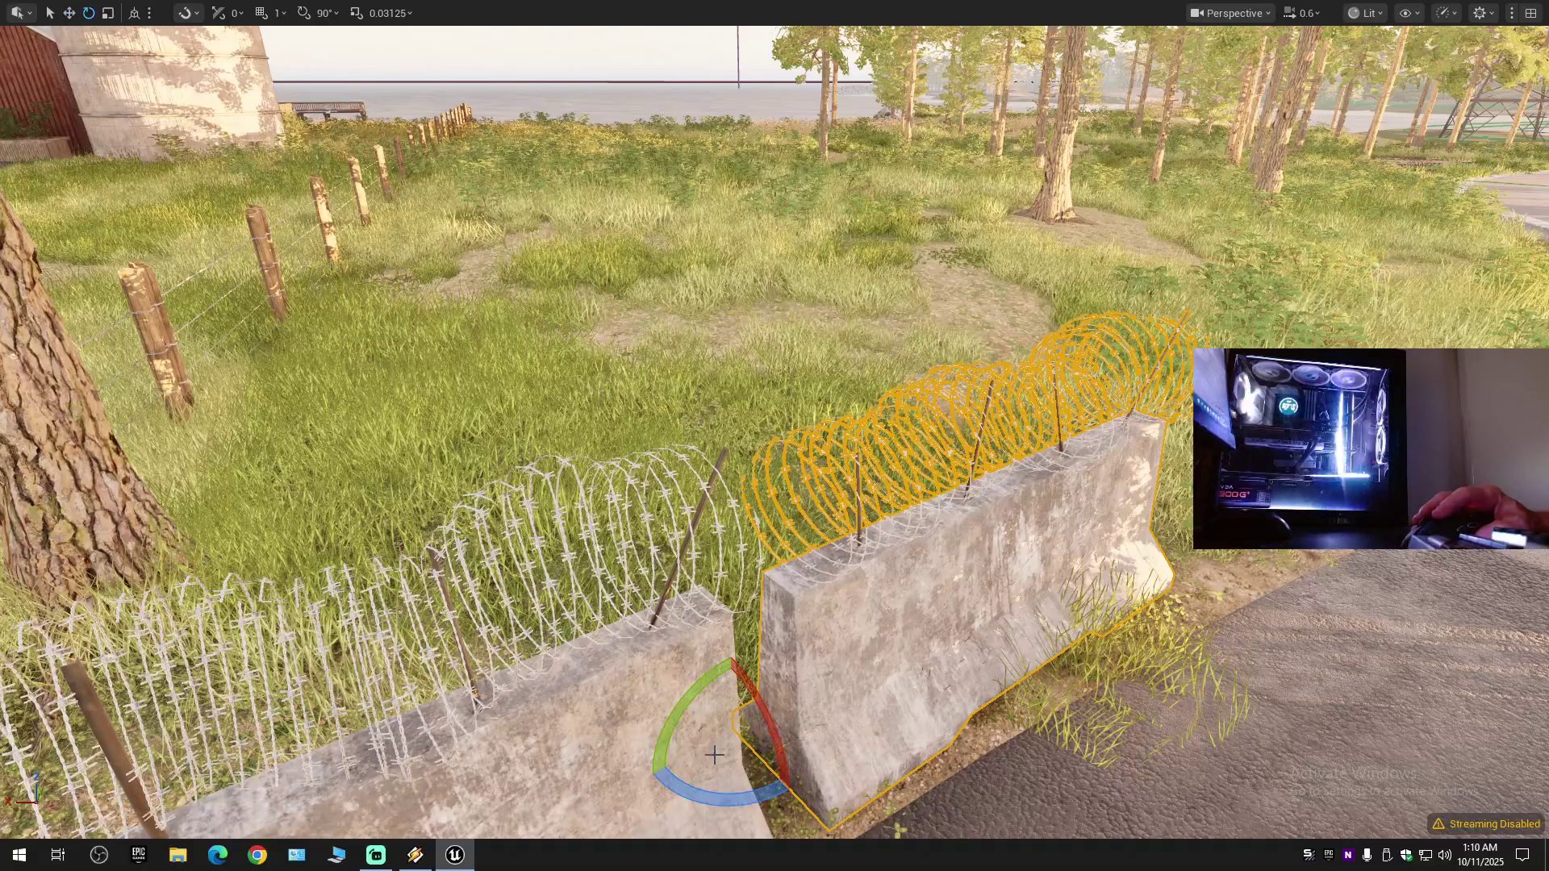
left_click_drag(729, 803, 657, 786)
- Select both barriers and rotate them together to follow the road
left_click_drag(807, 726, 994, 798)
key("r")
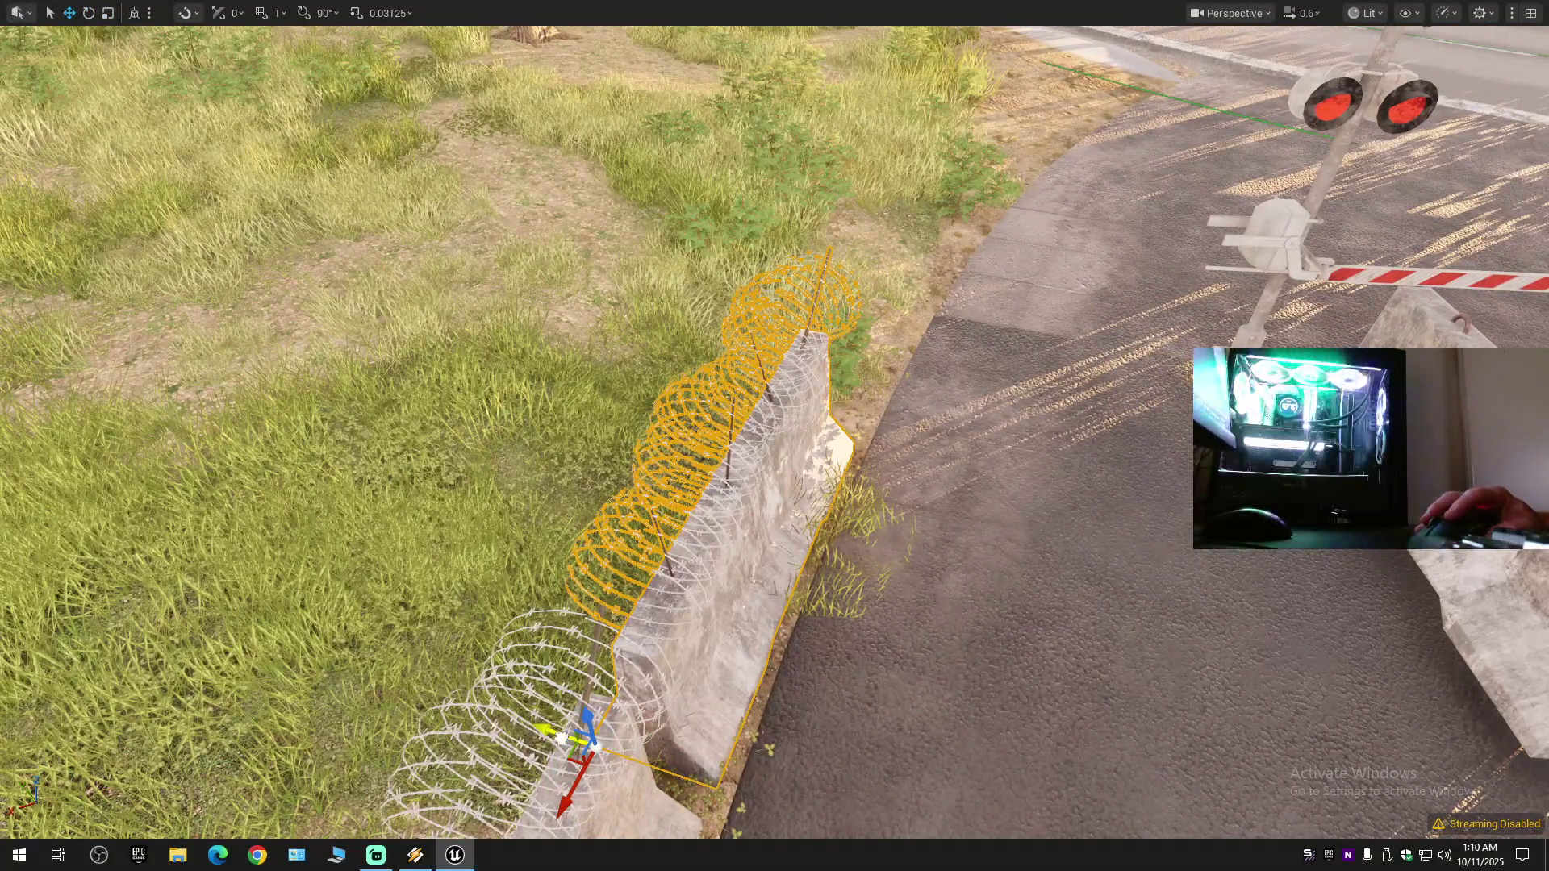
left_click_drag(613, 484, 614, 646)
mouse_move(736, 692)
left_mouse_down()
mouse_move(718, 670)
mouse_move(736, 692)
left_mouse_up()
left_click(737, 693, "ctrl")
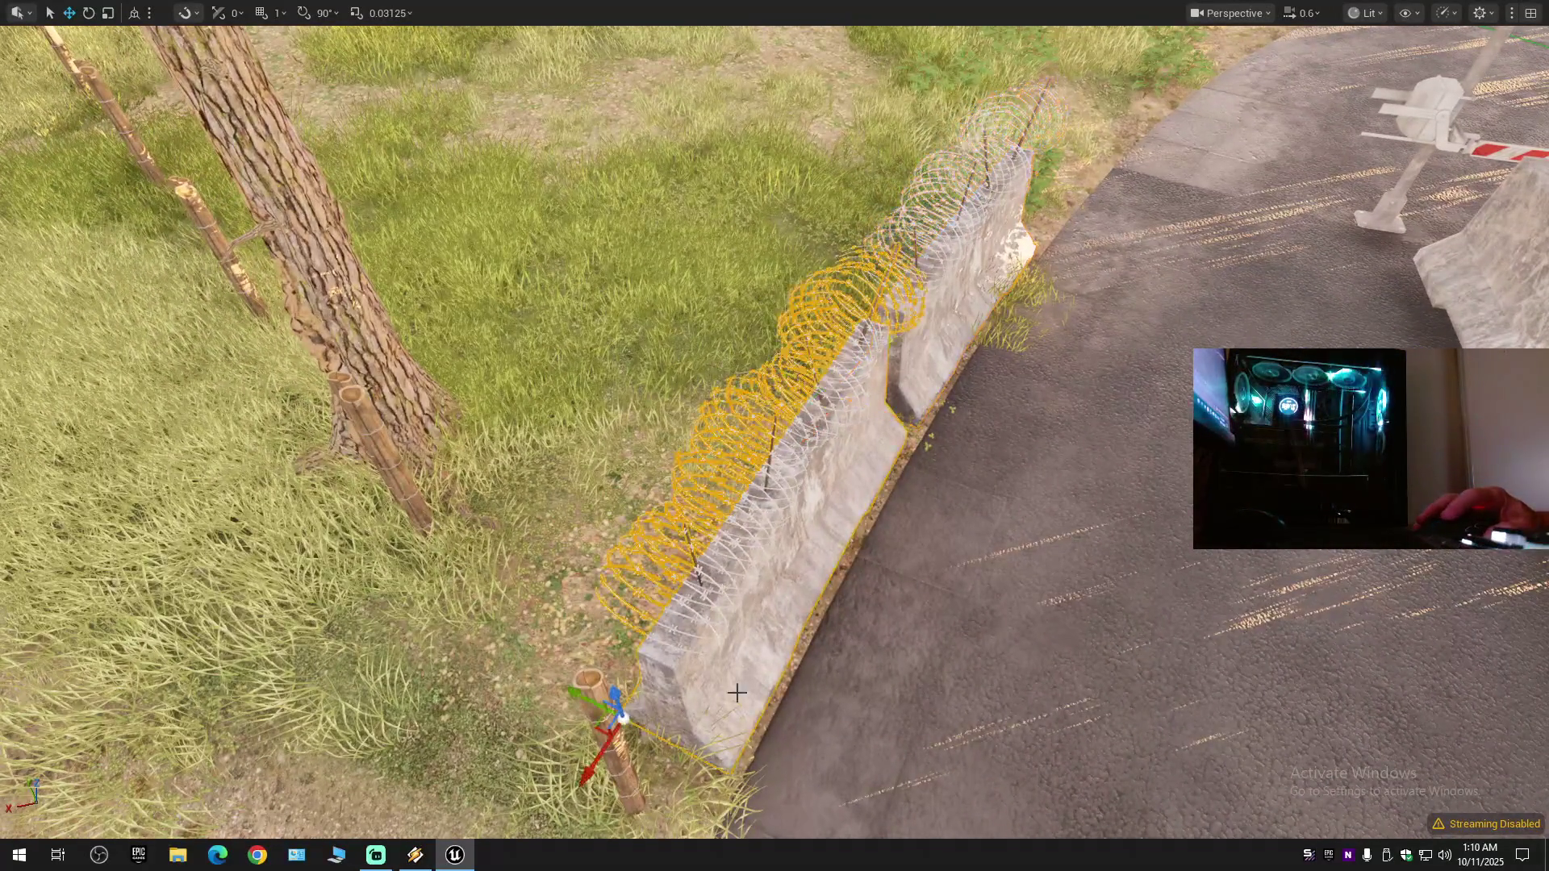
key("e")
left_click_drag(666, 805, 668, 779)
key("w")
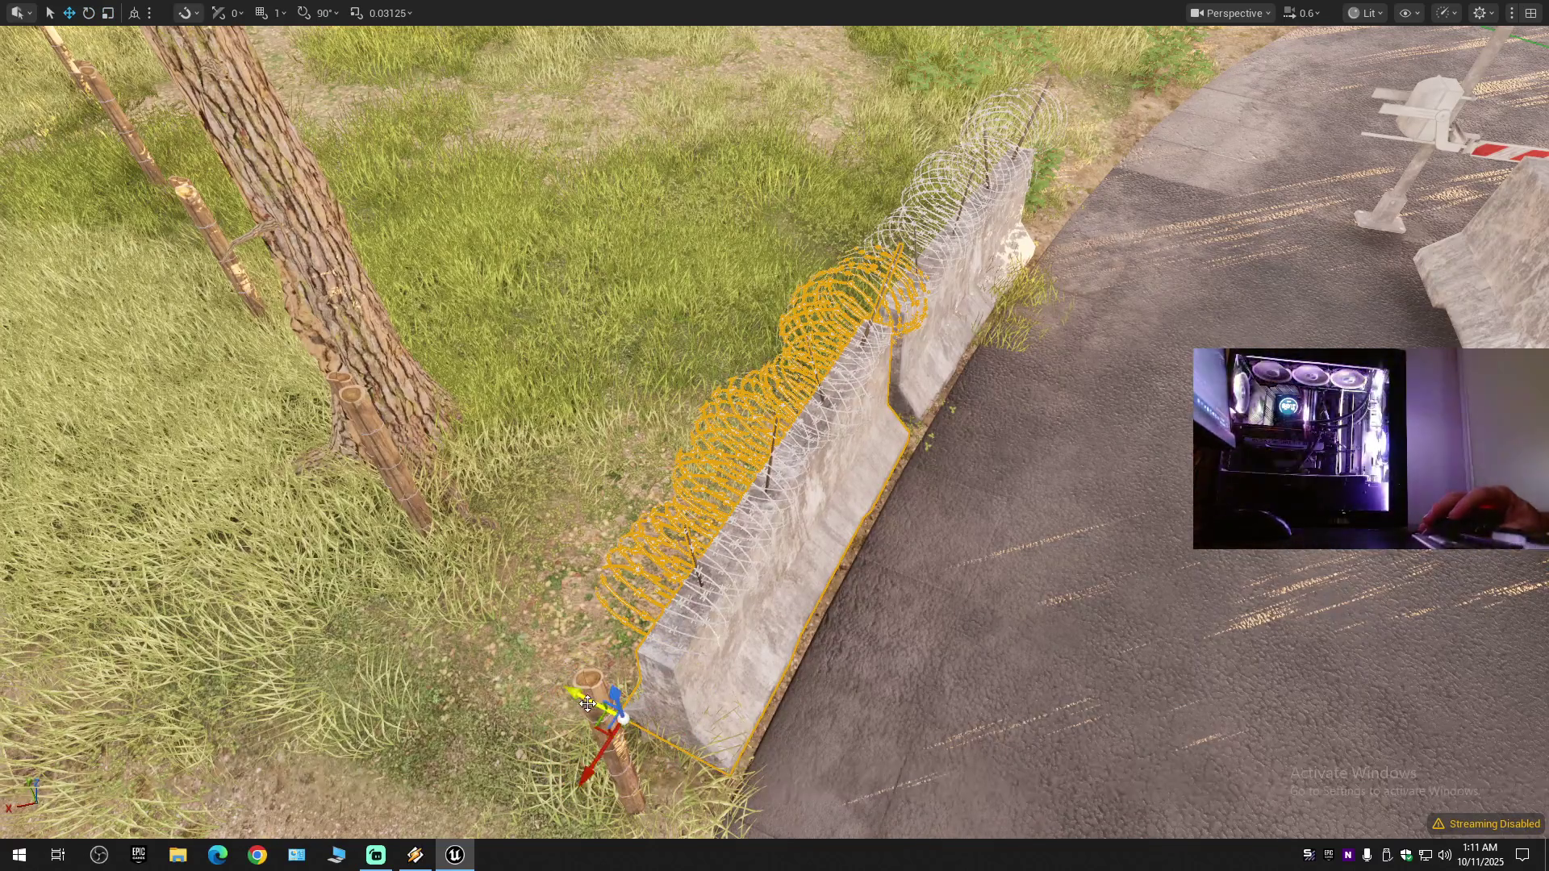
- Rotate the barrier further along the road 14.30 degrees to follow the curve
left_click_drag(936, 387, 1009, 375)
left_click(581, 565)
left_click(891, 508, "ctrl")
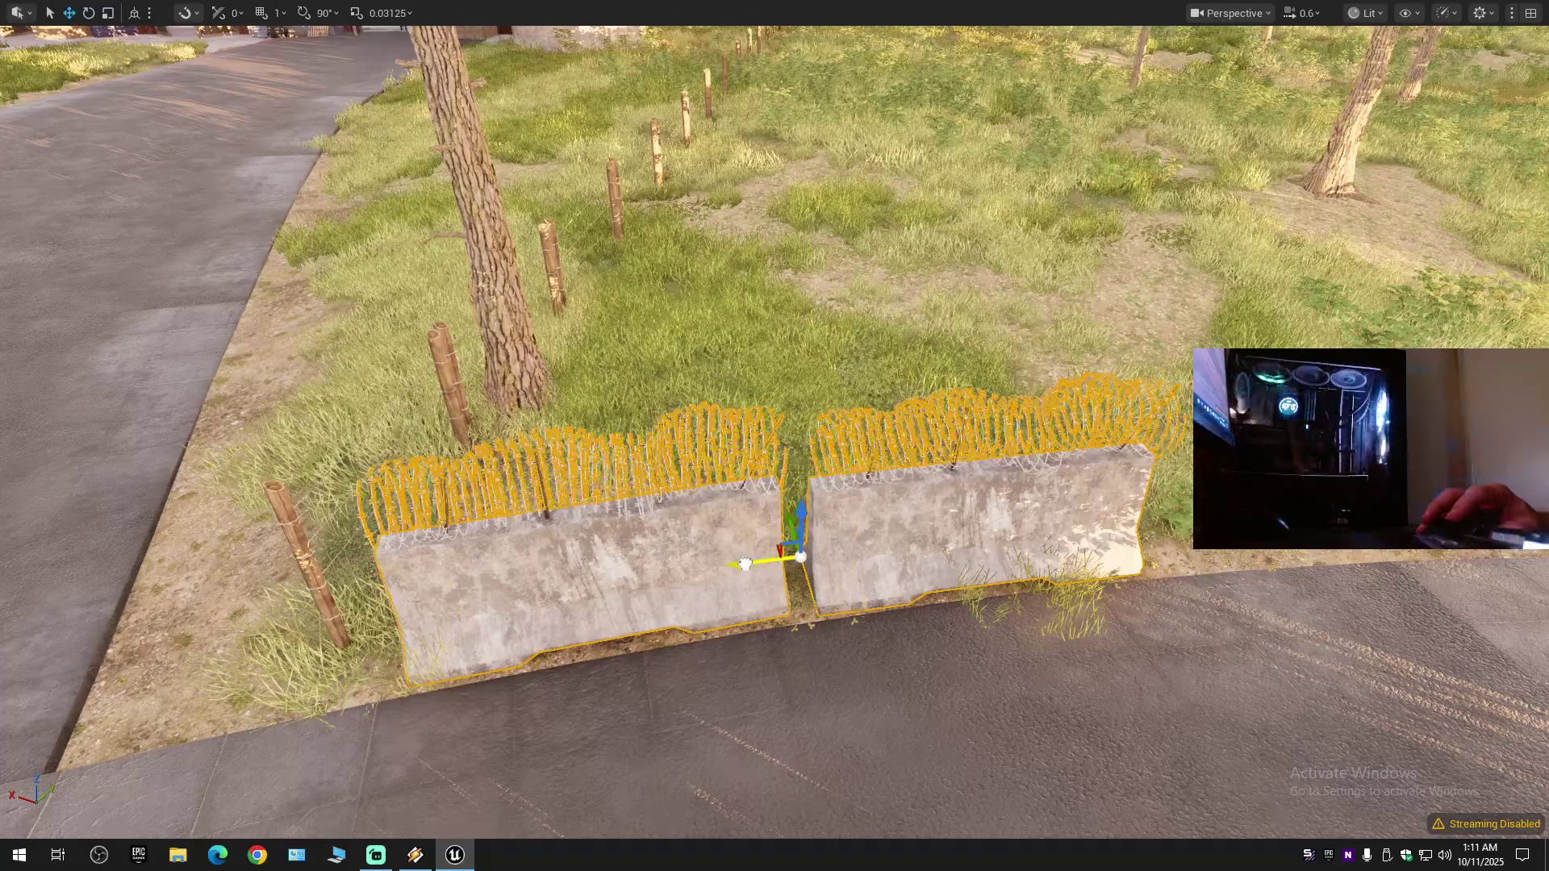
left_click(1357, 556)
left_click_drag(1338, 555, 1246, 550)
key("e")
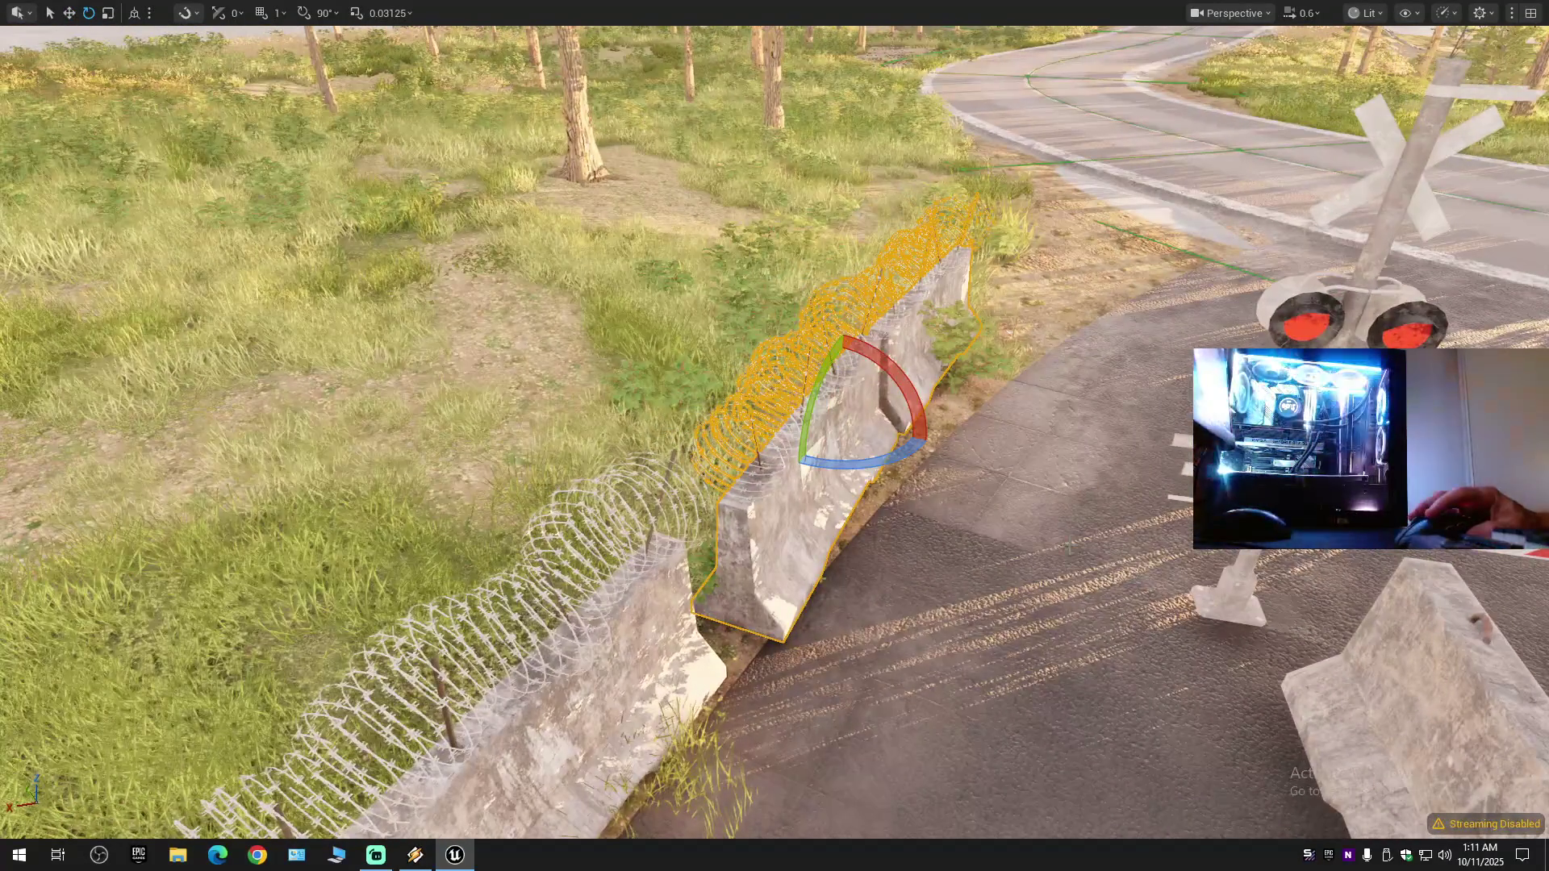
left_click_drag(899, 451, 867, 460)
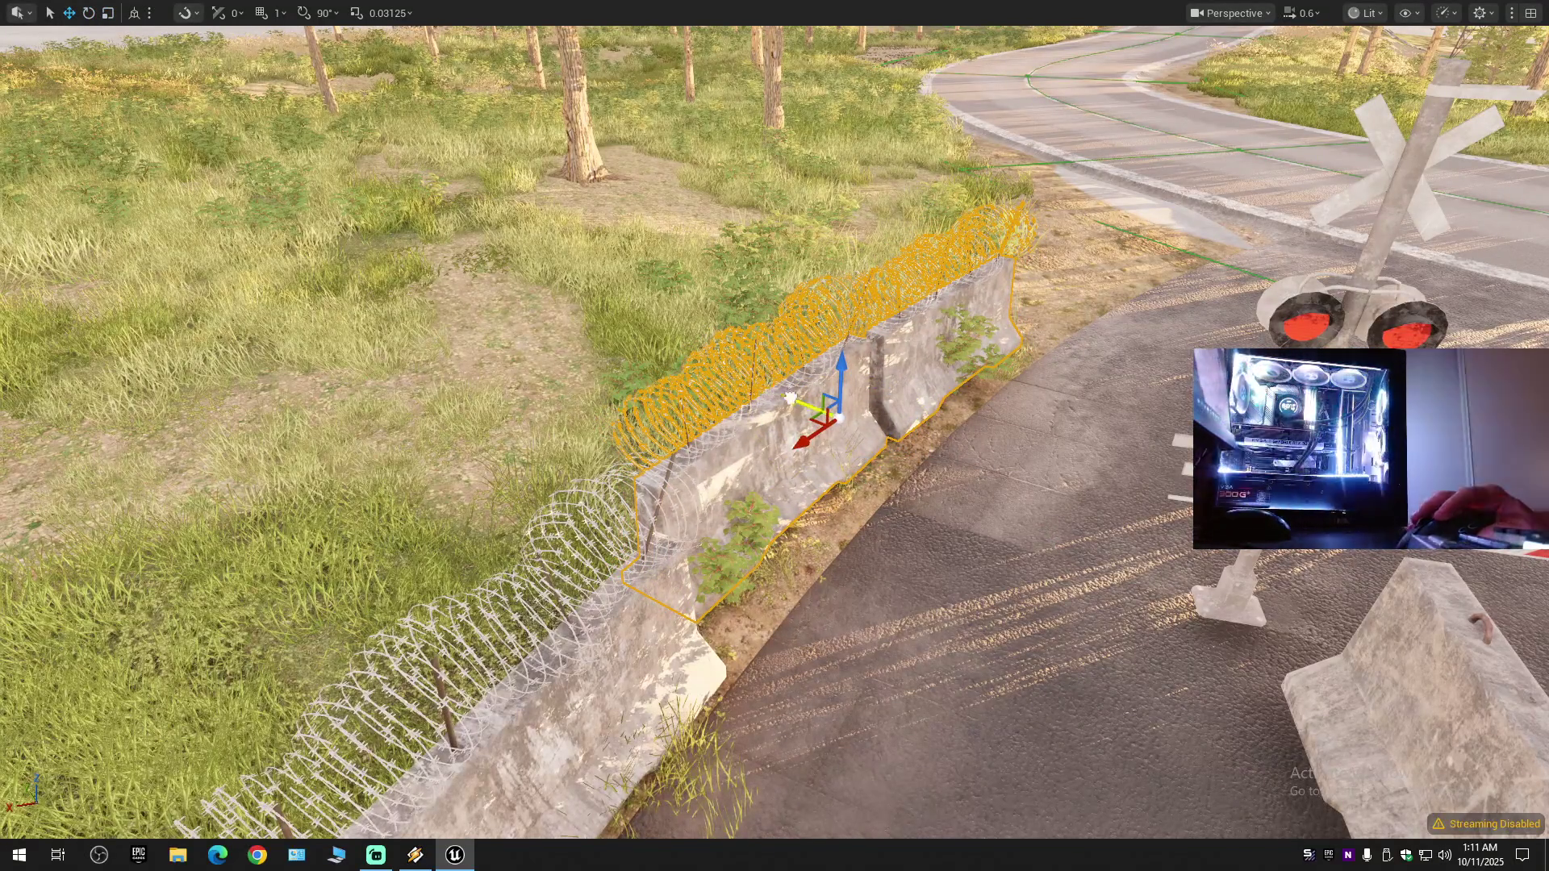
- Fine-tune that barrier's rotation so it aligns with the rest of the row
left_click_drag(849, 485, 849, 485)
key("e")
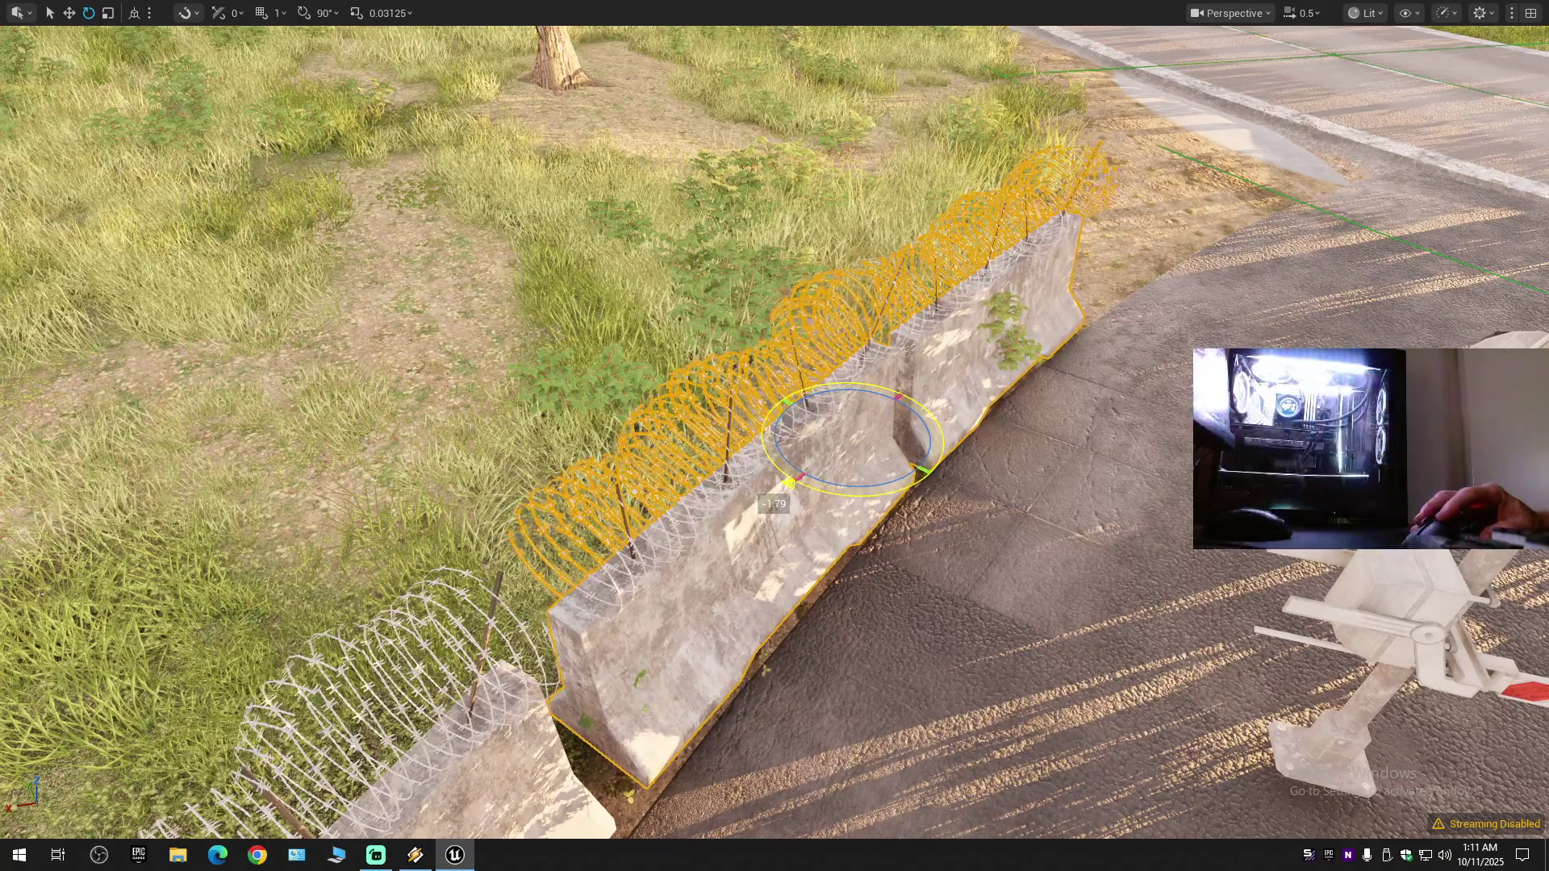
scroll(801, 413, "up", 1)
left_click_drag(801, 413, 801, 413)
scroll(801, 414, "down", 1)
left_click_drag(1010, 424, 979, 488)
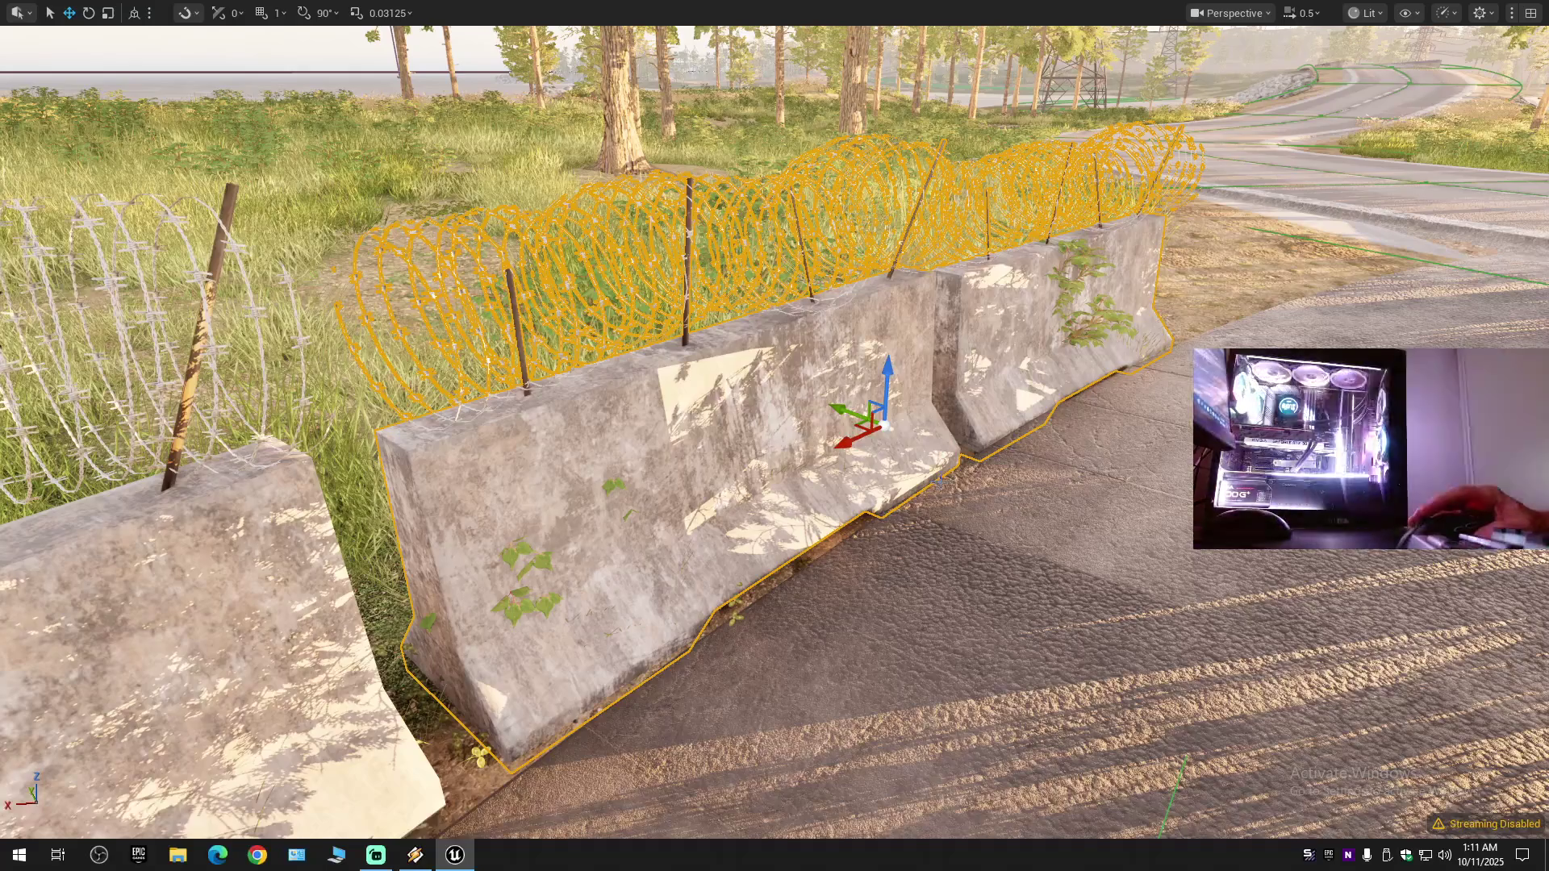
scroll(909, 467, "up", 2)
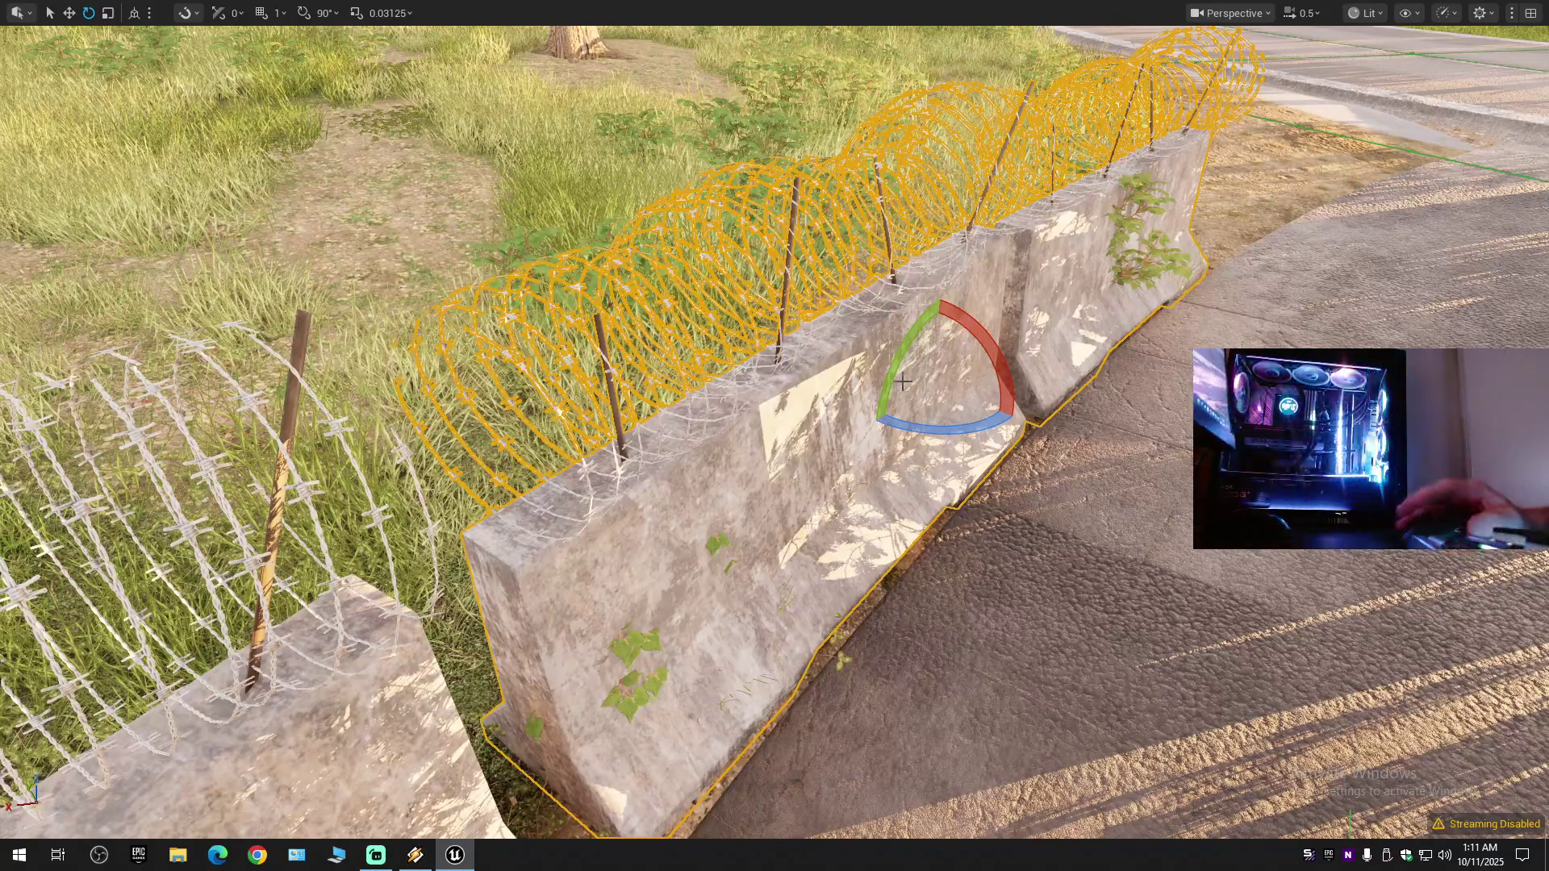
left_click_drag(933, 432, 938, 430)
key("w")
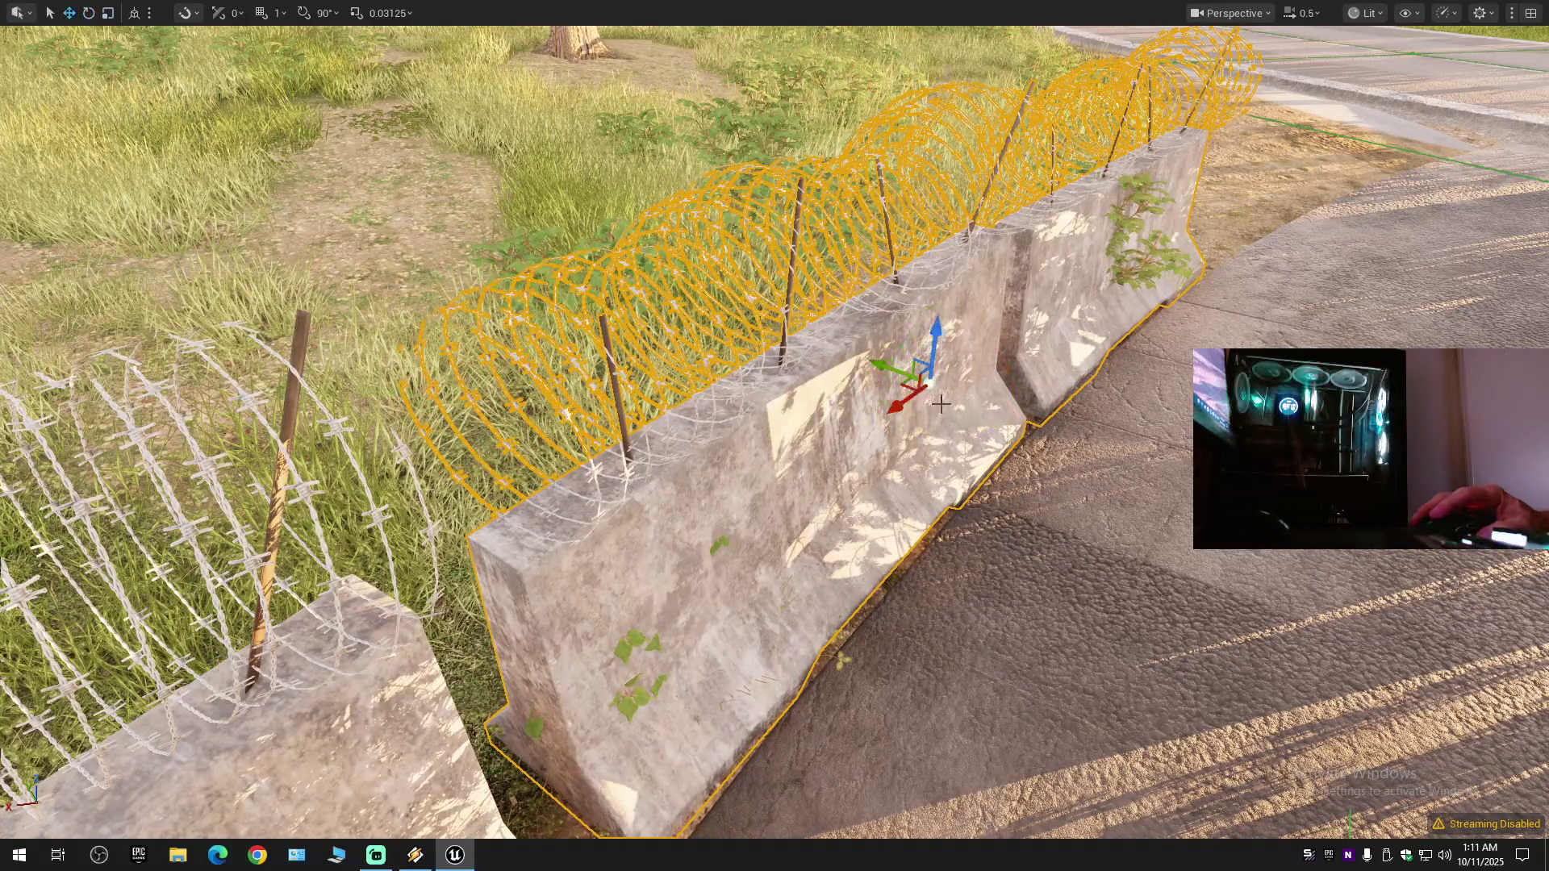
- Fly across the barriers to the road by the greenhouses
left_click_drag(889, 371, 807, 387)
scroll(807, 387, "up", 1)
scroll(955, 356, "up", 3)
left_click_drag(956, 356, 978, 367)
scroll(968, 358, "up", 3)
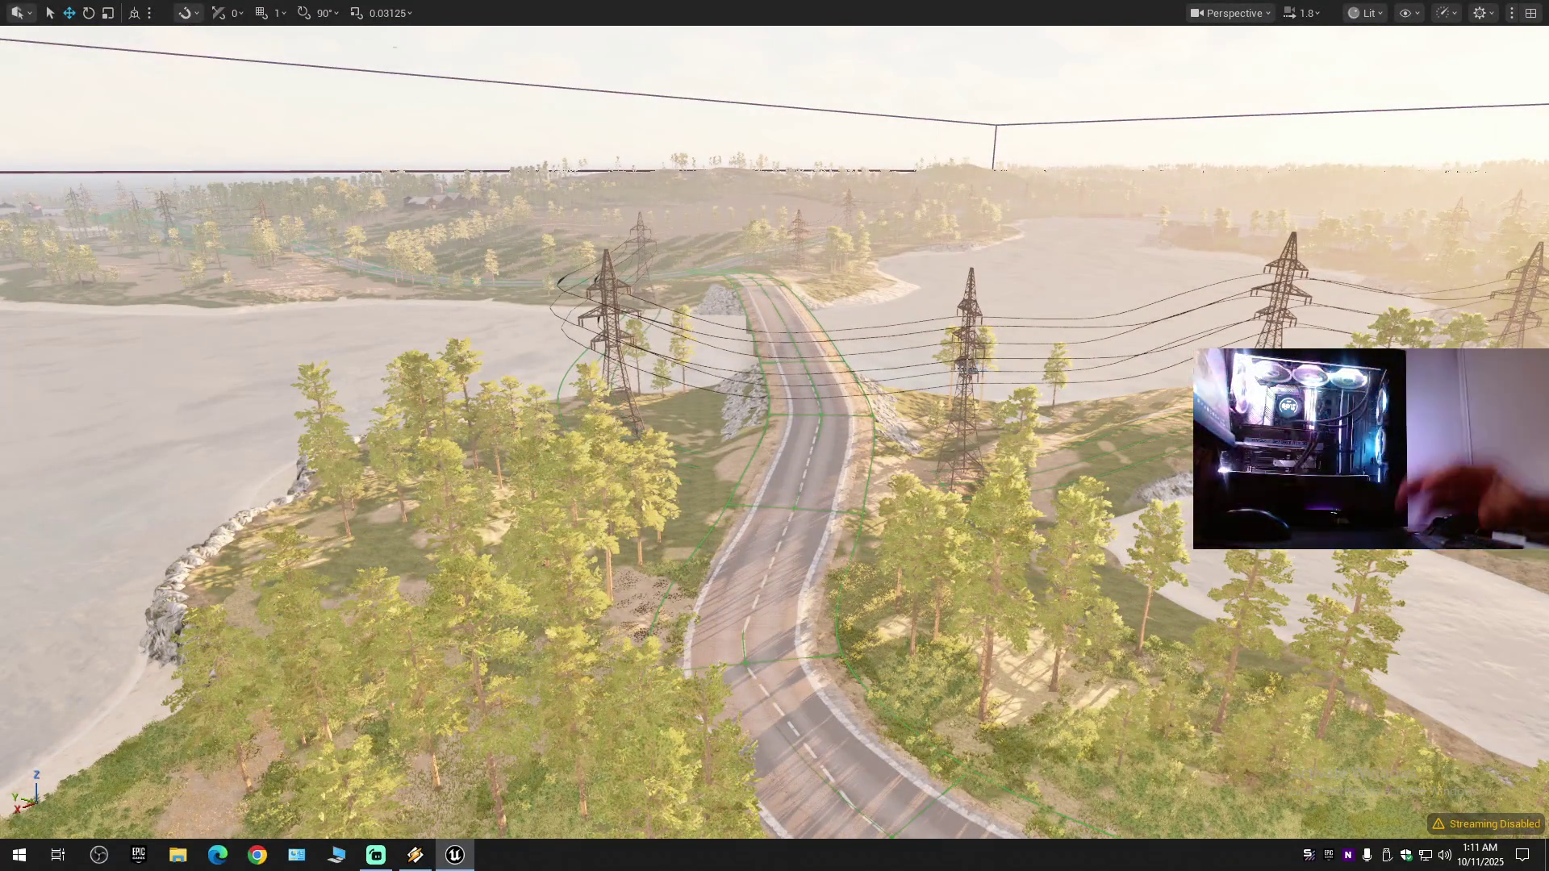
- Add the middle barrier to the selection and Alt-drag the pair further along the road
left_click(413, 857)
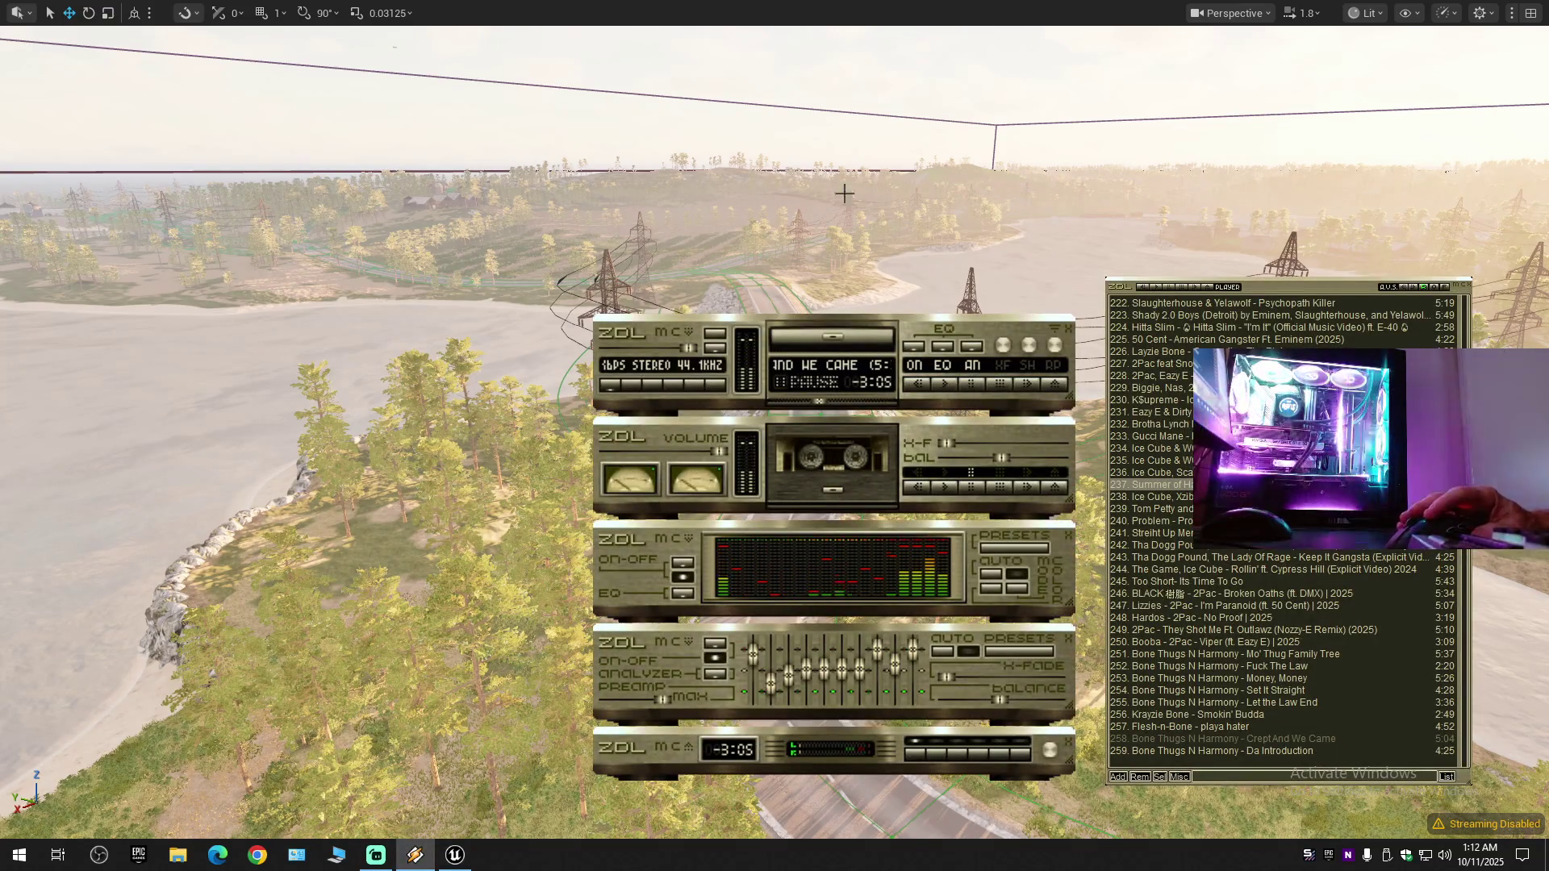
left_click_drag(873, 174, 873, 174)
scroll(873, 174, "down", 1)
scroll(873, 174, "down", 2)
scroll(873, 174, "down", 1)
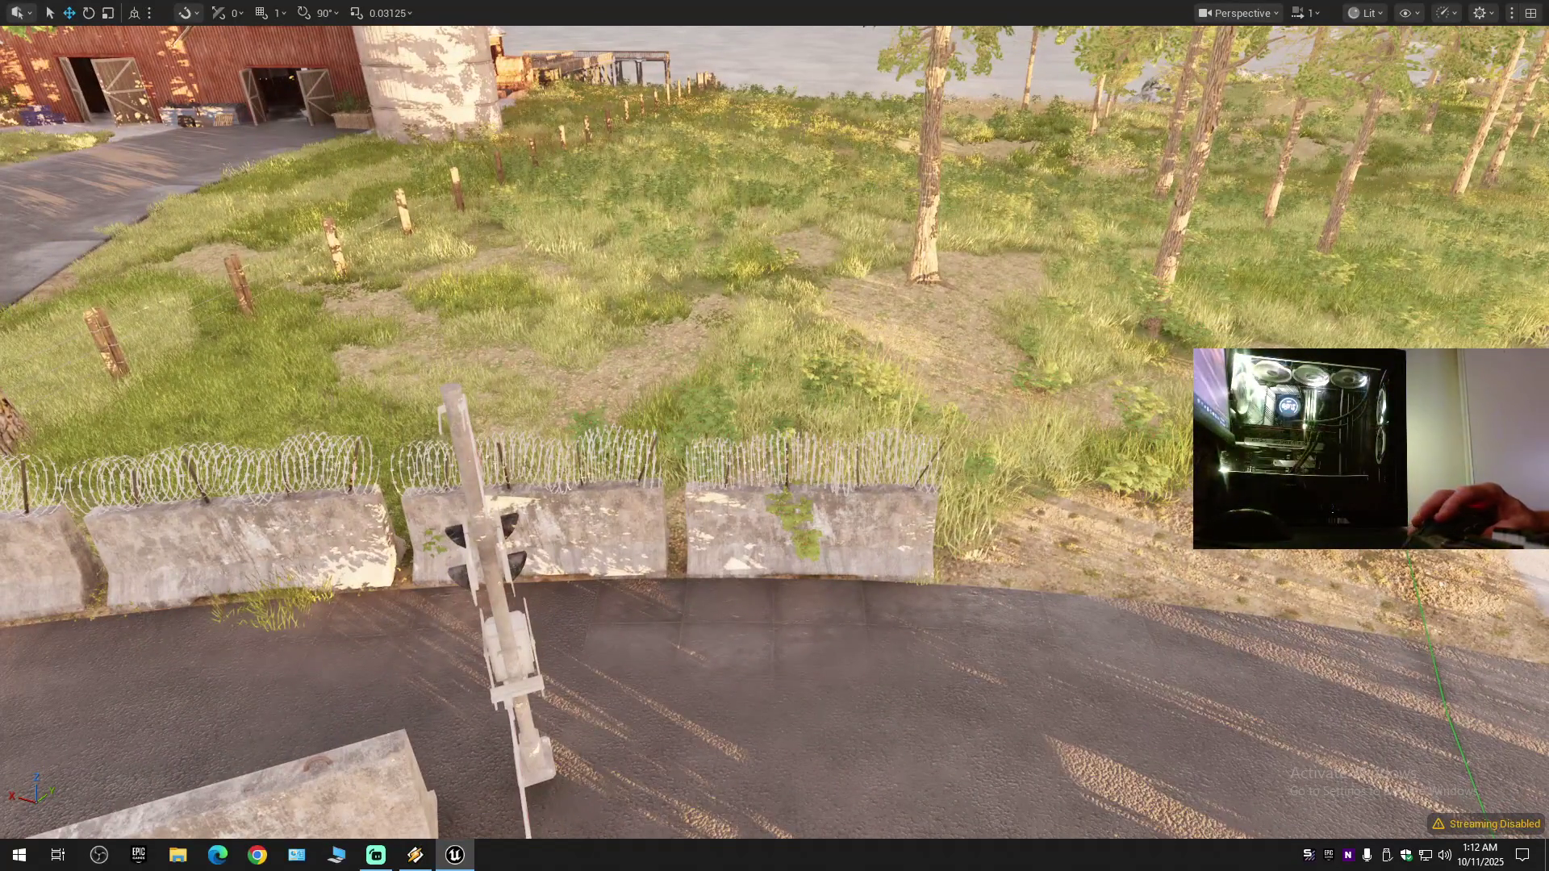
left_click(765, 542, "ctrl")
mouse_move(645, 541)
left_mouse_down()
mouse_move(985, 545)
mouse_move(1147, 565)
left_mouse_up()
- Inspect the copied pair by the barn and silo, ready to rotate them into line
left_click_drag(1047, 672, 1047, 672)
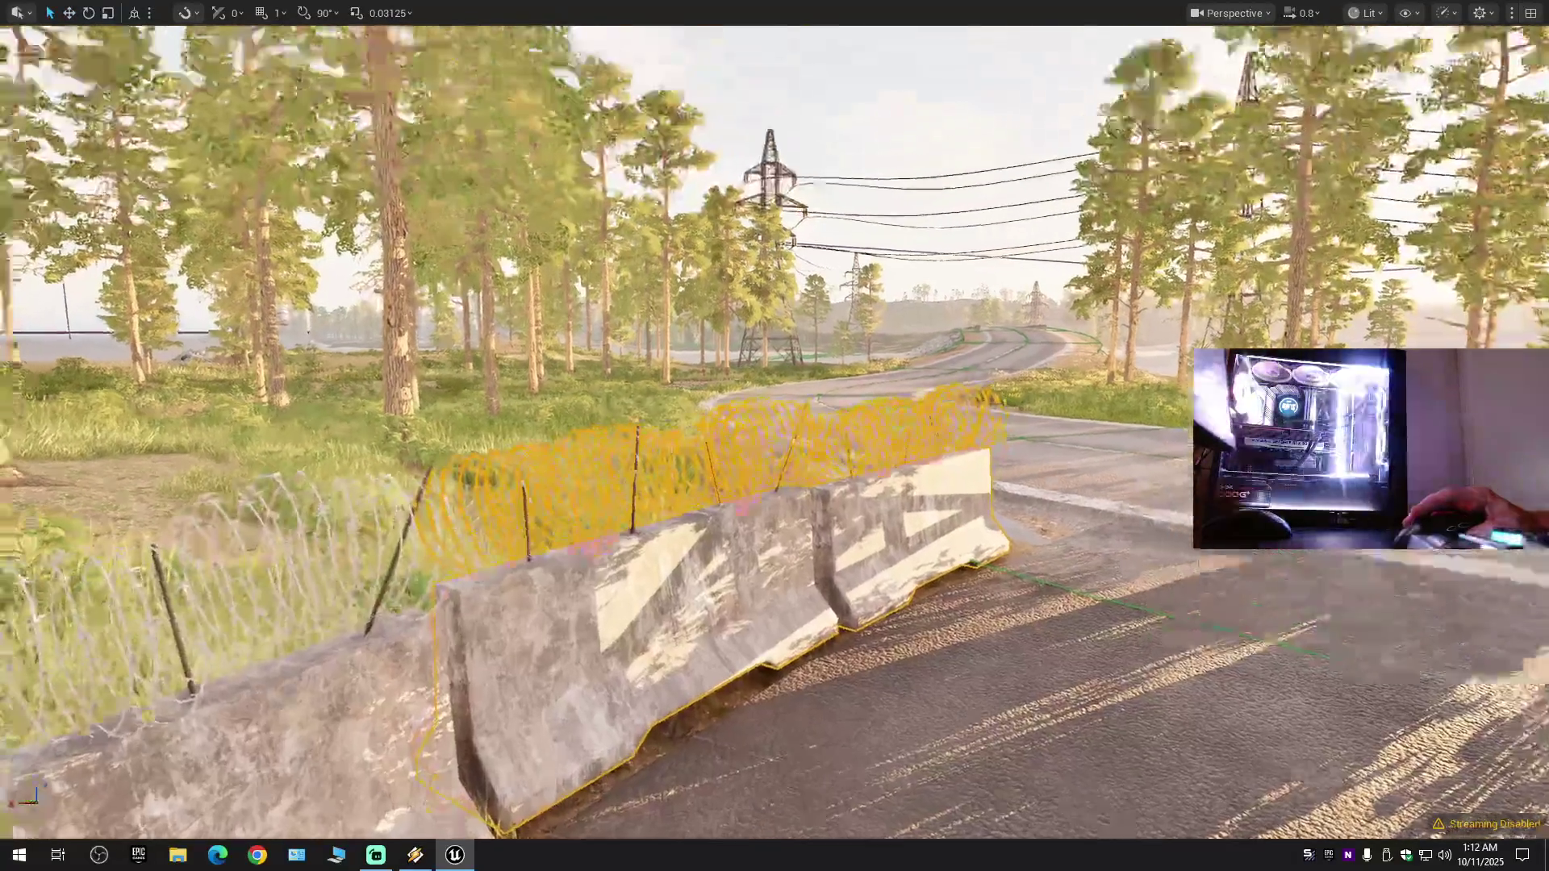
left_click_drag(1047, 672, 1047, 672)
left_click_drag(887, 585, 888, 584)
scroll(888, 584, "down", 2)
left_click_drag(905, 639, 906, 639)
key("e")
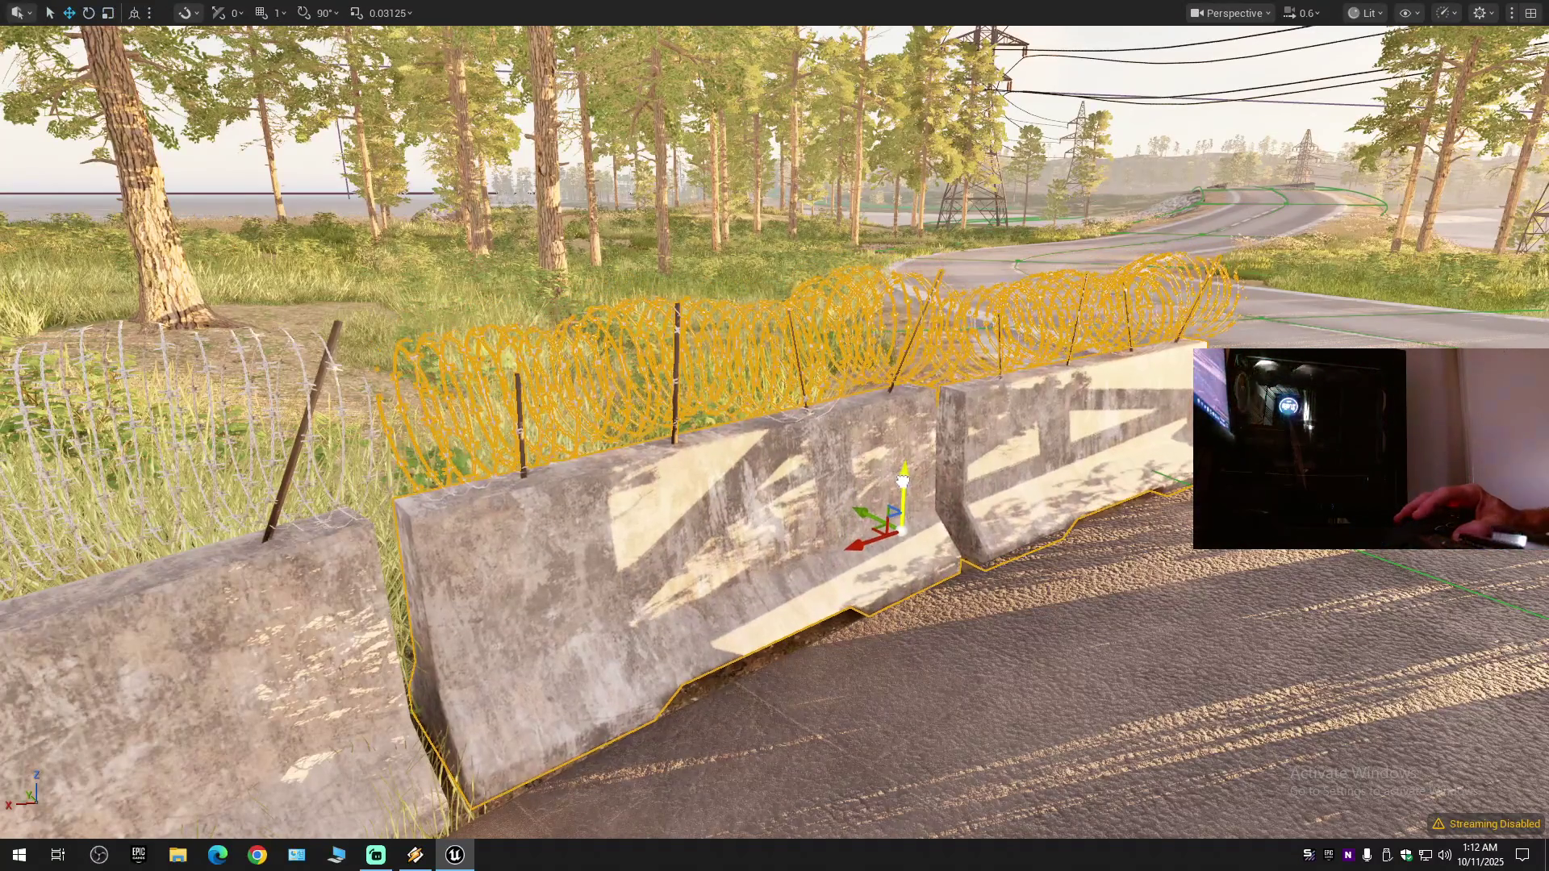
left_click_drag(902, 484, 902, 484)
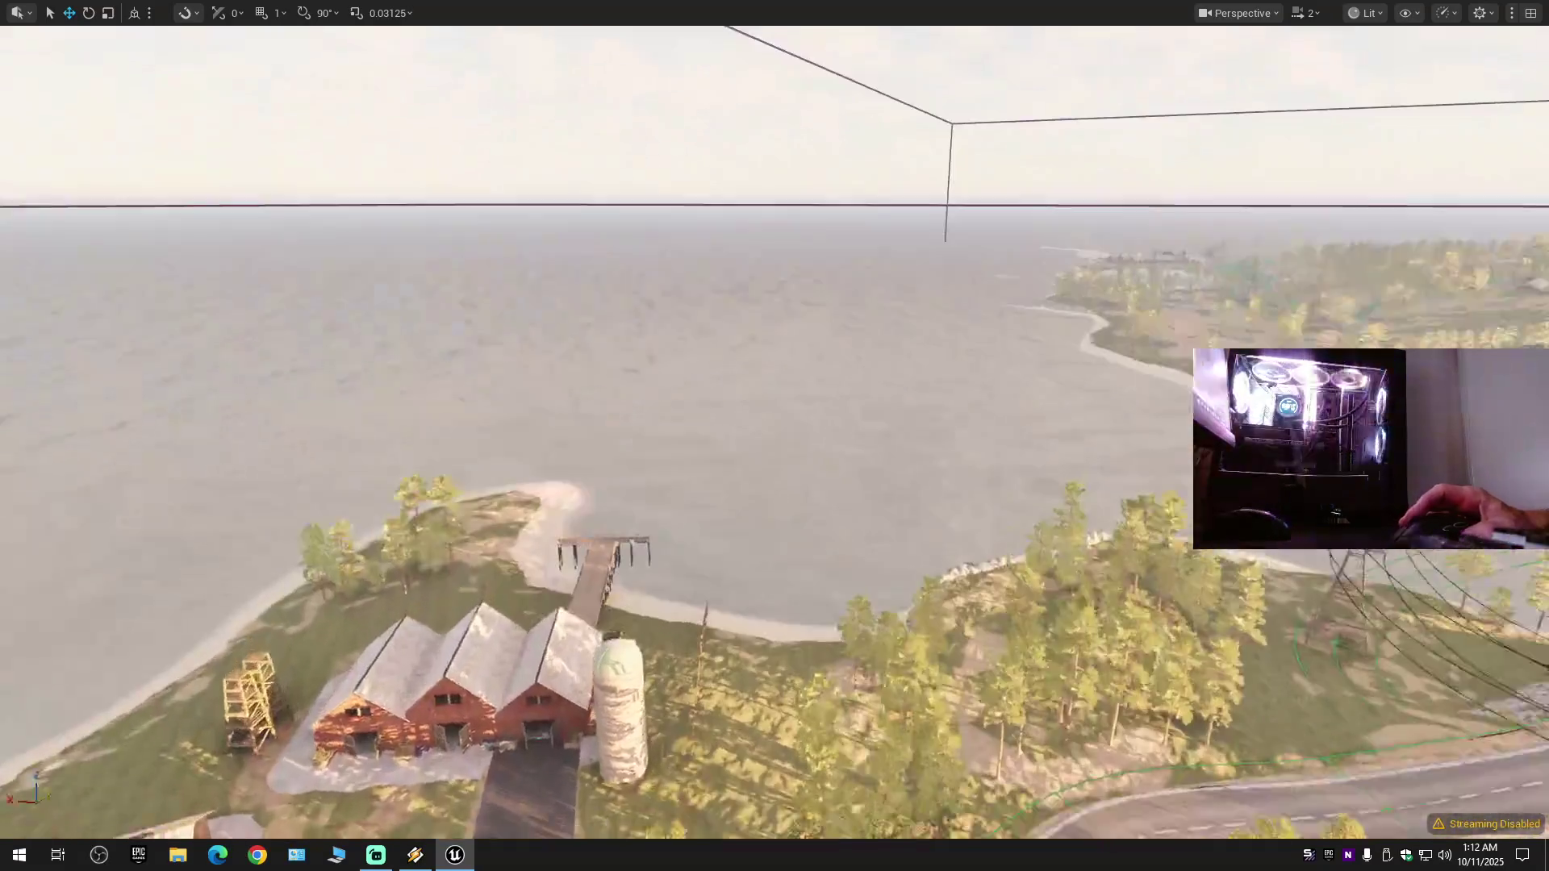
scroll(774, 436, "down", 2)
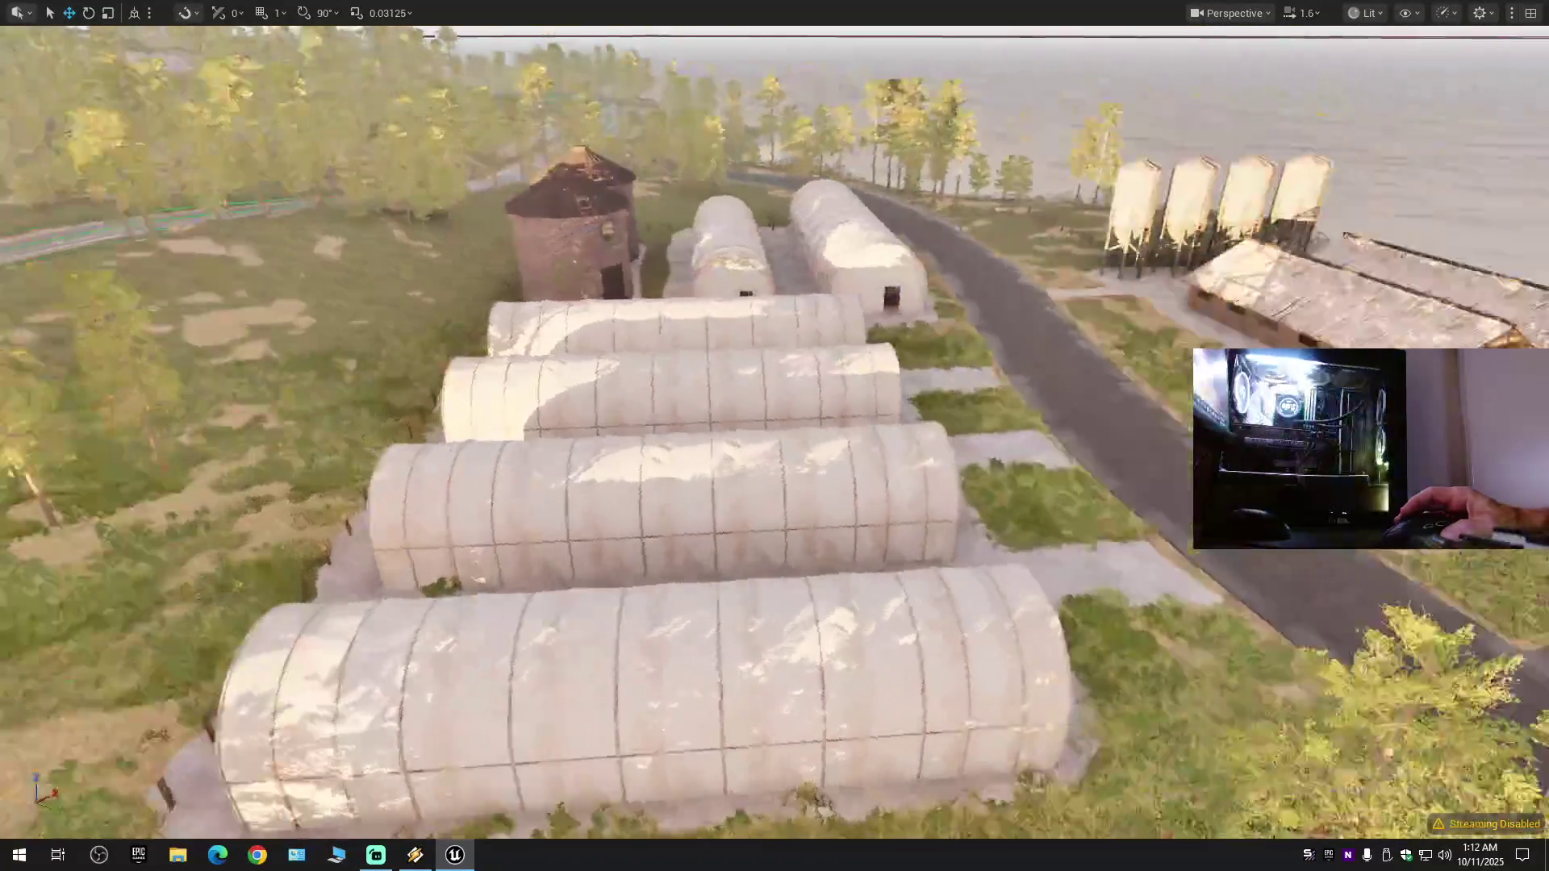
scroll(775, 435, "down", 2)
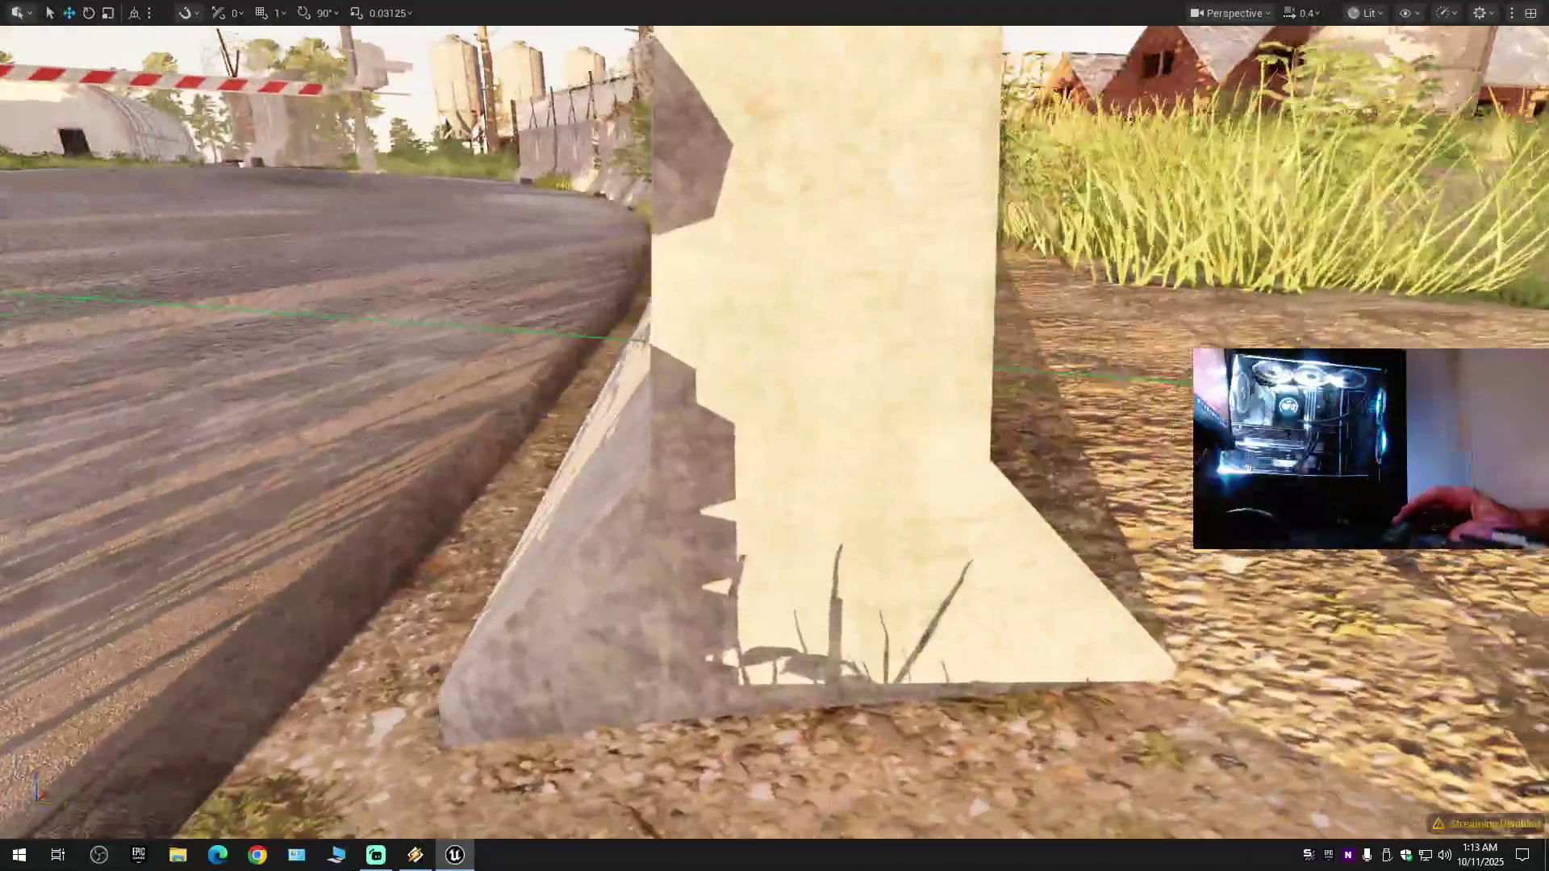
- Delete the stray upper wired barrier and the two barriers blocking the road
scroll(774, 436, "up", 2)
key("s")
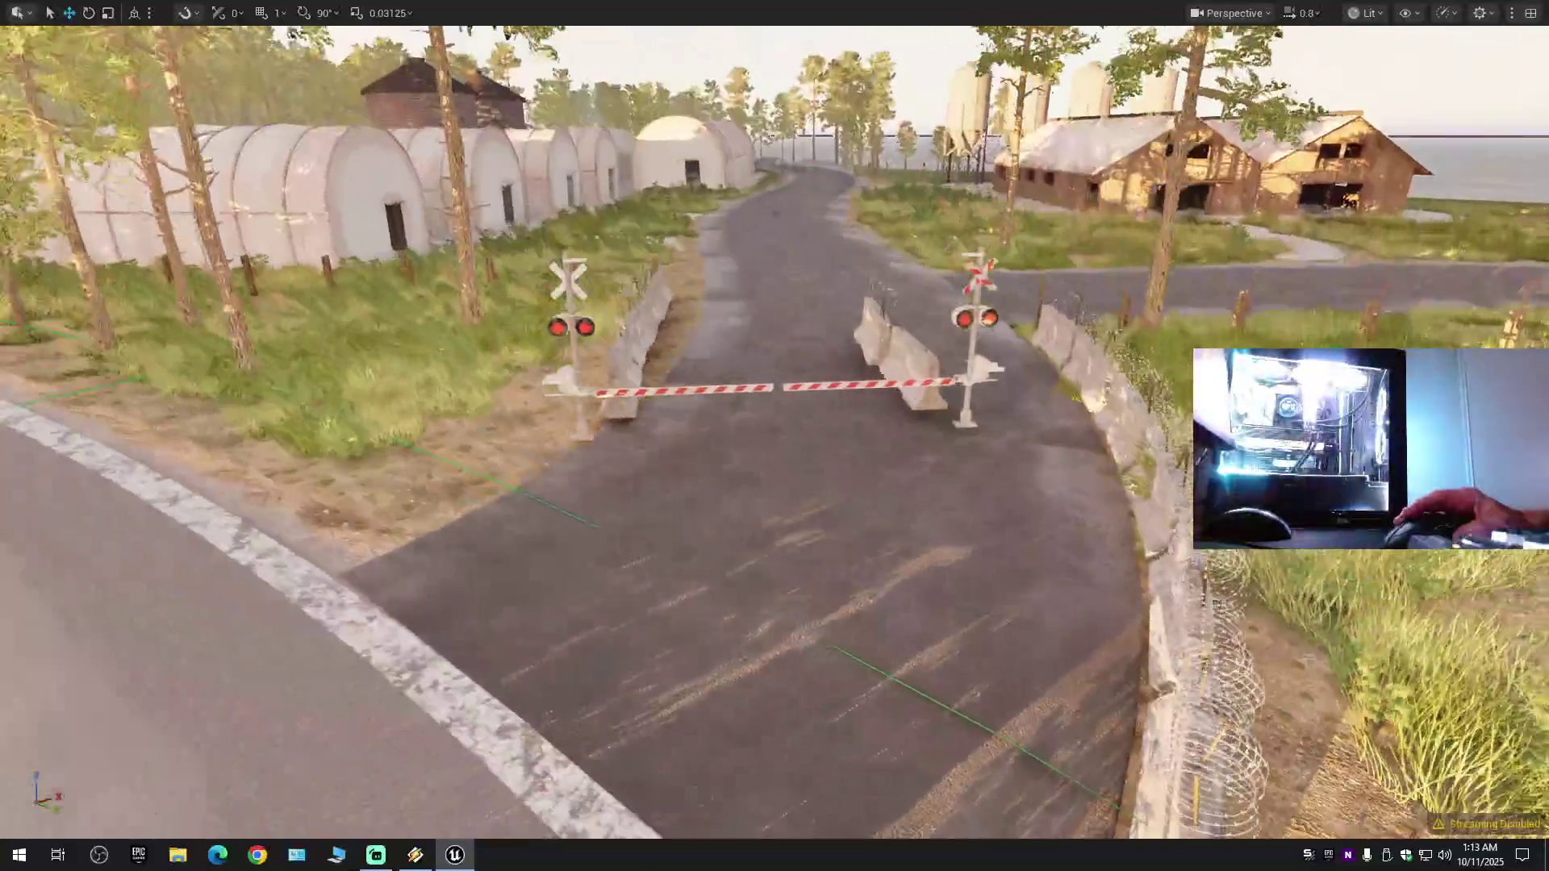
key("w")
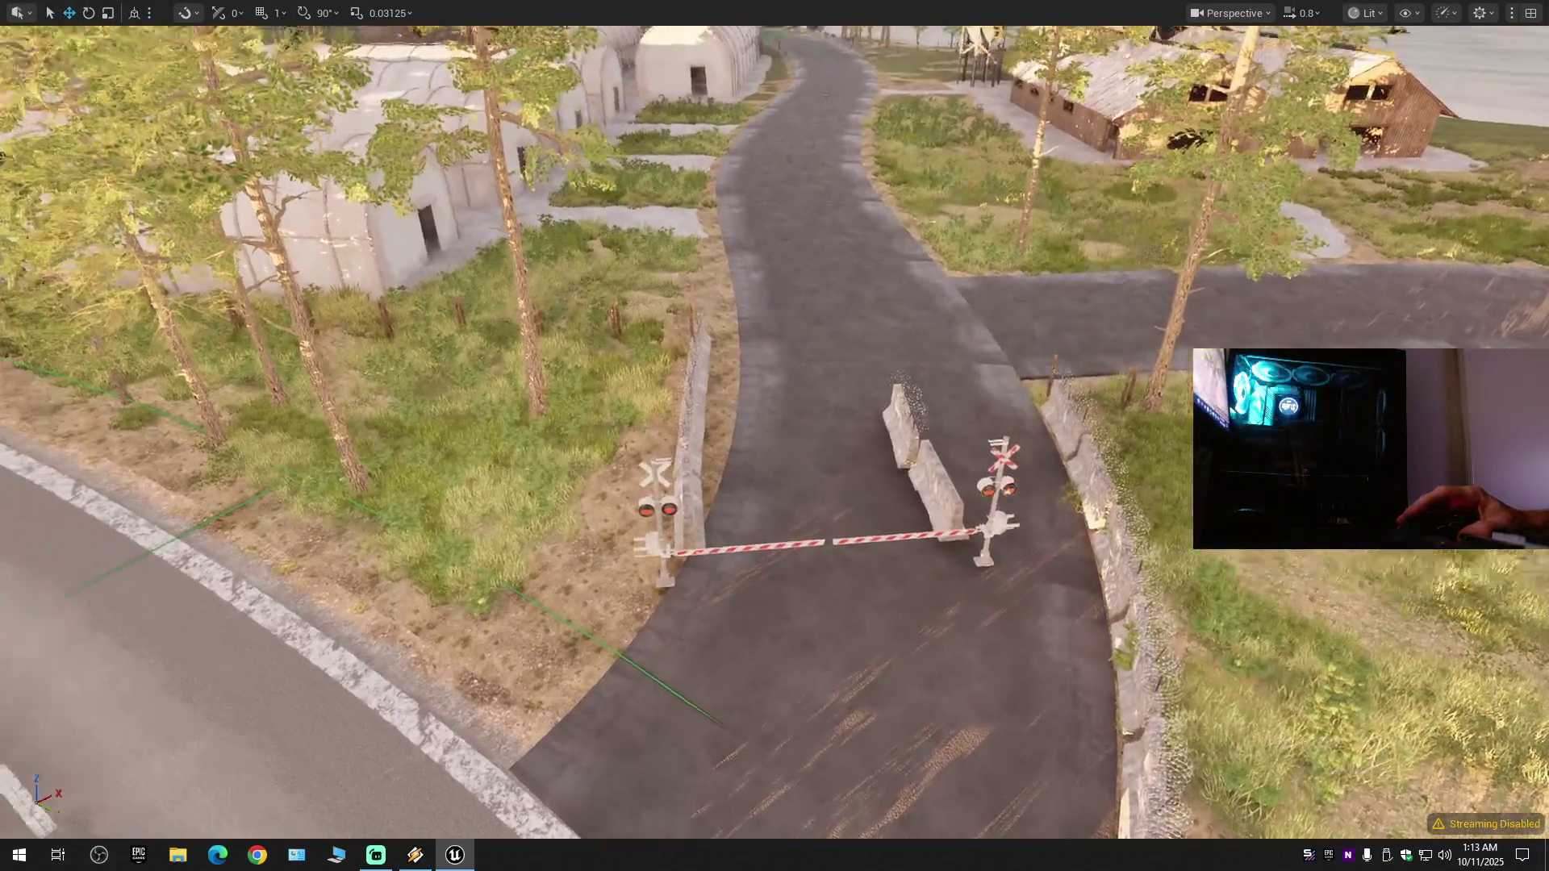
key("w")
scroll(568, 559, "up", 1)
left_click(729, 467, "ctrl")
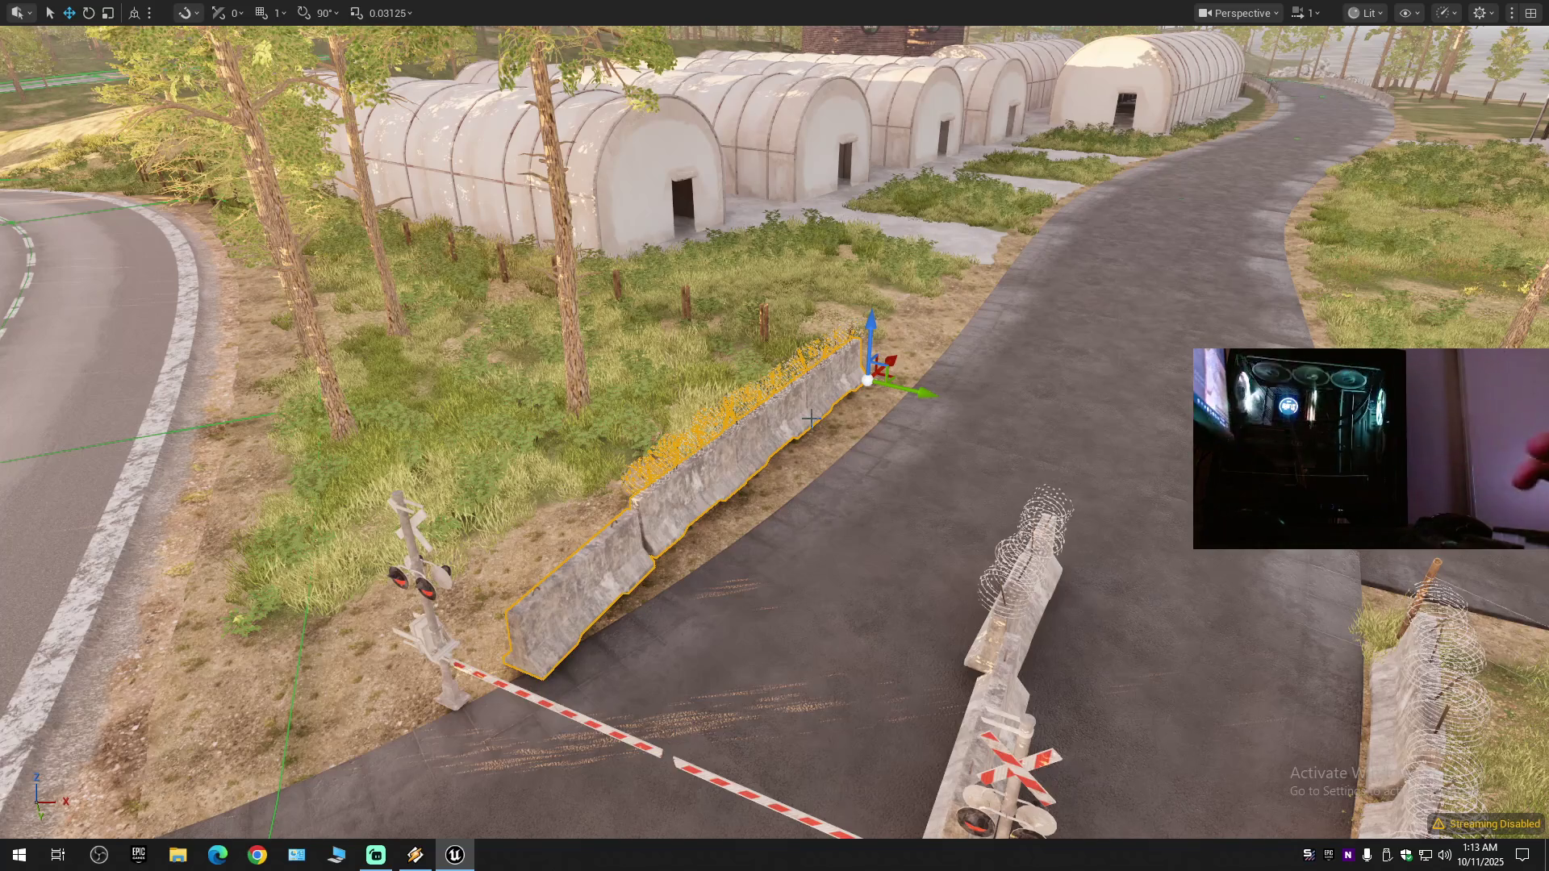
key("Delete")
key("w")
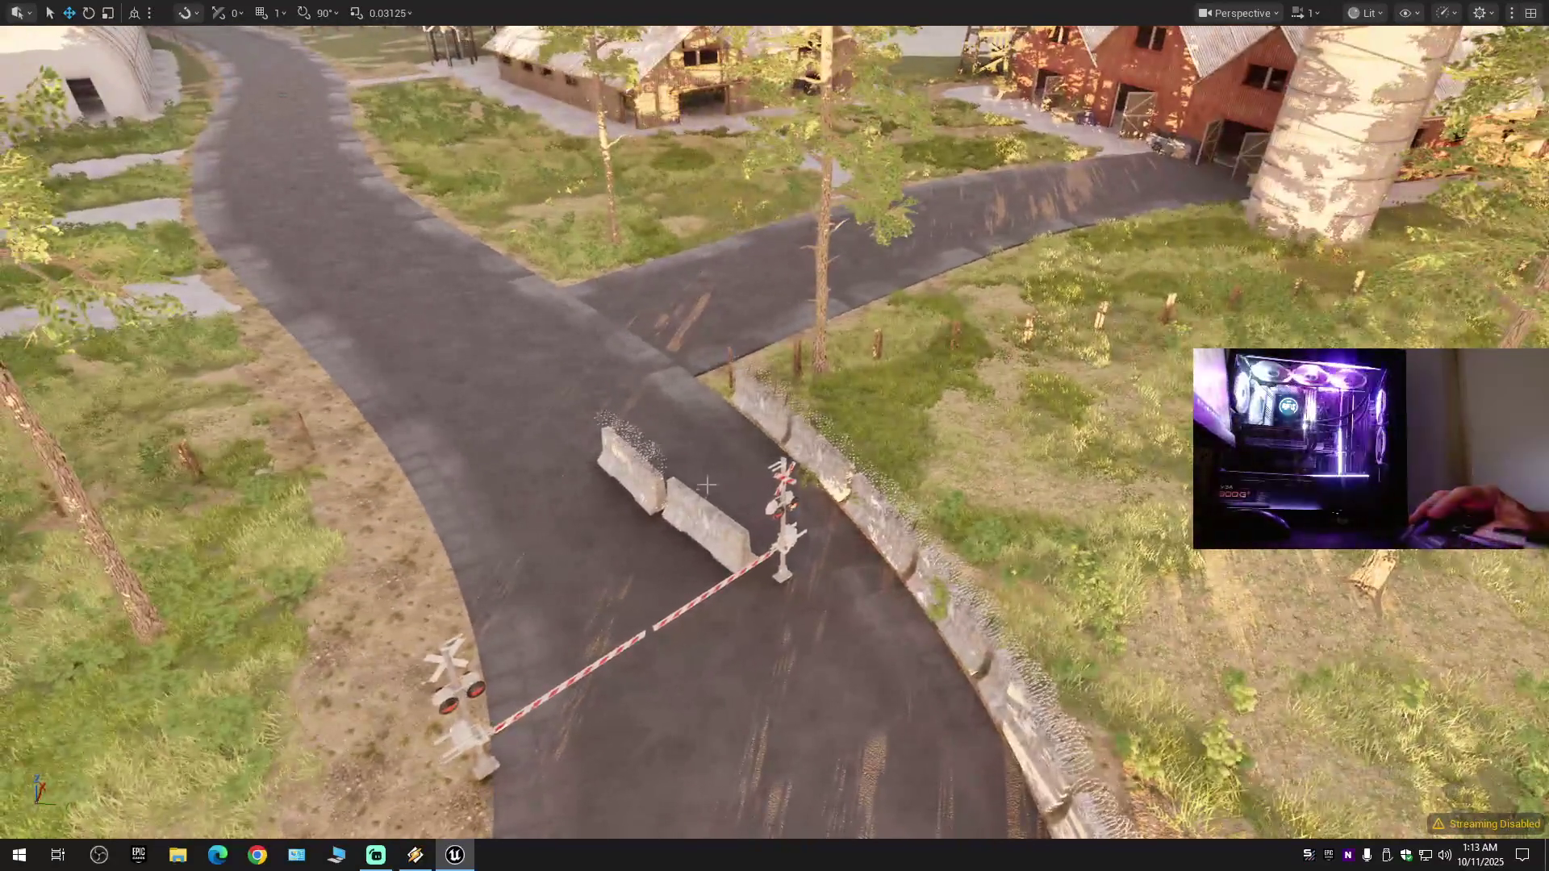
left_click(691, 510)
left_click(646, 488, "ctrl")
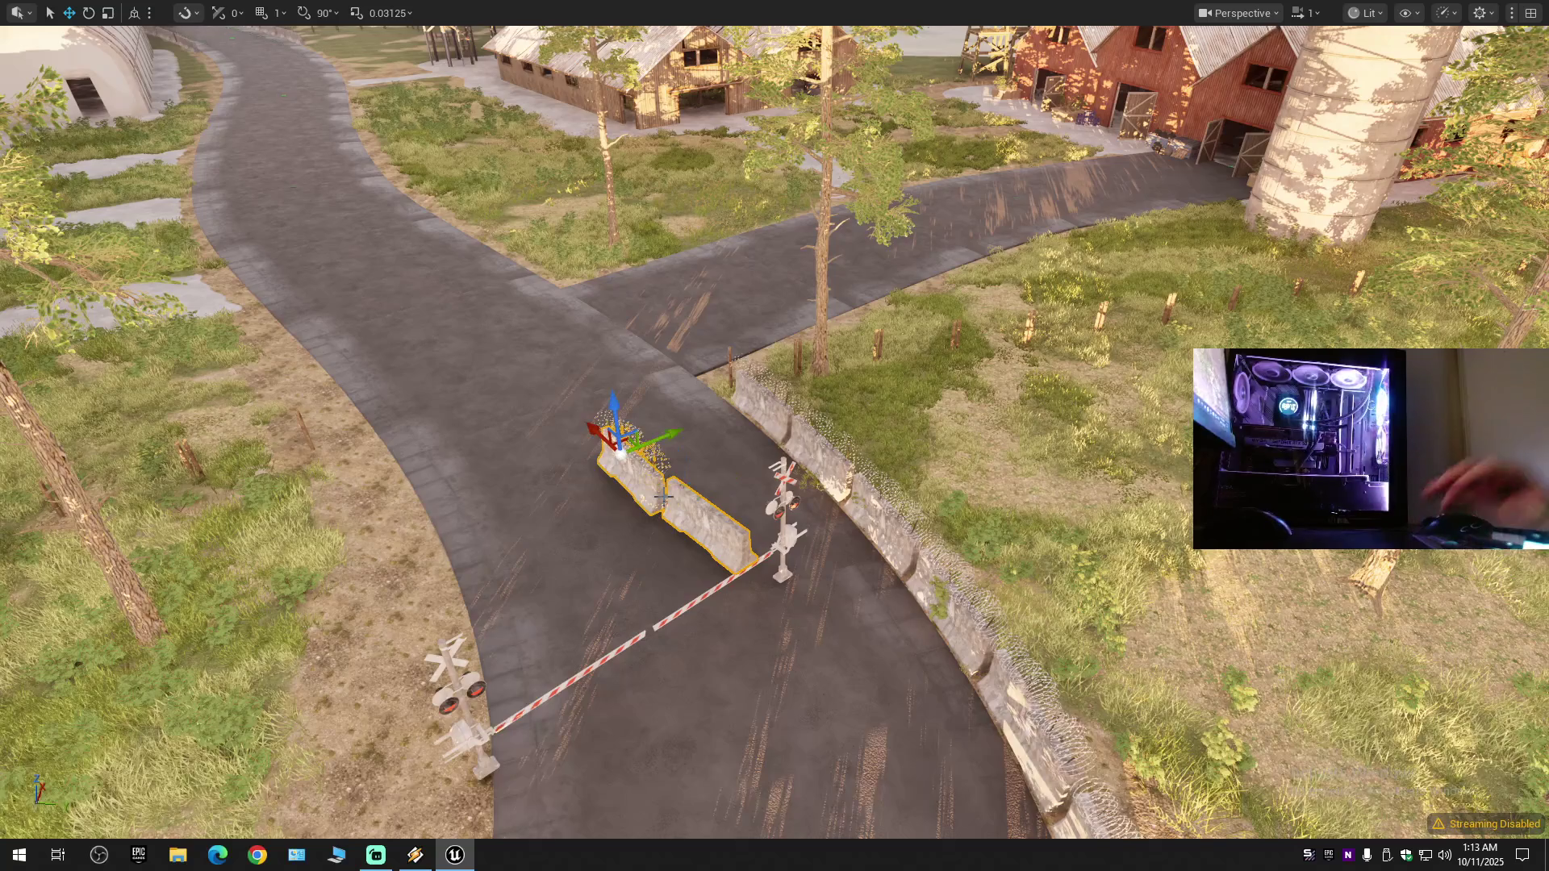
key("Delete")
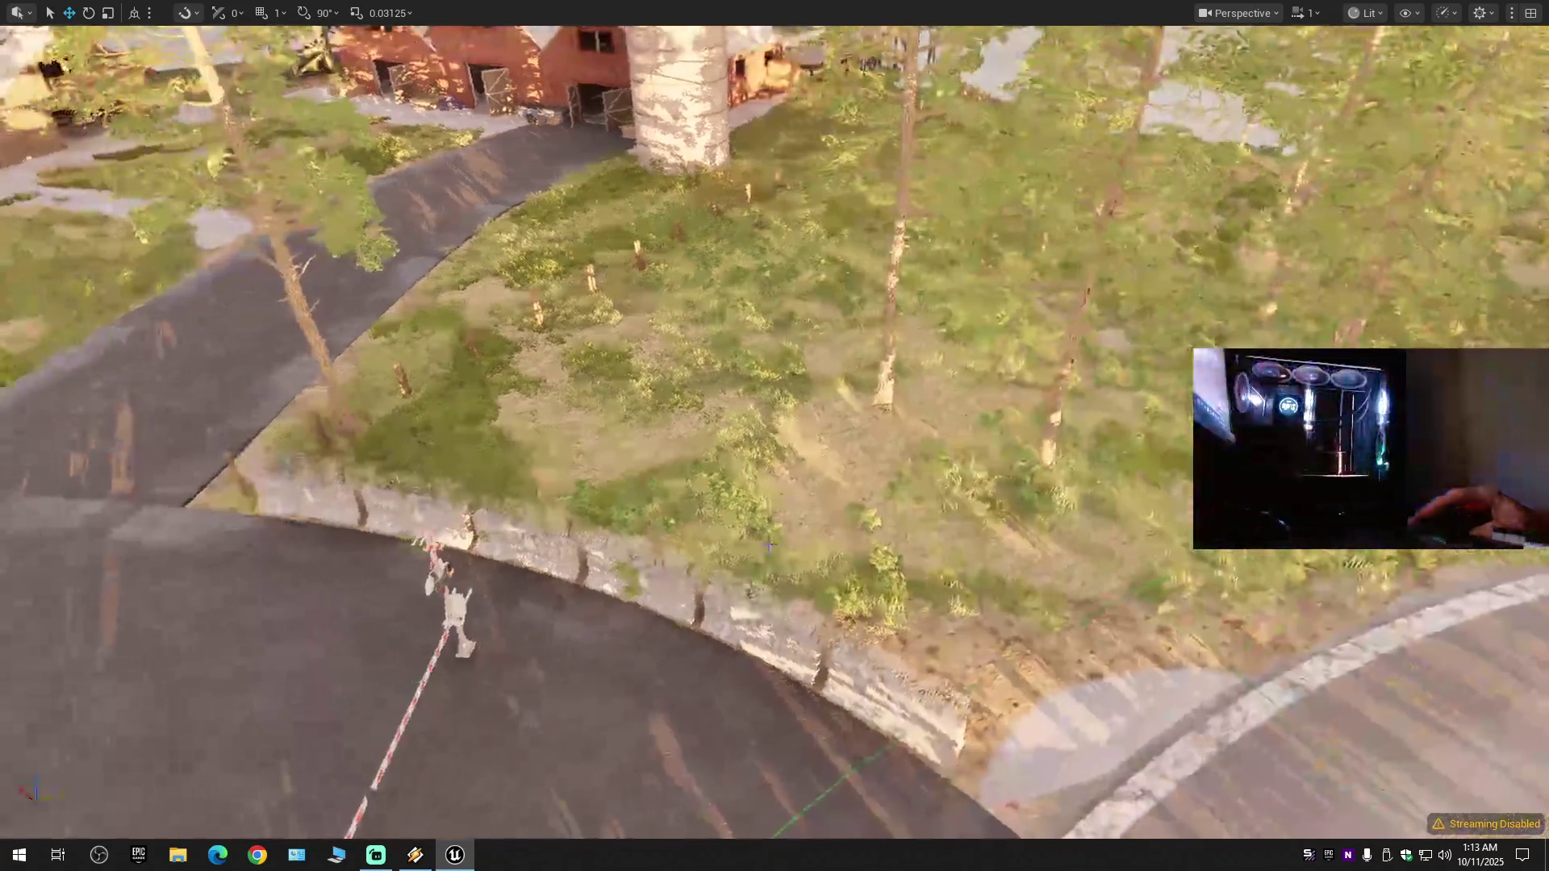
- Shift-select the five concrete barriers along the curve and frame them near the crossing
left_click(347, 508)
left_click(400, 513, "ctrl")
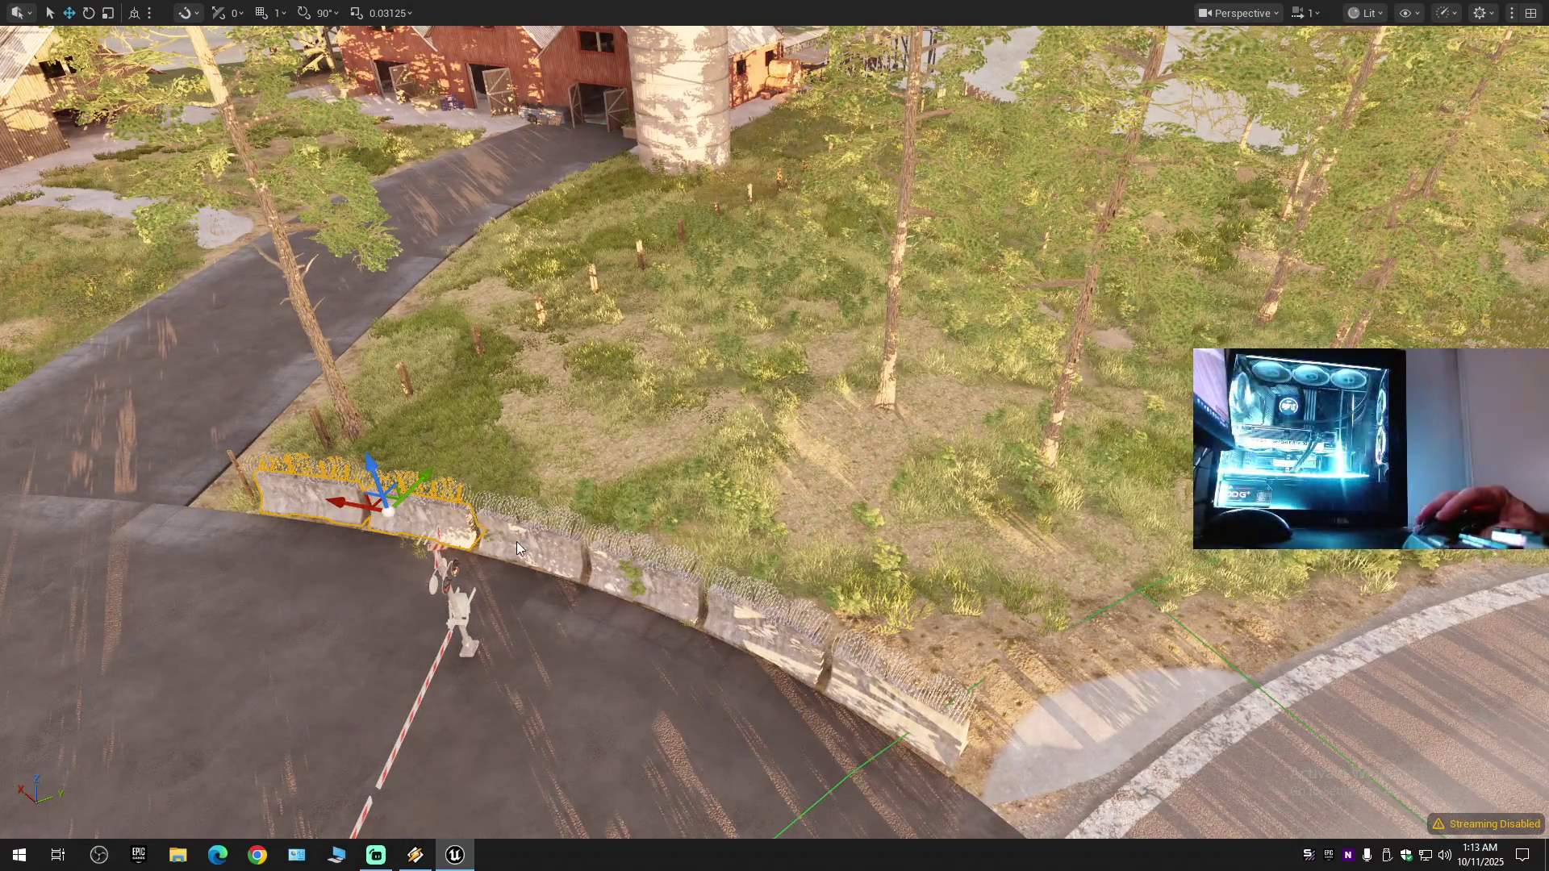
left_click(618, 572, "ctrl")
left_click(749, 614, "ctrl")
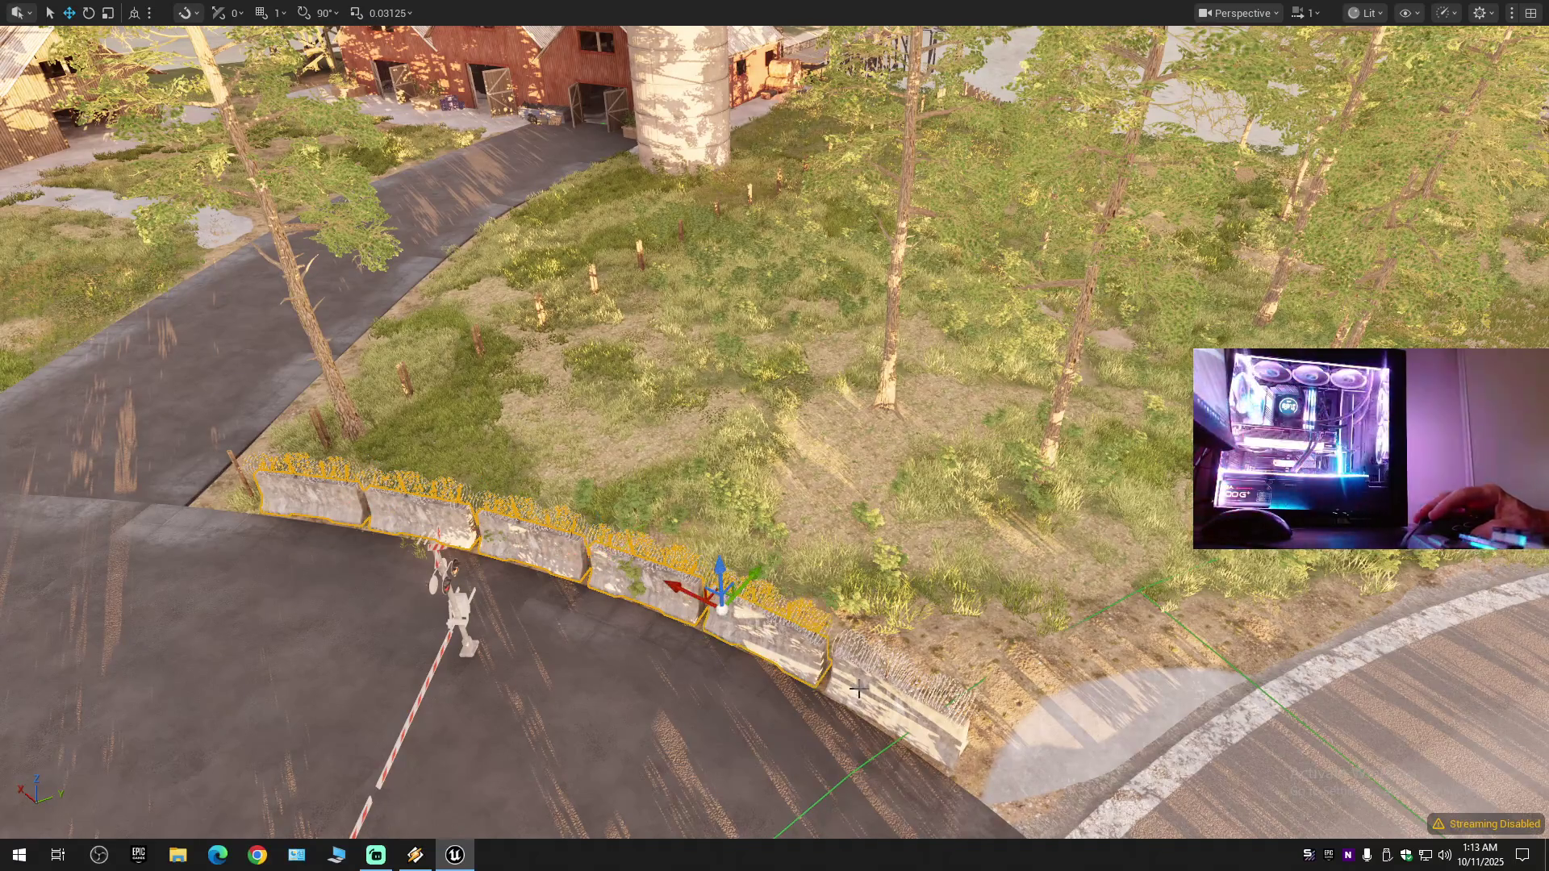
left_click(880, 682, "ctrl")
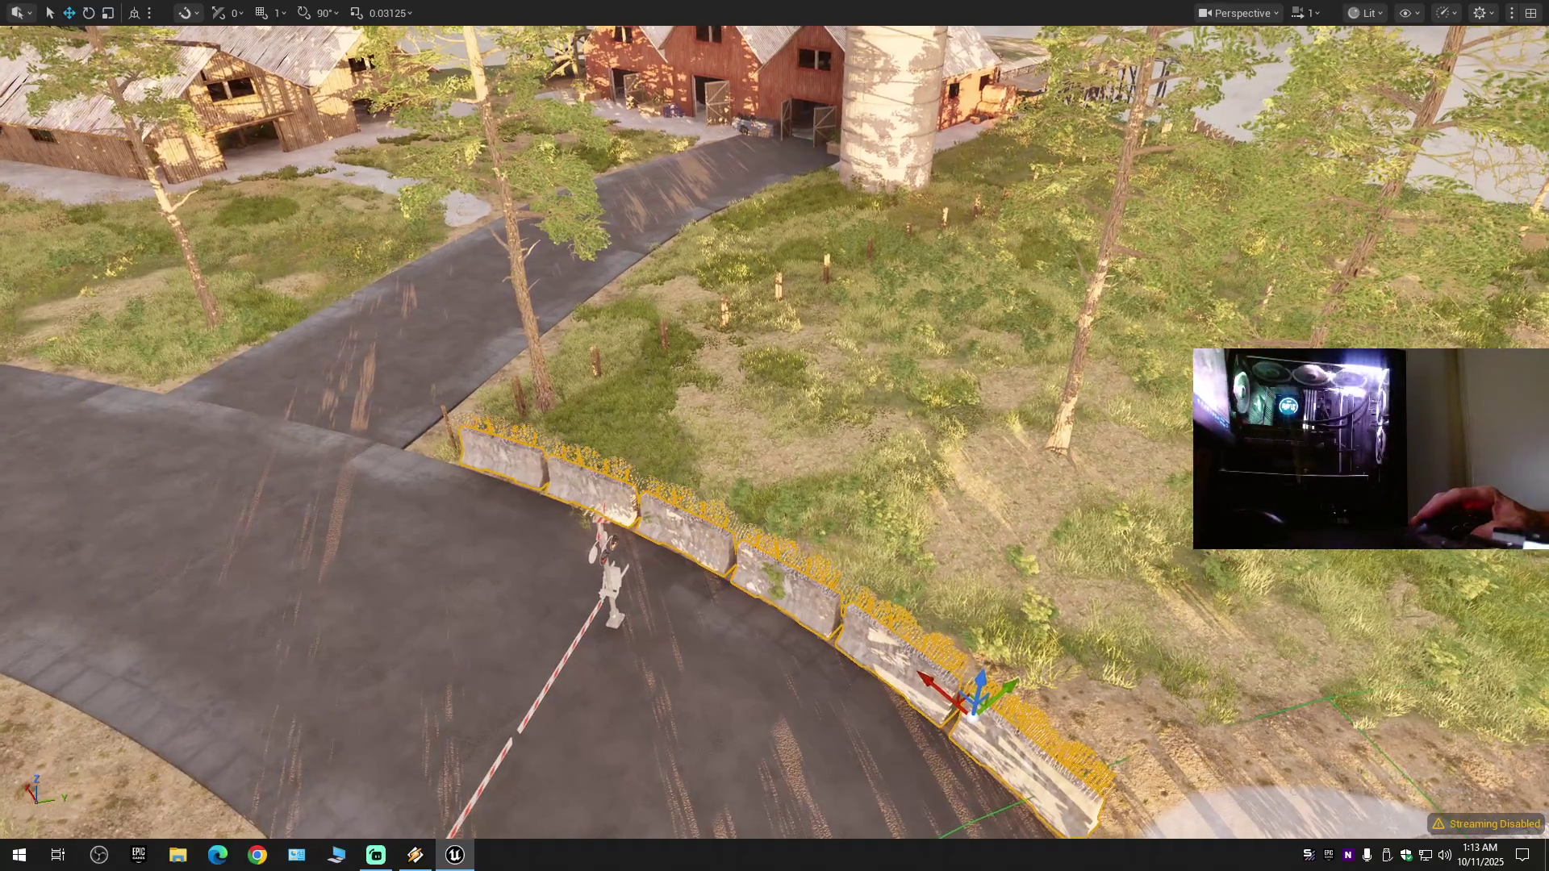
mouse_move(938, 606)
left_mouse_down()
mouse_move(676, 593)
mouse_move(895, 618)
mouse_move(1156, 617)
left_mouse_up()
scroll(676, 593, "down", 1)
scroll(752, 604, "down", 1)
left_click_drag(1055, 622, 1078, 638)
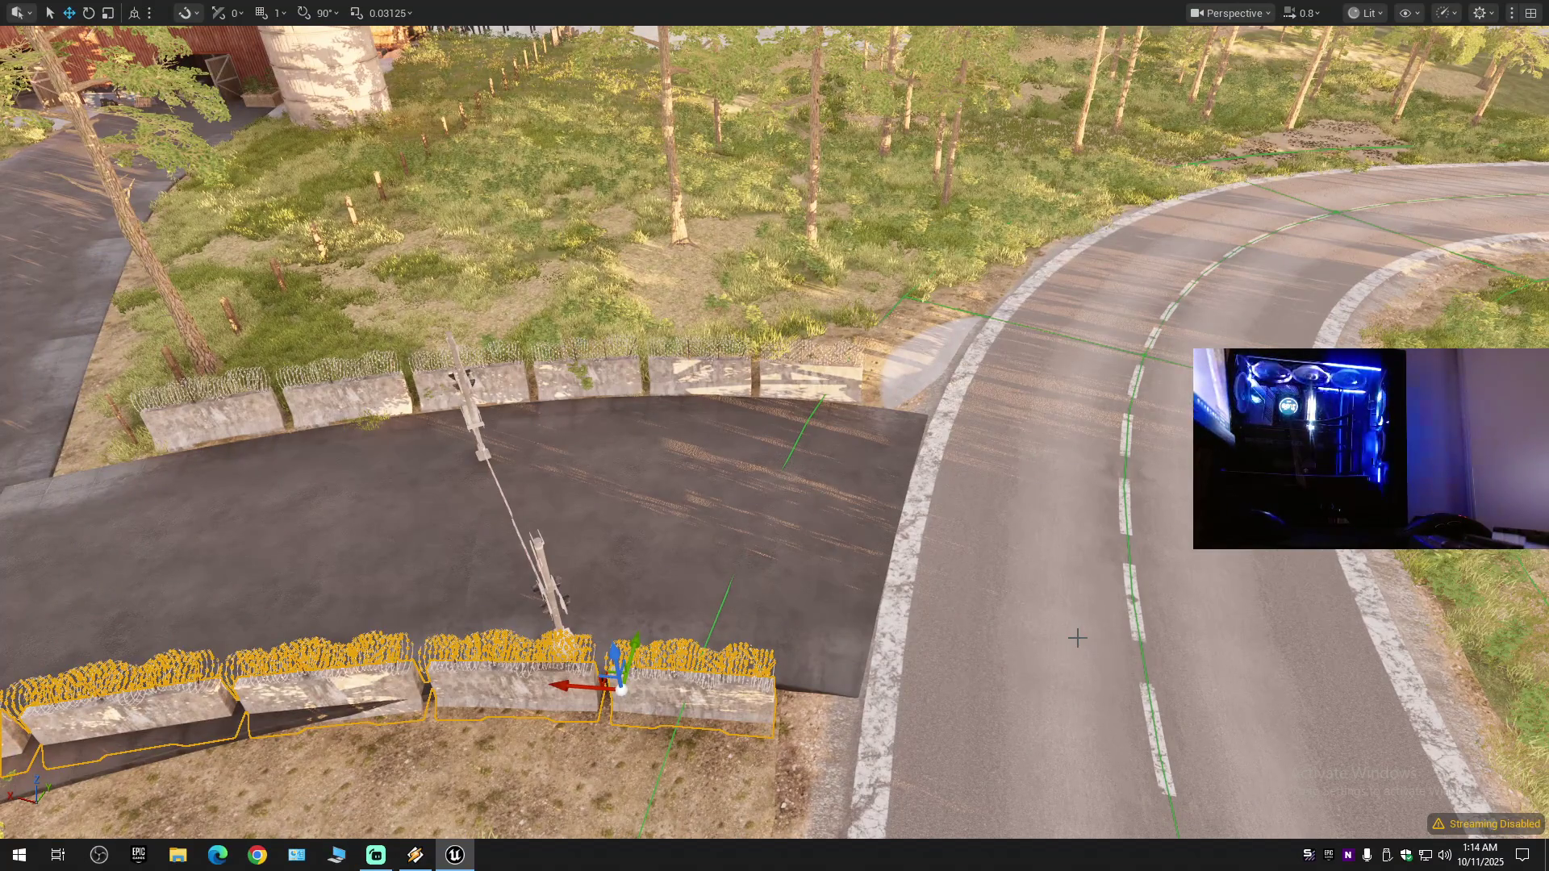
left_click_drag(934, 551, 975, 578)
- Drag the selected barrier line across the road, then exit immersive mode with F11
scroll(975, 579, "down", 1)
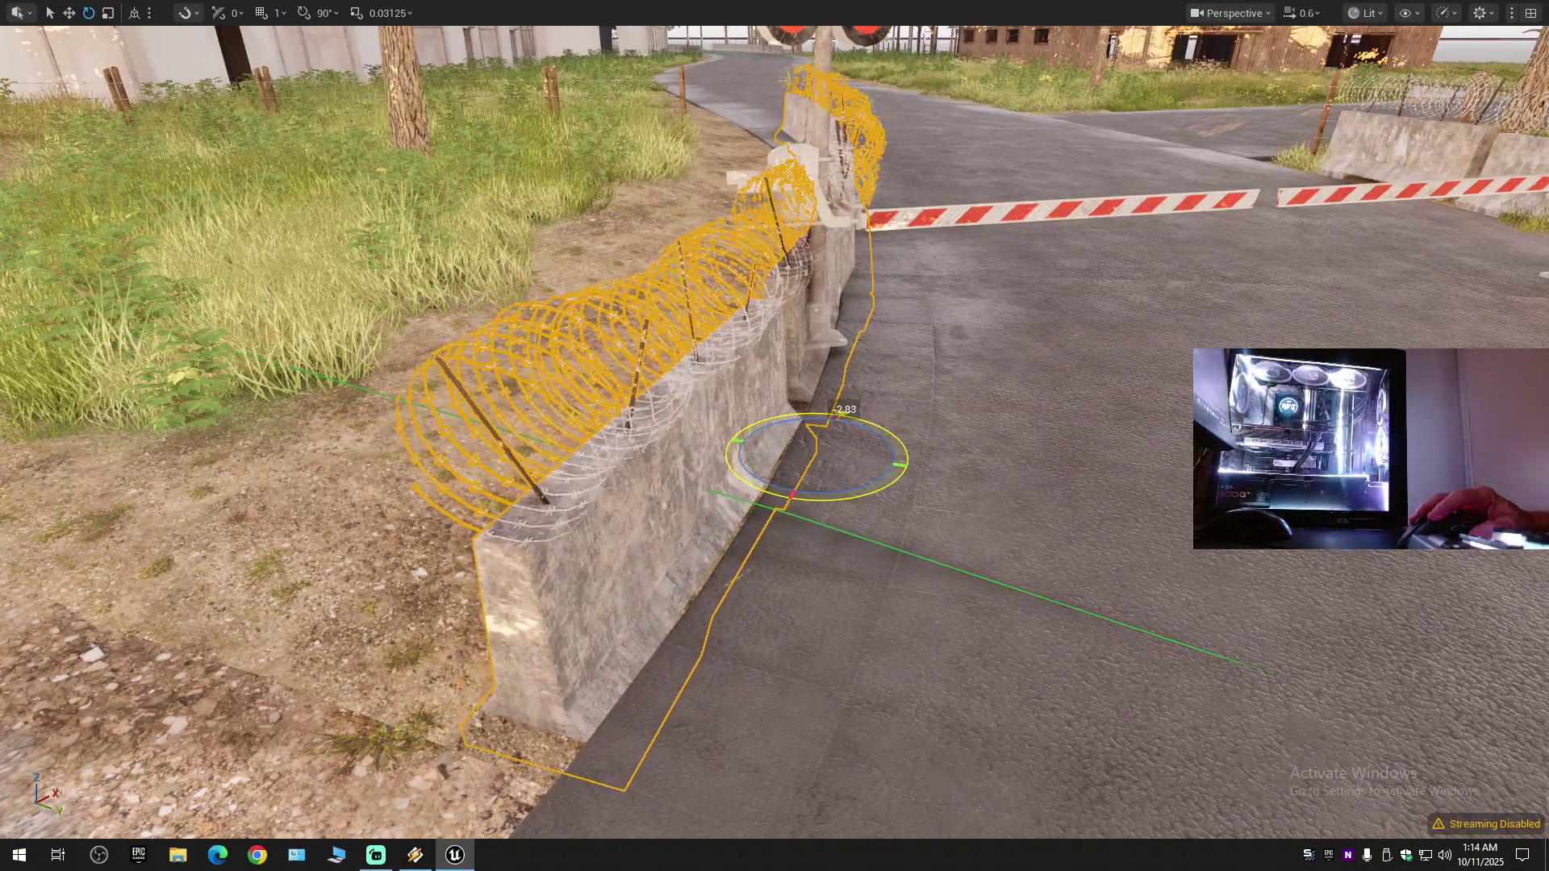
key("w")
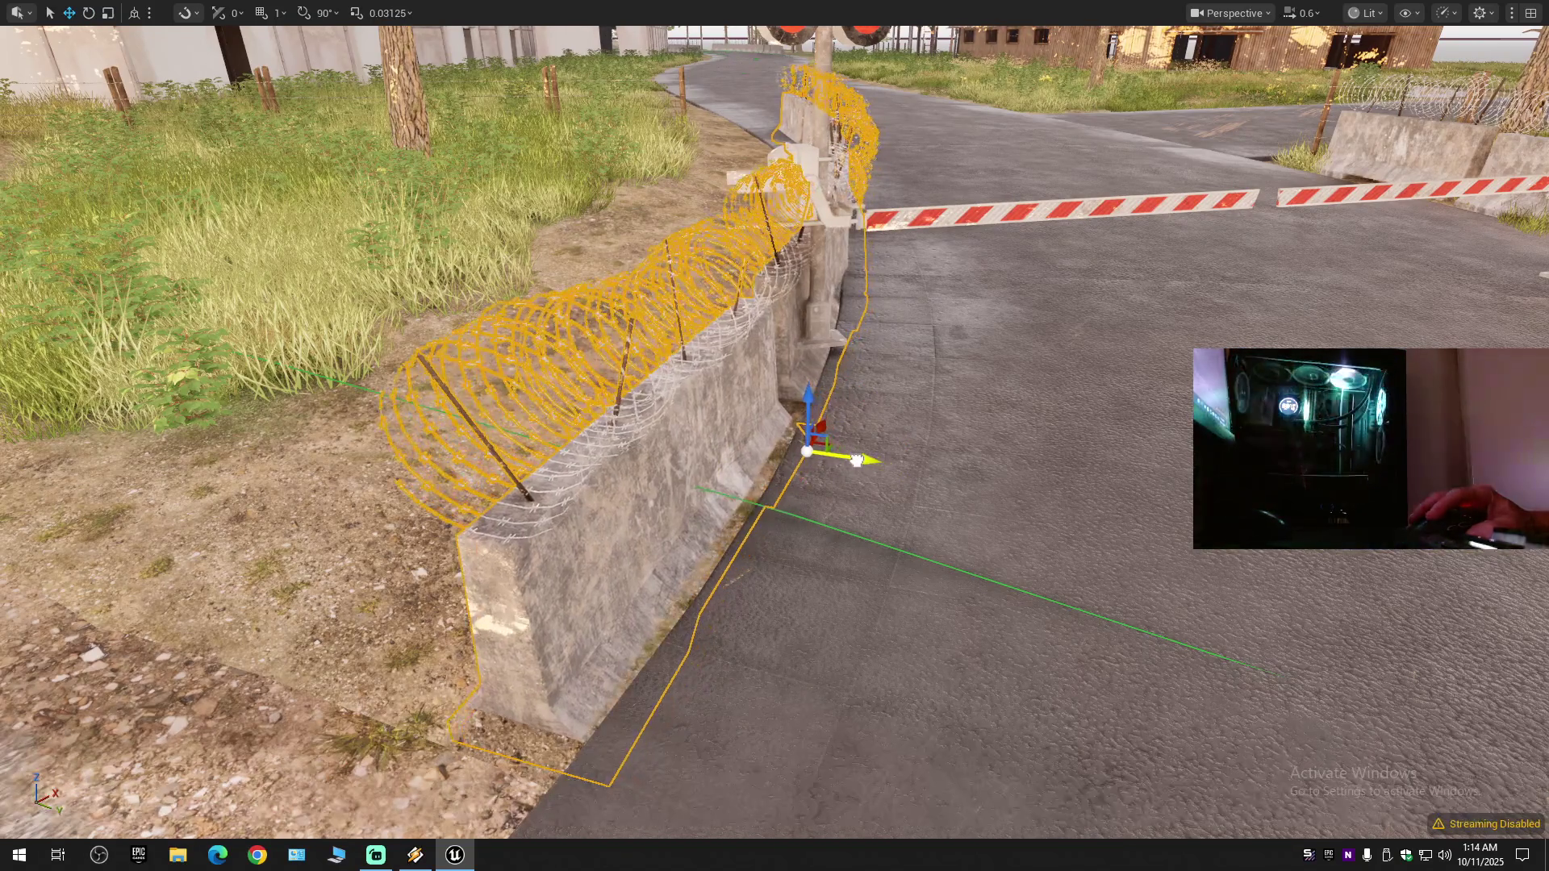
mouse_move(834, 451)
left_mouse_down()
mouse_move(838, 417)
mouse_move(853, 439)
left_mouse_up()
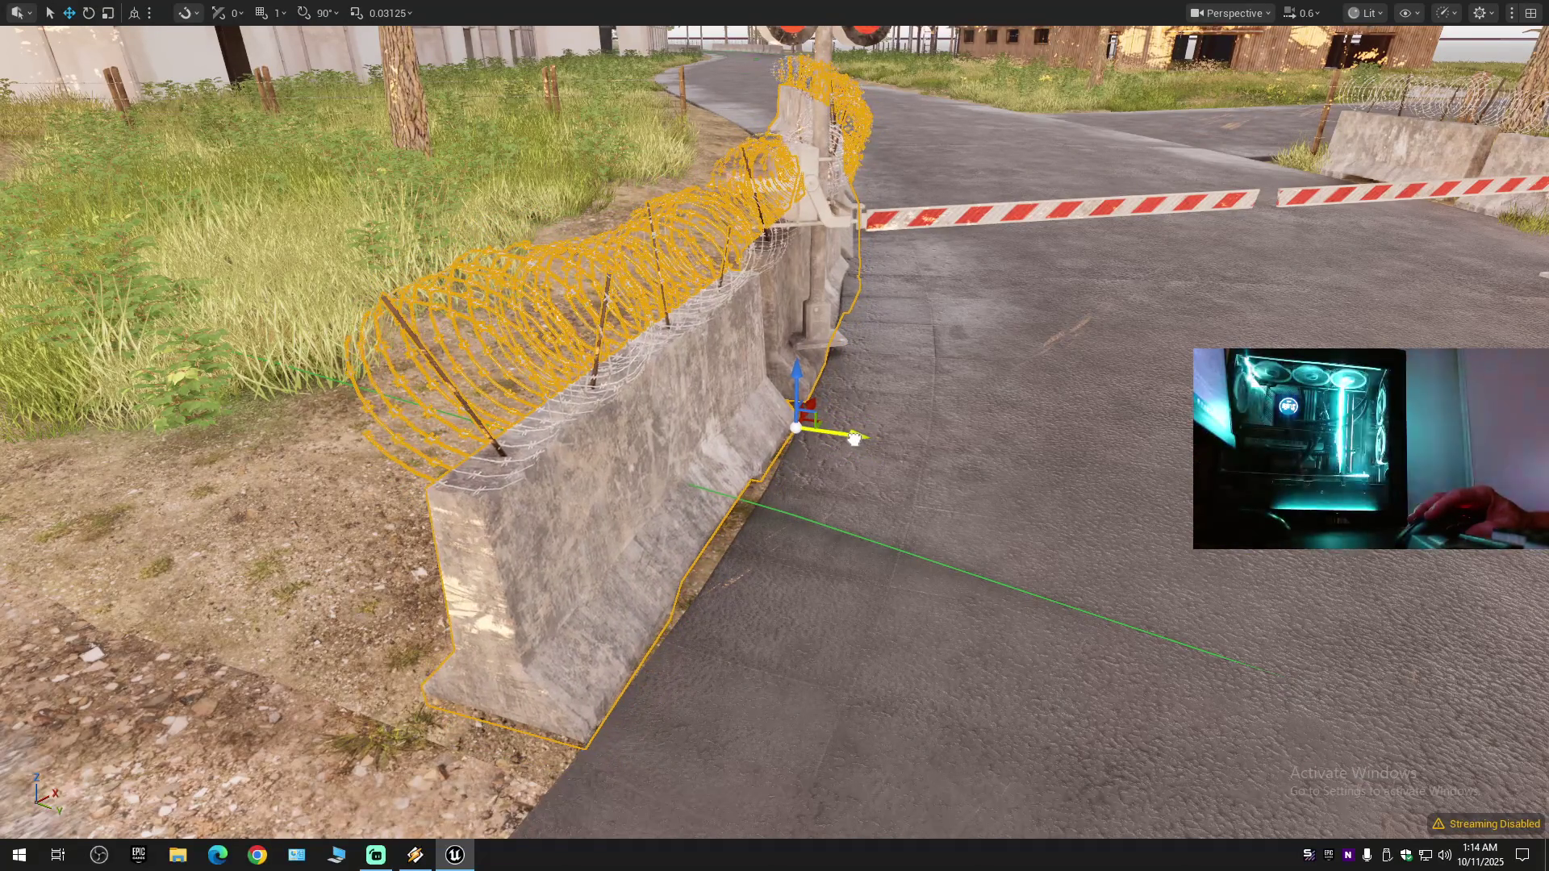
scroll(854, 438, "down", 1)
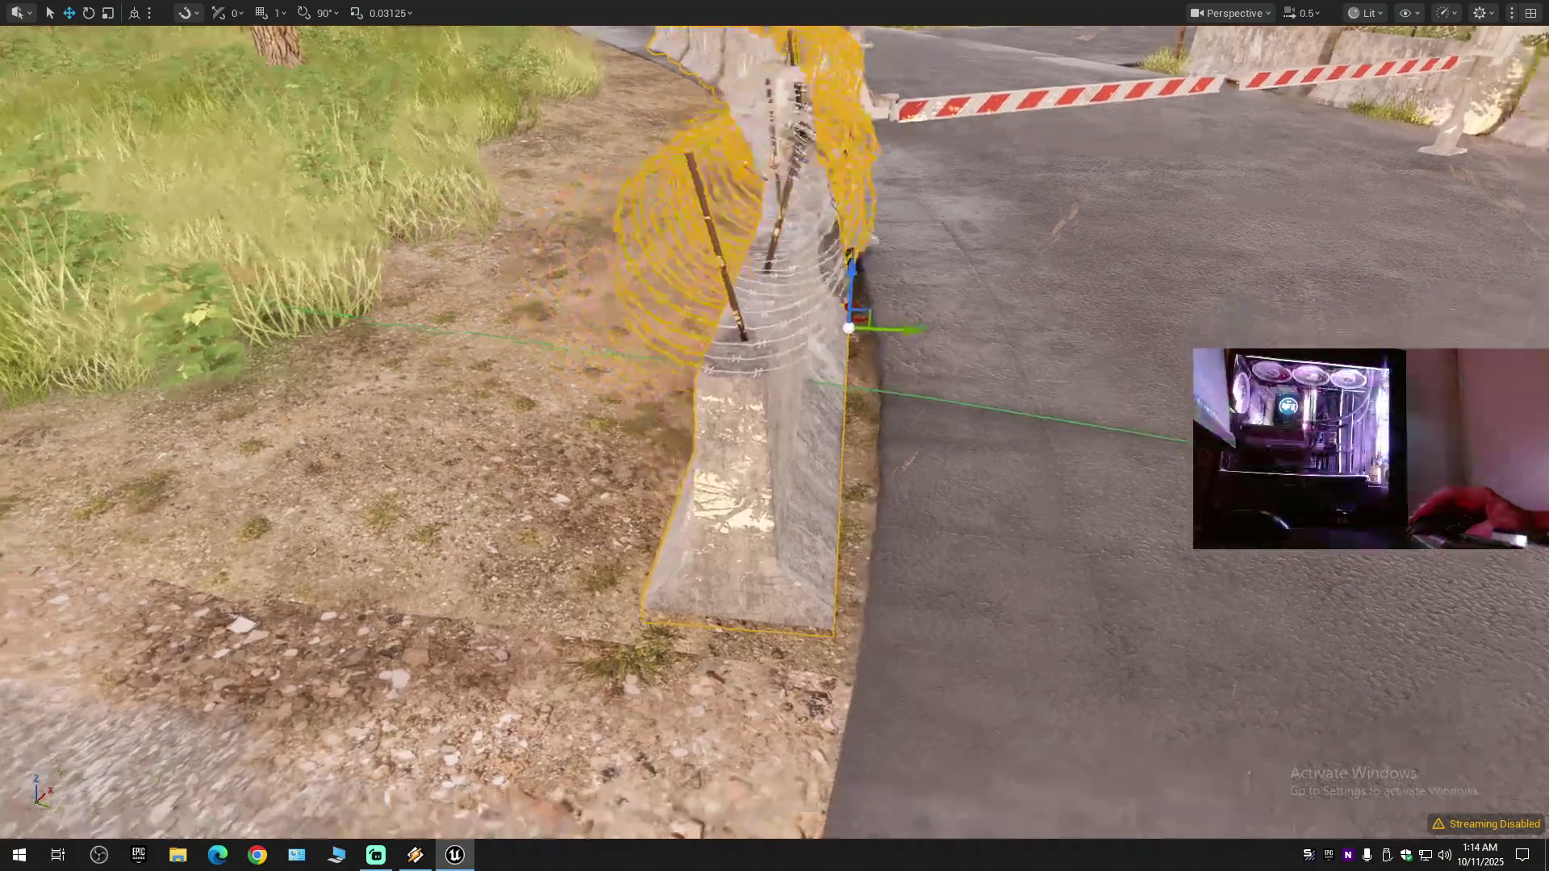
scroll(854, 438, "down", 2)
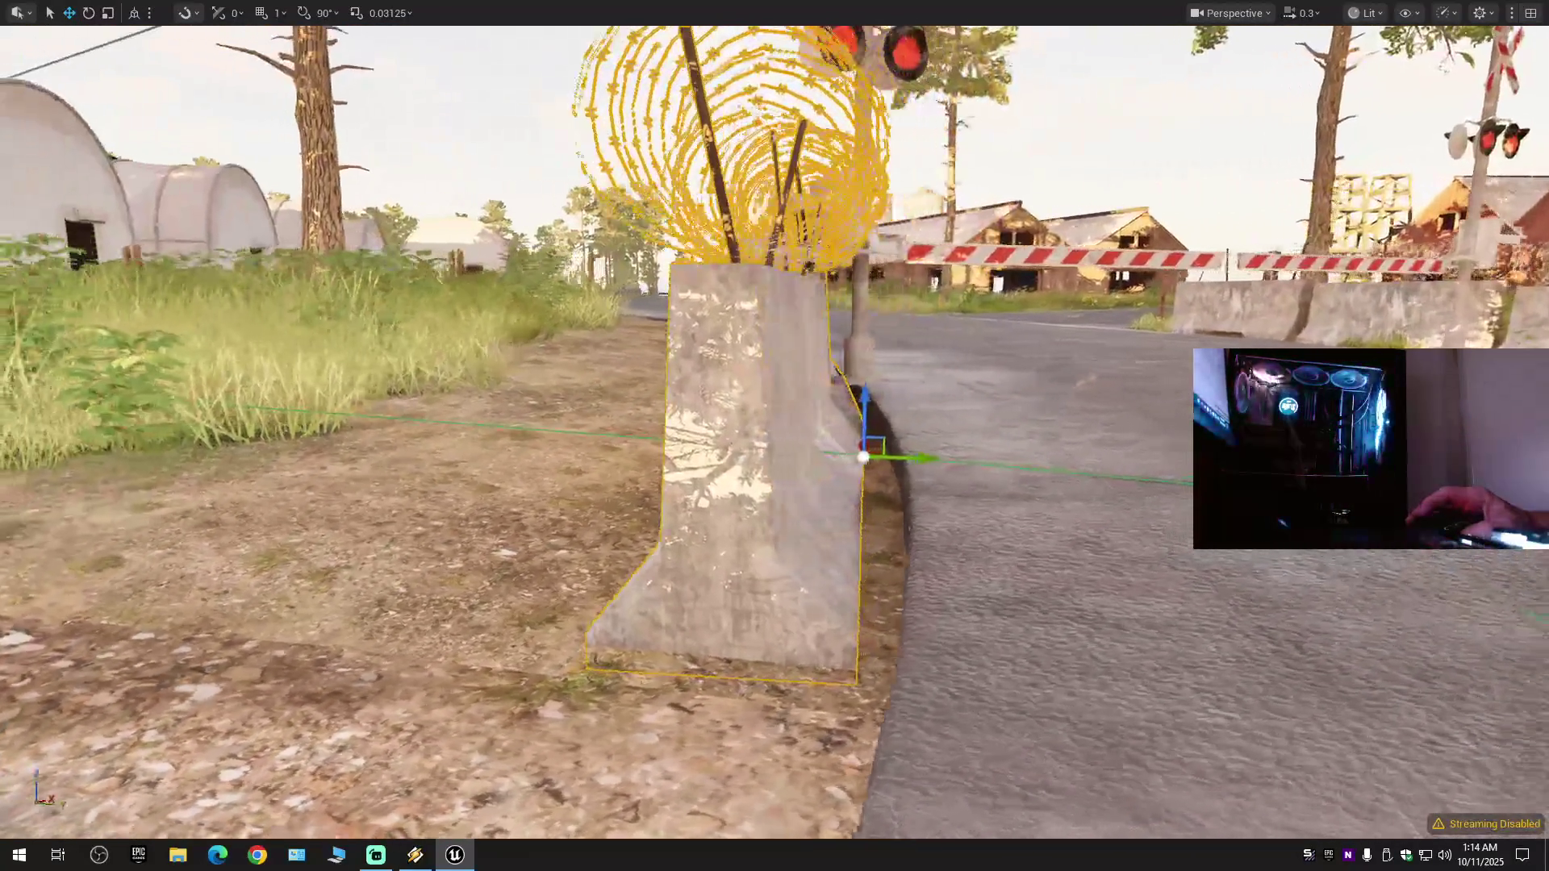
scroll(900, 504, "up", 2)
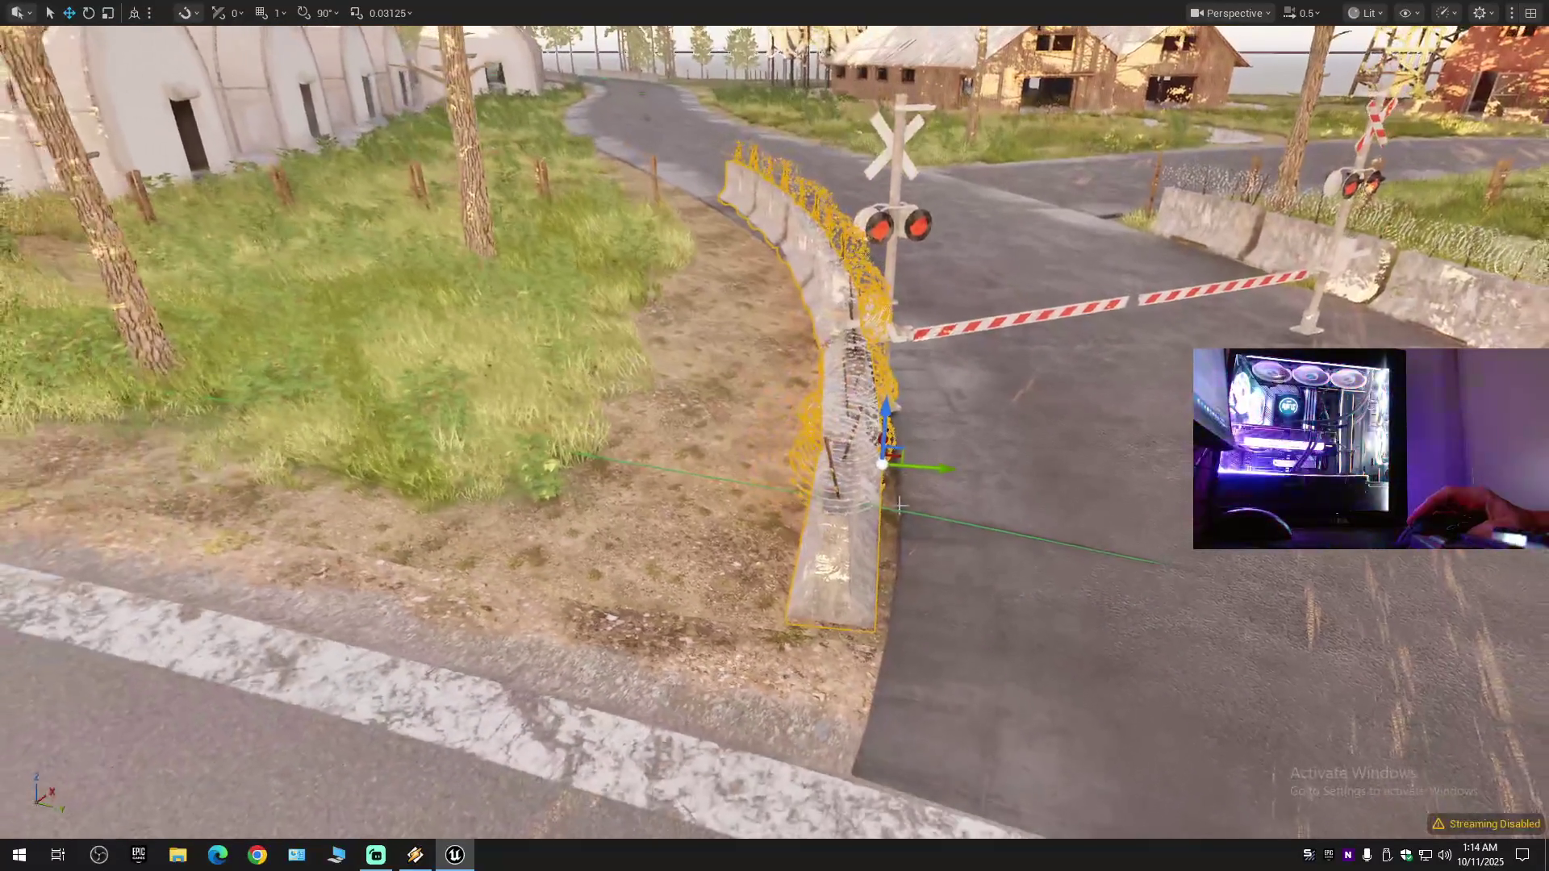
left_click_drag(919, 466, 1372, 452)
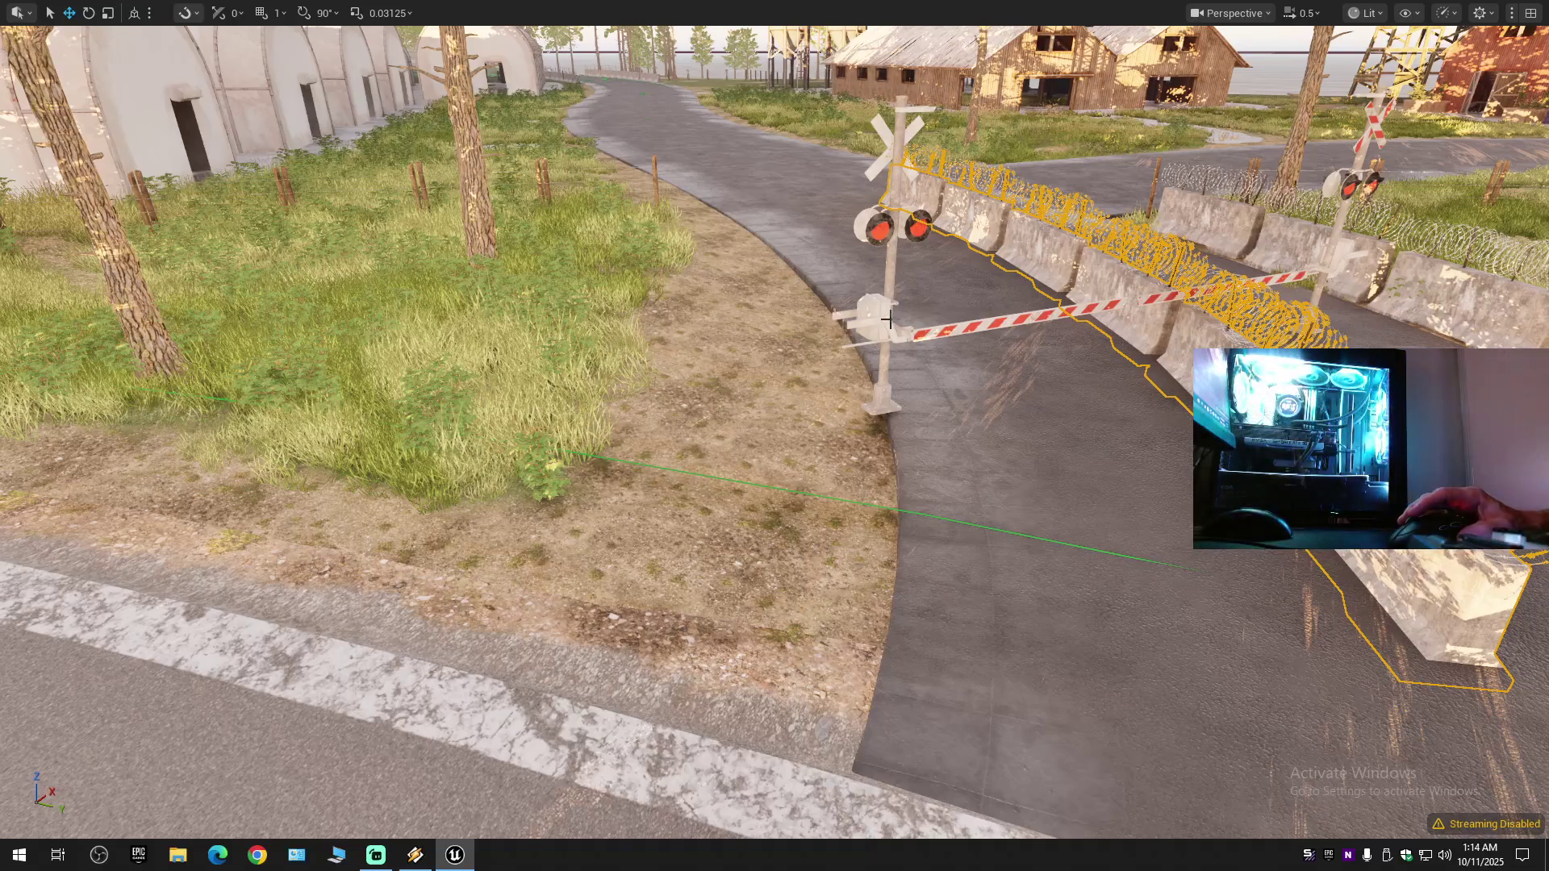
key("F11")
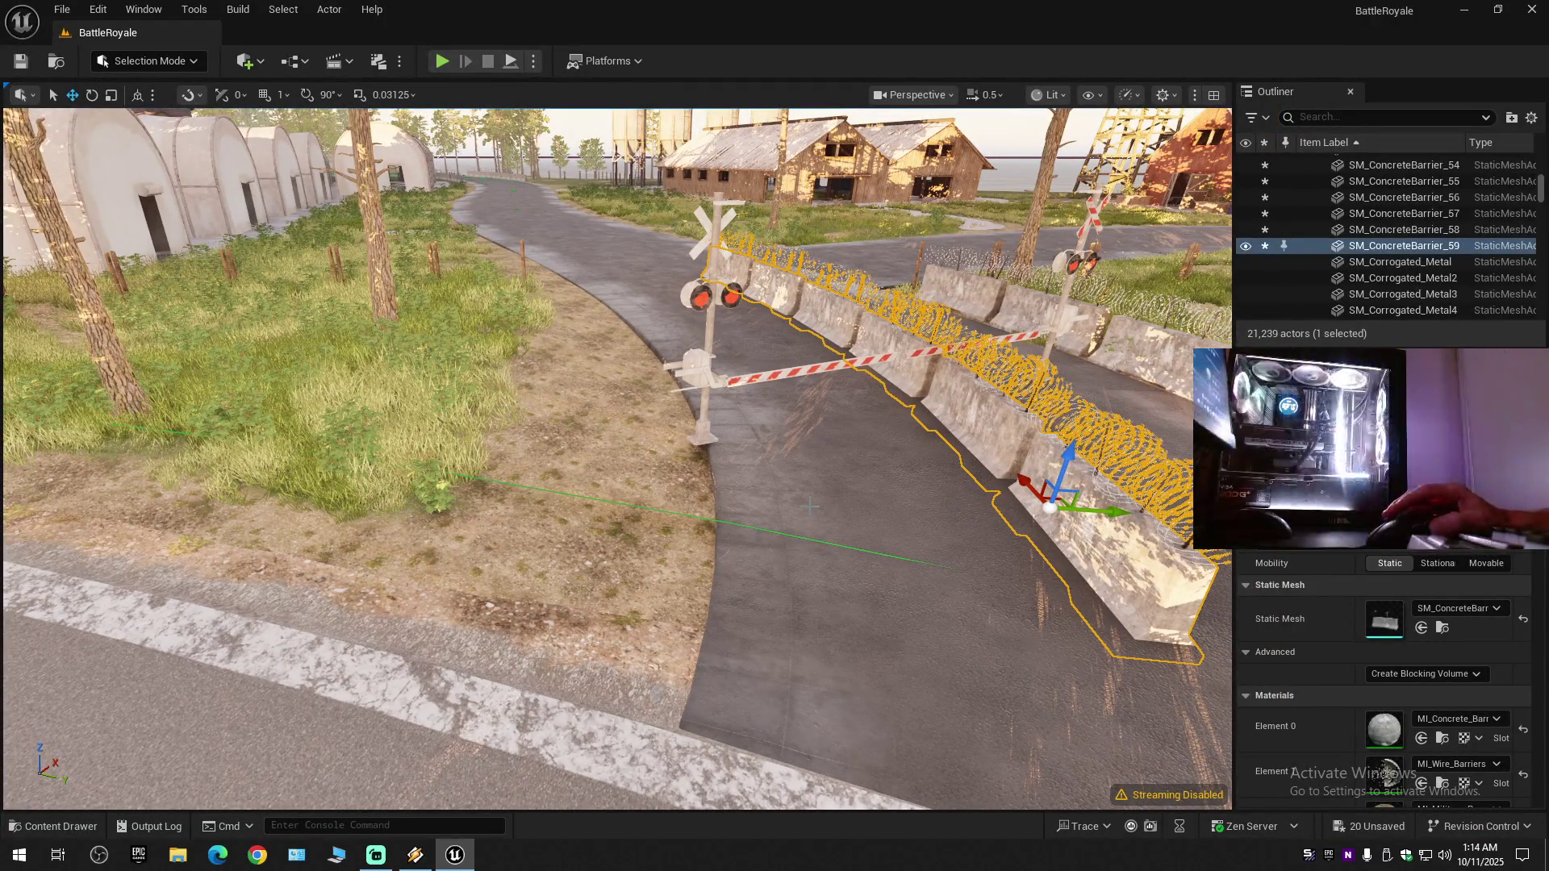
- Clear the barrier selection, tidy the outliner, and switch to Landscape mode
left_click(1532, 118)
left_click(1340, 199)
left_click(1333, 198)
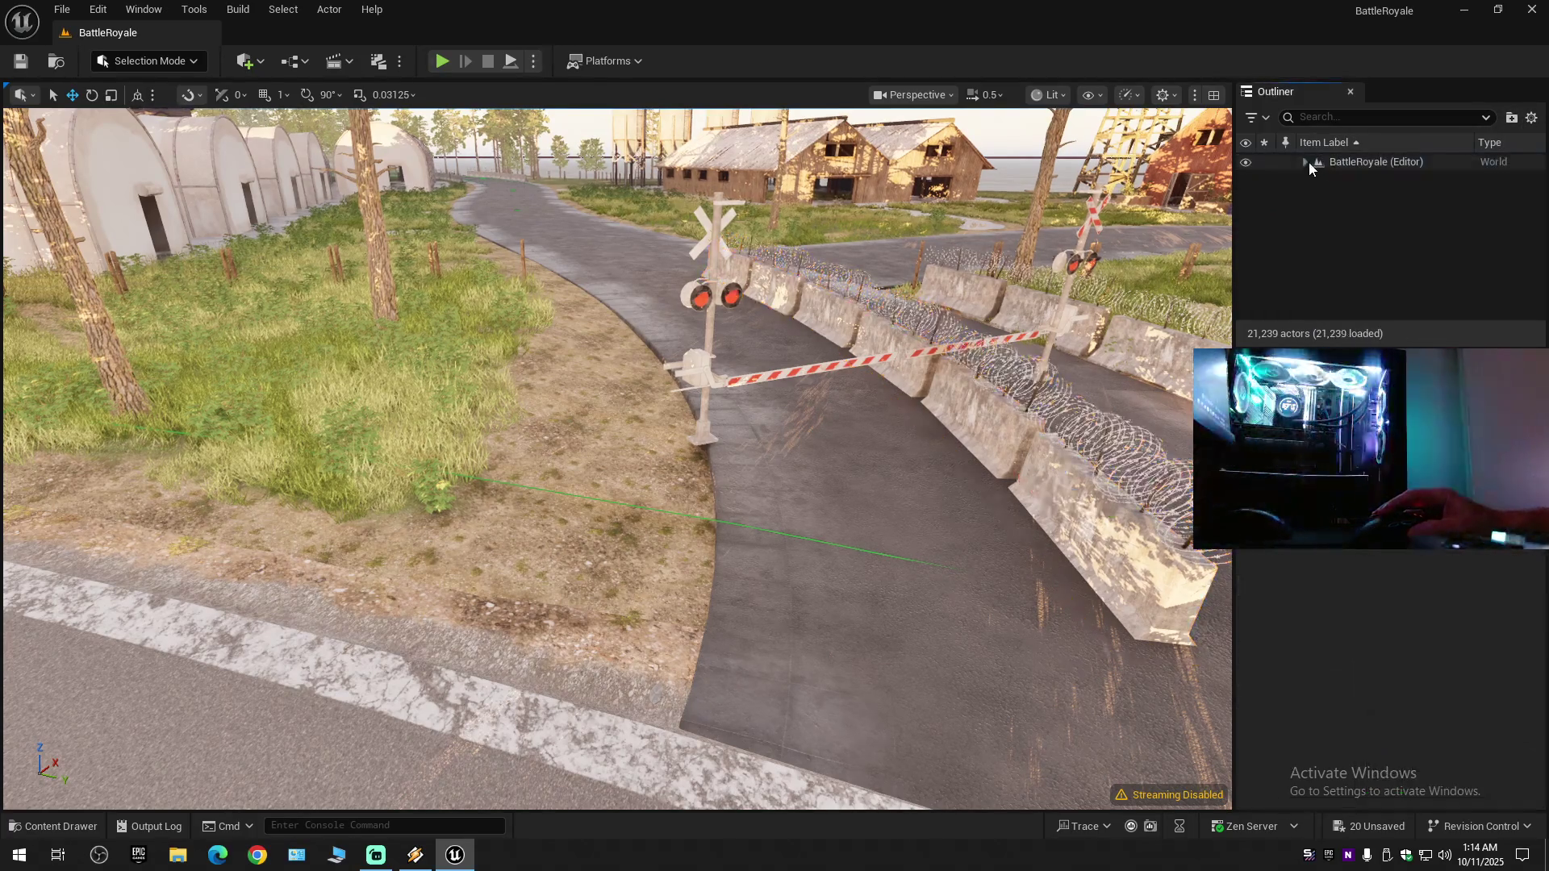
left_click(1307, 163)
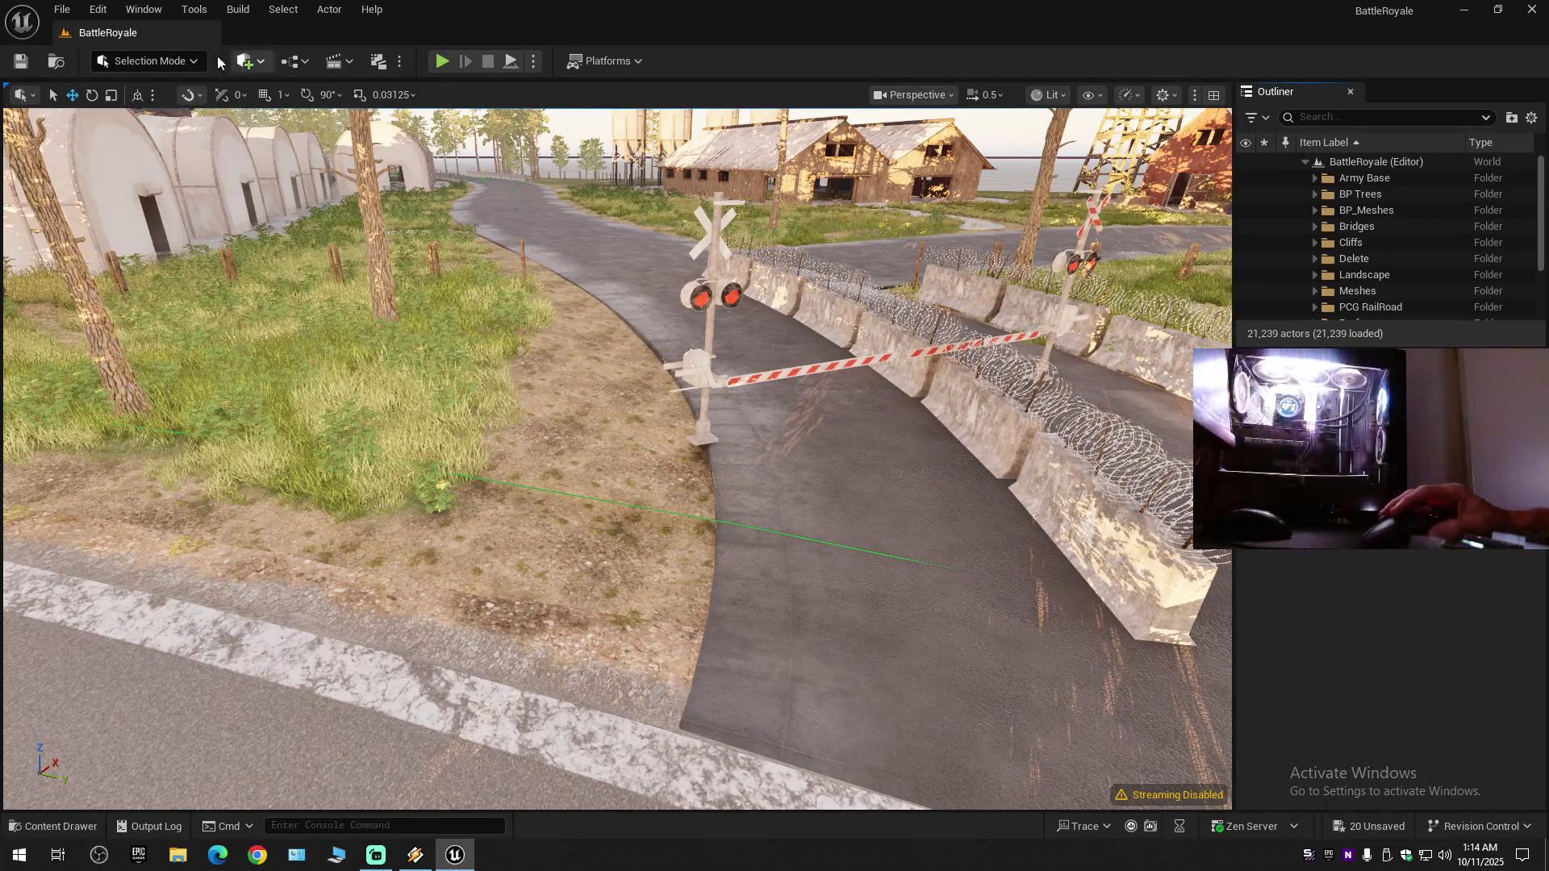
left_click(194, 61)
left_click(341, 219)
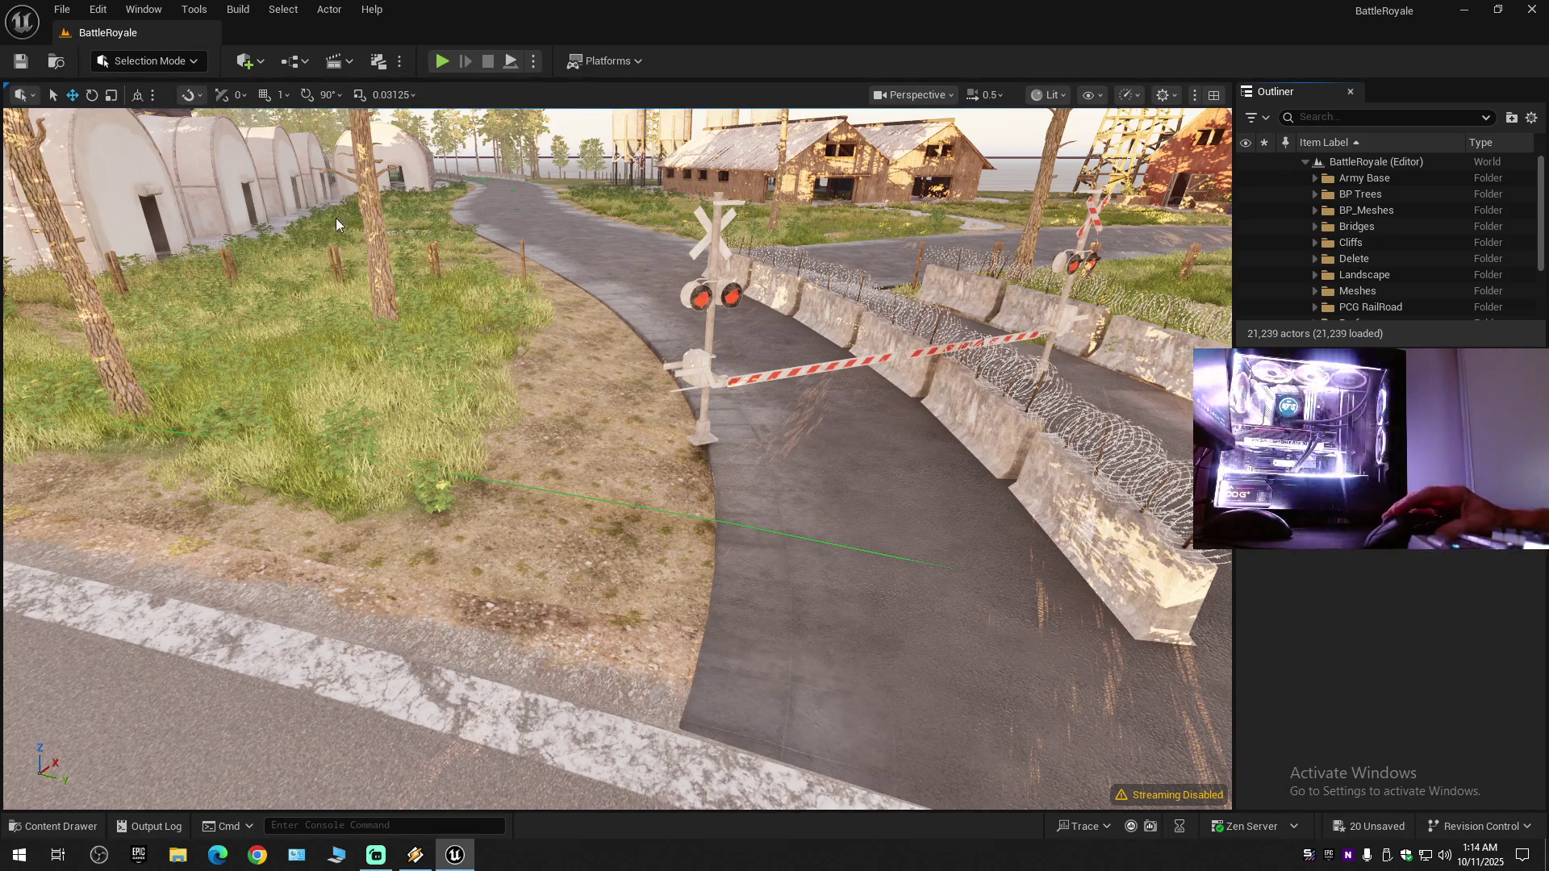
key("shift+2")
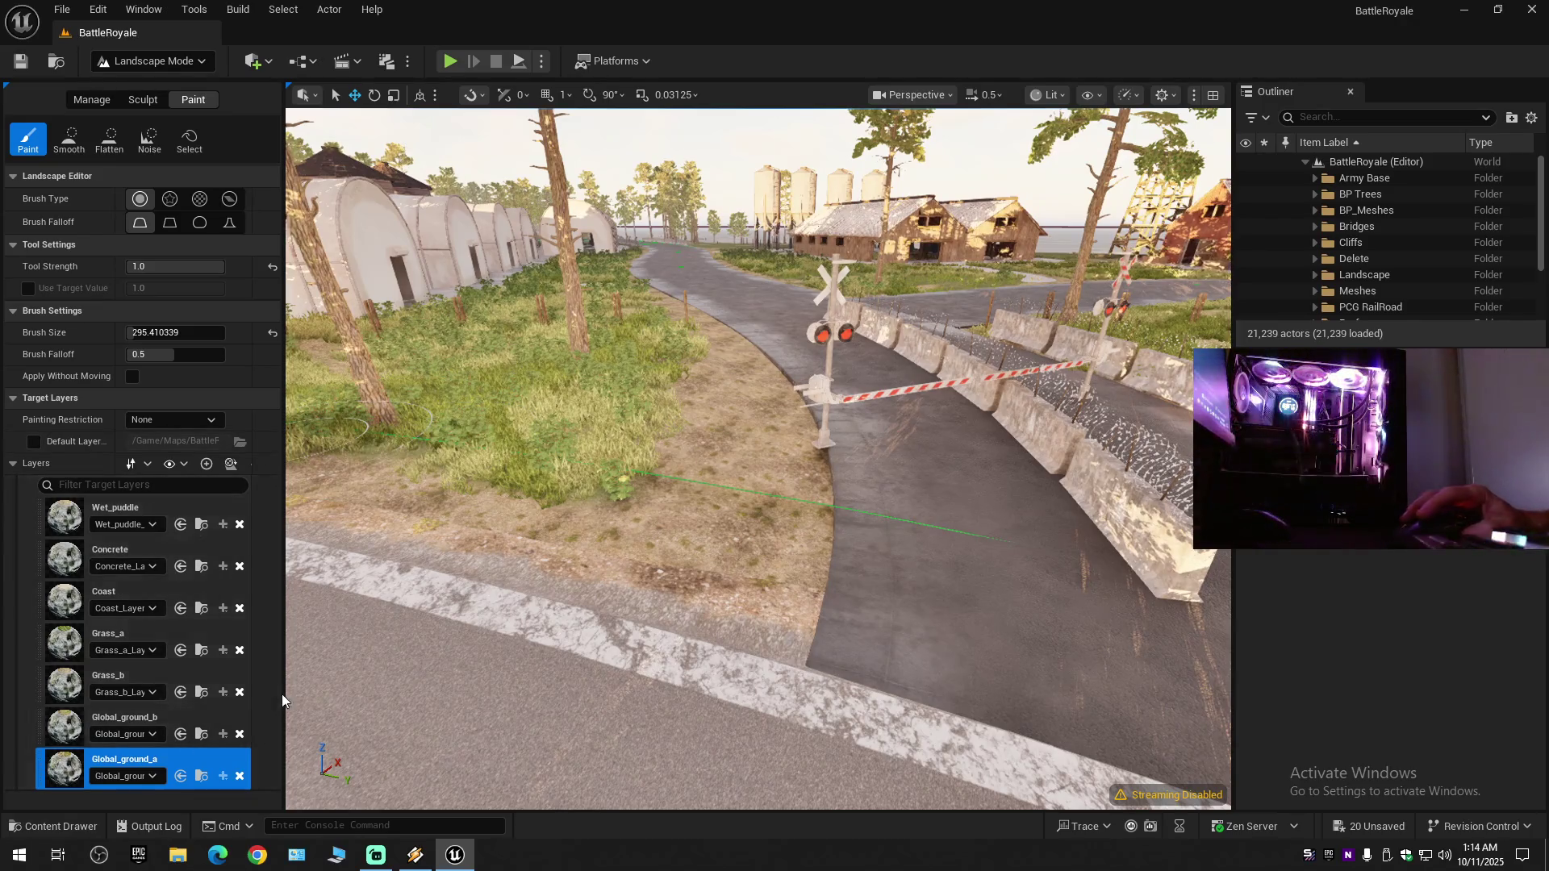
- Raise the terrain under the barriers with the Sculpt brush
left_click(141, 101)
left_click(68, 139)
mouse_move(777, 446)
left_mouse_down()
mouse_move(578, 406)
mouse_move(588, 377)
mouse_move(637, 415)
left_mouse_up()
left_click(28, 139)
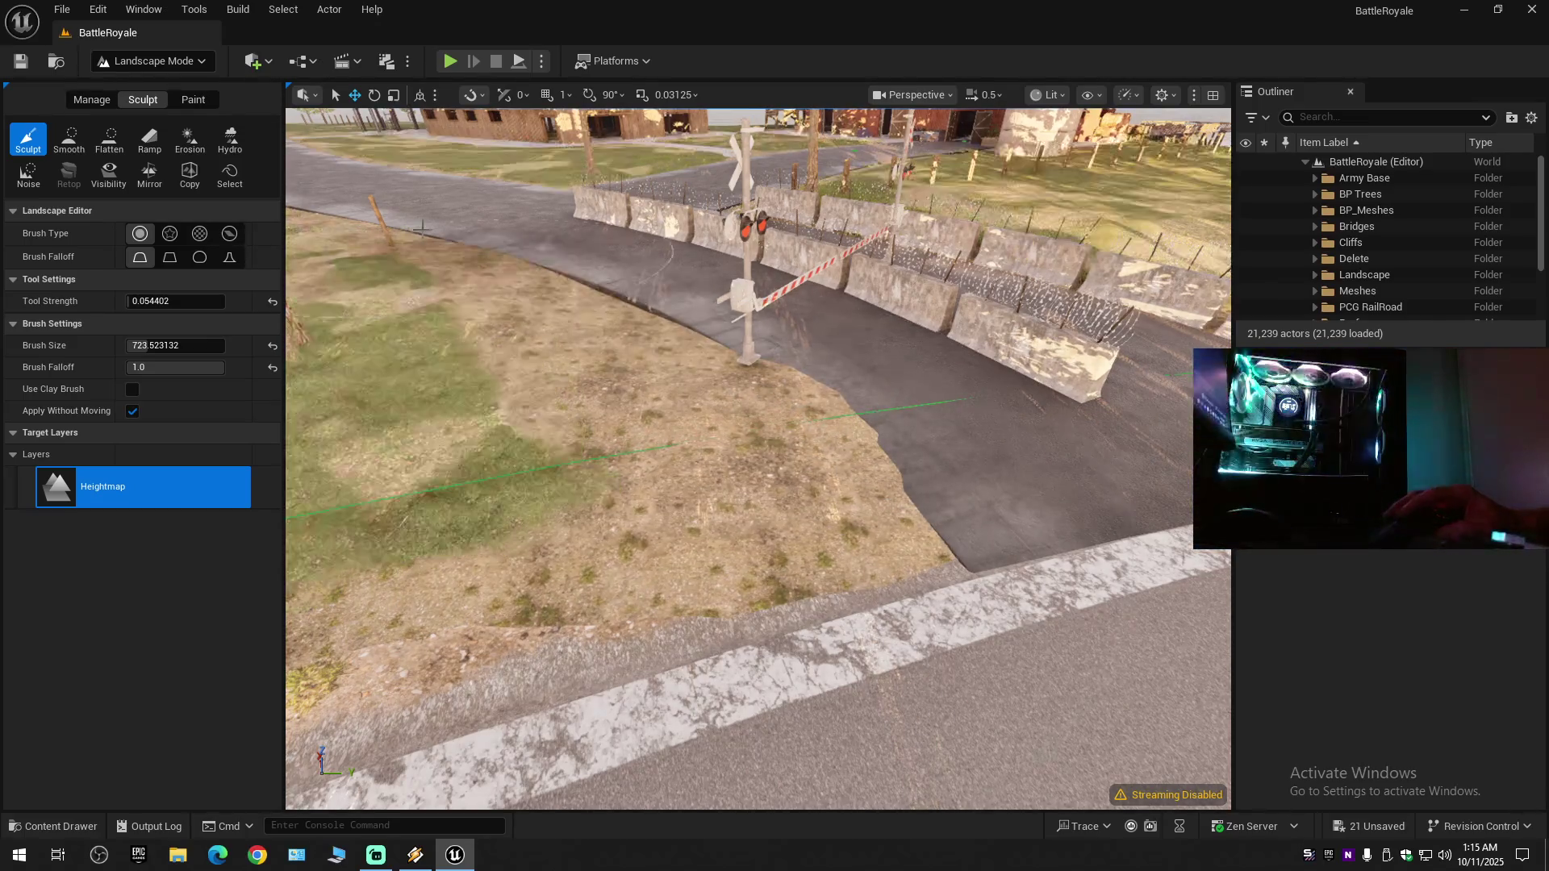
key("e")
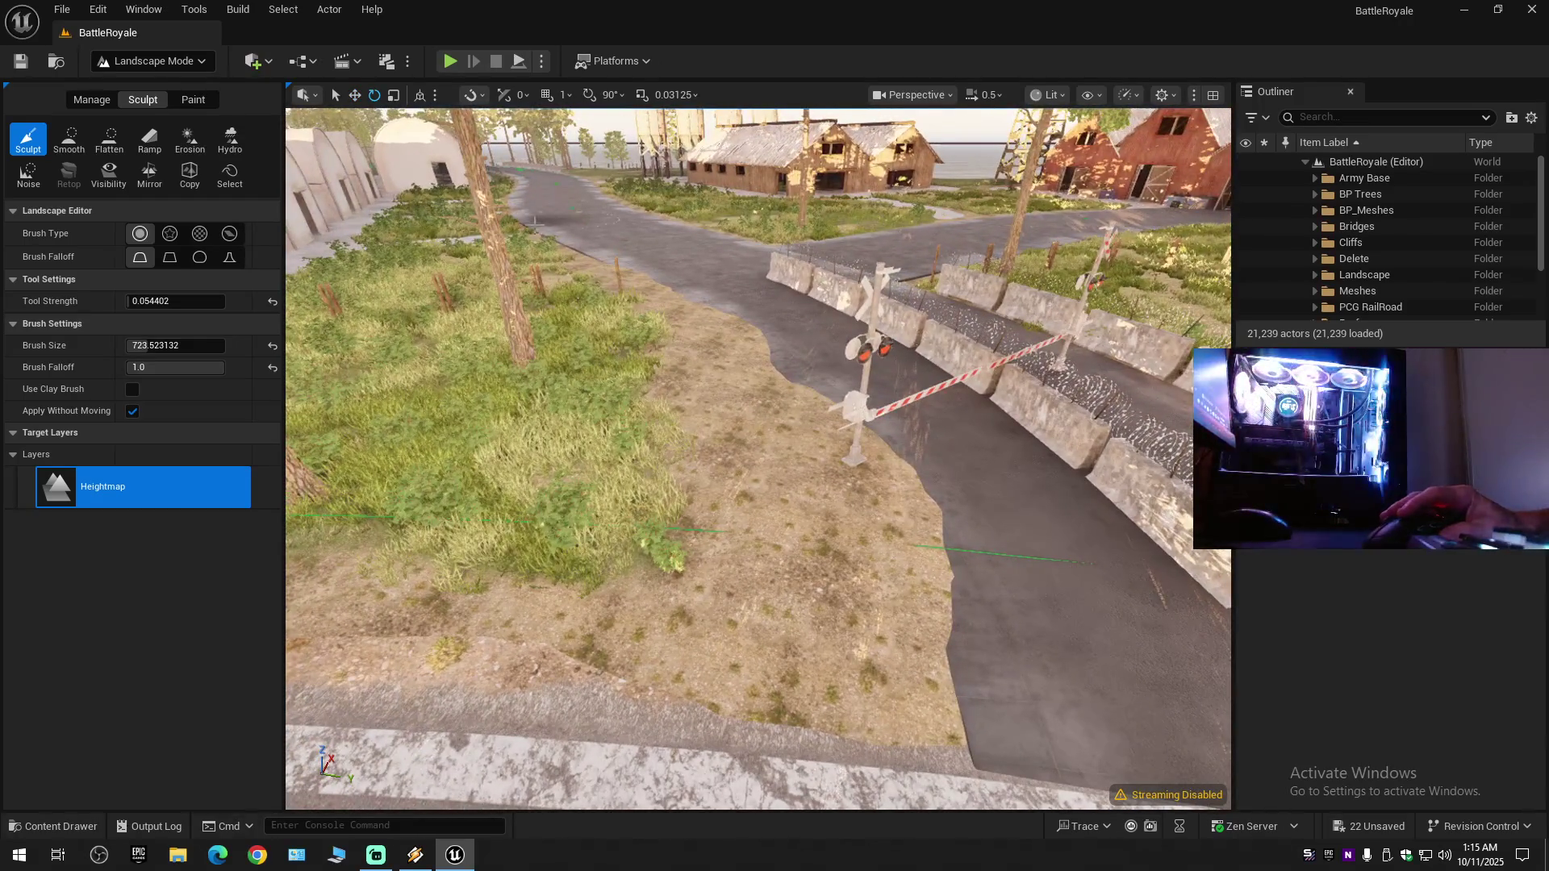
scroll(652, 363, "up", 3)
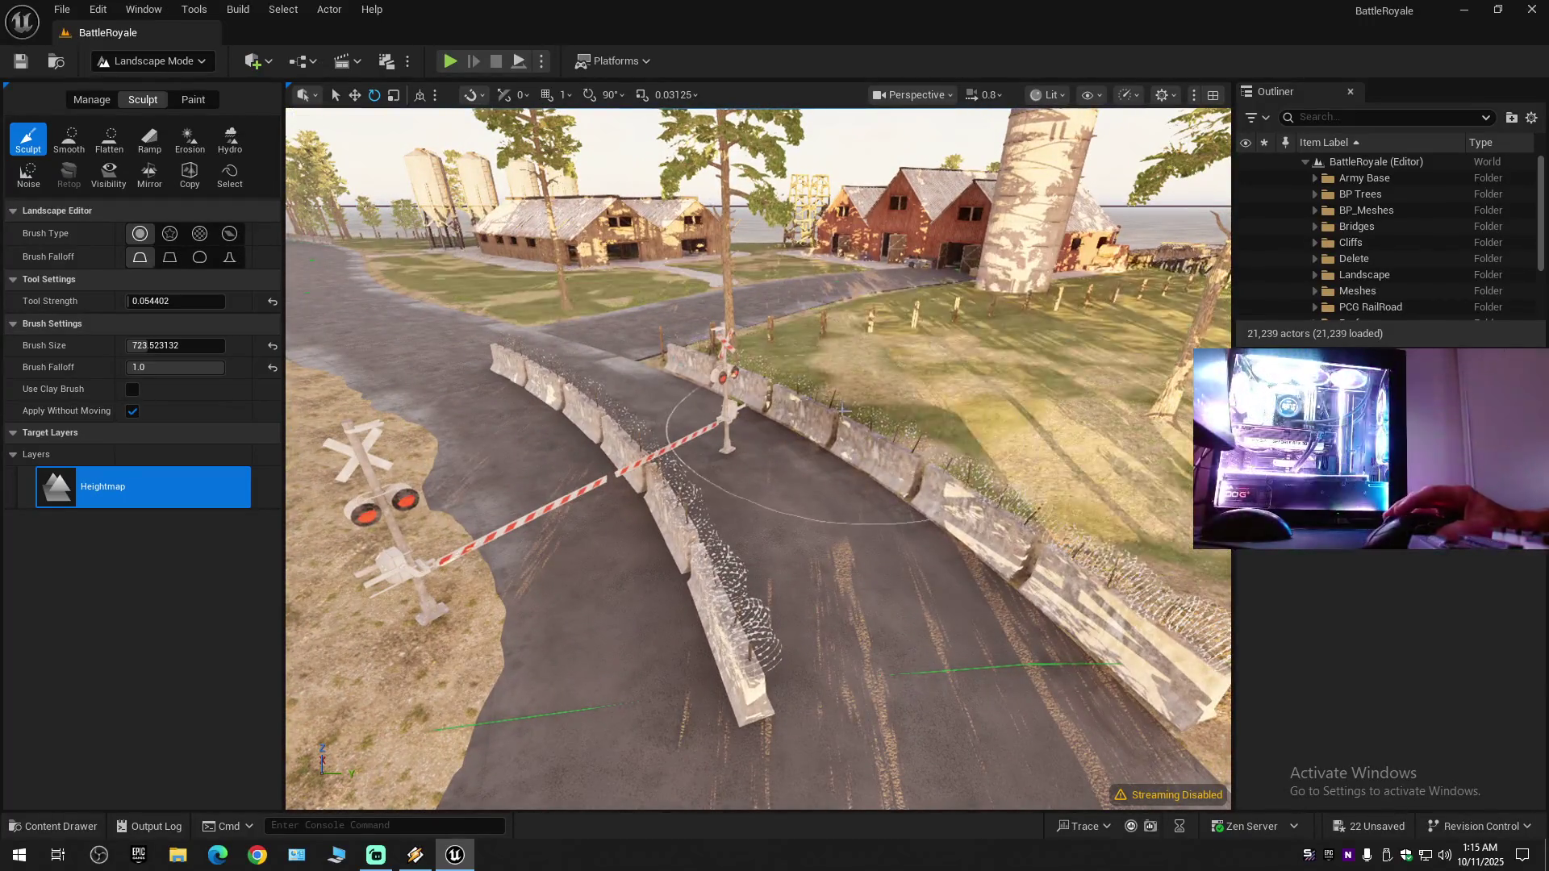
key("w")
scroll(768, 527, "up", 1)
key("w")
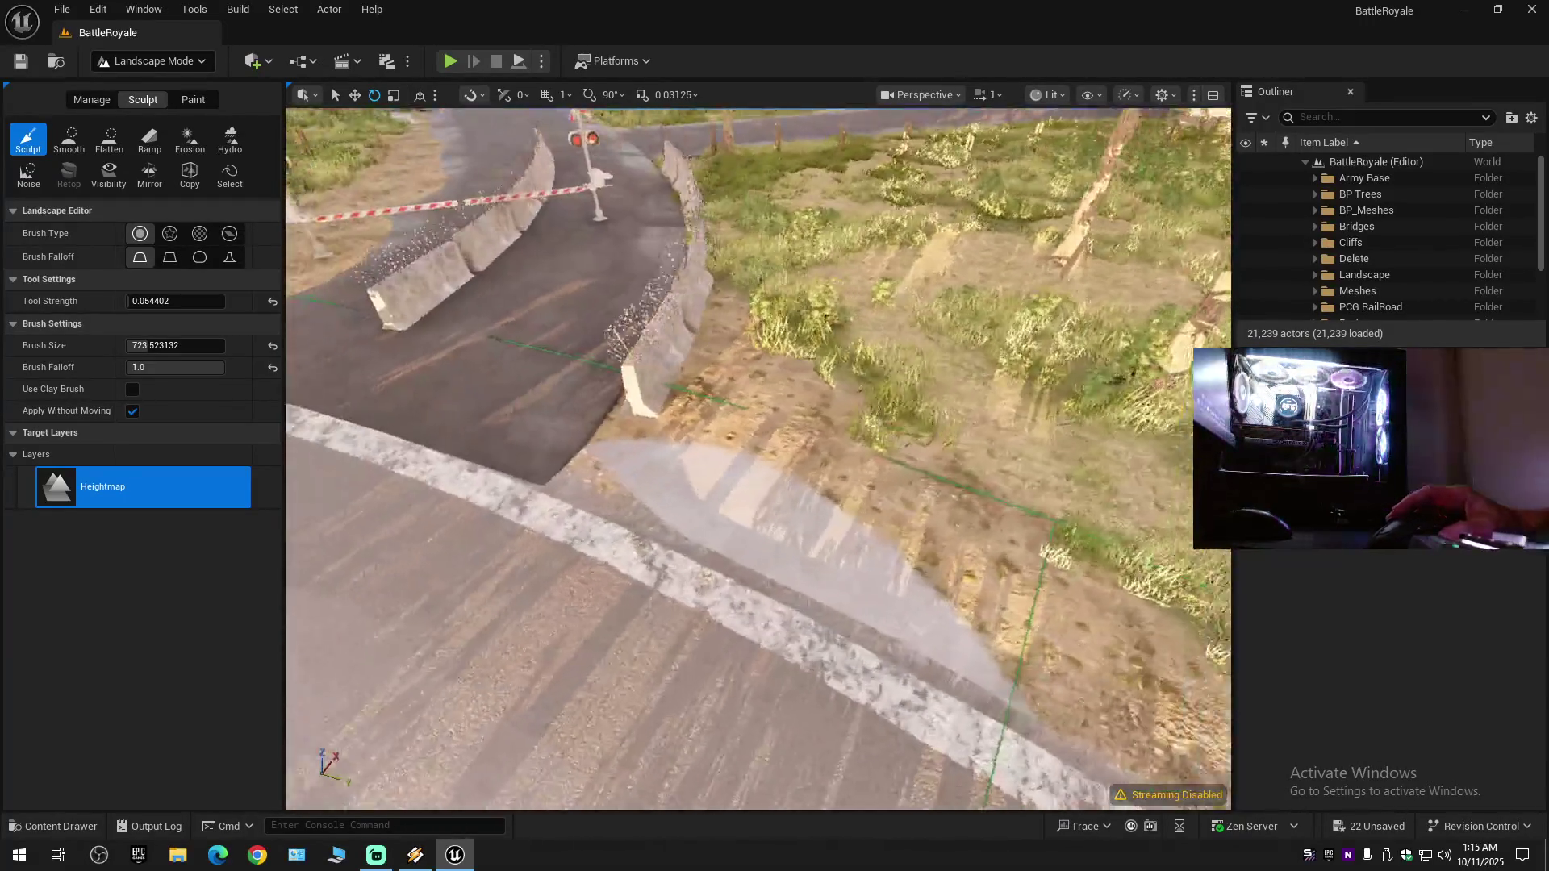
key("s")
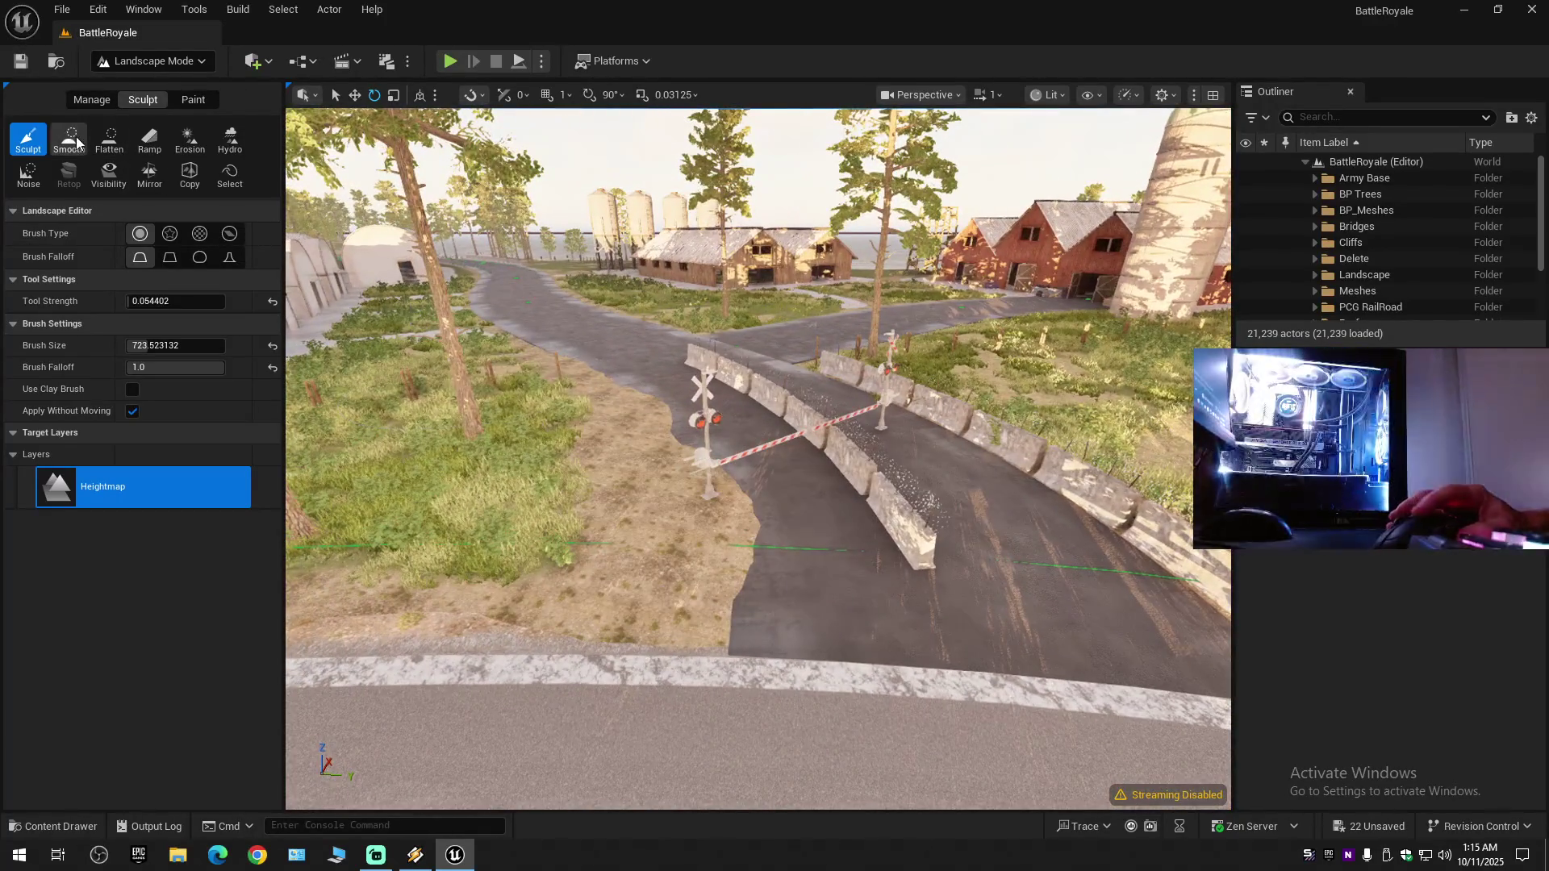
- Smooth the ground, then return to Sculpt with brush size reduced to about 225
left_click(70, 139)
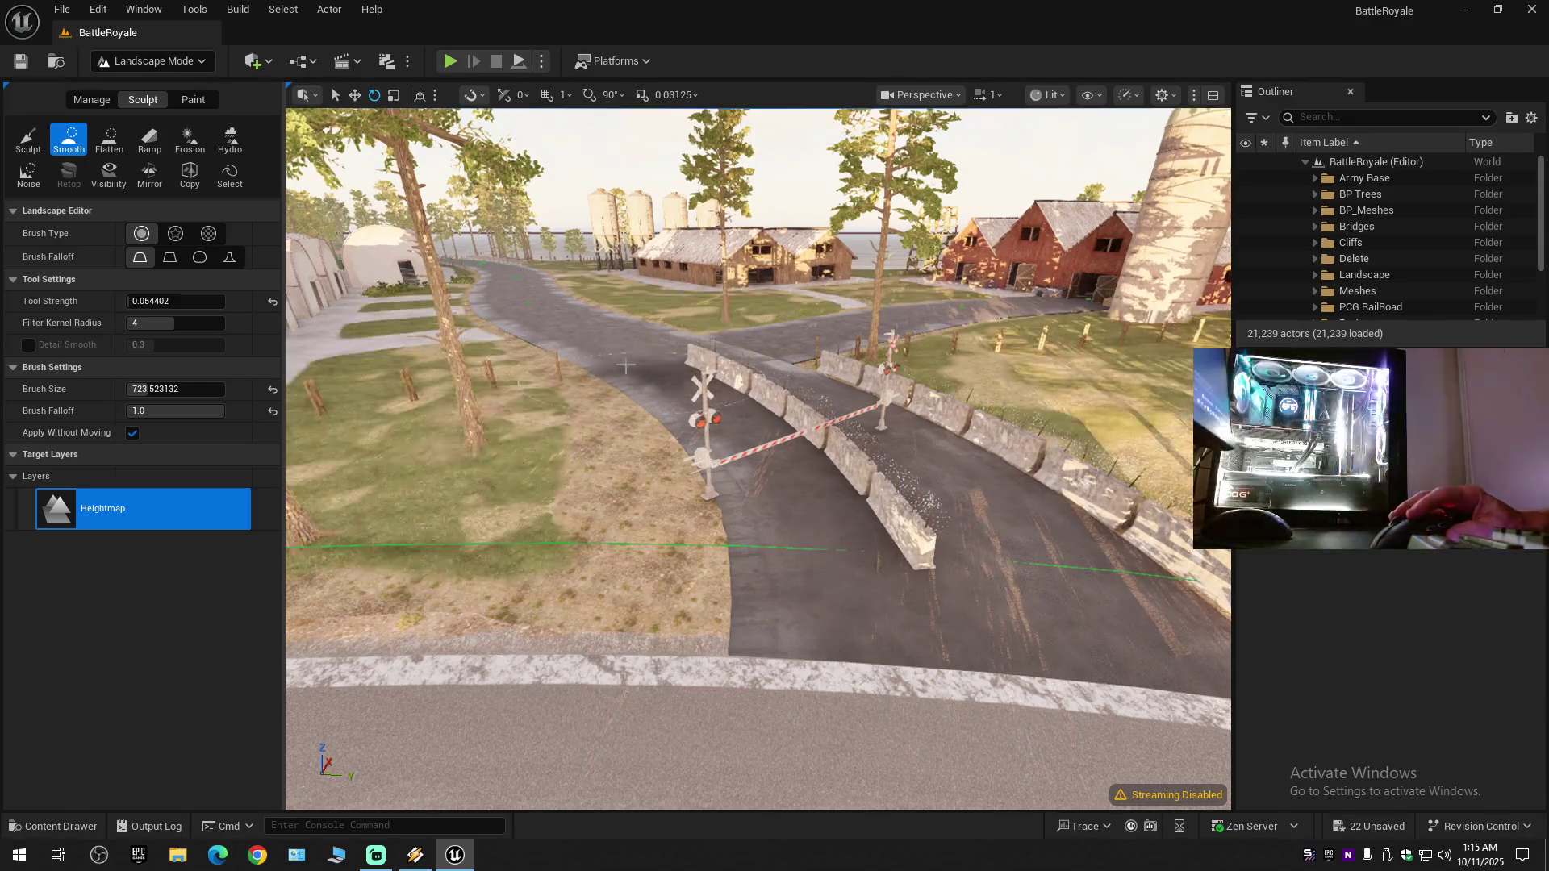
mouse_move(740, 428)
left_mouse_down()
mouse_move(728, 506)
mouse_move(661, 506)
mouse_move(726, 506)
mouse_move(706, 549)
left_mouse_up()
scroll(758, 458, "down", 1)
left_click(28, 138)
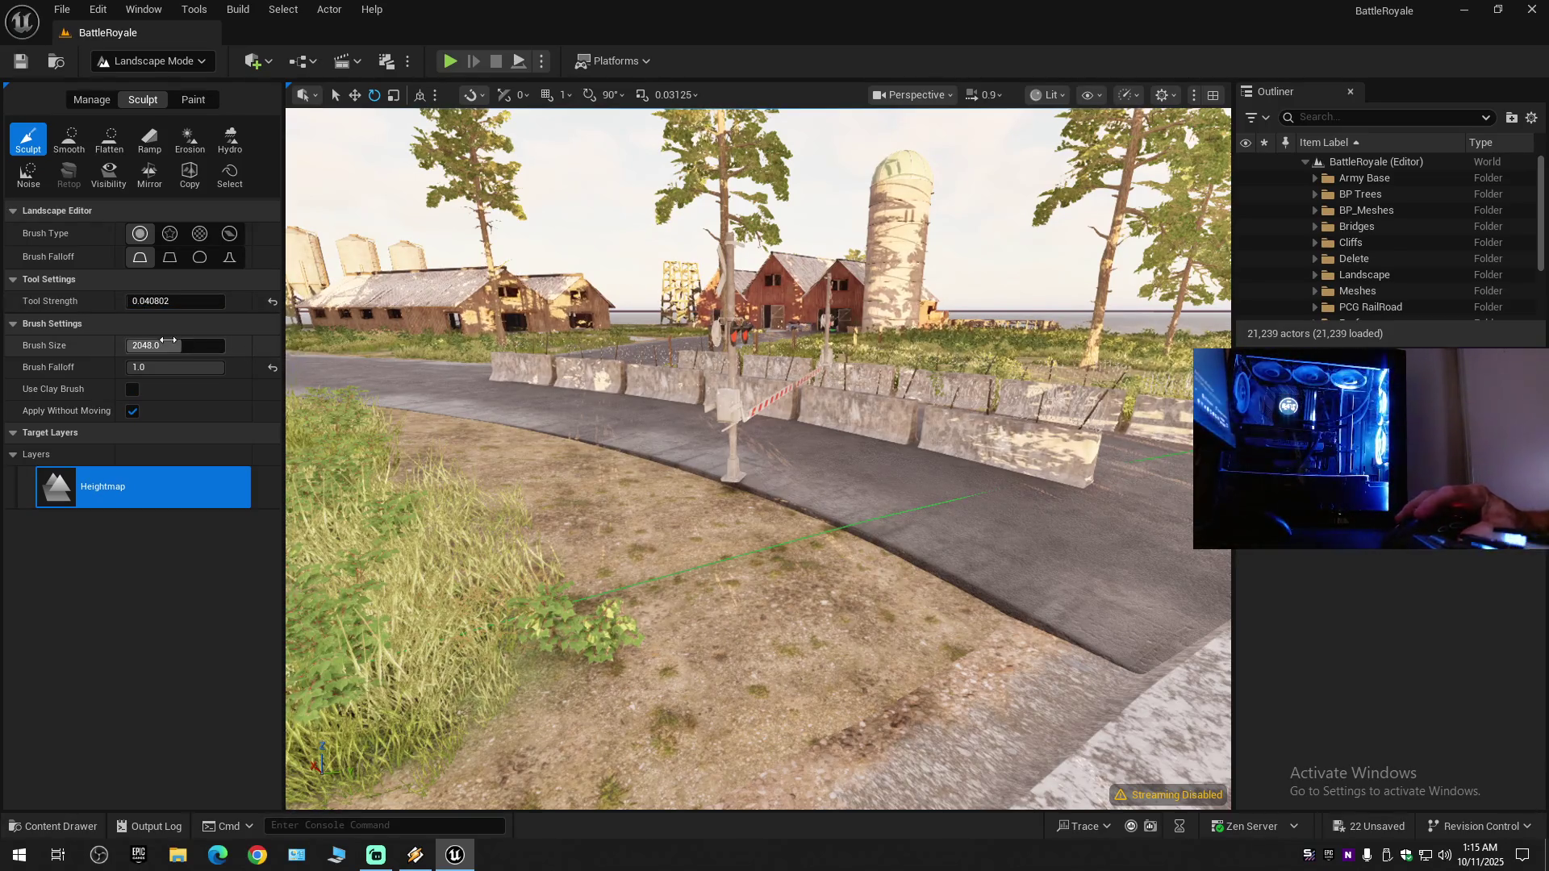
left_click_drag(175, 345, 161, 346)
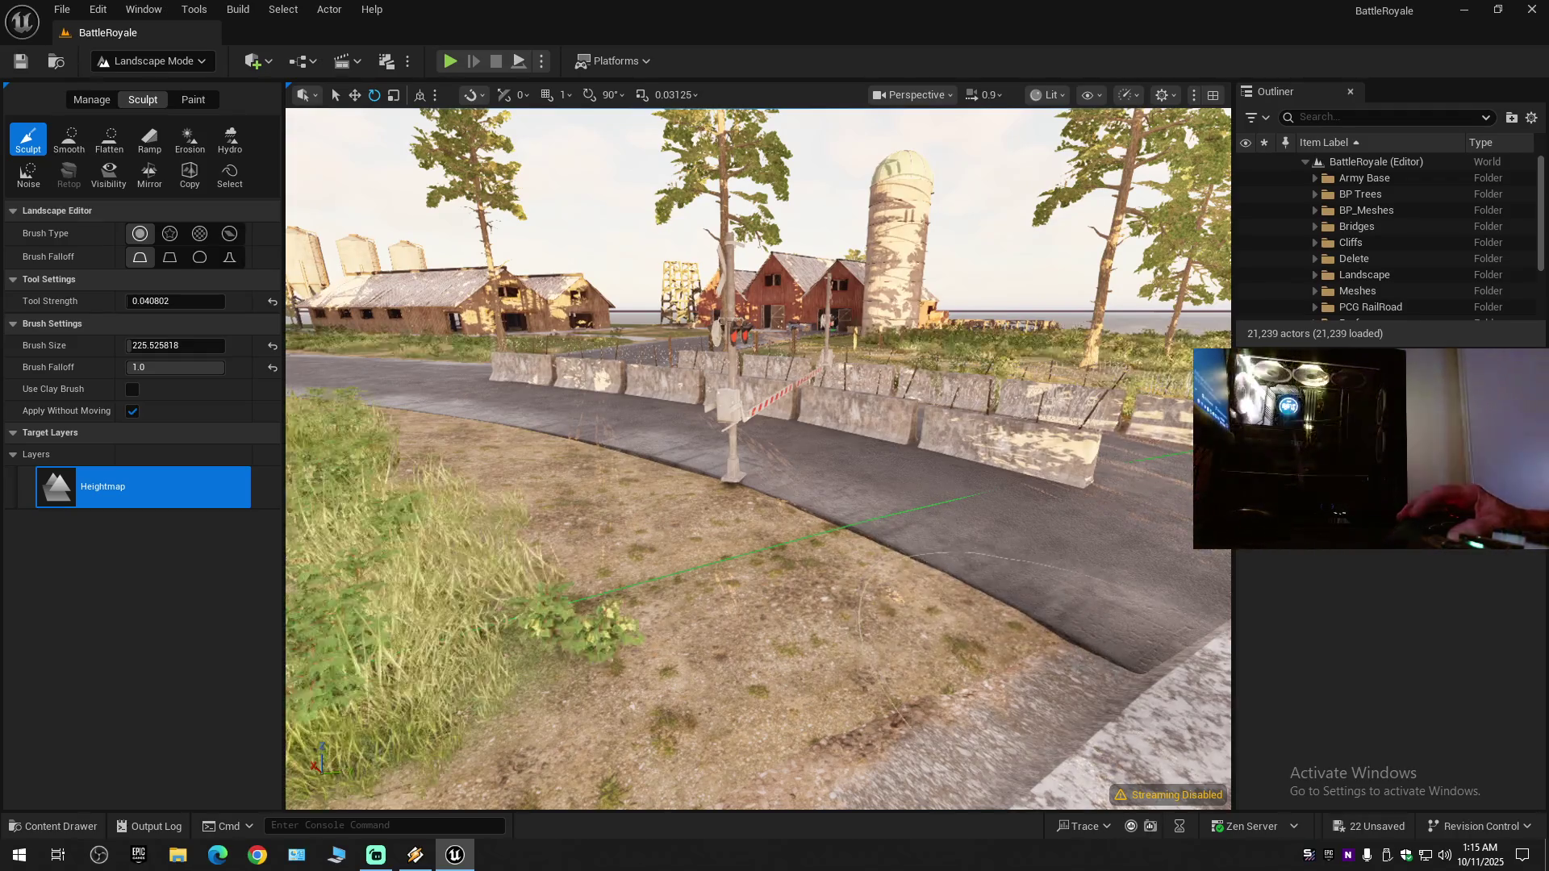
- Smooth the terrain again beside the barbed-wire barriers at the crossing
key("s")
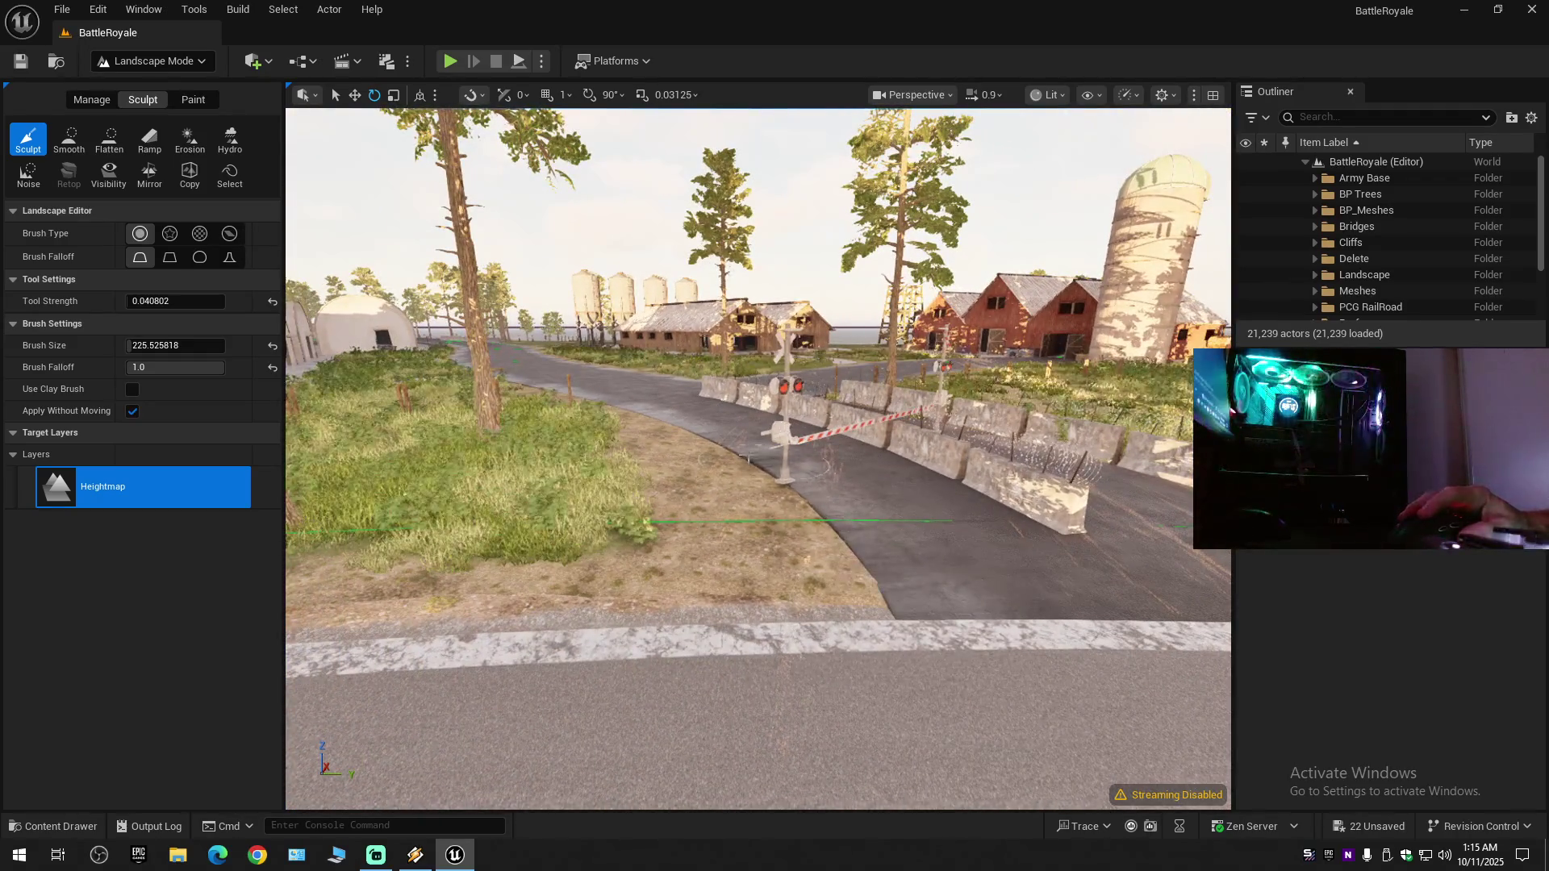
key("w")
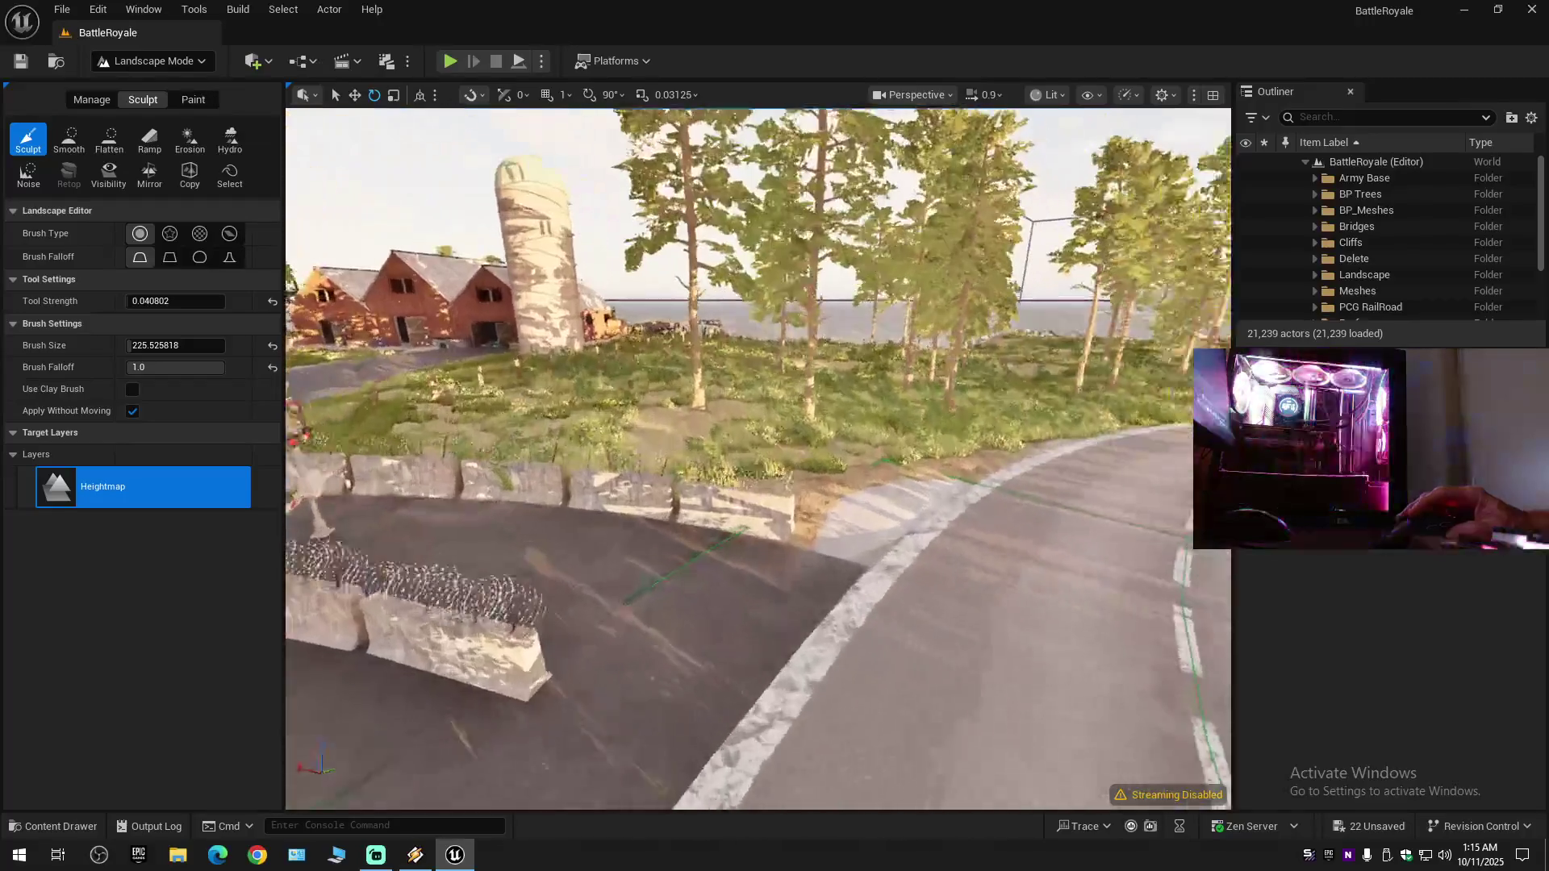
key("a")
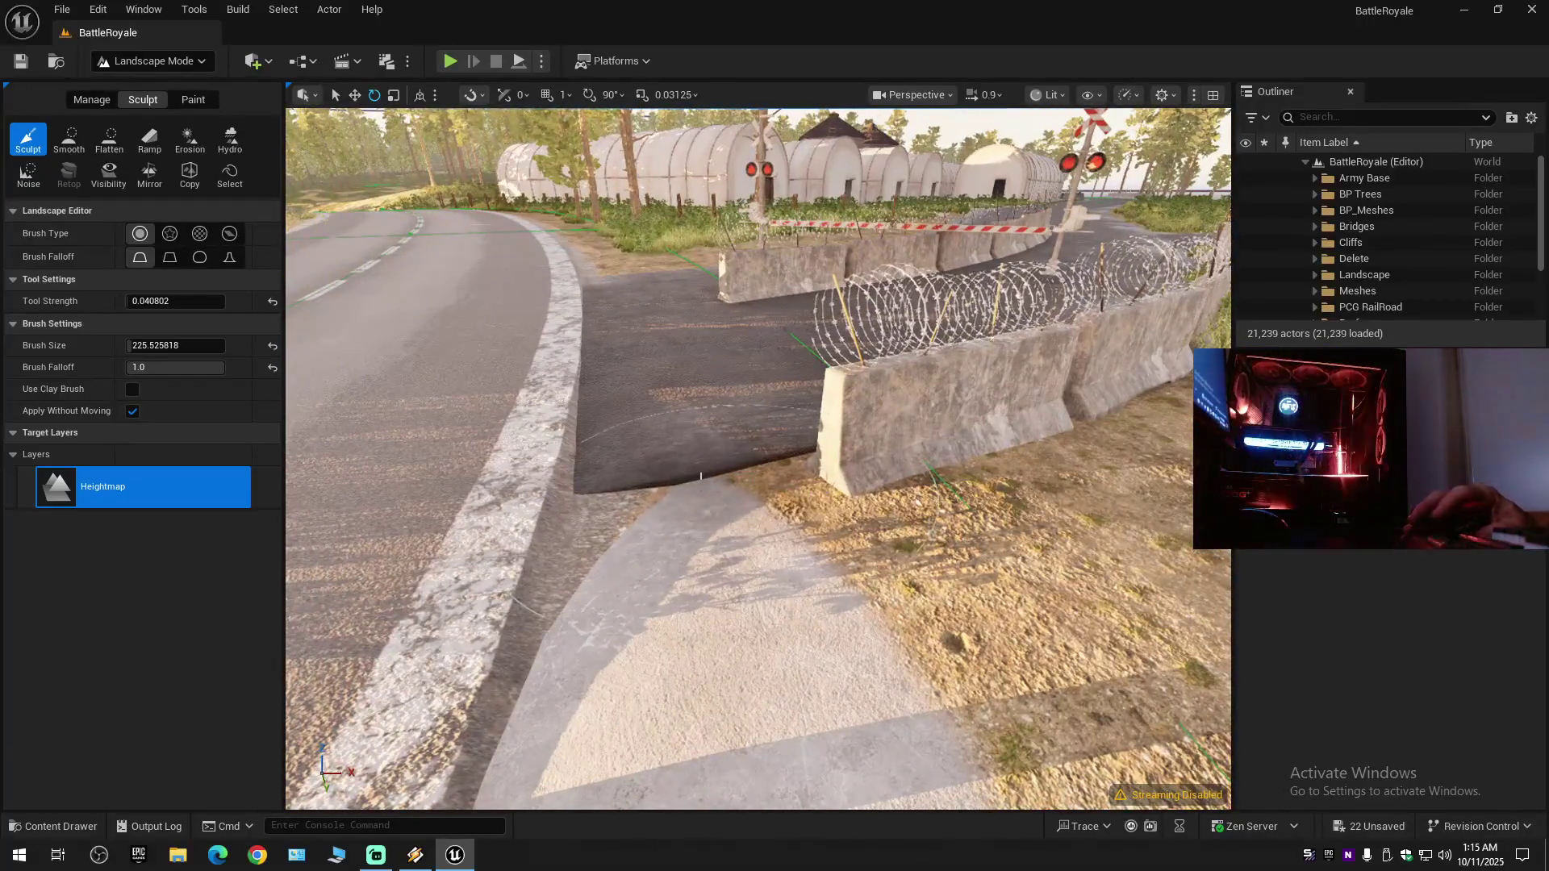
key("s")
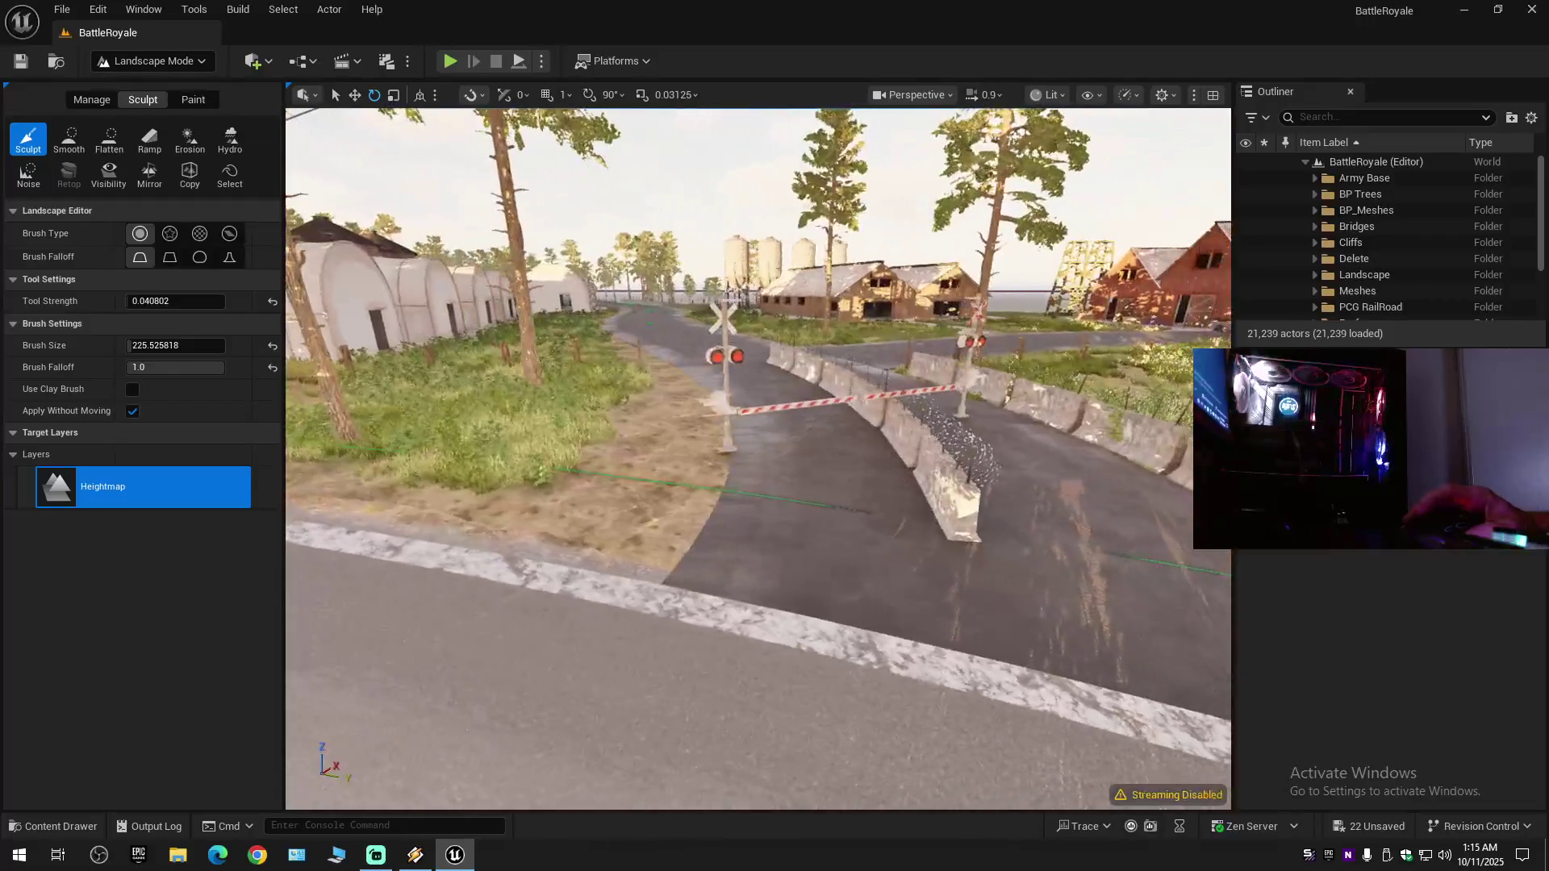
left_click(70, 142)
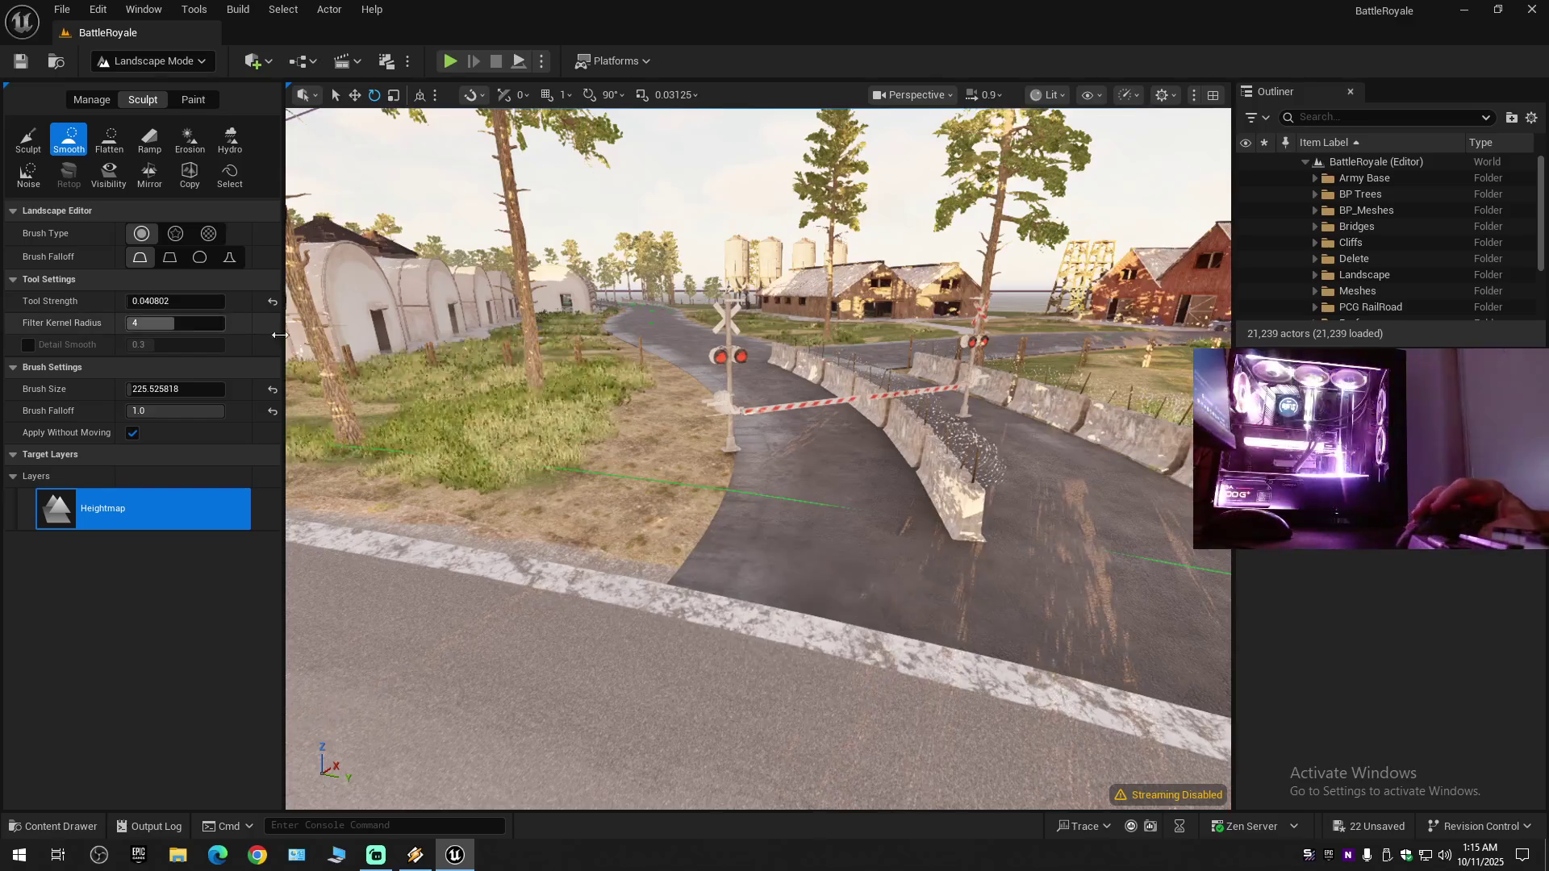
key("w")
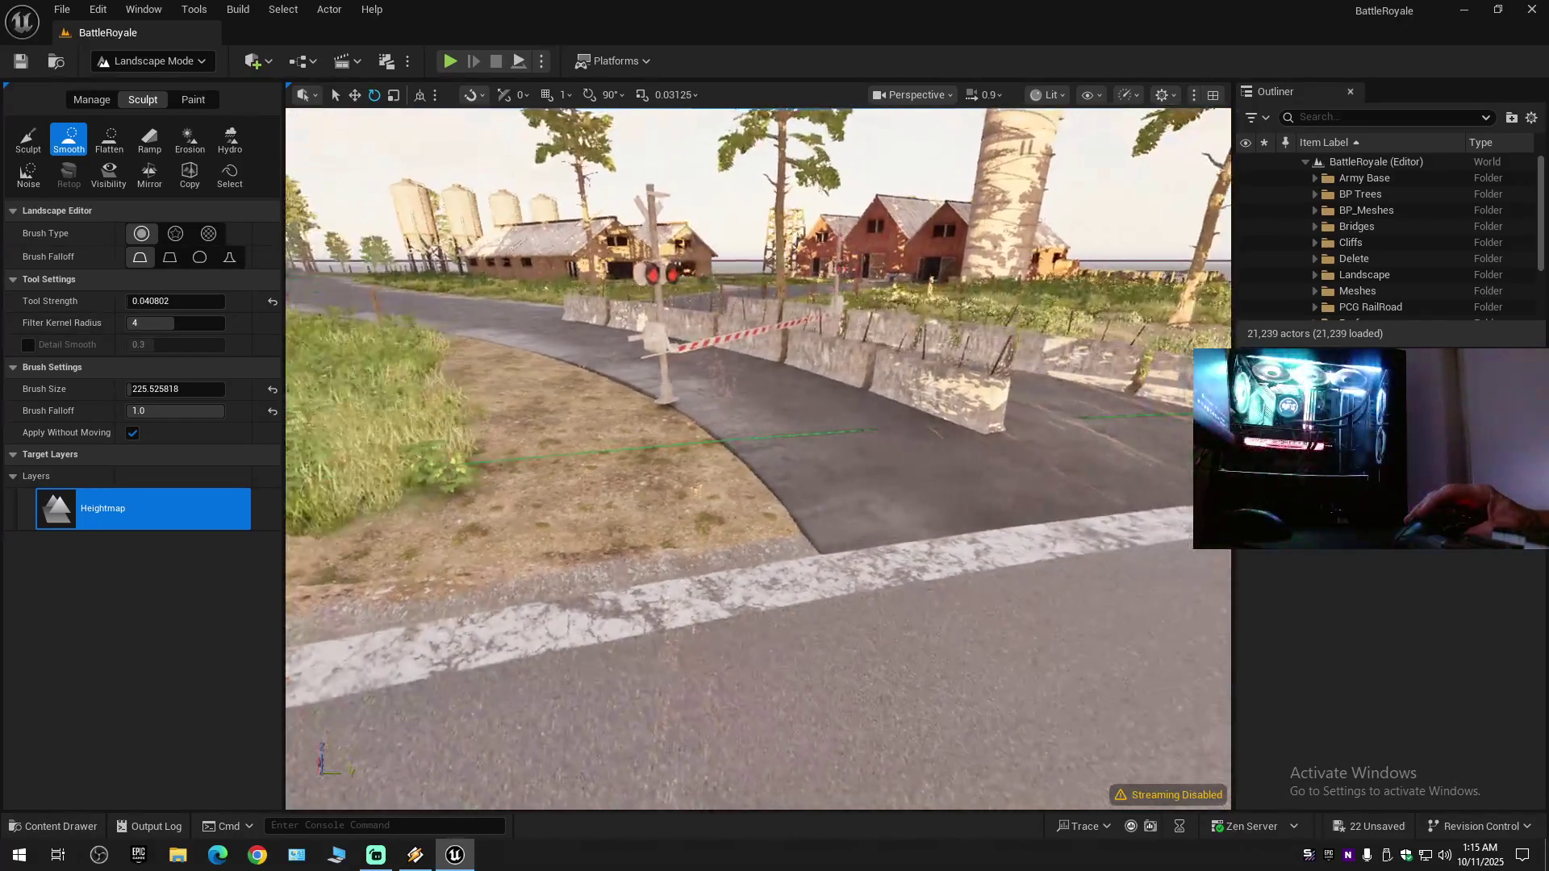
key("Down")
left_click(80, 99)
left_click(145, 63)
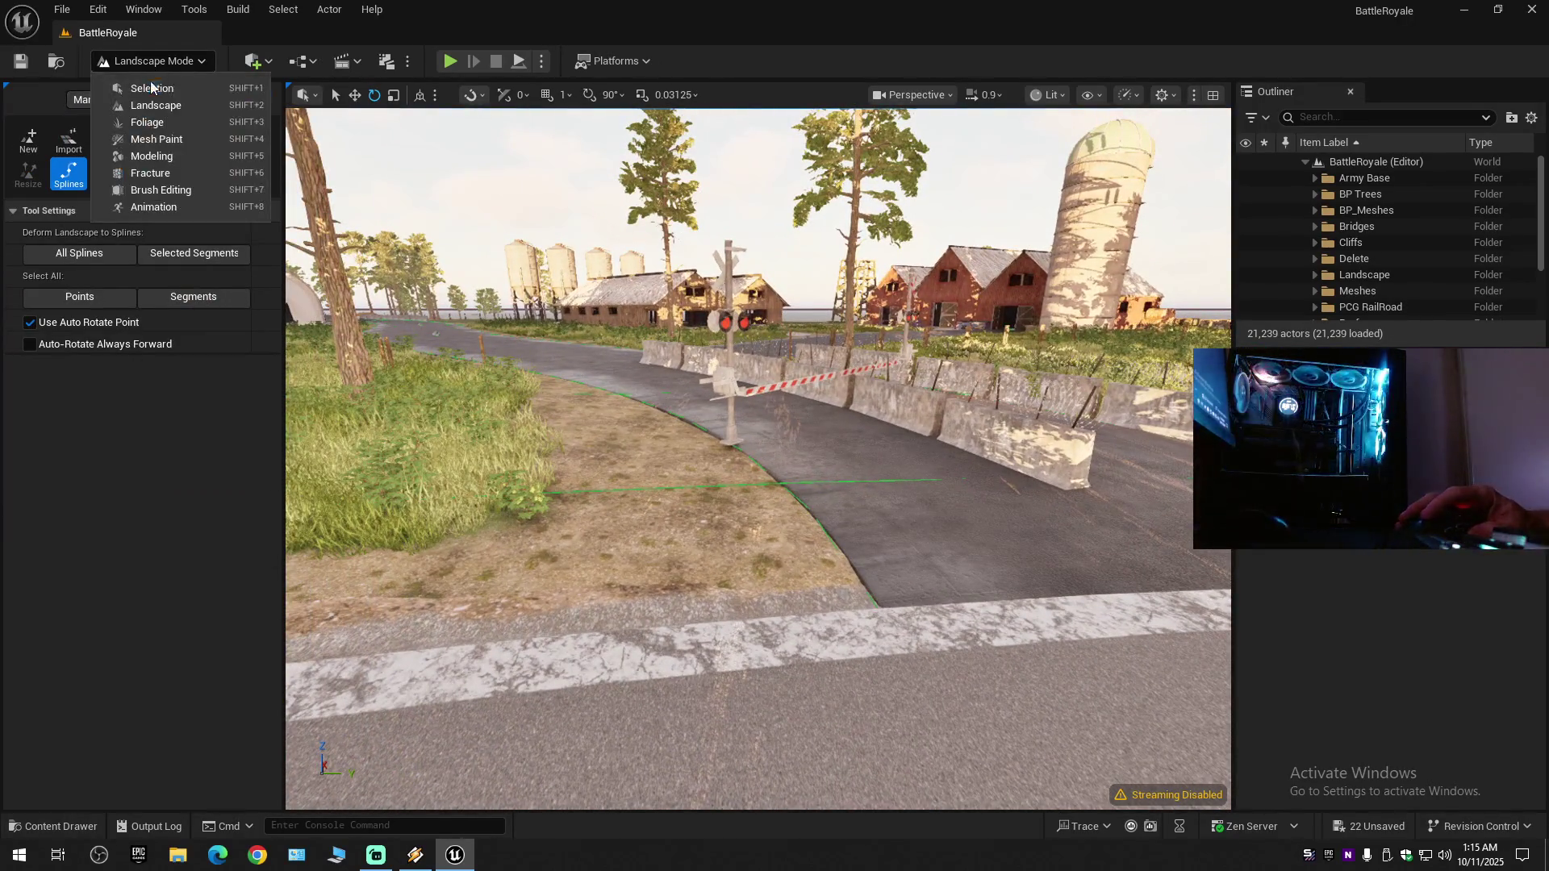
- Return to Selection mode and save everything with File > Save All
left_click(150, 83)
left_click(20, 62)
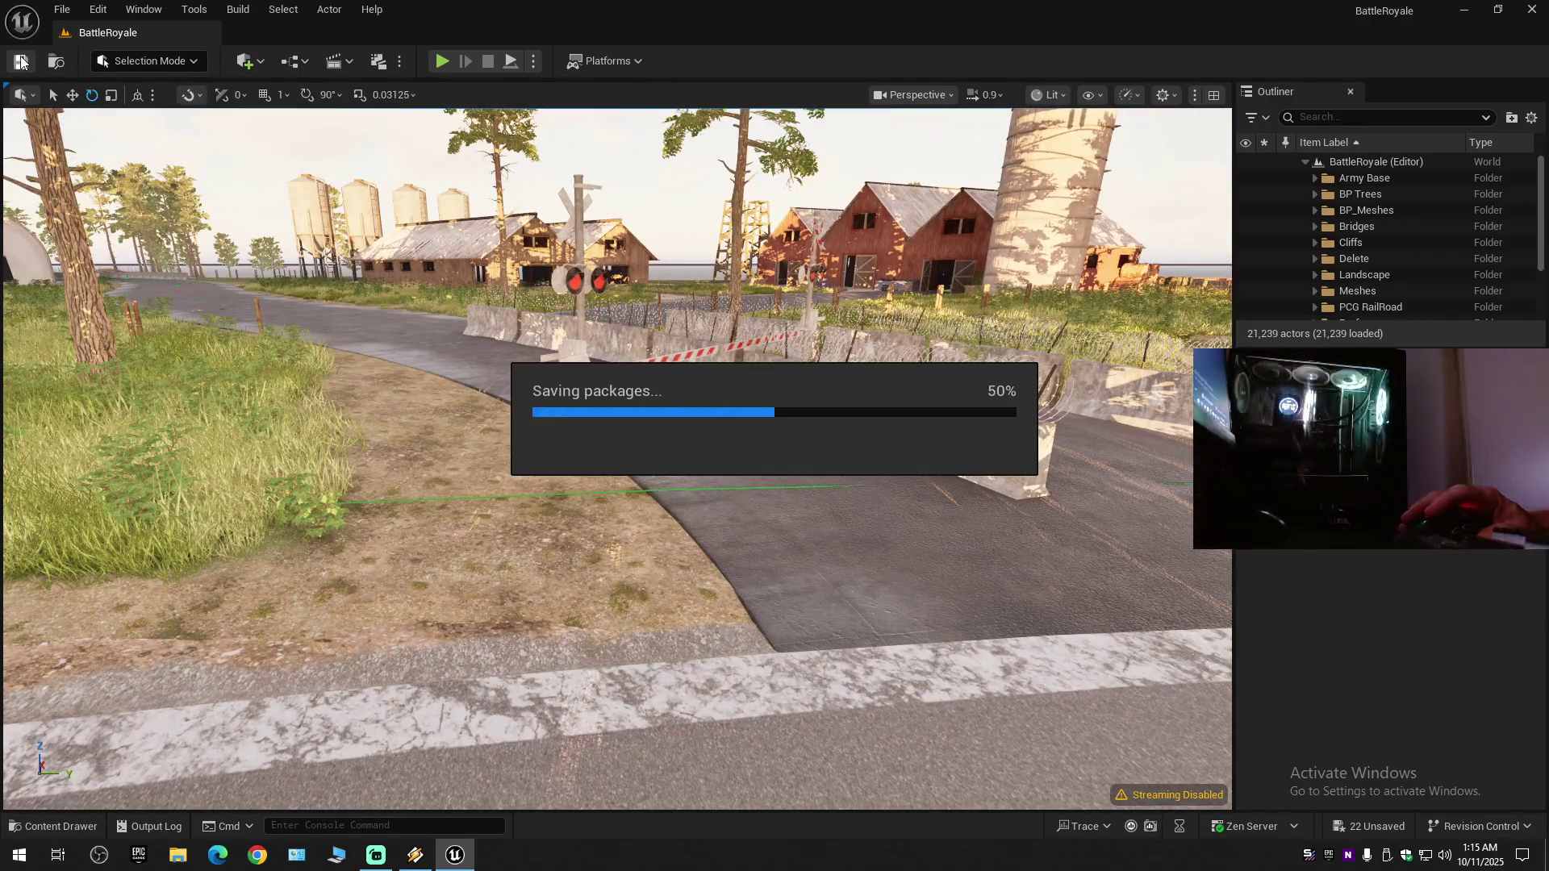
left_click(62, 9)
mouse_move(103, 175)
left_click(130, 204)
left_click(63, 9)
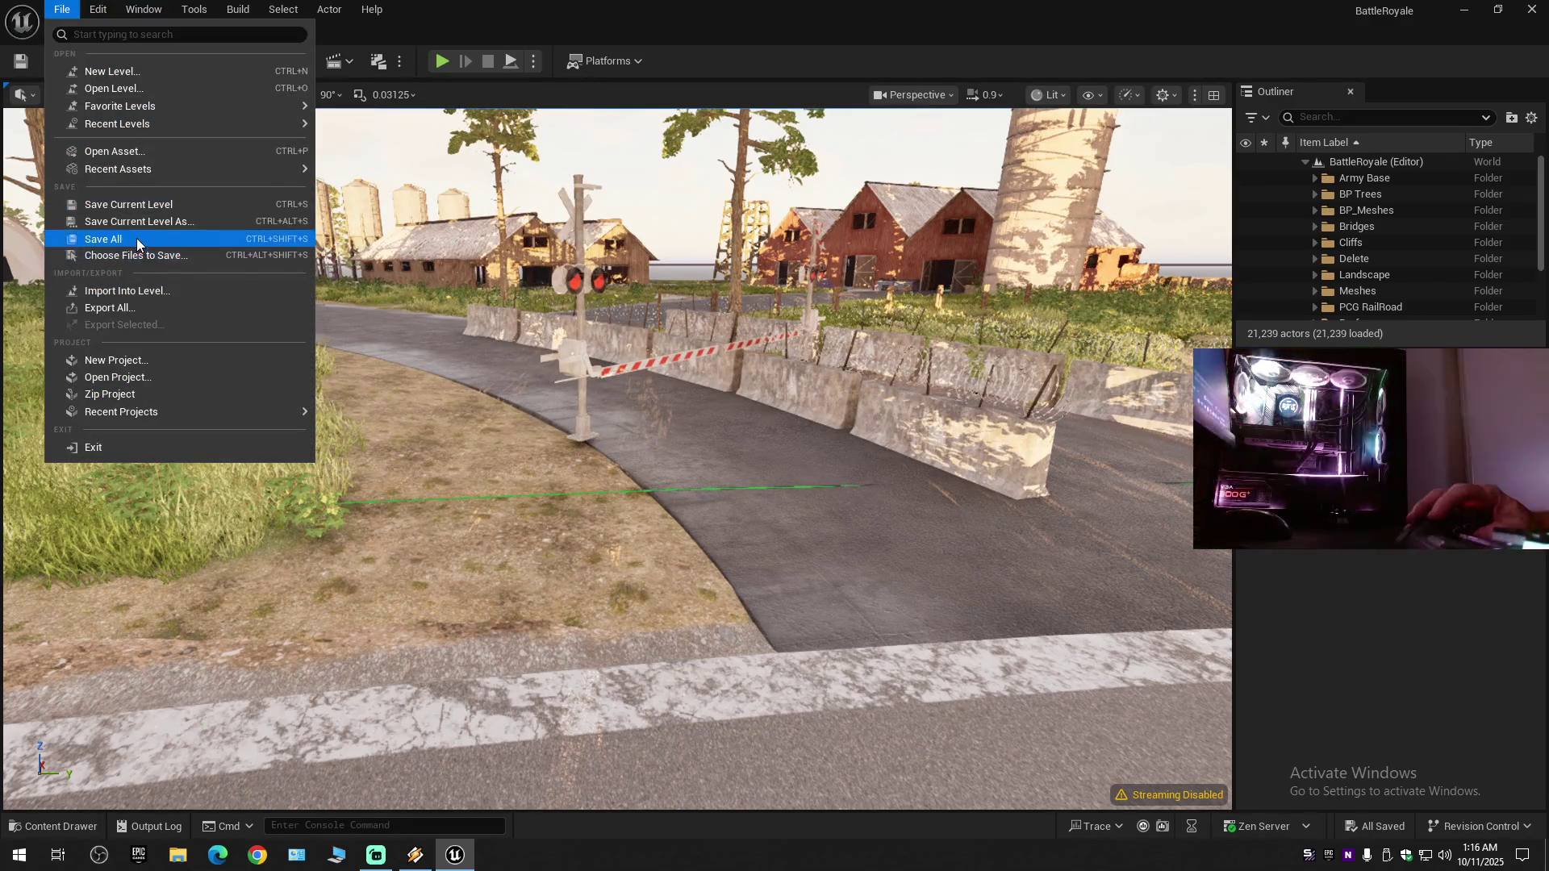
left_click(133, 238)
- Select the seven barbed-wire barriers, focus on them, and switch to immersive view
scroll(617, 458, "down", 3)
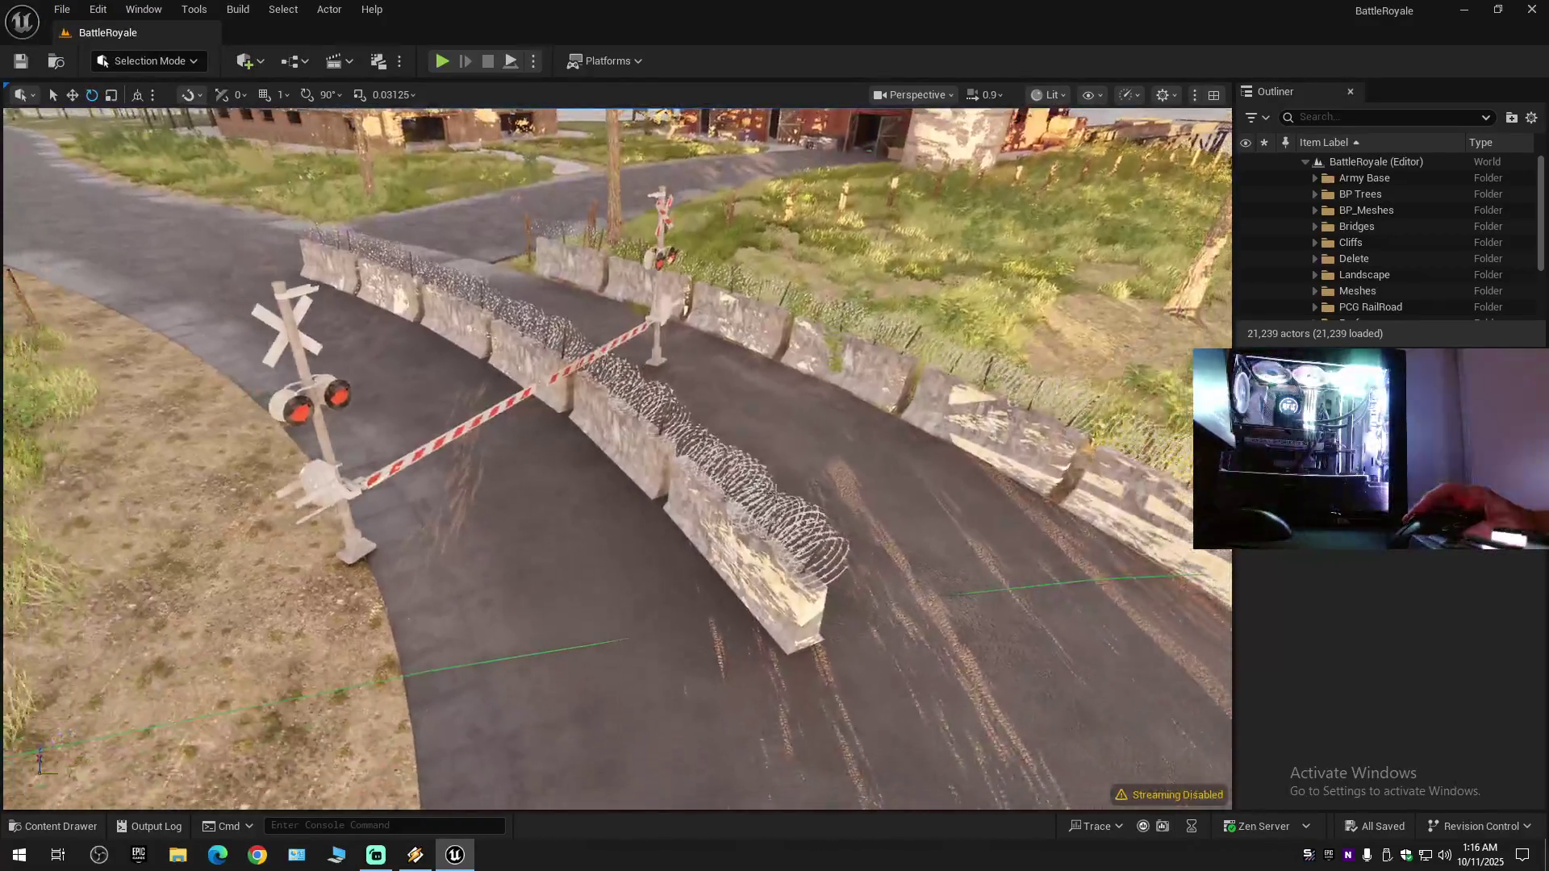
left_click(638, 444)
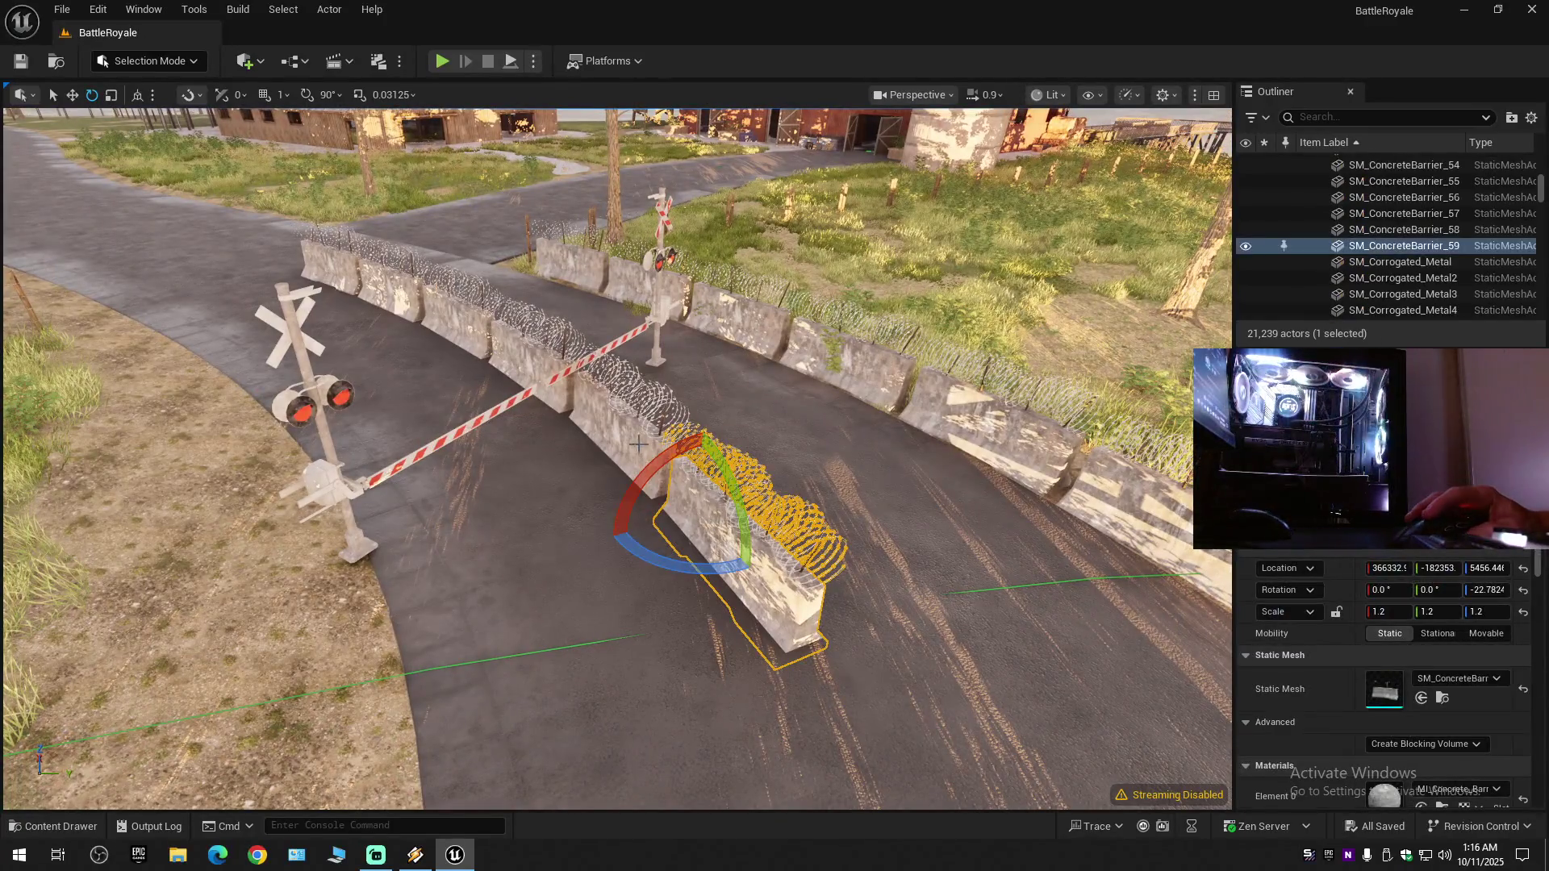
left_click(324, 264)
left_click(383, 278, "ctrl")
left_click(447, 303, "ctrl")
left_click(525, 343, "ctrl")
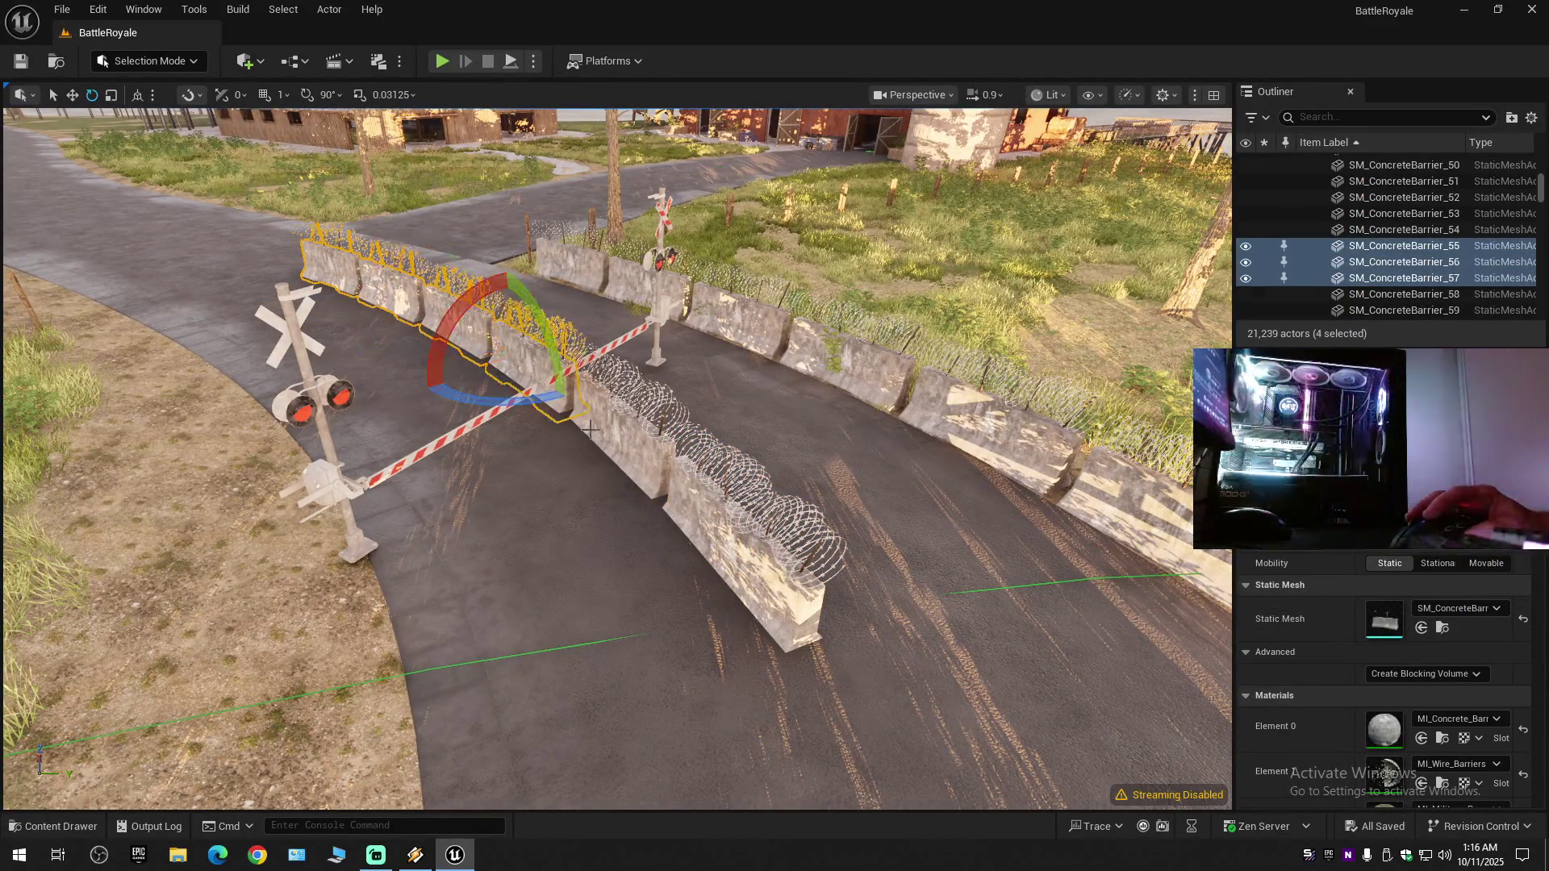
left_click(590, 429, "ctrl")
left_click(687, 501, "ctrl")
key("f")
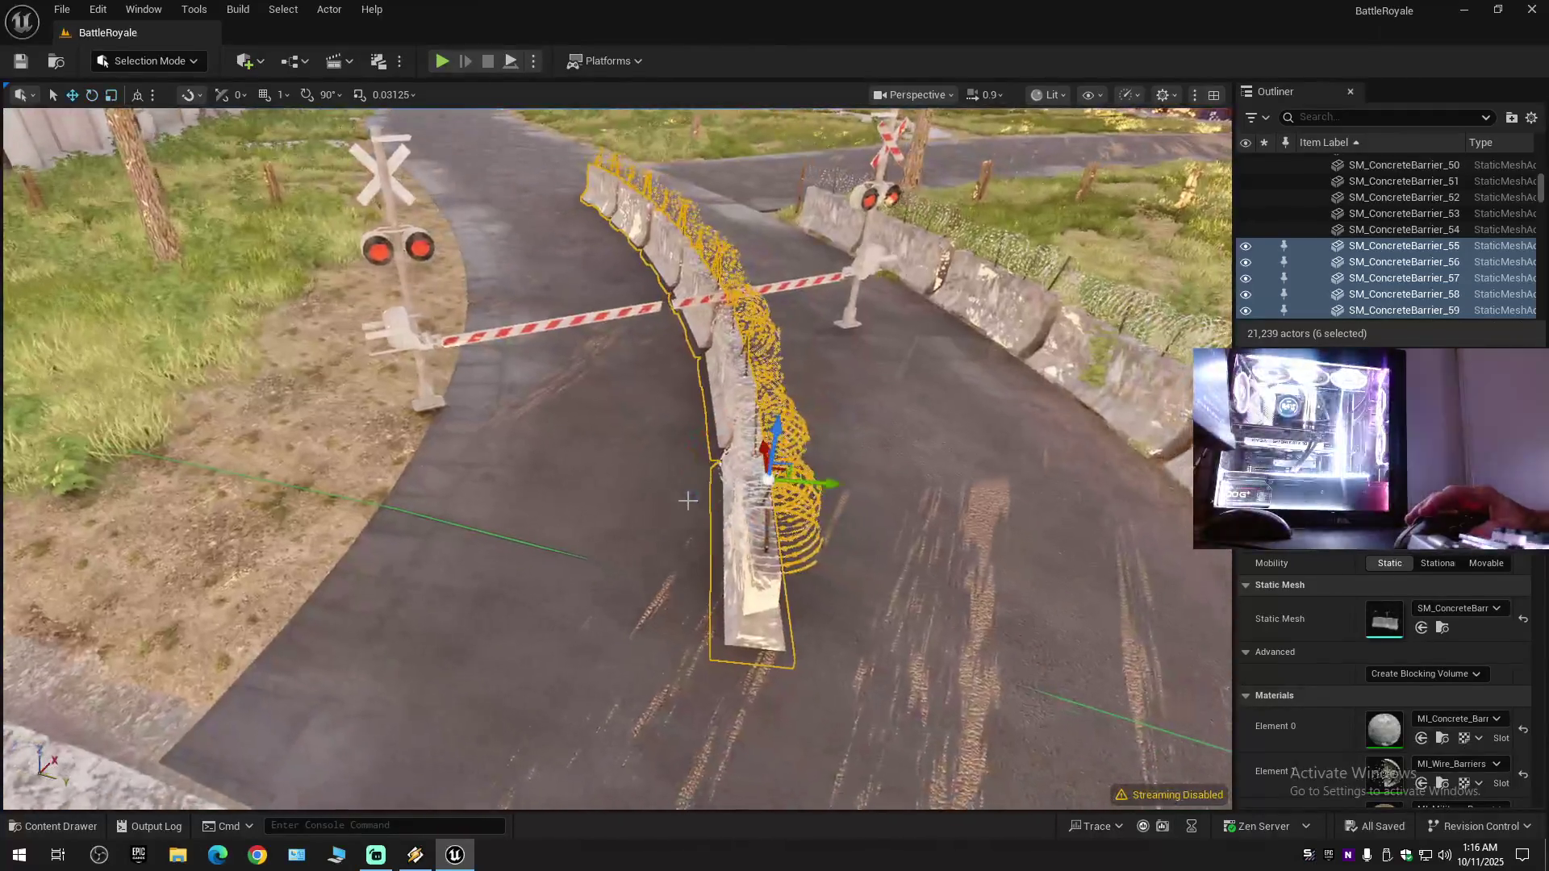
scroll(687, 501, "down", 5)
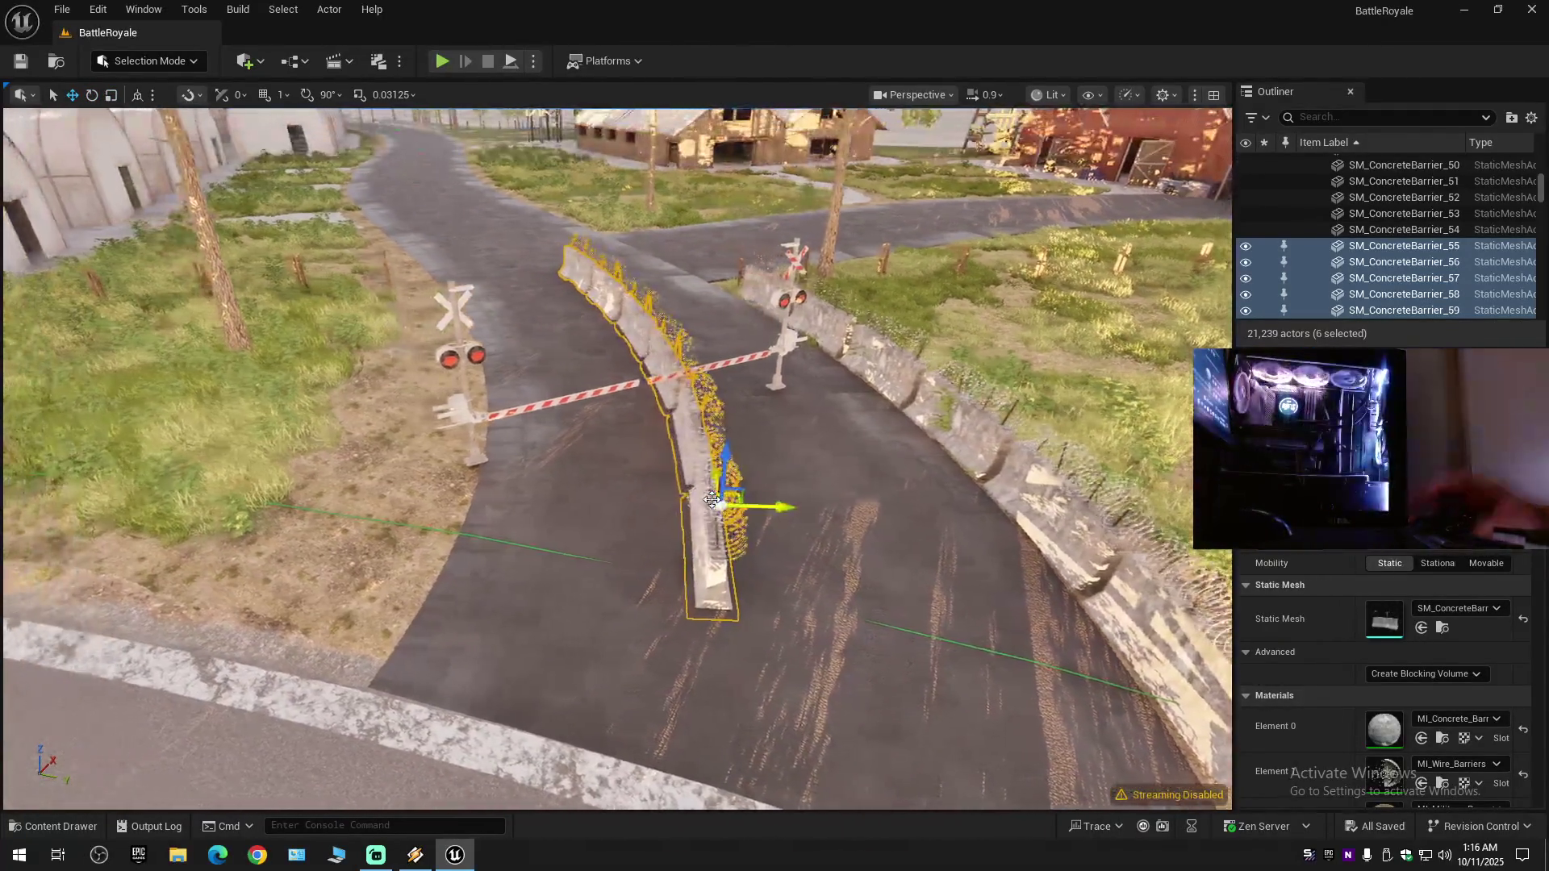
key("F11")
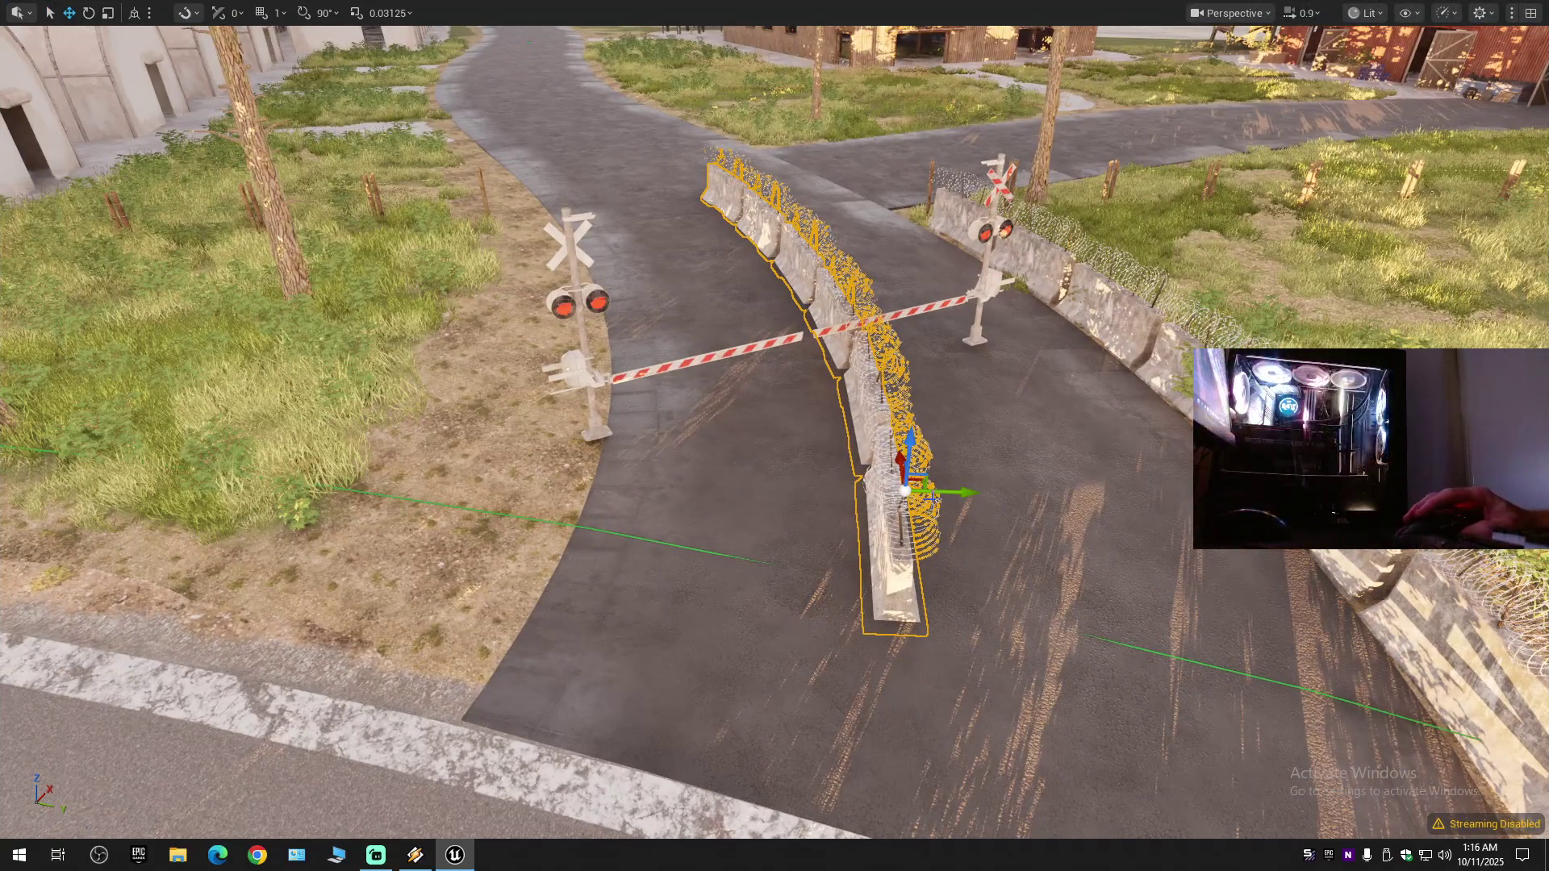
- Slide the barrier row left along the Y axis to the road edge
mouse_move(965, 493)
left_mouse_down()
mouse_move(701, 493)
mouse_move(686, 509)
mouse_move(928, 507)
mouse_move(958, 481)
mouse_move(834, 506)
mouse_move(1049, 492)
mouse_move(1025, 581)
mouse_move(927, 575)
mouse_move(700, 507)
left_mouse_up()
scroll(1033, 541, "up", 2)
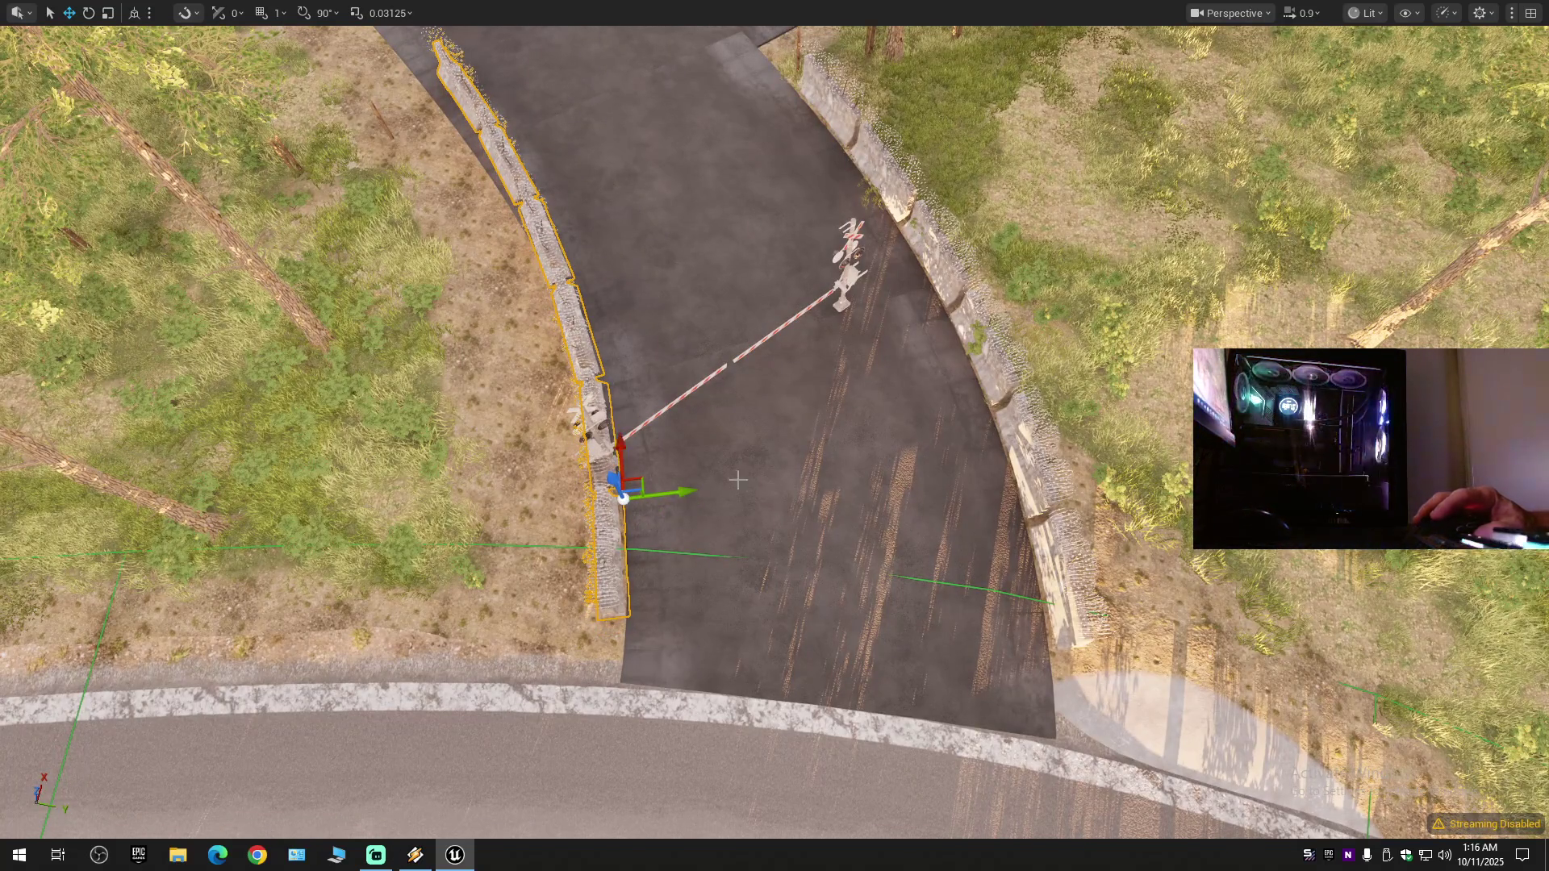
mouse_move(700, 507)
left_mouse_down()
mouse_move(687, 502)
mouse_move(736, 460)
mouse_move(736, 436)
mouse_move(735, 485)
left_mouse_up()
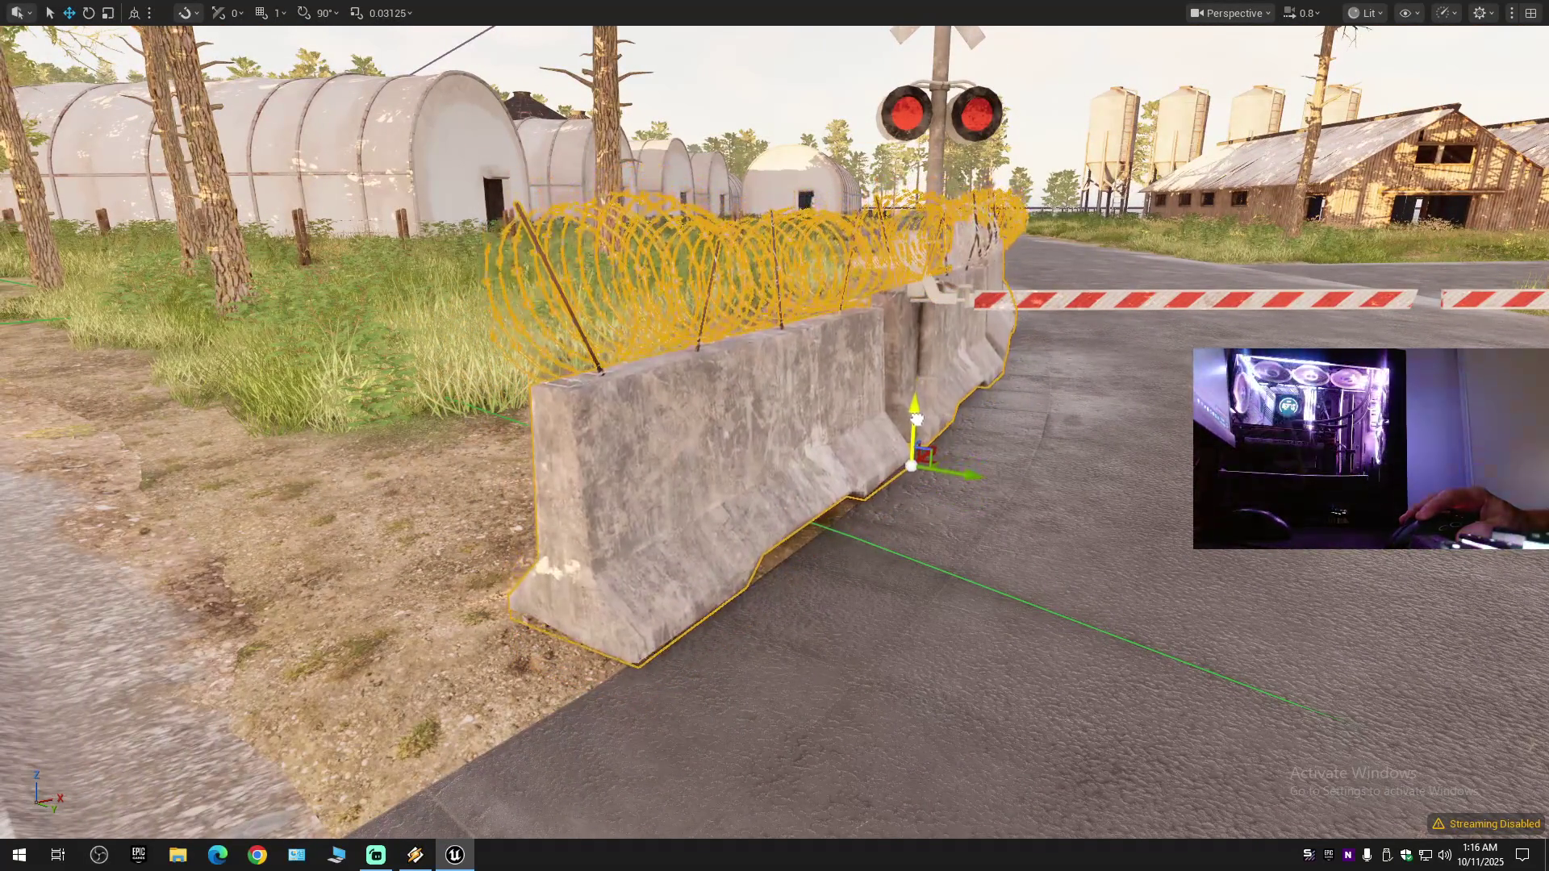
mouse_move(928, 427)
left_mouse_down()
mouse_move(864, 426)
mouse_move(888, 492)
mouse_move(876, 549)
mouse_move(885, 448)
mouse_move(1049, 464)
left_mouse_up()
- Select a shorter wired barrier section and nudge it along the row
left_click(756, 510)
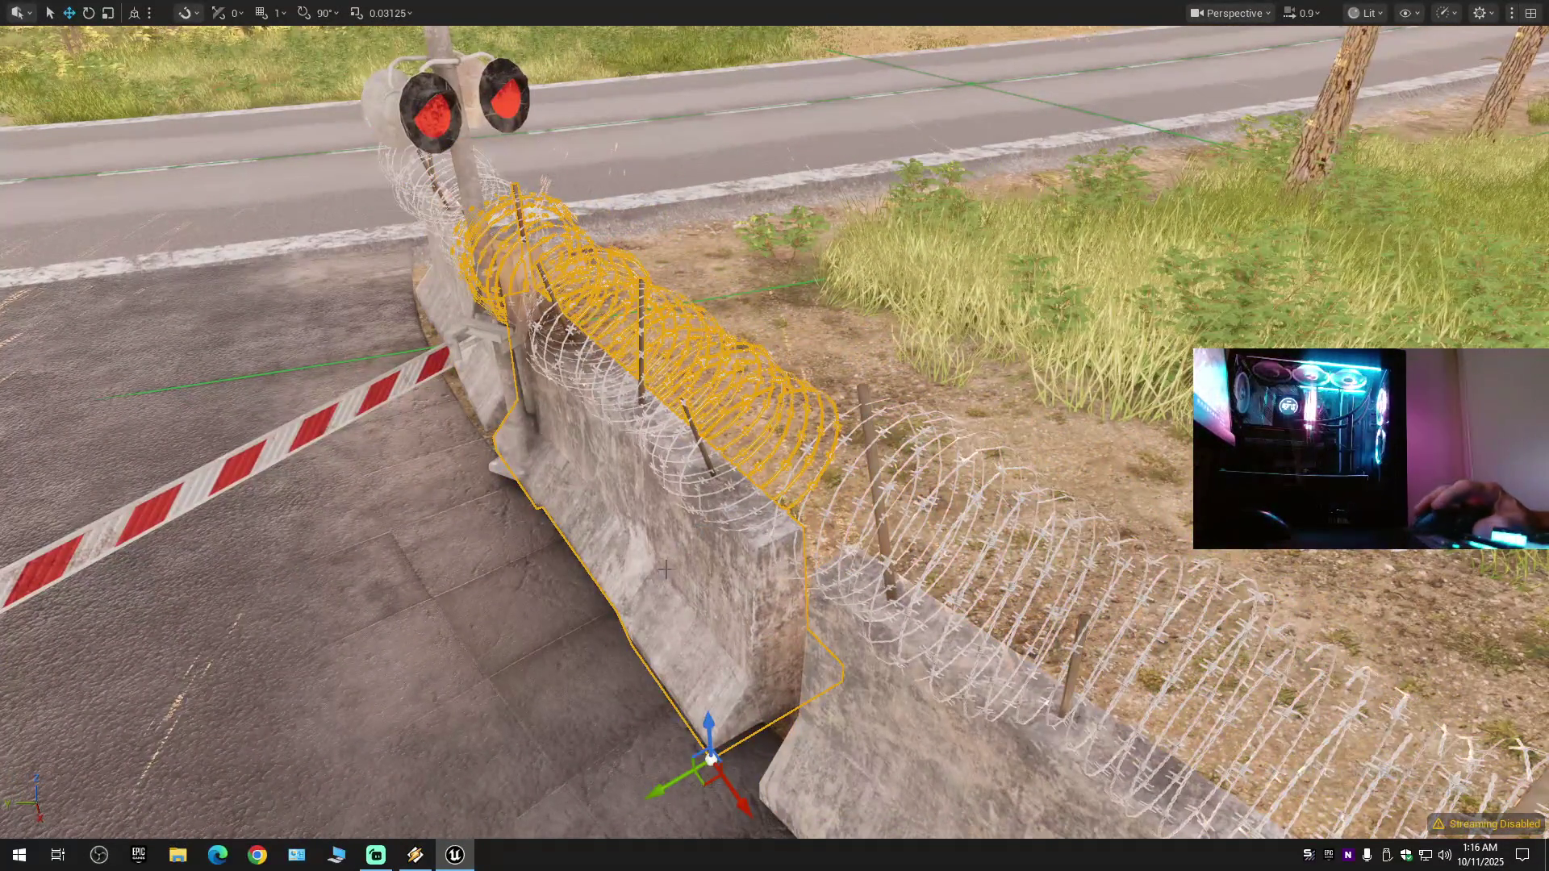
mouse_move(664, 792)
left_mouse_down()
mouse_move(730, 775)
mouse_move(685, 785)
mouse_move(694, 816)
mouse_move(789, 821)
left_mouse_up()
key("e")
key("super")
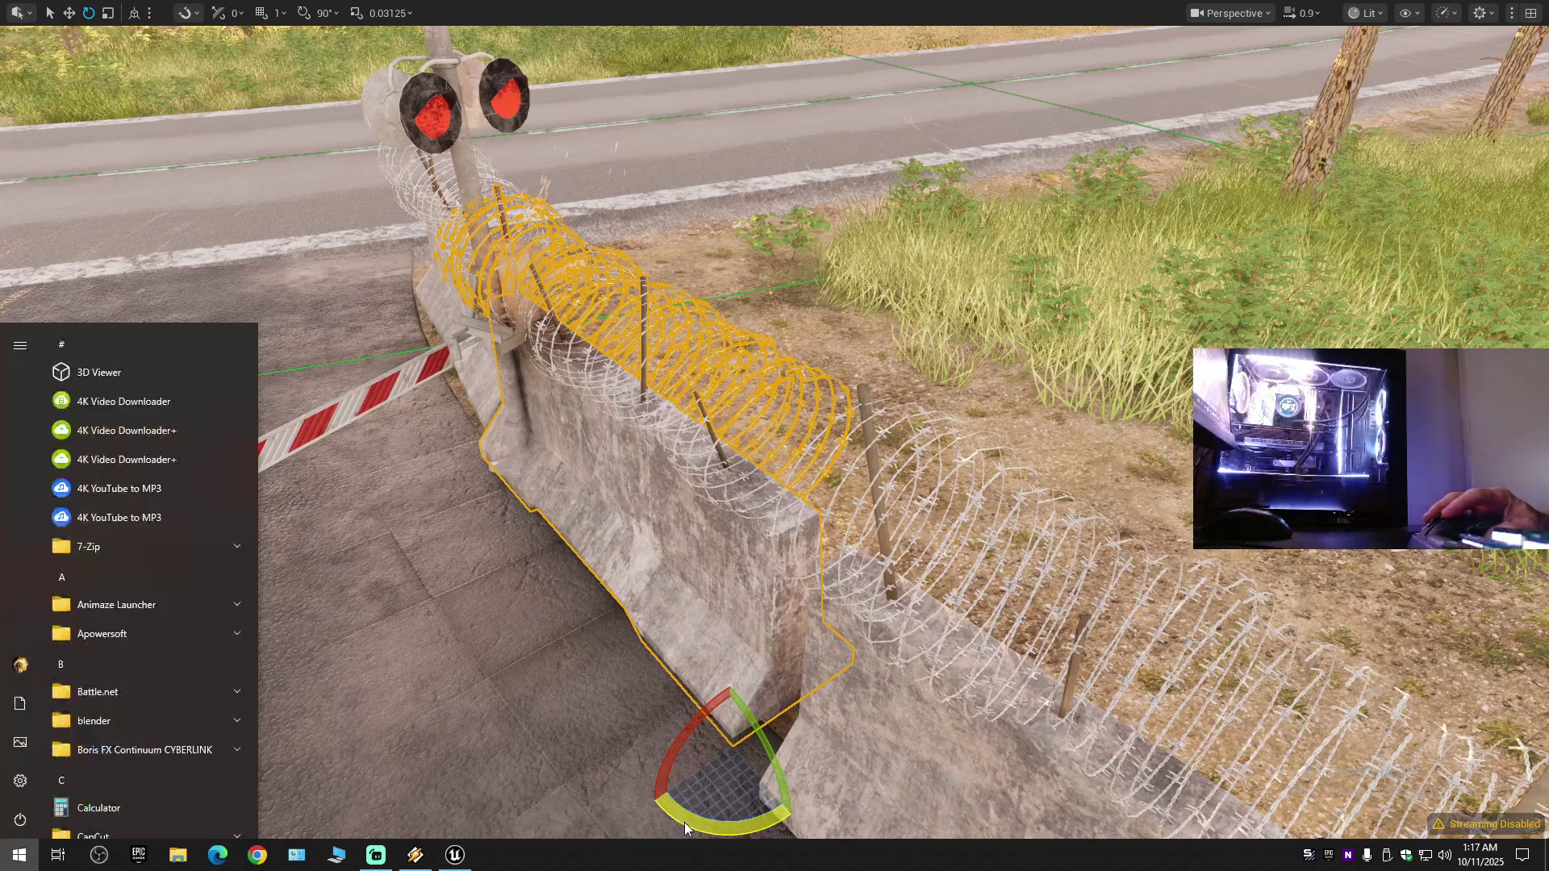
key("Escape")
key("f")
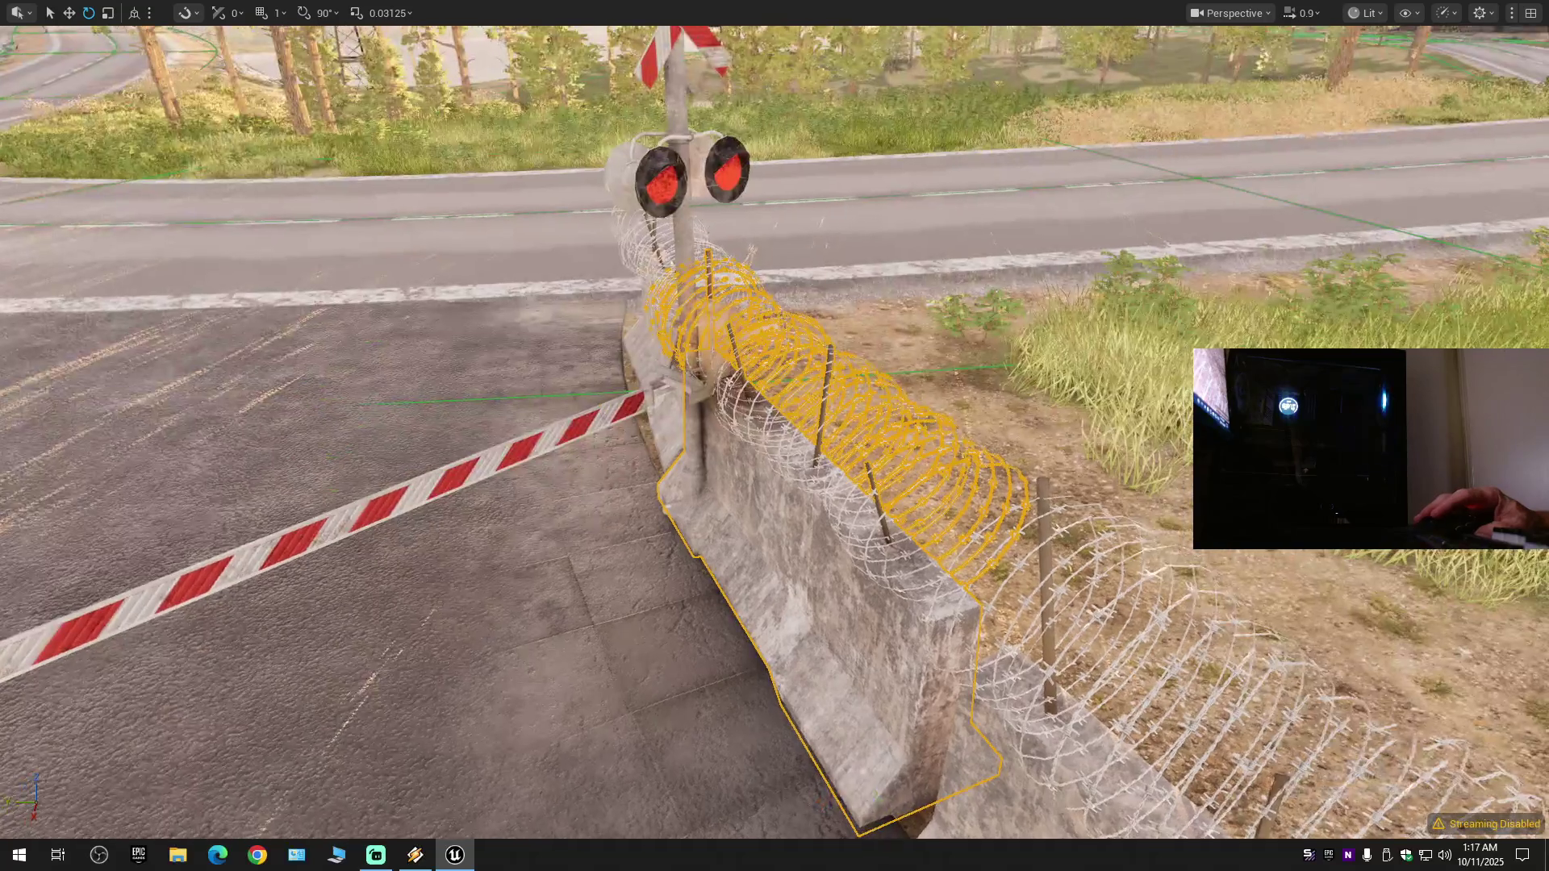
key("w")
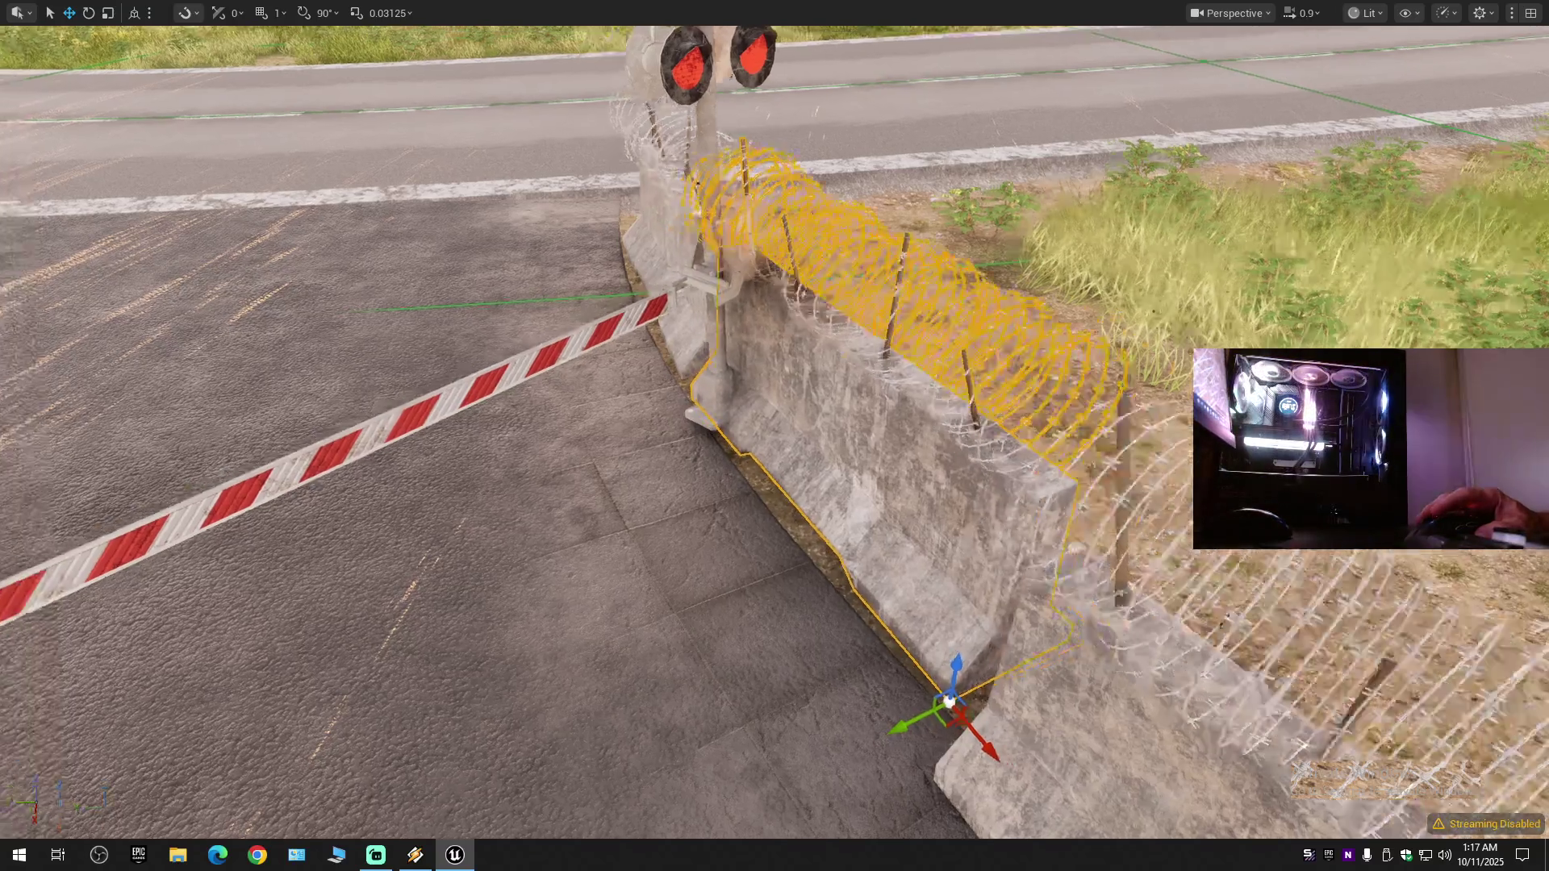
left_click_drag(774, 435, 49, 436)
scroll(775, 435, "down", 1)
left_click_drag(856, 582, 723, 583)
scroll(758, 583, "up", 1)
left_click(738, 473)
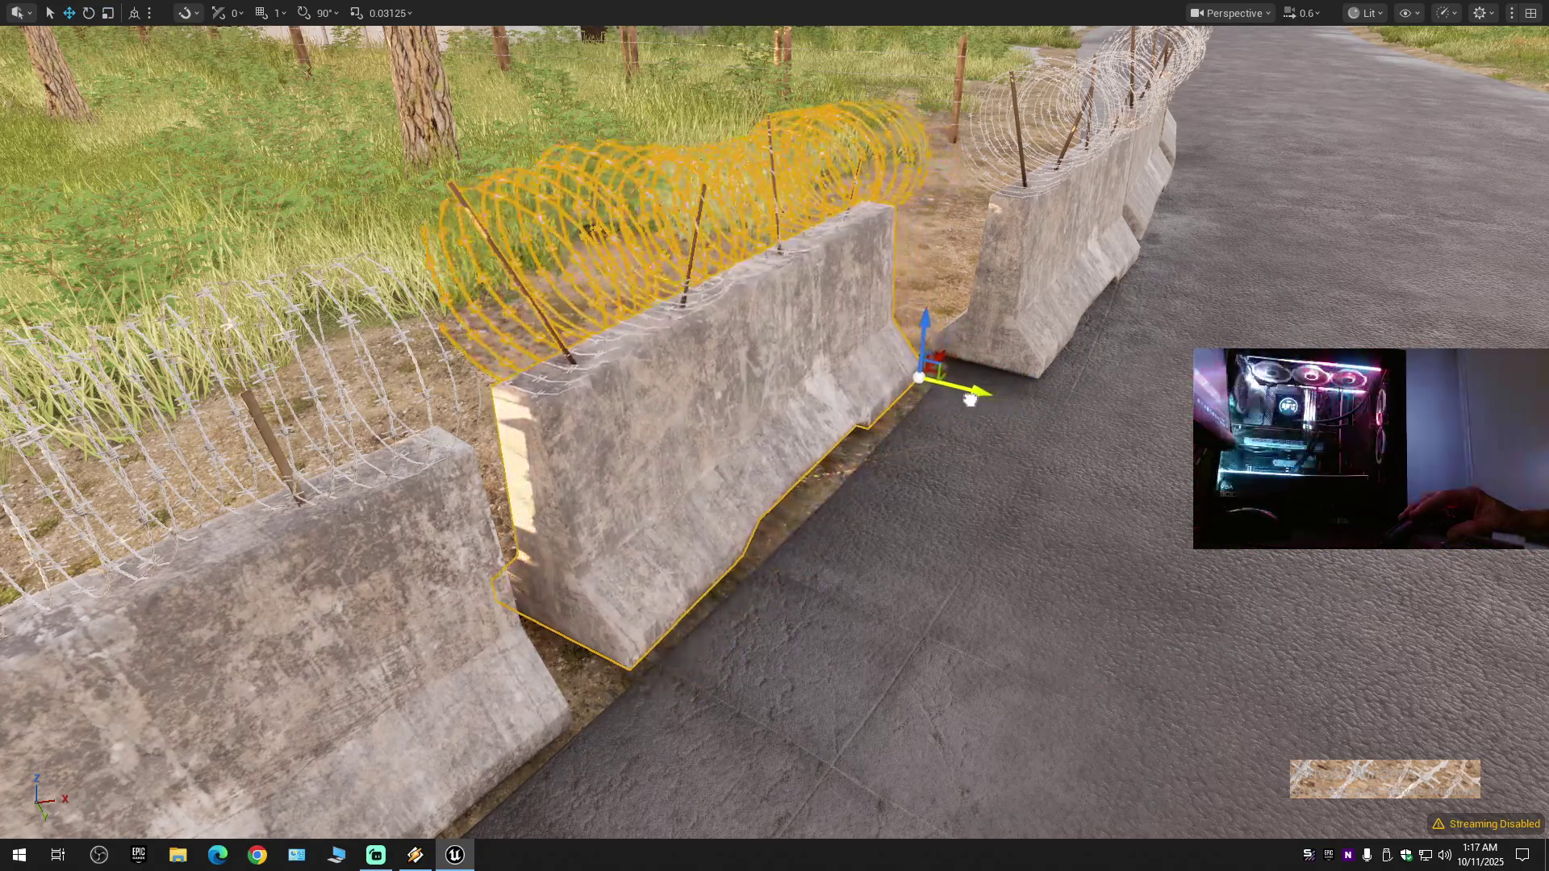
key("Right")
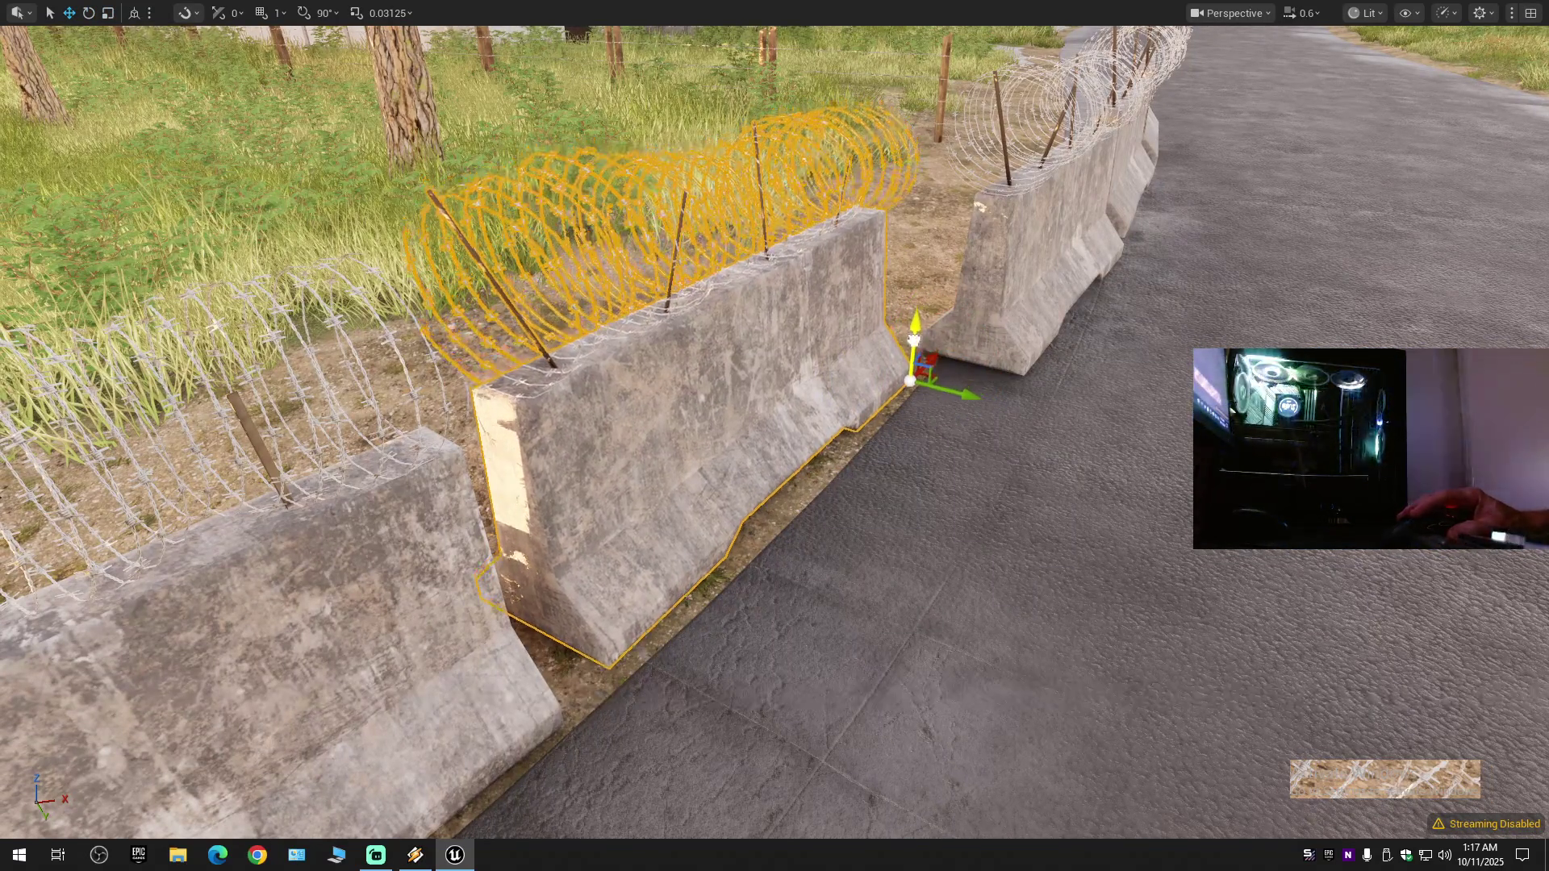
left_click_drag(910, 356, 565, 373)
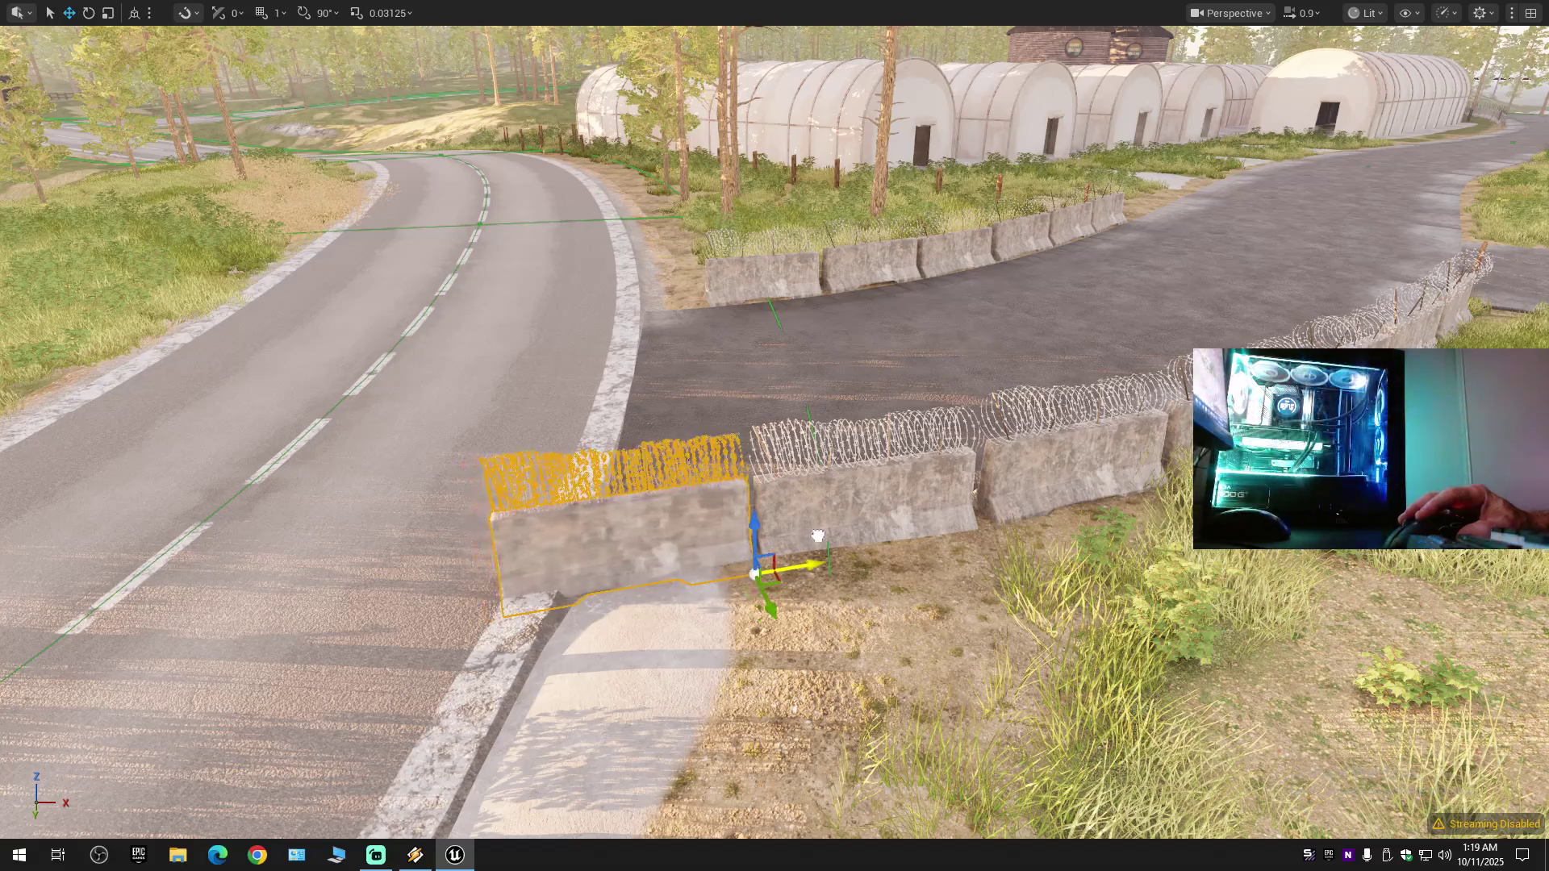
- Turn the close barbed-wire barrier about 3 degrees and nudge it slightly left and down
mouse_move(809, 536)
left_mouse_down()
mouse_move(734, 464)
mouse_move(750, 420)
mouse_move(726, 404)
left_mouse_up()
key("e")
left_click_drag(620, 427, 637, 394)
left_click_drag(732, 420, 727, 427)
- Rotate the adjacent barrier about 1 degree, then tweak it back about -0.56 degrees and shift it along the row
left_click(579, 341)
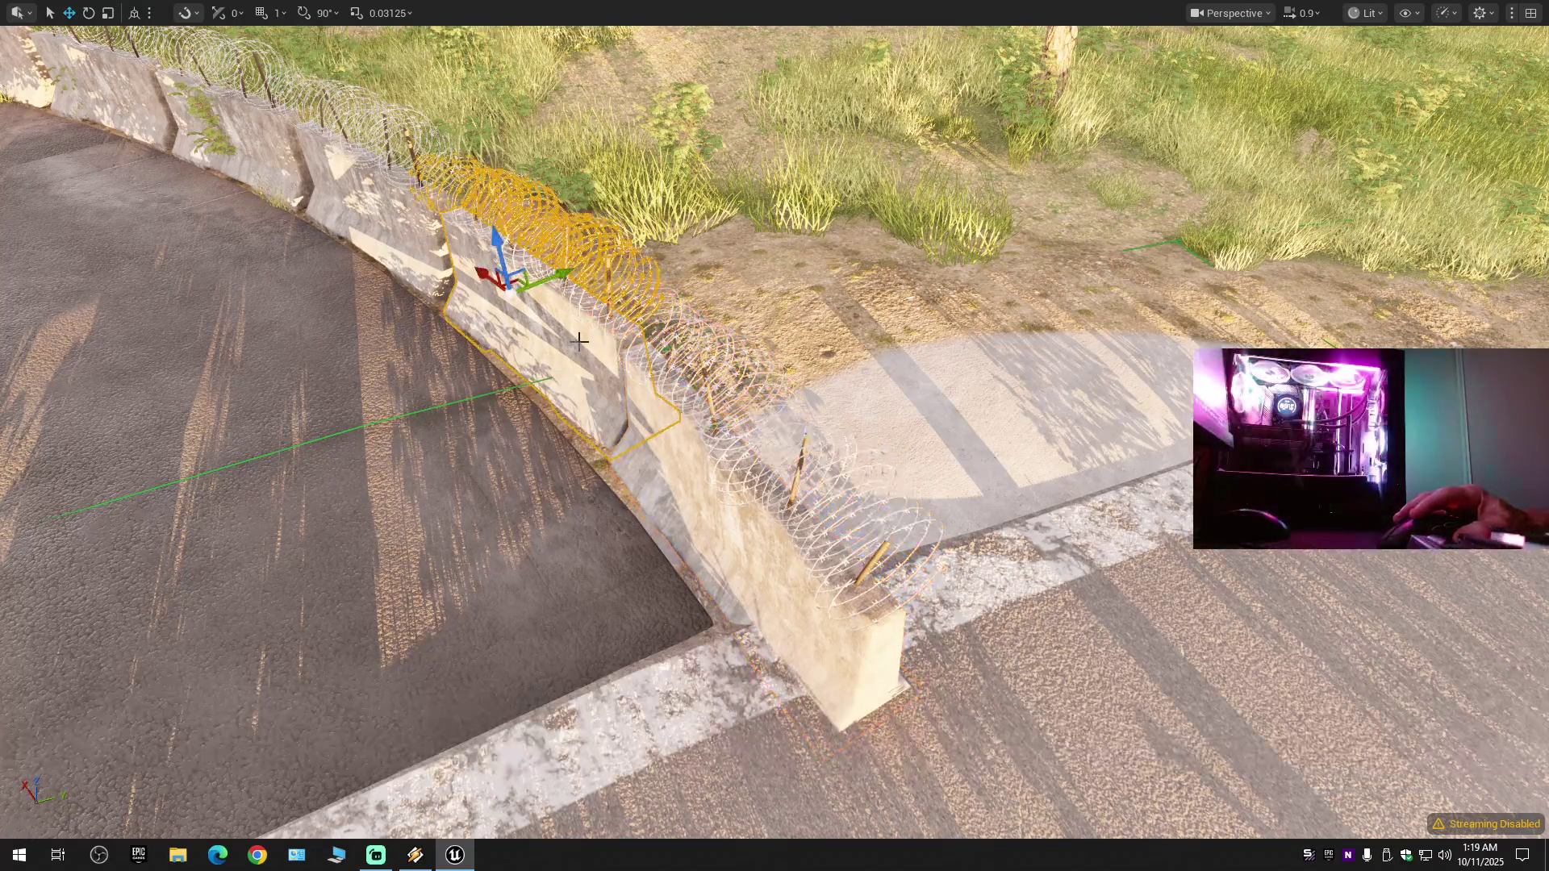
key("e")
left_click_drag(518, 348, 521, 345)
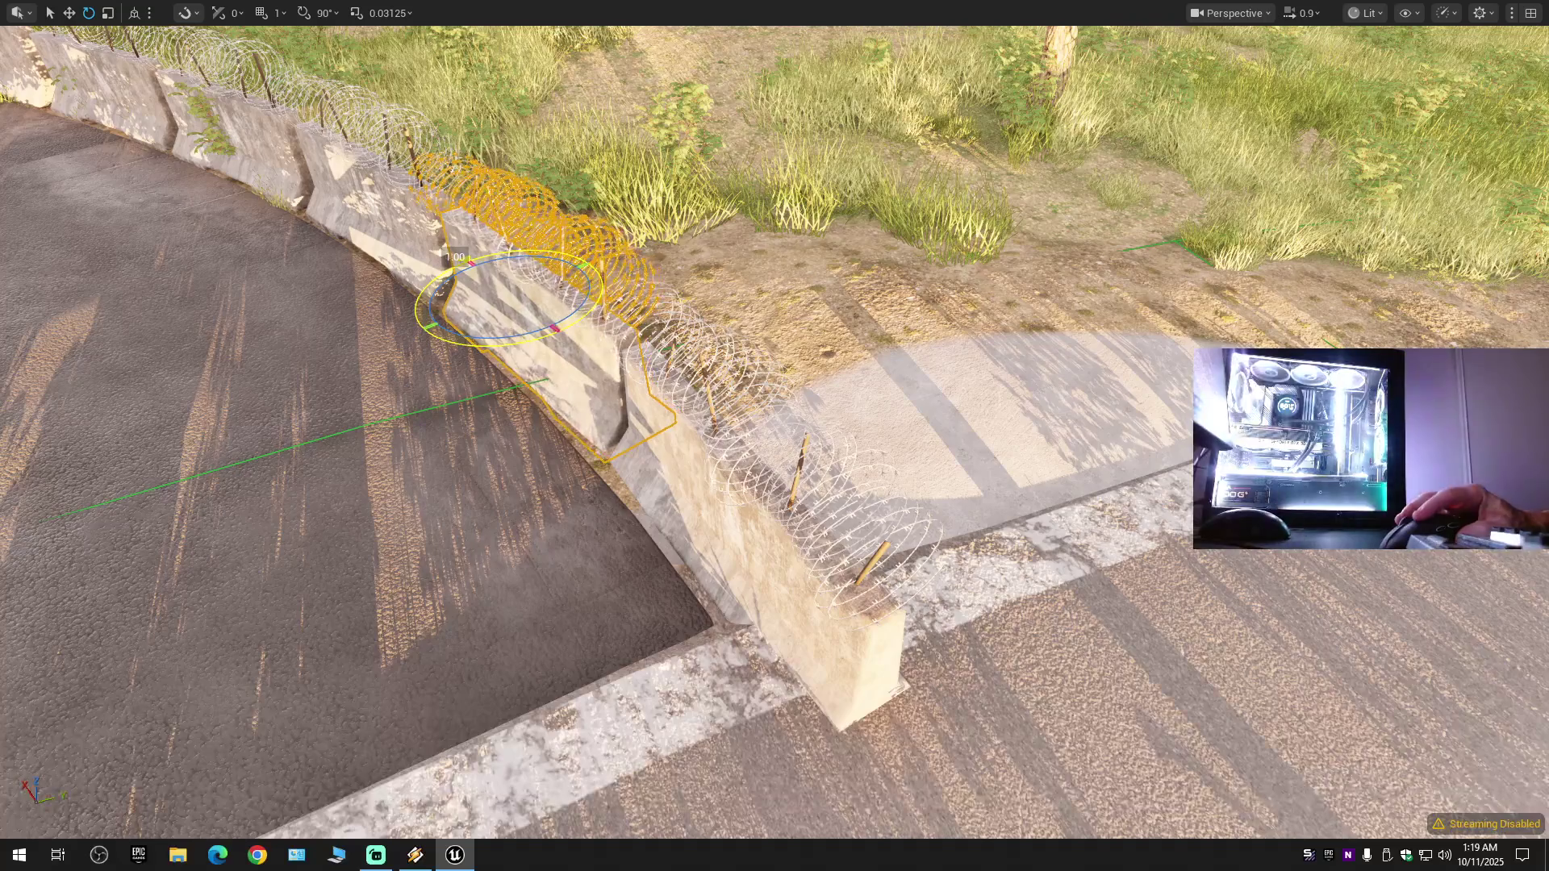
key("w")
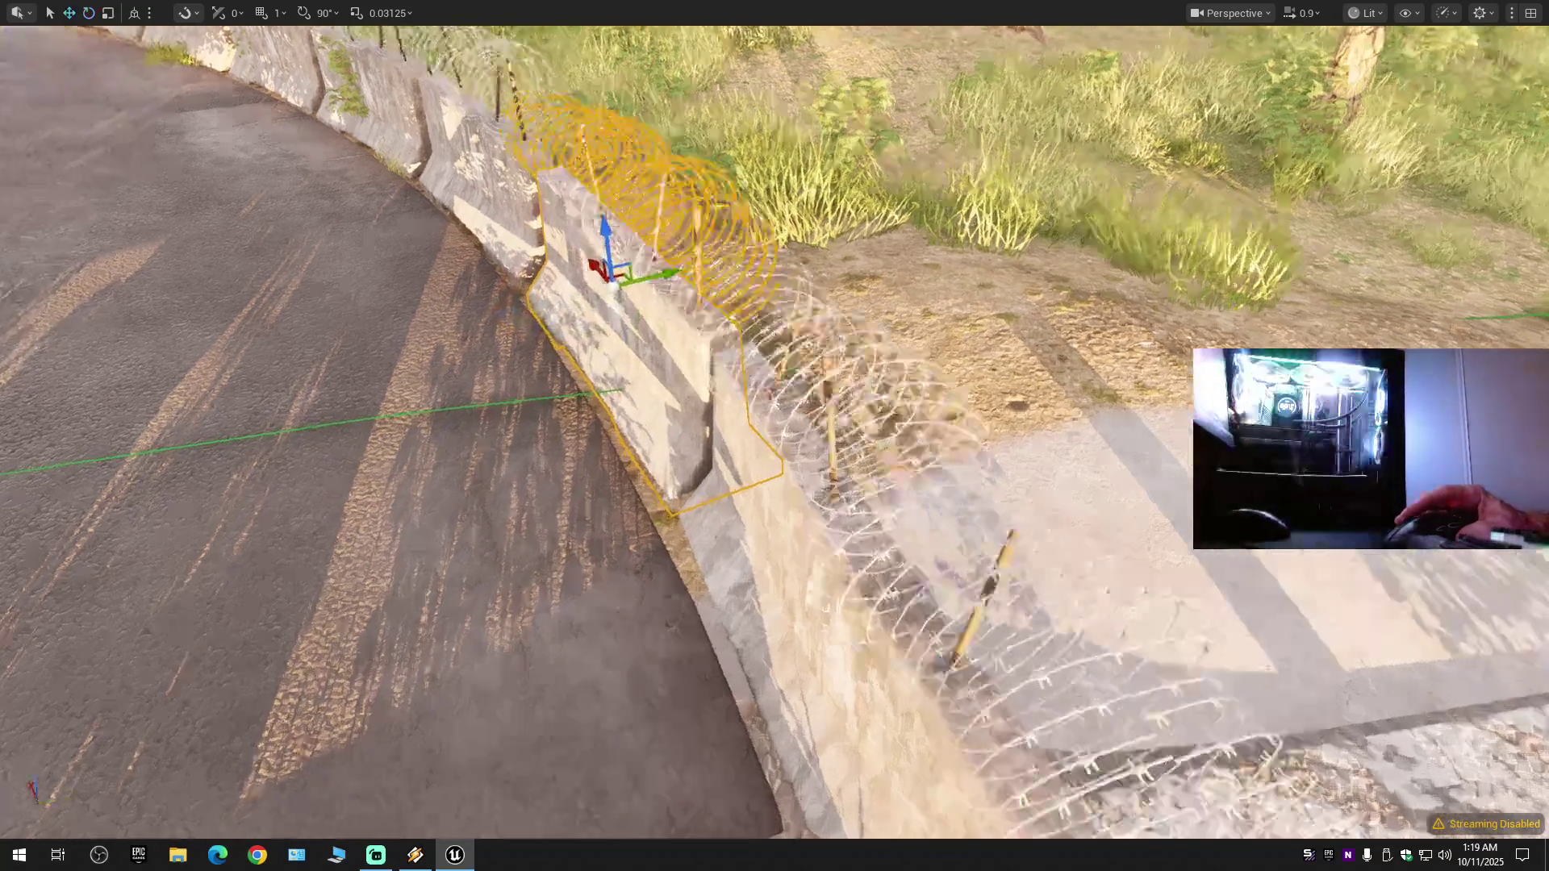
key("s")
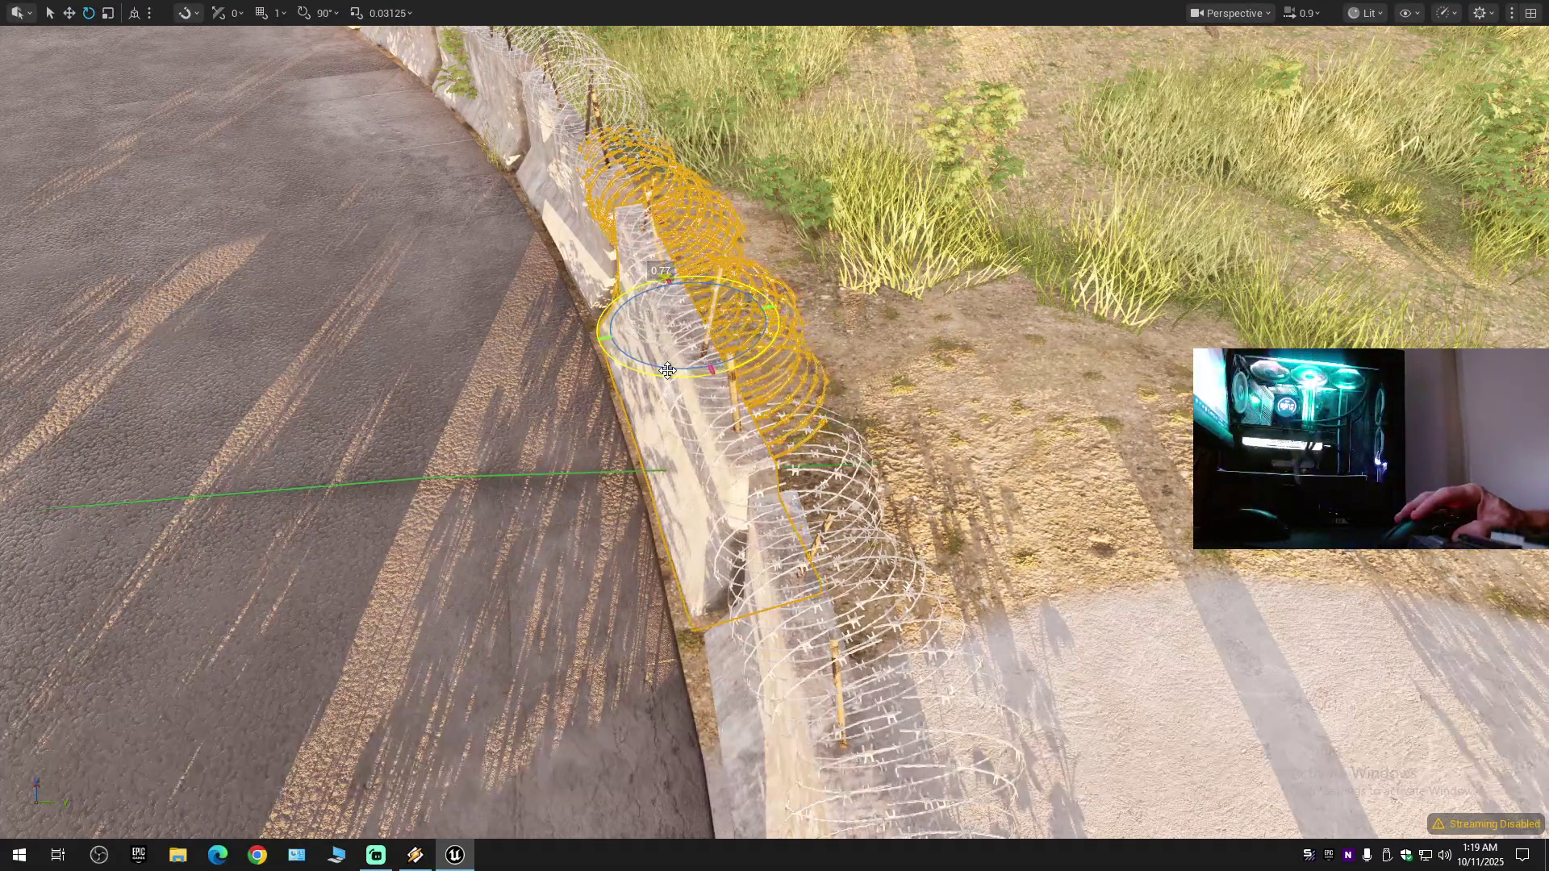
key("w")
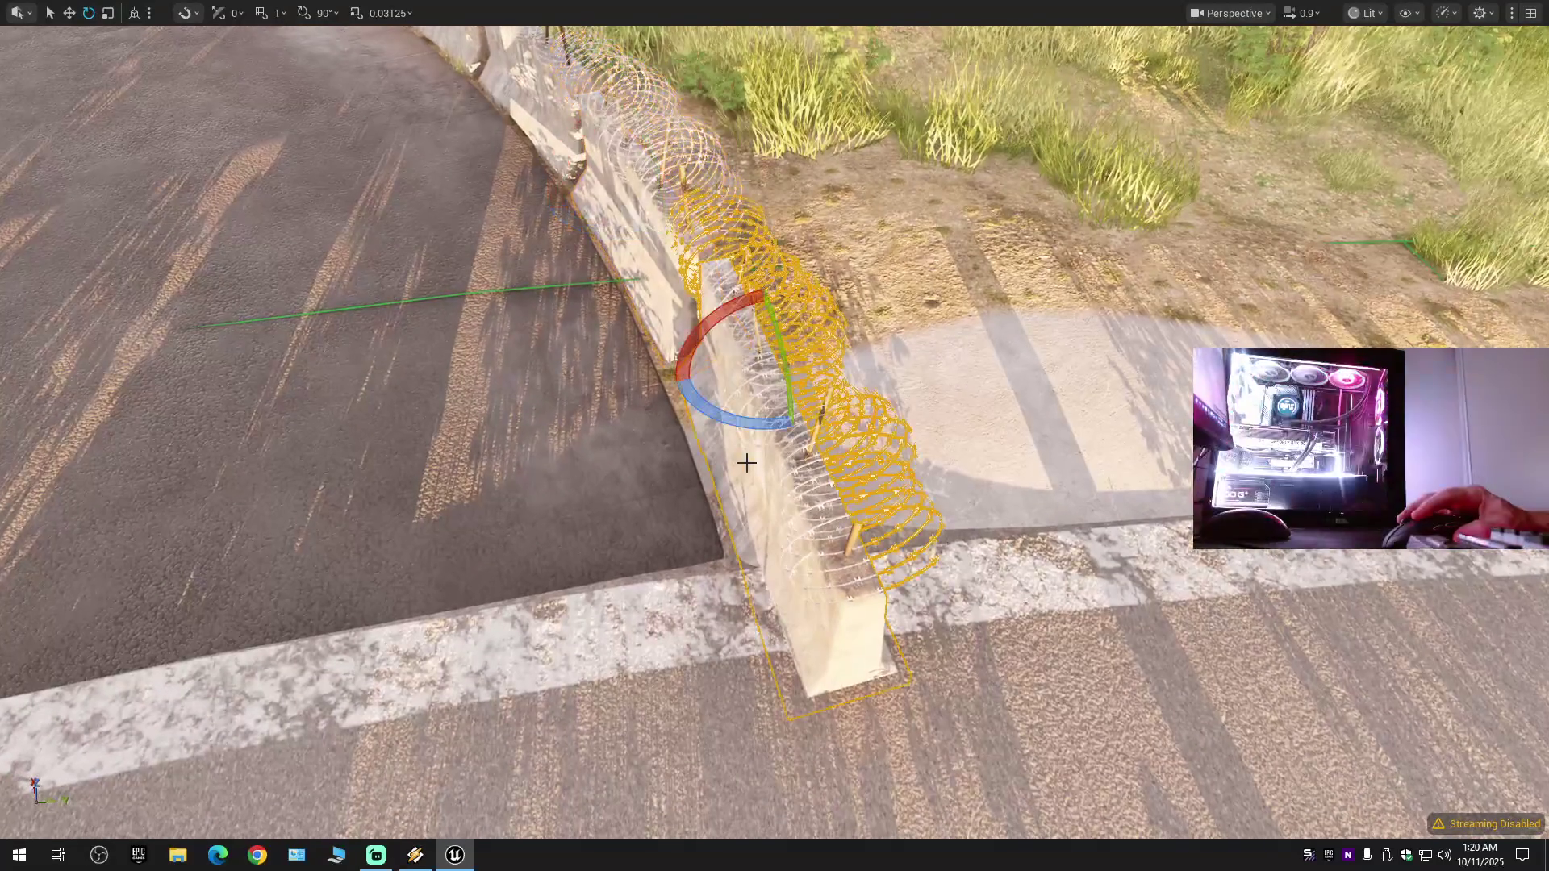
left_click_drag(727, 419, 728, 419)
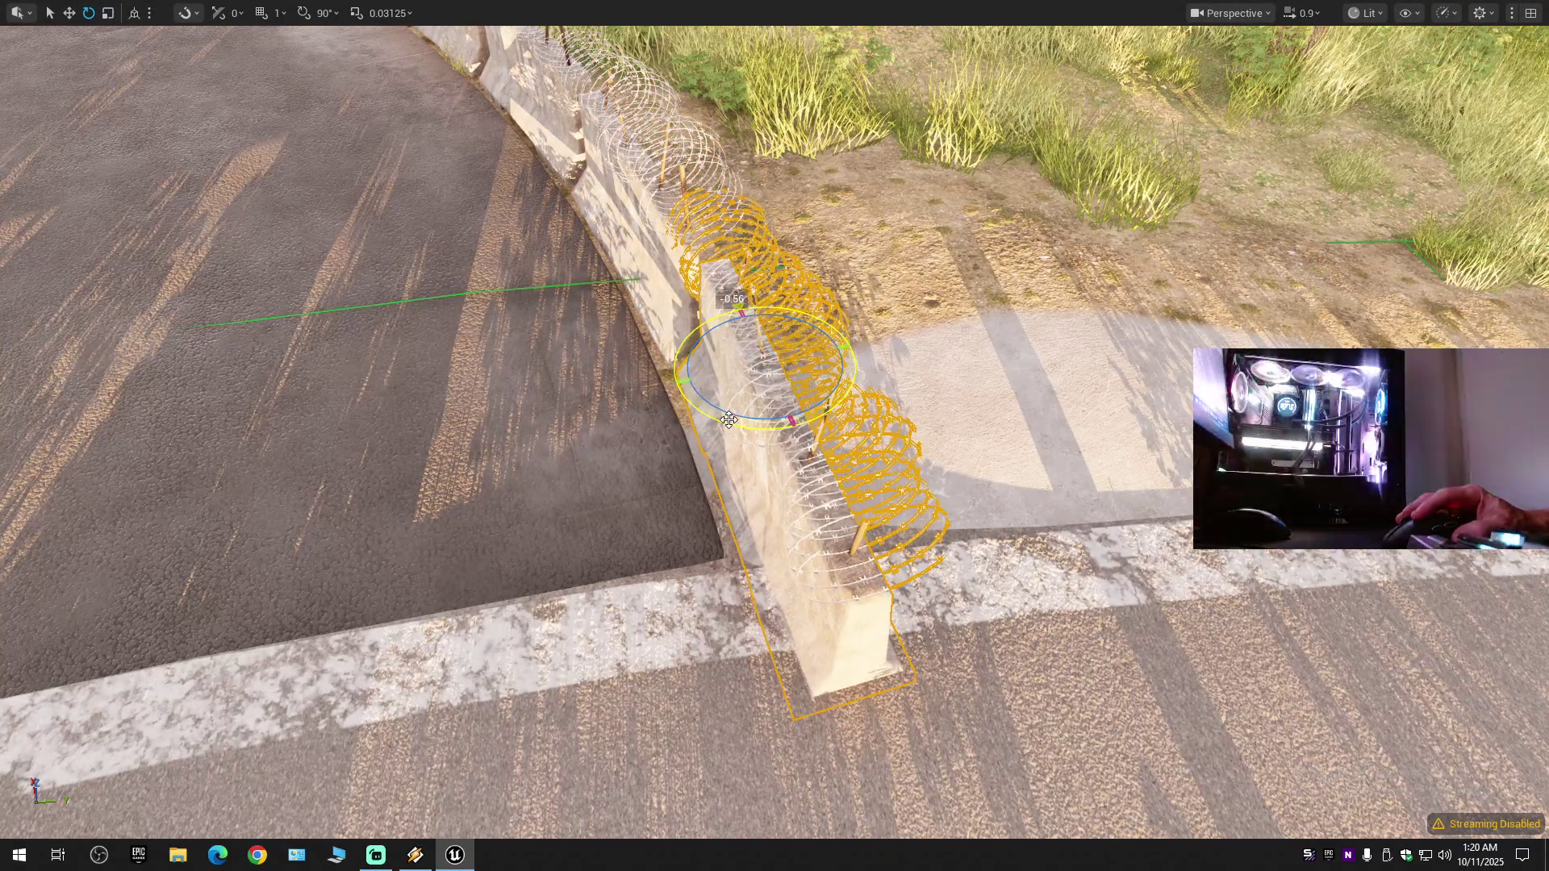
left_click_drag(799, 353, 851, 426)
- Fly to the road beside the quonset huts and select the end barbed-wire barrier
key("e")
key("r")
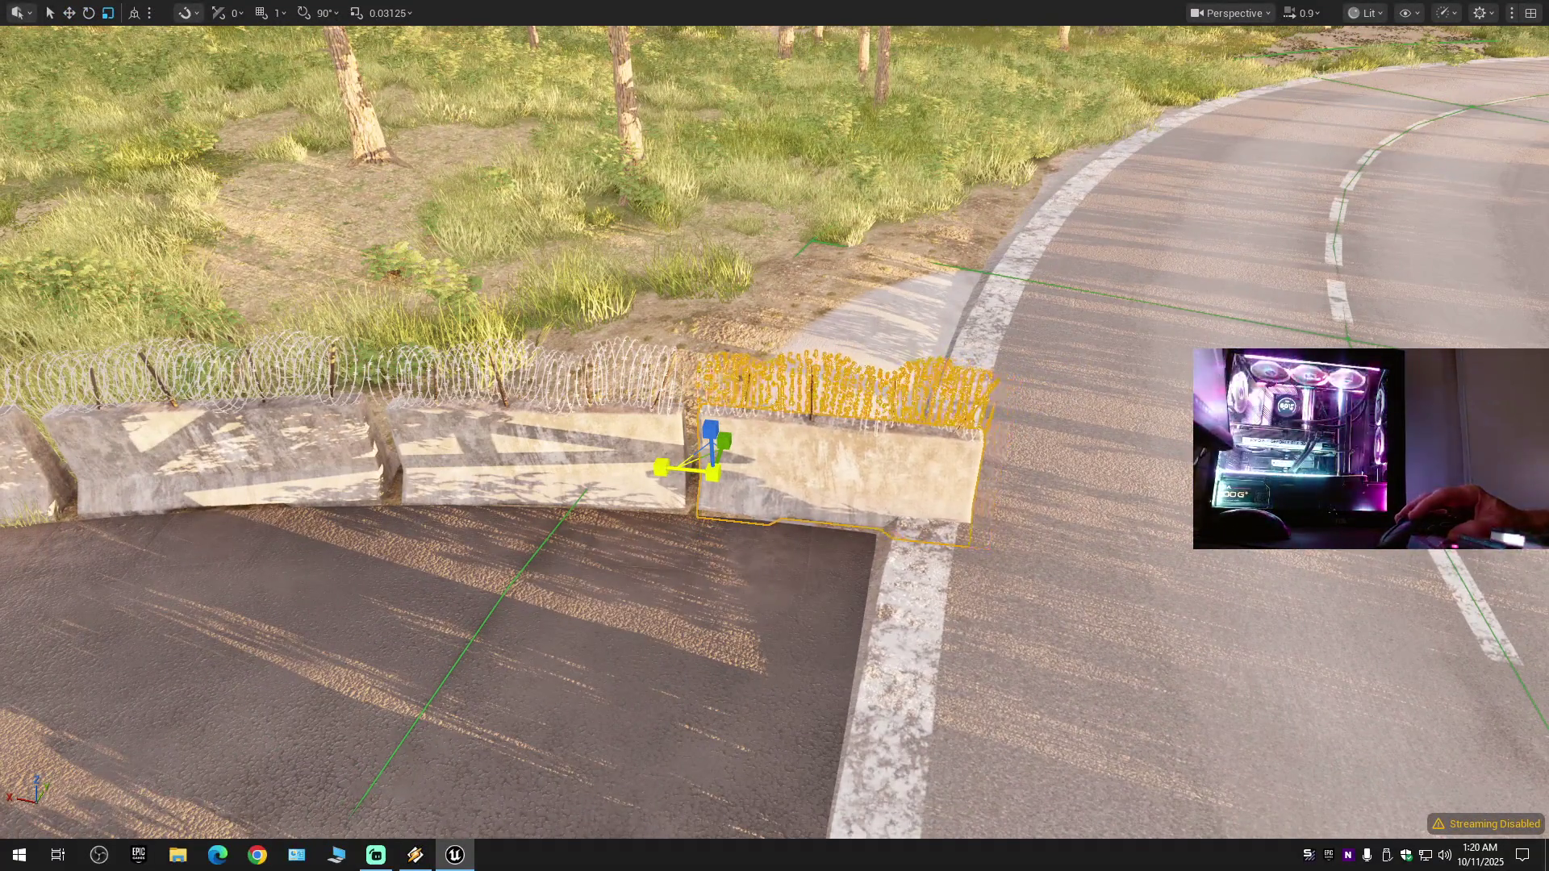
left_click_drag(774, 484, 743, 323)
left_click_drag(774, 436, 630, 448)
scroll(714, 443, "down", 1)
mouse_move(737, 347)
left_mouse_down()
mouse_move(710, 323)
mouse_move(710, 295)
mouse_move(737, 347)
left_mouse_up()
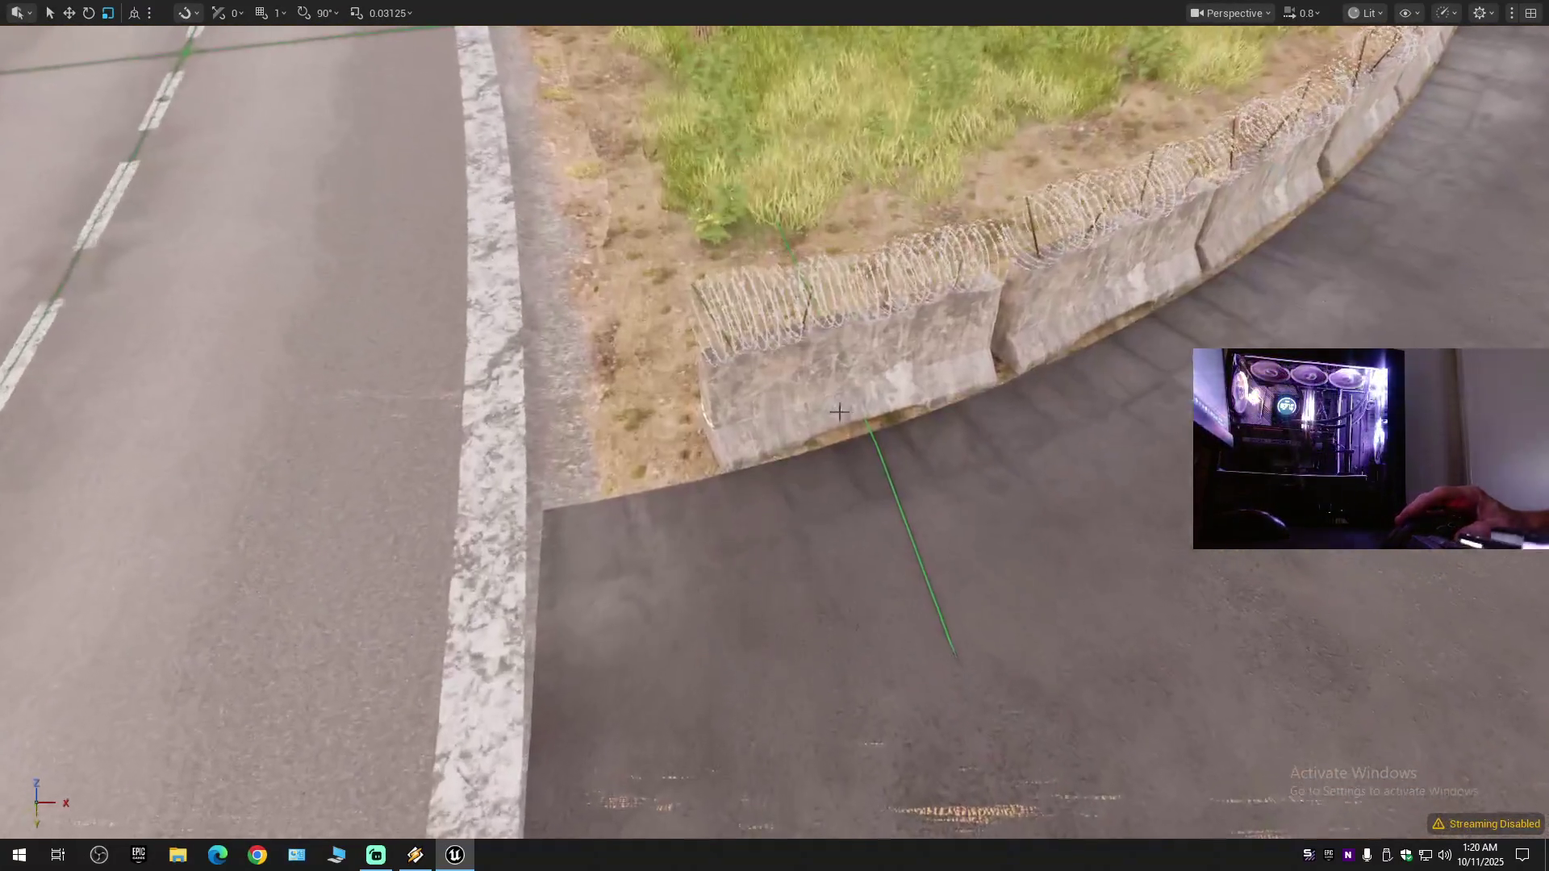
left_click(809, 391)
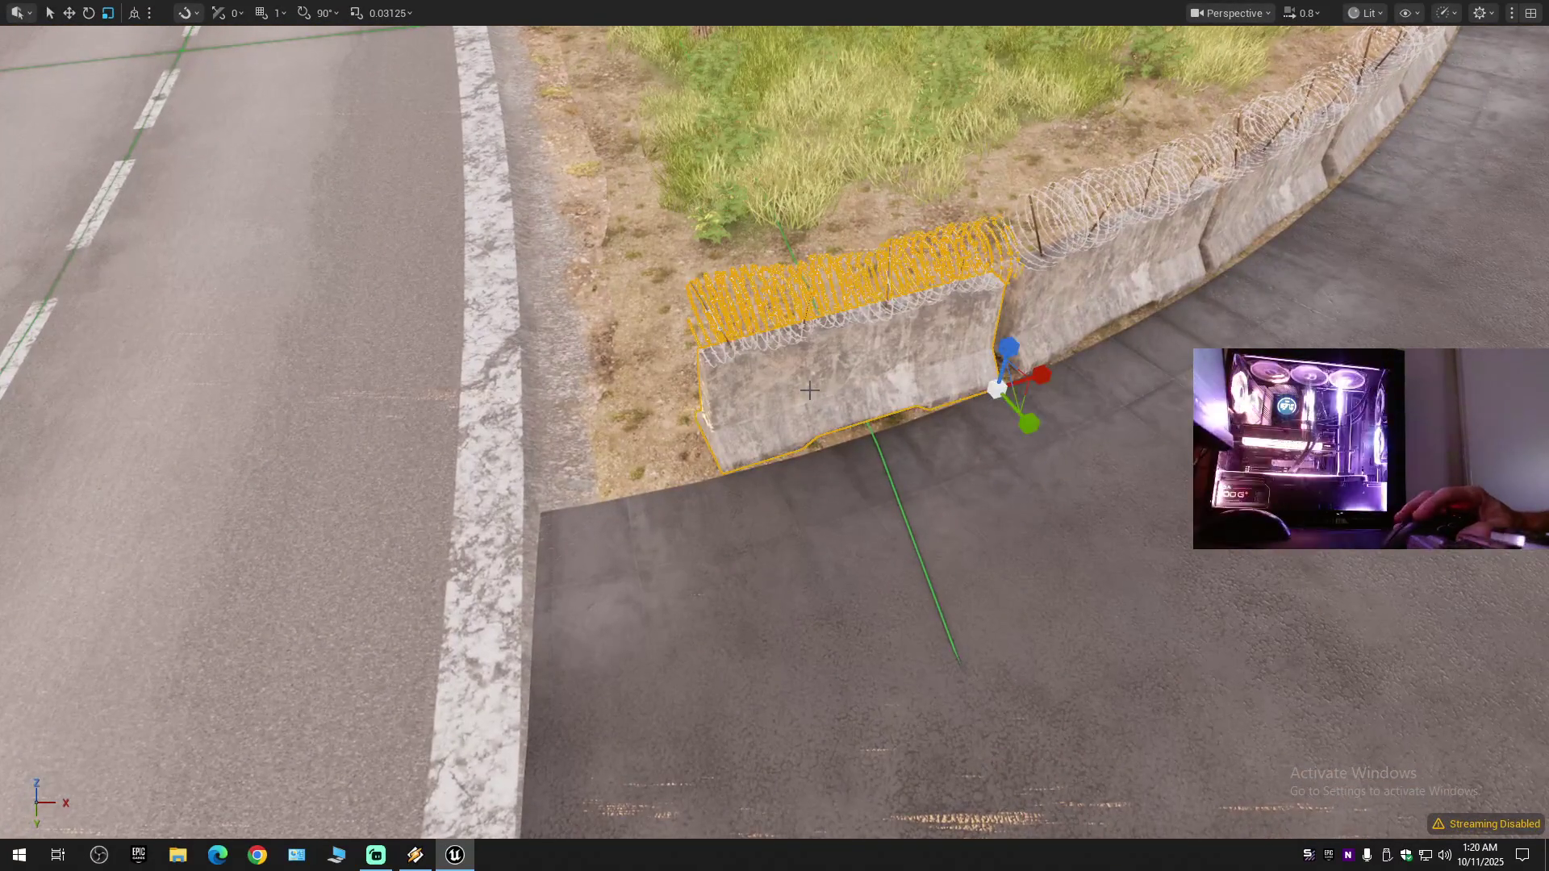
- Slide the end barbed-wire barrier left toward the main road, redoing the move once
left_click_drag(1048, 381, 804, 399)
key("ctrl+z")
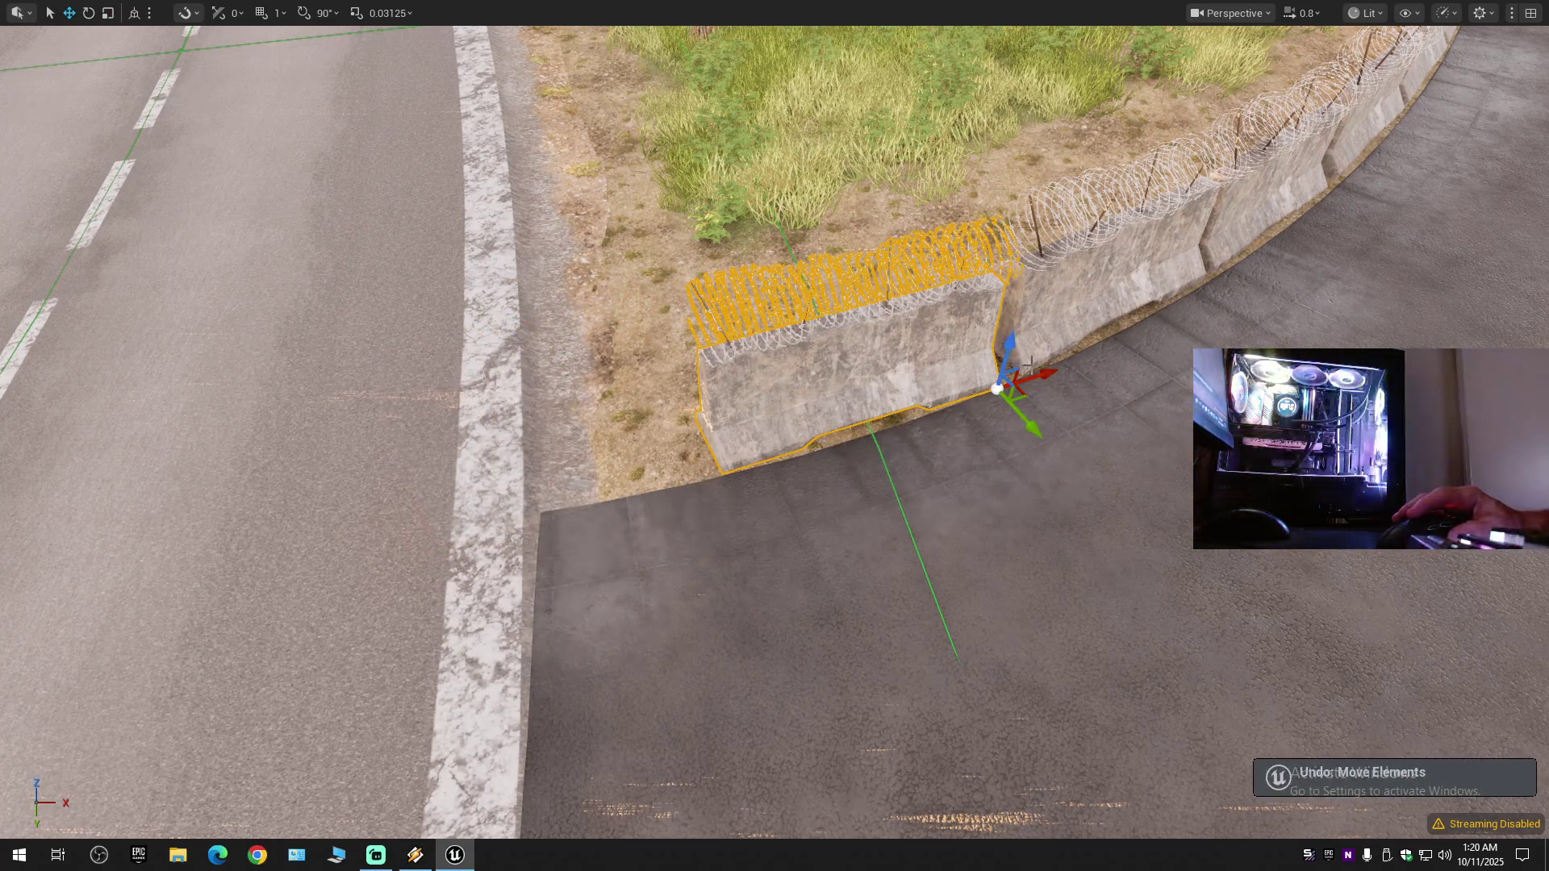
left_click_drag(1039, 372, 767, 407)
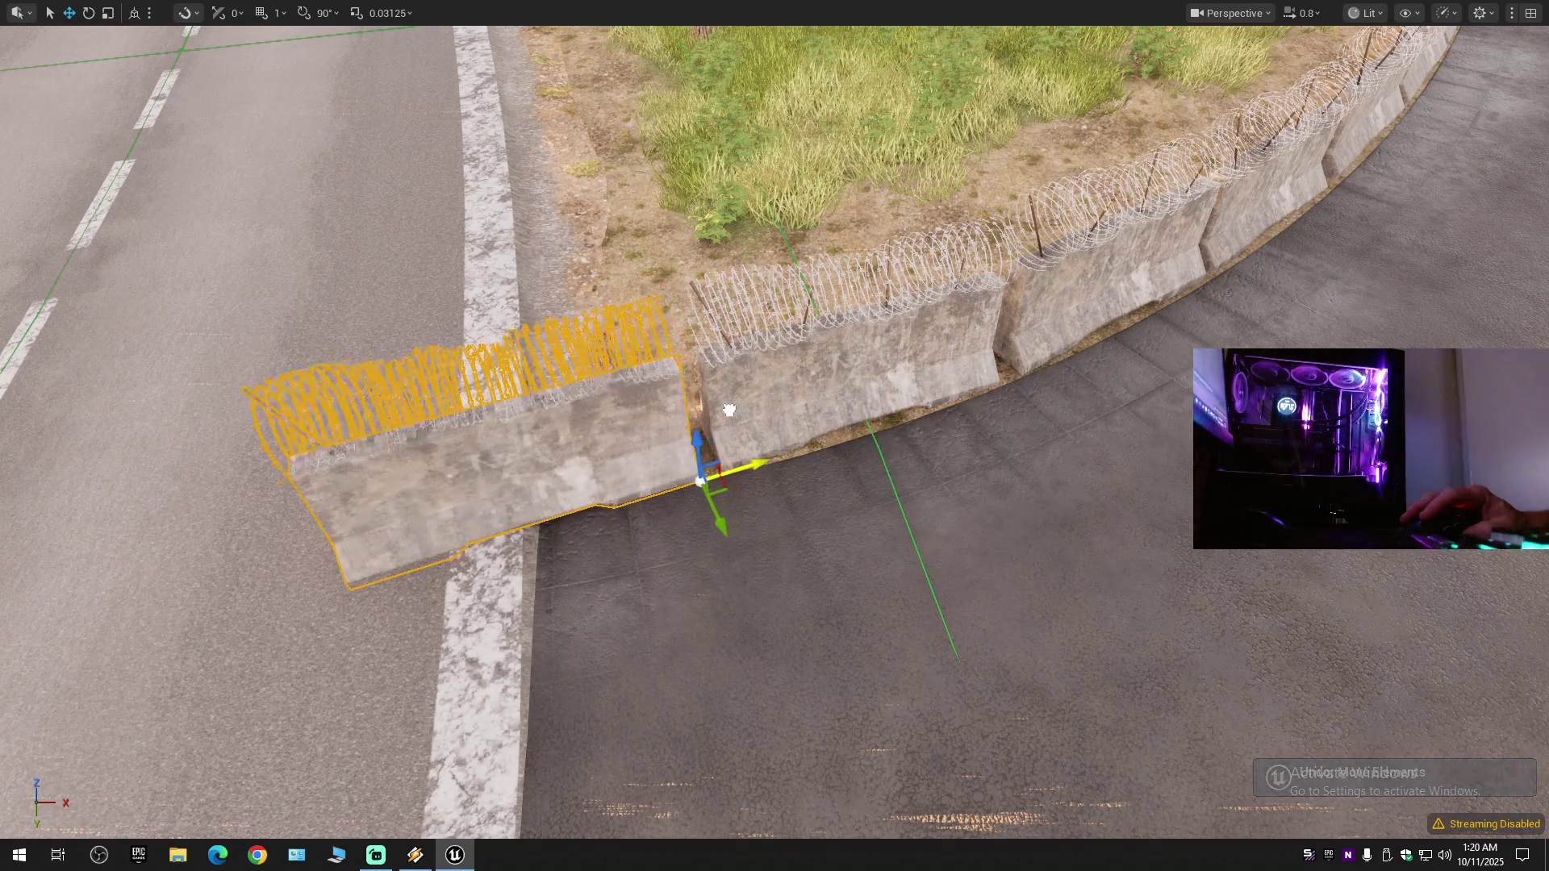
mouse_move(736, 422)
left_mouse_down()
mouse_move(815, 420)
mouse_move(715, 479)
mouse_move(703, 527)
mouse_move(736, 441)
mouse_move(827, 541)
left_mouse_up()
key("f")
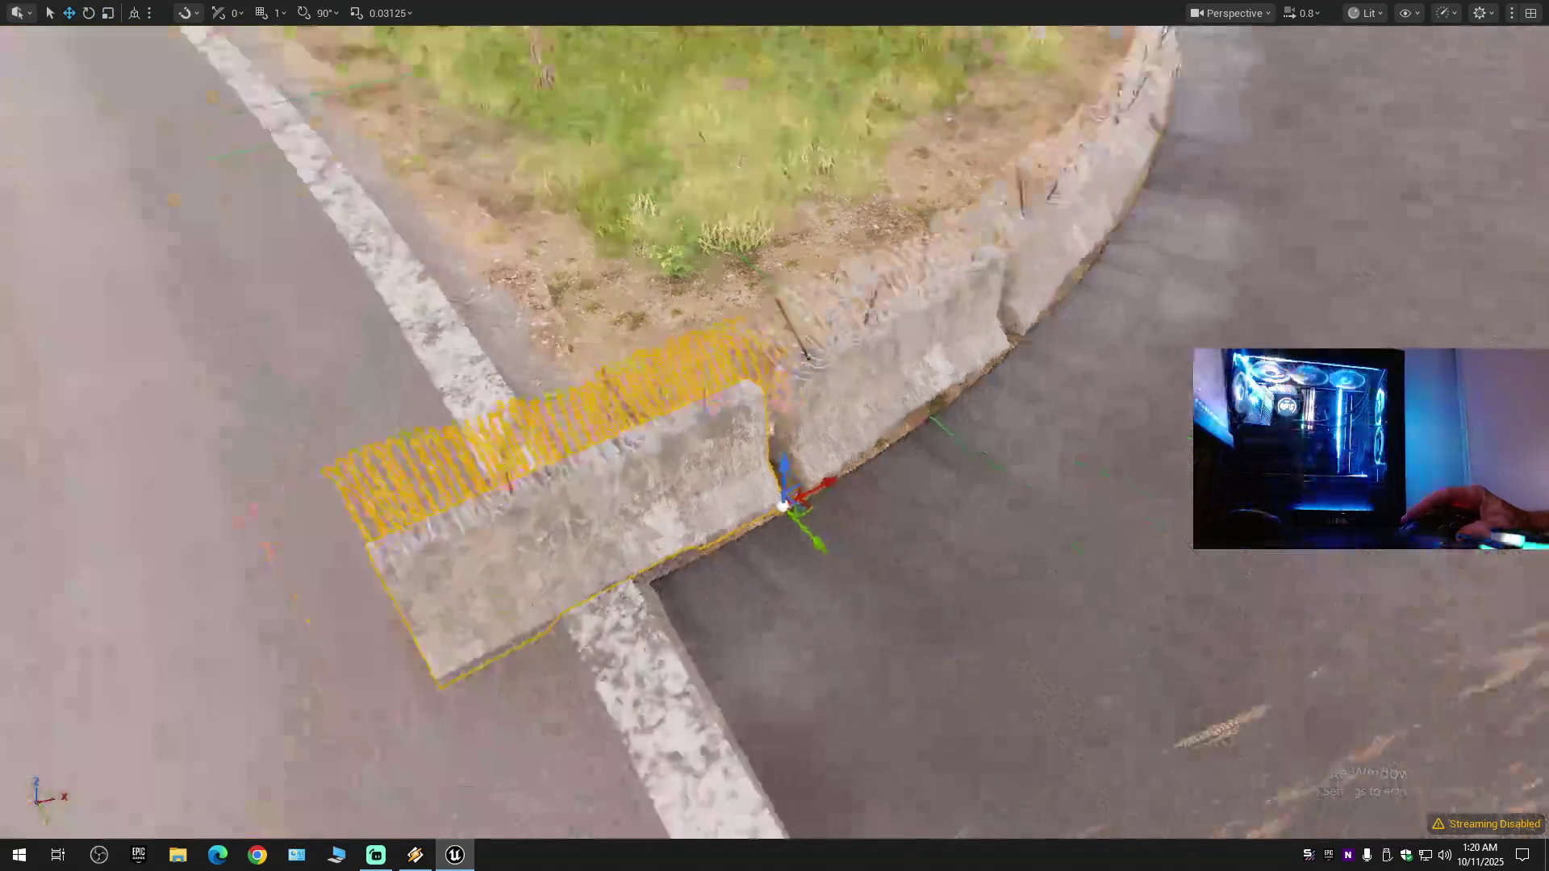
key("e")
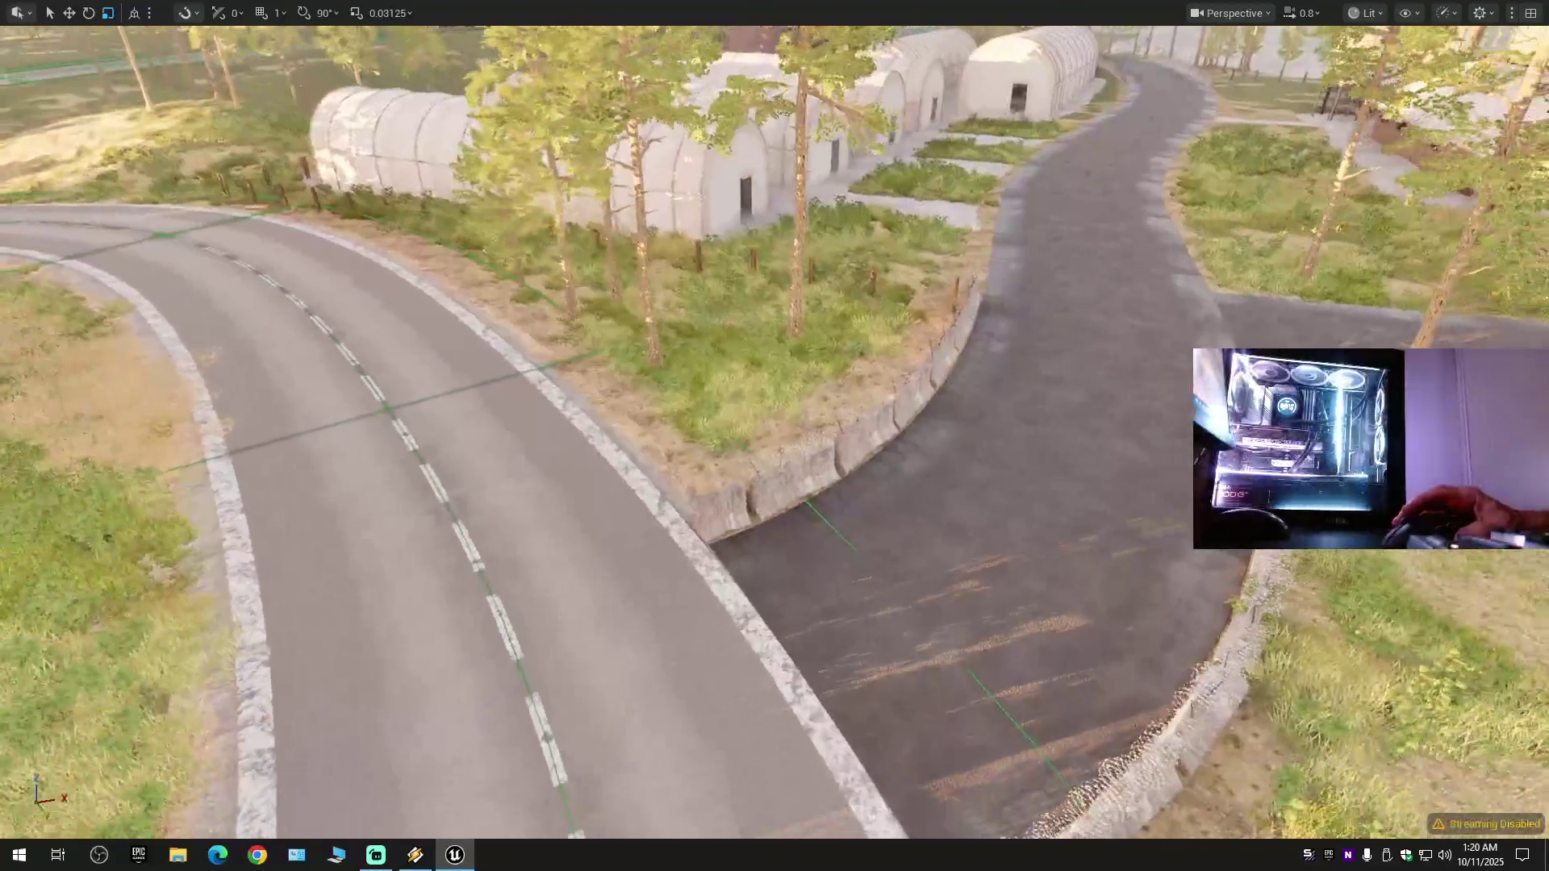
scroll(774, 436, "down", 1)
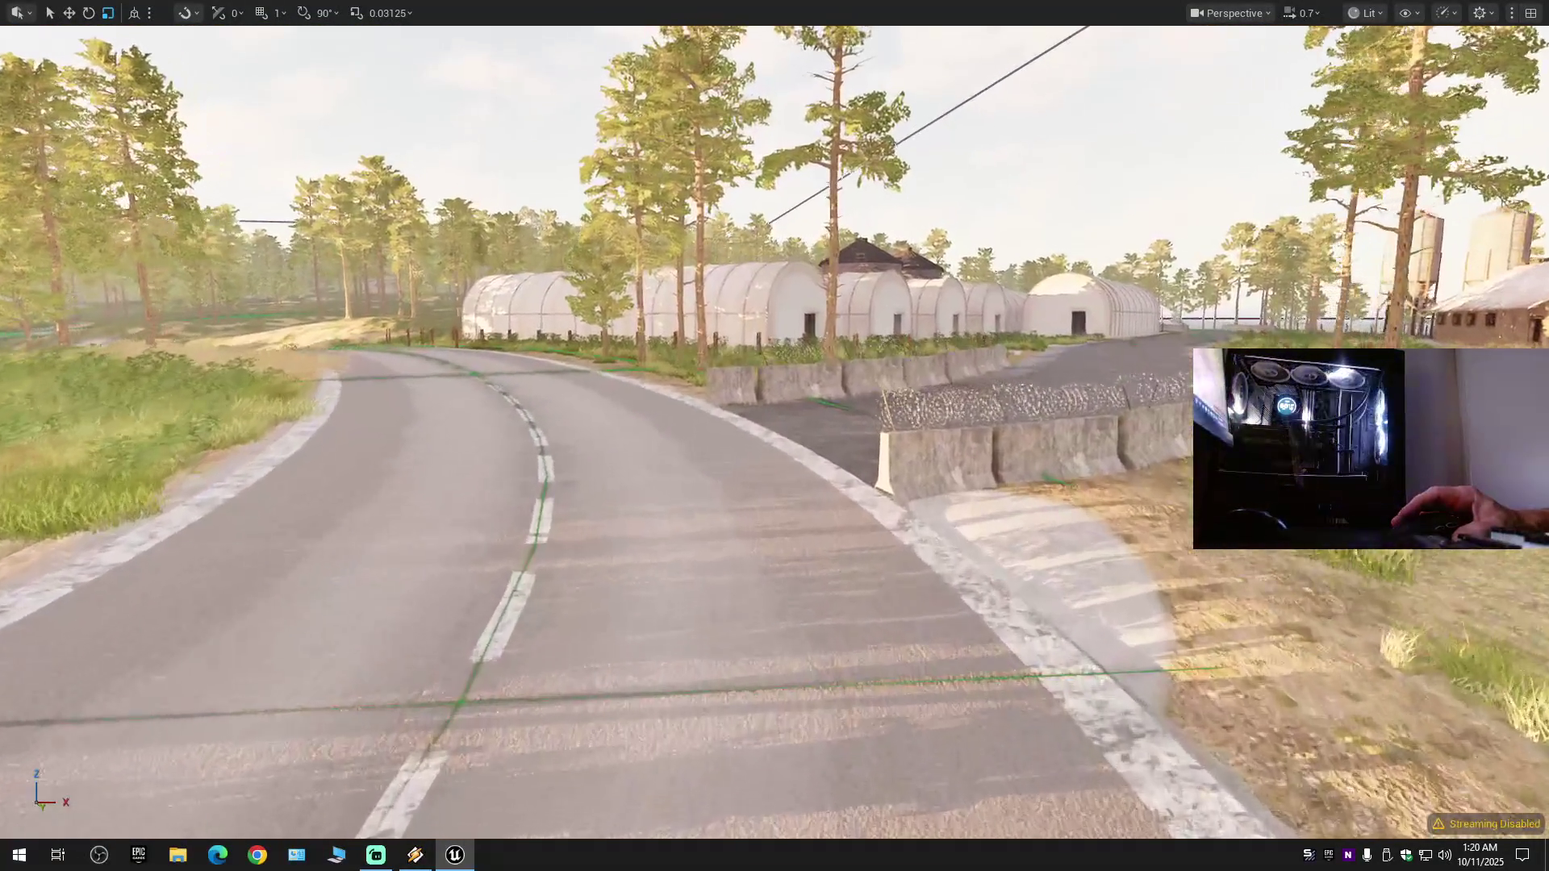
scroll(774, 436, "up", 2)
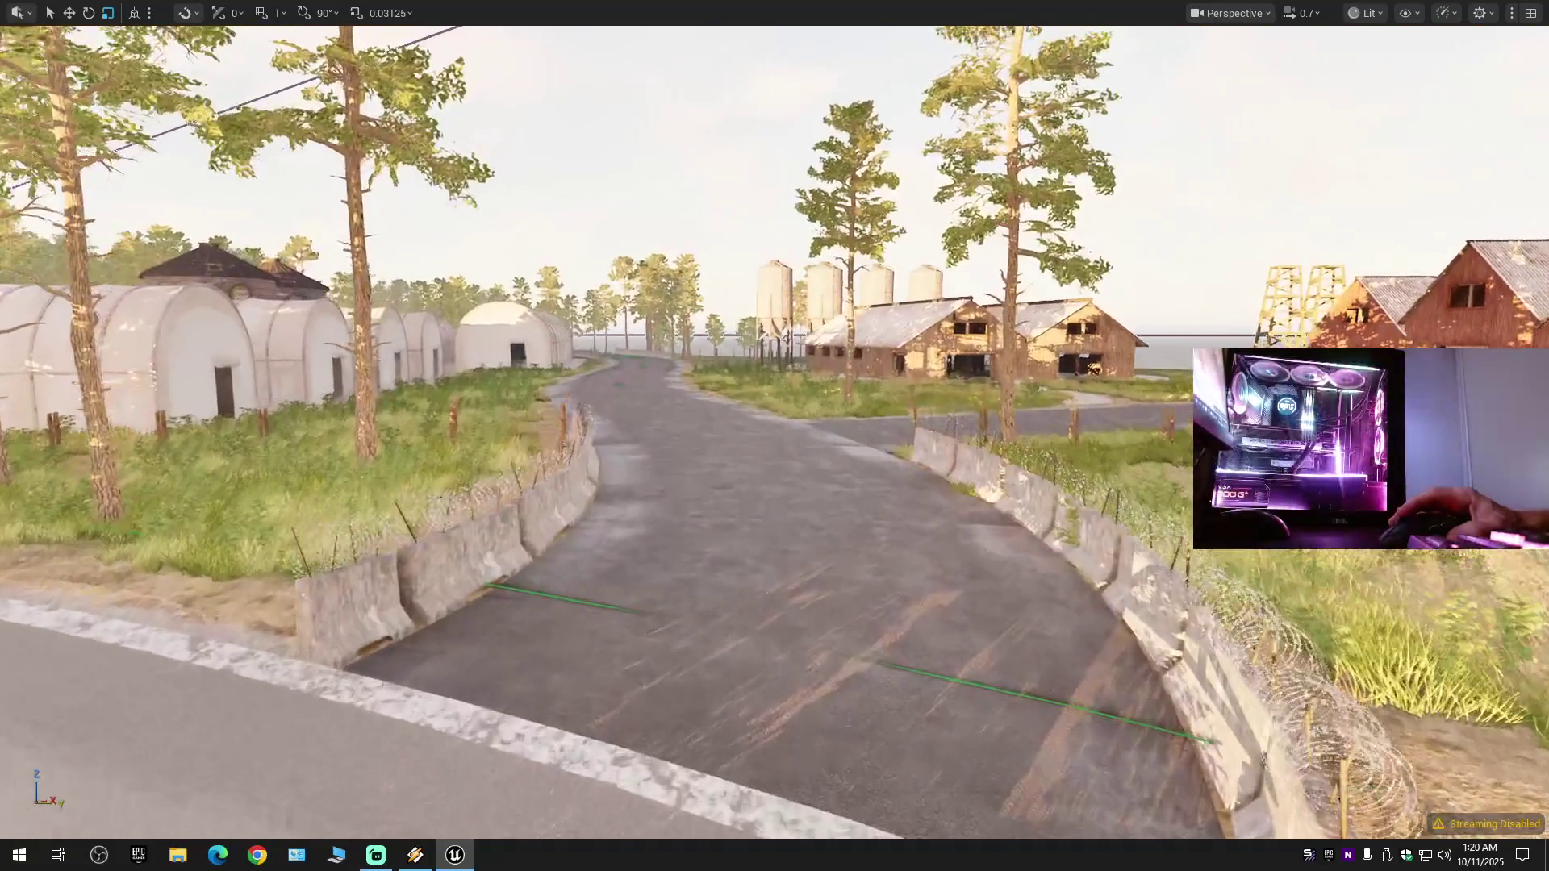
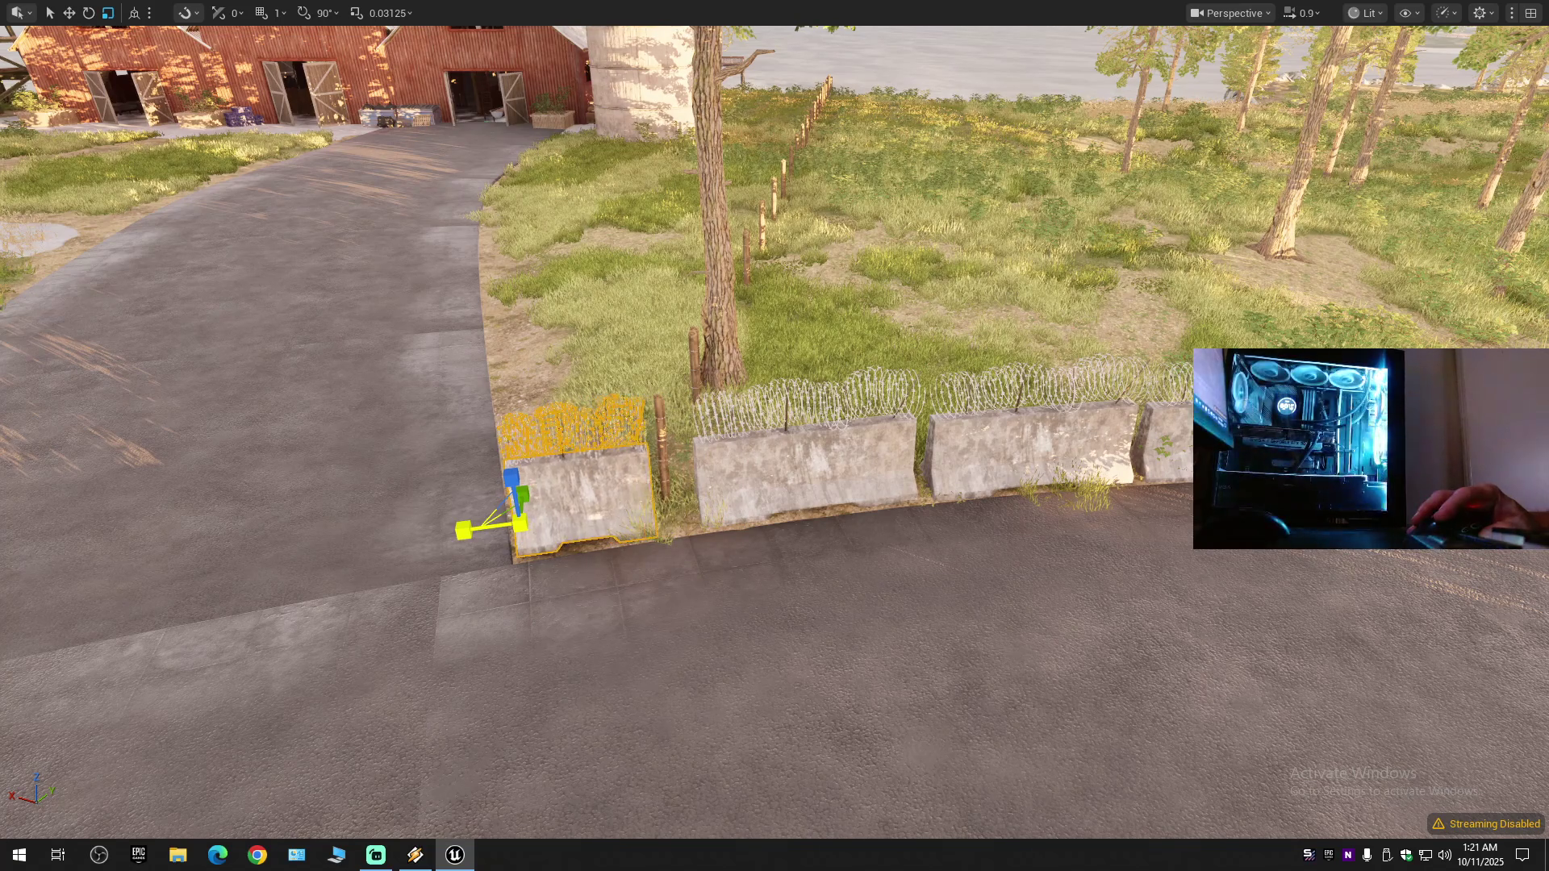
- Select and inspect the concrete barriers with razor wire along the road
scroll(734, 459, "up", 5)
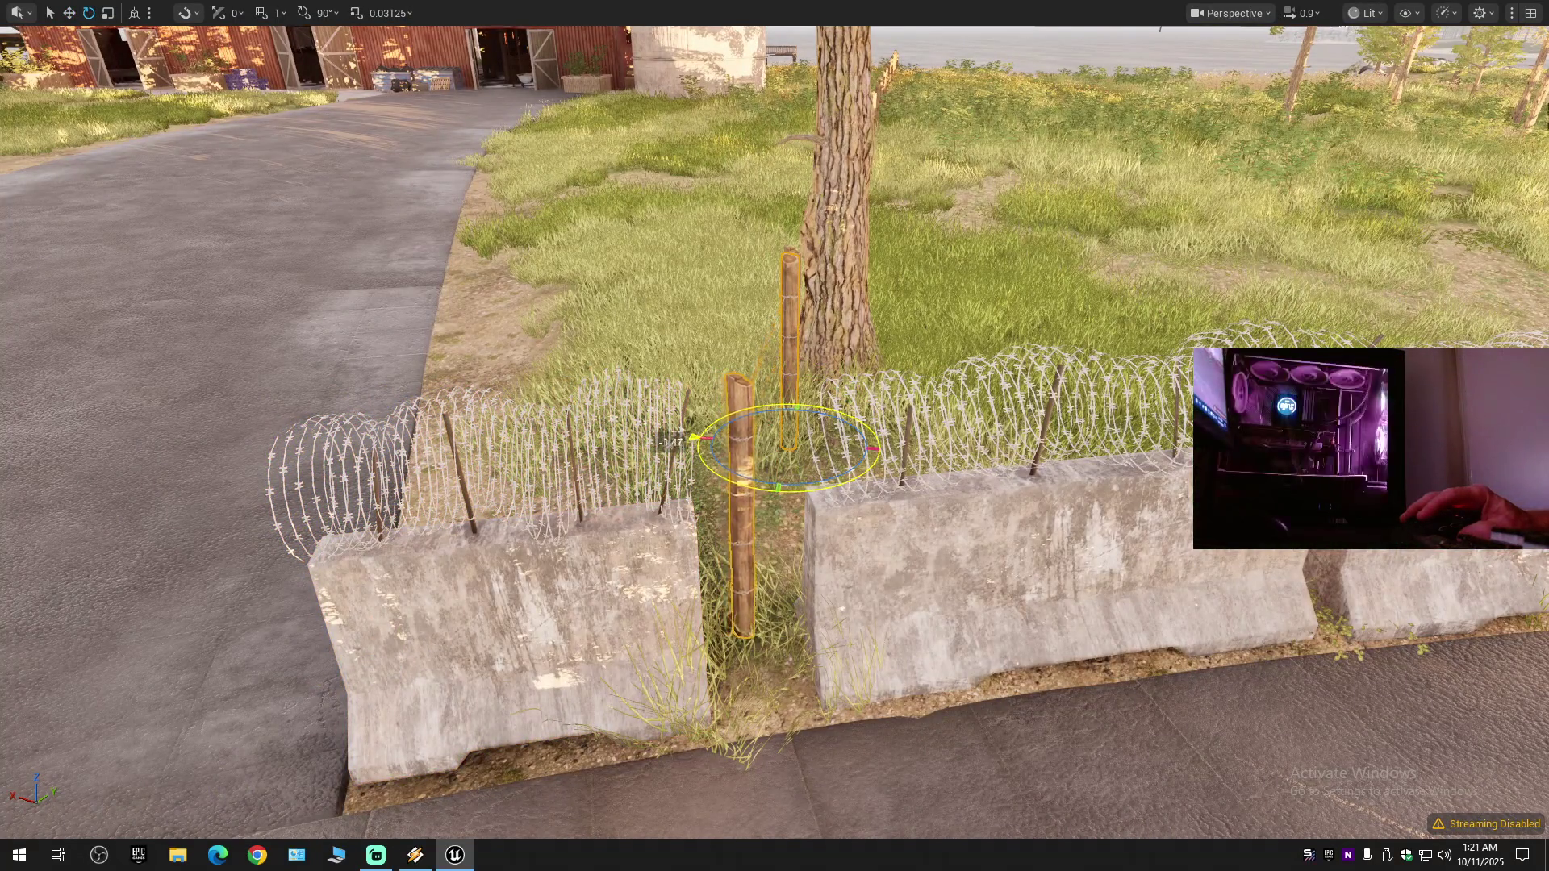
scroll(775, 435, "down", 8)
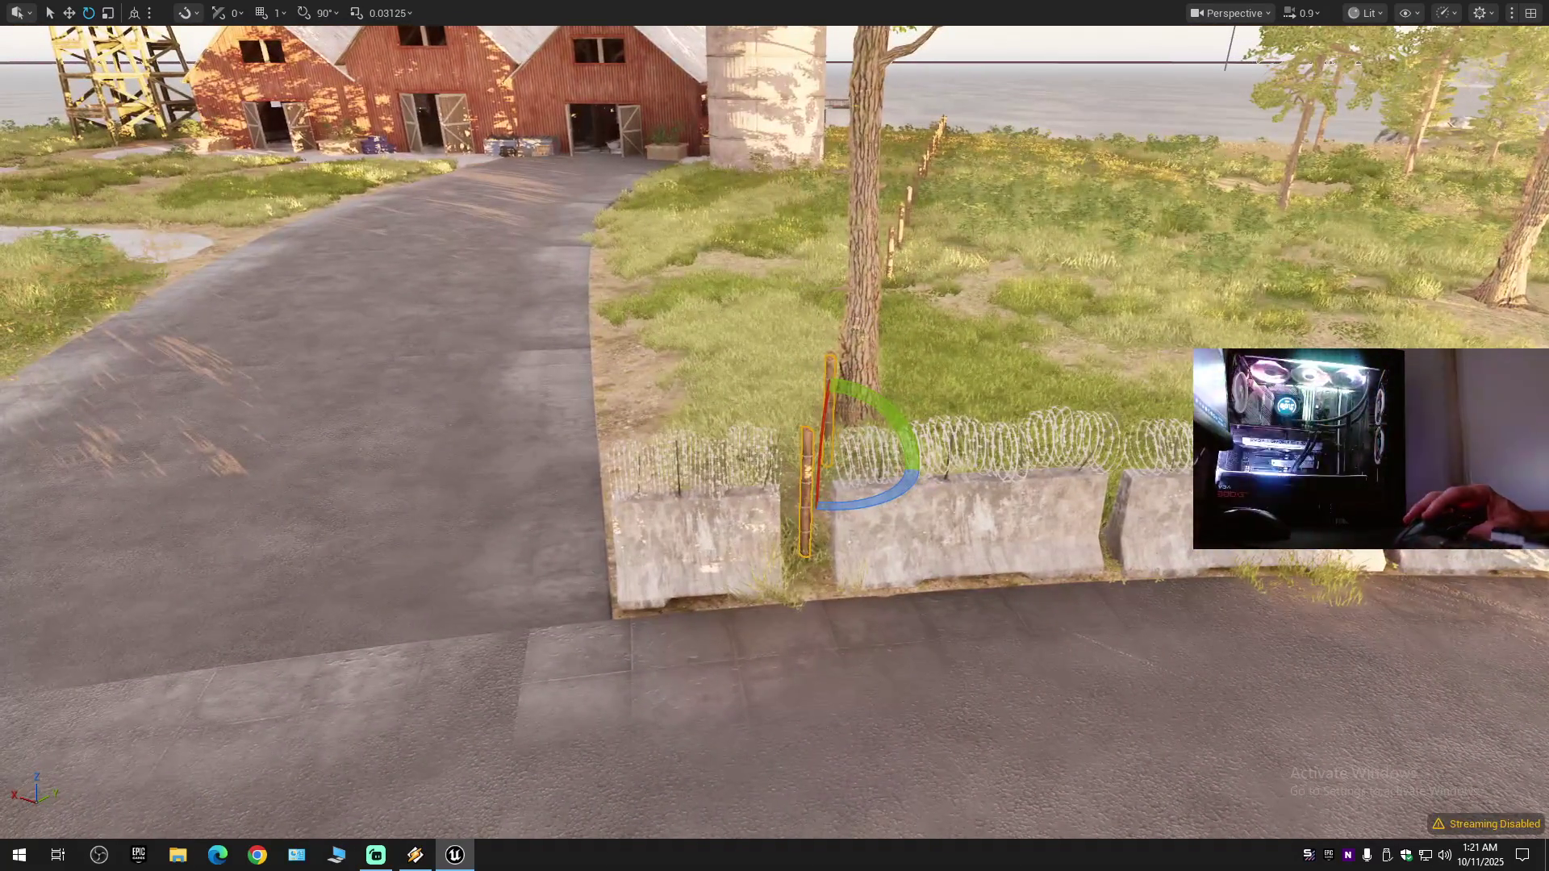
left_click(710, 553)
left_click_drag(582, 574, 723, 595)
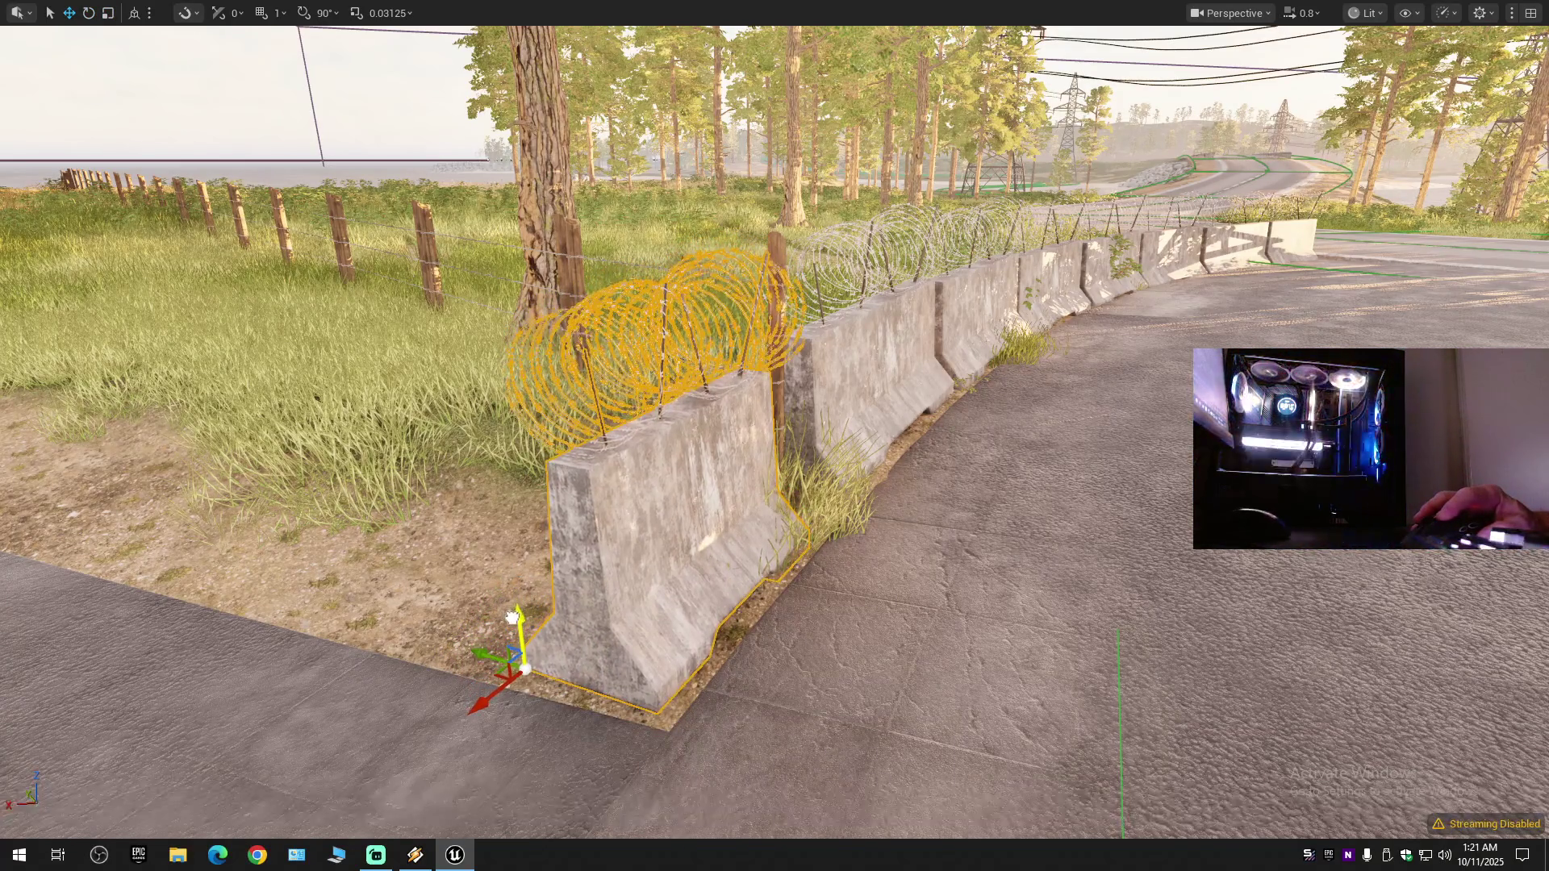
mouse_move(647, 618)
left_mouse_down()
mouse_move(751, 620)
mouse_move(702, 653)
left_mouse_up()
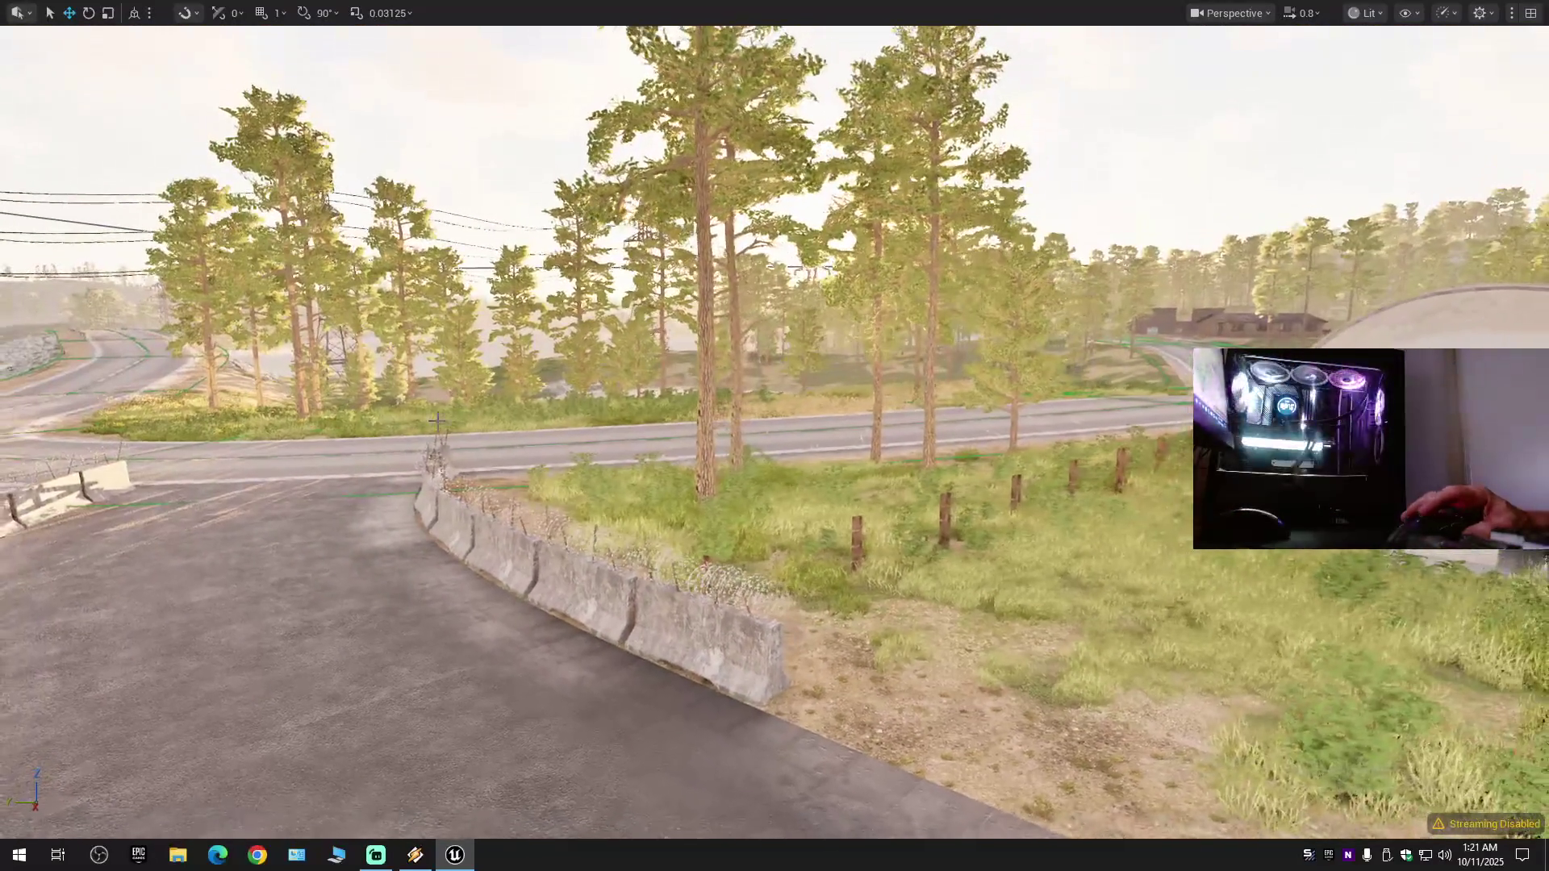
mouse_move(495, 315)
left_mouse_down()
mouse_move(412, 306)
mouse_move(524, 309)
mouse_move(476, 309)
left_mouse_up()
scroll(444, 309, "up", 2)
scroll(435, 309, "down", 1)
scroll(416, 309, "down", 1)
scroll(509, 309, "up", 3)
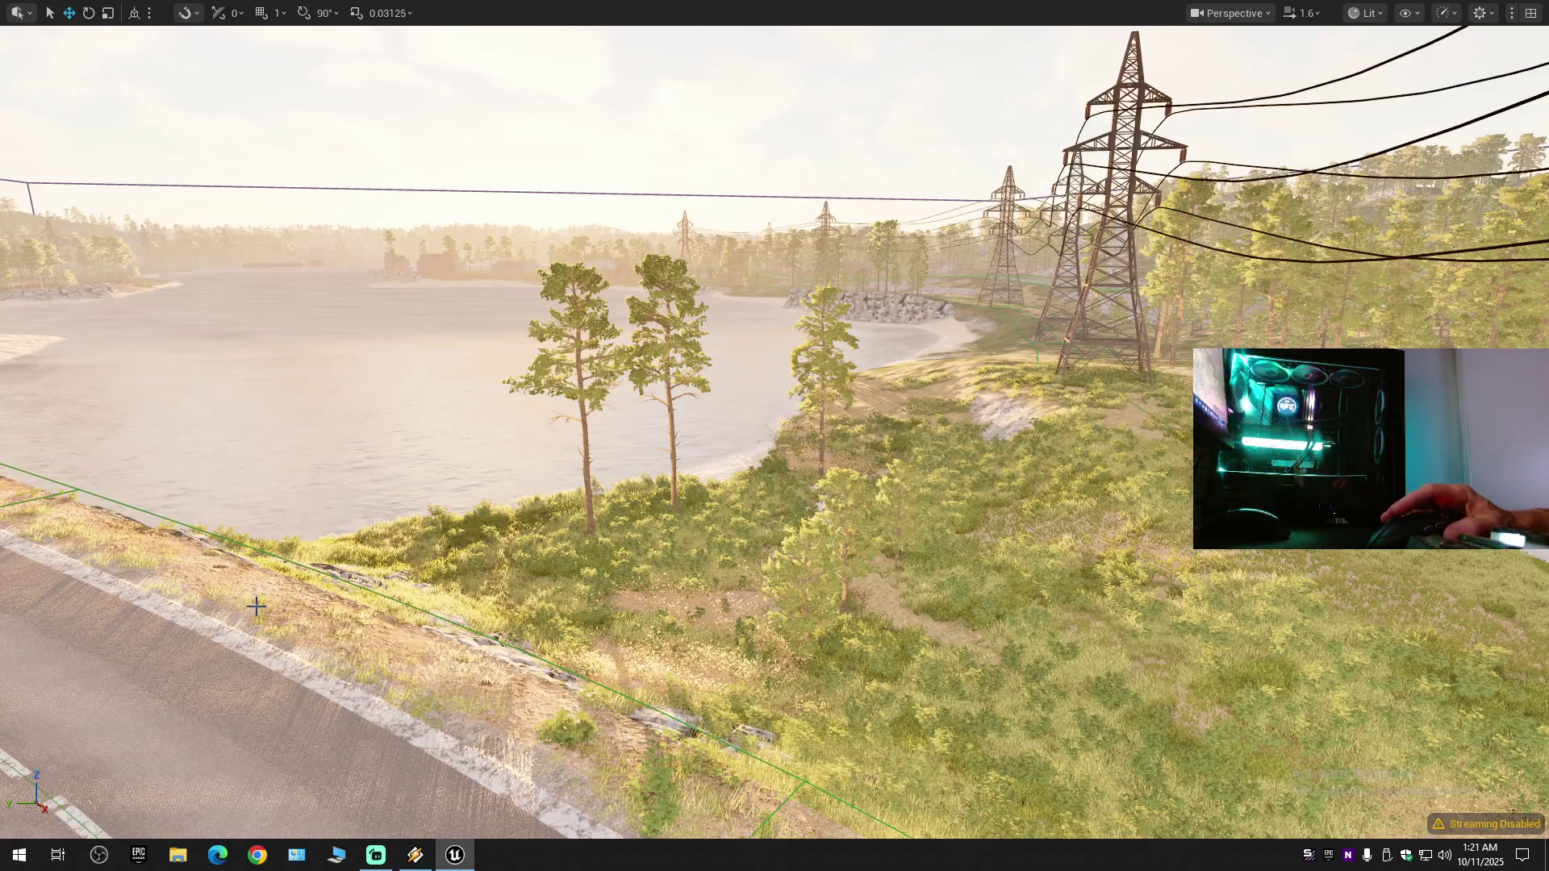
- Leave fullscreen with F11 and collapse the whole Outliner tree
key("F11")
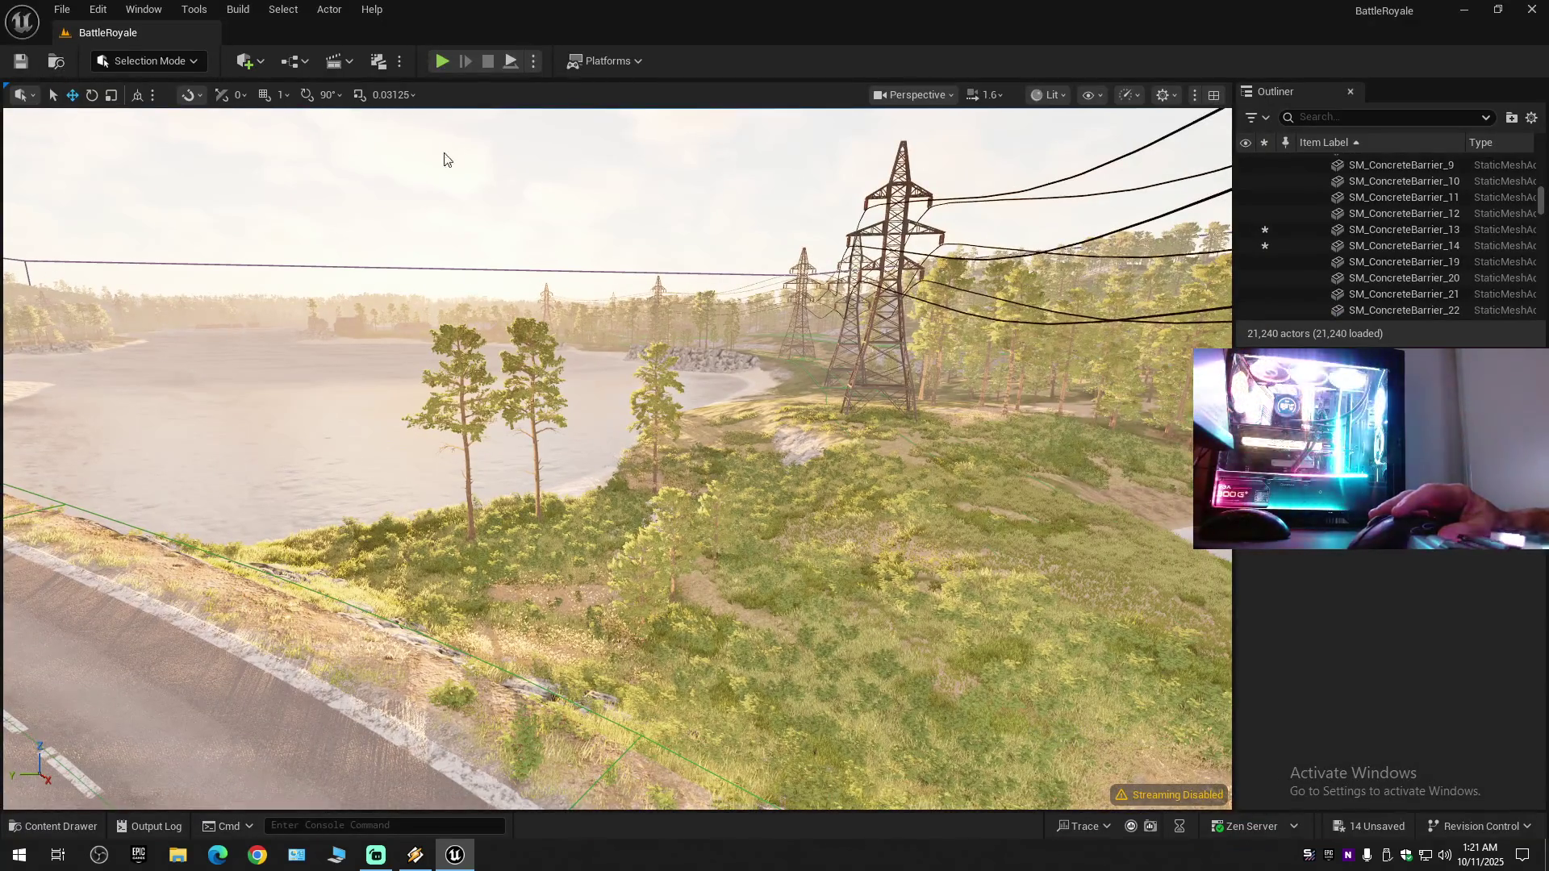
left_click(1531, 118)
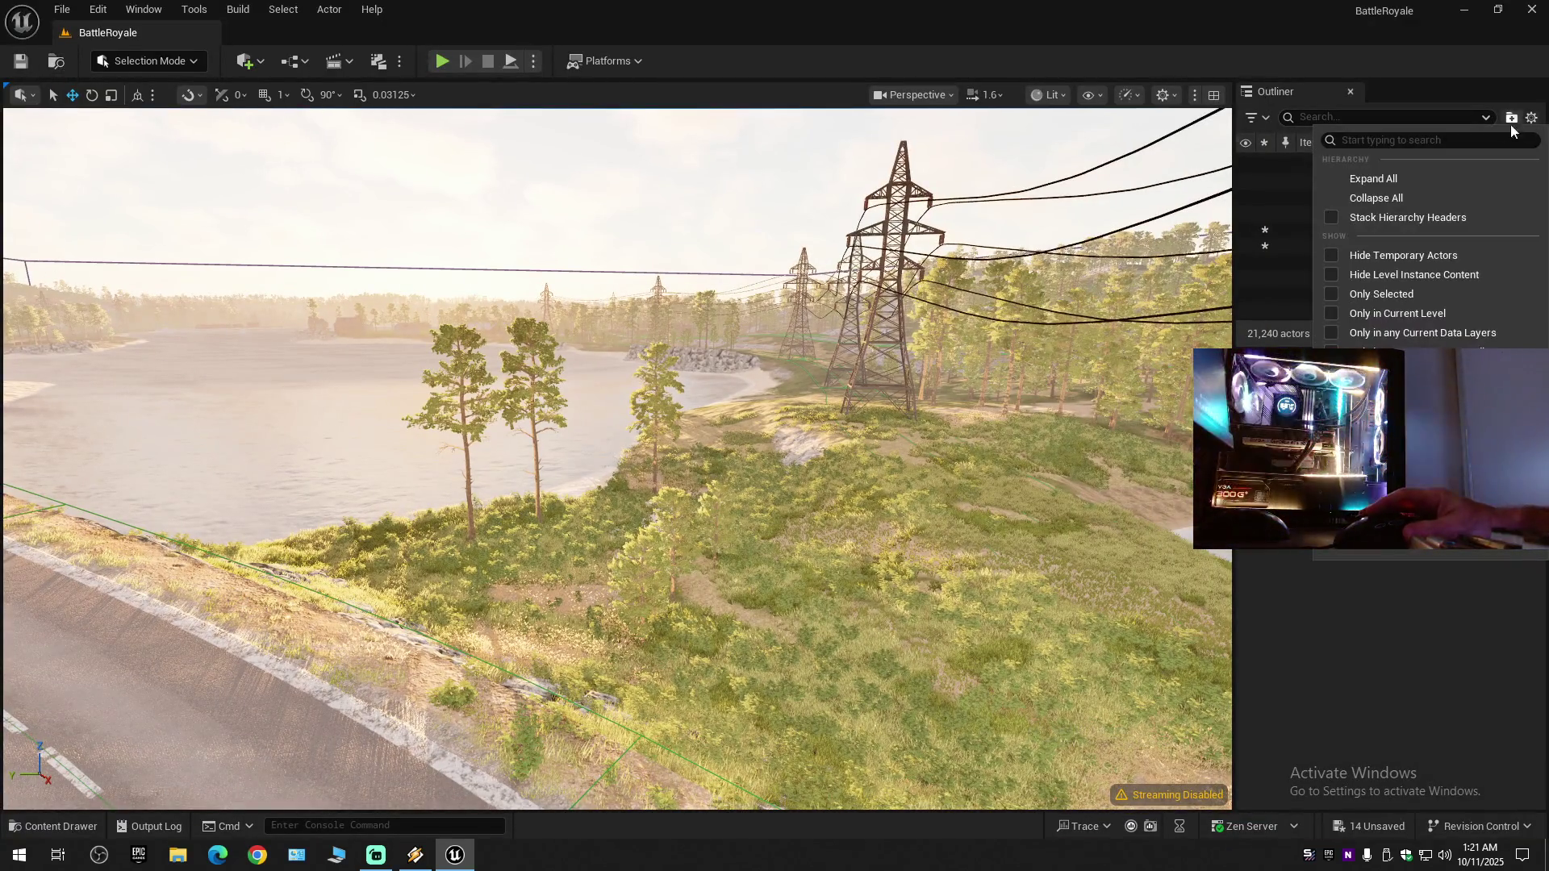
left_click(1427, 200)
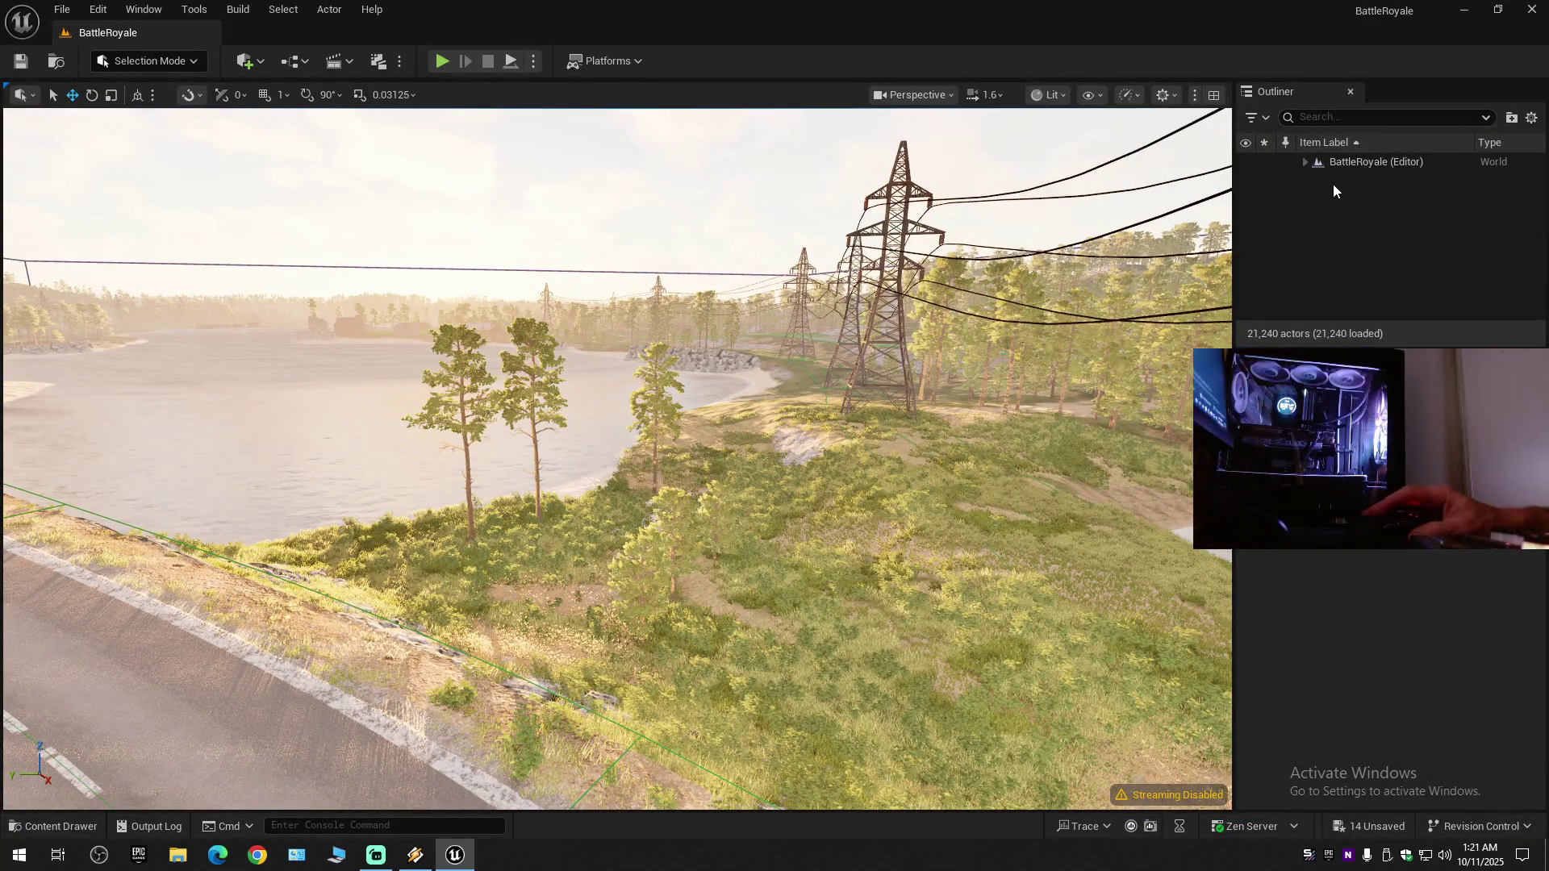
- Save the current level and all modified assets from the File menu
left_click(22, 62)
left_click(62, 10)
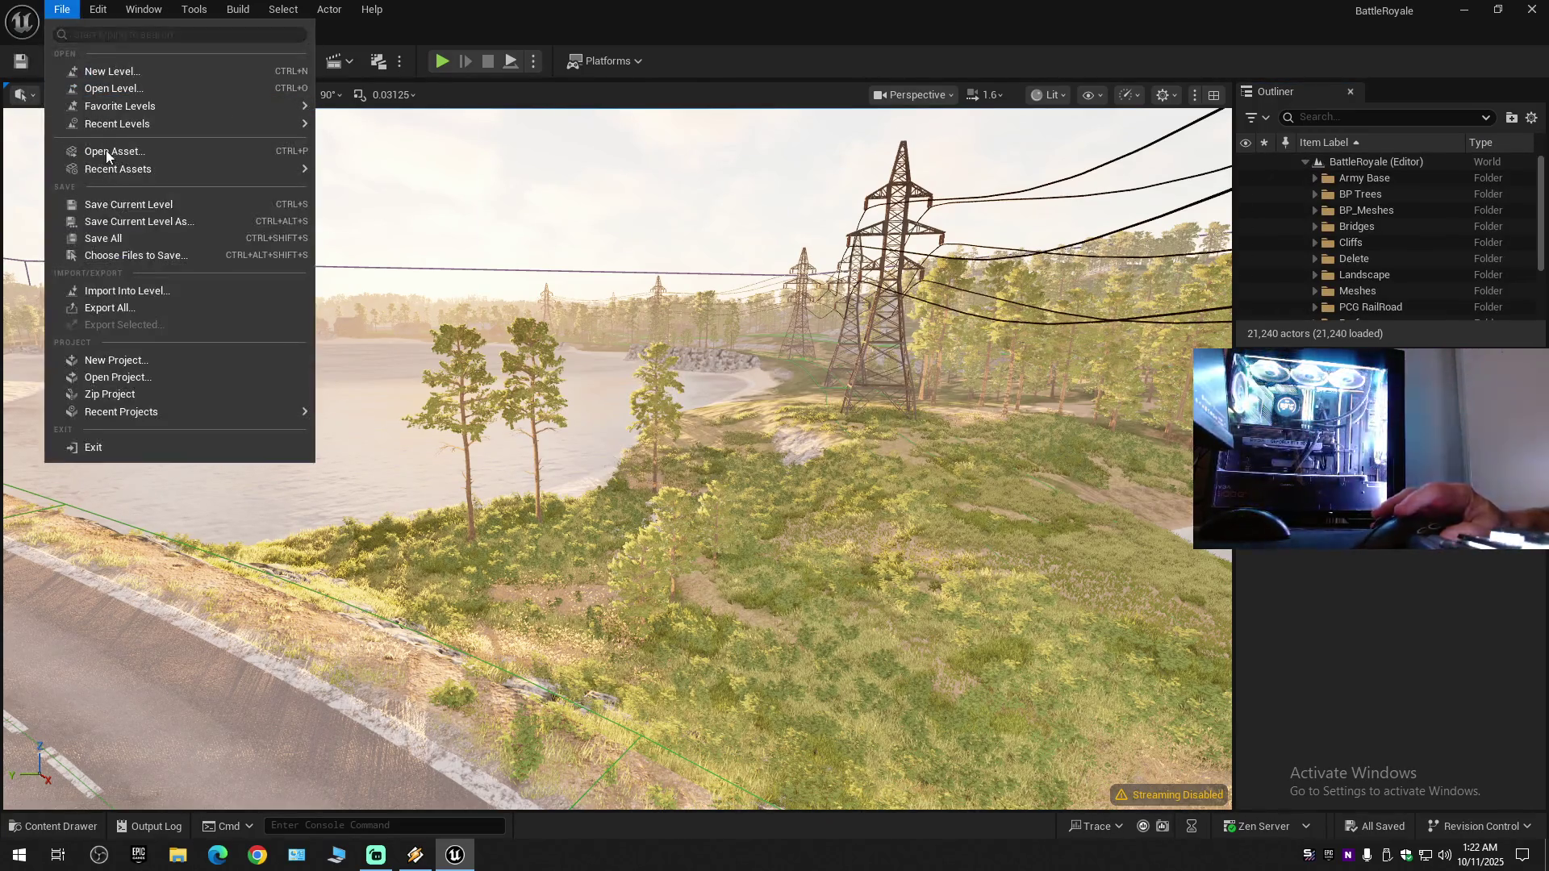
left_click(104, 206)
left_click(62, 10)
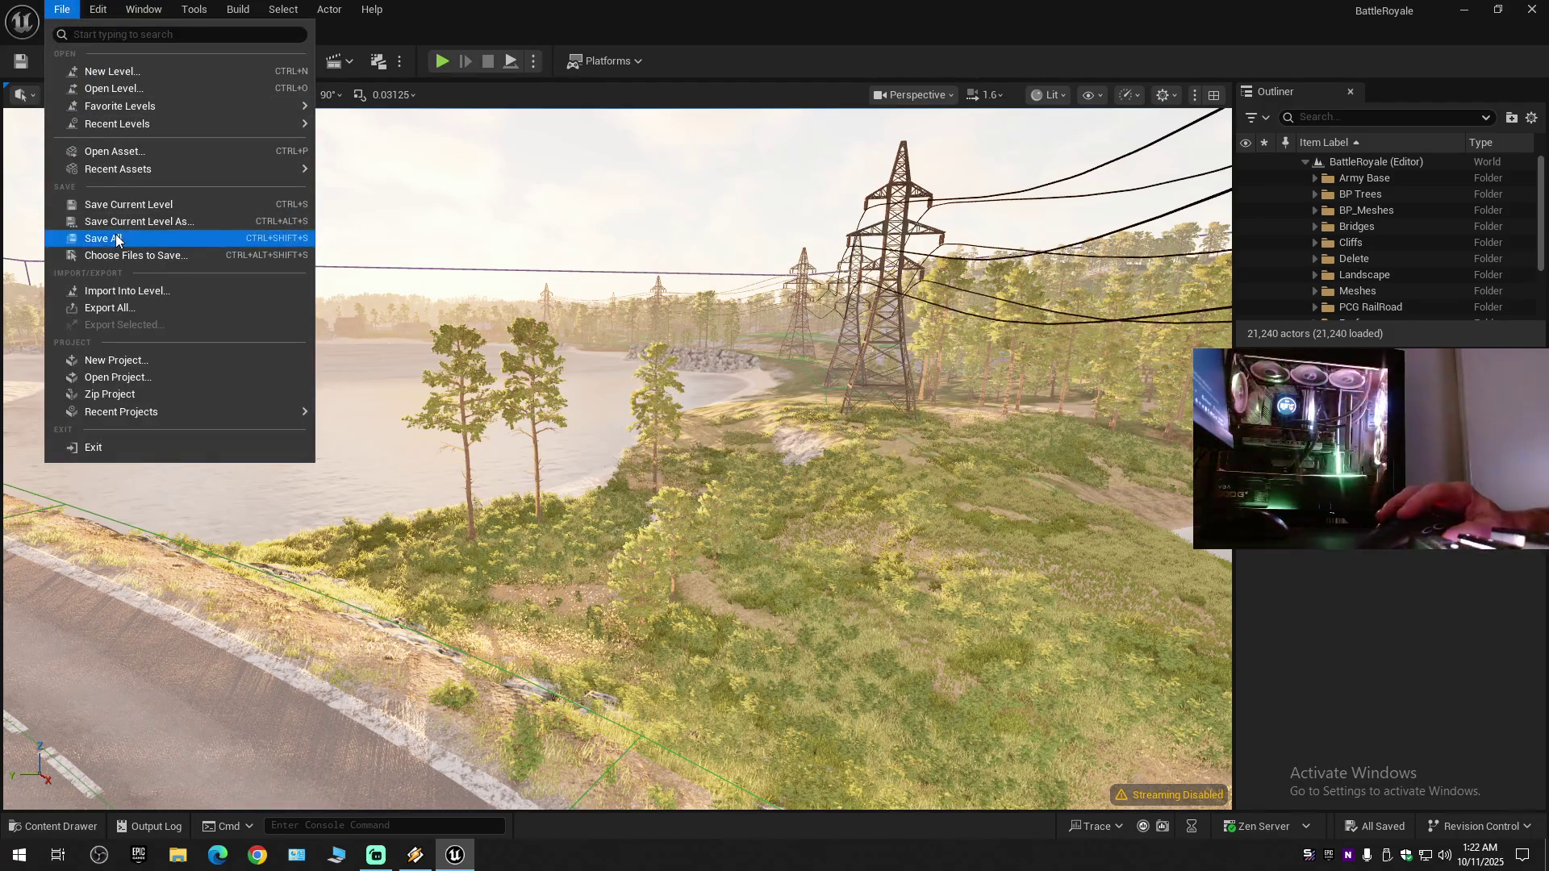
left_click(115, 233)
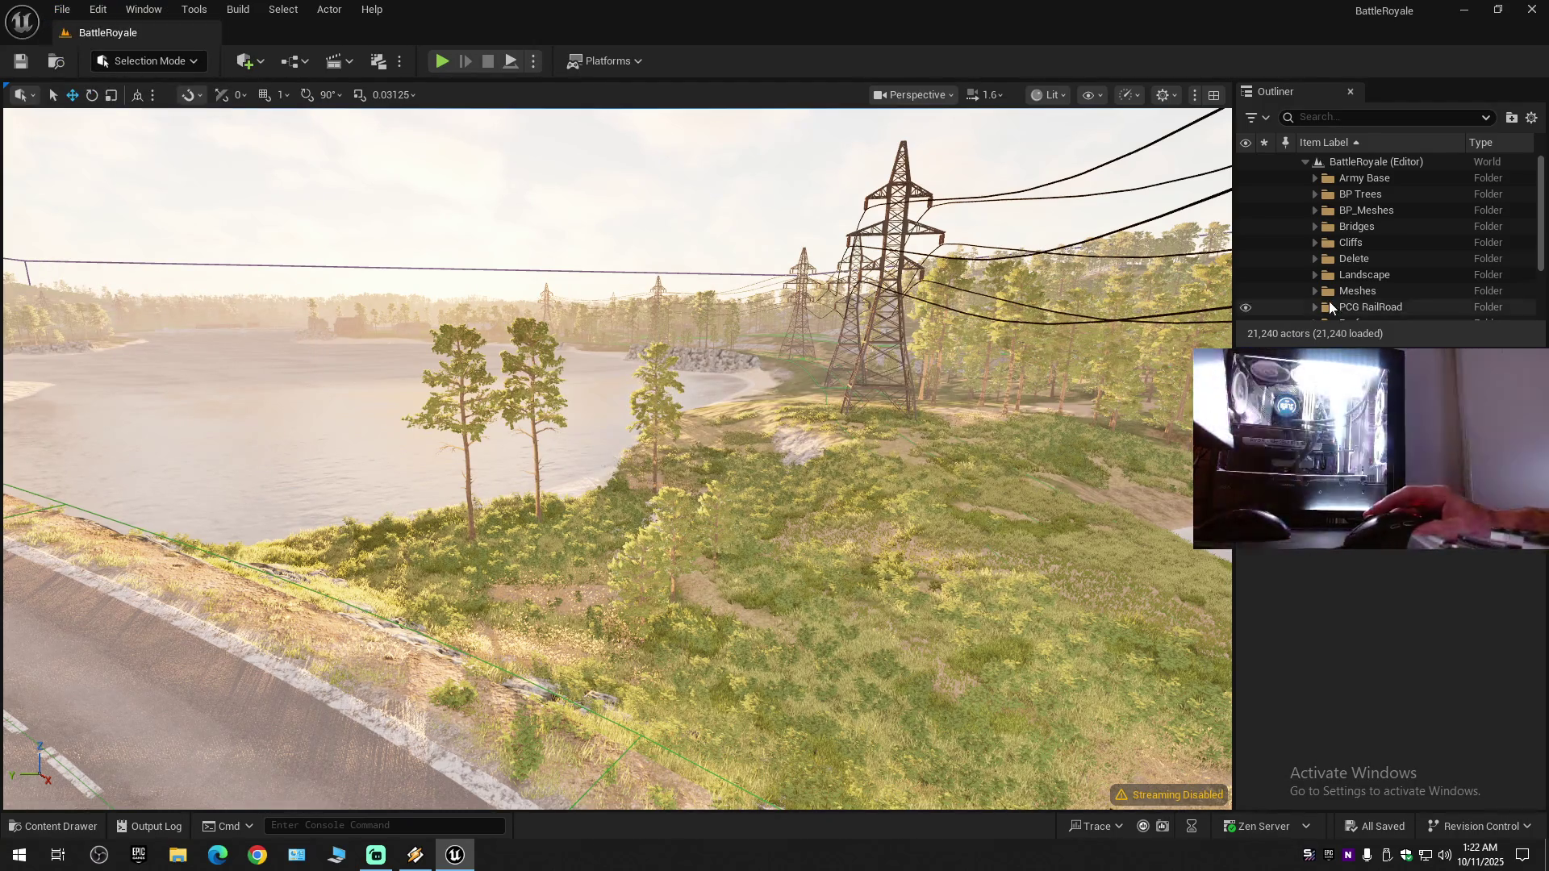
- Expand the Settings folder and hide the PostProcessVolume in the editor view
scroll(1329, 302, "down", 3)
left_click(1316, 262)
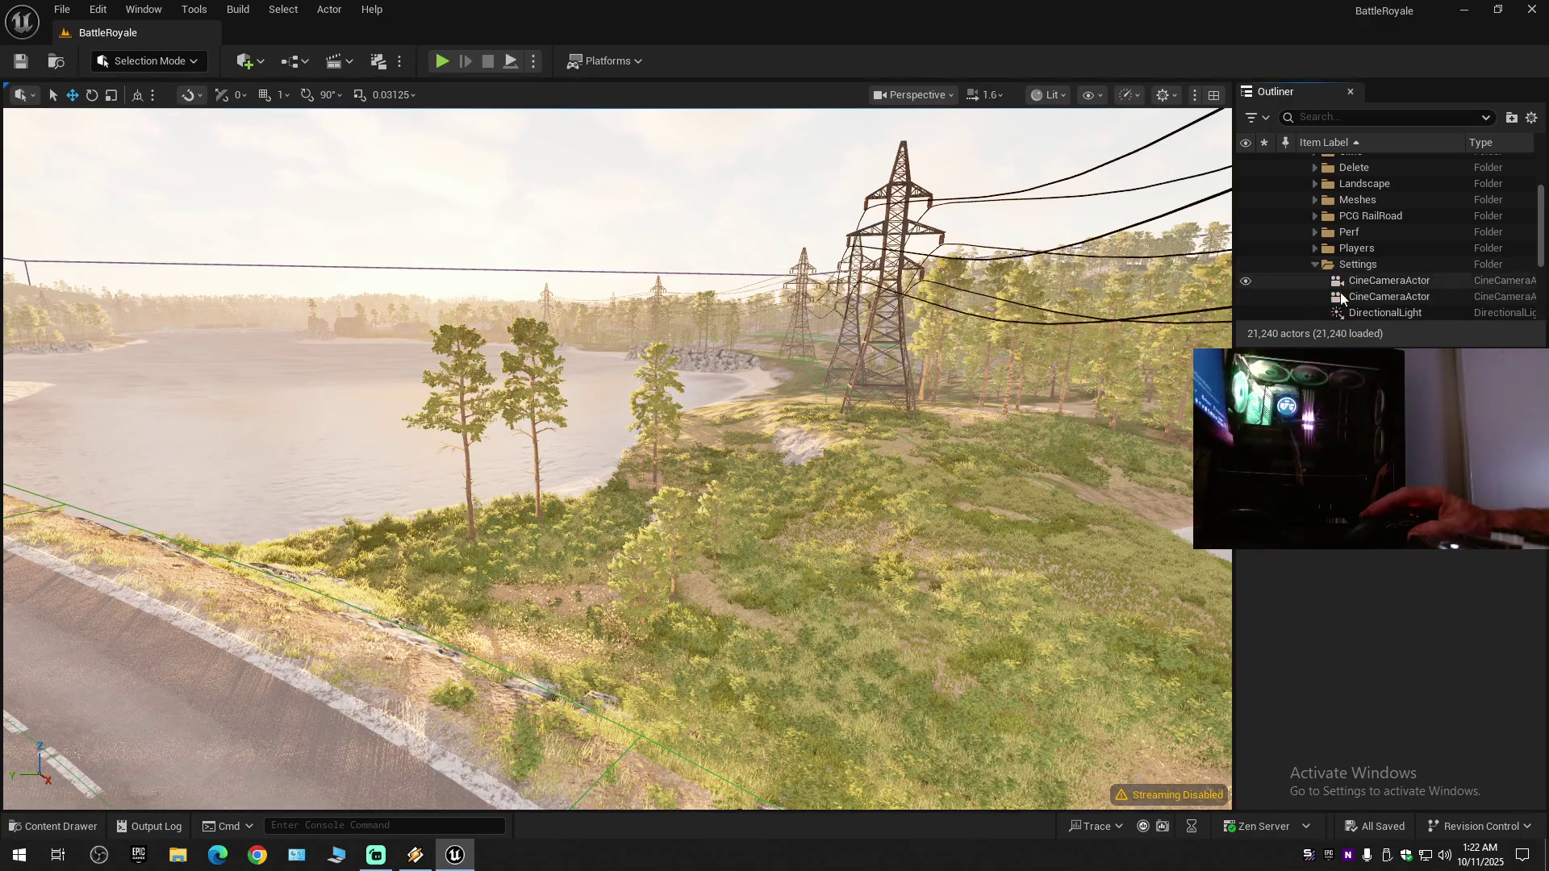
scroll(1340, 282, "down", 2)
left_click(1278, 269)
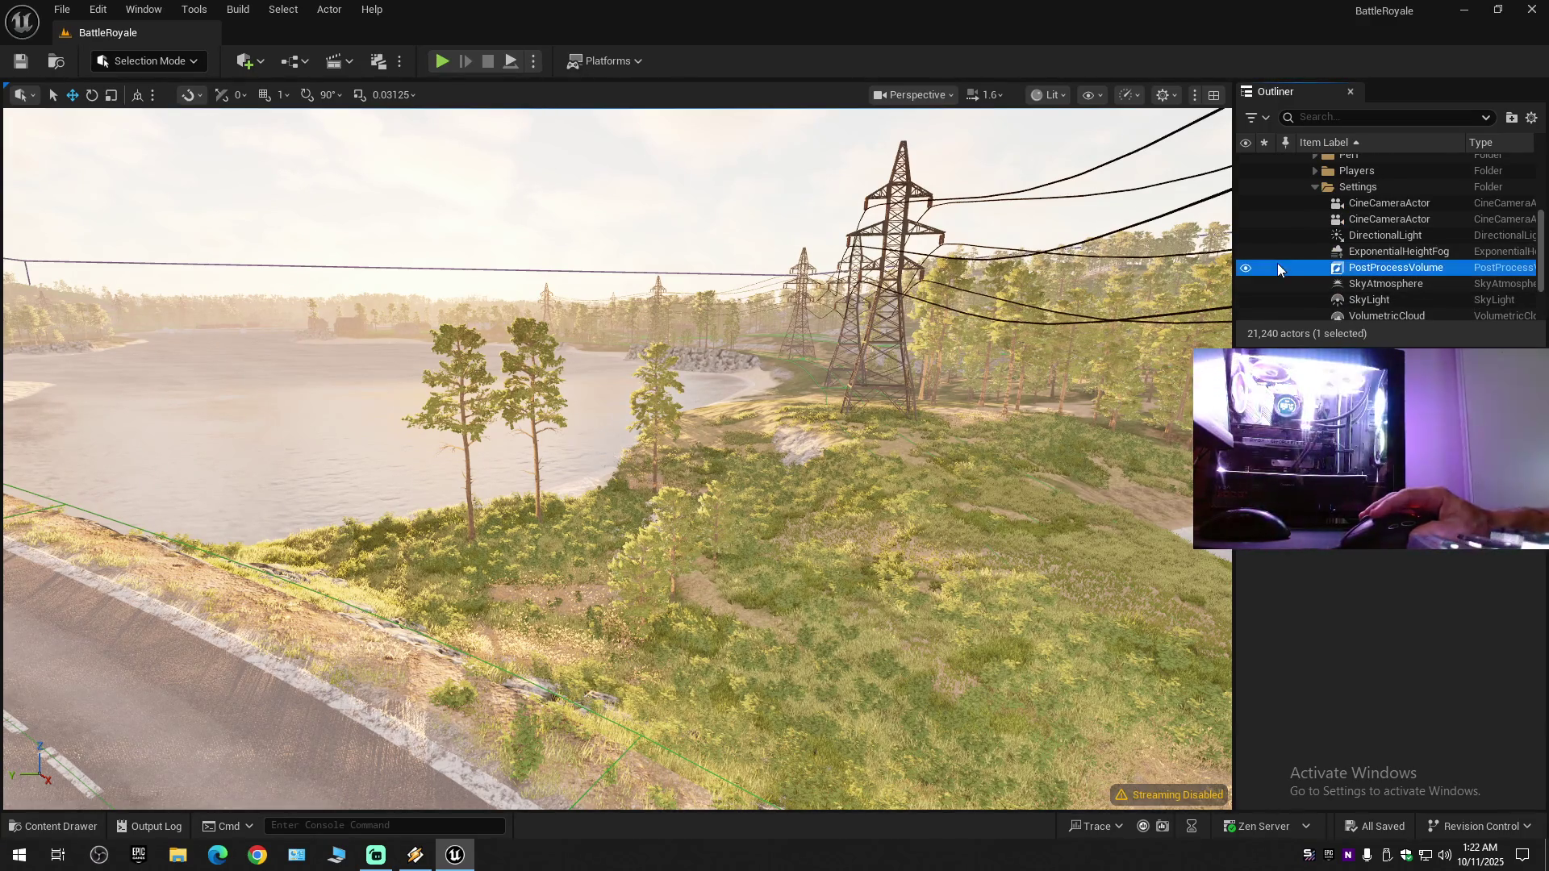
left_click(1245, 270)
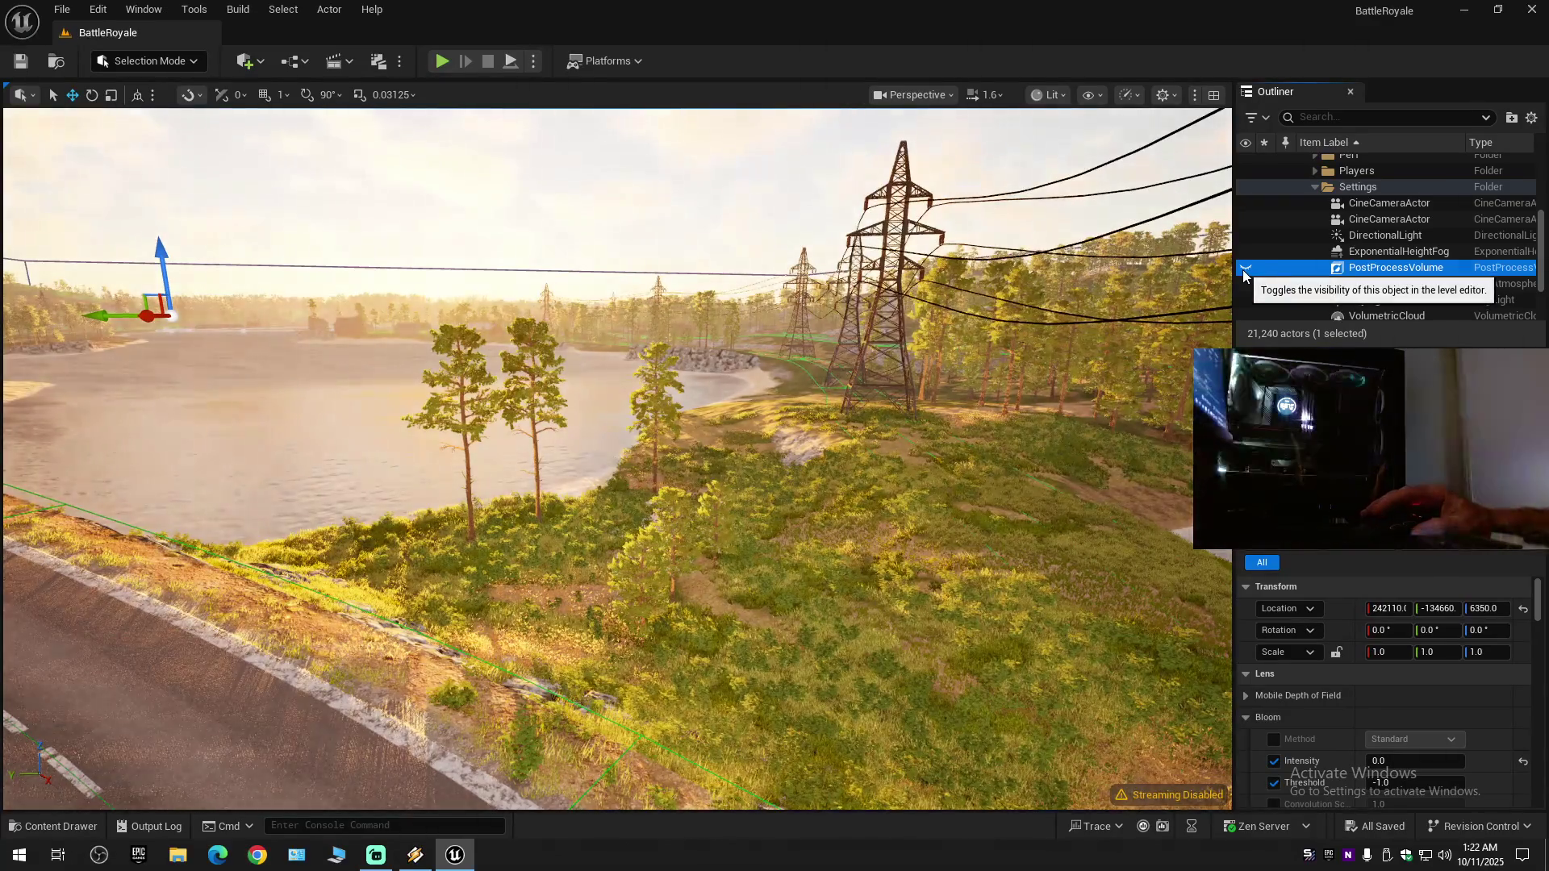
- Fly down the road toward the pylons and greenhouses, toggling the PostProcessVolume to compare lighting
mouse_move(617, 460)
left_mouse_down()
mouse_move(517, 444)
mouse_move(589, 440)
mouse_move(1146, 297)
left_mouse_up()
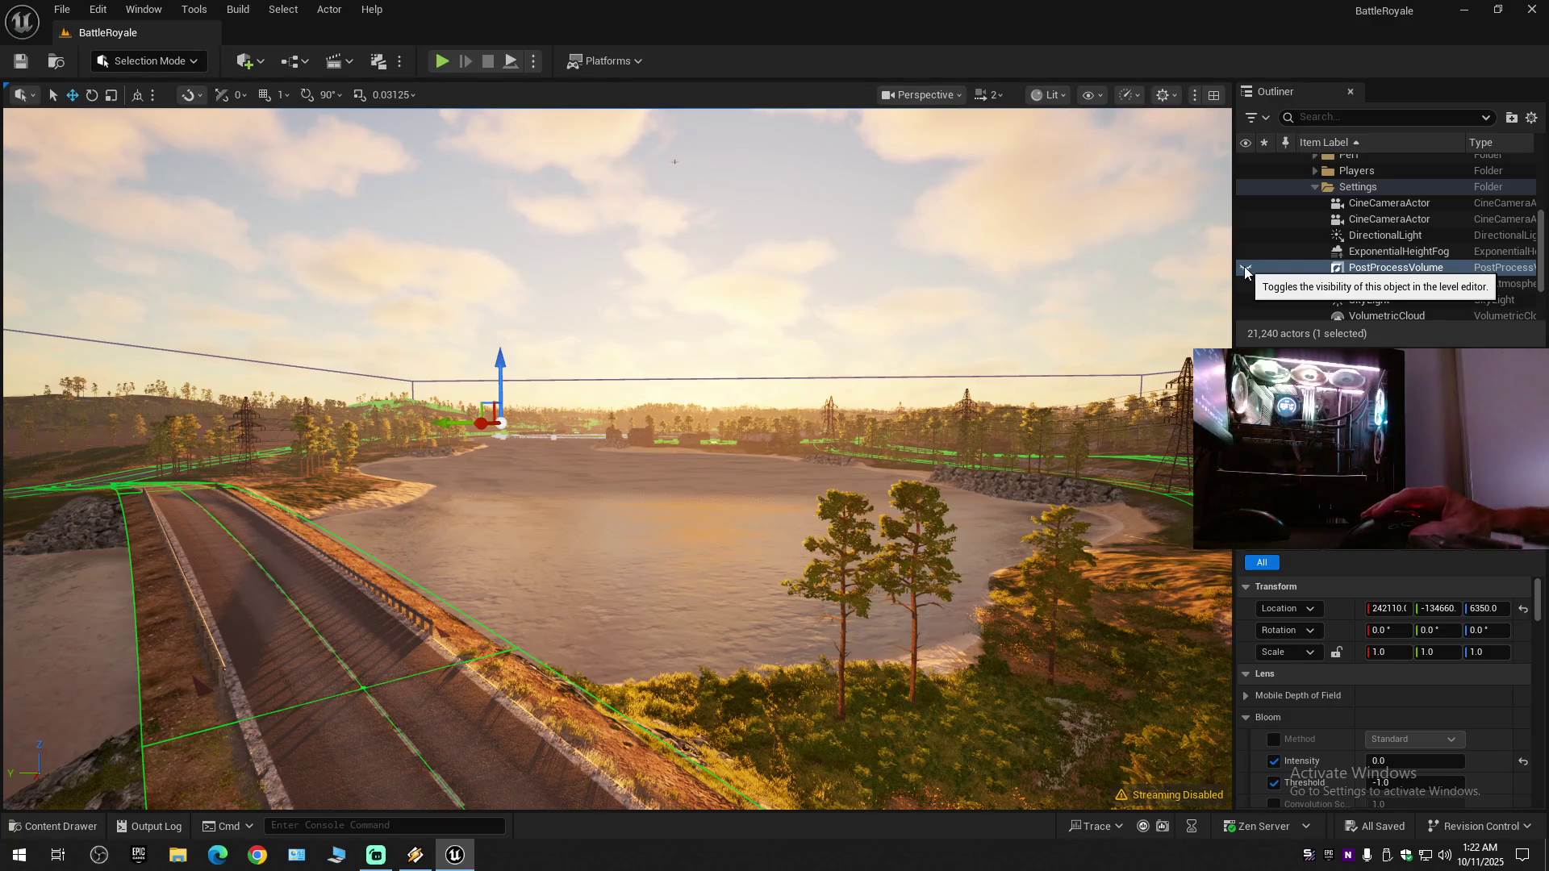
left_click(1246, 269)
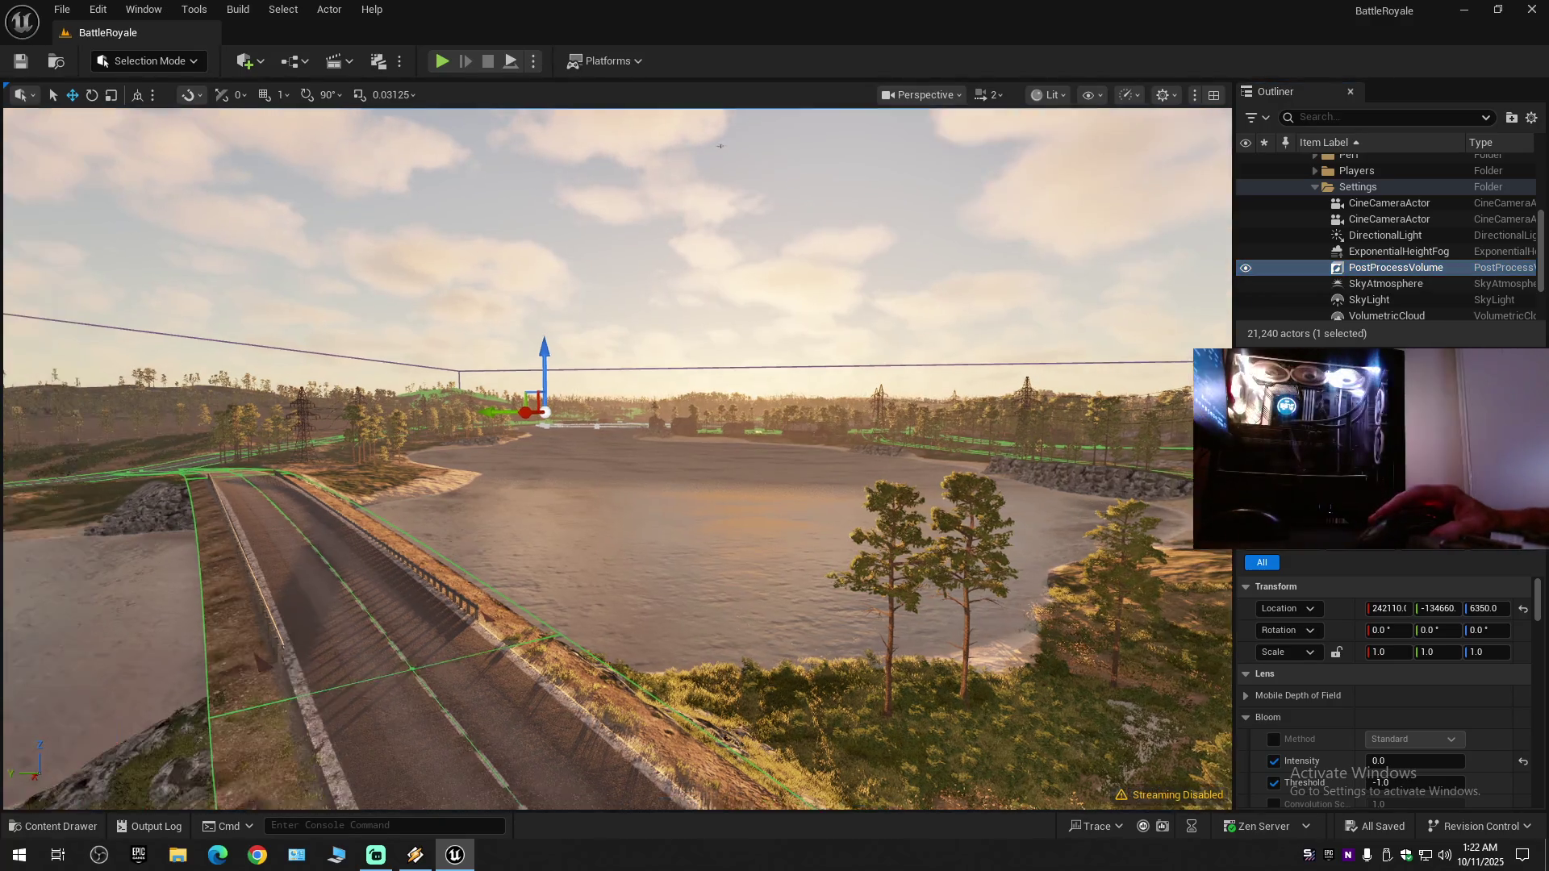
mouse_move(807, 443)
left_mouse_down()
mouse_move(645, 444)
mouse_move(790, 452)
mouse_move(791, 517)
left_mouse_up()
scroll(790, 452, "up", 1)
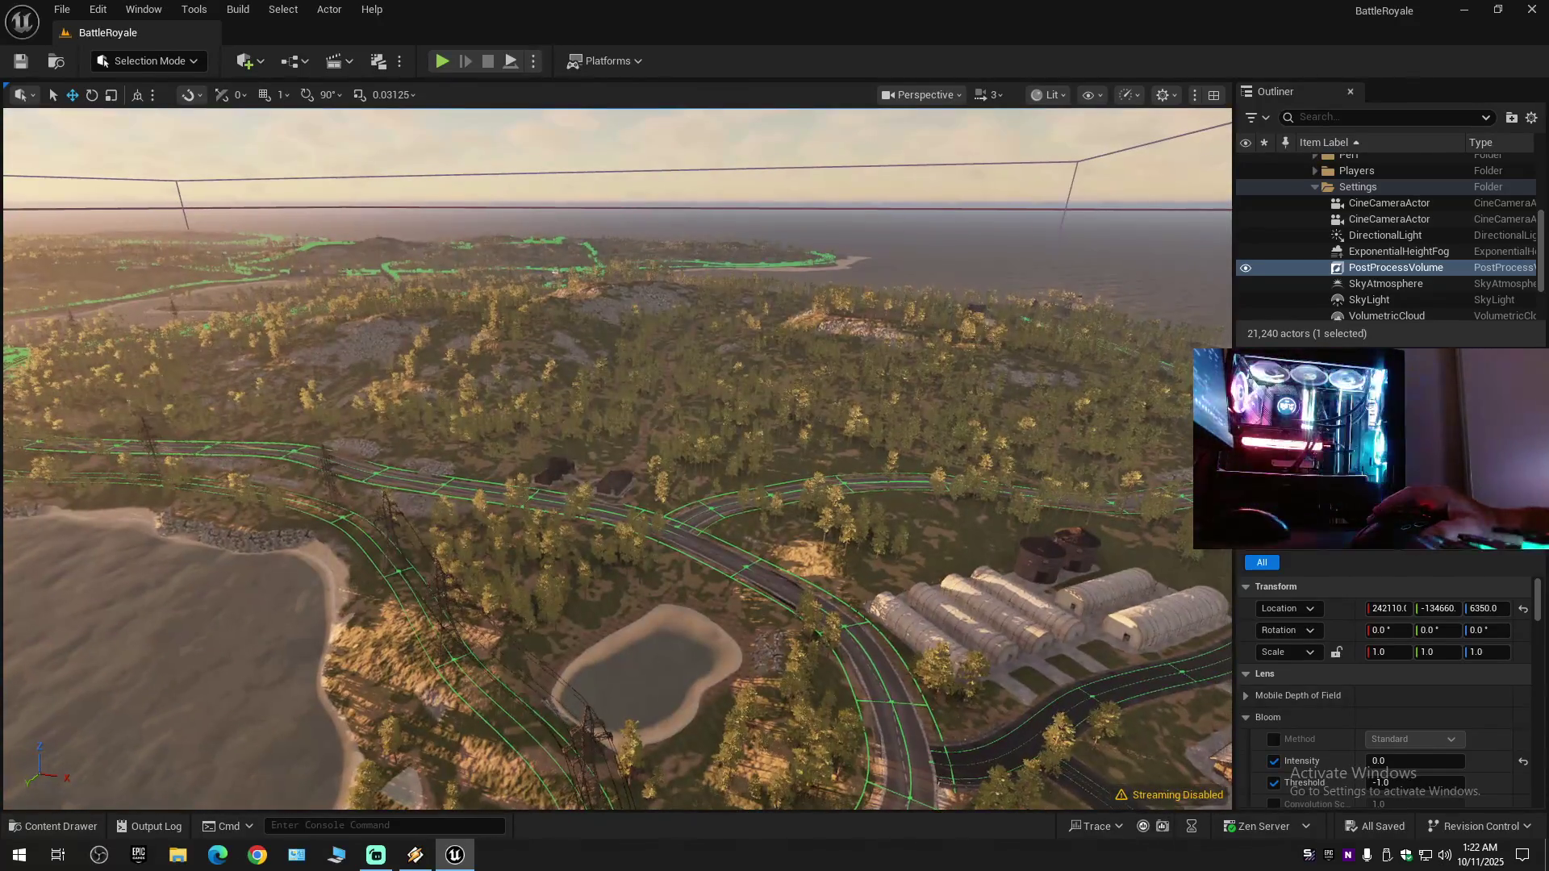
key("w")
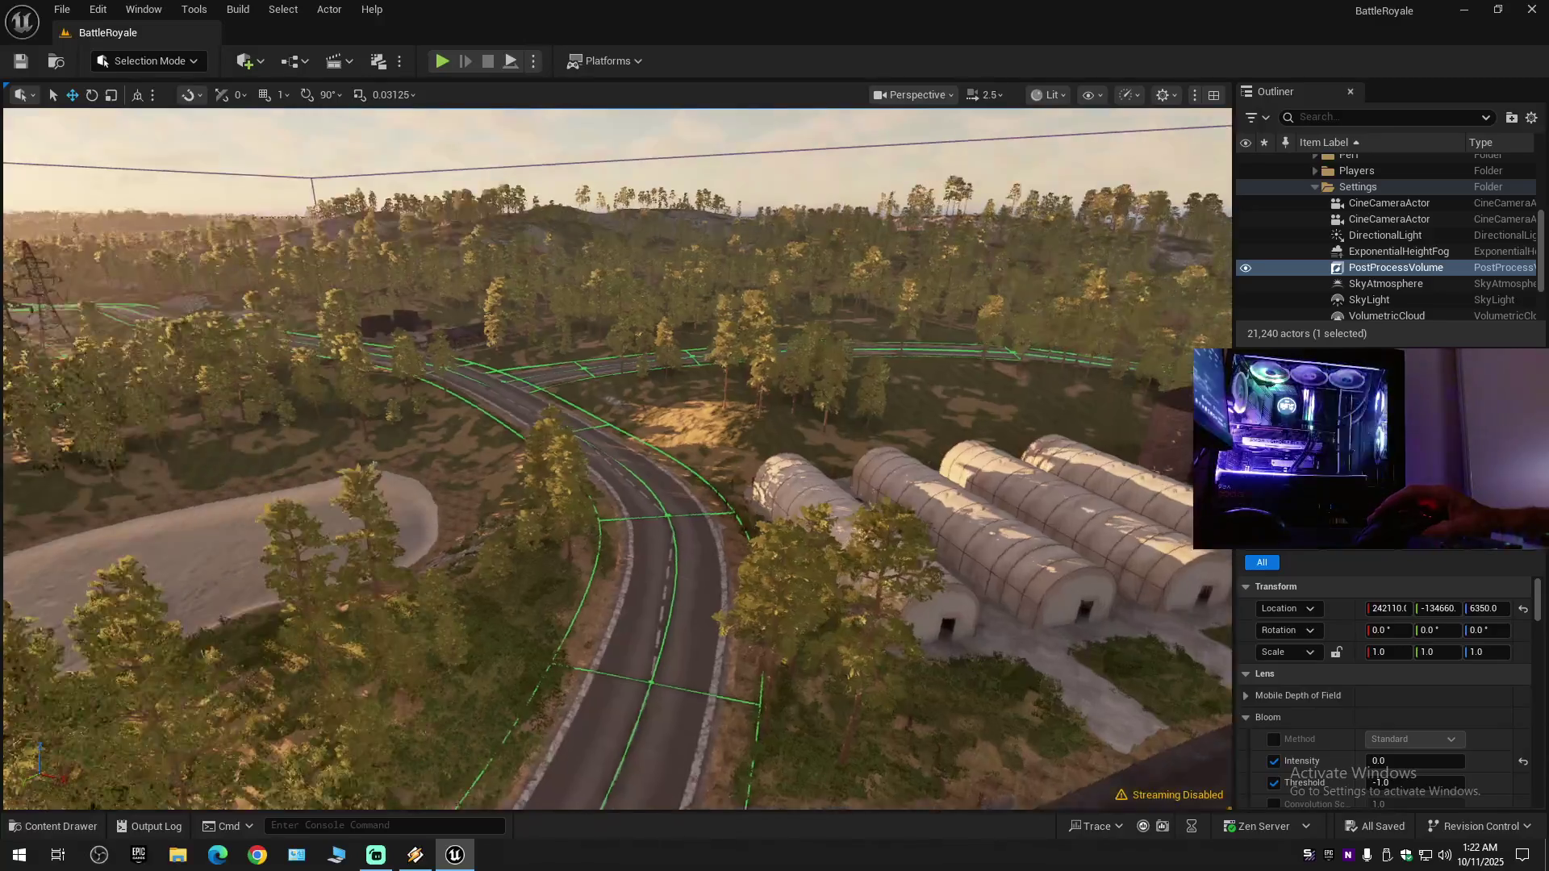
scroll(617, 456, "down", 1)
scroll(617, 456, "down", 1)
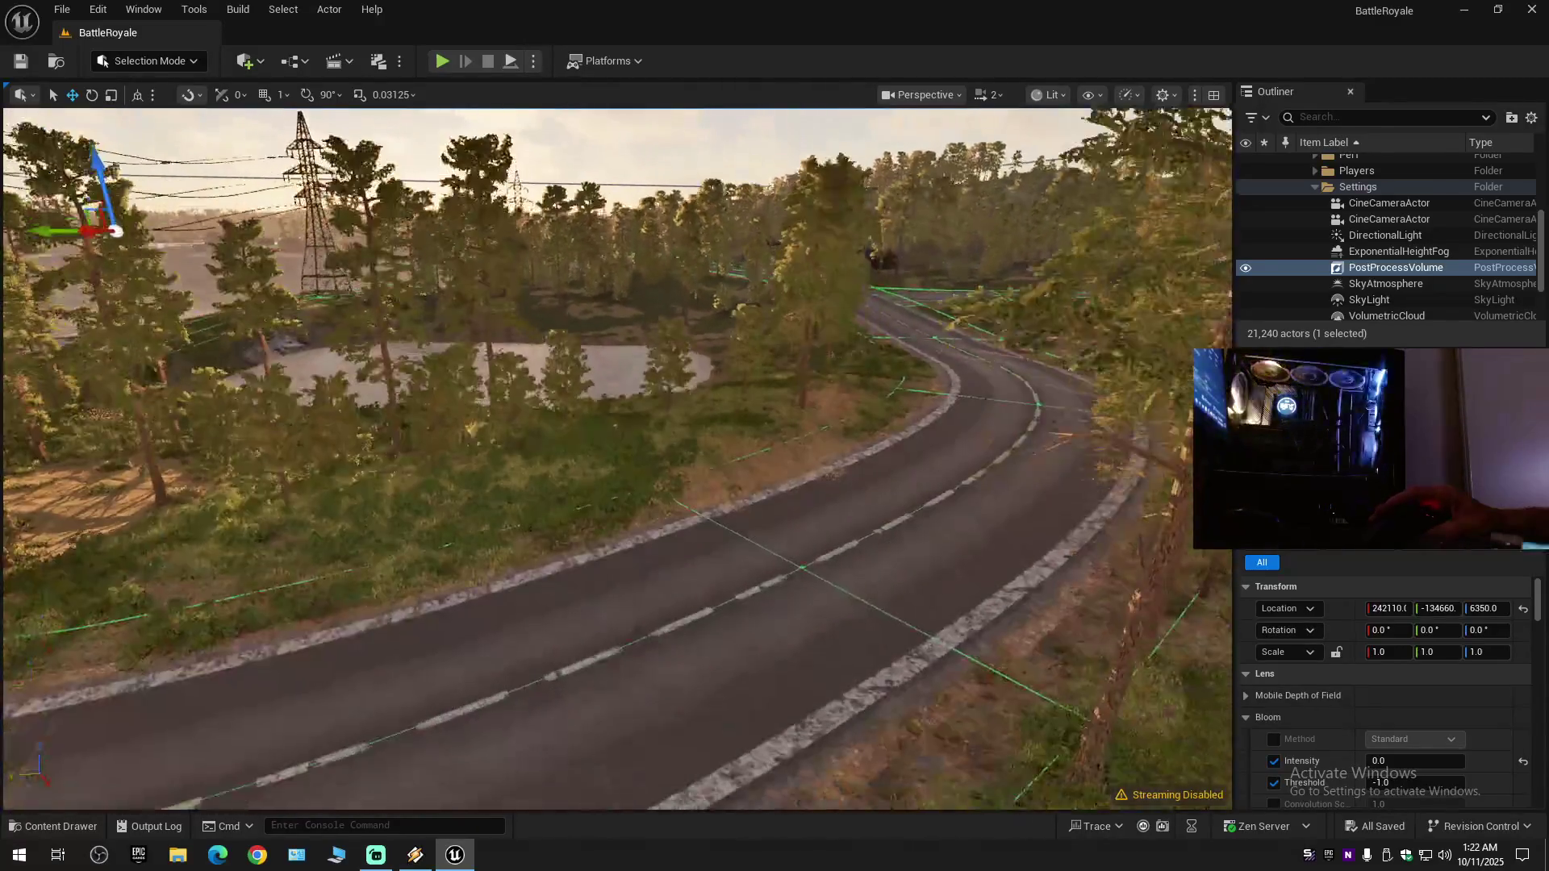
scroll(618, 456, "up", 1)
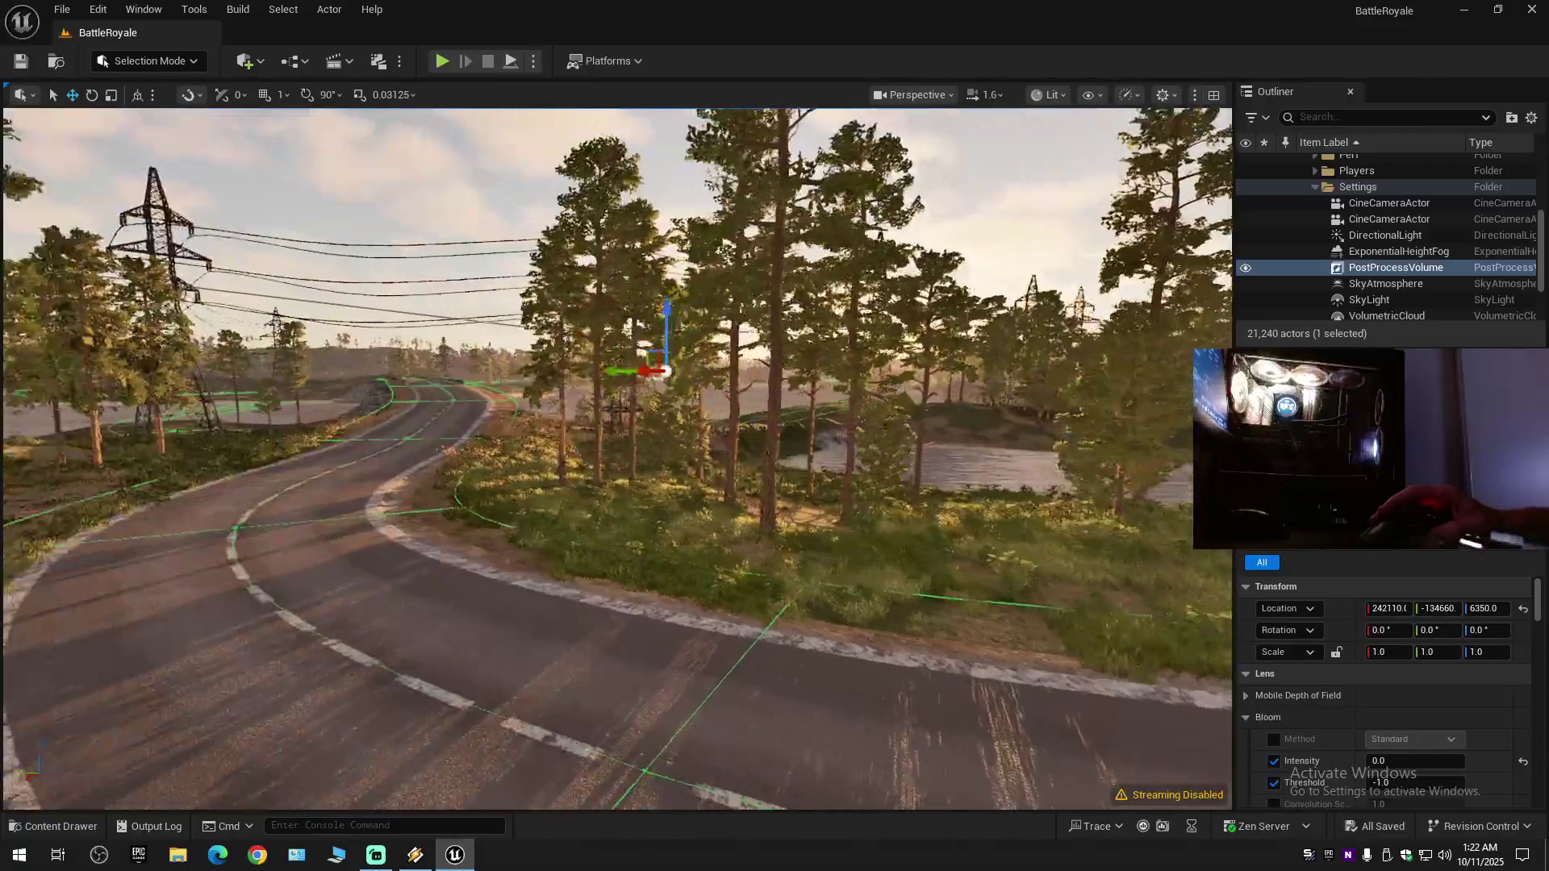
key("w")
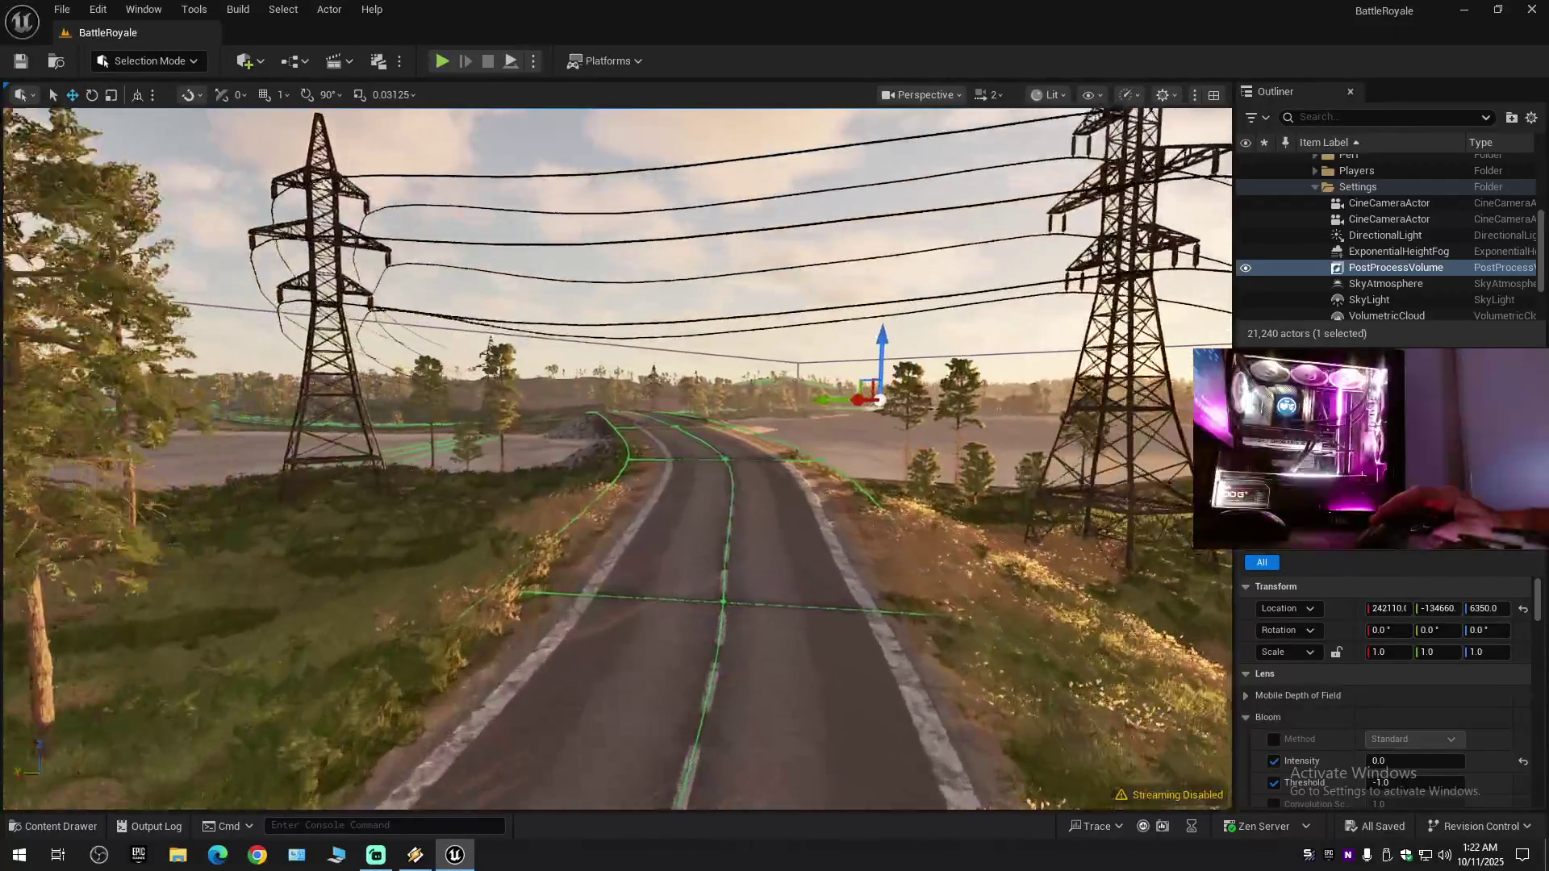
- Switch the PostProcessVolume off and on repeatedly to compare the warm golden grading
left_click(1245, 268)
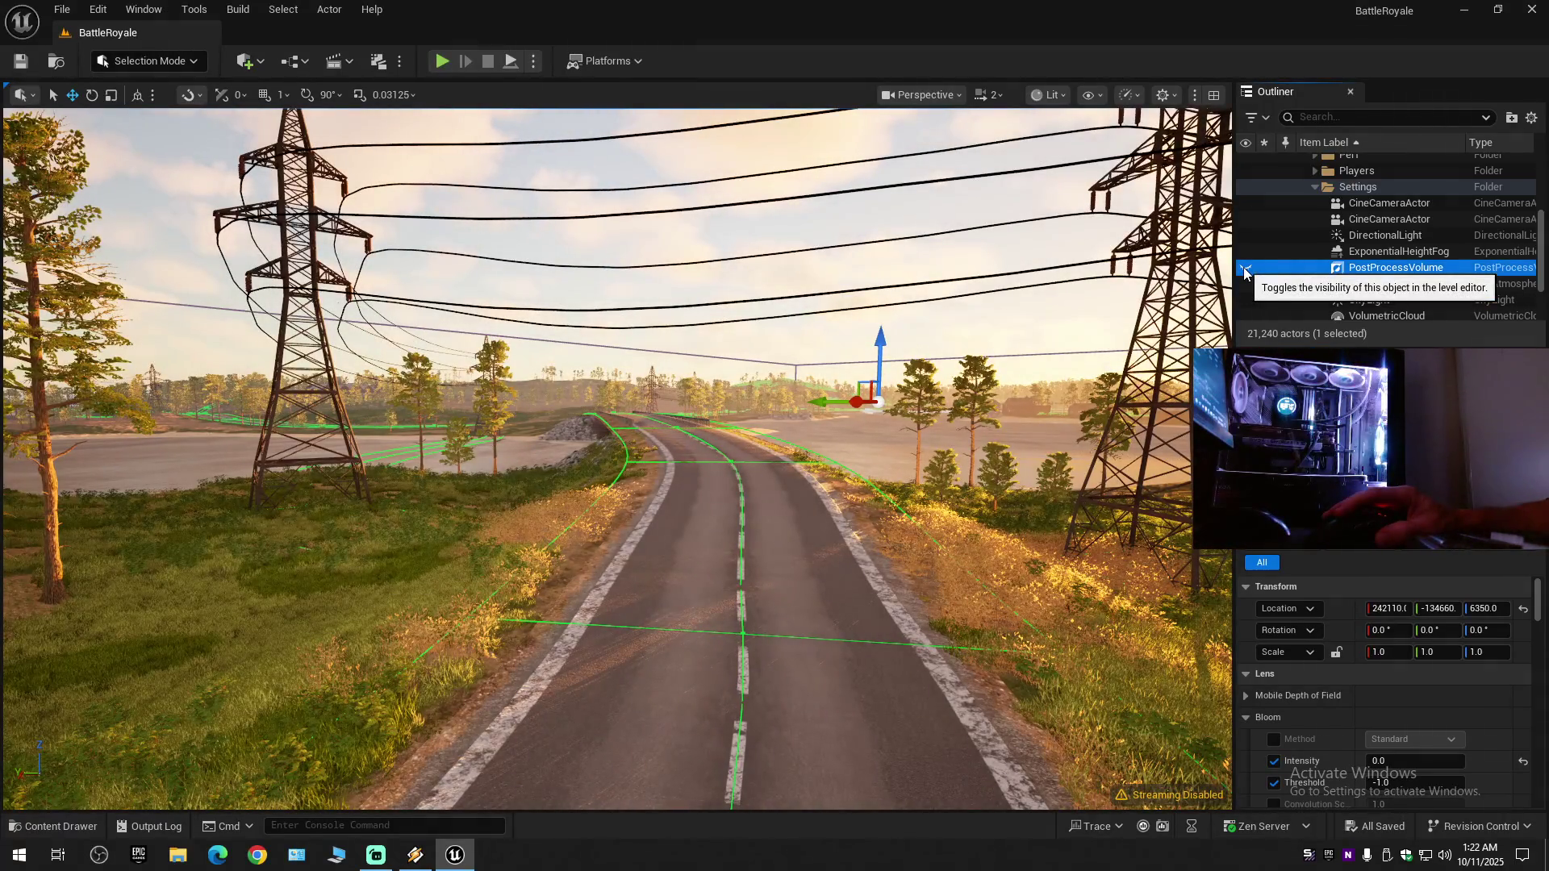
left_click(1245, 268)
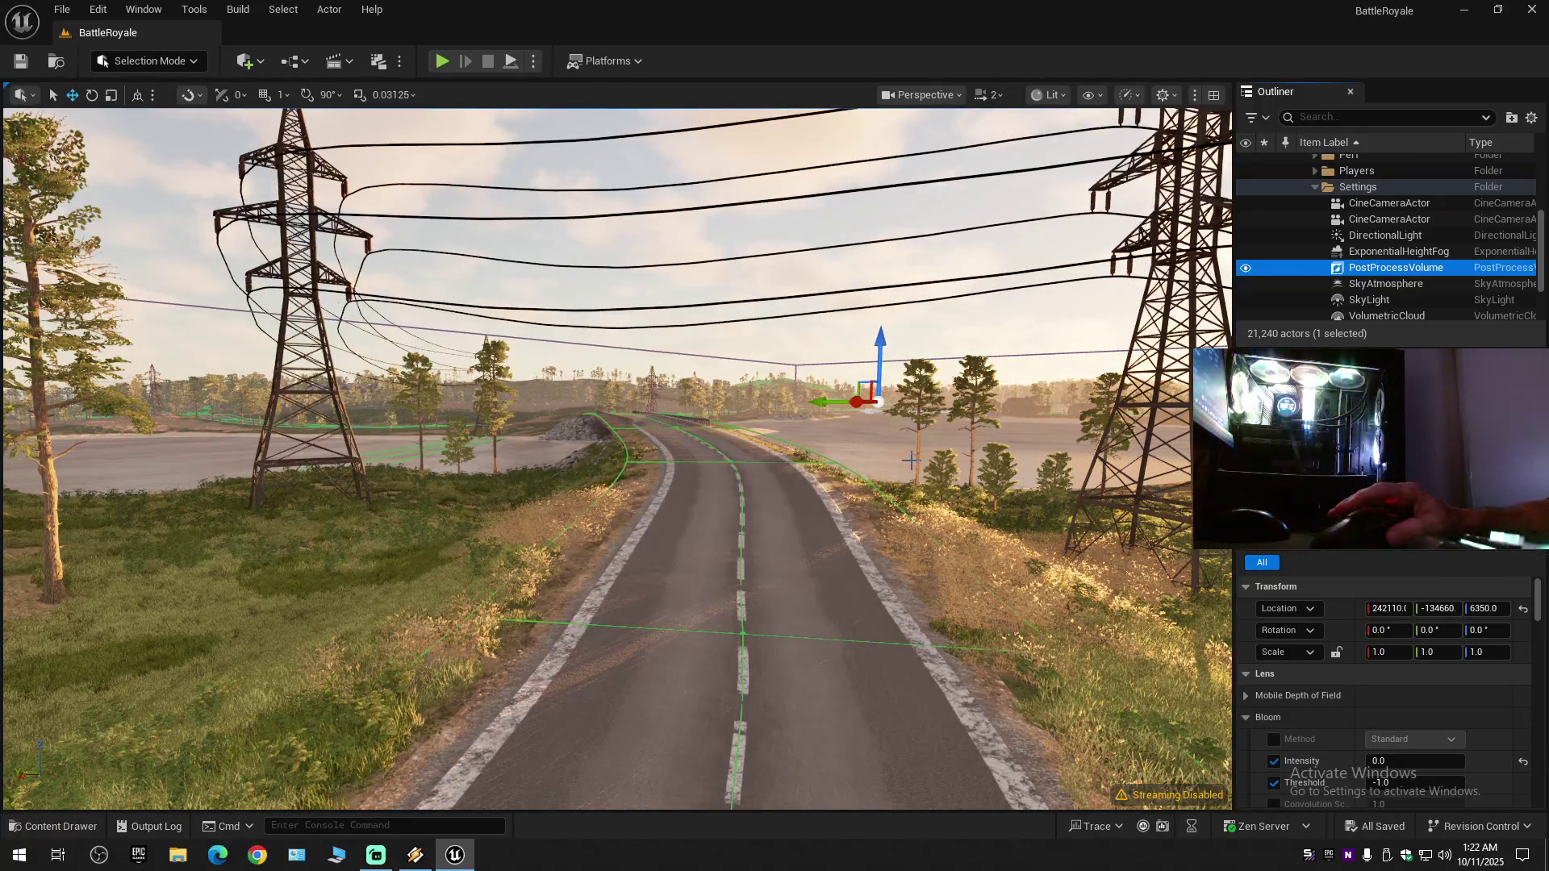
left_click_drag(912, 461, 999, 463)
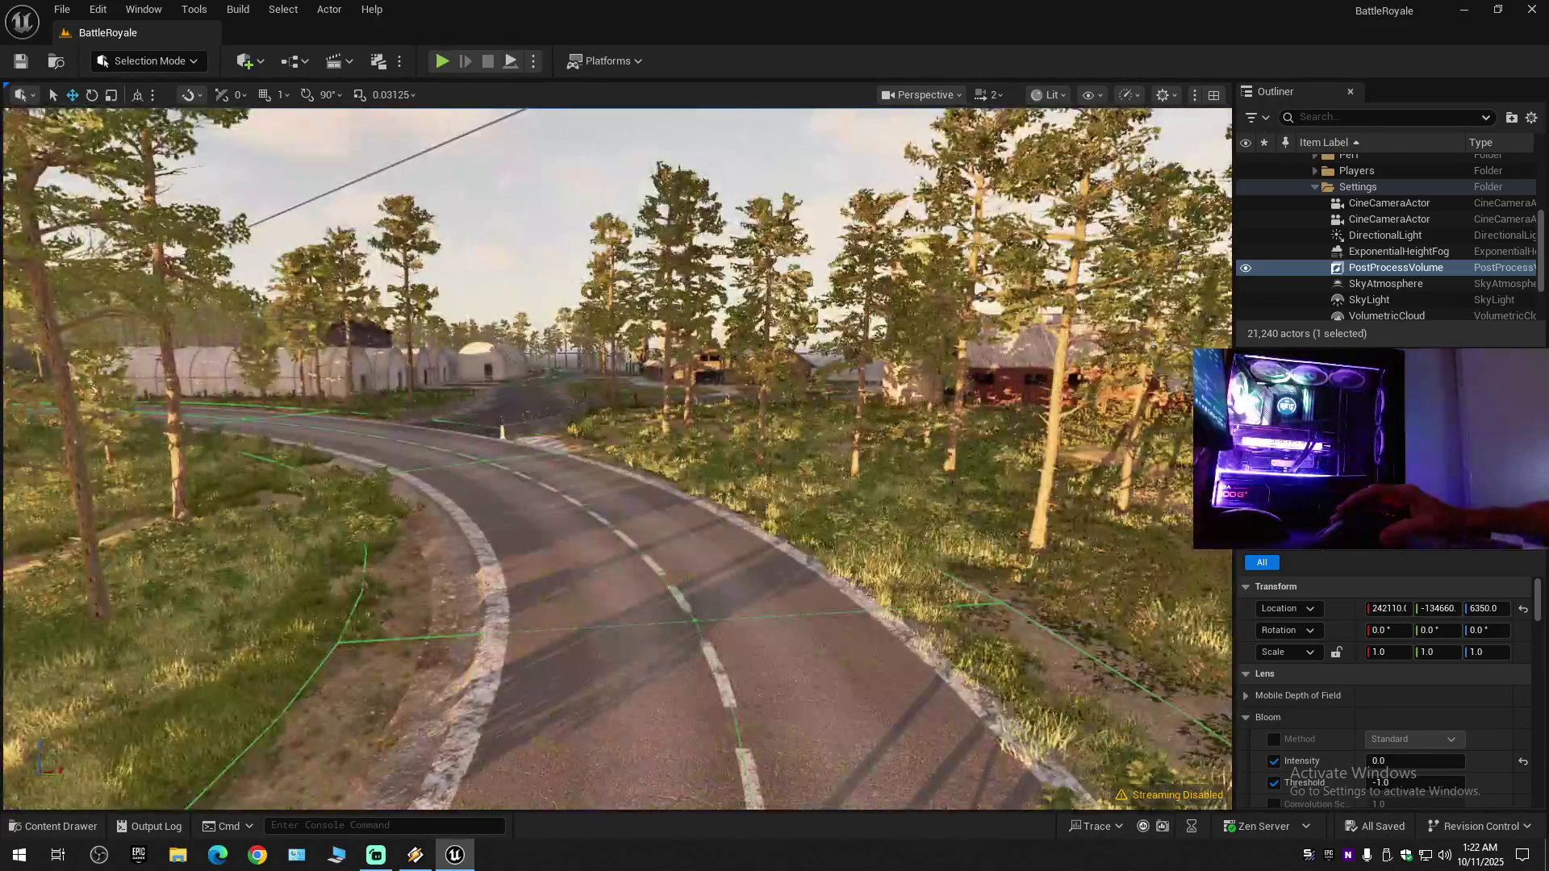
scroll(617, 459, "up", 1)
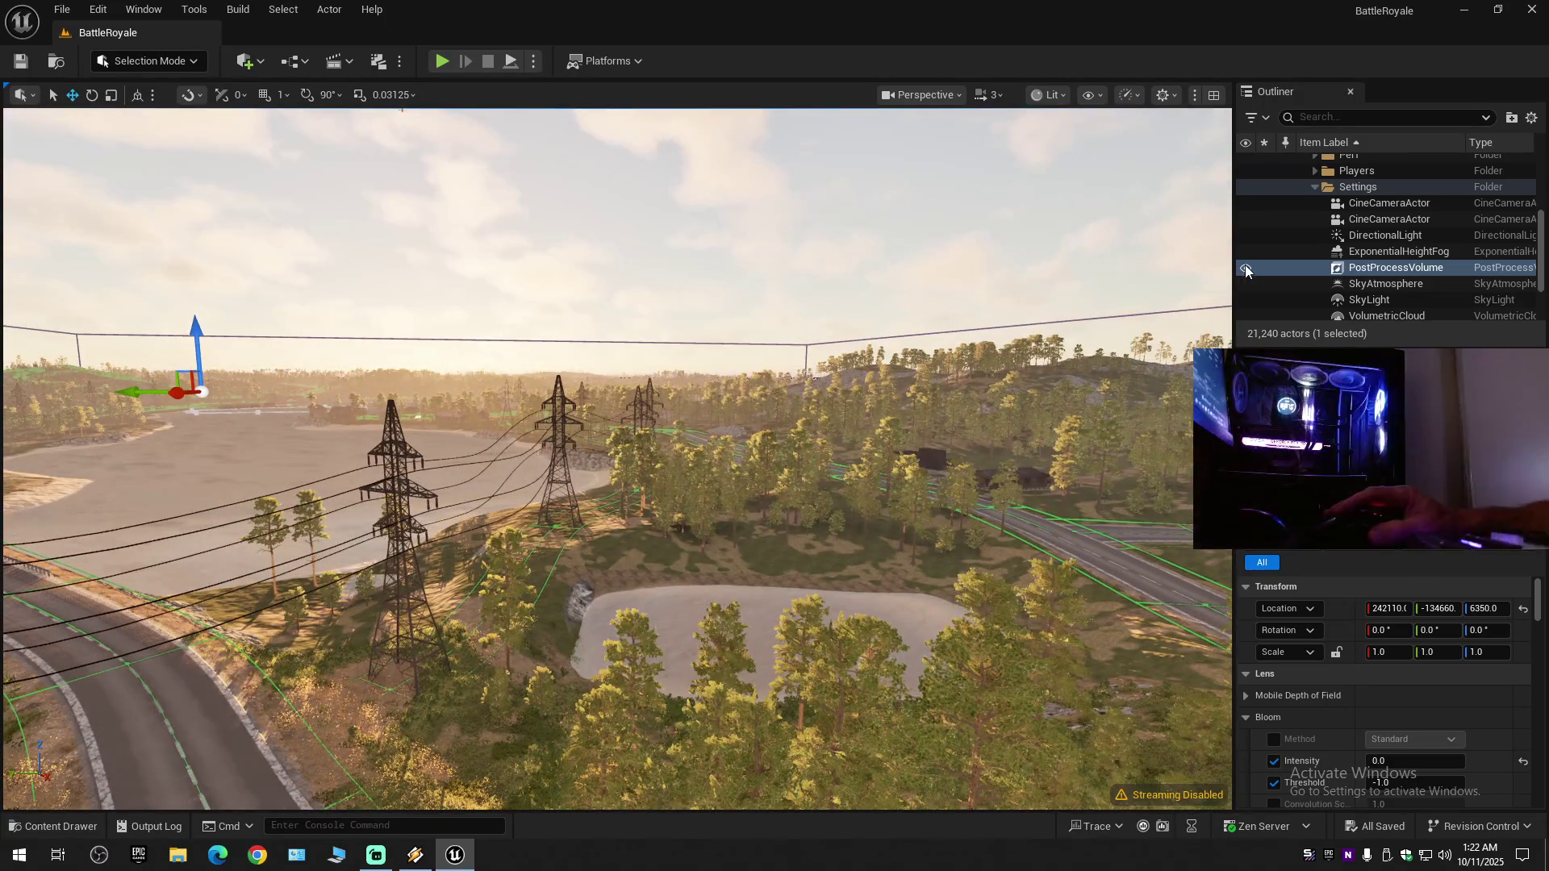
left_click(1246, 269)
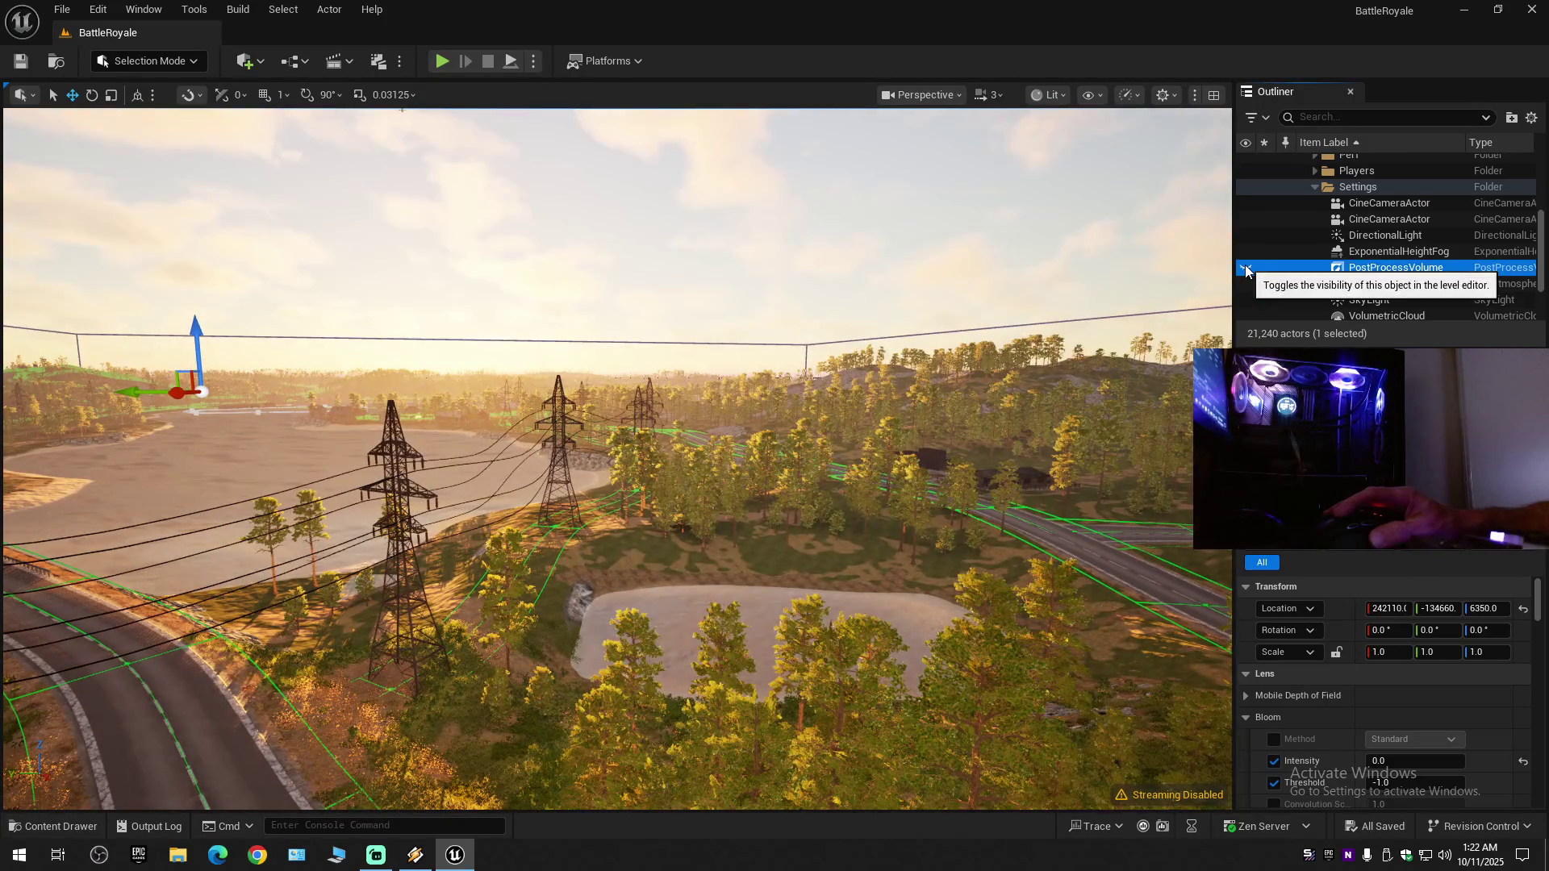
left_click(1246, 269)
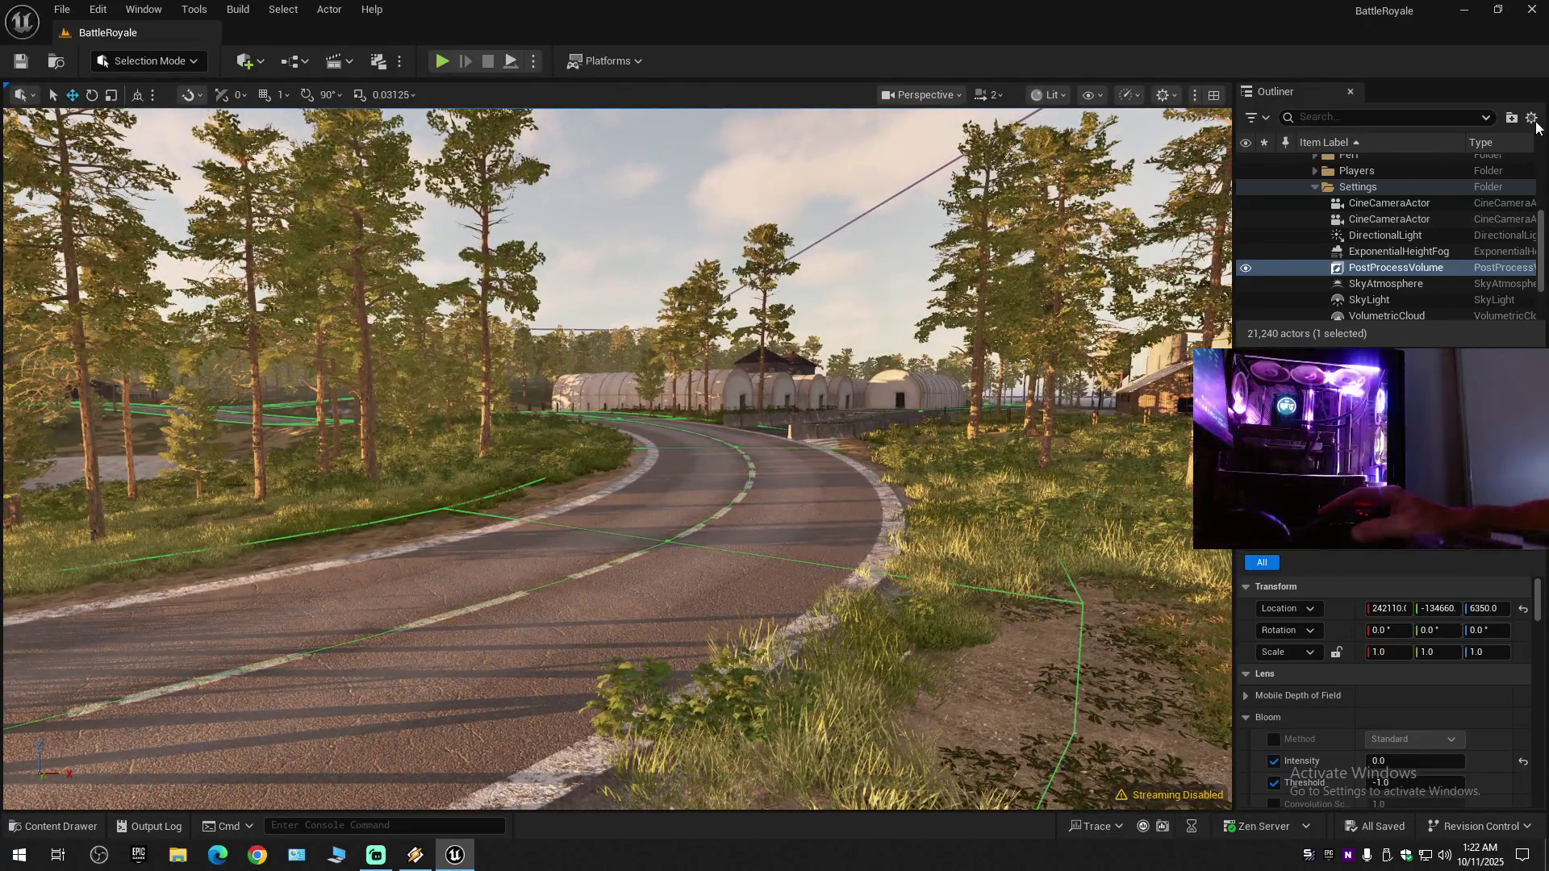
left_click(1531, 119)
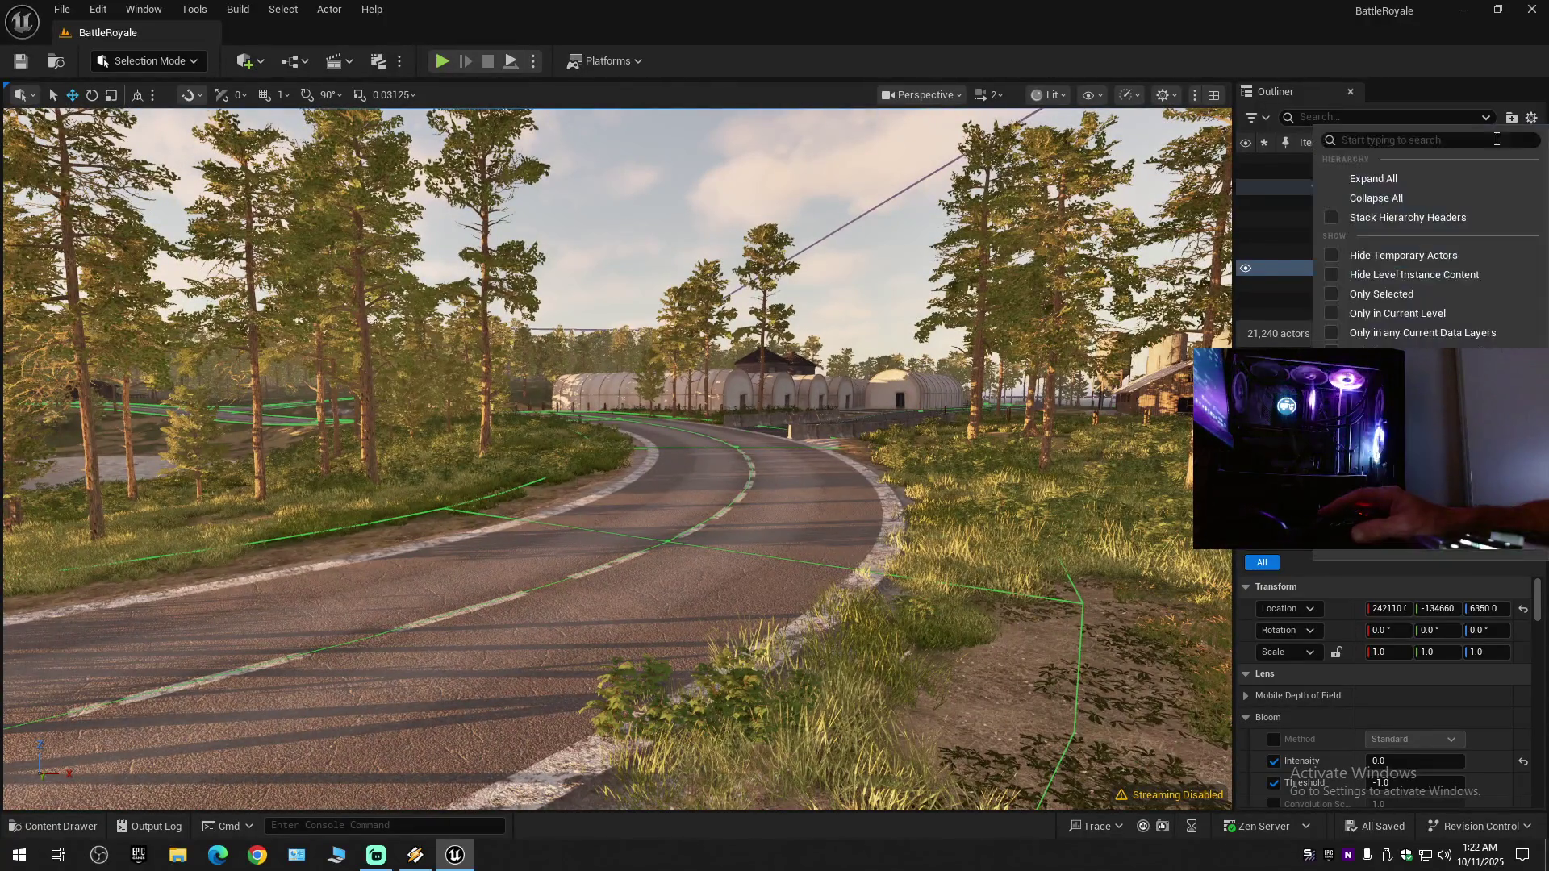
left_click(1407, 202)
left_click(1306, 162)
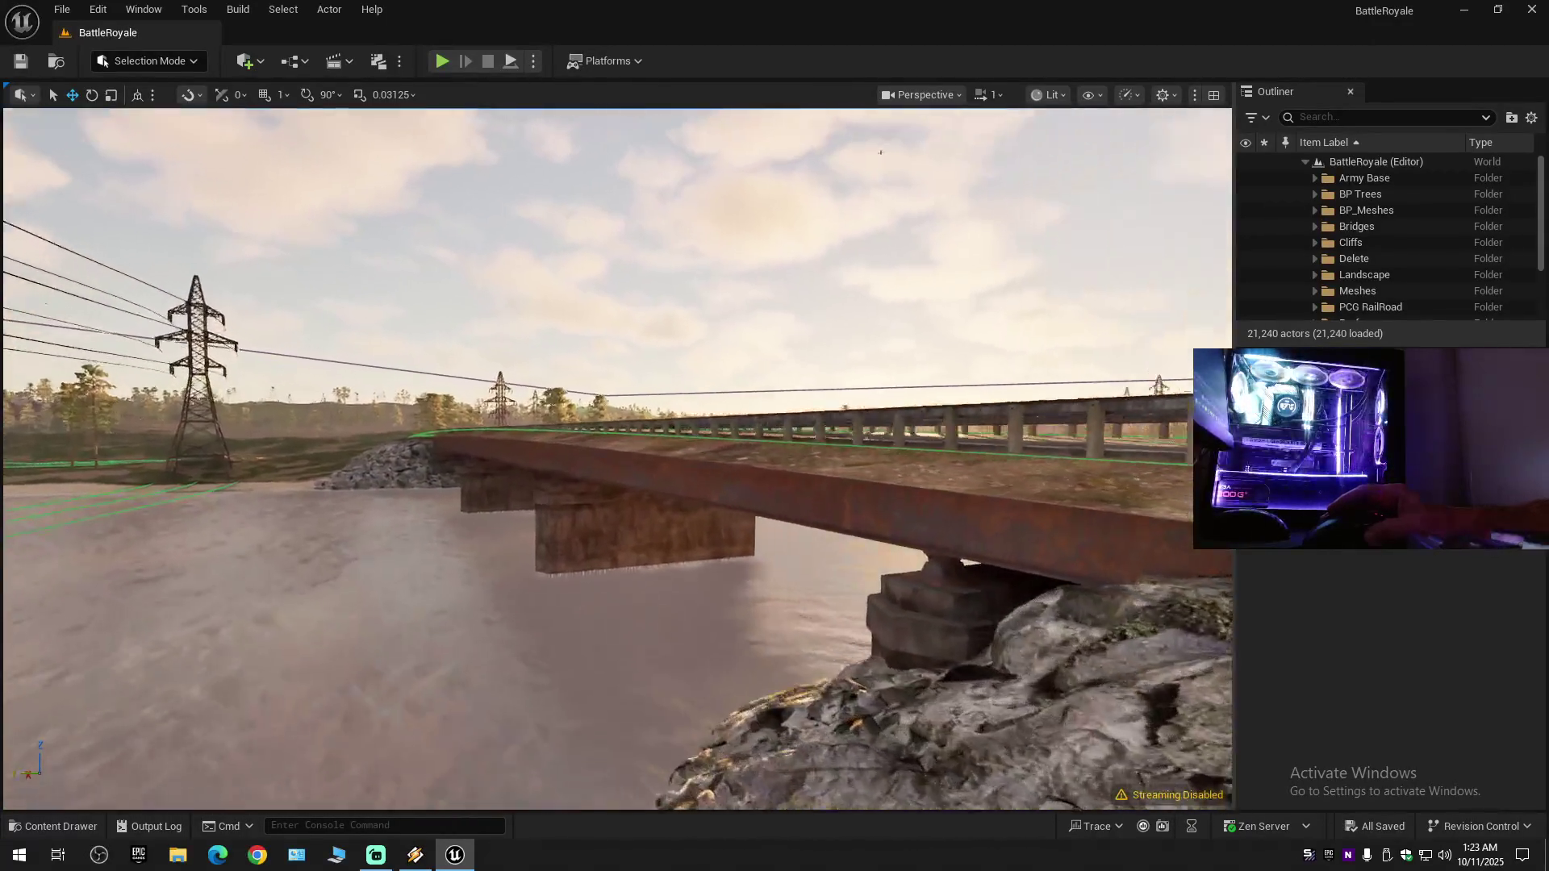
scroll(617, 458, "down", 1)
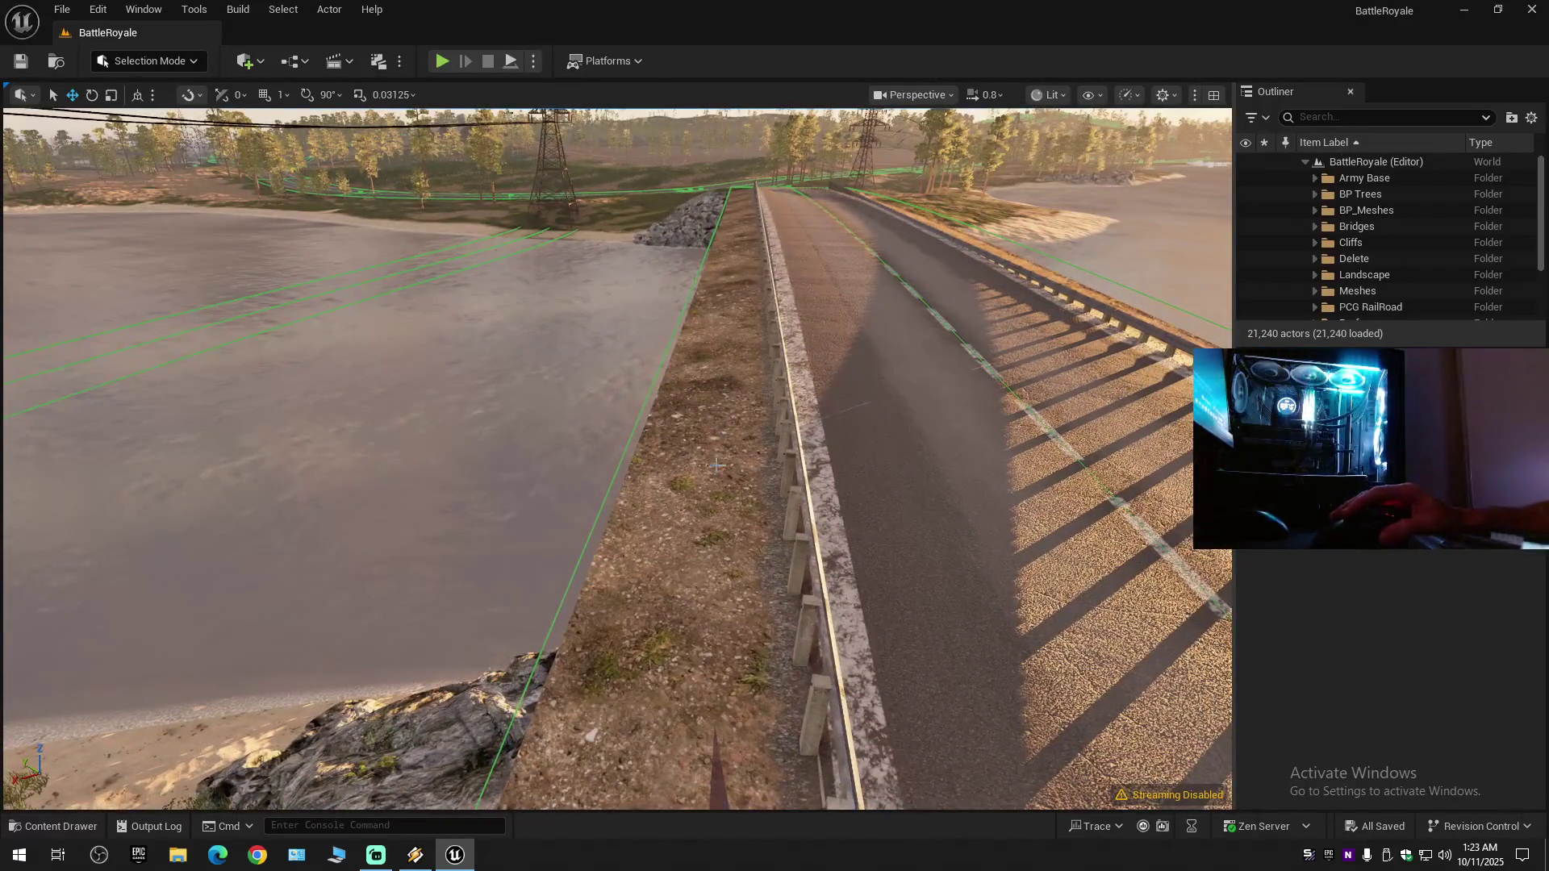
left_click(716, 466)
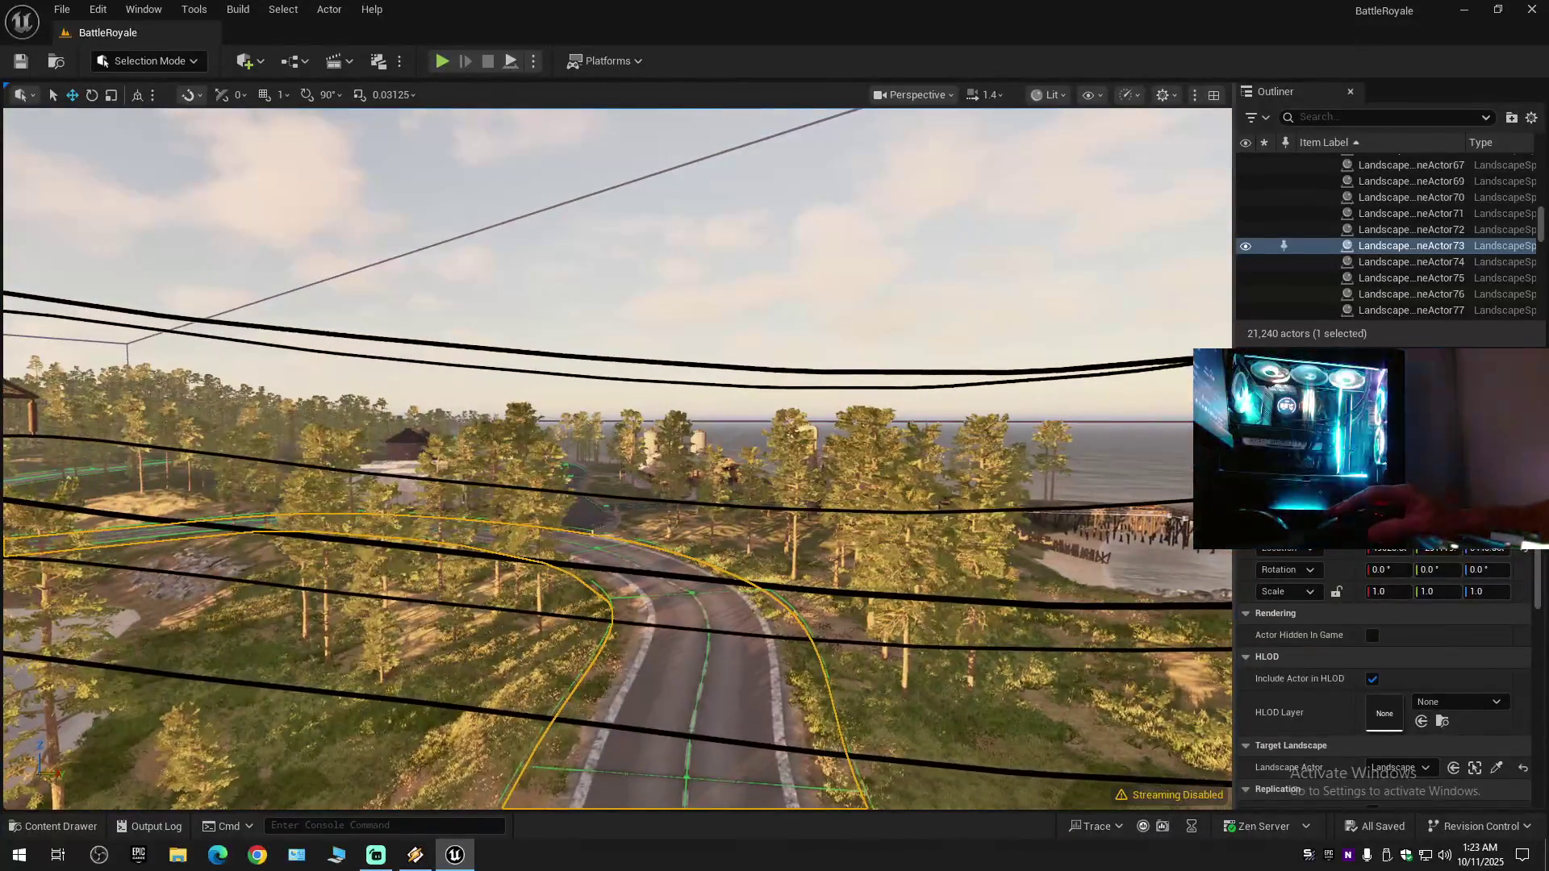
key("Escape")
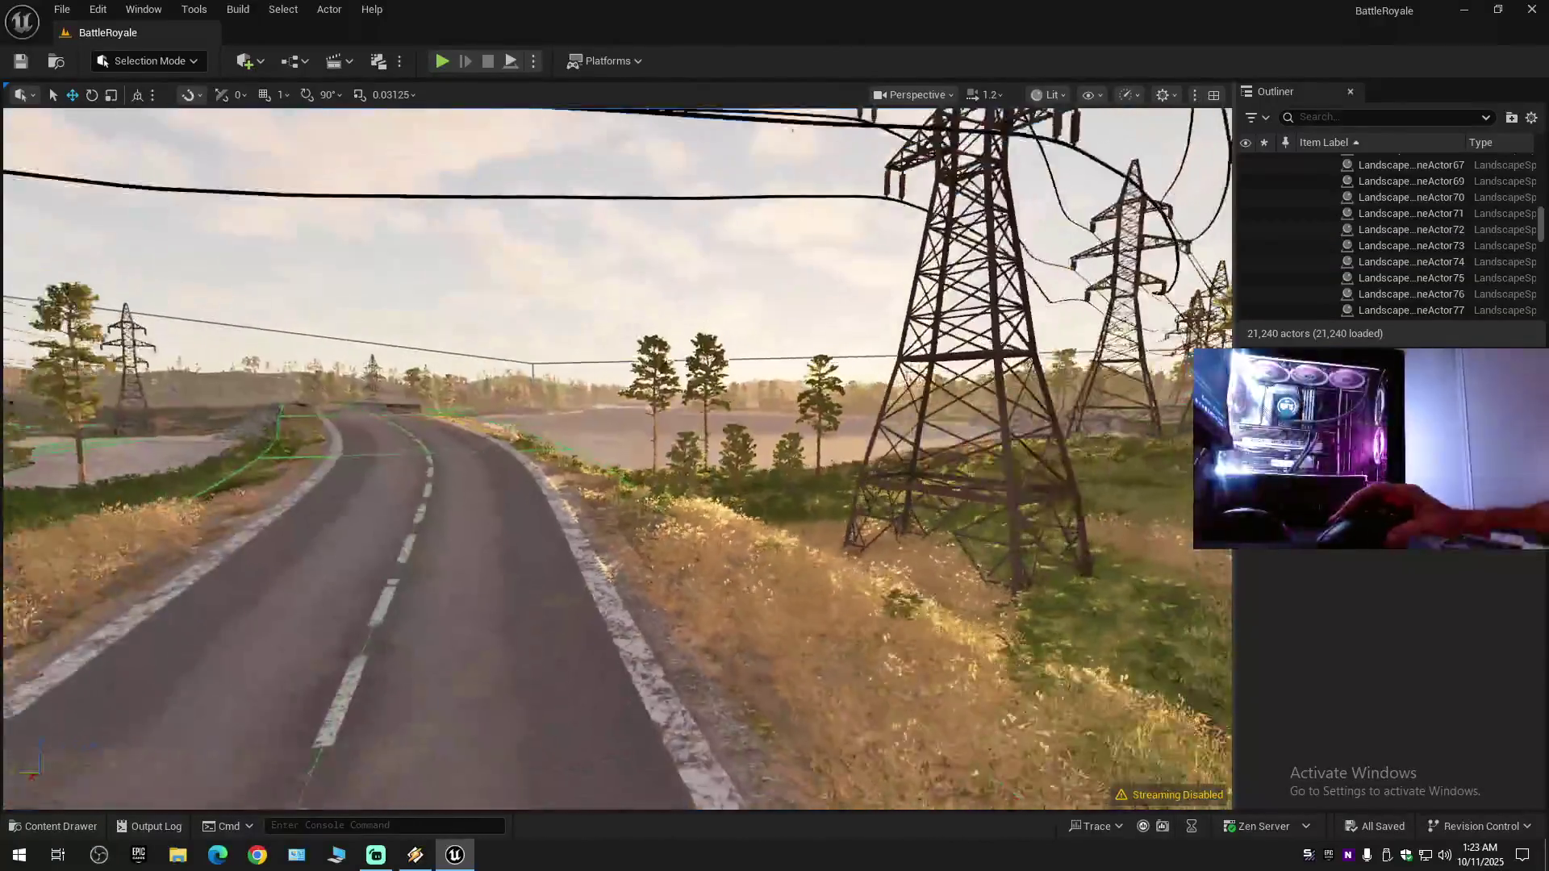
scroll(617, 459, "up", 2)
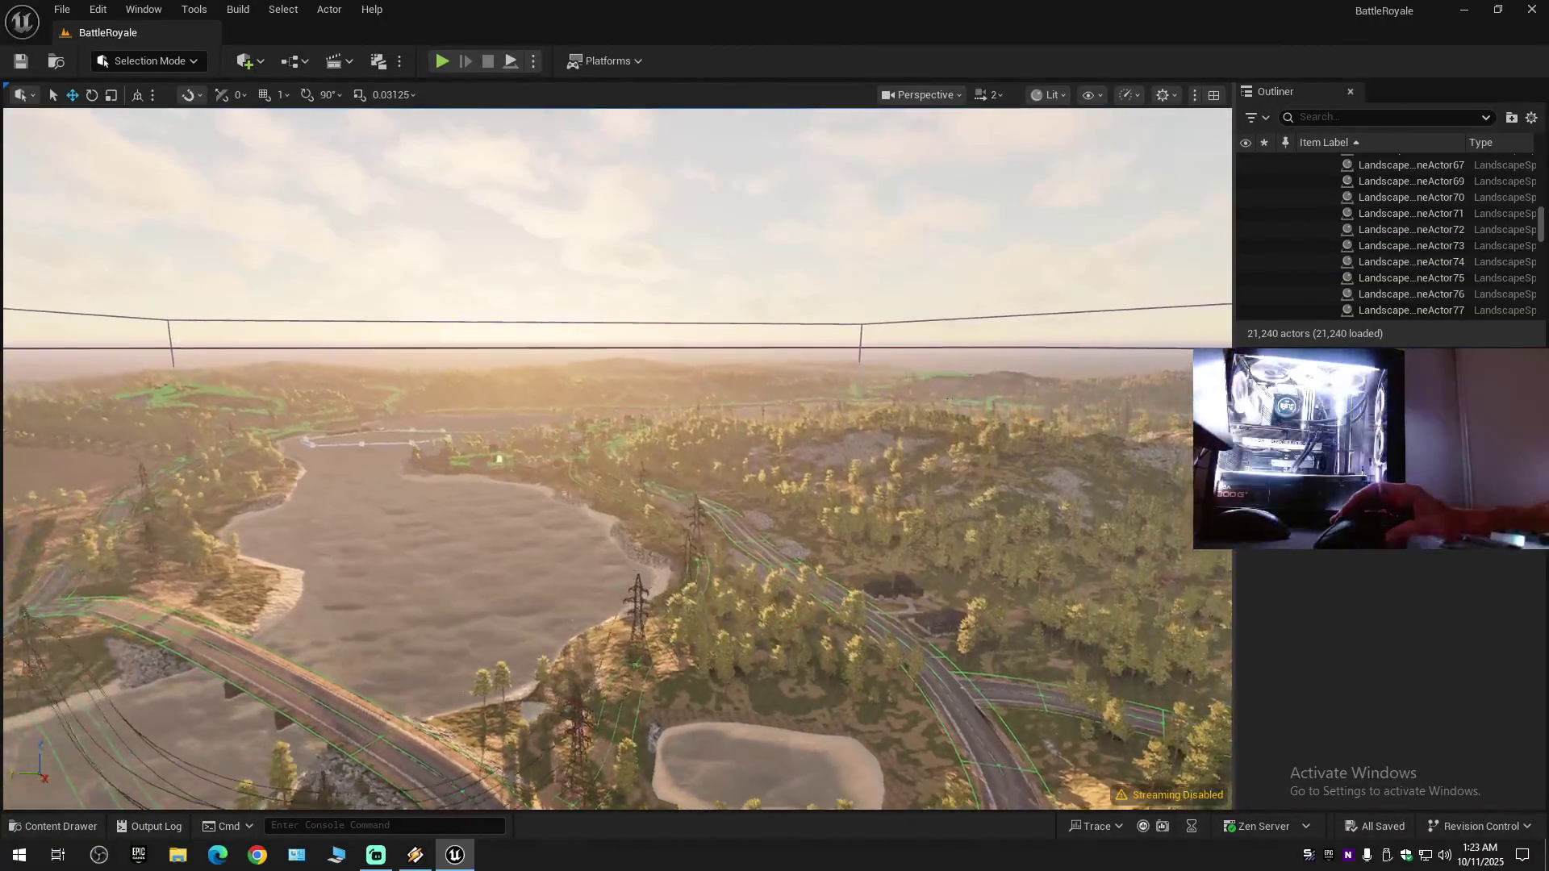
scroll(617, 458, "up", 2)
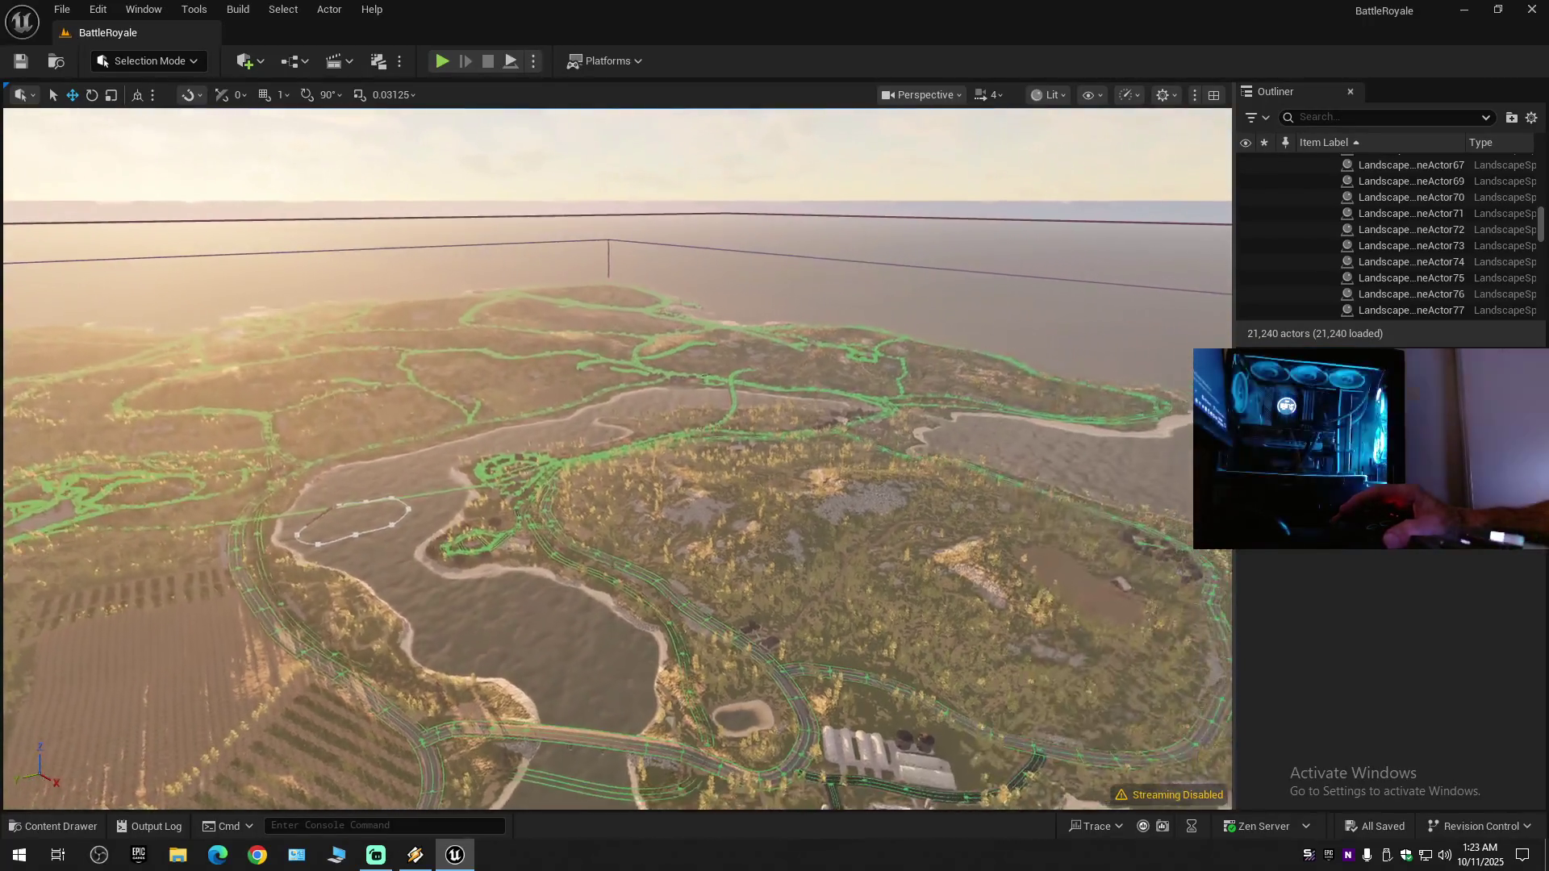
scroll(617, 458, "up", 1)
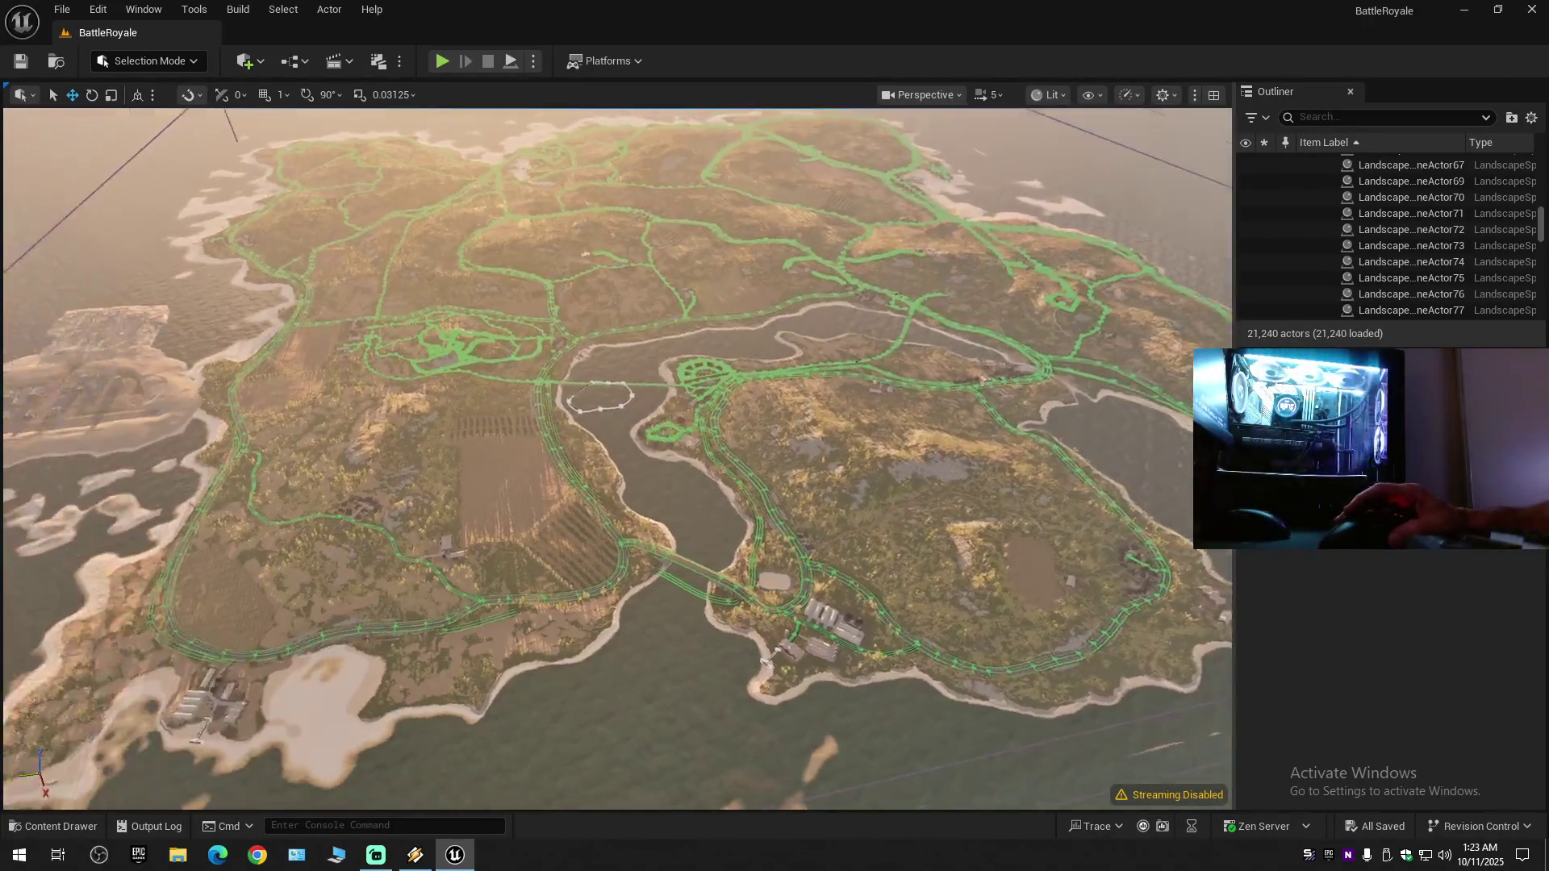
mouse_move(618, 458)
left_mouse_down()
mouse_move(537, 459)
mouse_move(626, 436)
mouse_move(646, 387)
left_mouse_up()
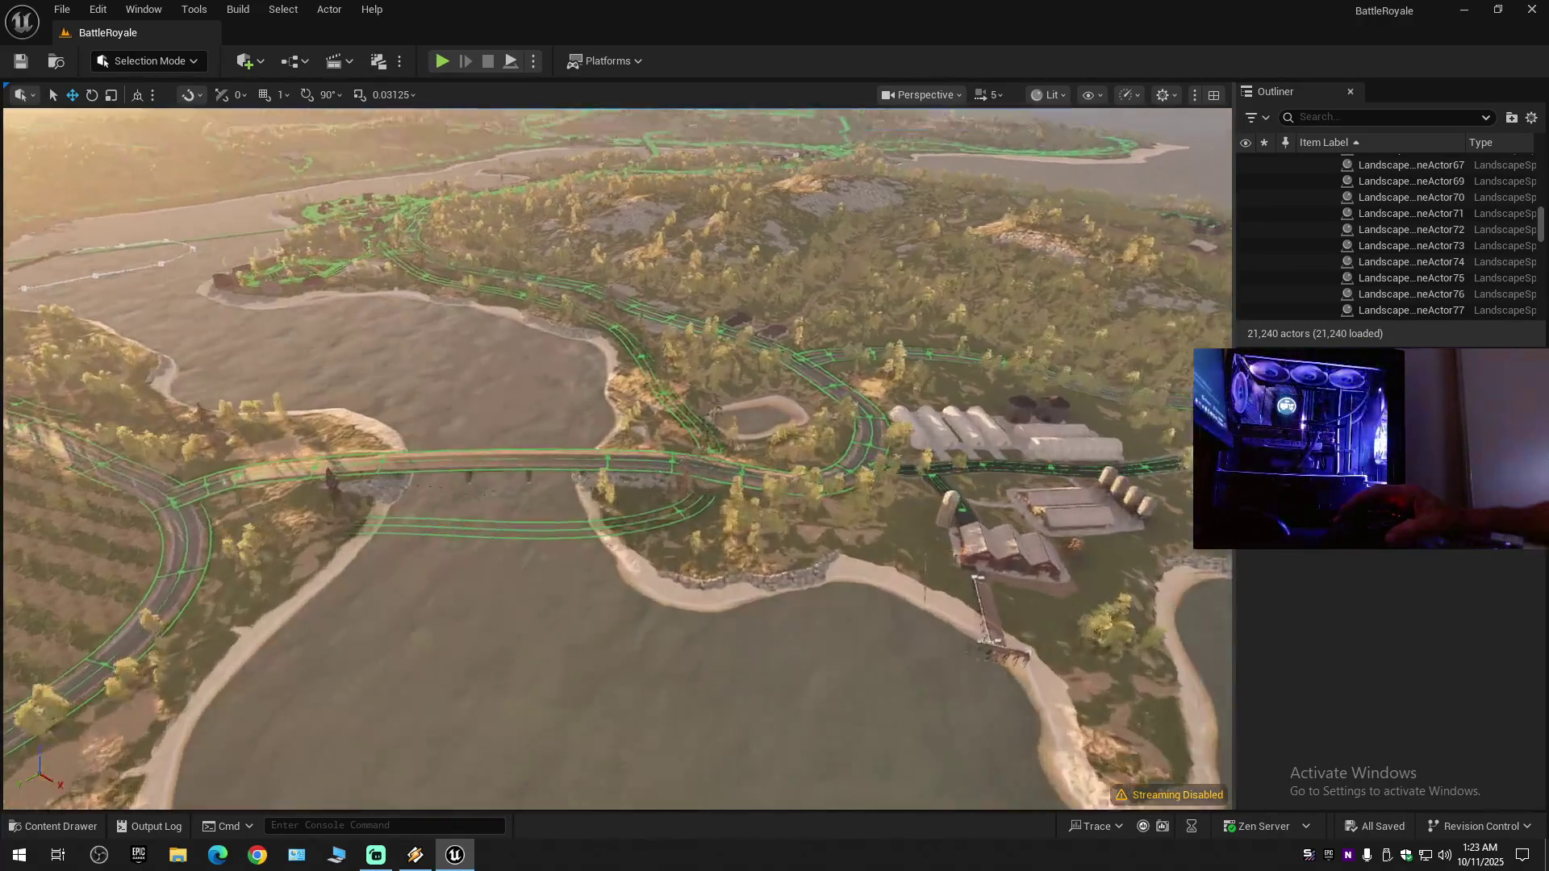
scroll(618, 460, "down", 1)
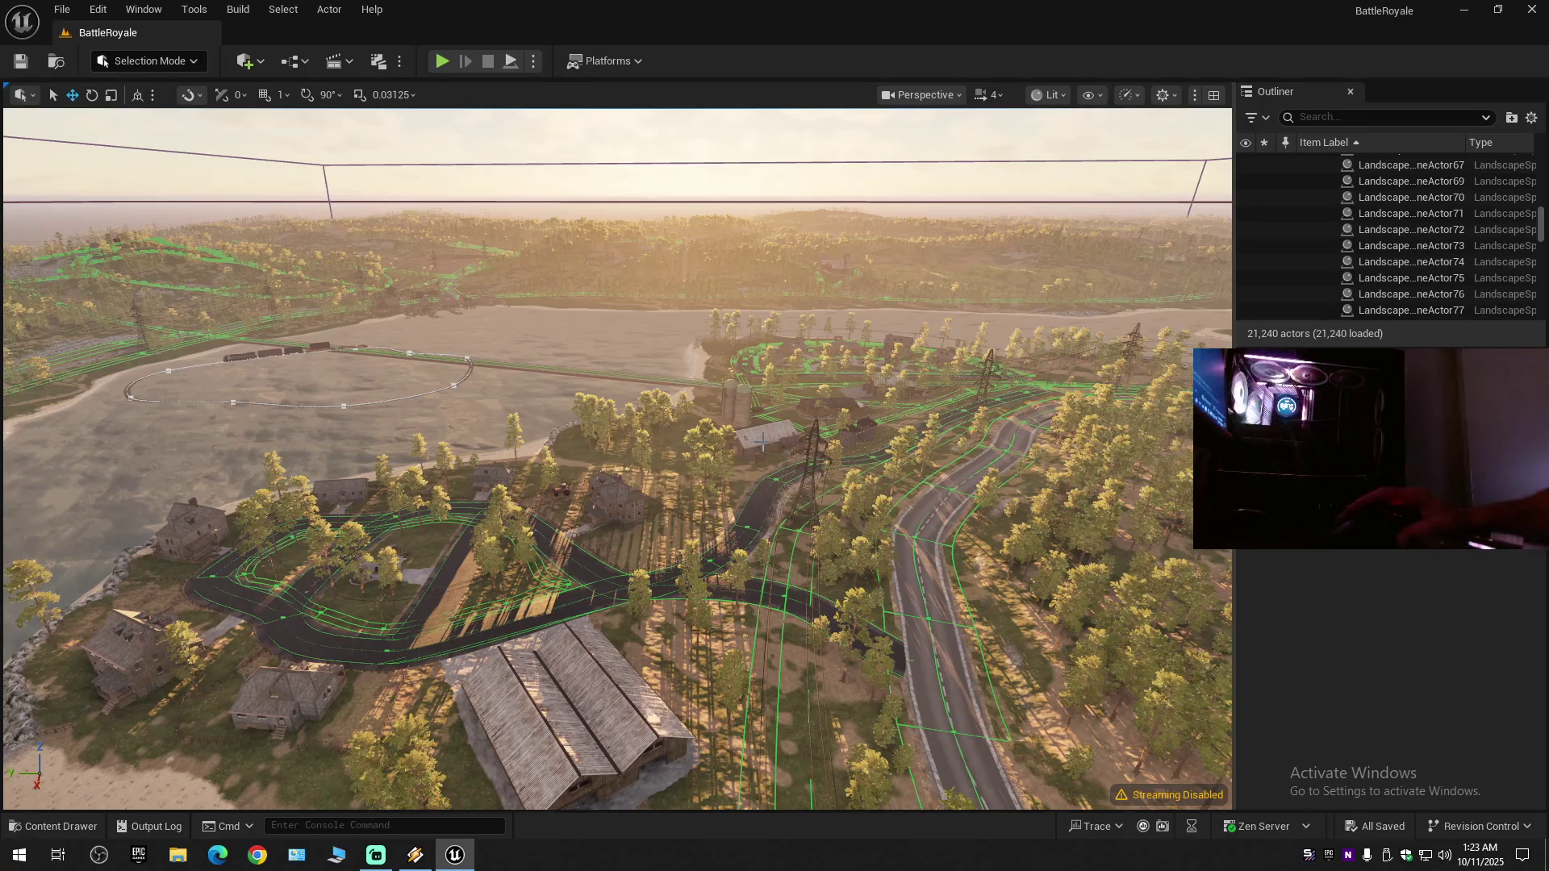
scroll(753, 547, "down", 1)
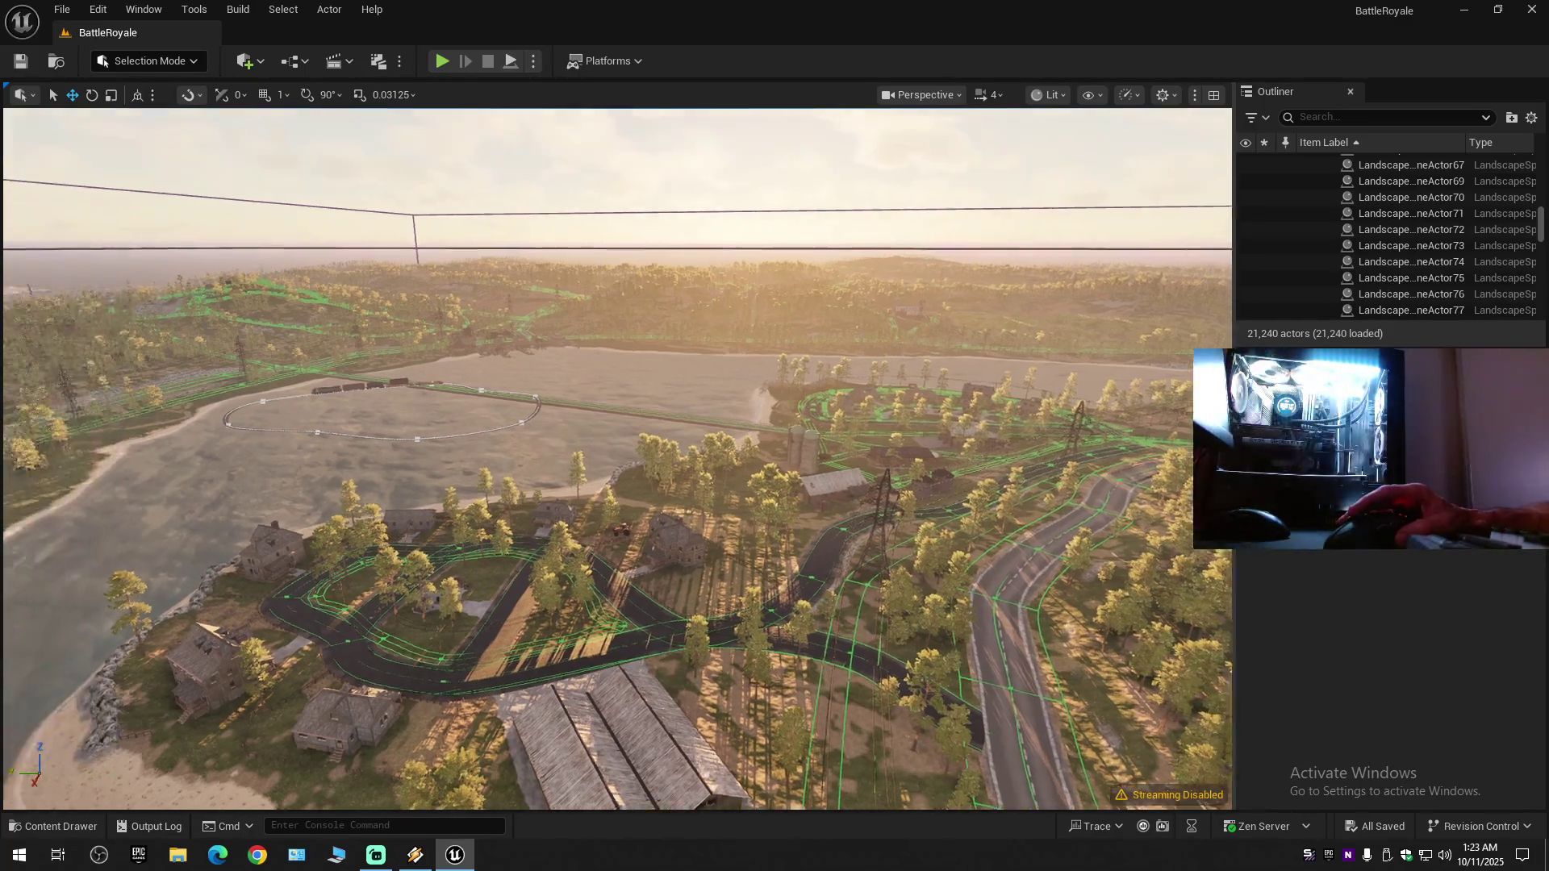
scroll(617, 458, "down", 2)
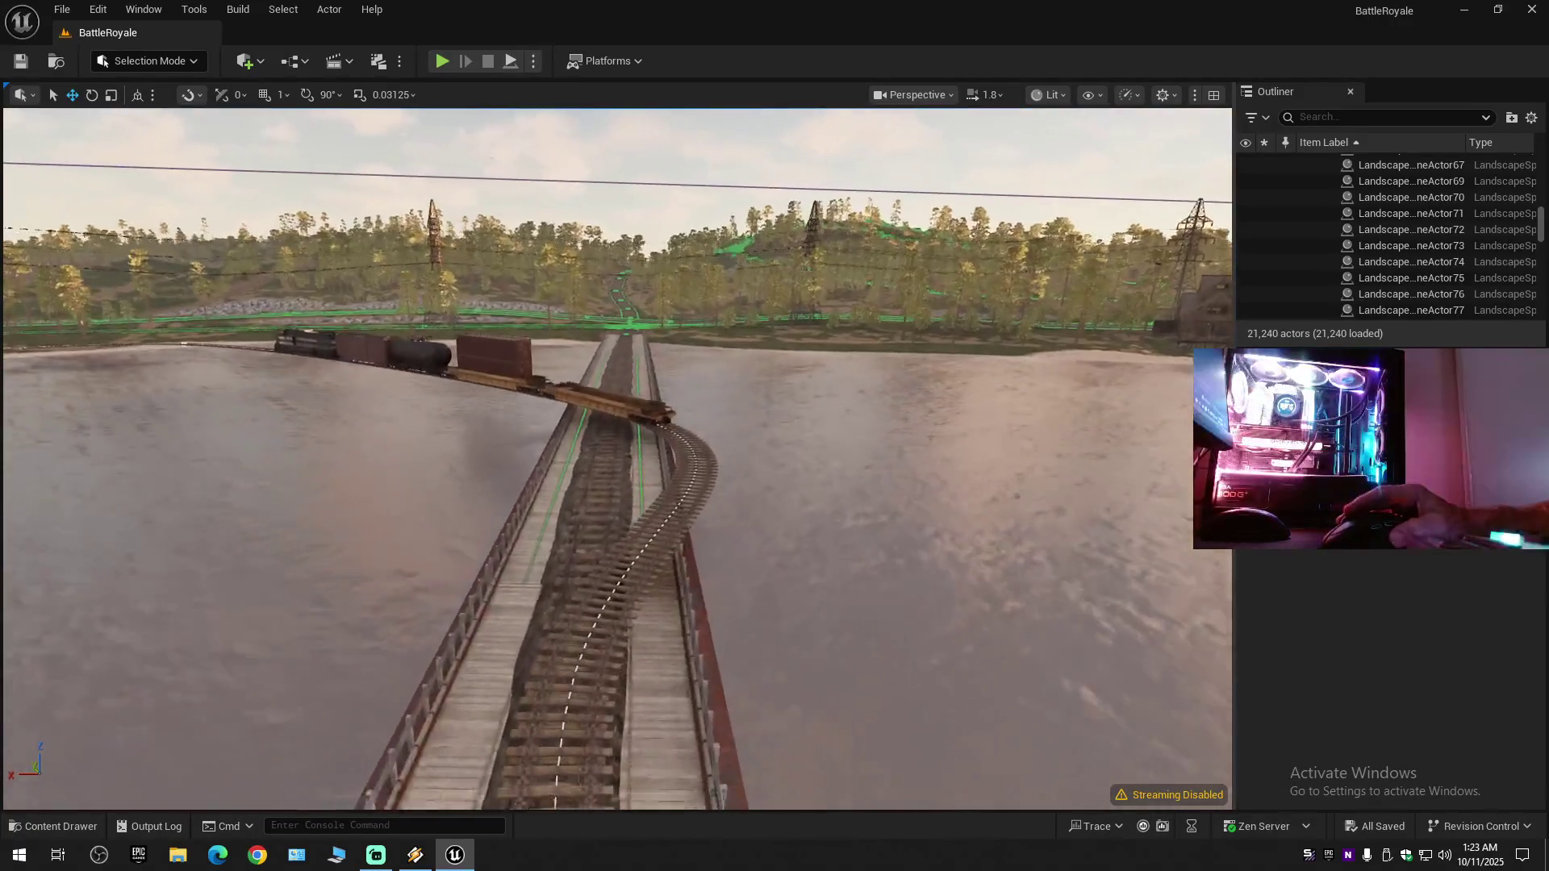
scroll(618, 458, "down", 1)
scroll(617, 458, "down", 1)
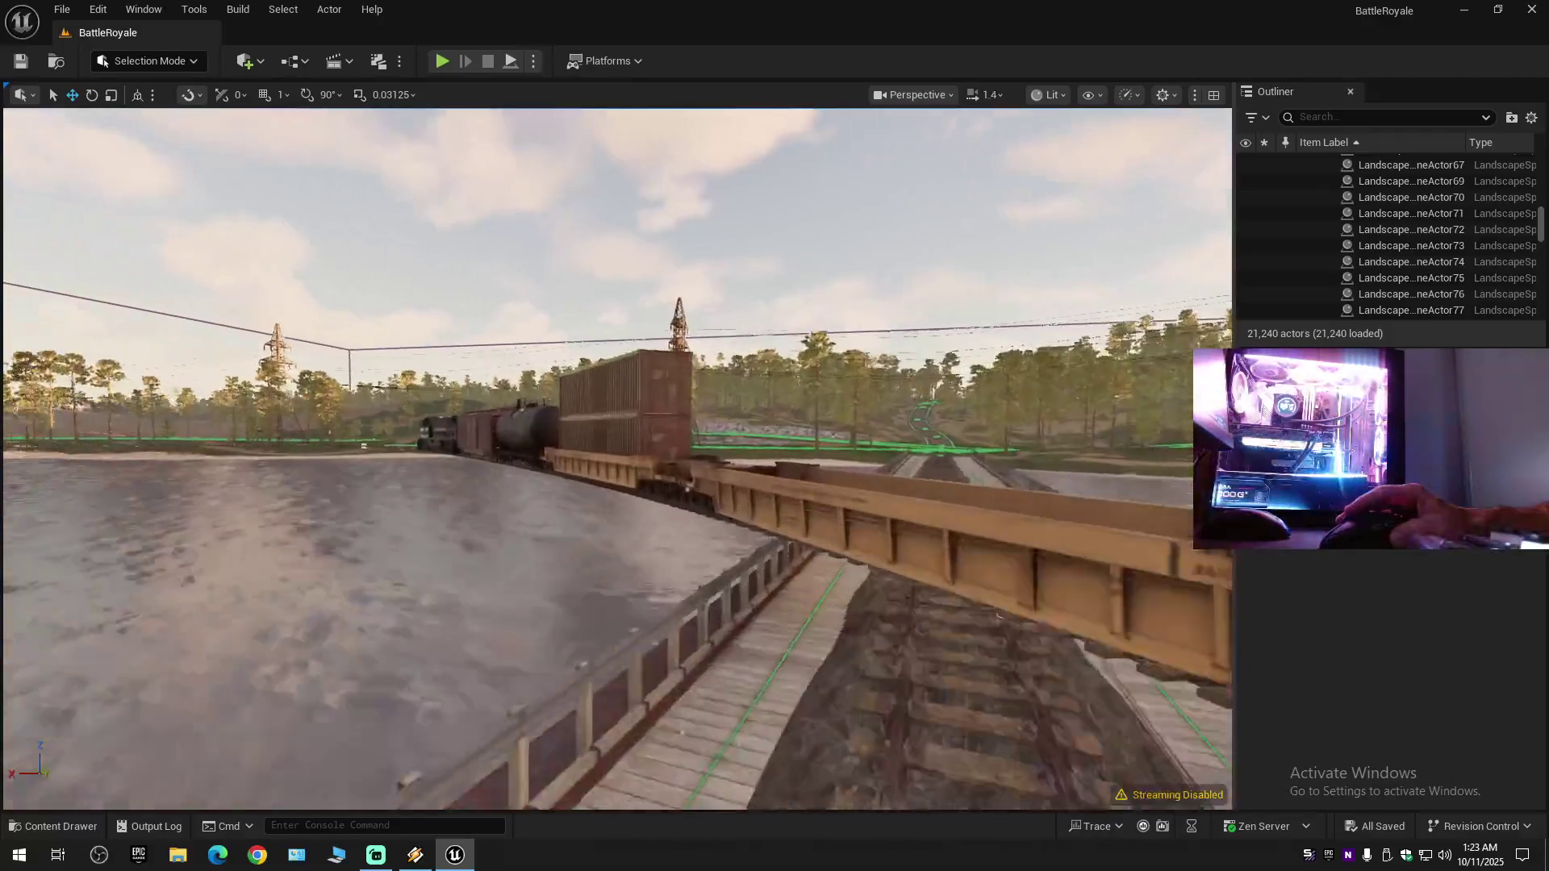
scroll(617, 458, "down", 1)
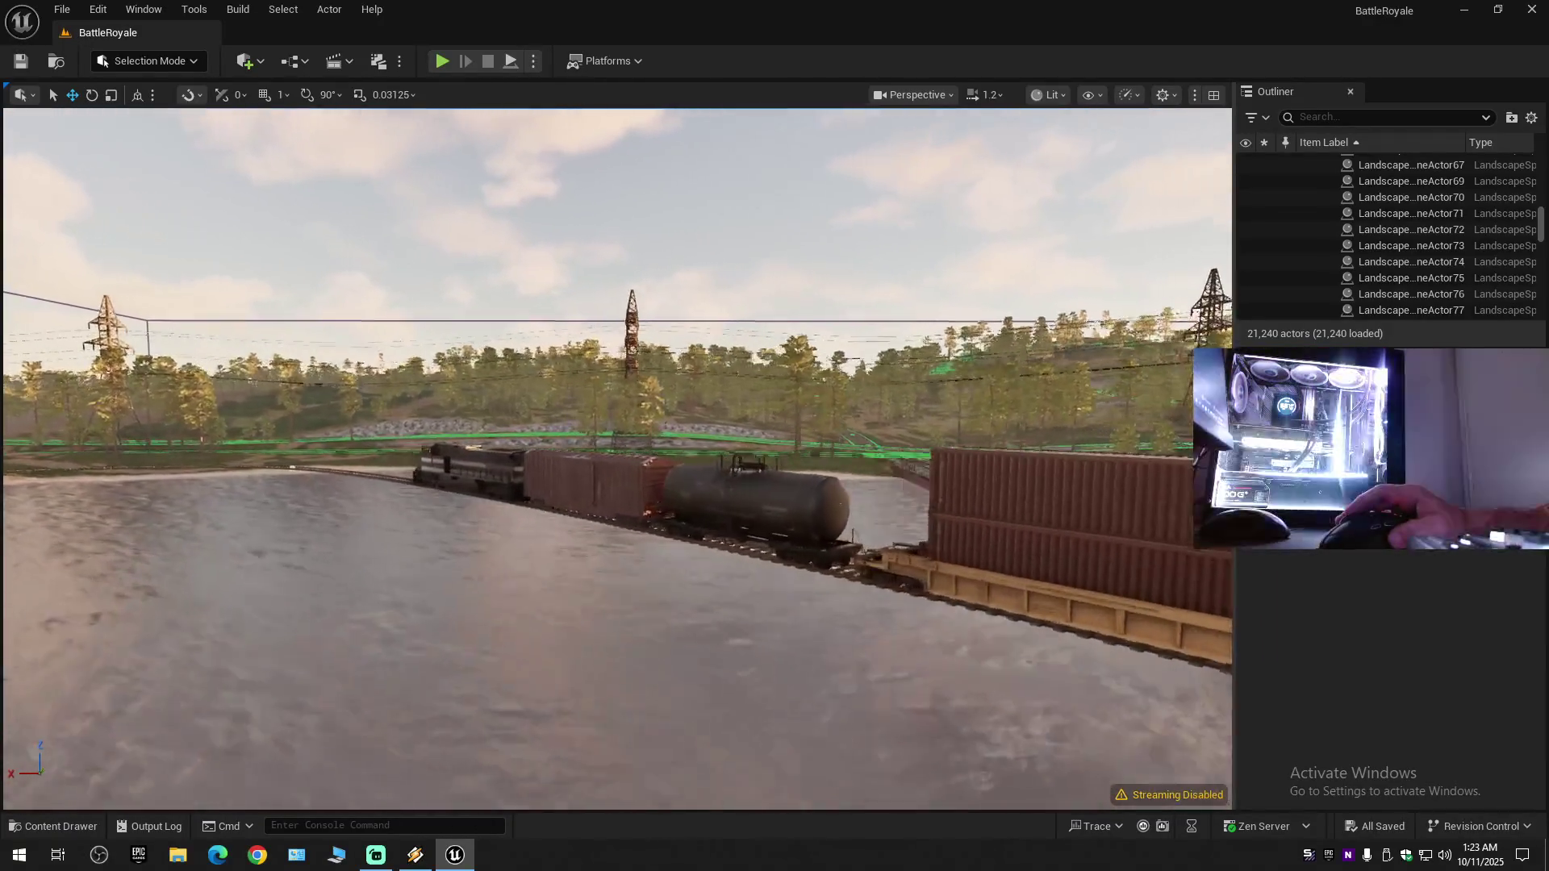
key("w")
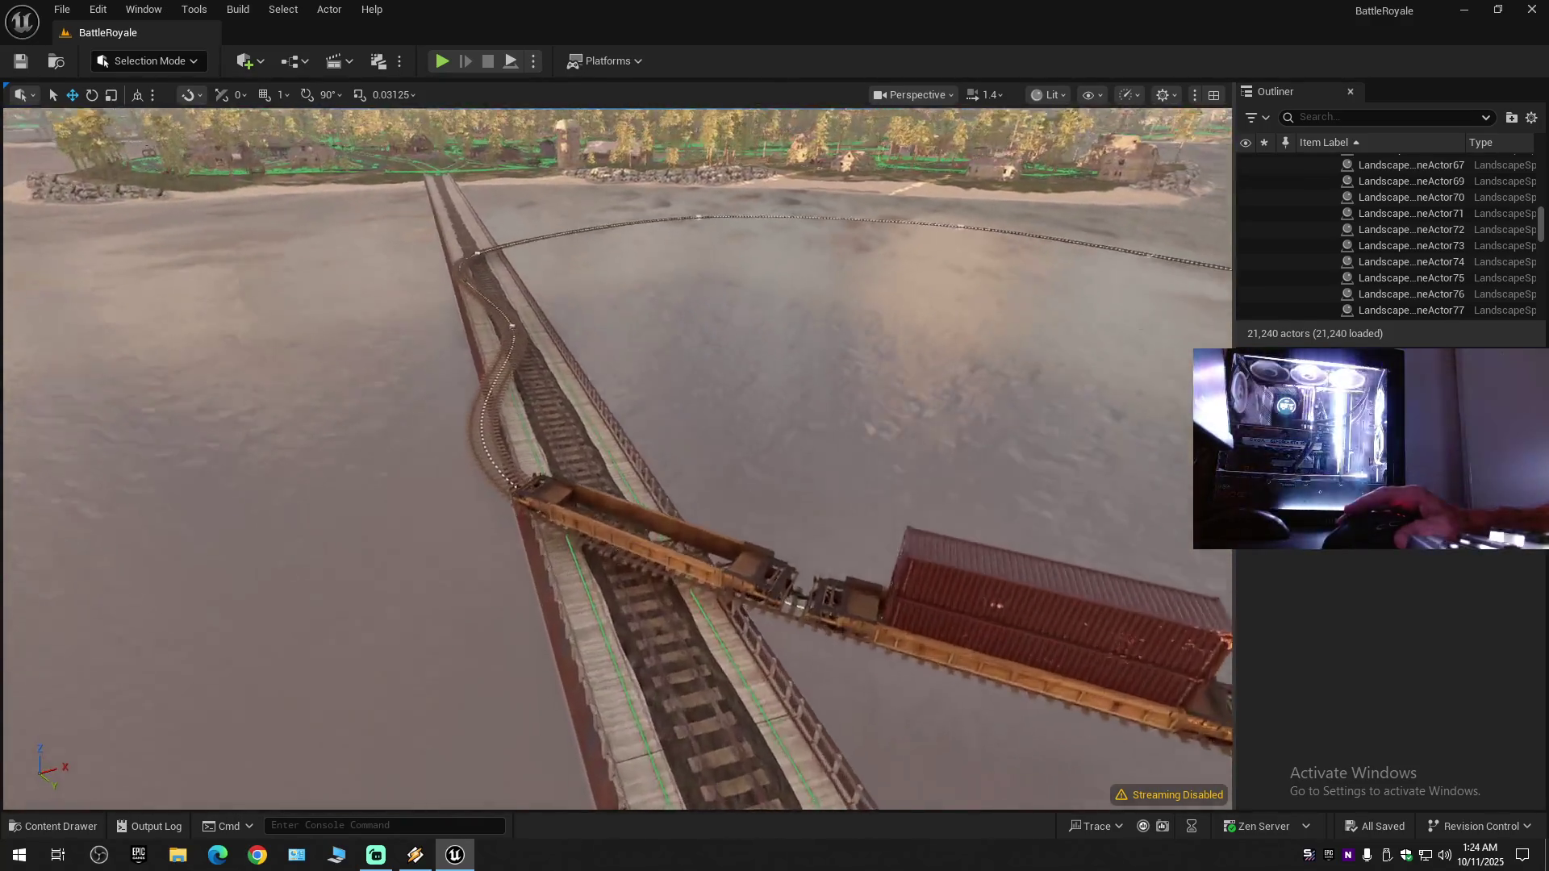
scroll(617, 460, "down", 1)
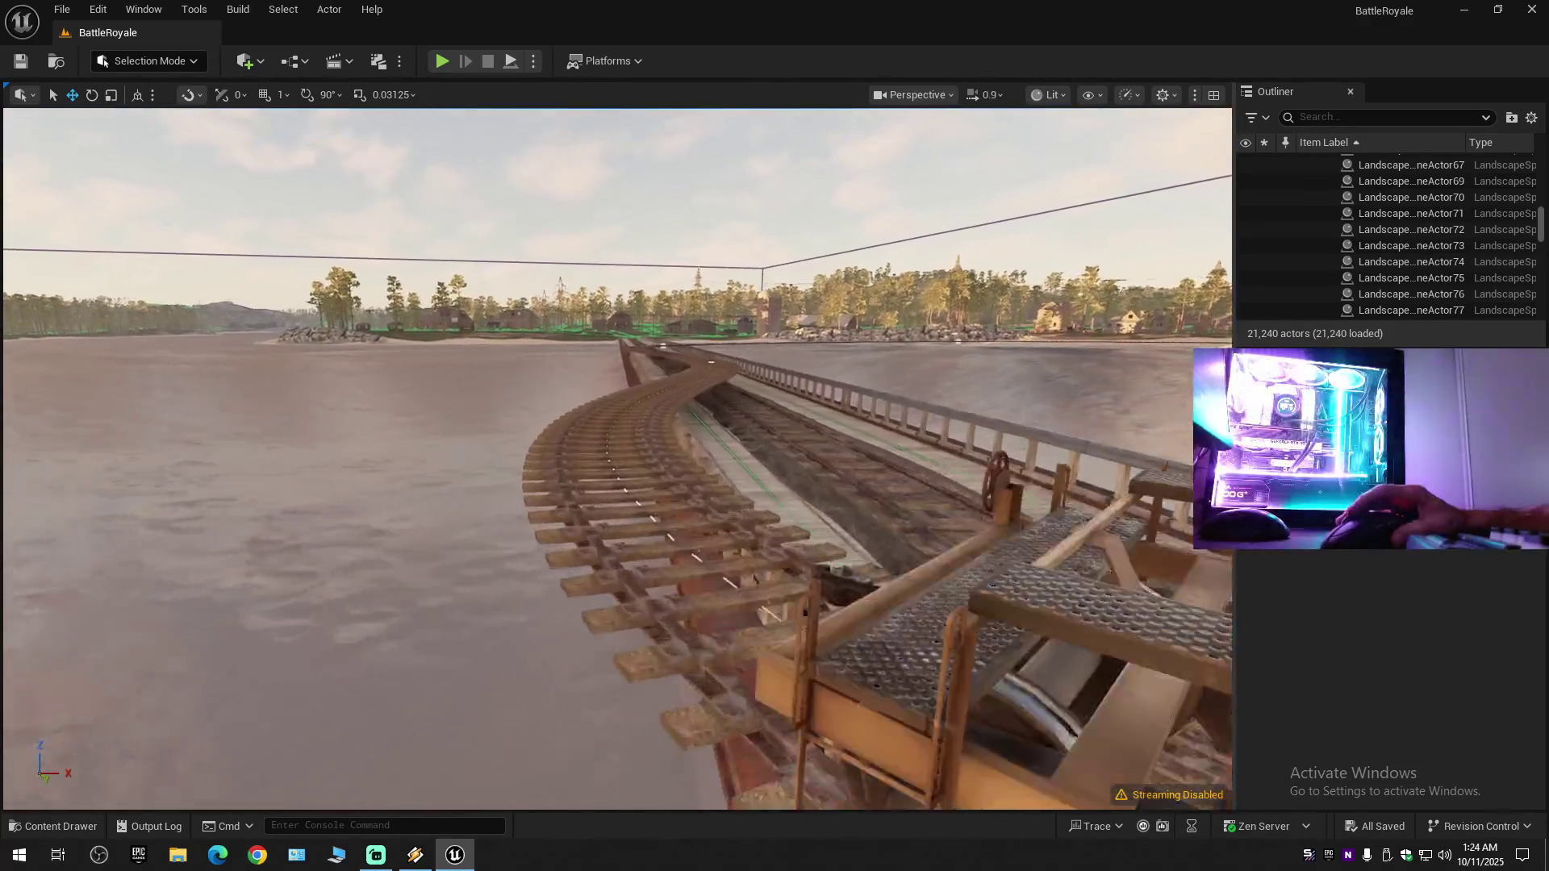
scroll(617, 460, "up", 2)
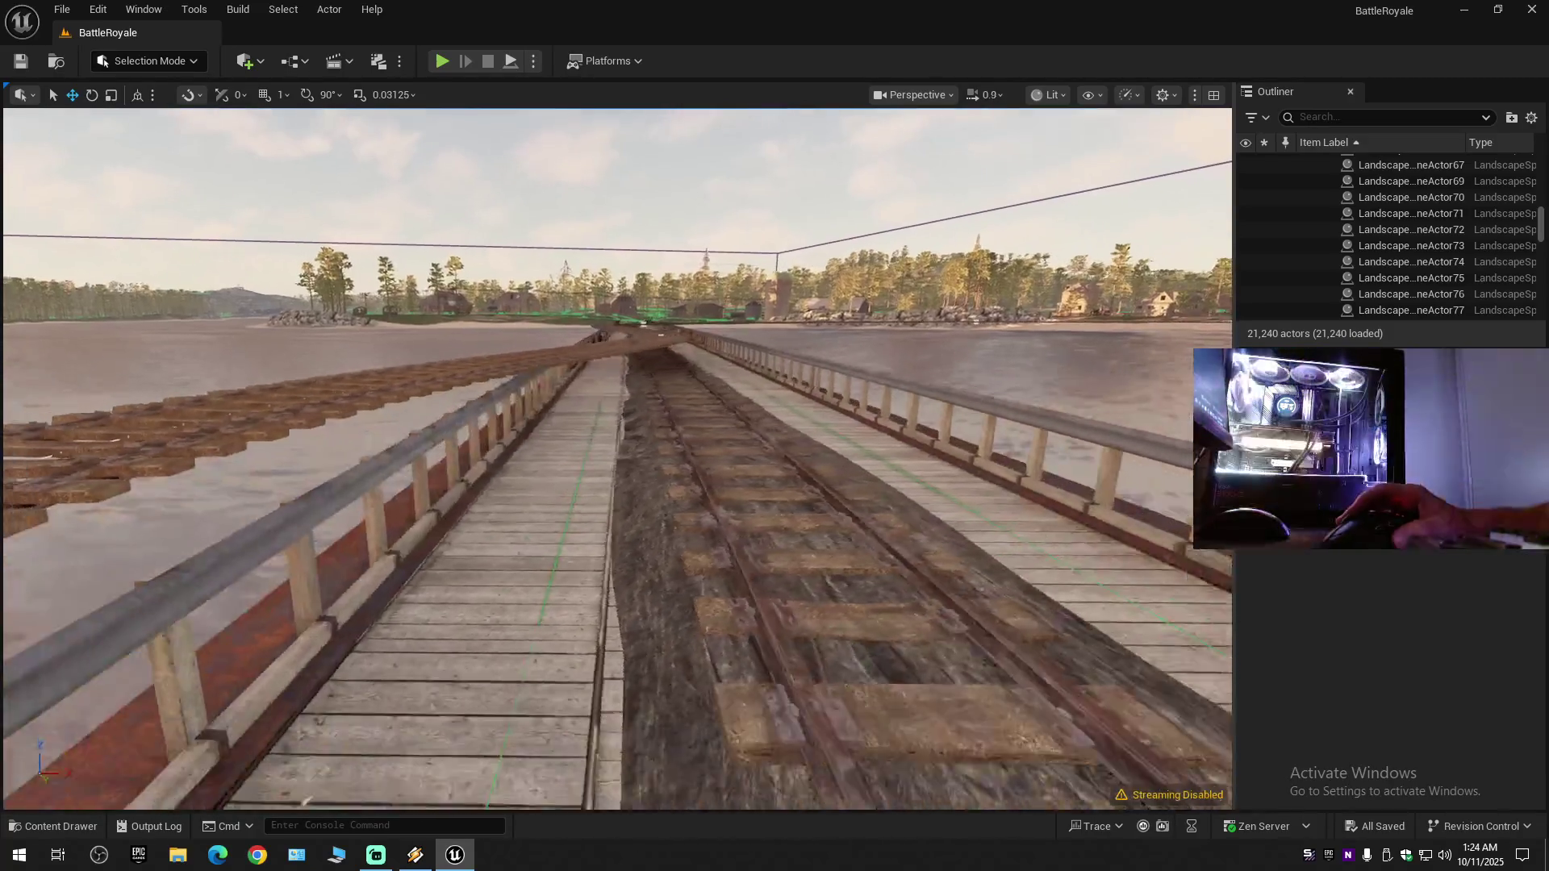
scroll(617, 460, "up", 2)
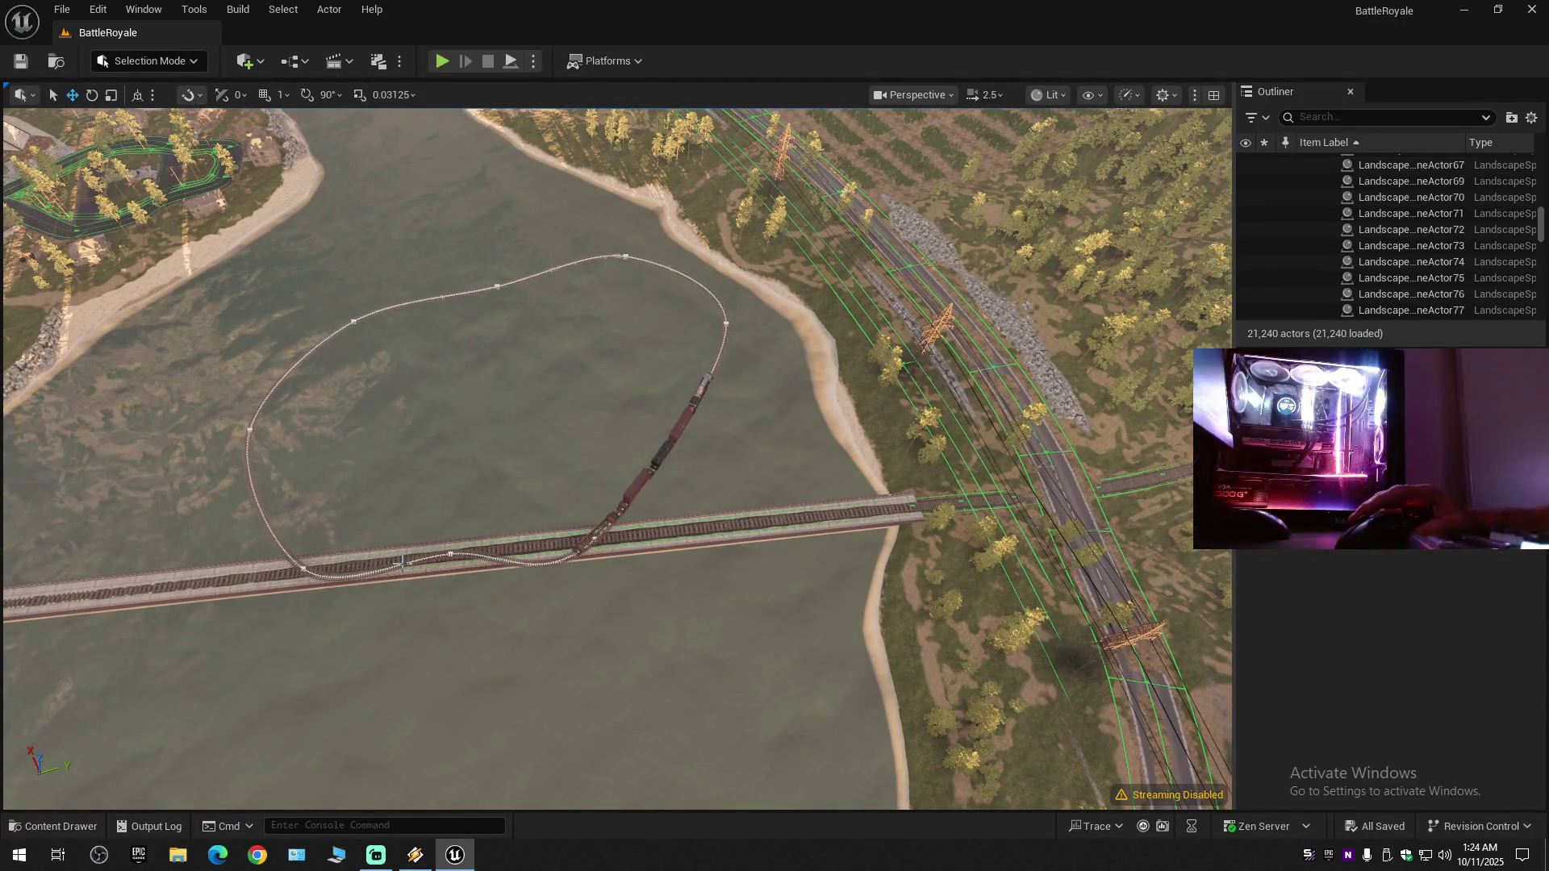
left_click_drag(617, 460, 565, 452)
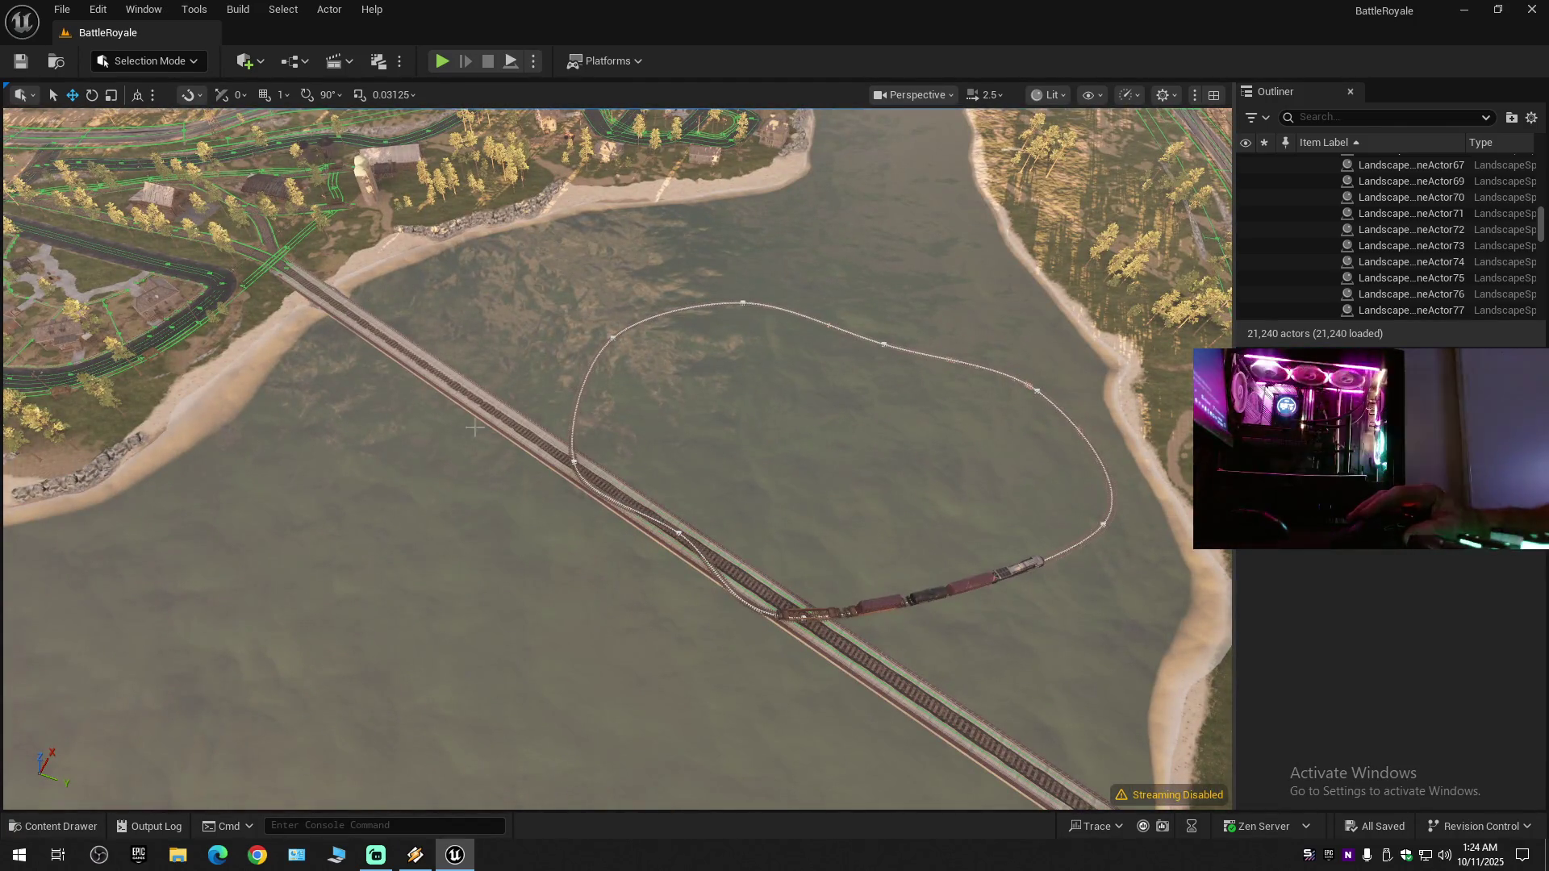
scroll(300, 276, "down", 2)
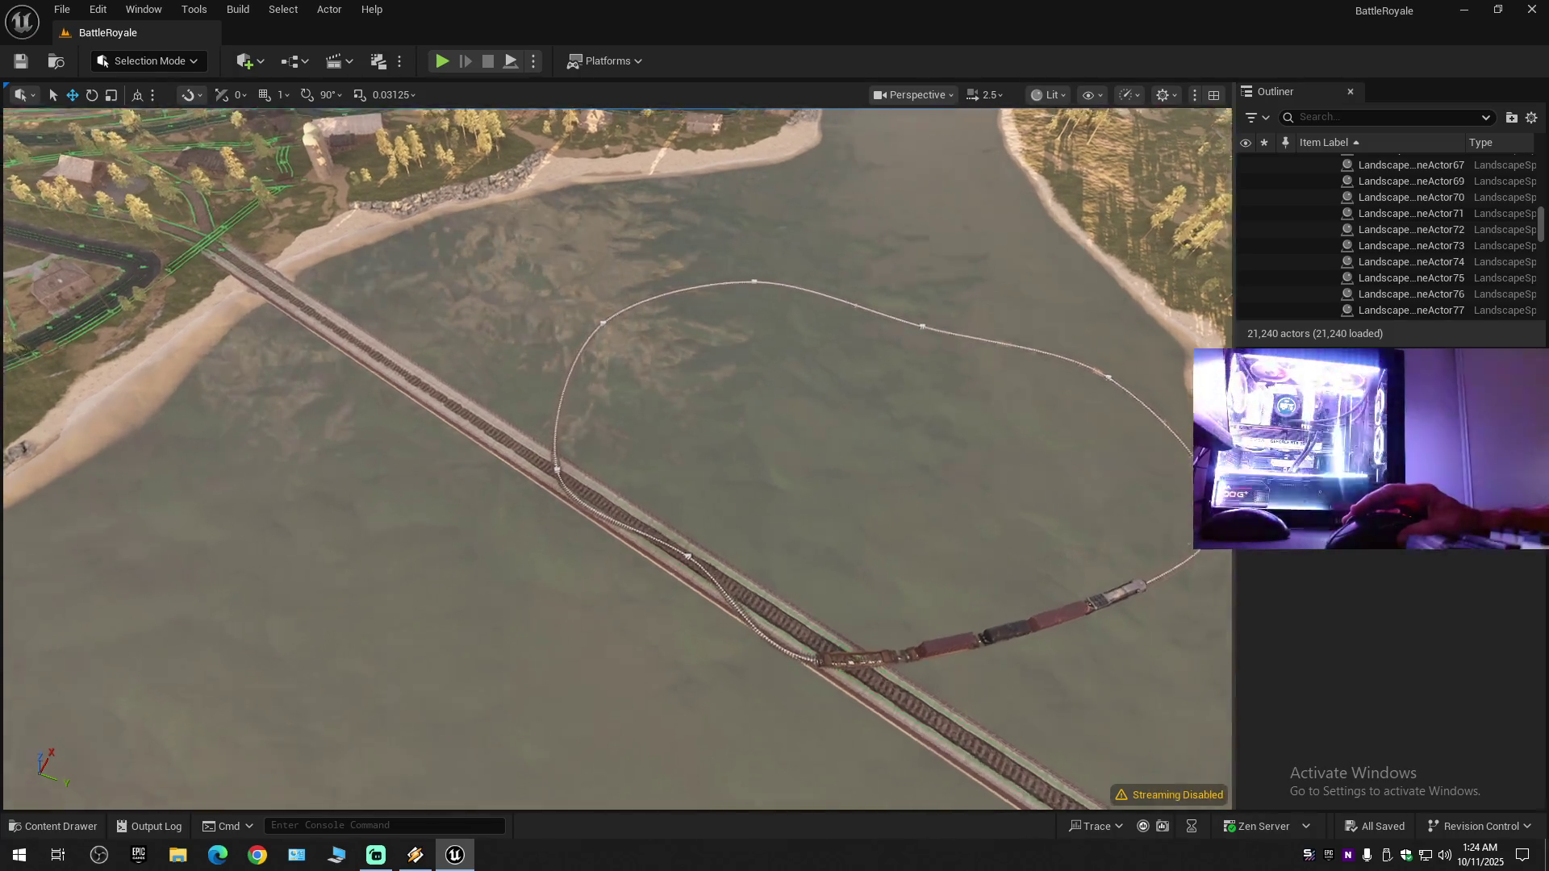
key("w")
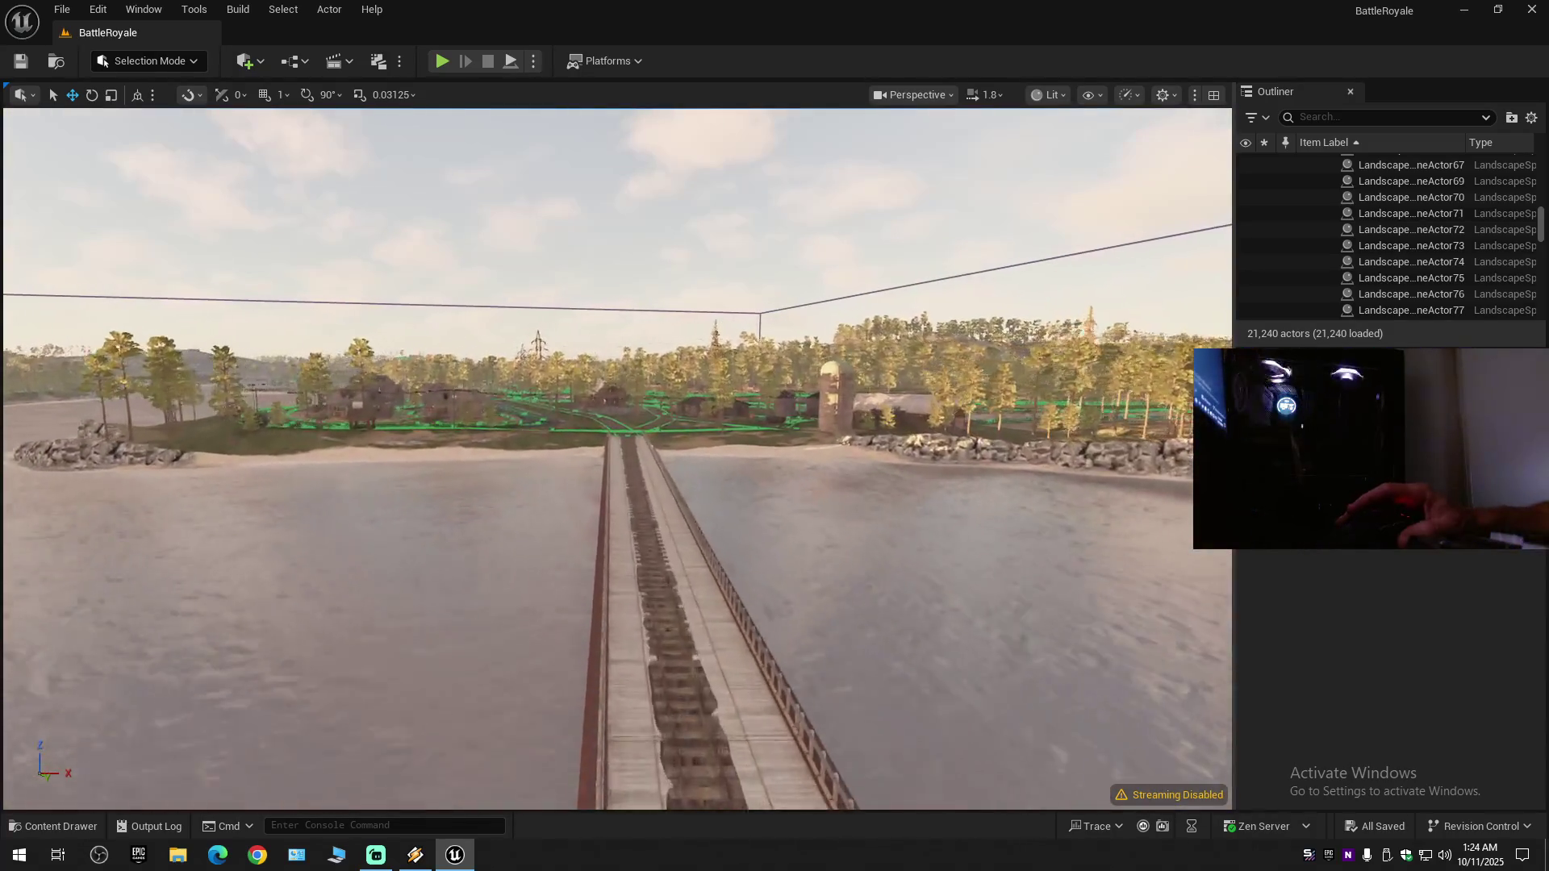
key("w")
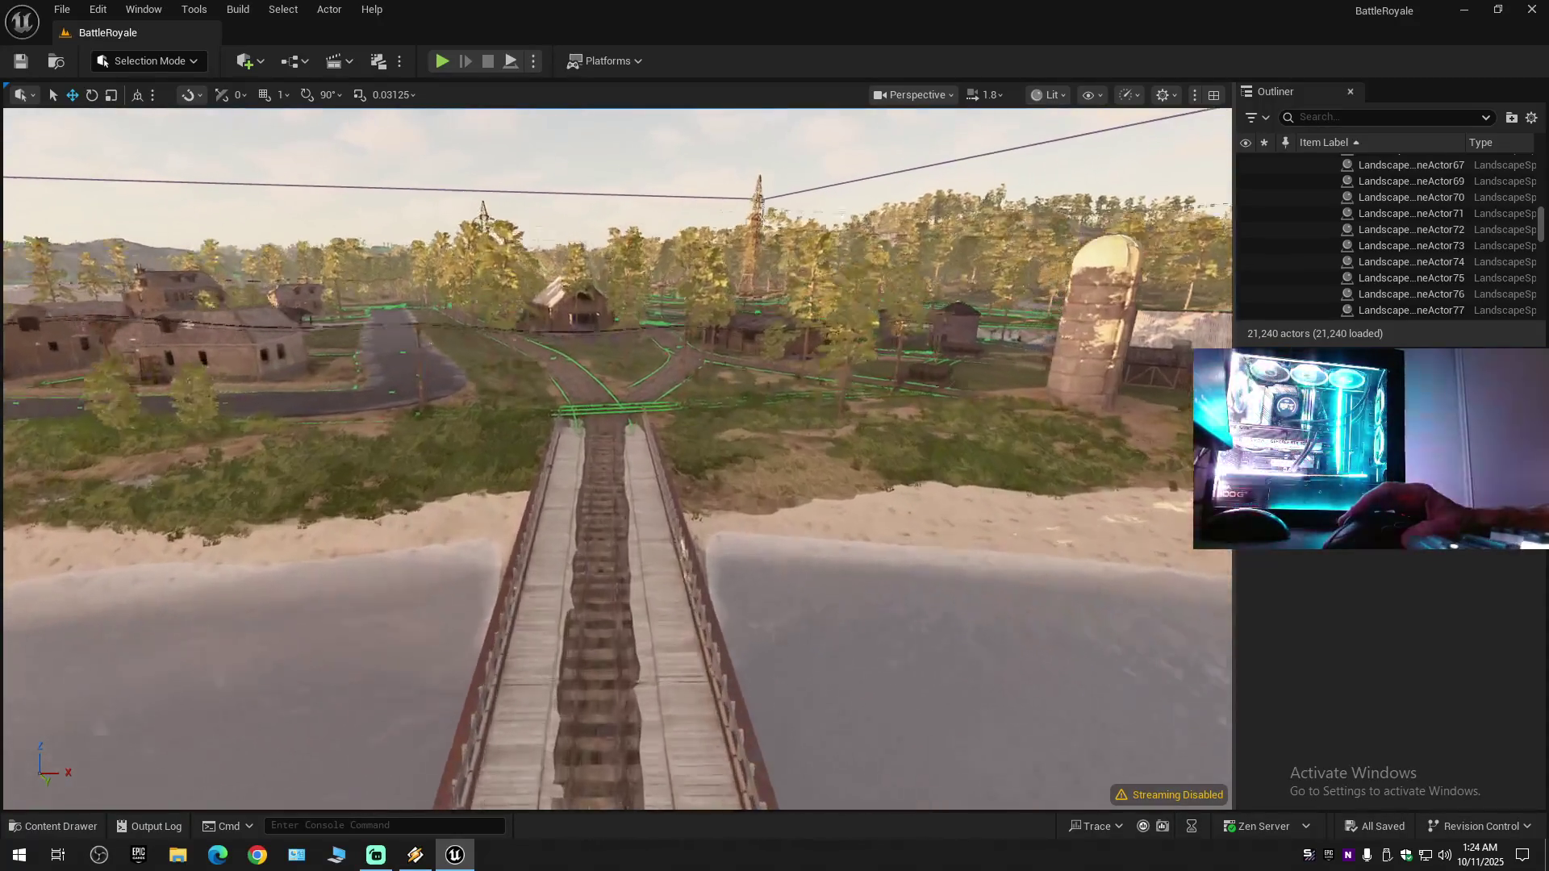
key("w")
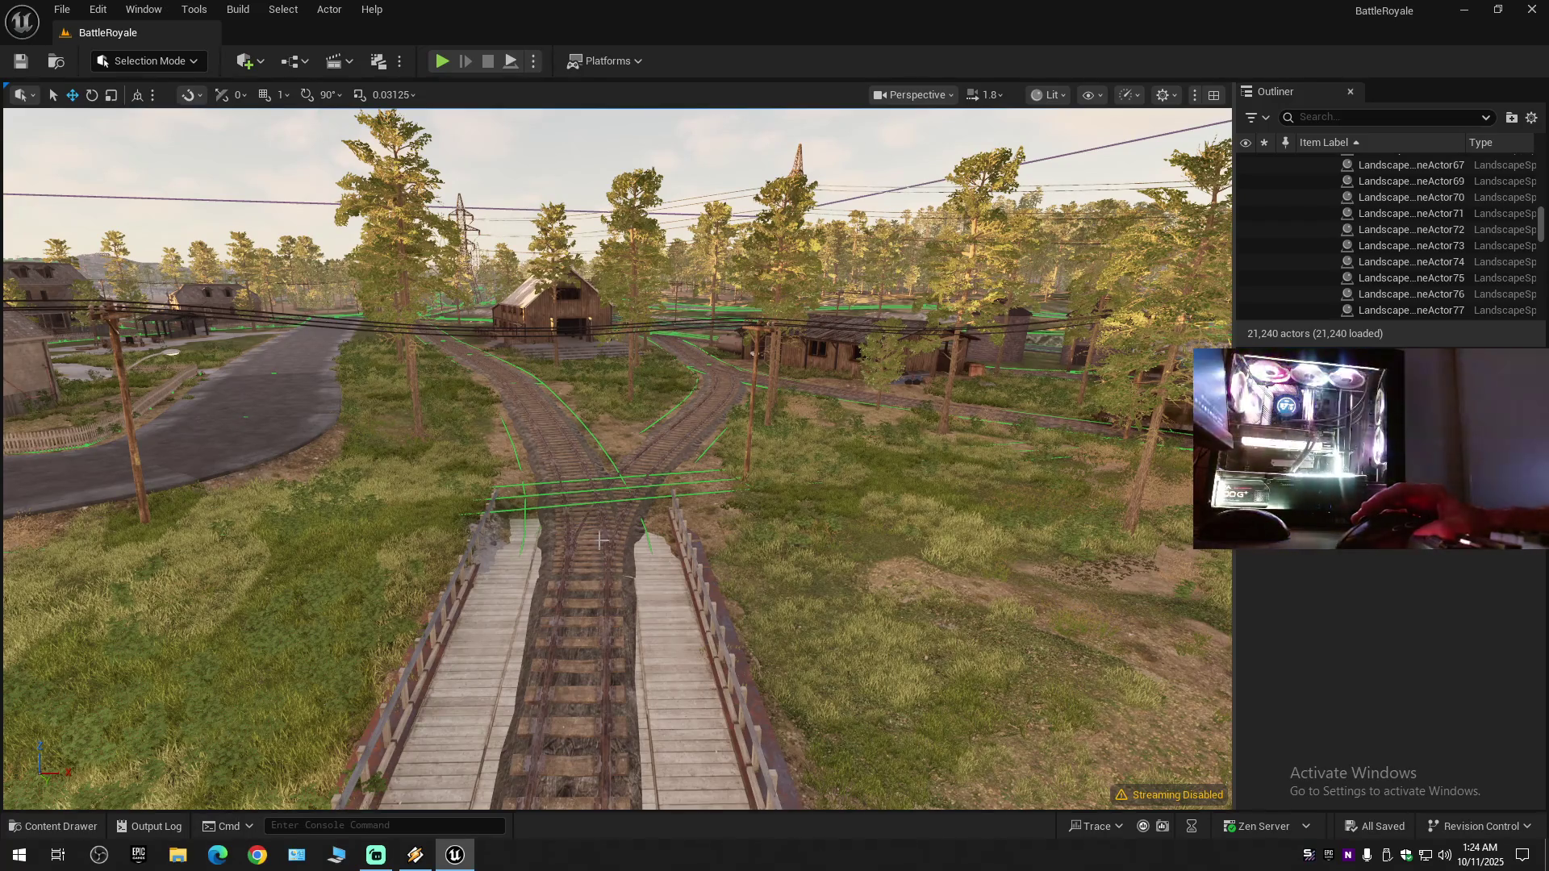
scroll(578, 525, "up", 5)
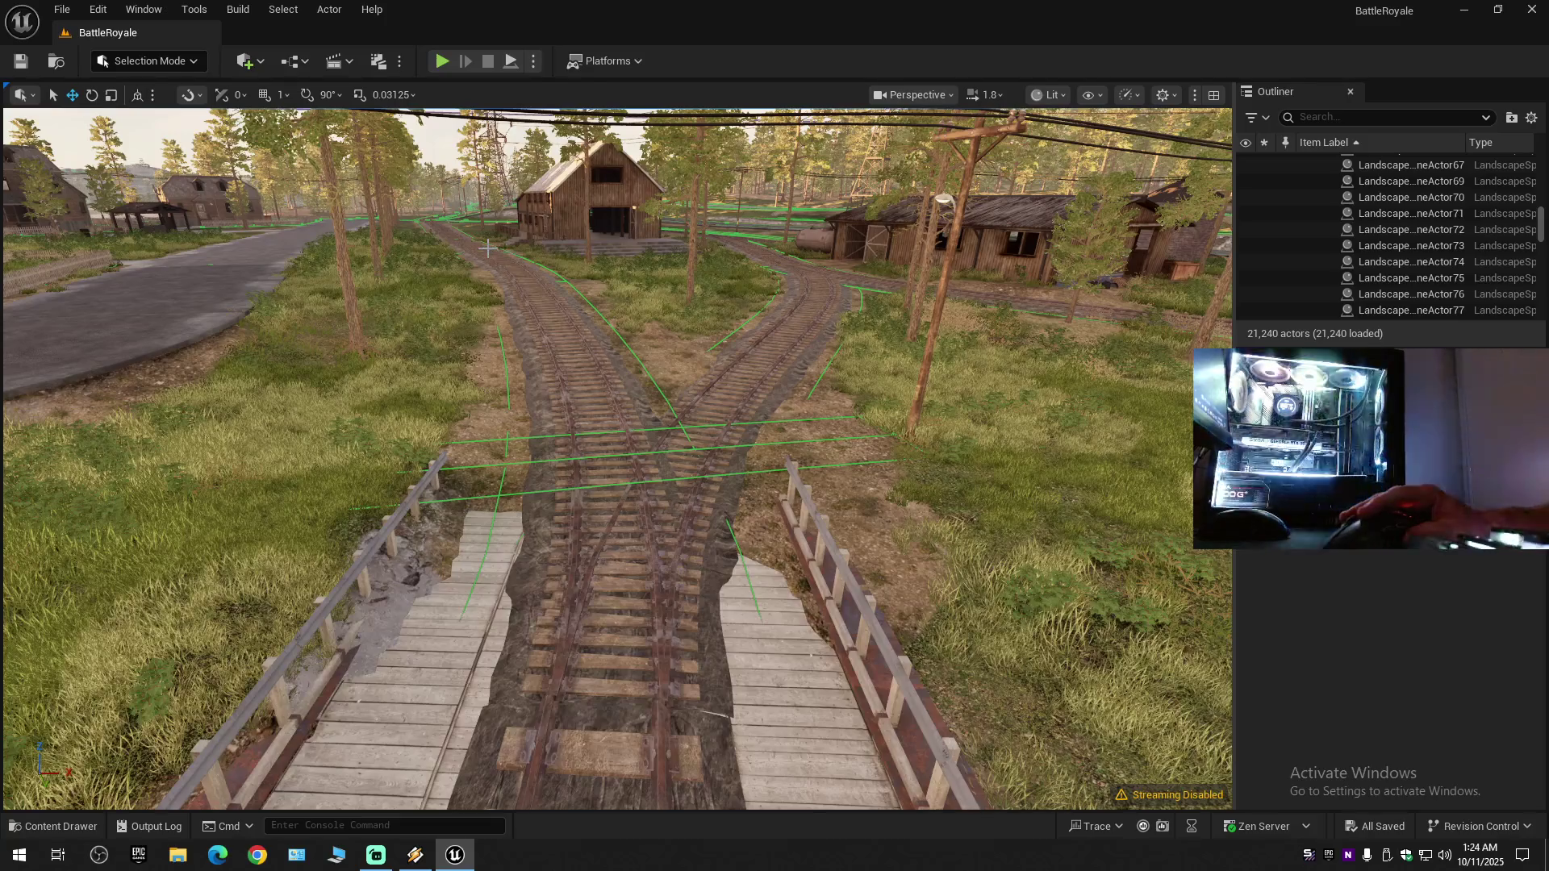
scroll(626, 449, "down", 8)
scroll(638, 484, "up", 4)
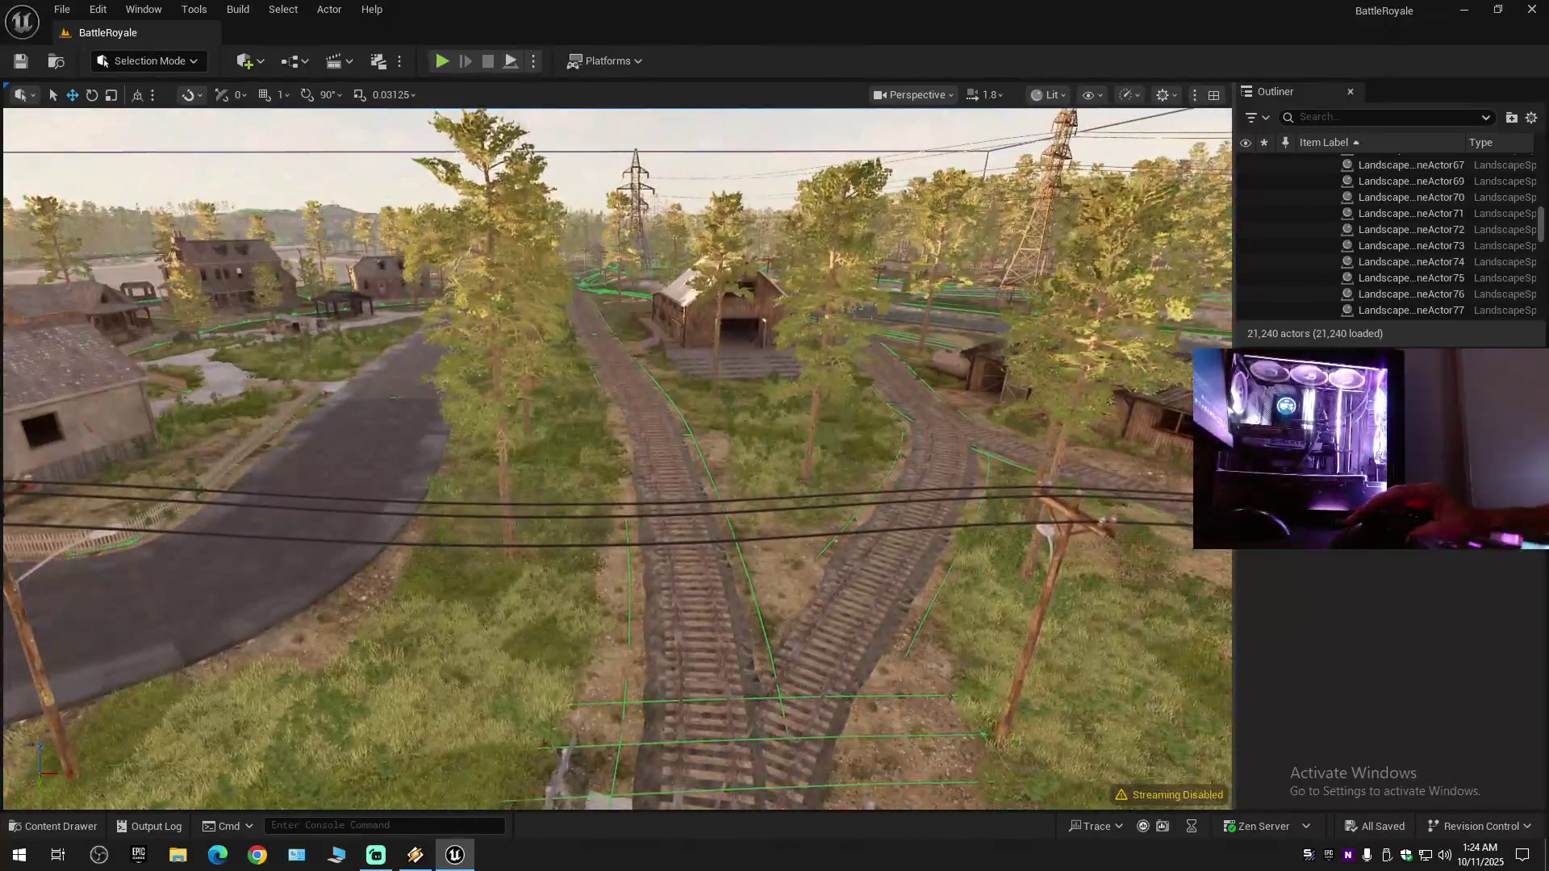
scroll(618, 458, "up", 2)
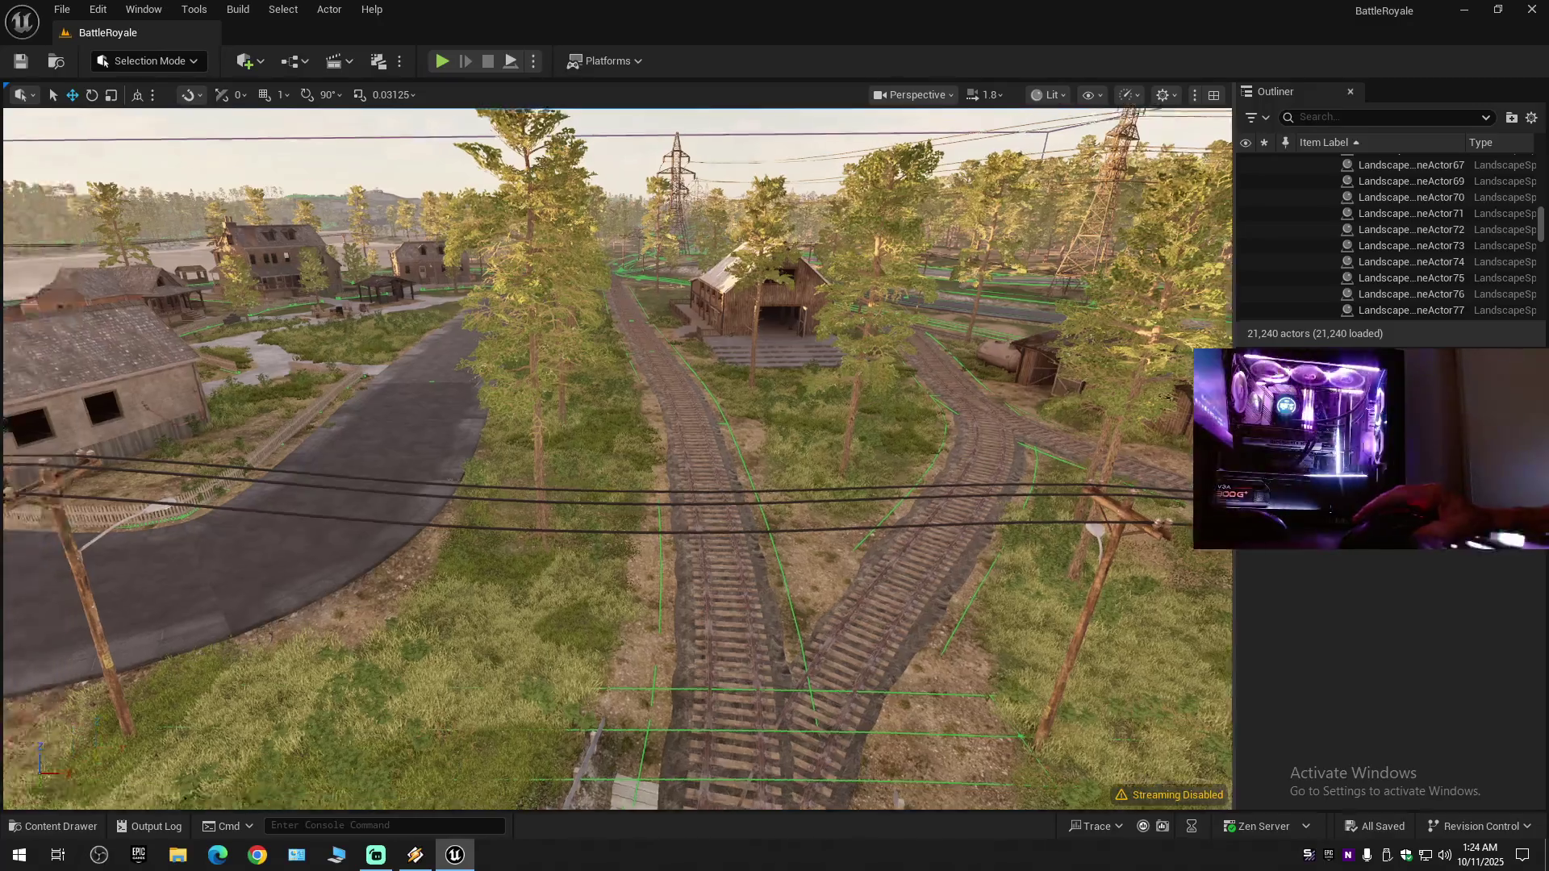
scroll(618, 458, "down", 4)
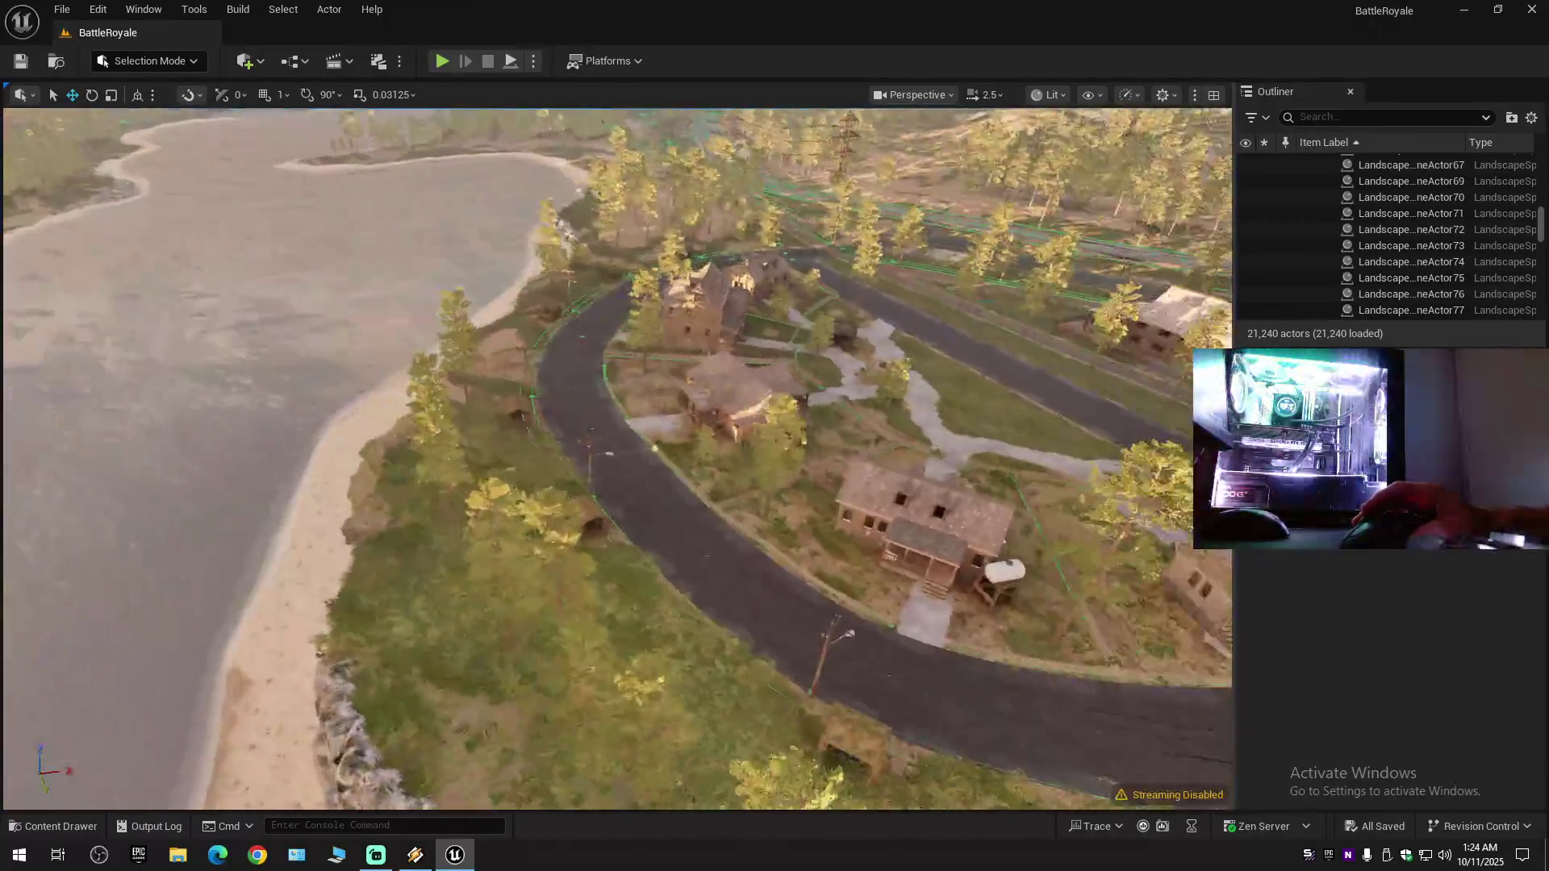
scroll(618, 458, "up", 3)
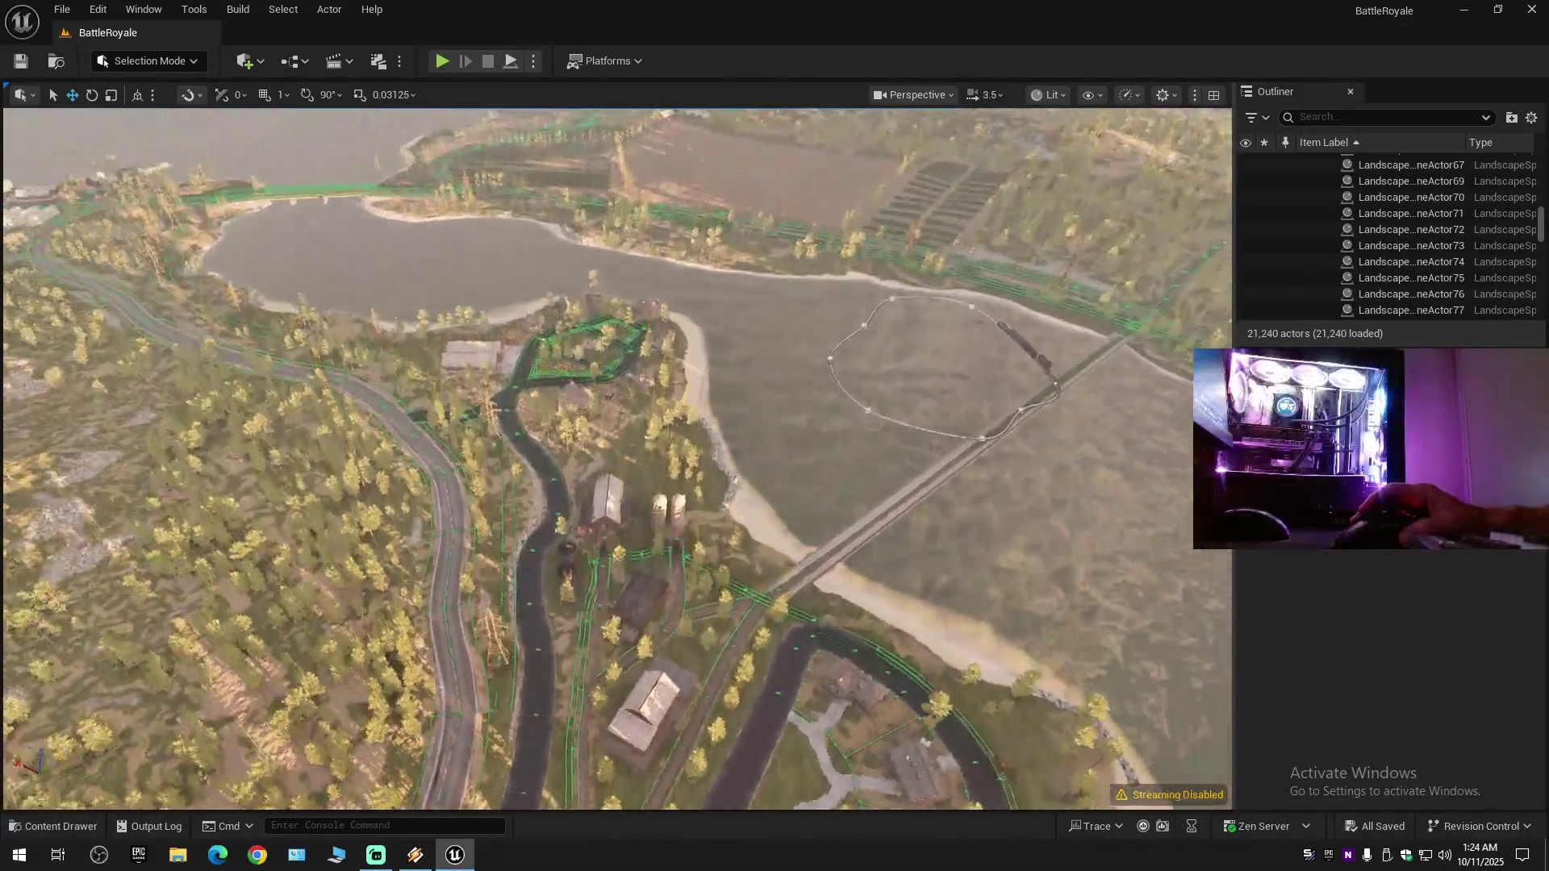
left_click_drag(618, 458, 565, 452)
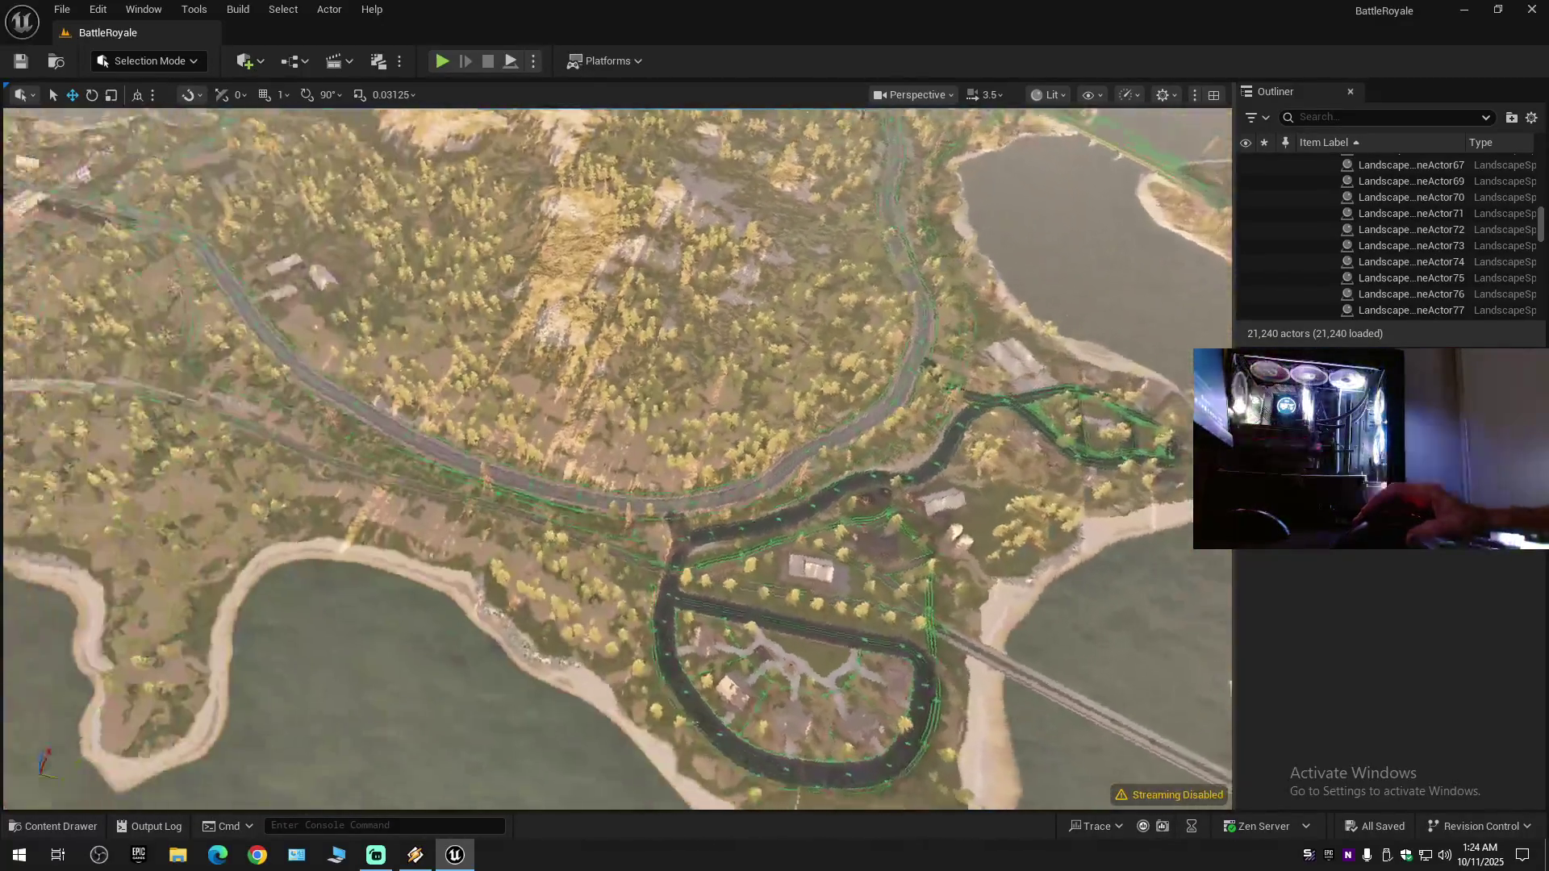
scroll(618, 458, "up", 3)
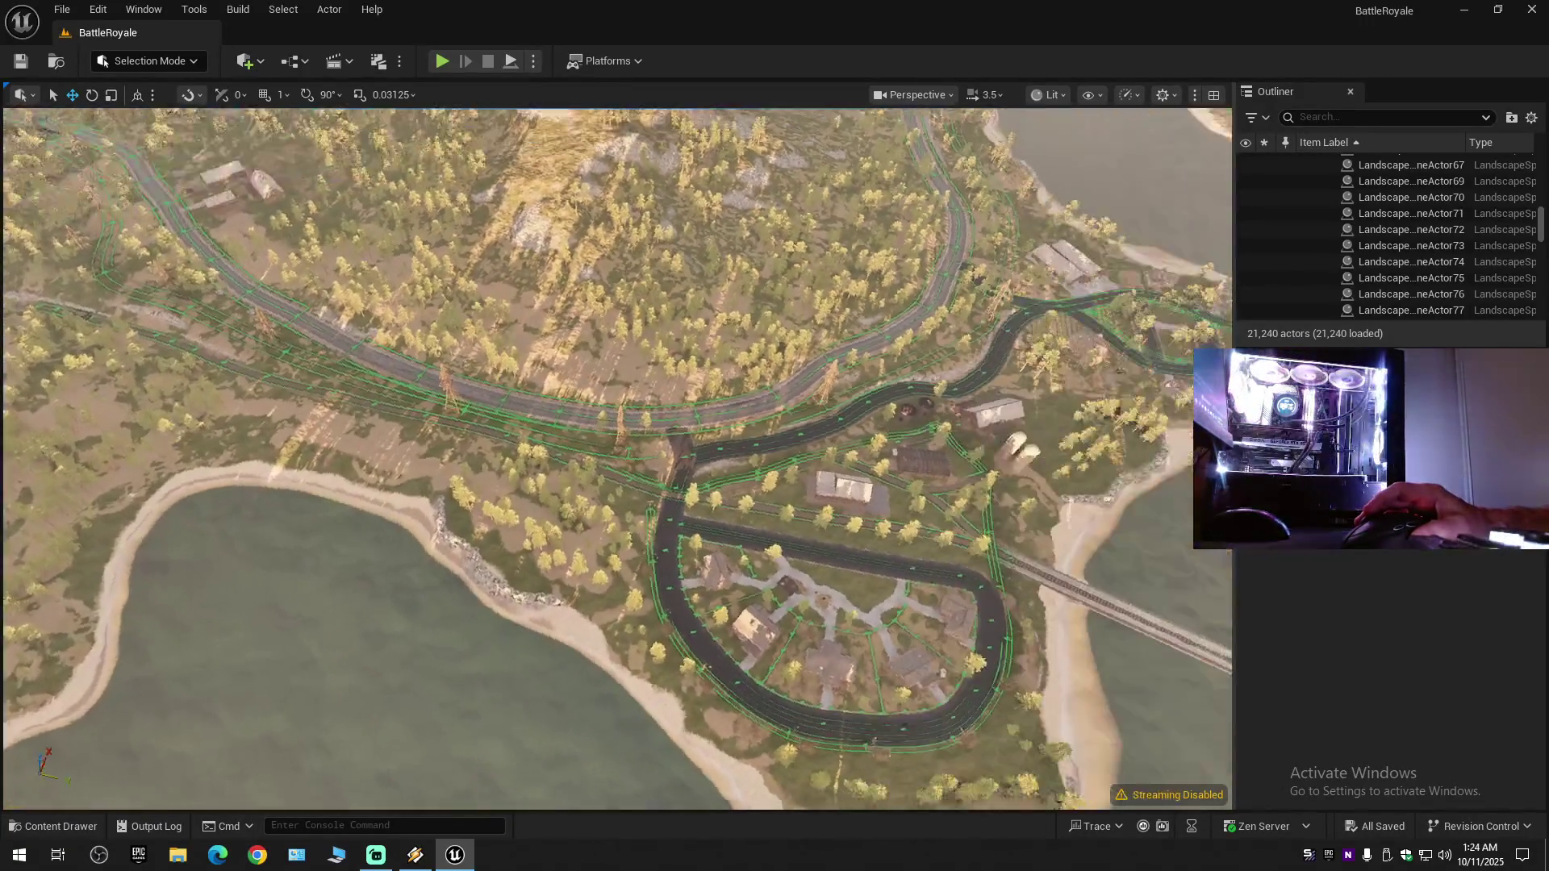
left_click_drag(618, 458, 685, 458)
scroll(619, 459, "down", 3)
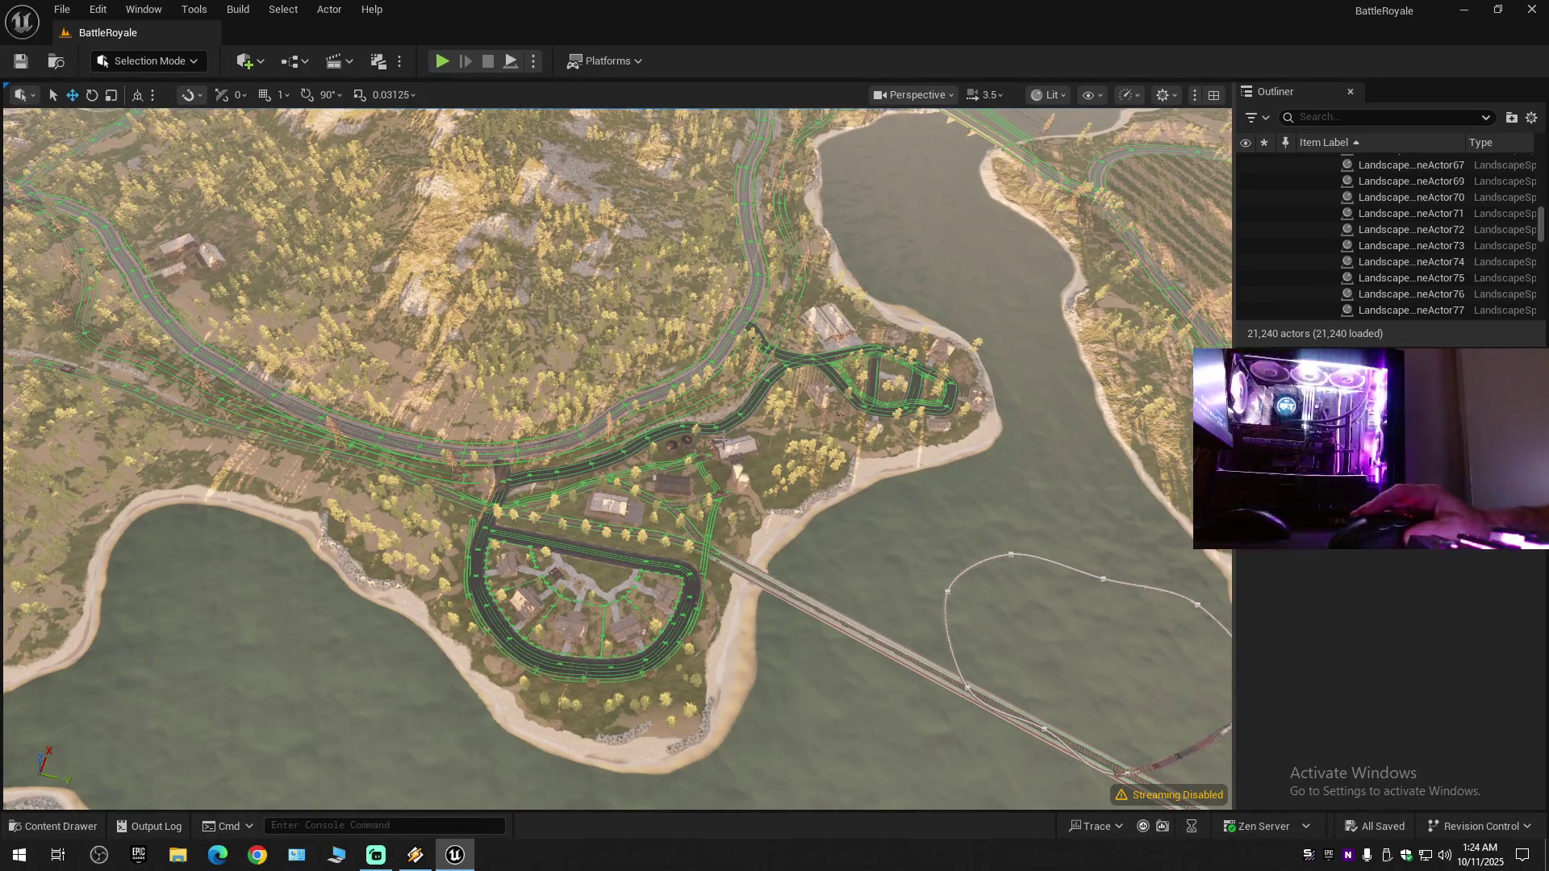
scroll(623, 552, "up", 6)
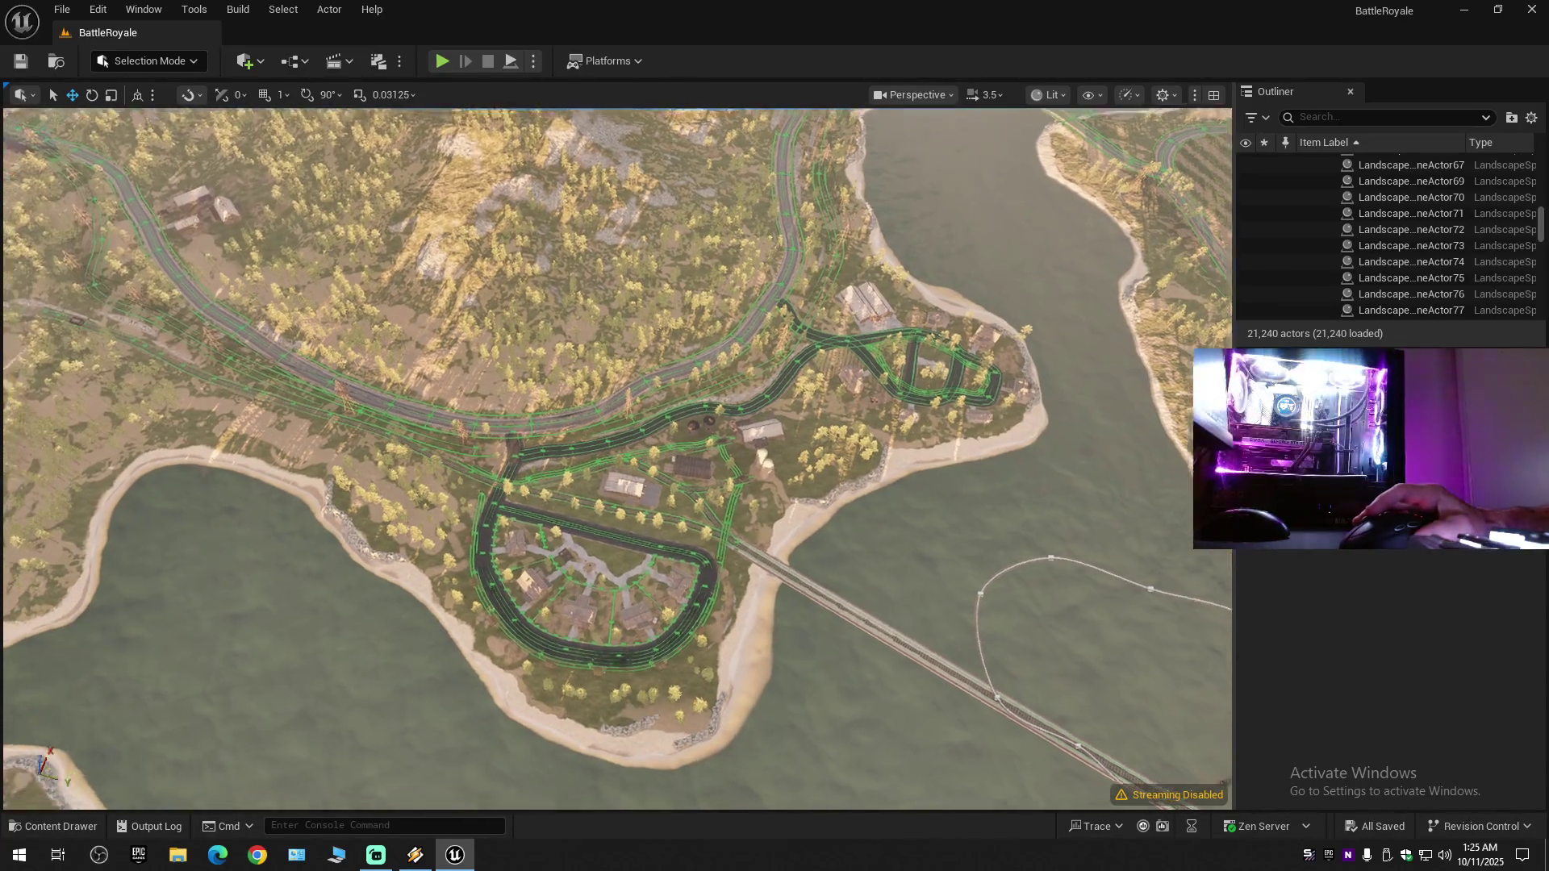
scroll(618, 458, "up", 8)
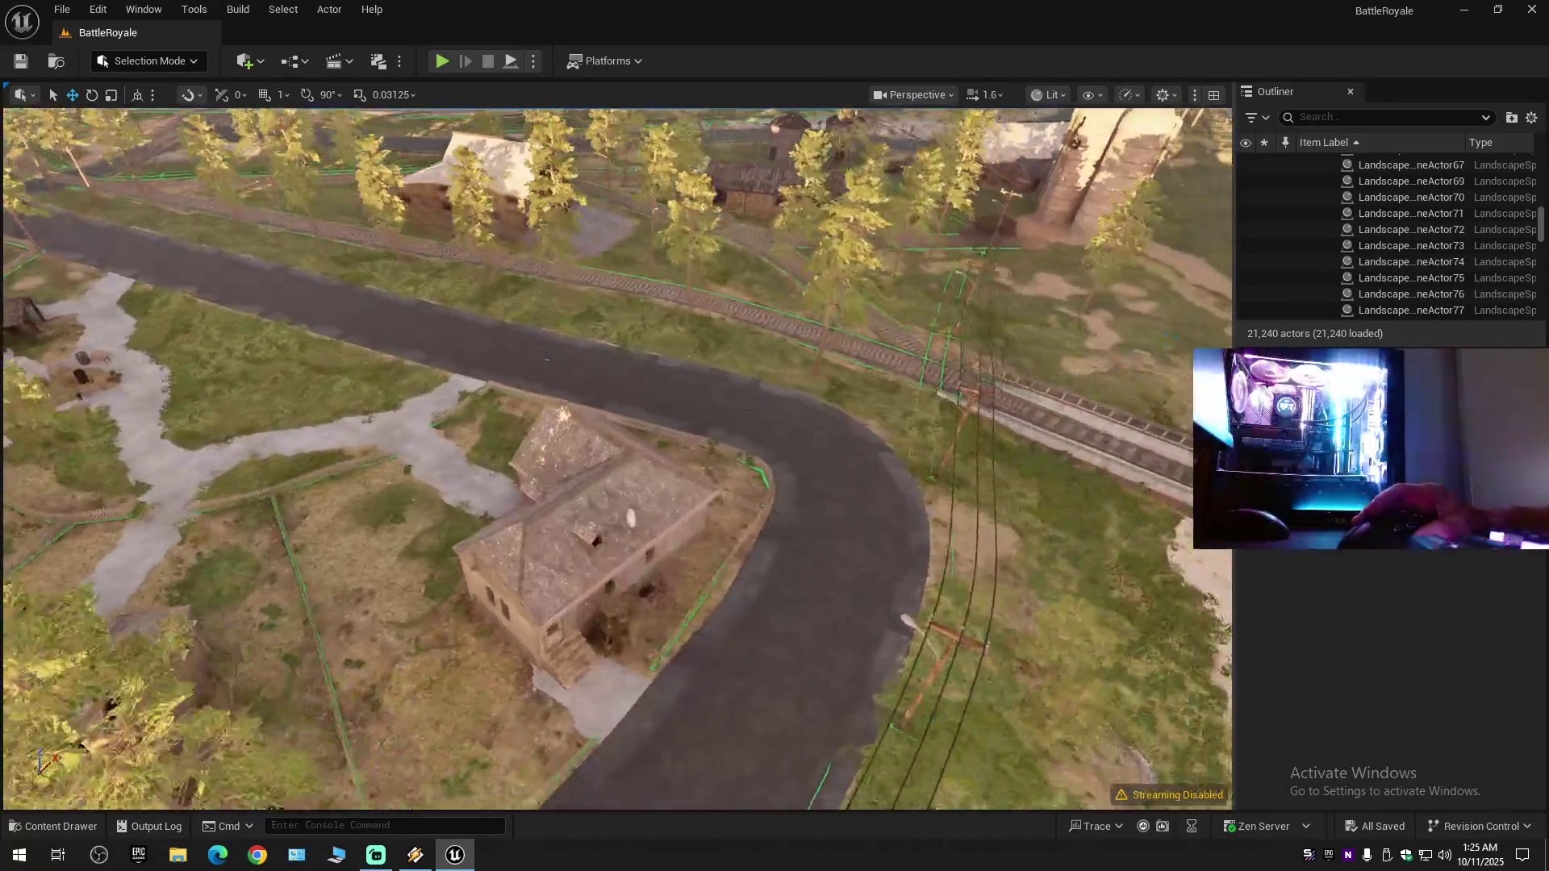
scroll(618, 458, "down", 2)
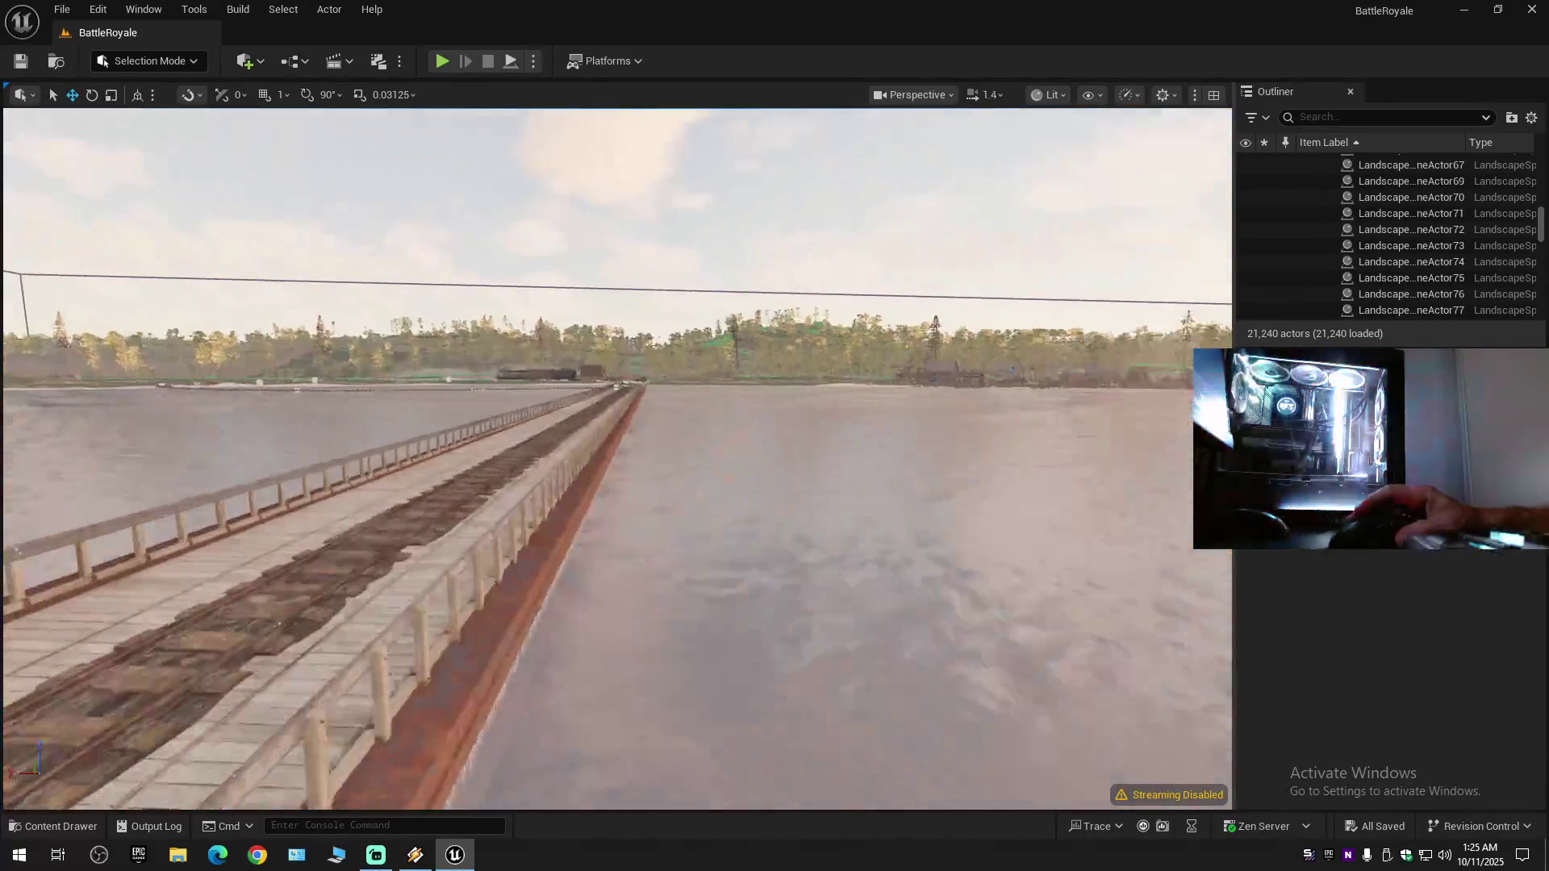
scroll(618, 459, "down", 1)
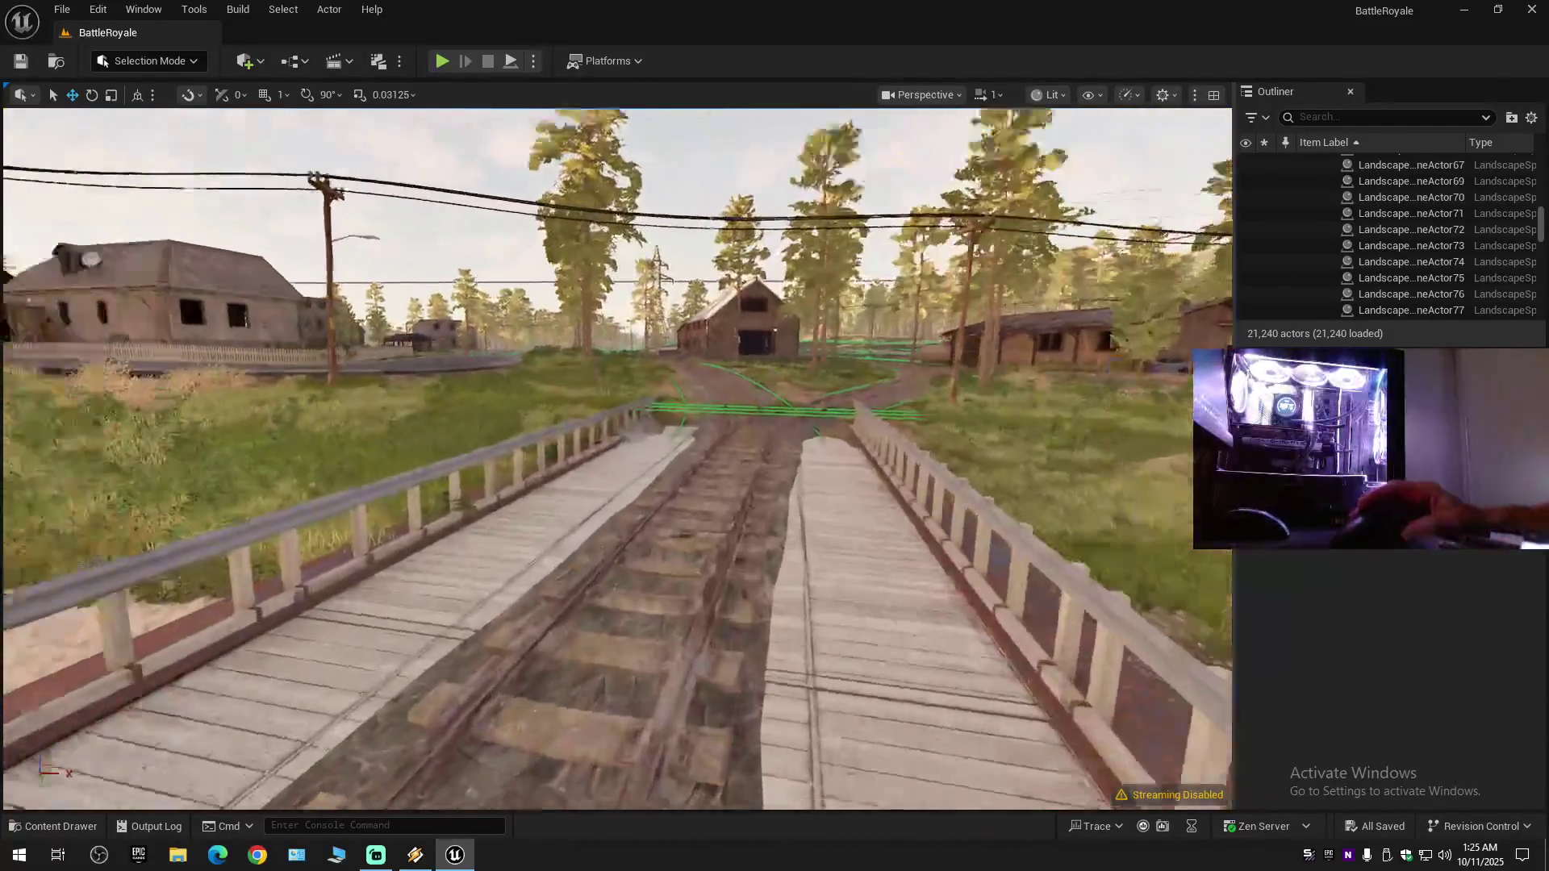
left_click_drag(618, 458, 484, 458)
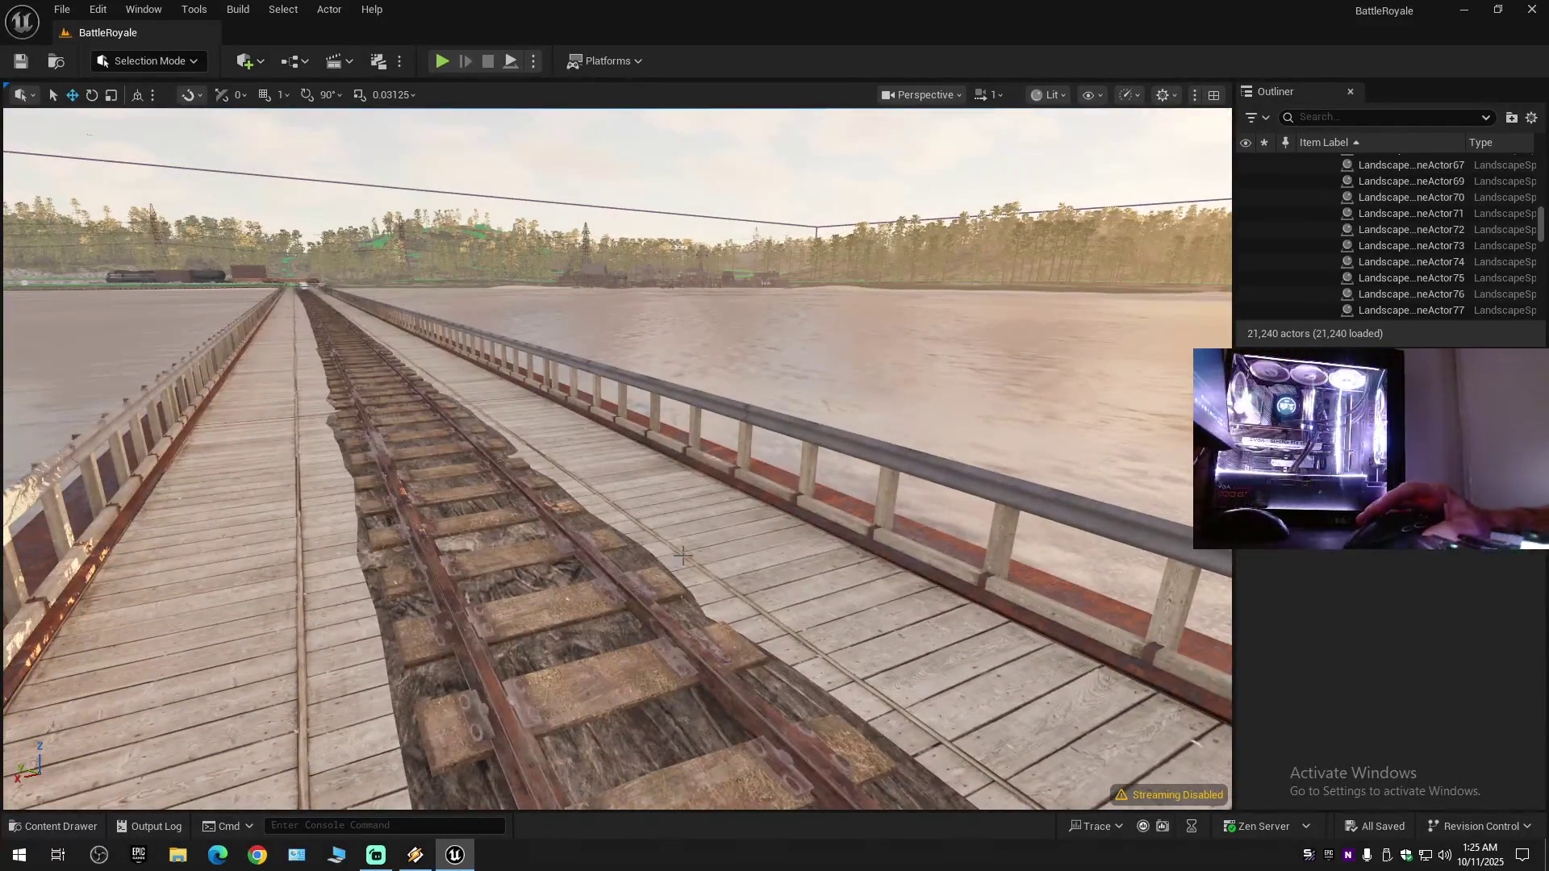
left_click(267, 396)
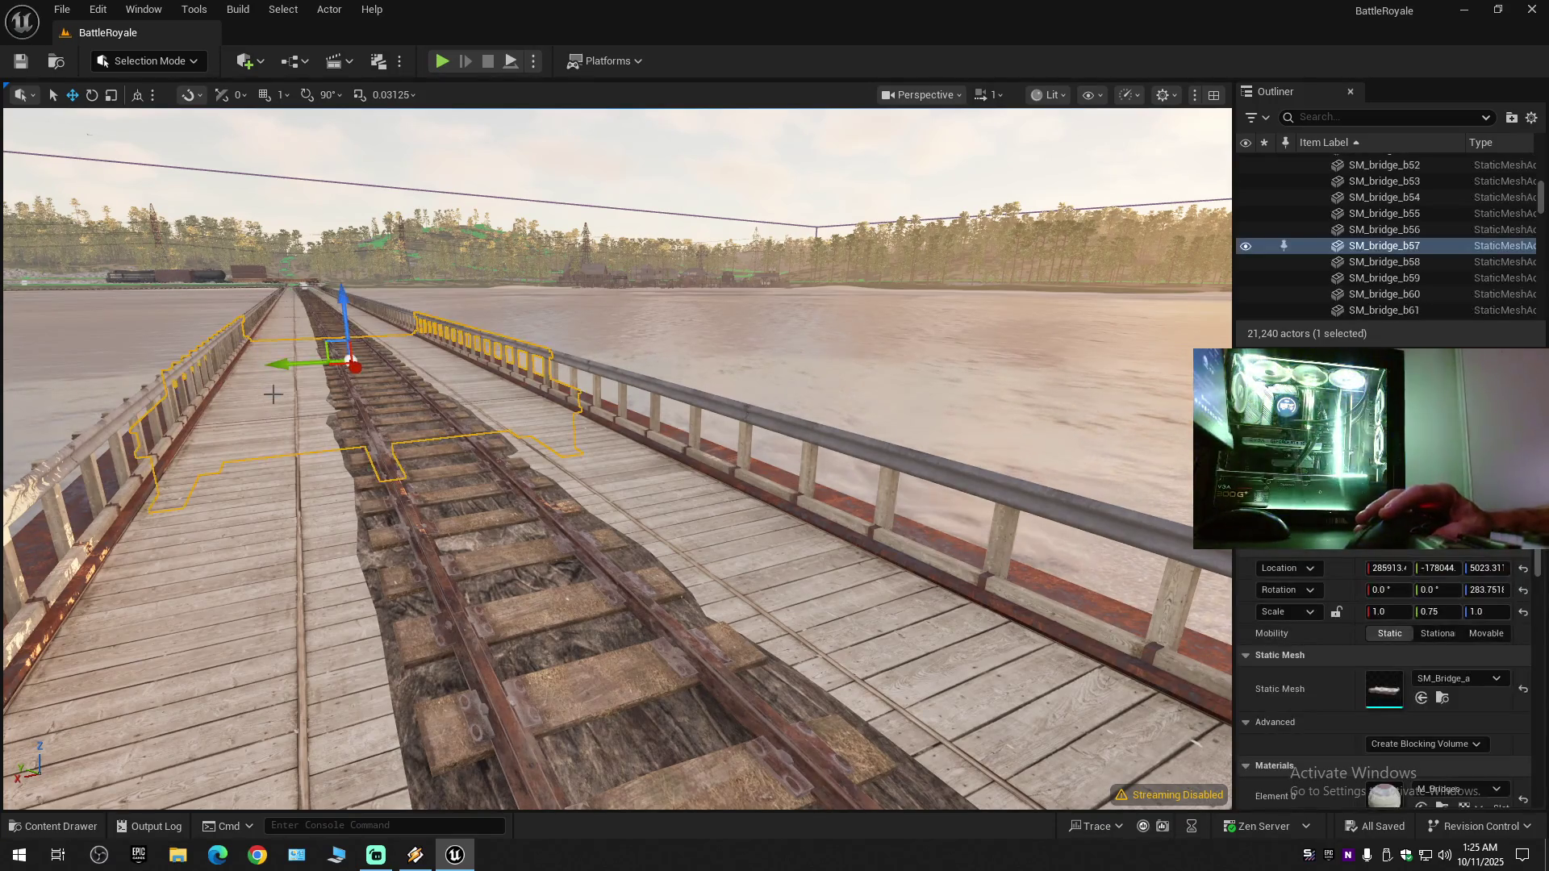
- Hide SM_bridge_b57, view the water beside it, then make it visible again
left_click(1247, 246)
mouse_move(619, 459)
left_mouse_down()
mouse_move(637, 484)
mouse_move(759, 516)
mouse_move(727, 484)
mouse_move(807, 500)
mouse_move(1227, 271)
left_mouse_up()
left_click(1238, 244)
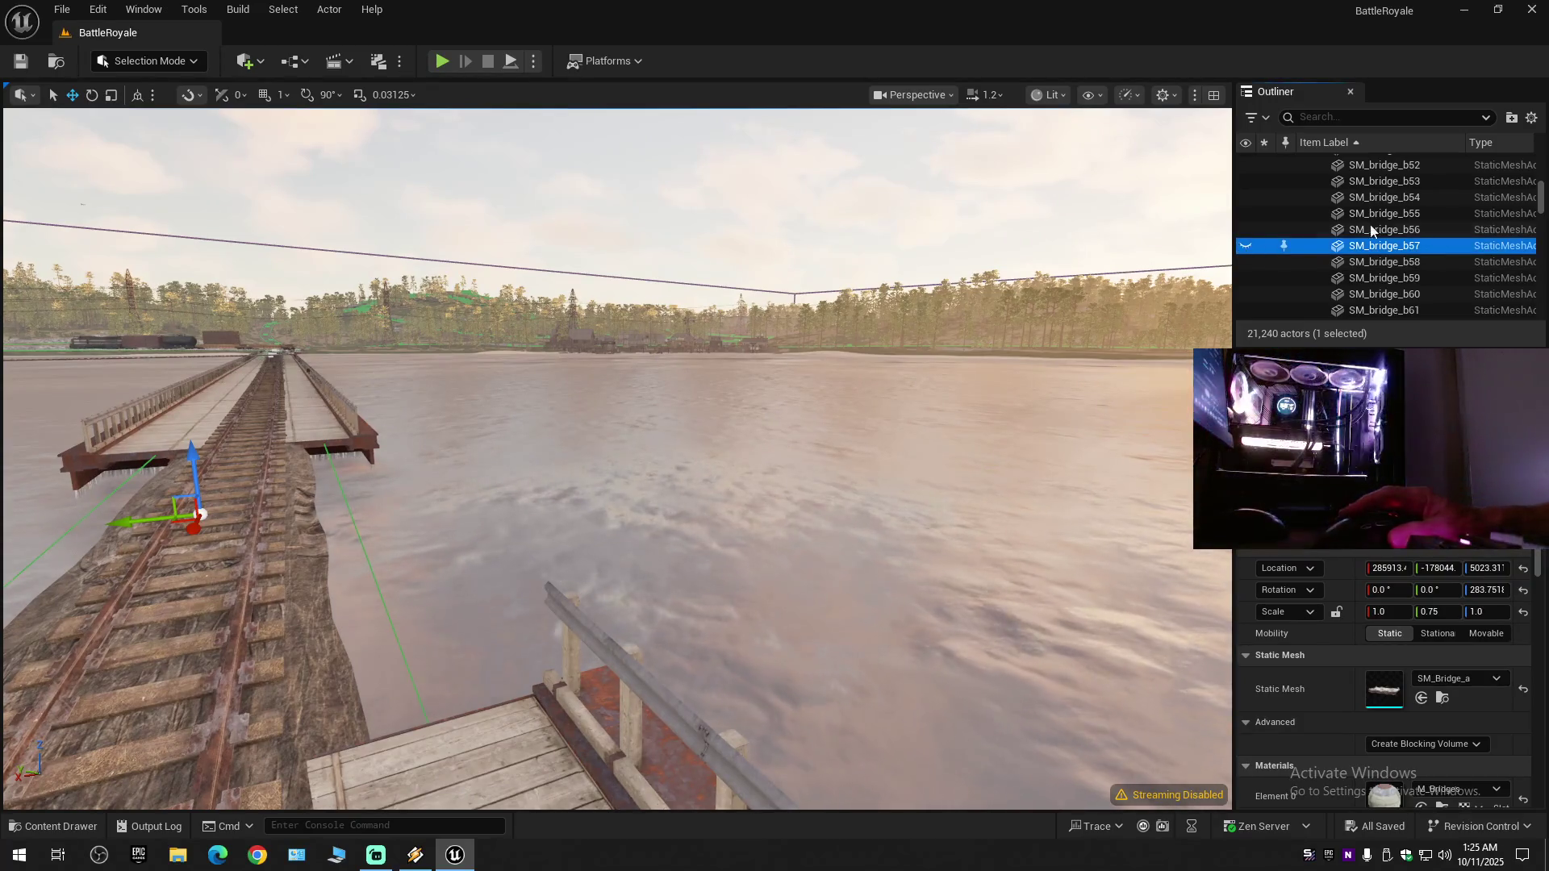
left_click(1246, 245)
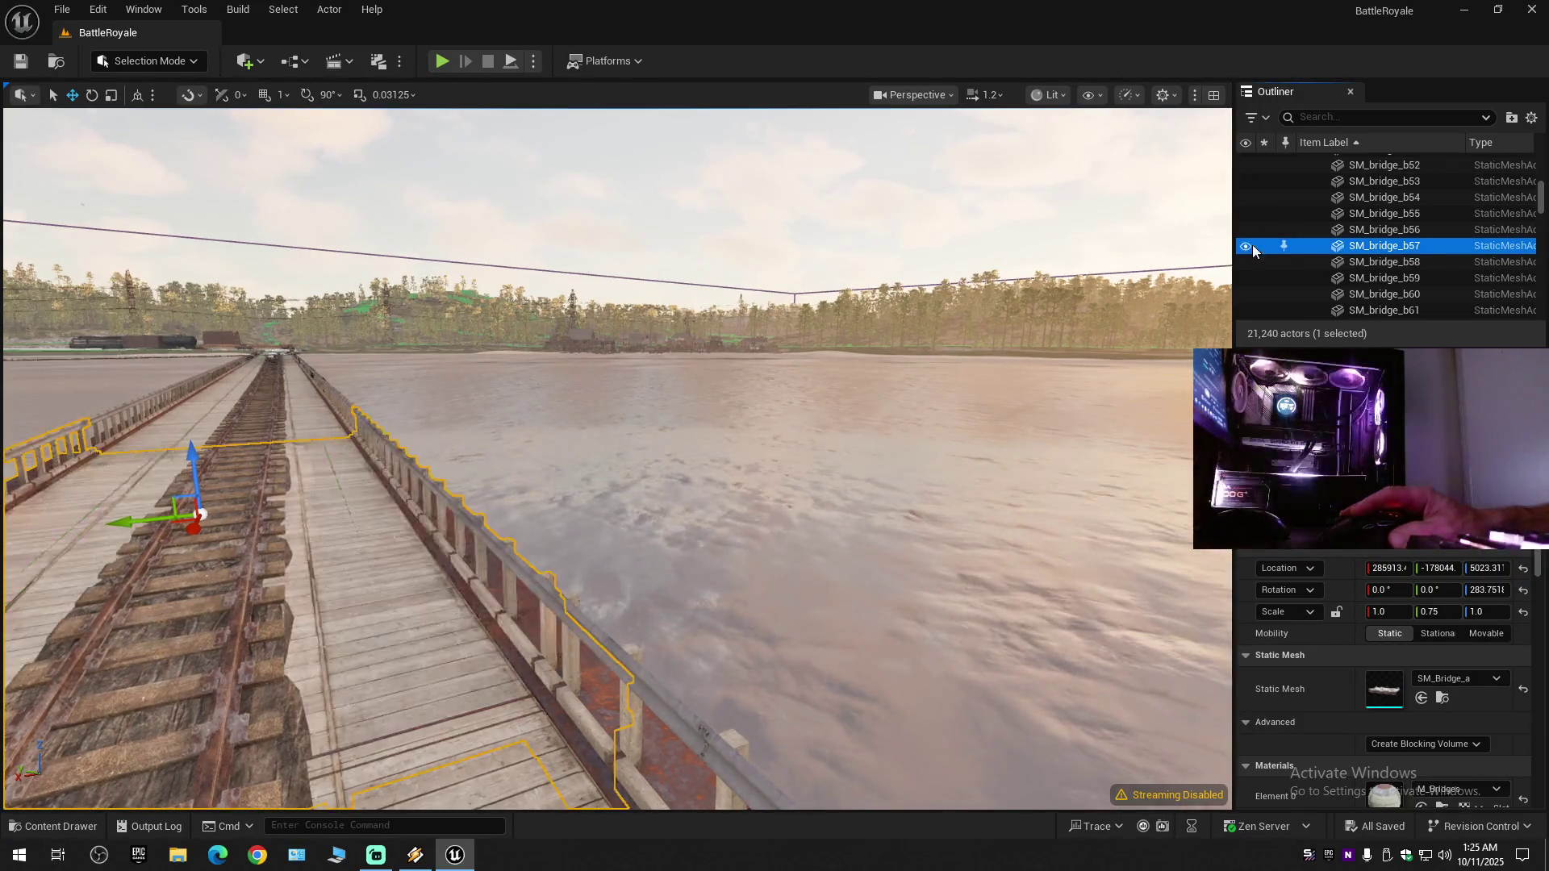
- Collapse the Outliner to the level's top folders and fly along the bridge to the village
left_click(1533, 118)
left_click(1376, 198)
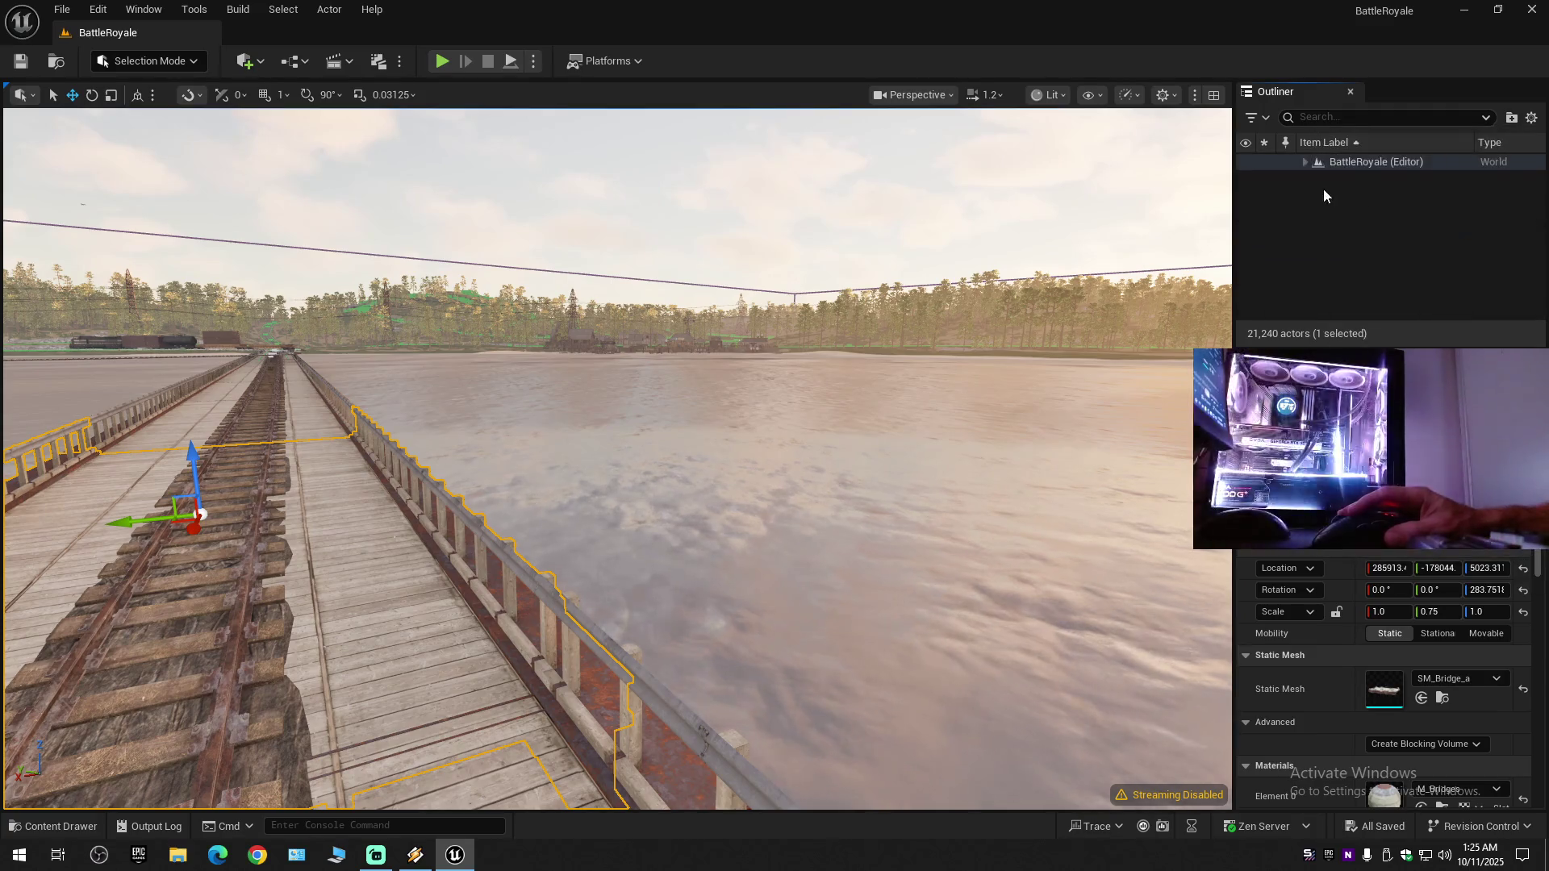
left_click(1304, 168)
left_click(1306, 163)
mouse_move(1168, 266)
left_mouse_down()
mouse_move(1114, 242)
mouse_move(1194, 209)
mouse_move(1146, 177)
mouse_move(1146, 153)
mouse_move(1057, 169)
mouse_move(1037, 198)
mouse_move(956, 202)
mouse_move(1113, 202)
left_mouse_up()
scroll(1081, 161, "up", 1)
scroll(1025, 199, "up", 1)
scroll(1025, 202, "down", 1)
scroll(1090, 202, "down", 1)
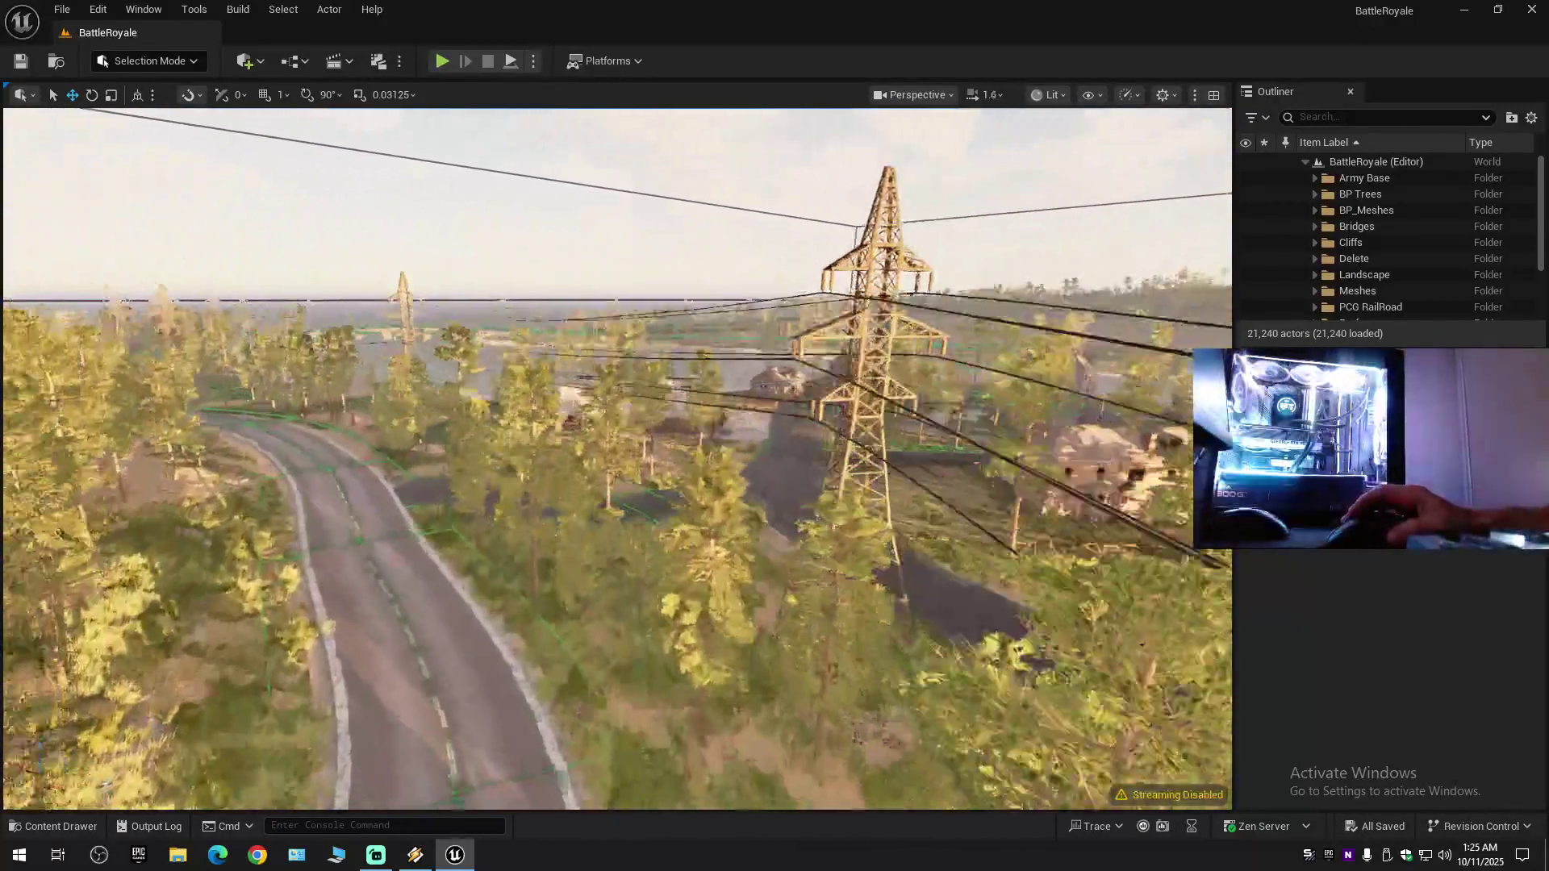
scroll(616, 458, "up", 1)
left_click_drag(617, 458, 759, 387)
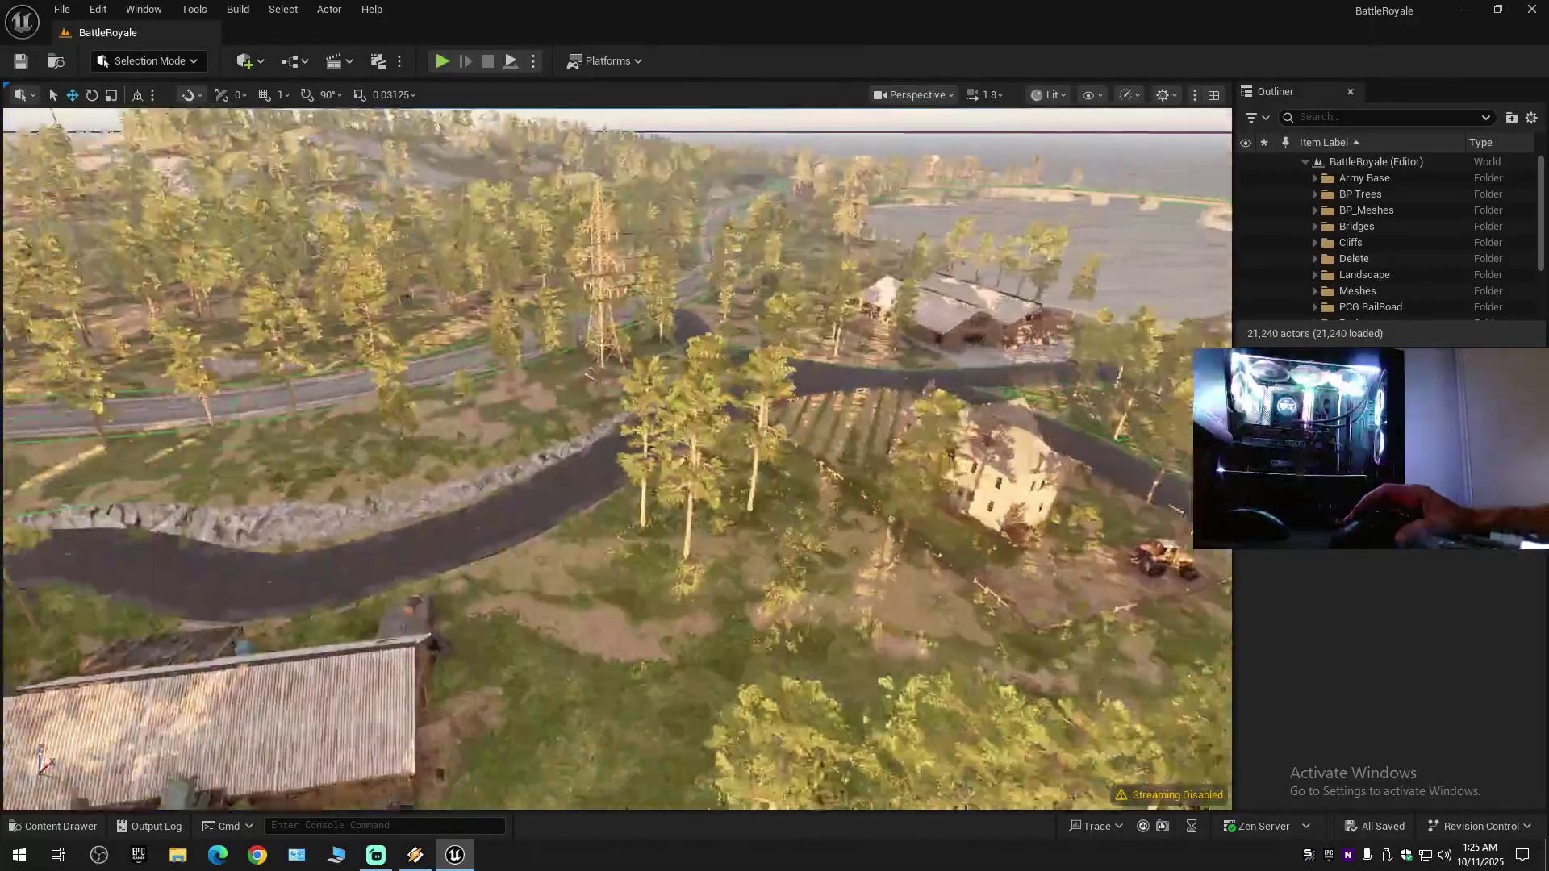
scroll(616, 459, "up", 2)
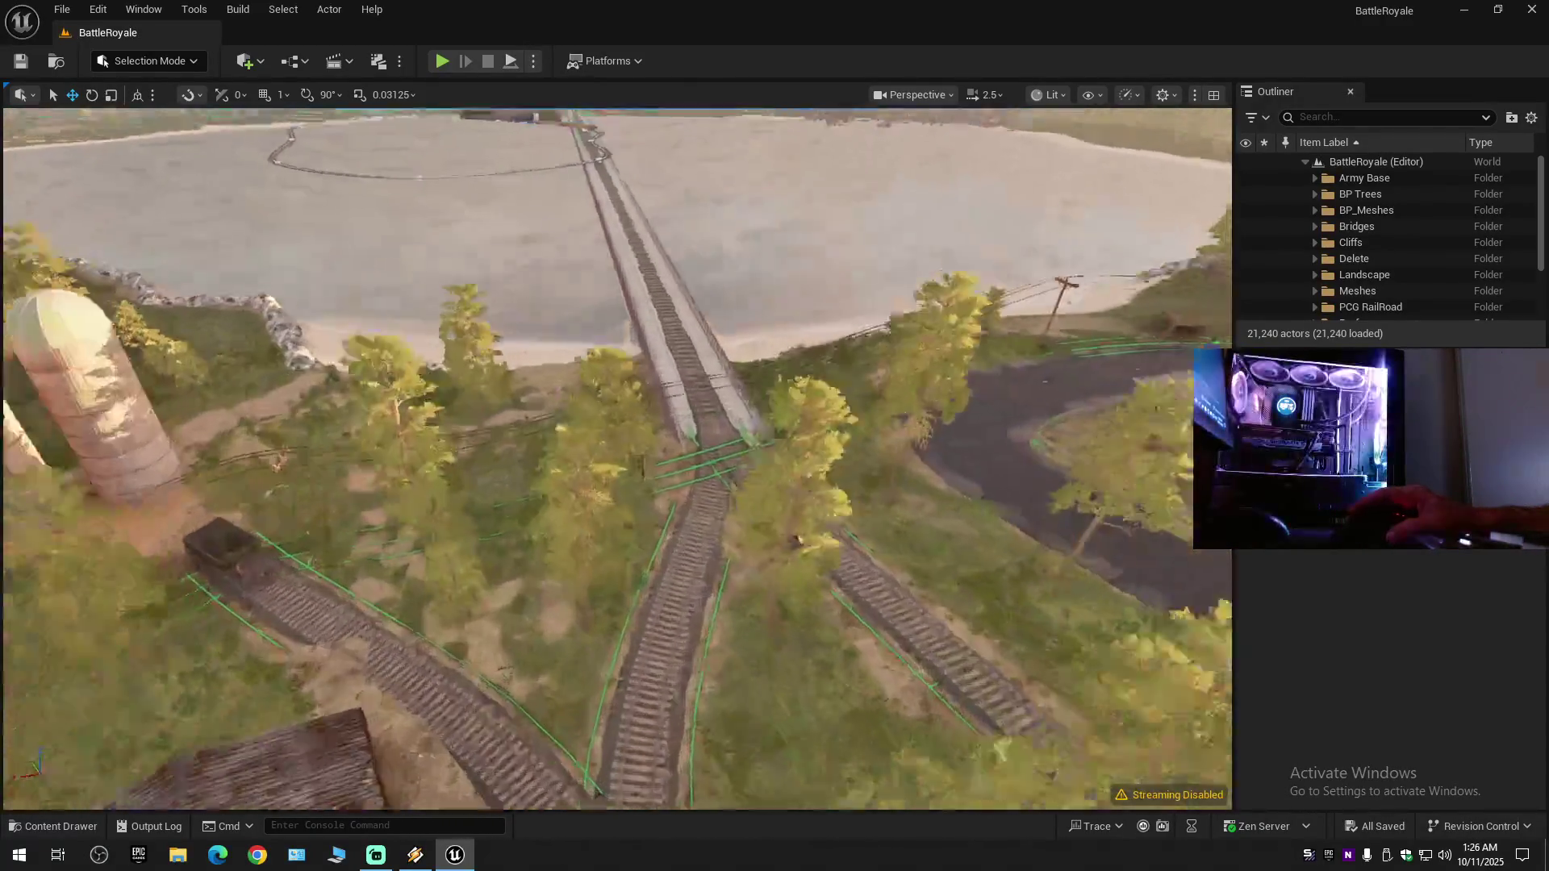
left_click_drag(616, 459, 616, 388)
scroll(616, 458, "down", 2)
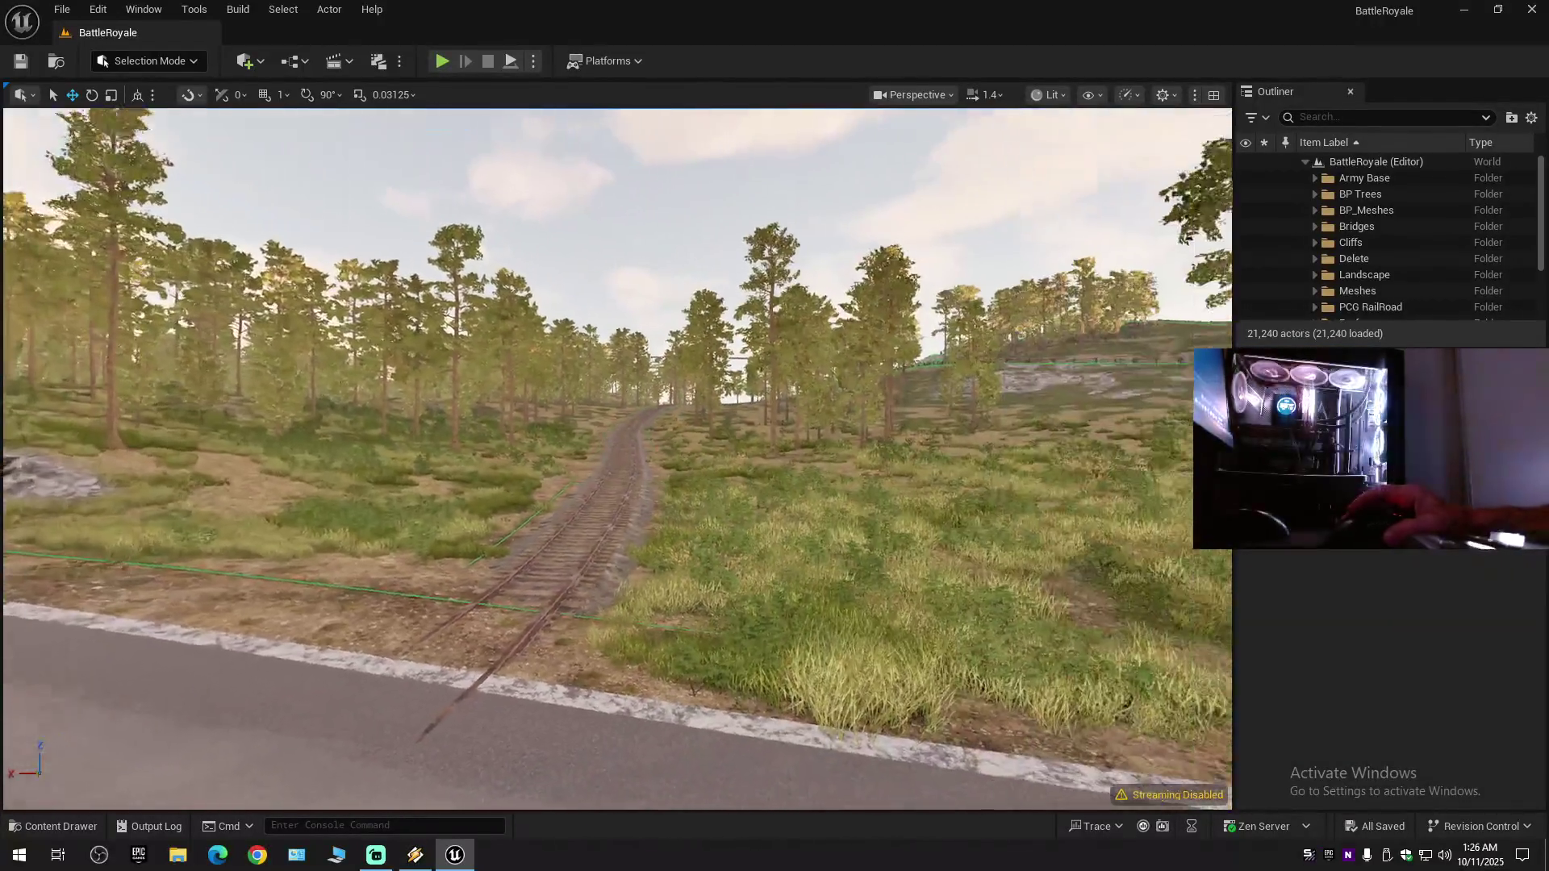
mouse_move(616, 459)
left_mouse_down()
mouse_move(605, 421)
mouse_move(419, 388)
mouse_move(411, 355)
mouse_move(565, 359)
mouse_move(557, 299)
mouse_move(322, 347)
mouse_move(322, 311)
left_mouse_up()
scroll(556, 339, "up", 2)
- Enter Landscape mode's Sculpt tools and smooth the terrain along the road
left_click(149, 60)
left_click(164, 105)
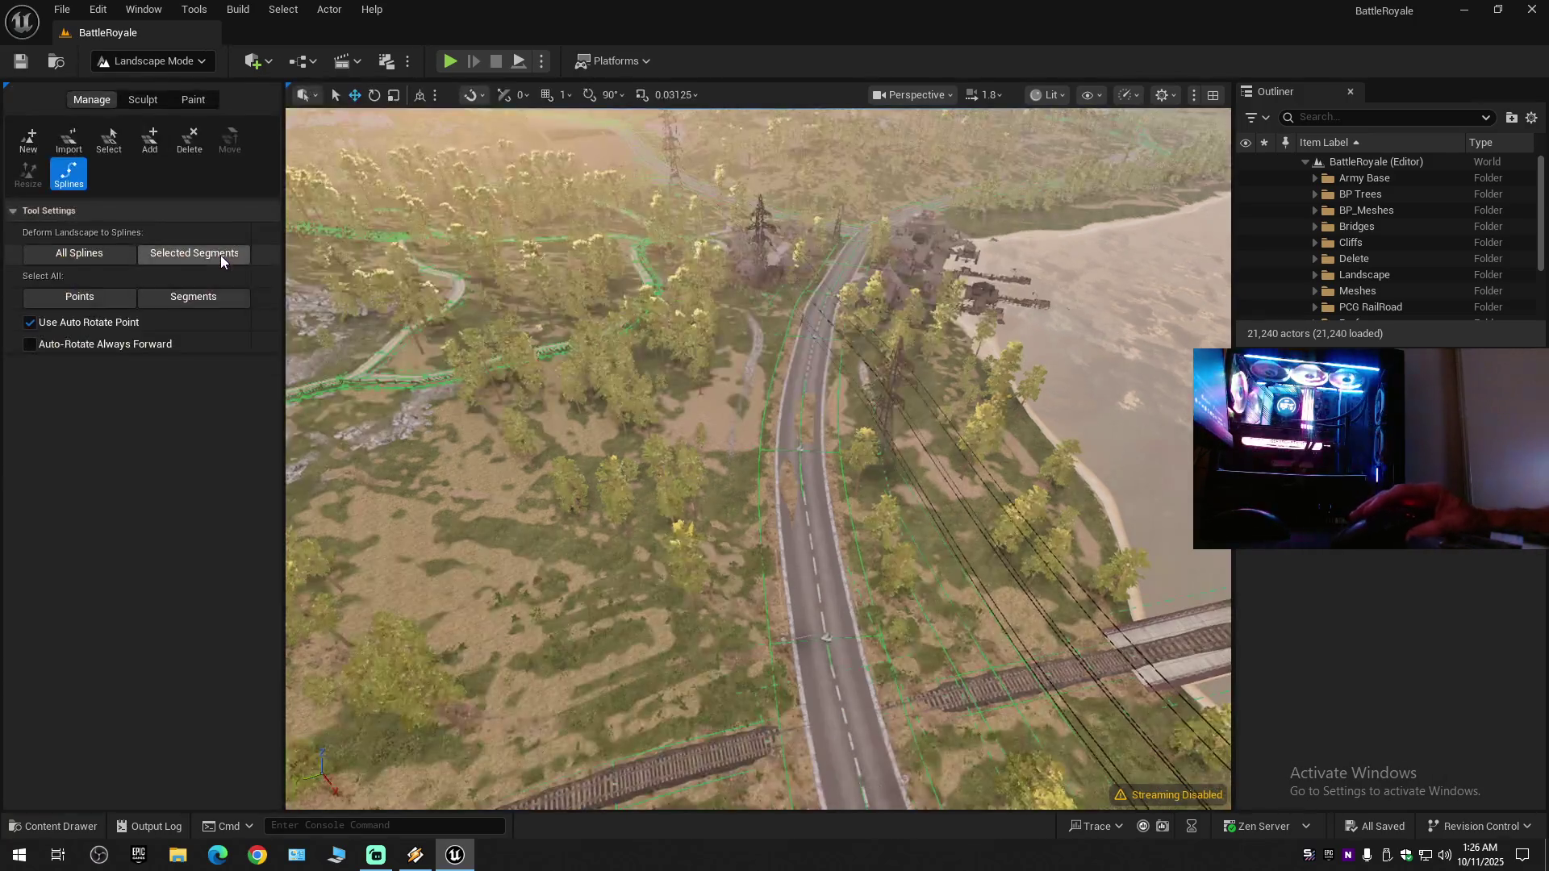
left_click(150, 100)
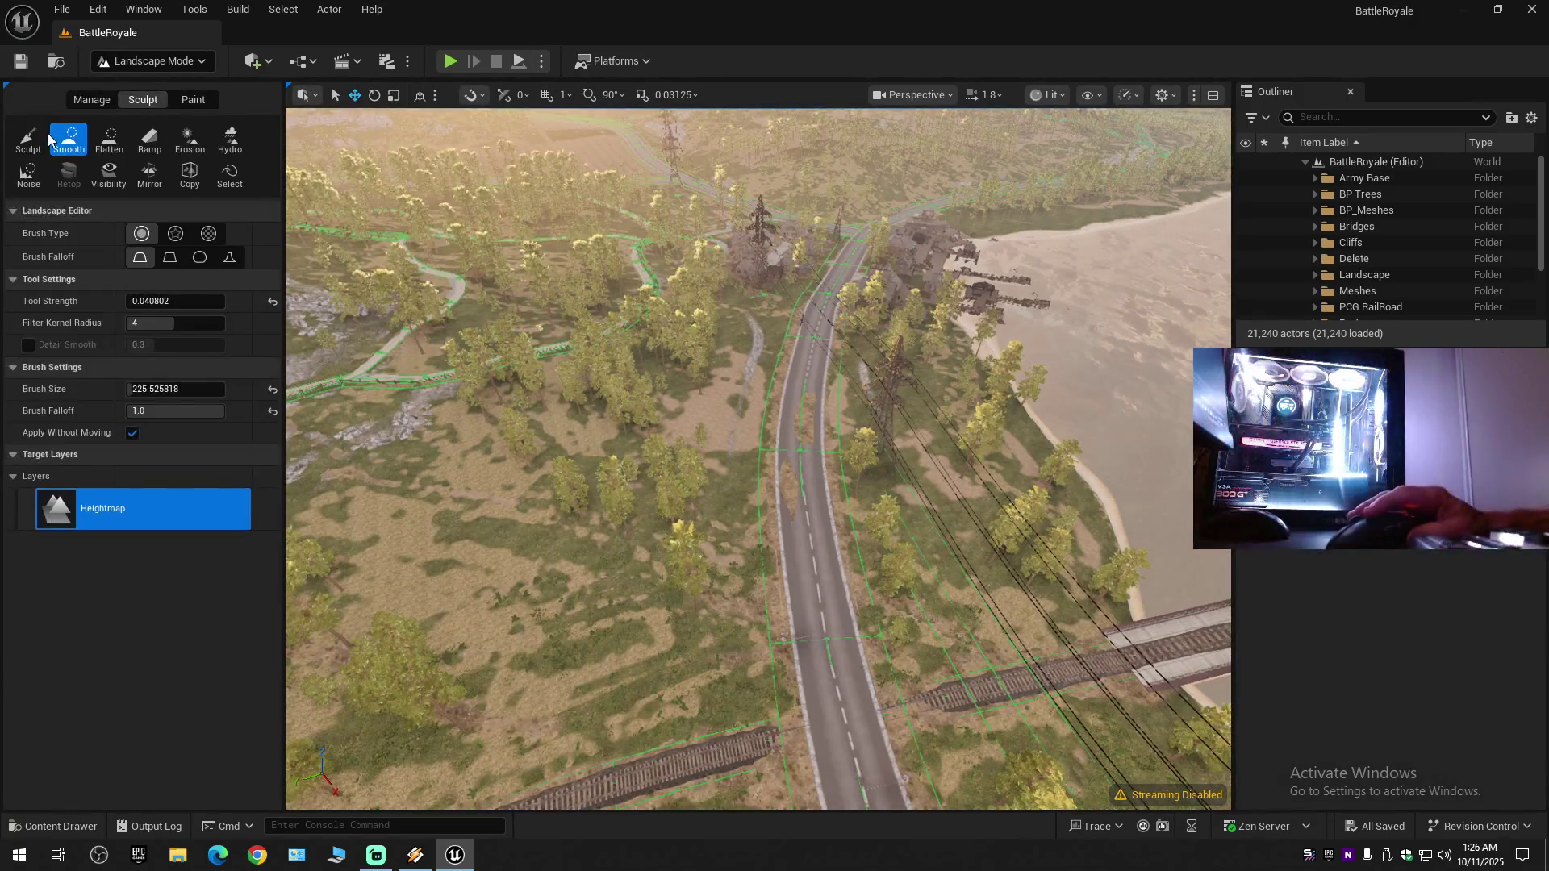
left_click_drag(828, 371, 803, 421)
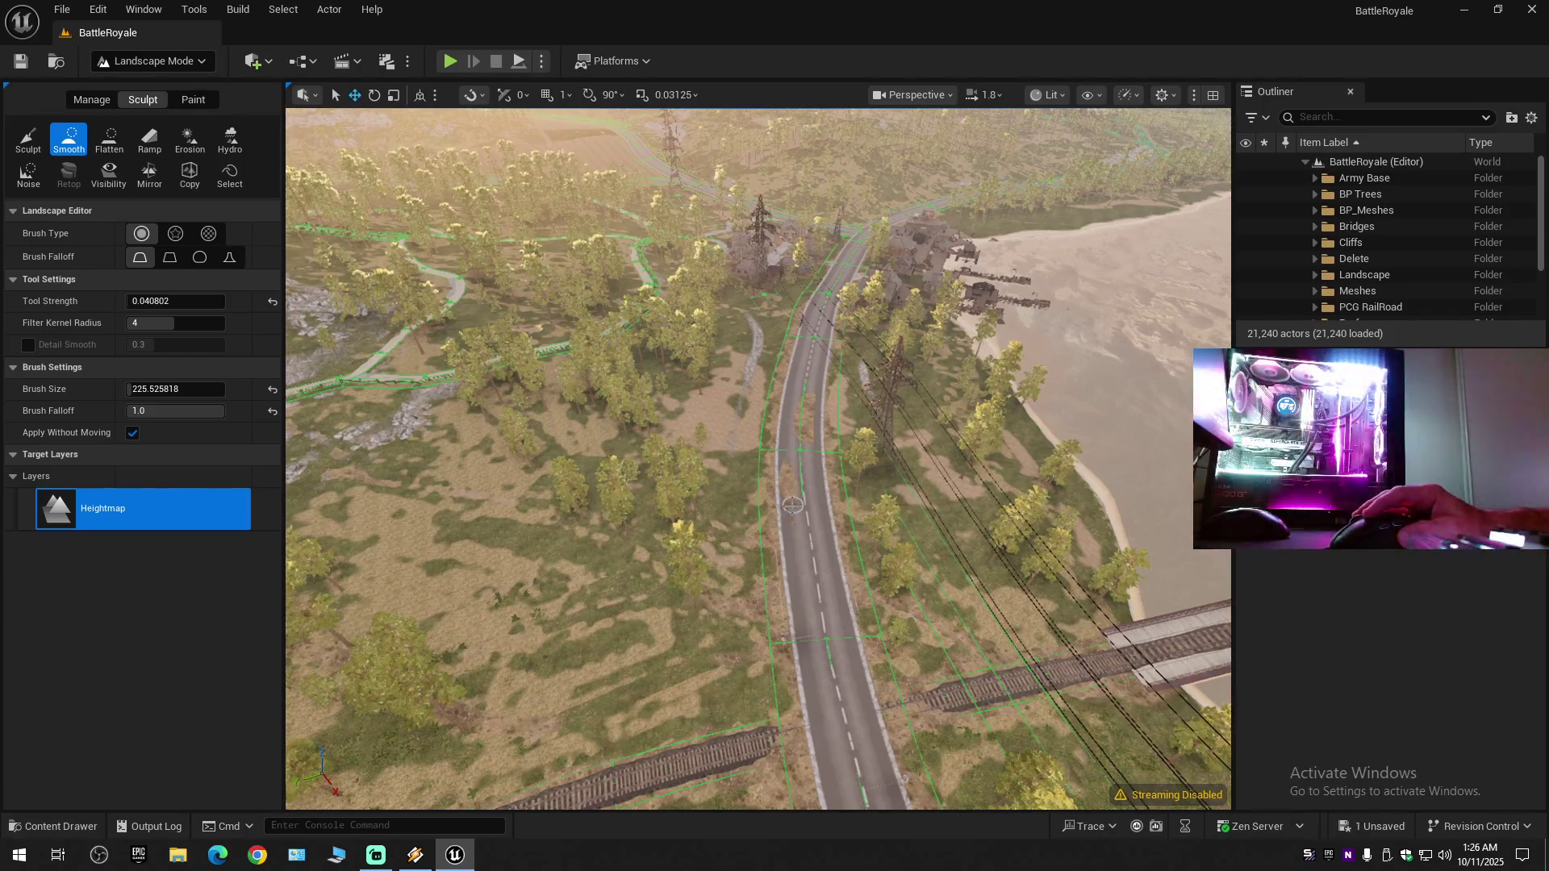
- Erode the terrain along the road with noise mode Lower, then return to Smooth
left_click(190, 139)
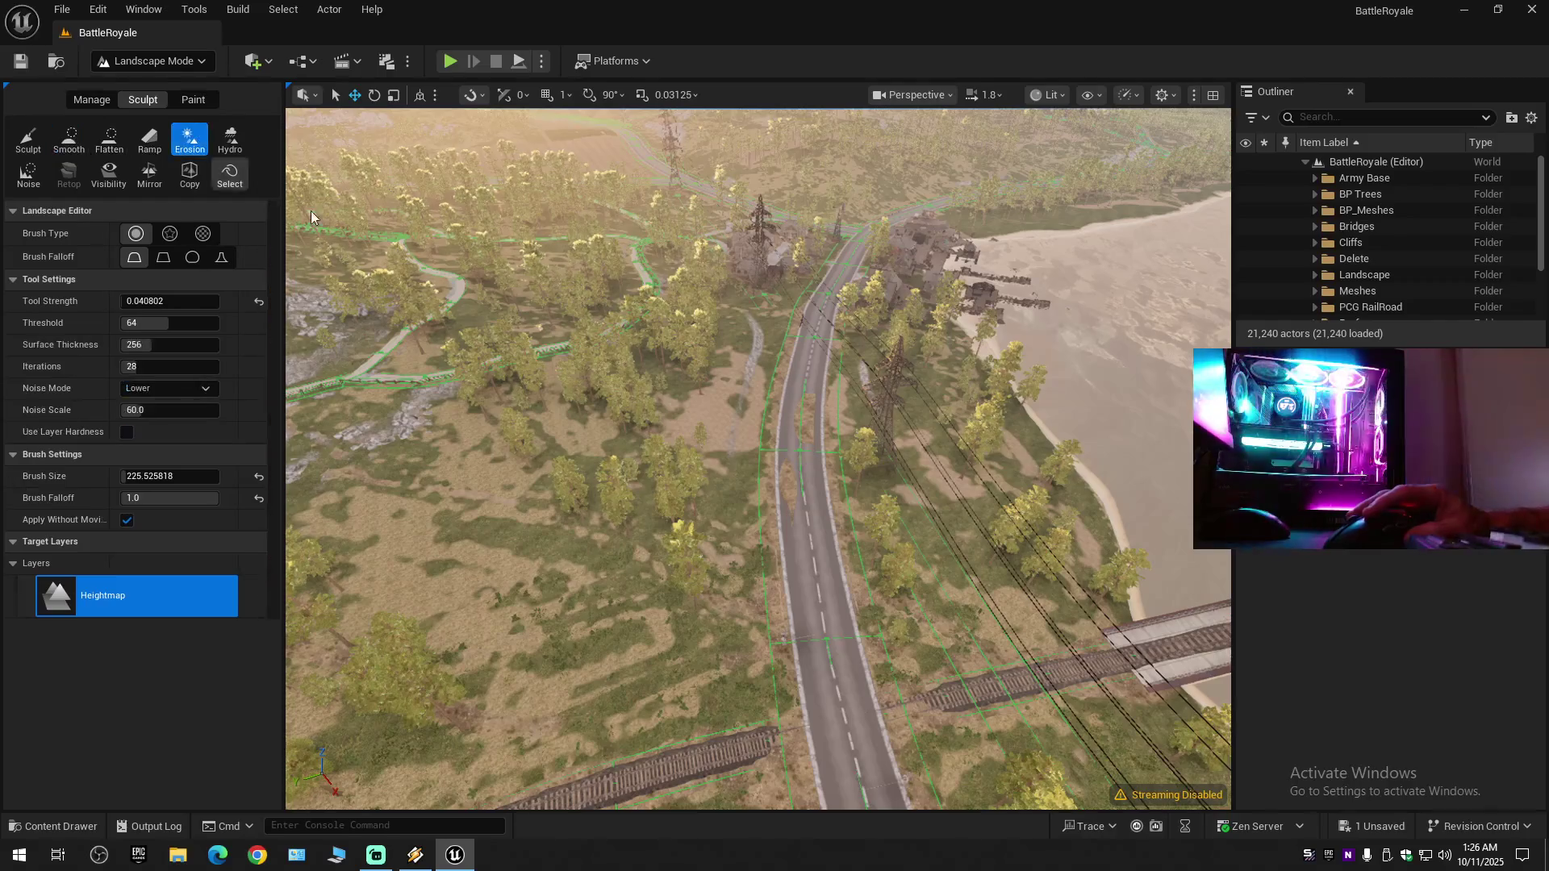
left_click_drag(808, 401, 801, 420)
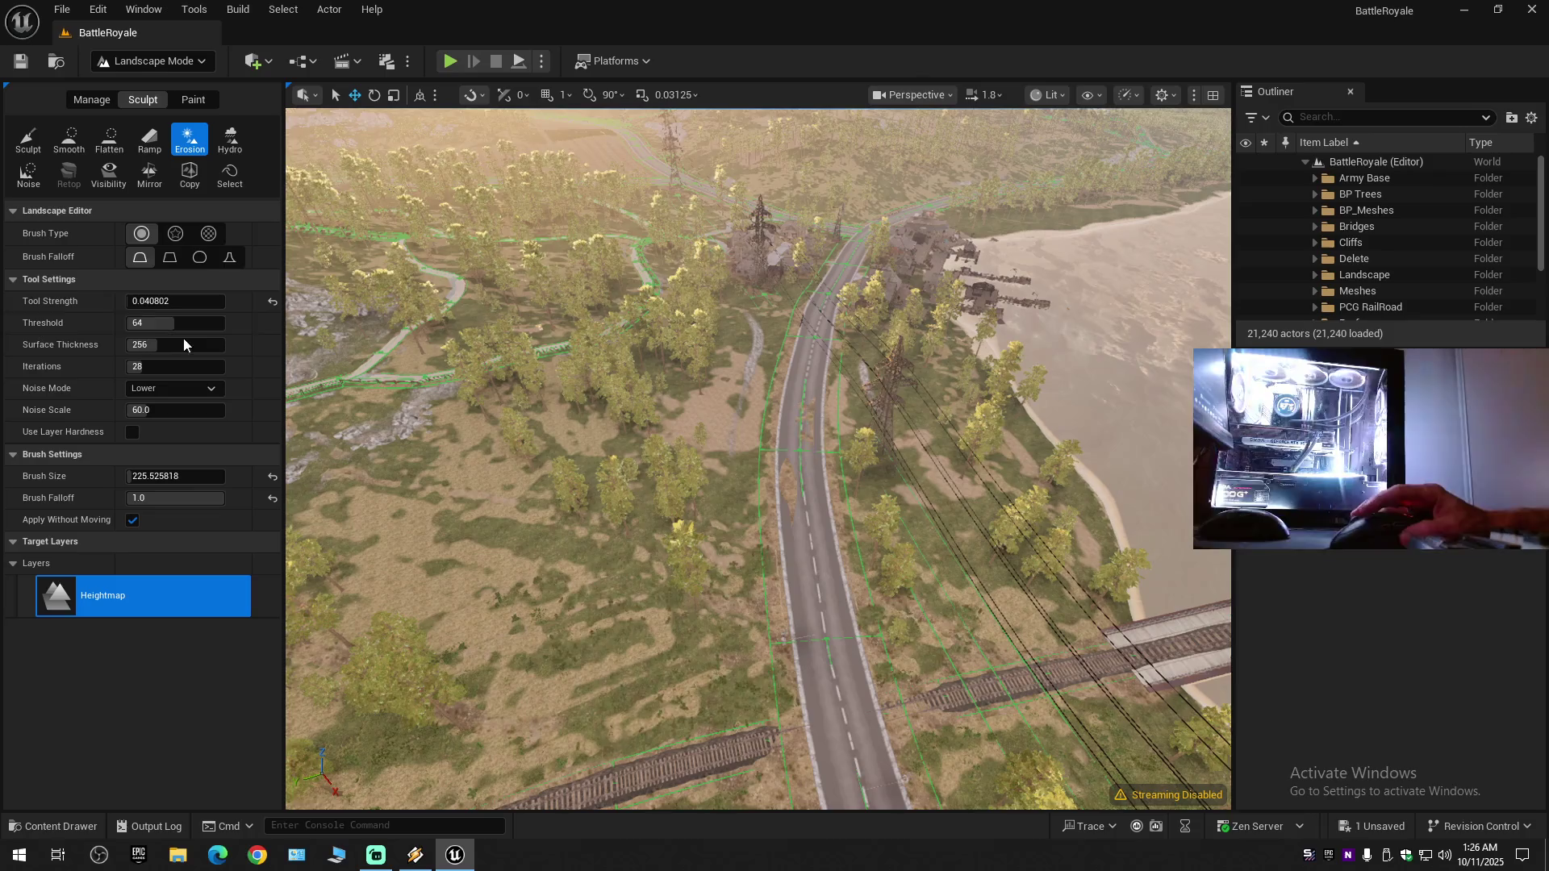
left_click(155, 389)
left_click(155, 393)
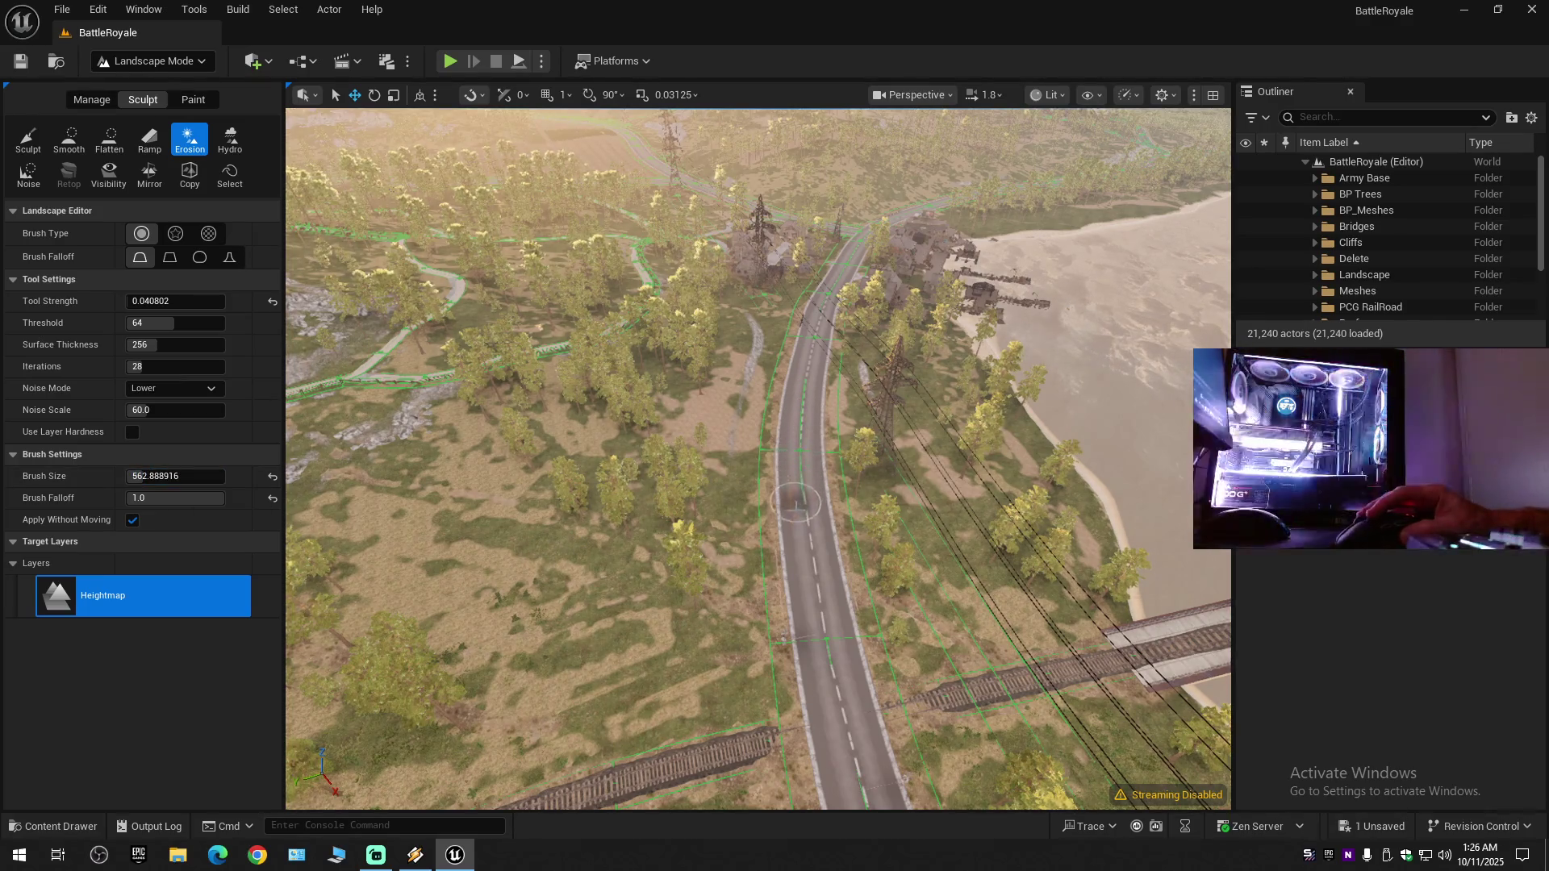
left_click(71, 138)
- Smooth the terrain down the road where it passes the train
left_click_drag(836, 682, 835, 682)
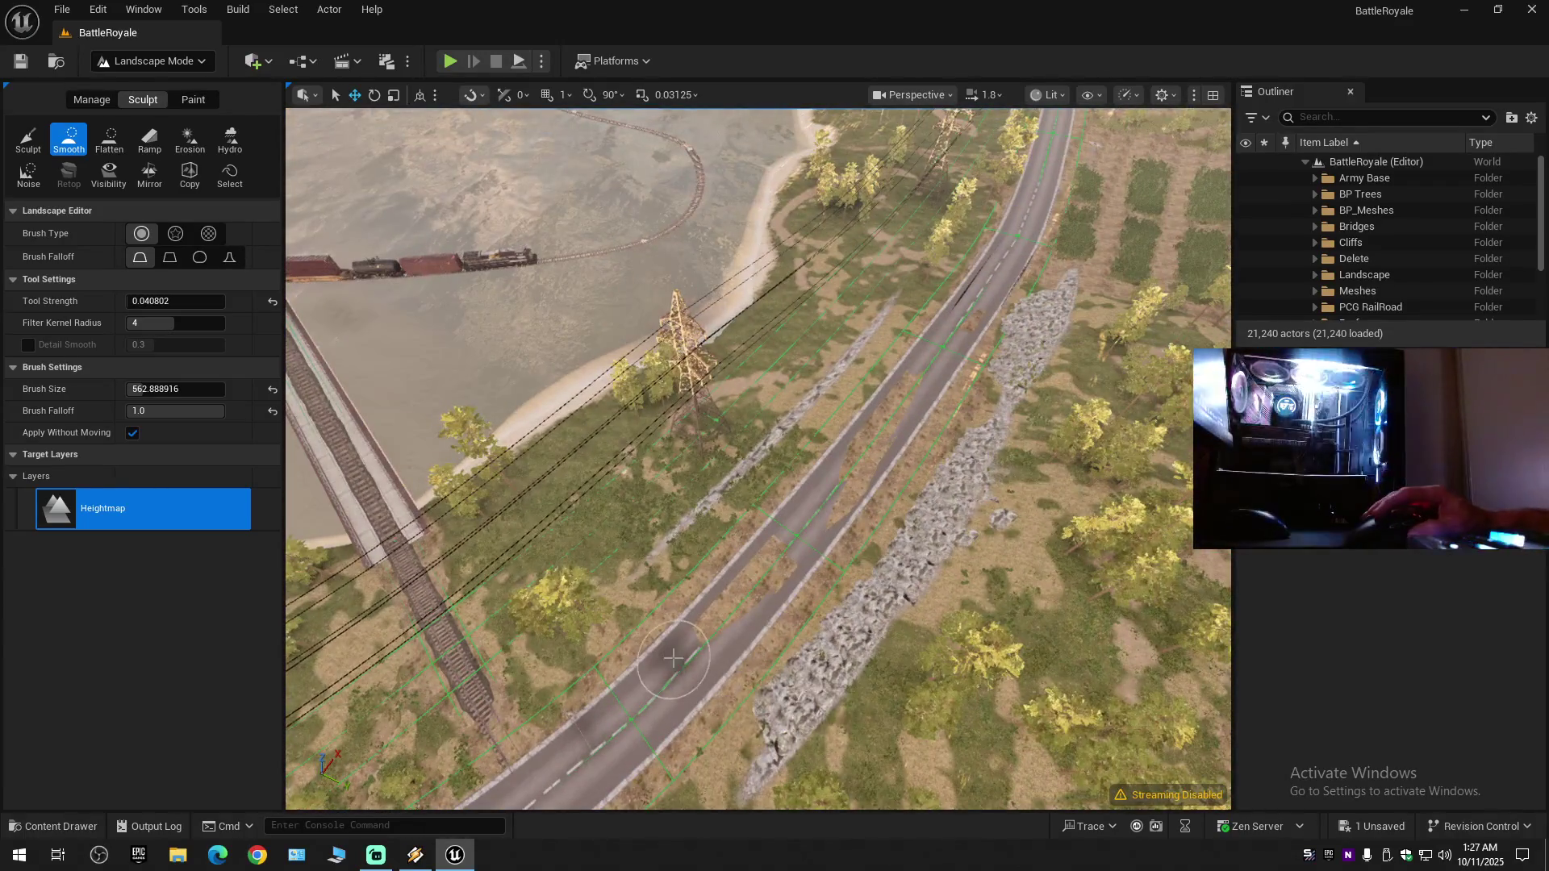
left_click_drag(797, 548, 797, 549)
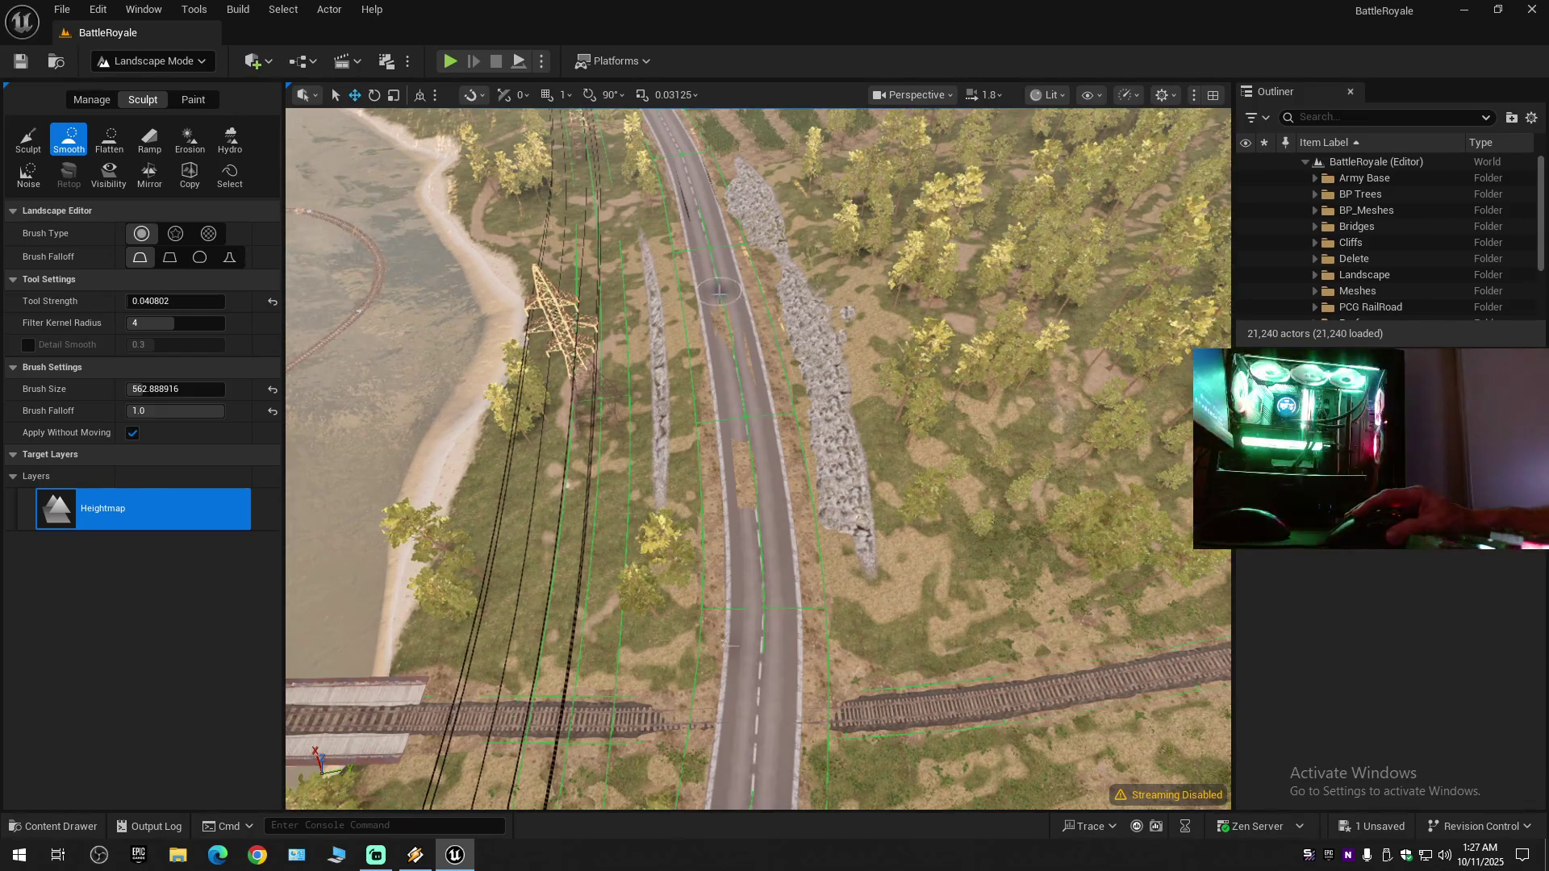
mouse_move(741, 355)
left_mouse_down()
mouse_move(758, 484)
mouse_move(743, 501)
mouse_move(724, 331)
left_mouse_up()
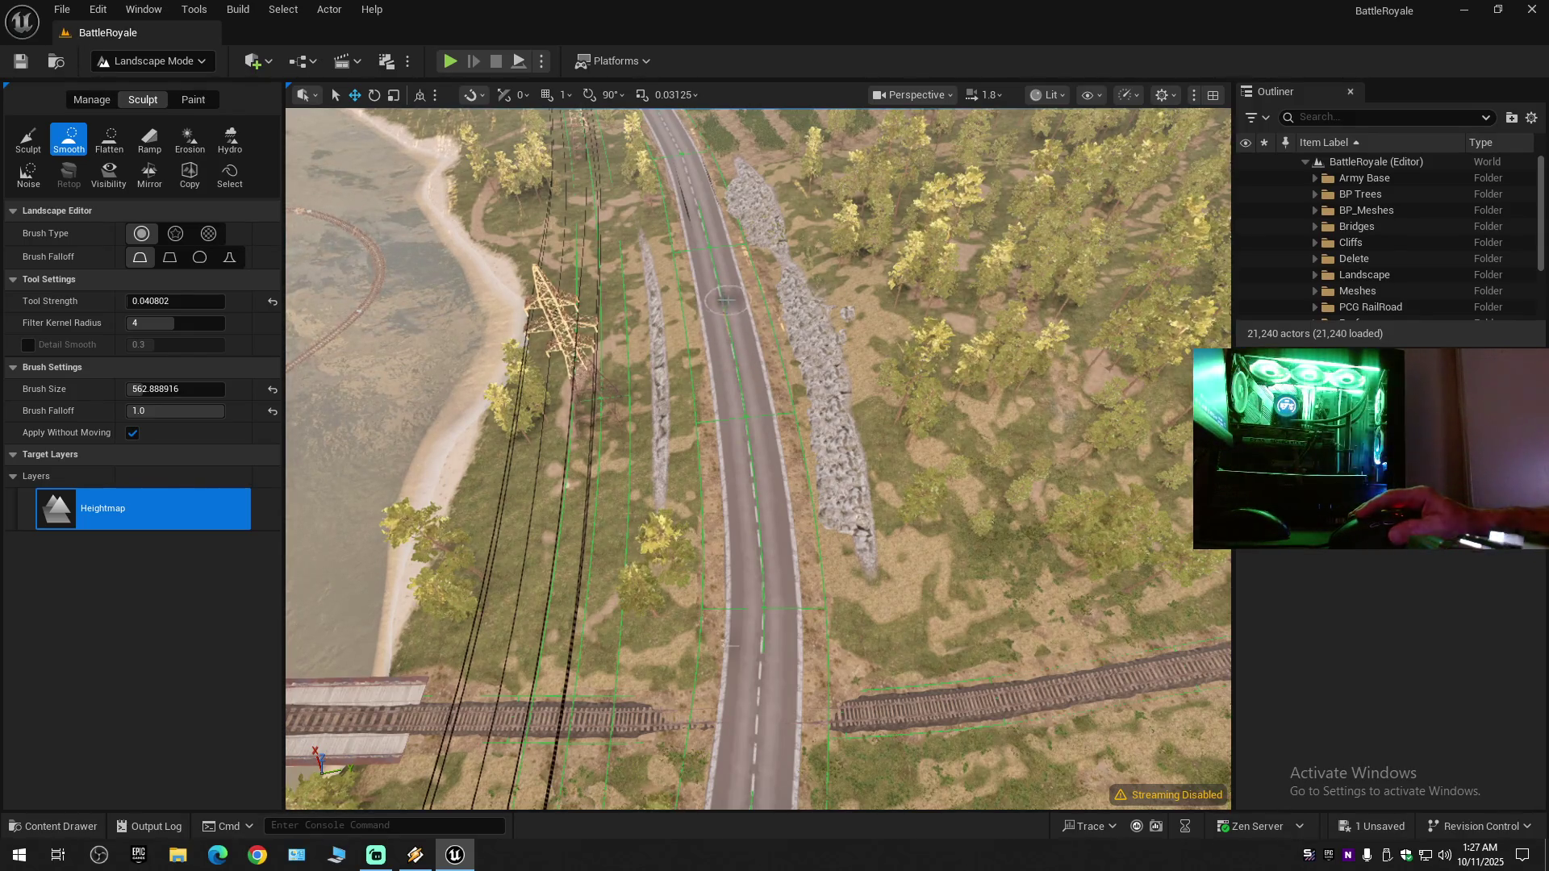
mouse_move(726, 307)
left_mouse_down()
mouse_move(794, 649)
mouse_move(745, 660)
left_mouse_up()
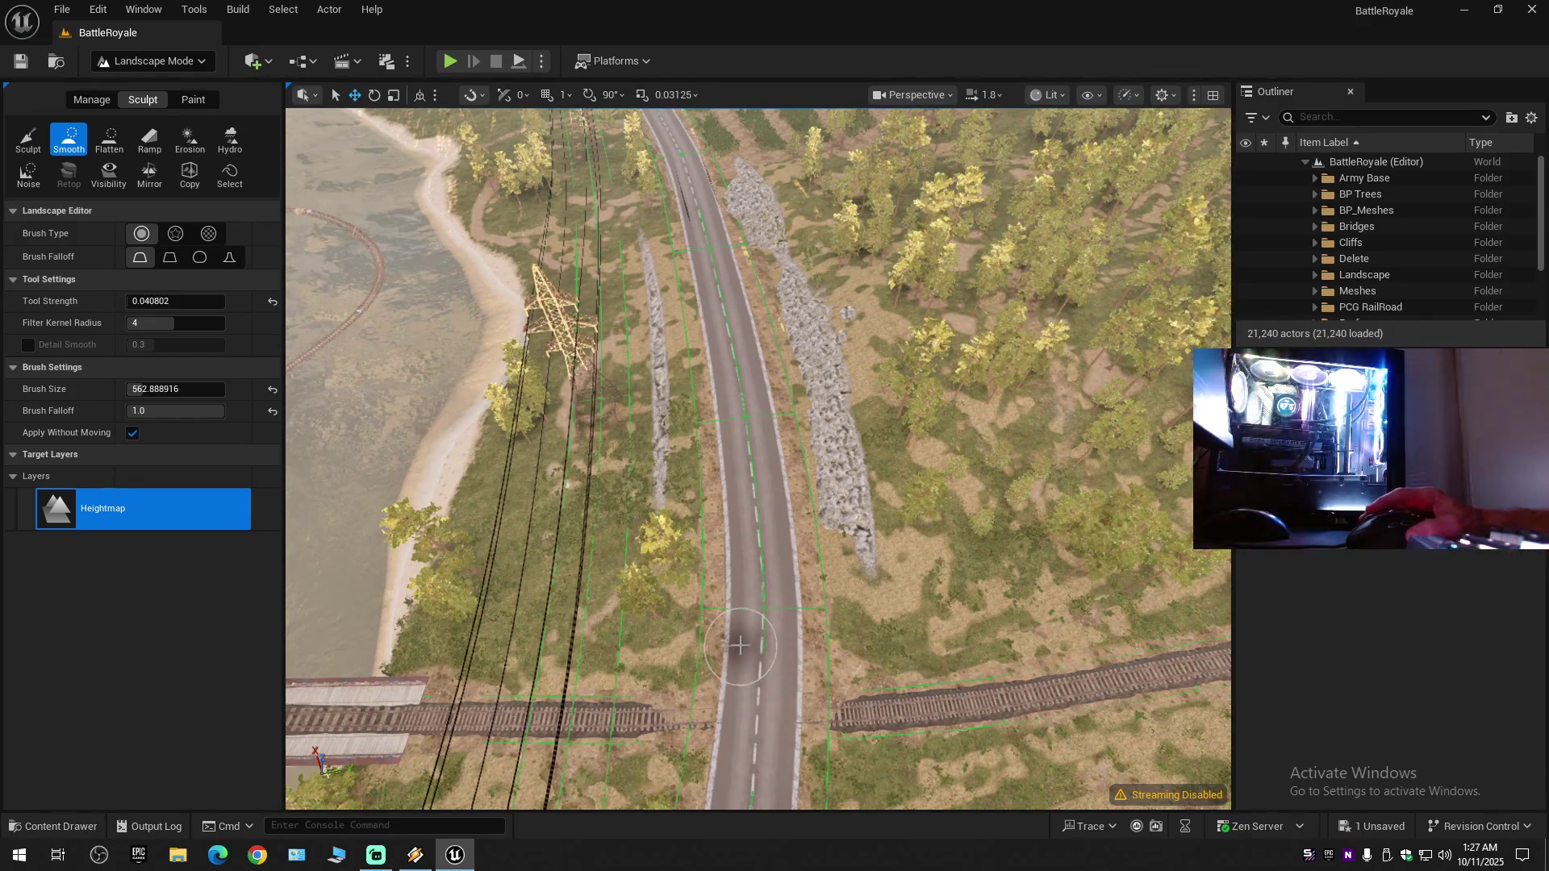
scroll(745, 660, "up", 3)
scroll(743, 658, "down", 5)
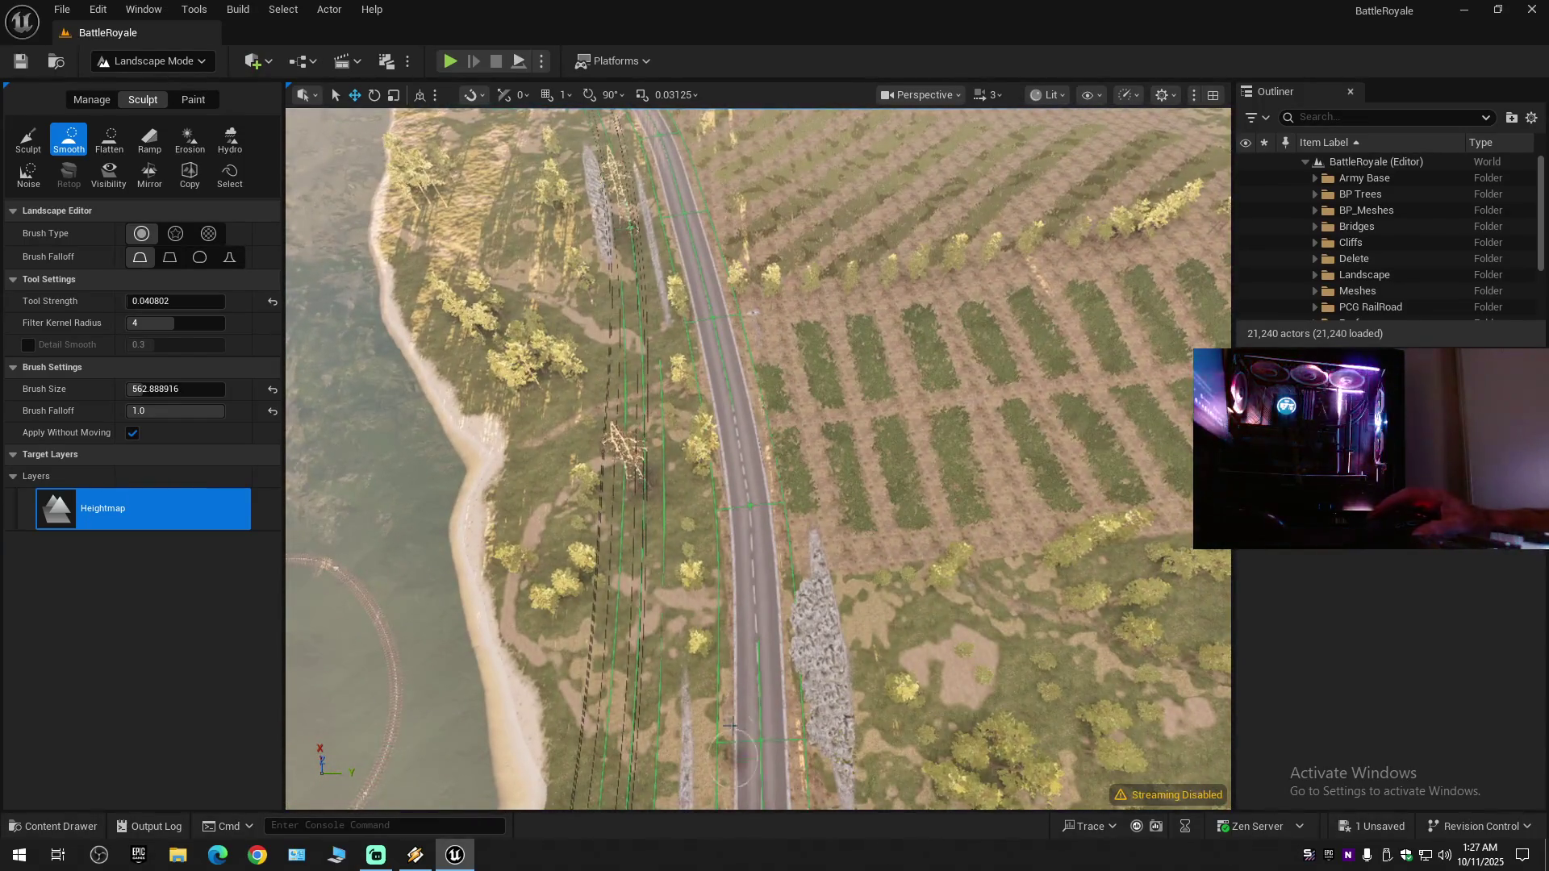
scroll(743, 658, "up", 5)
scroll(763, 641, "down", 5)
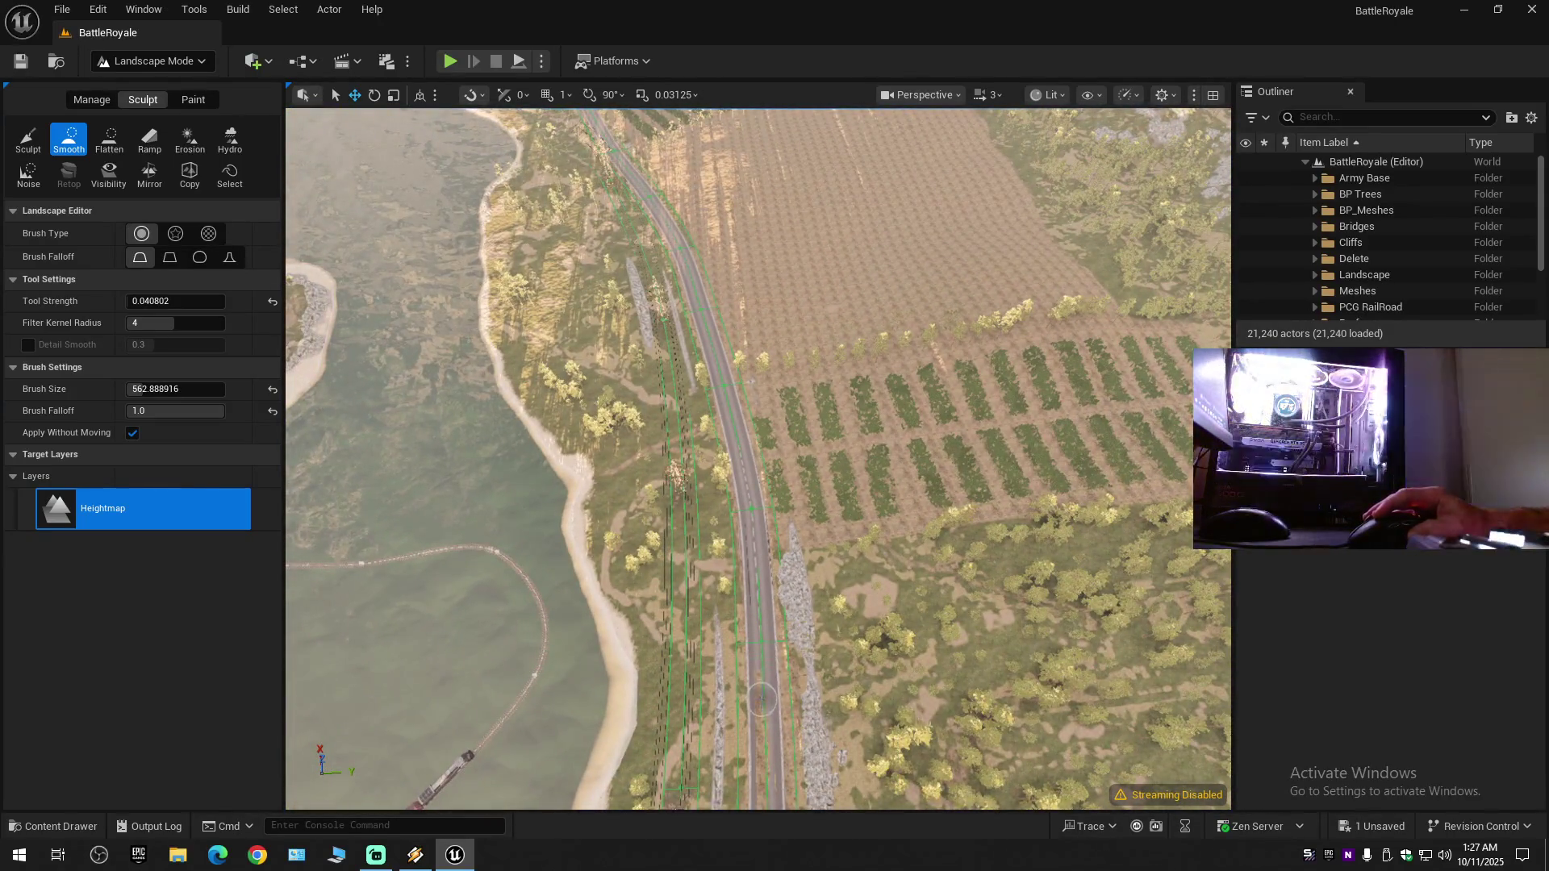
scroll(762, 642, "up", 5)
scroll(767, 640, "down", 3)
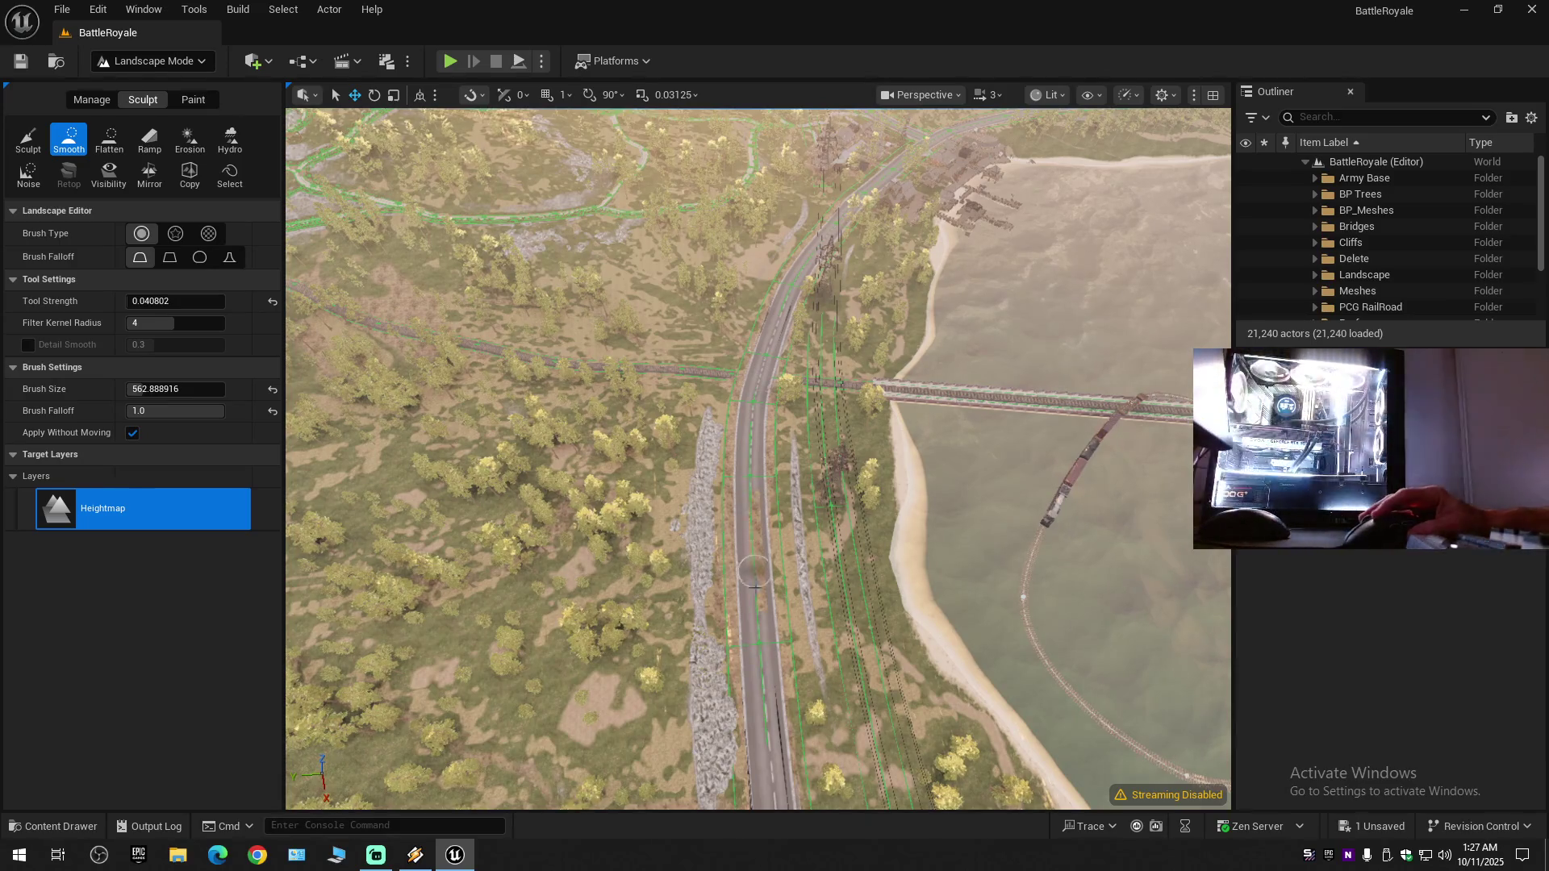
- Briefly try Erosion, reselect Smooth, and fly north along the road and river toward the farm
left_click(189, 137)
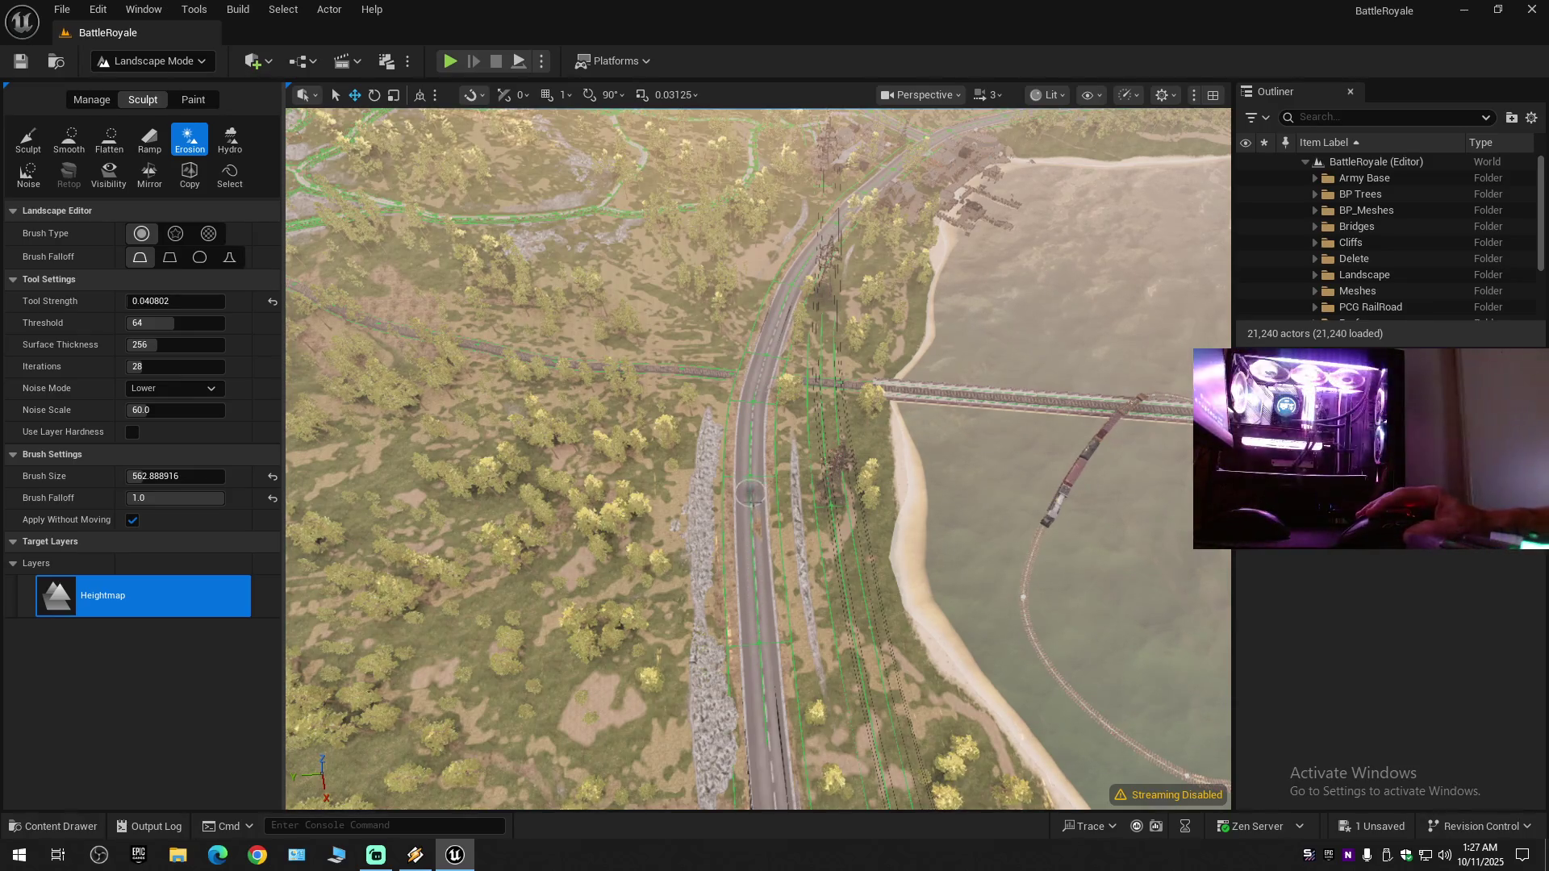
left_click(70, 139)
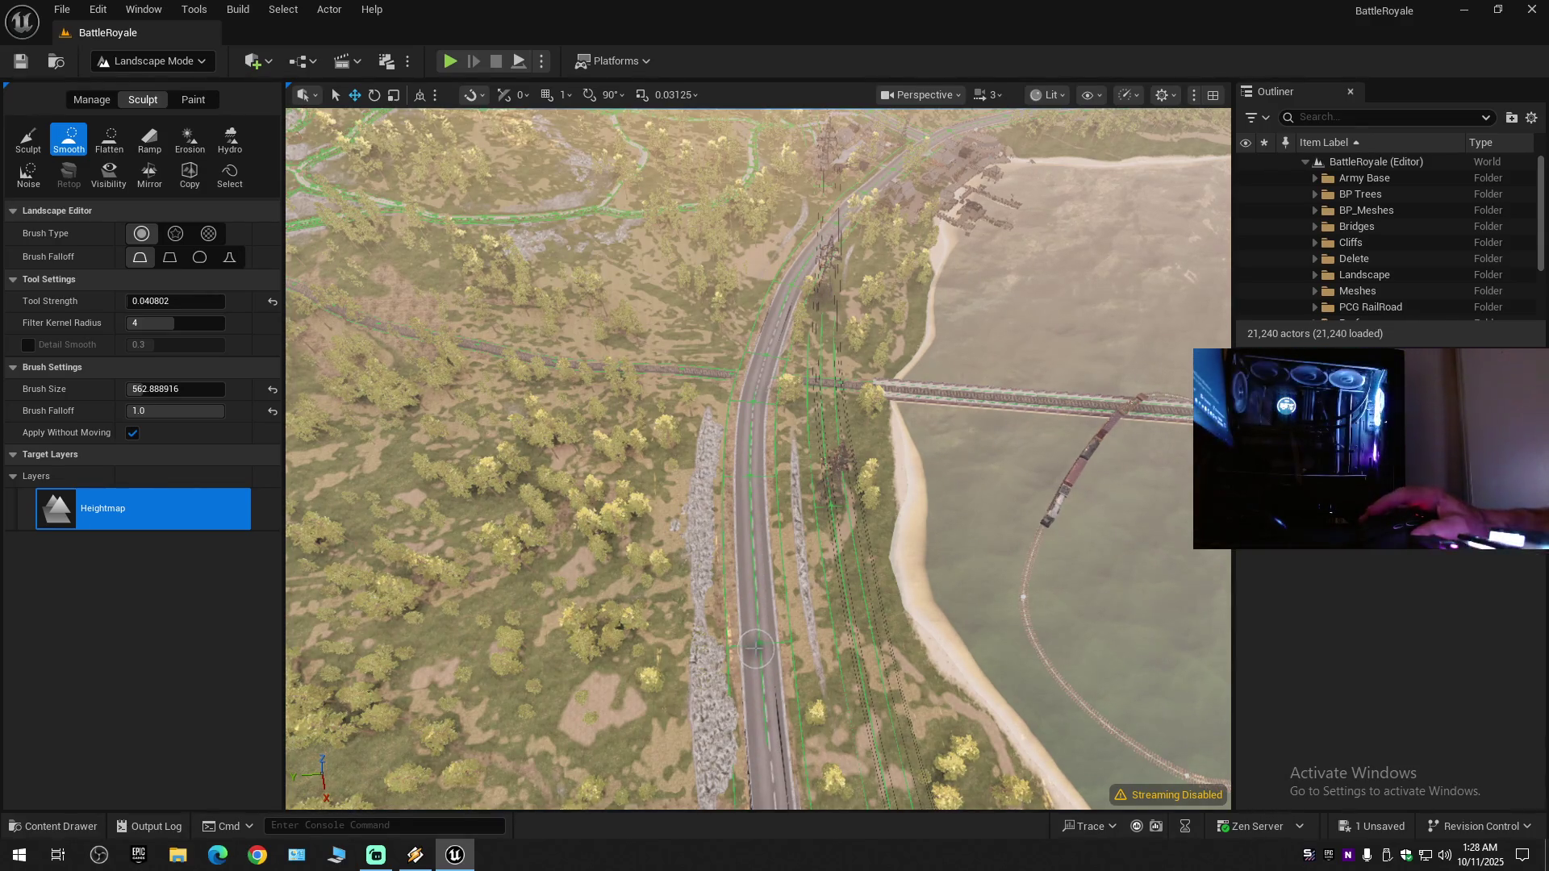
key("w")
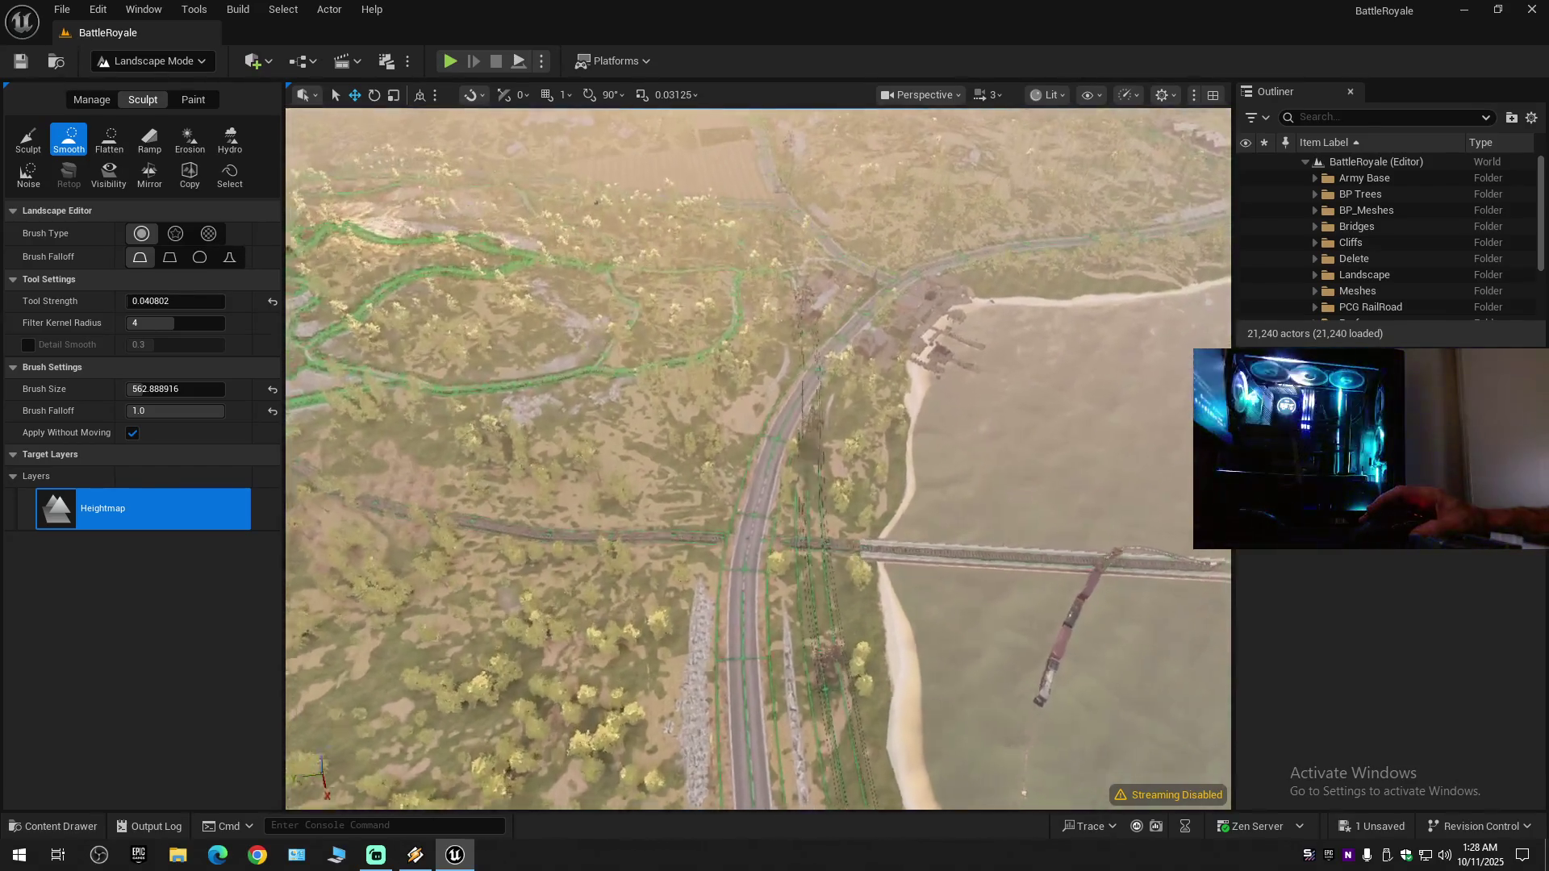
key("w")
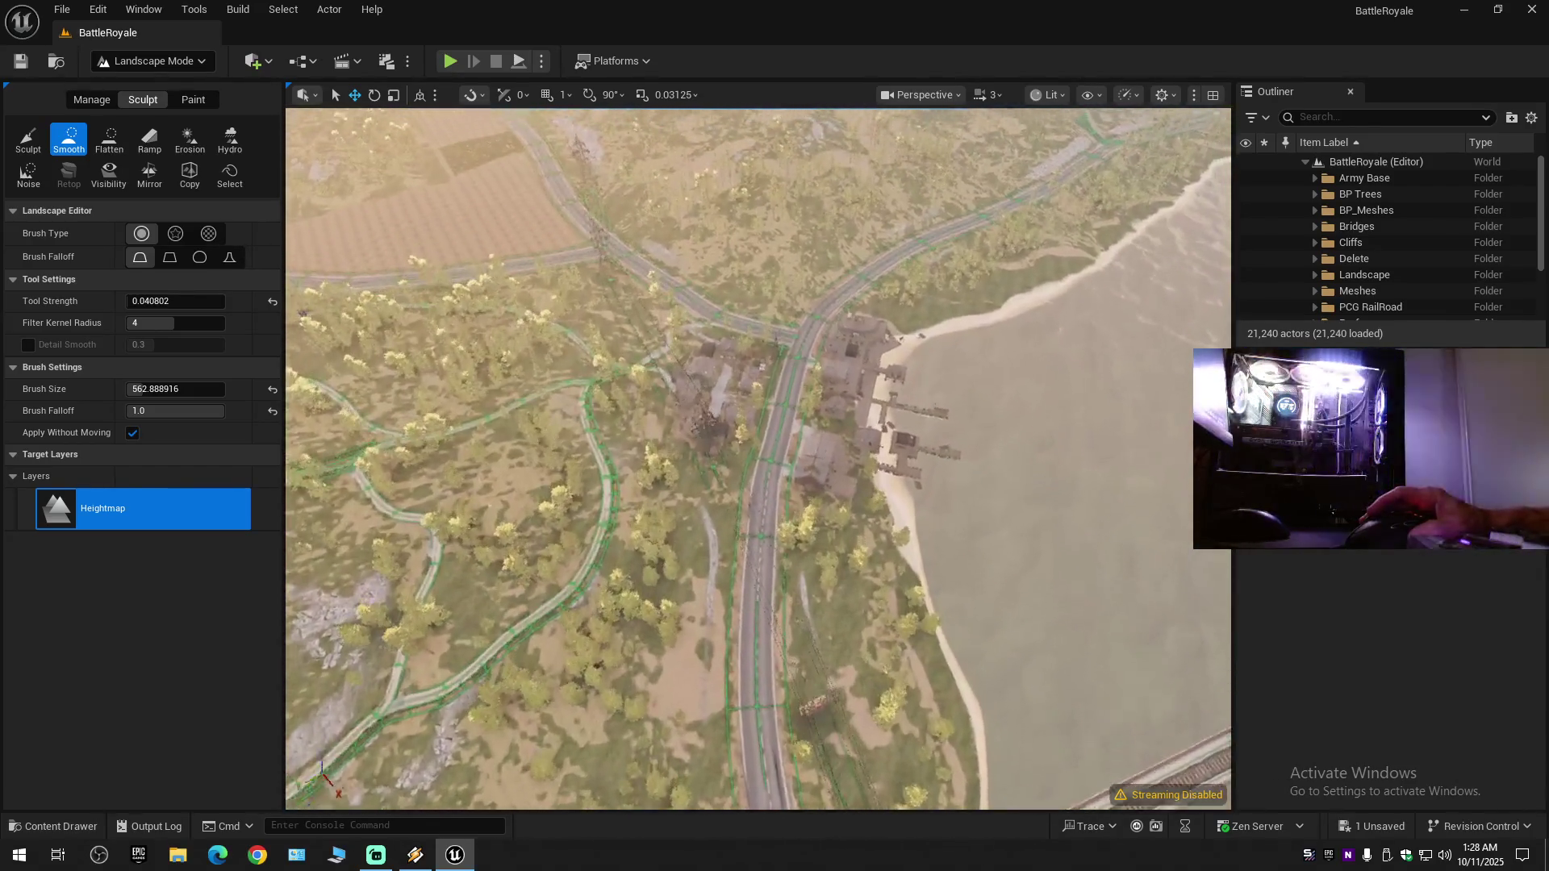
key("w")
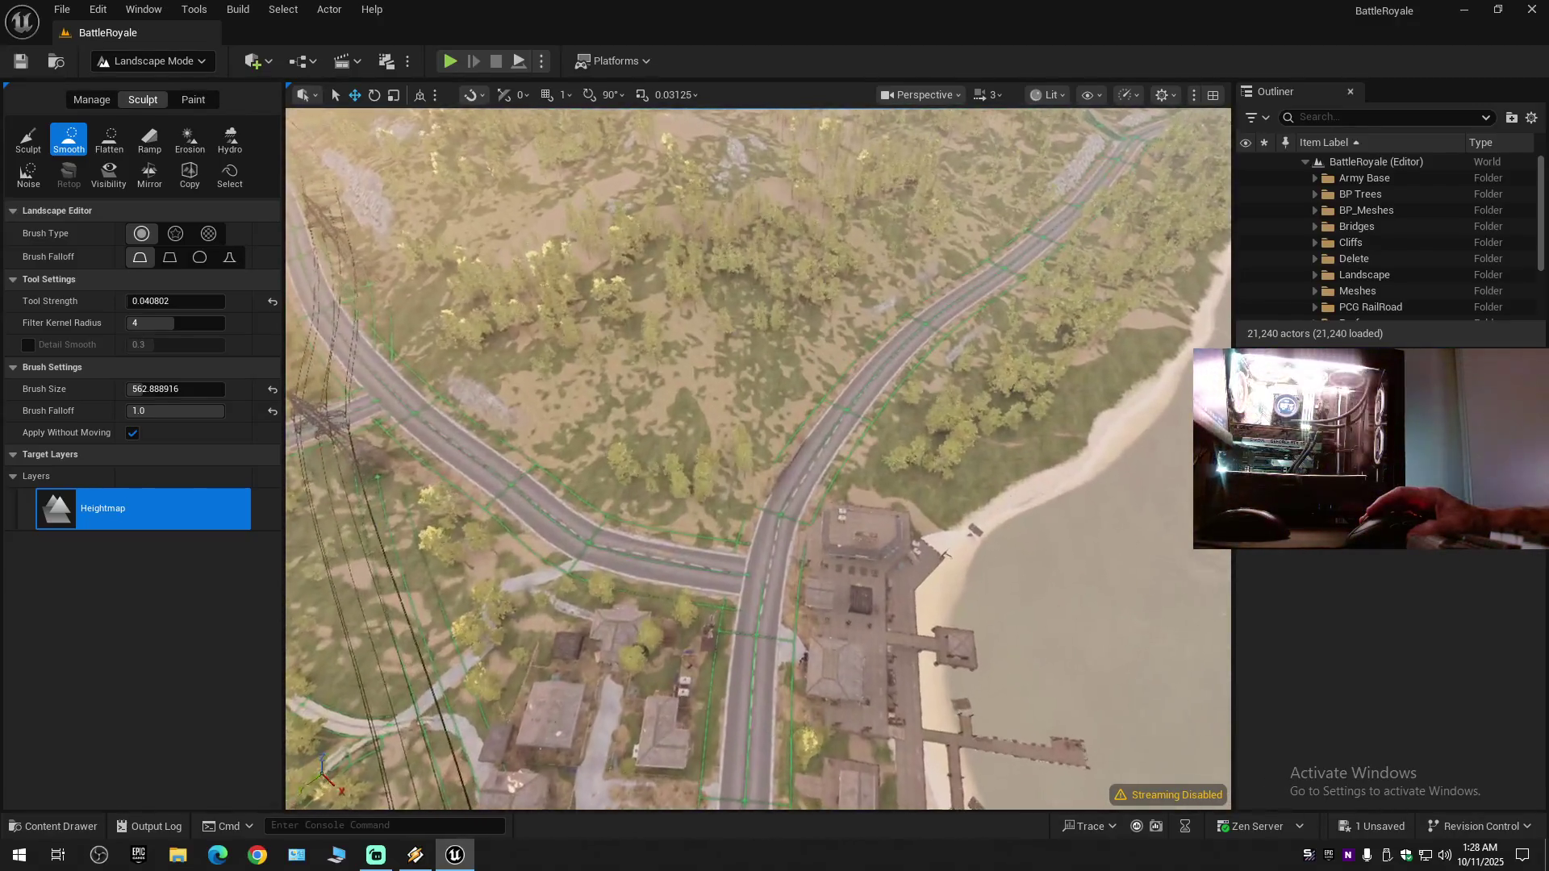
key("w")
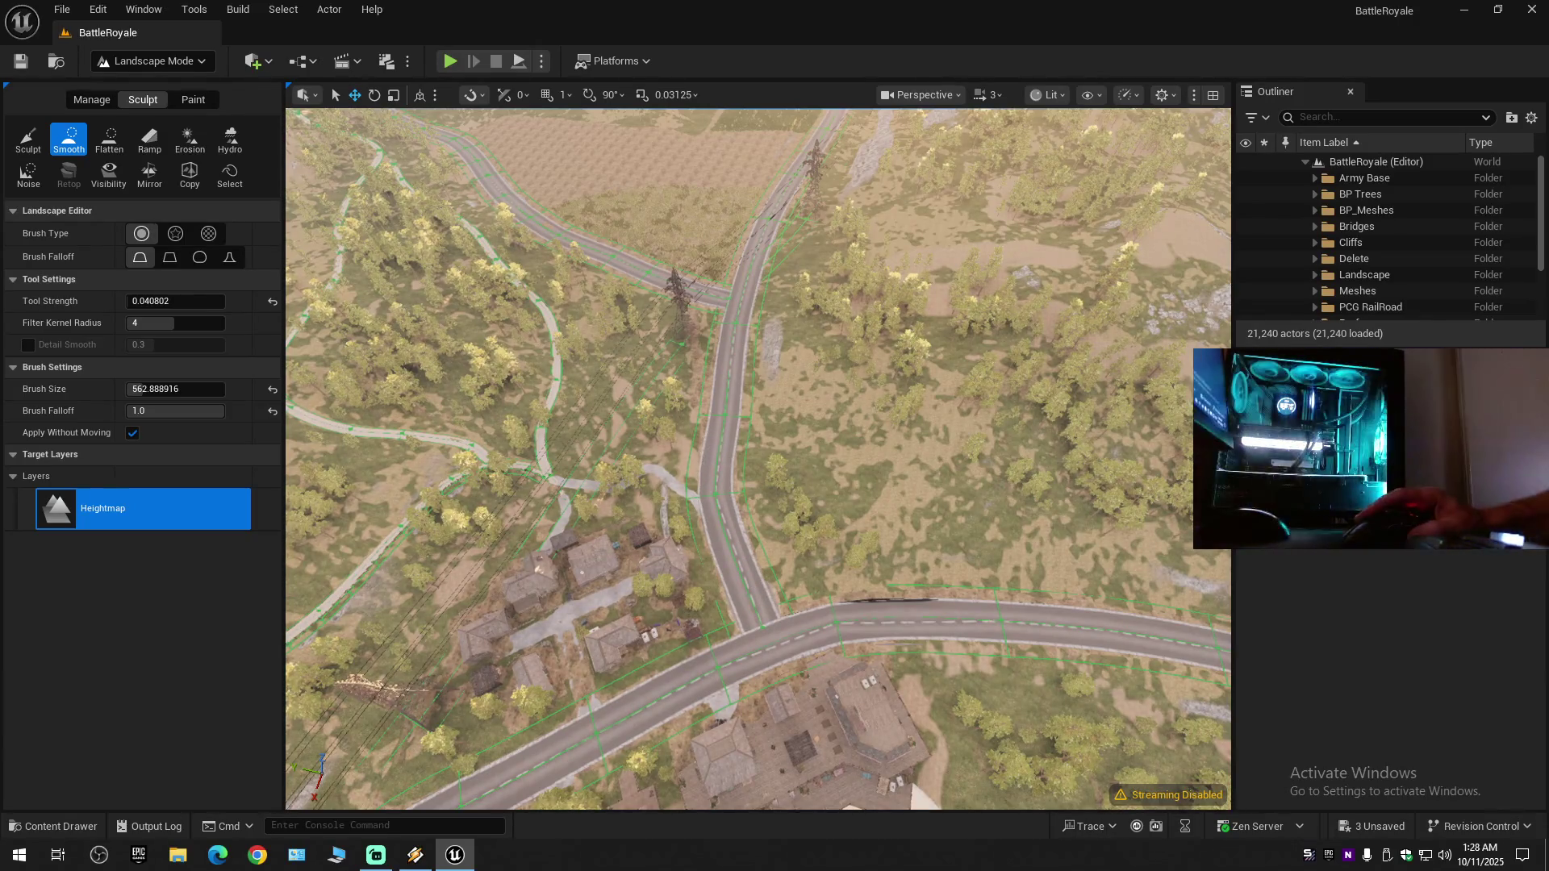
key("w")
key("w")
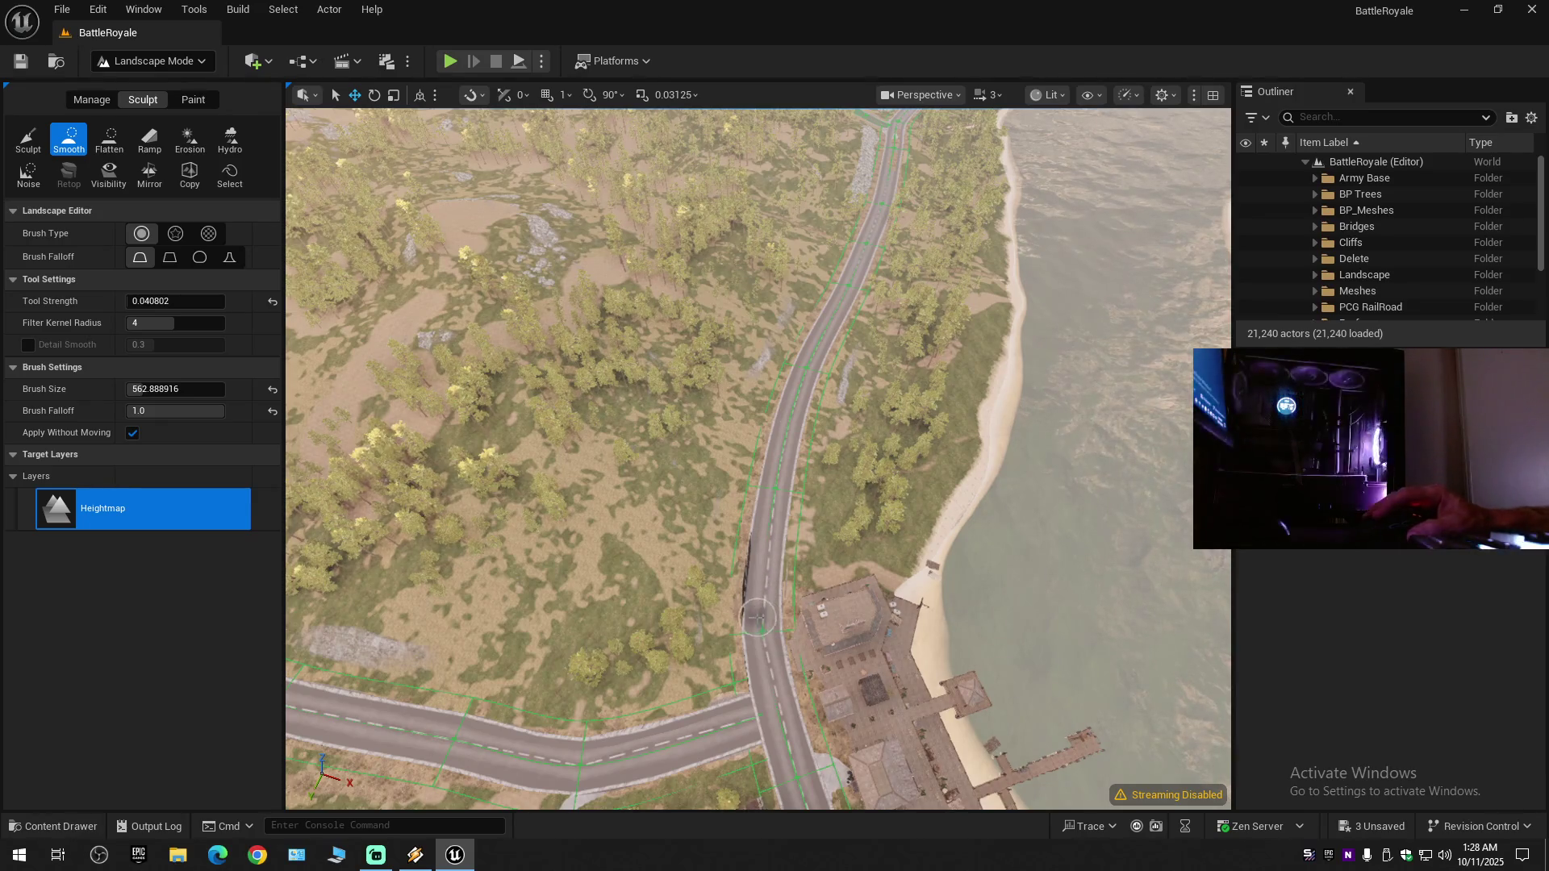
key("w")
scroll(769, 547, "up", 1)
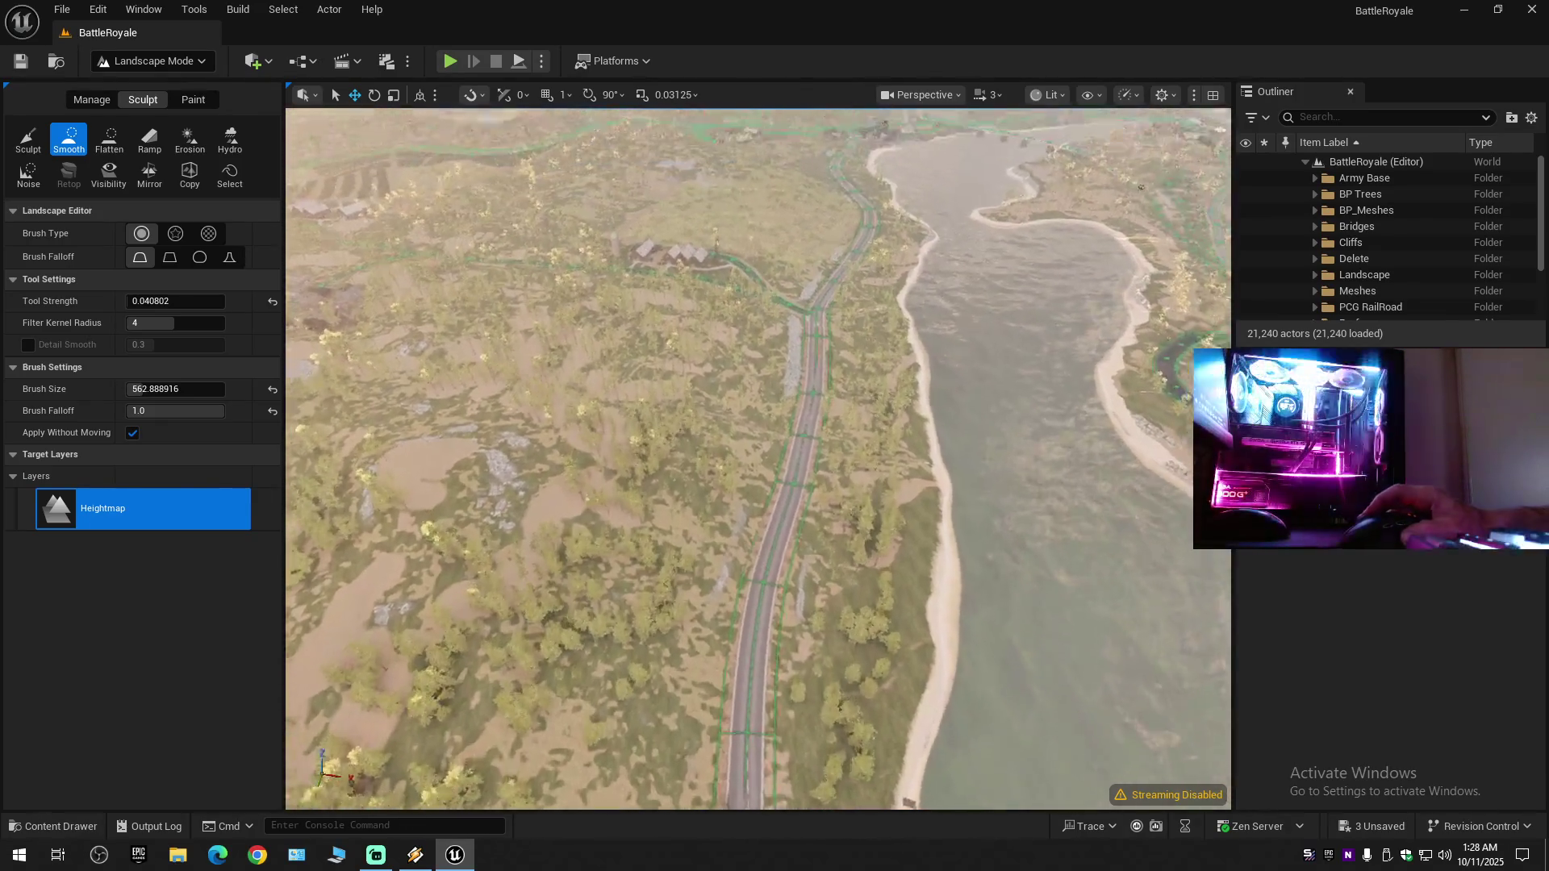
key("w")
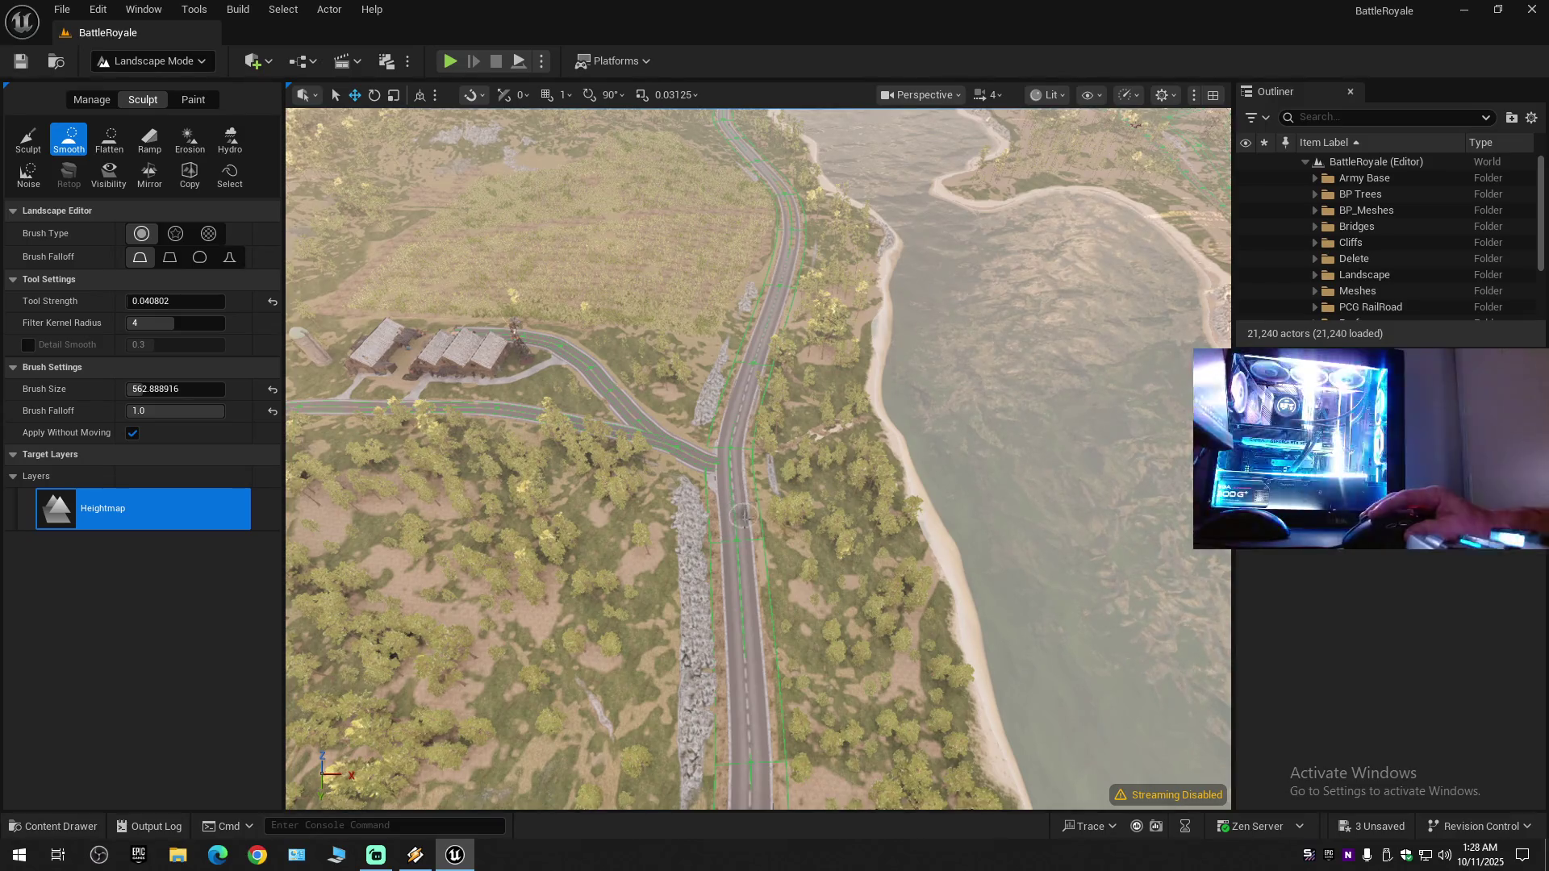
- Brush the Smooth tool along the road past the farm buildings, viewing it fullscreen
mouse_move(731, 473)
left_mouse_down()
mouse_move(748, 700)
mouse_move(630, 666)
left_mouse_up()
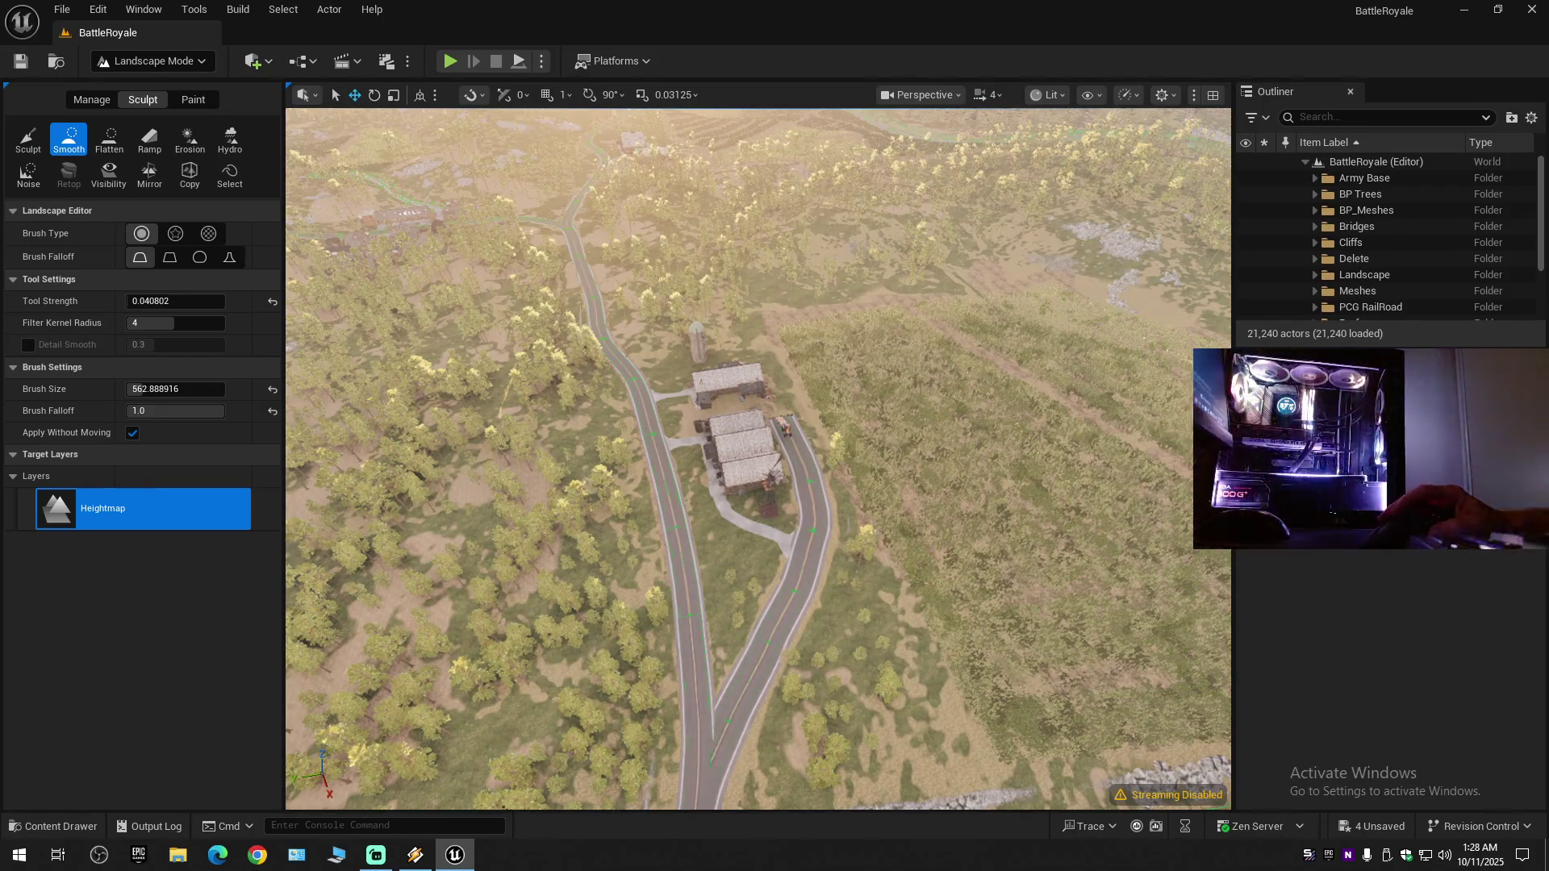
key("Down")
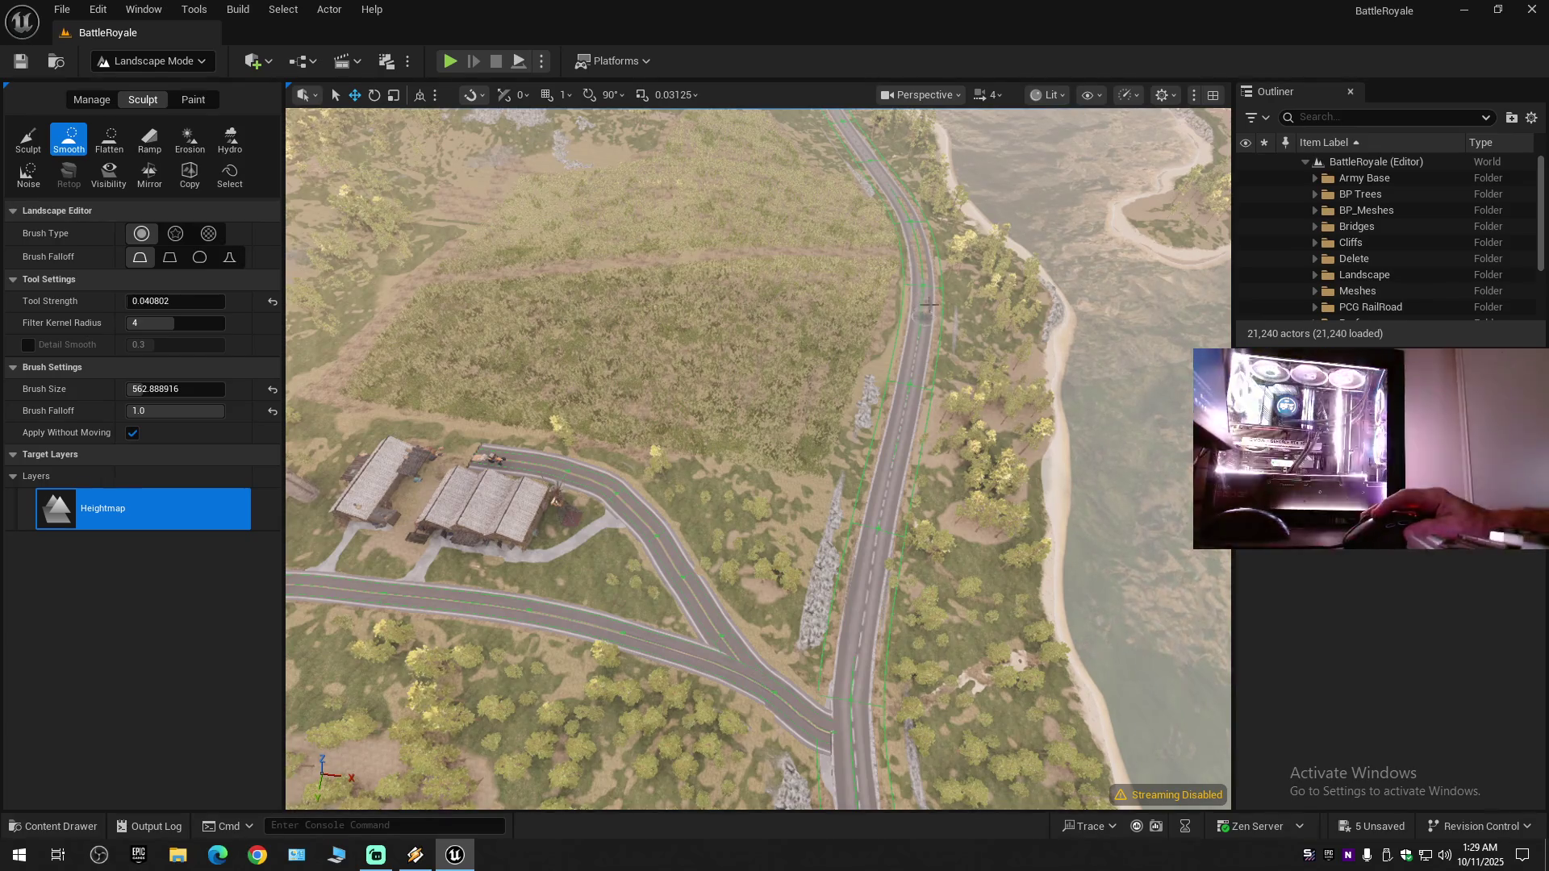
key("F11")
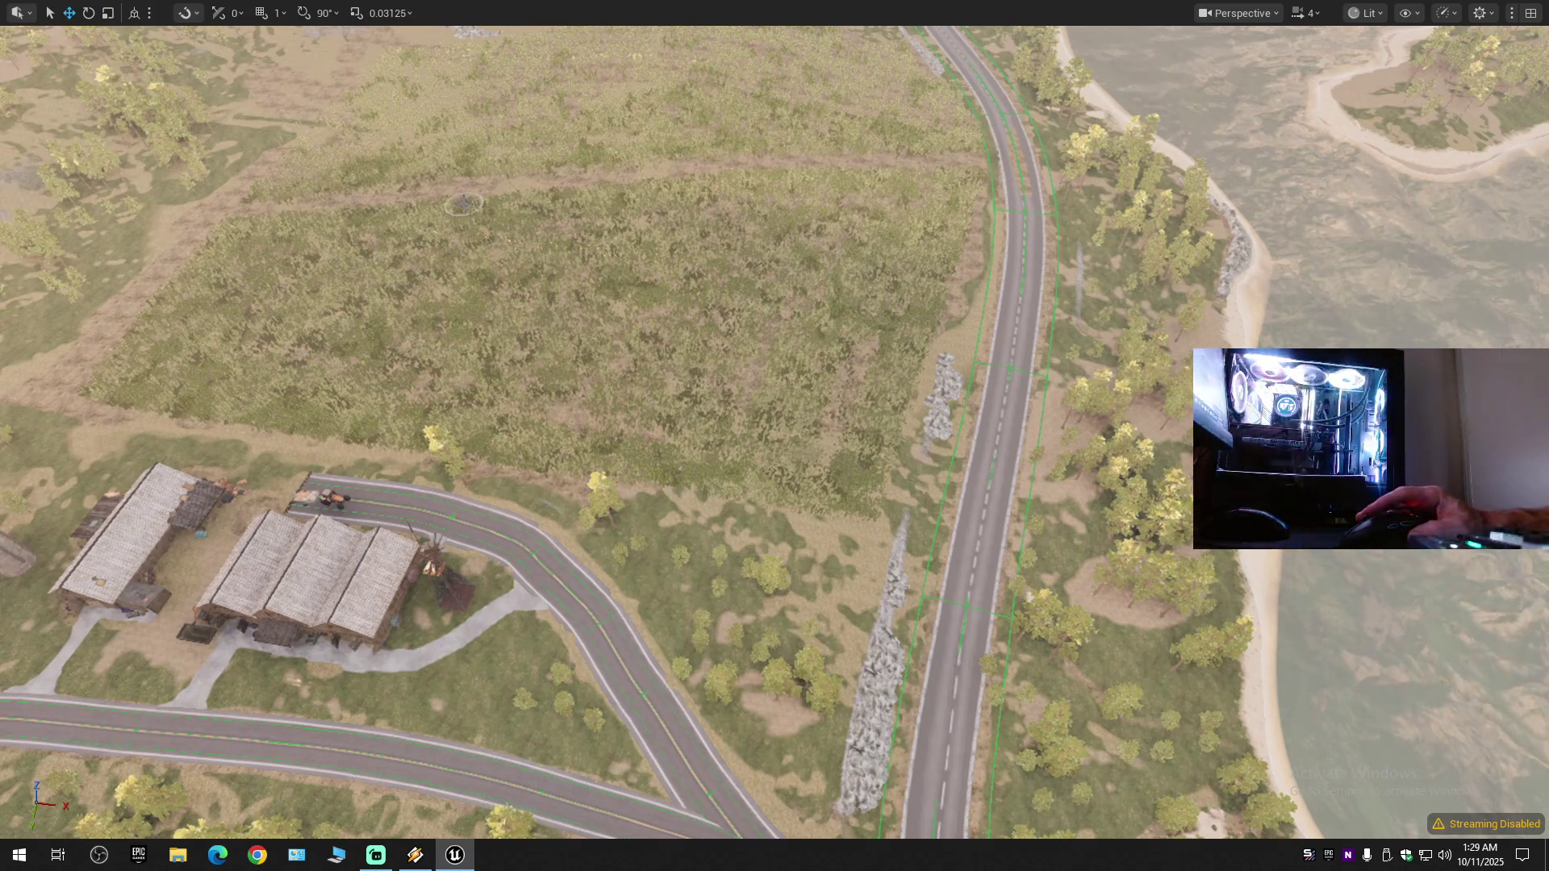
key("F11")
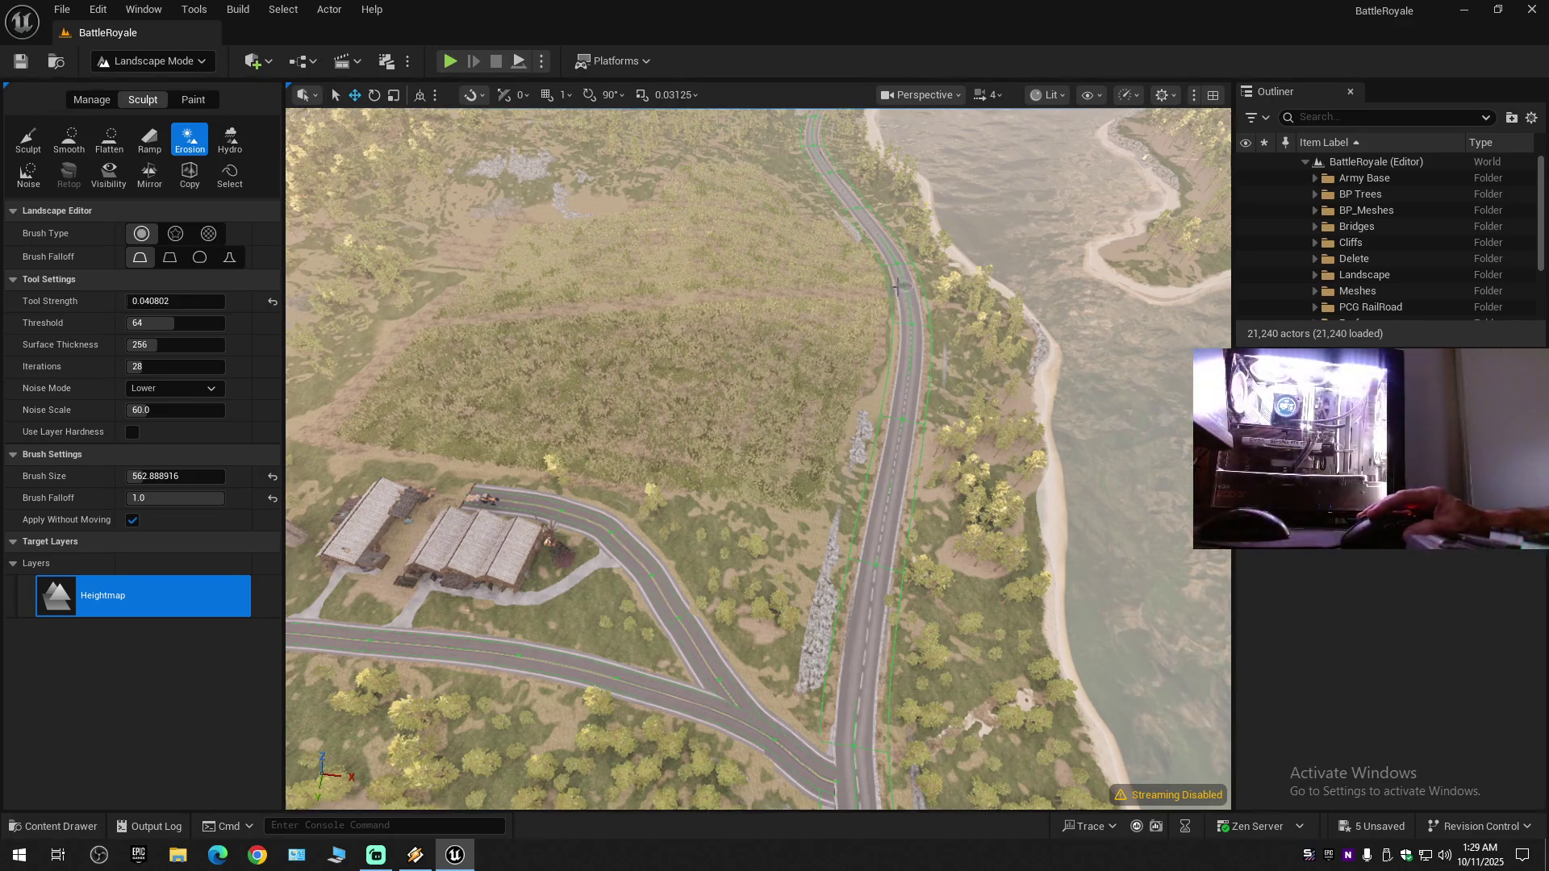
- Choose the Smooth sculpt tool instead of Erosion, then make the viewport fullscreen with F11
key("F11")
key("F11")
left_click(77, 137)
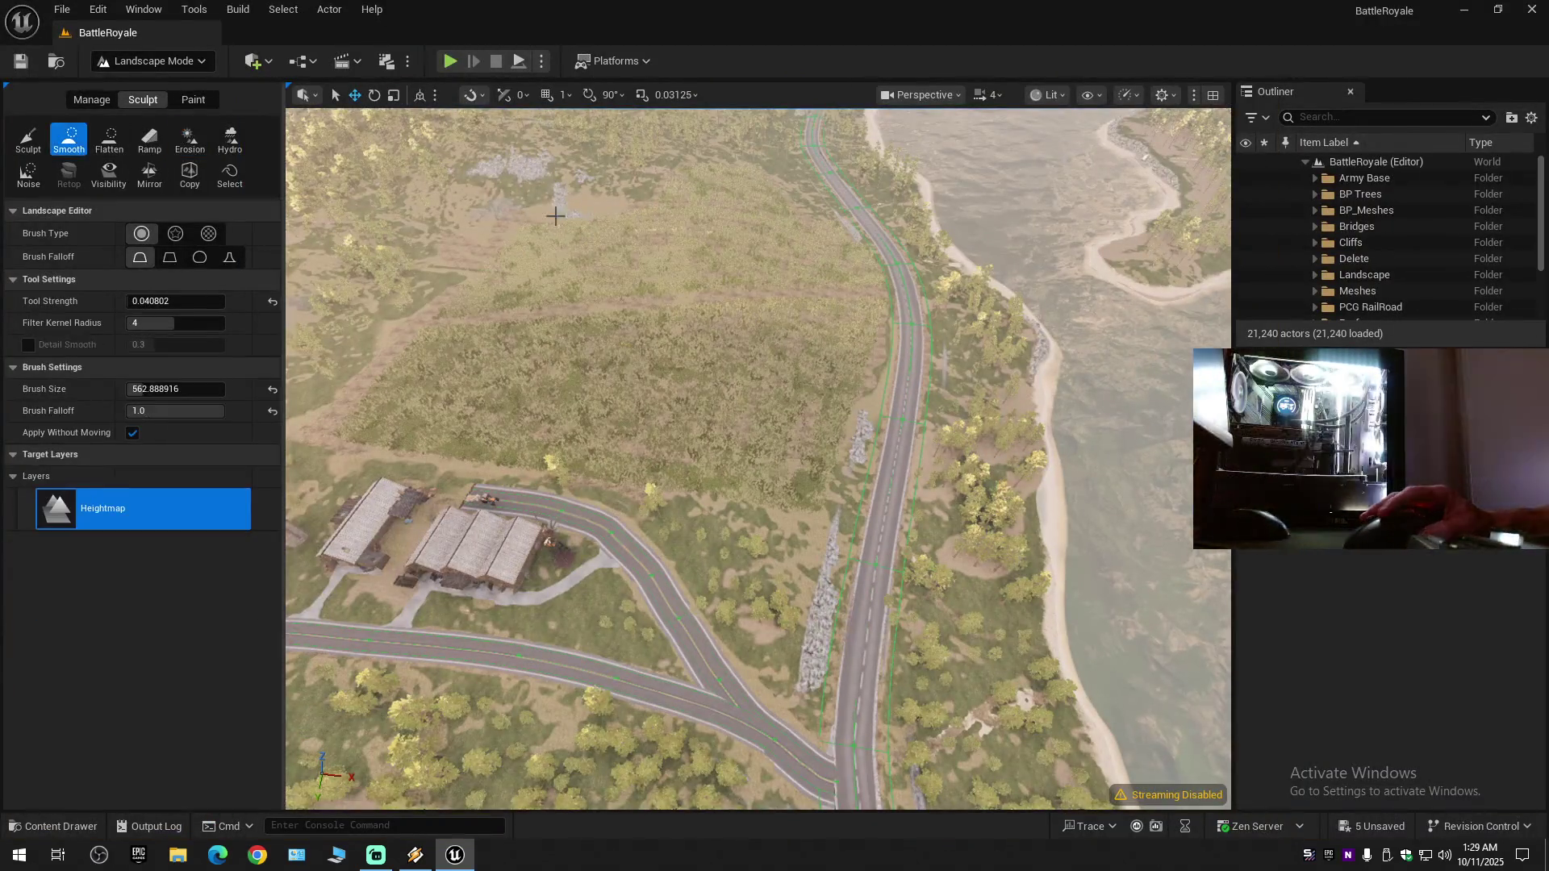
key("F11")
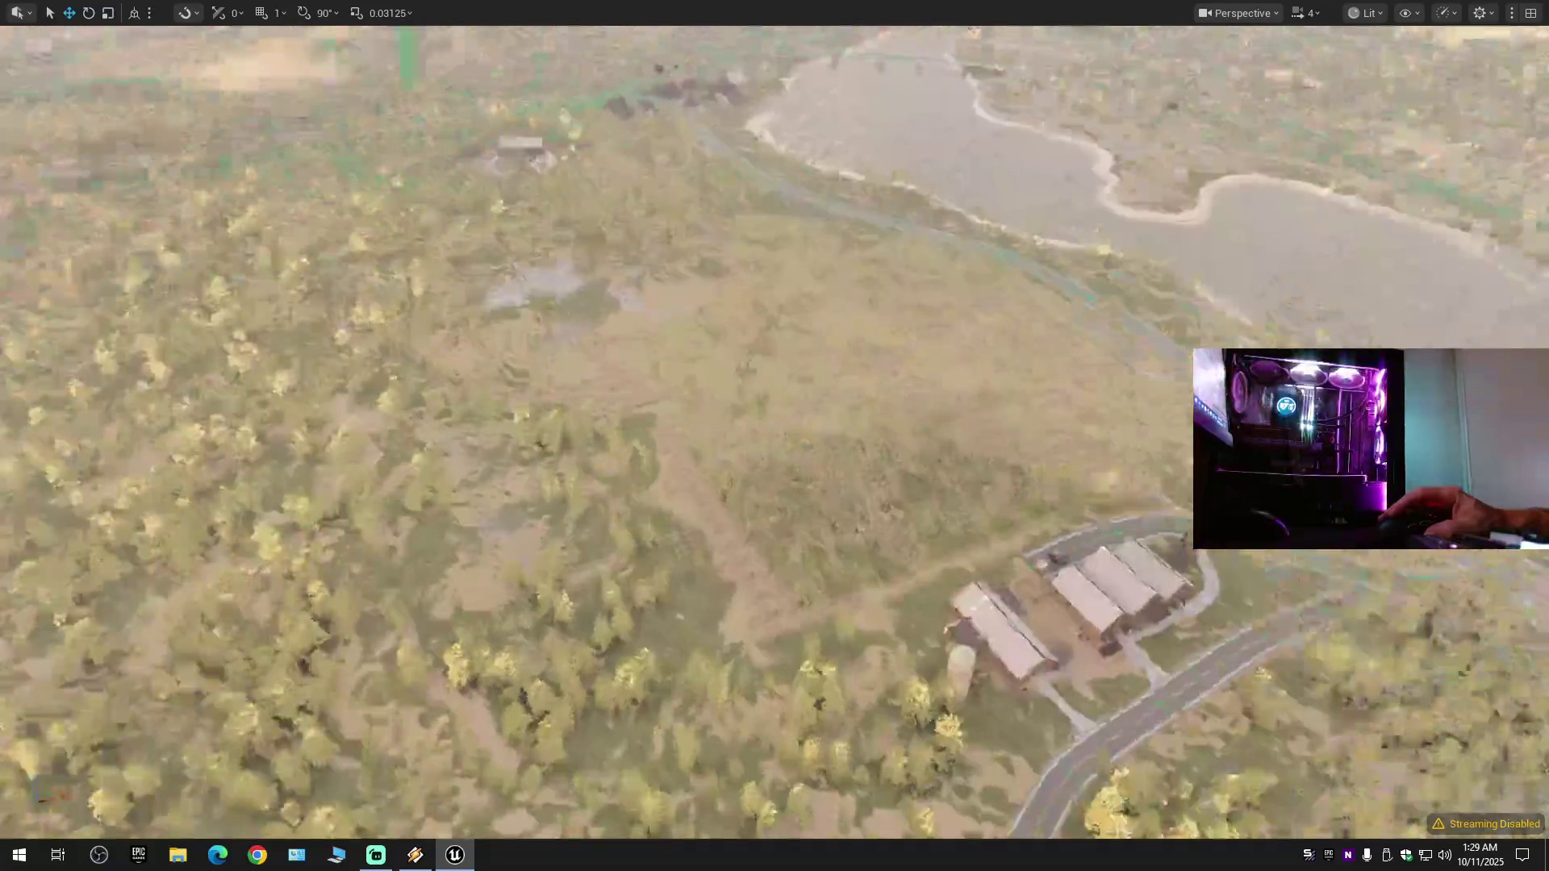
- Fly over the village, river, bridge and railway, then exit fullscreen with F11
scroll(774, 436, "up", 1)
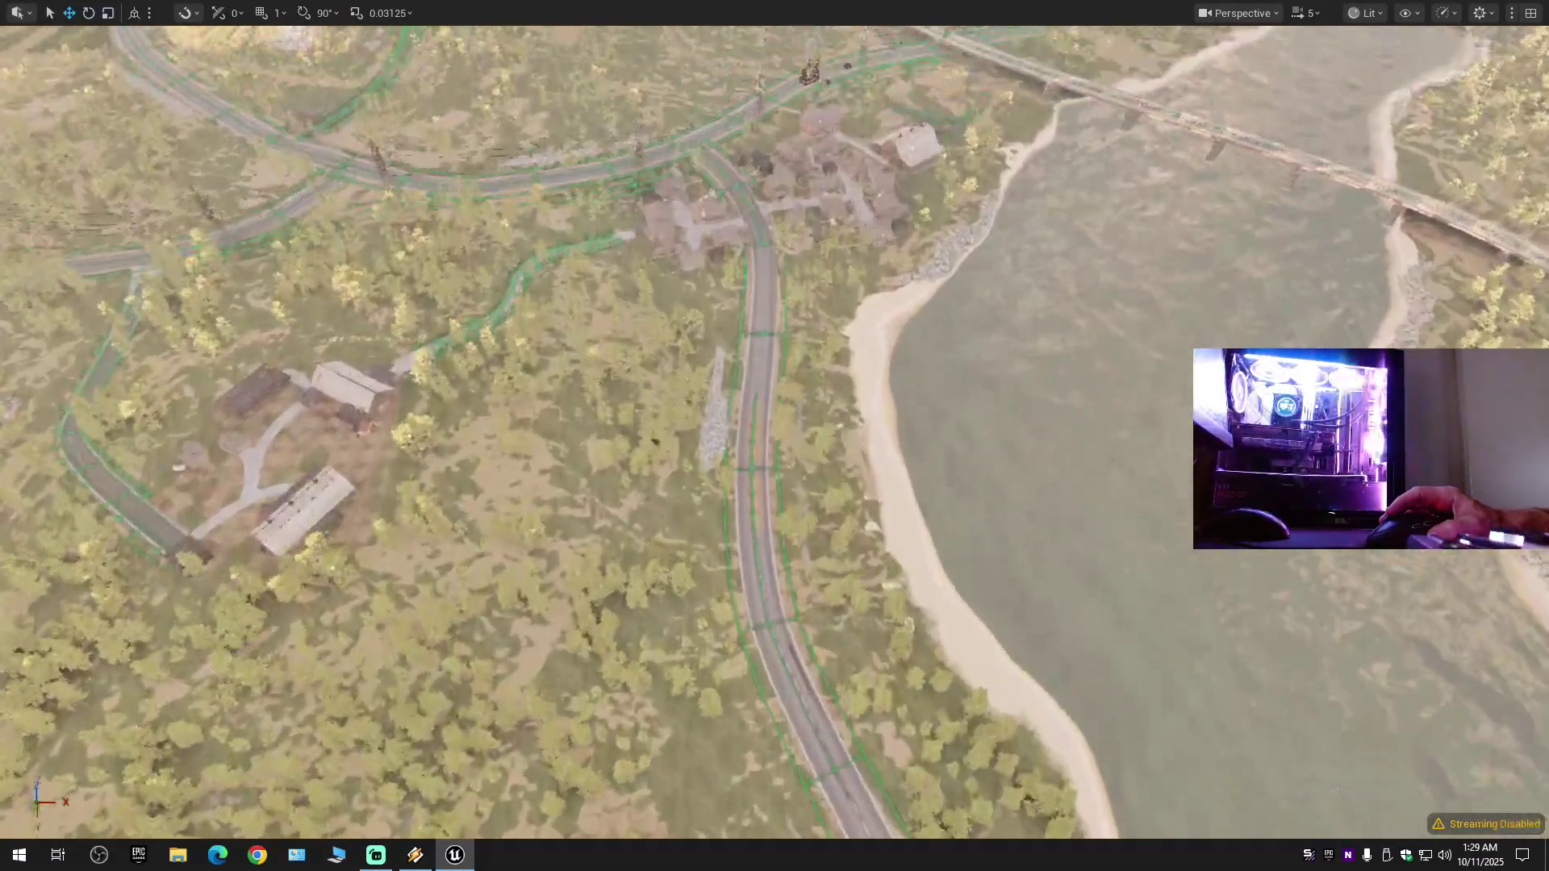
scroll(775, 436, "down", 1)
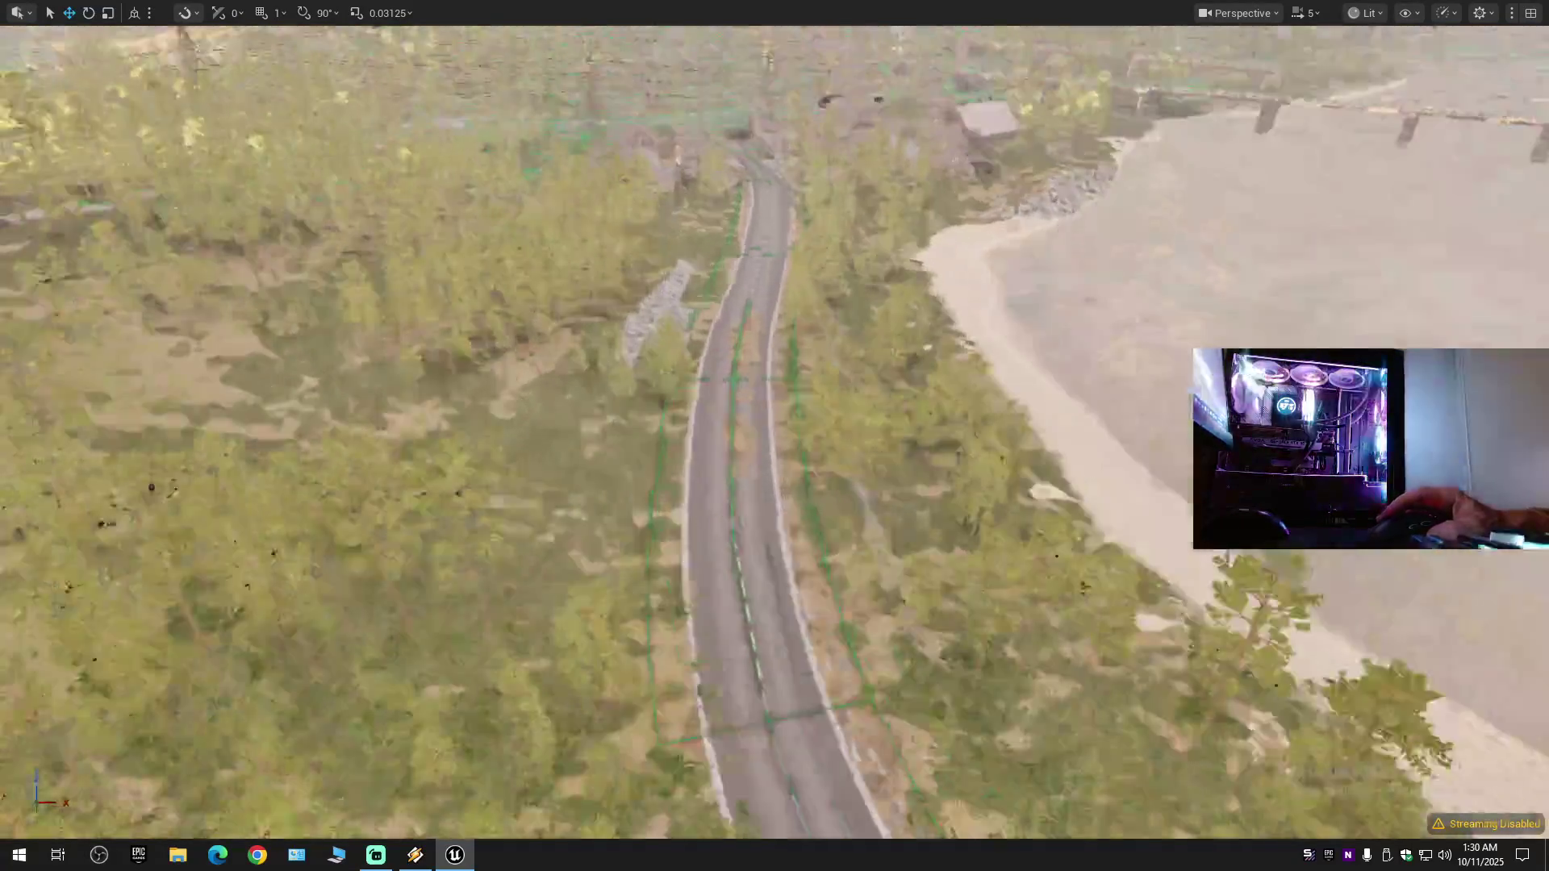
scroll(752, 467, "down", 3)
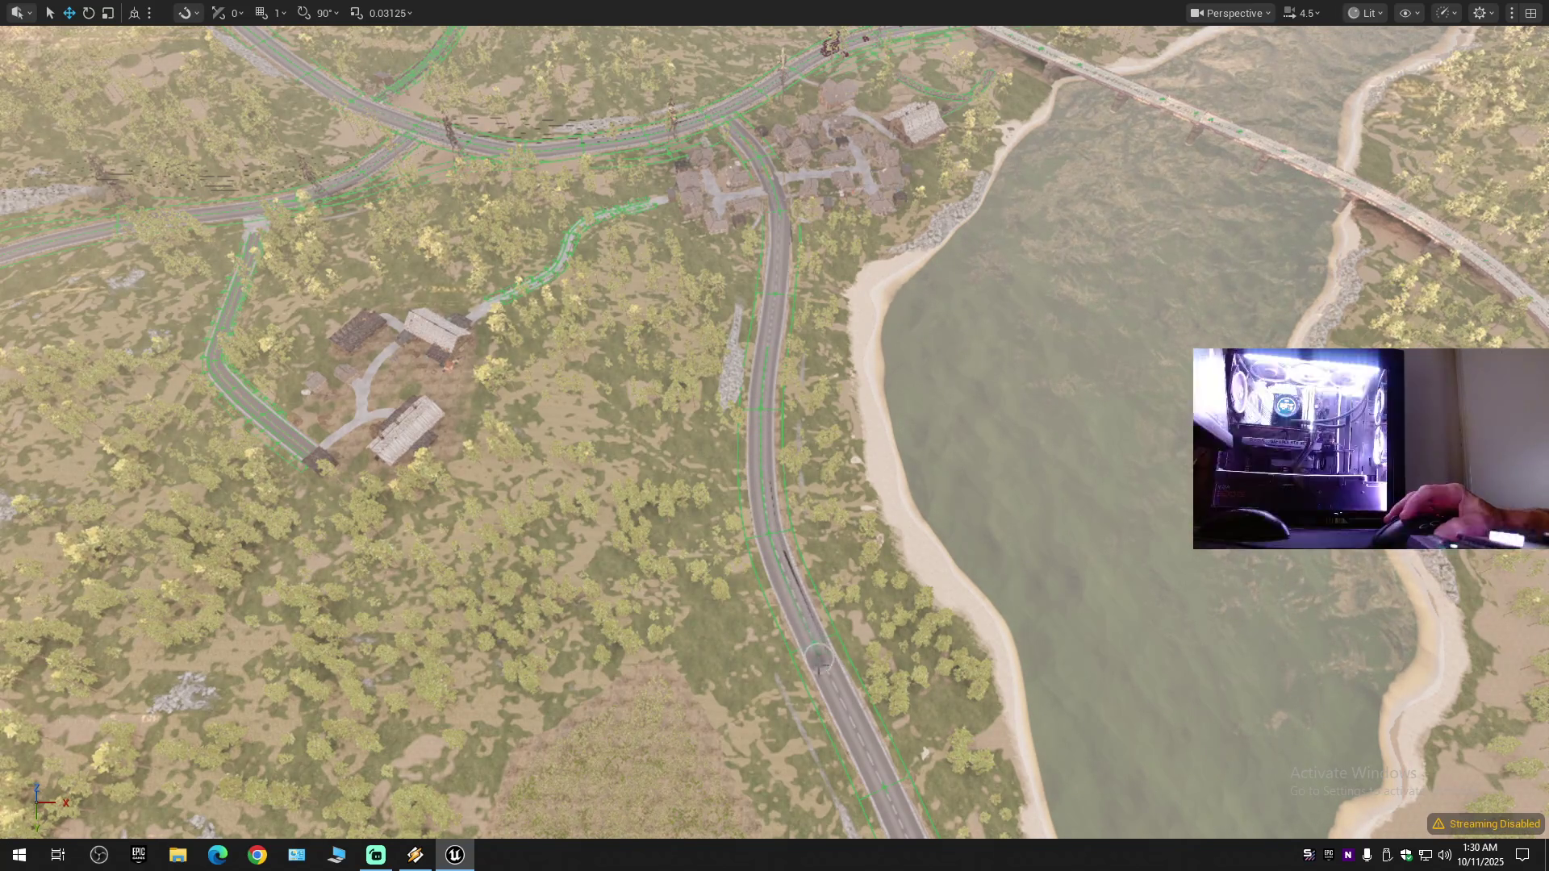
scroll(833, 607, "down", 5)
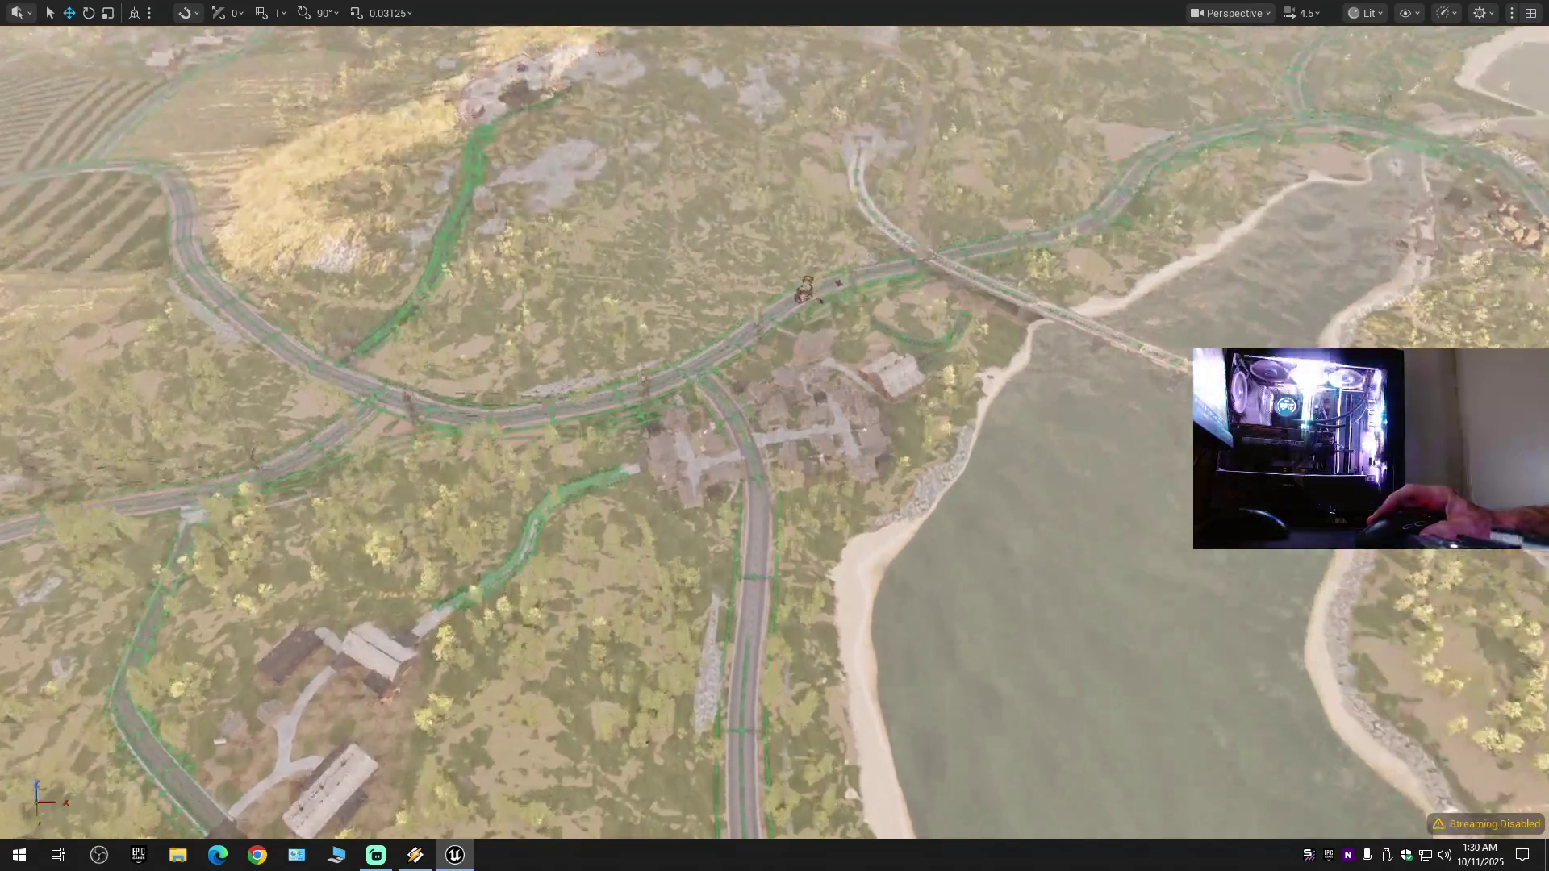
scroll(785, 488, "up", 5)
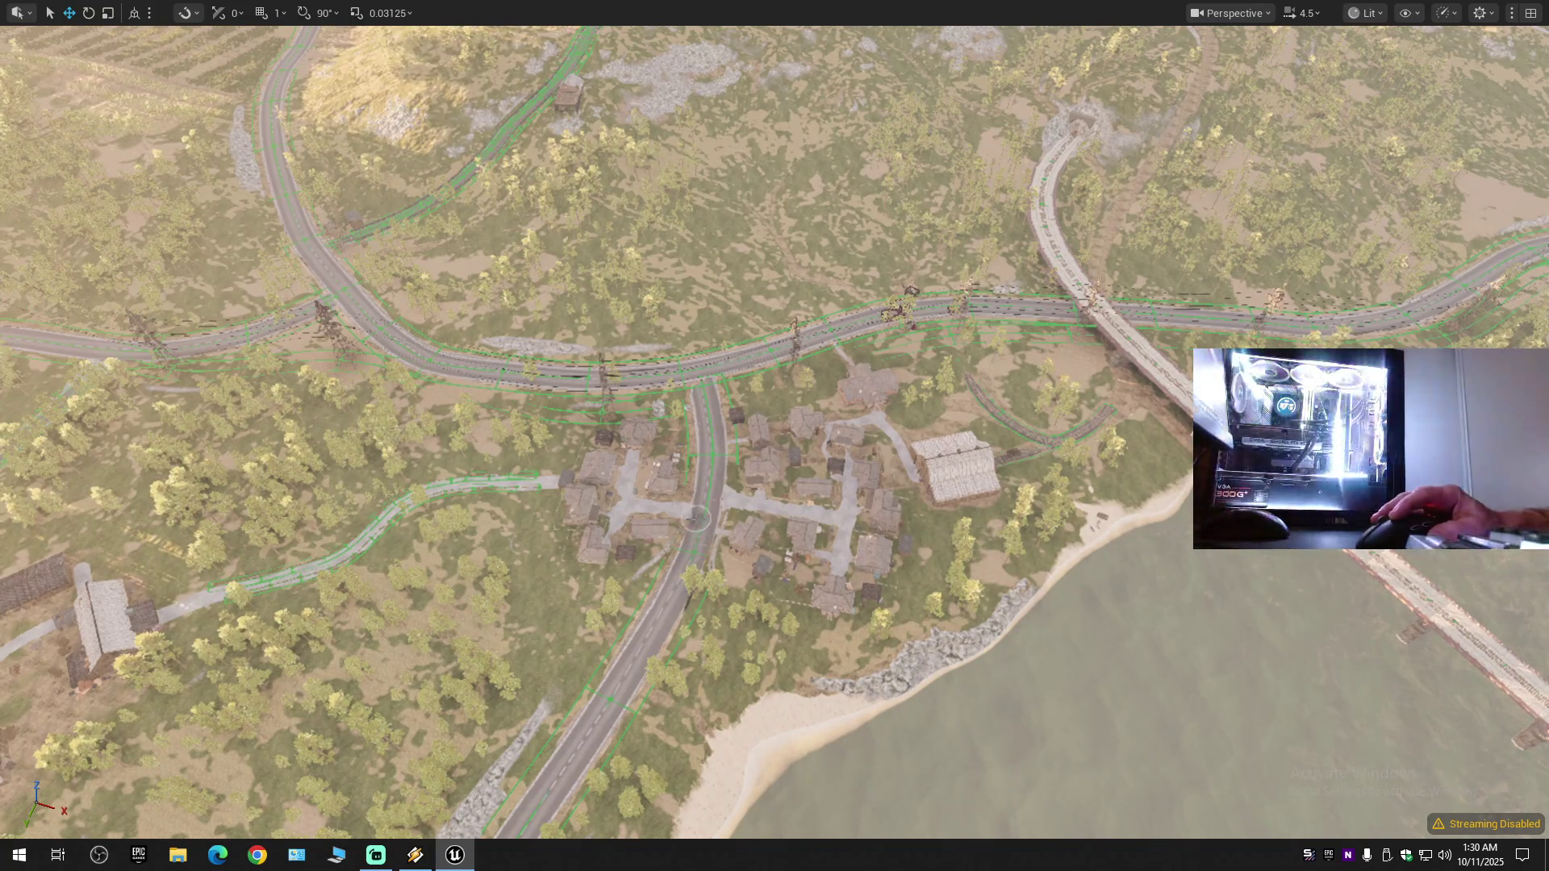
left_click_drag(688, 584, 718, 533)
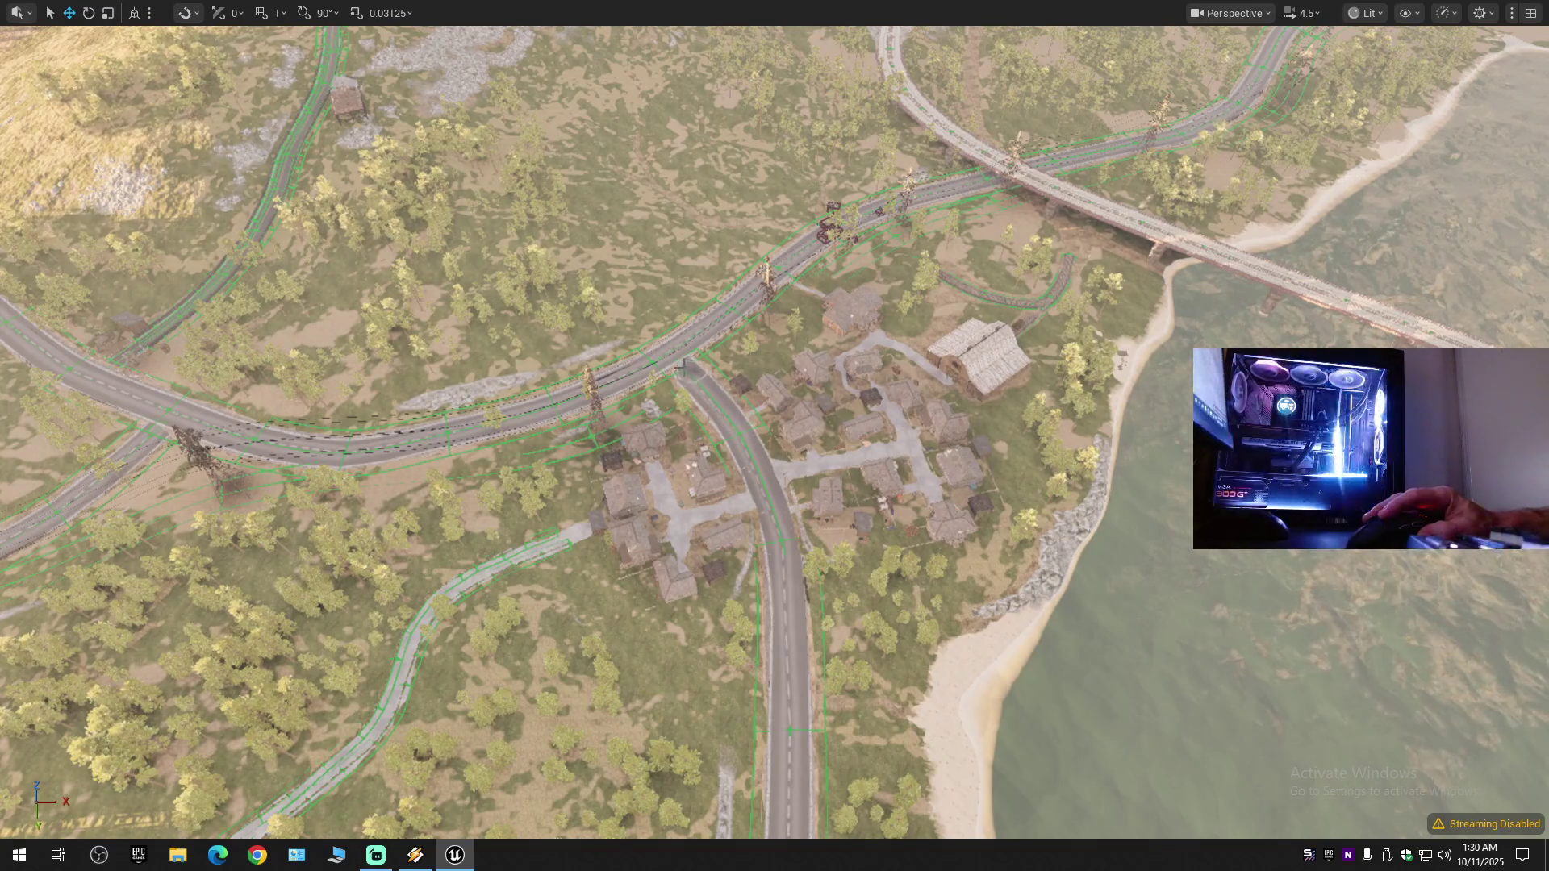
mouse_move(718, 532)
left_mouse_down()
mouse_move(718, 428)
mouse_move(702, 399)
mouse_move(726, 380)
mouse_move(726, 419)
mouse_move(726, 361)
mouse_move(775, 355)
mouse_move(710, 403)
mouse_move(682, 395)
mouse_move(758, 379)
mouse_move(660, 359)
left_mouse_up()
scroll(774, 435, "down", 2)
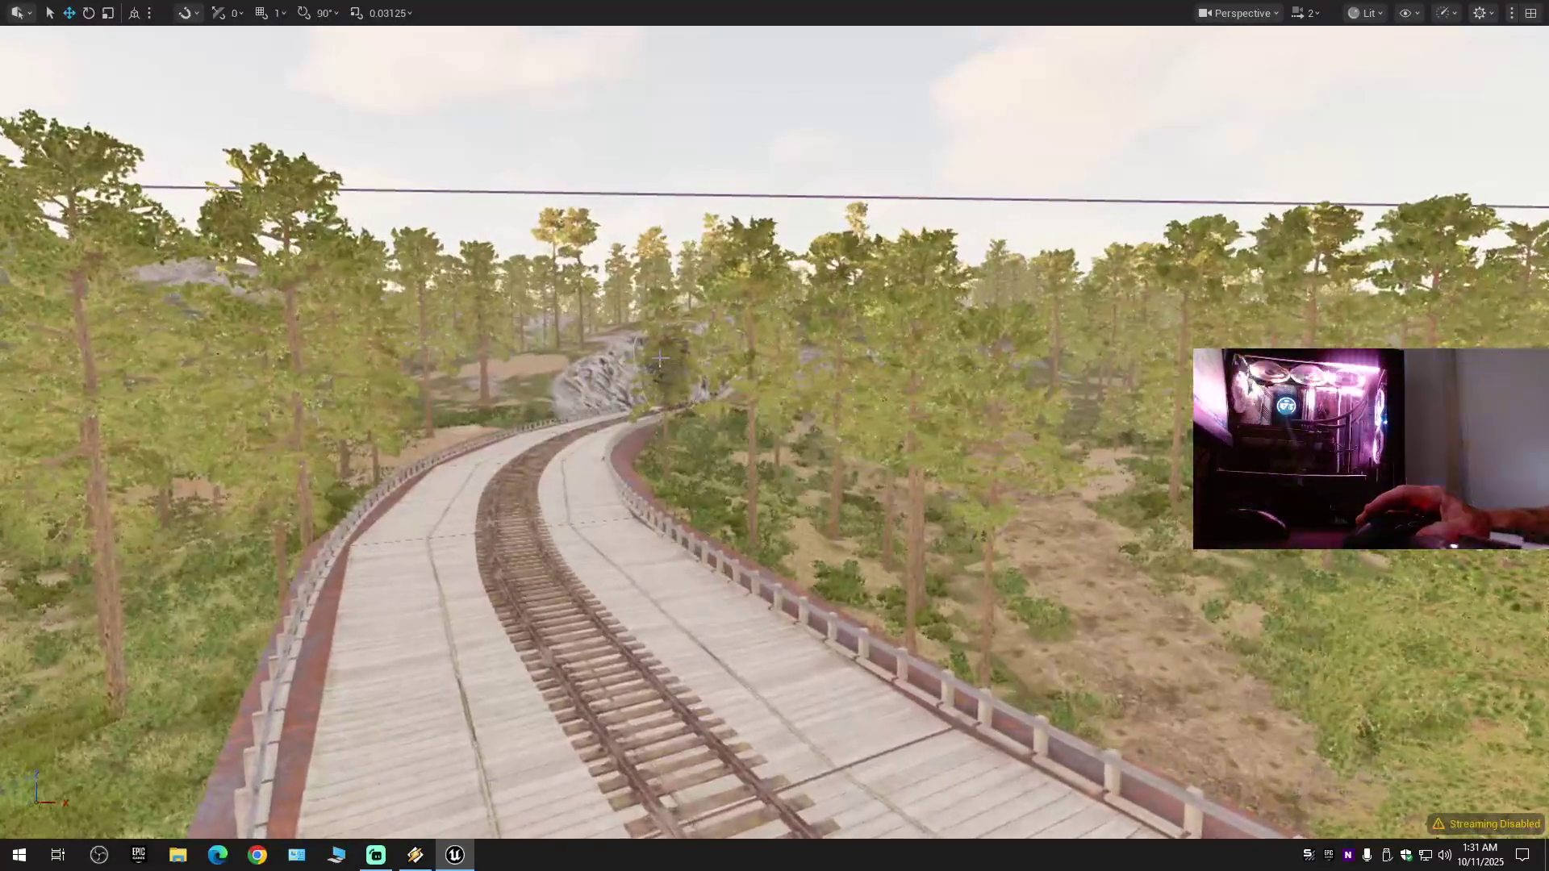
key("F11")
- Switch to Selection Mode and save the current level and all modified assets
left_click(196, 62)
left_click(182, 81)
left_click(24, 64)
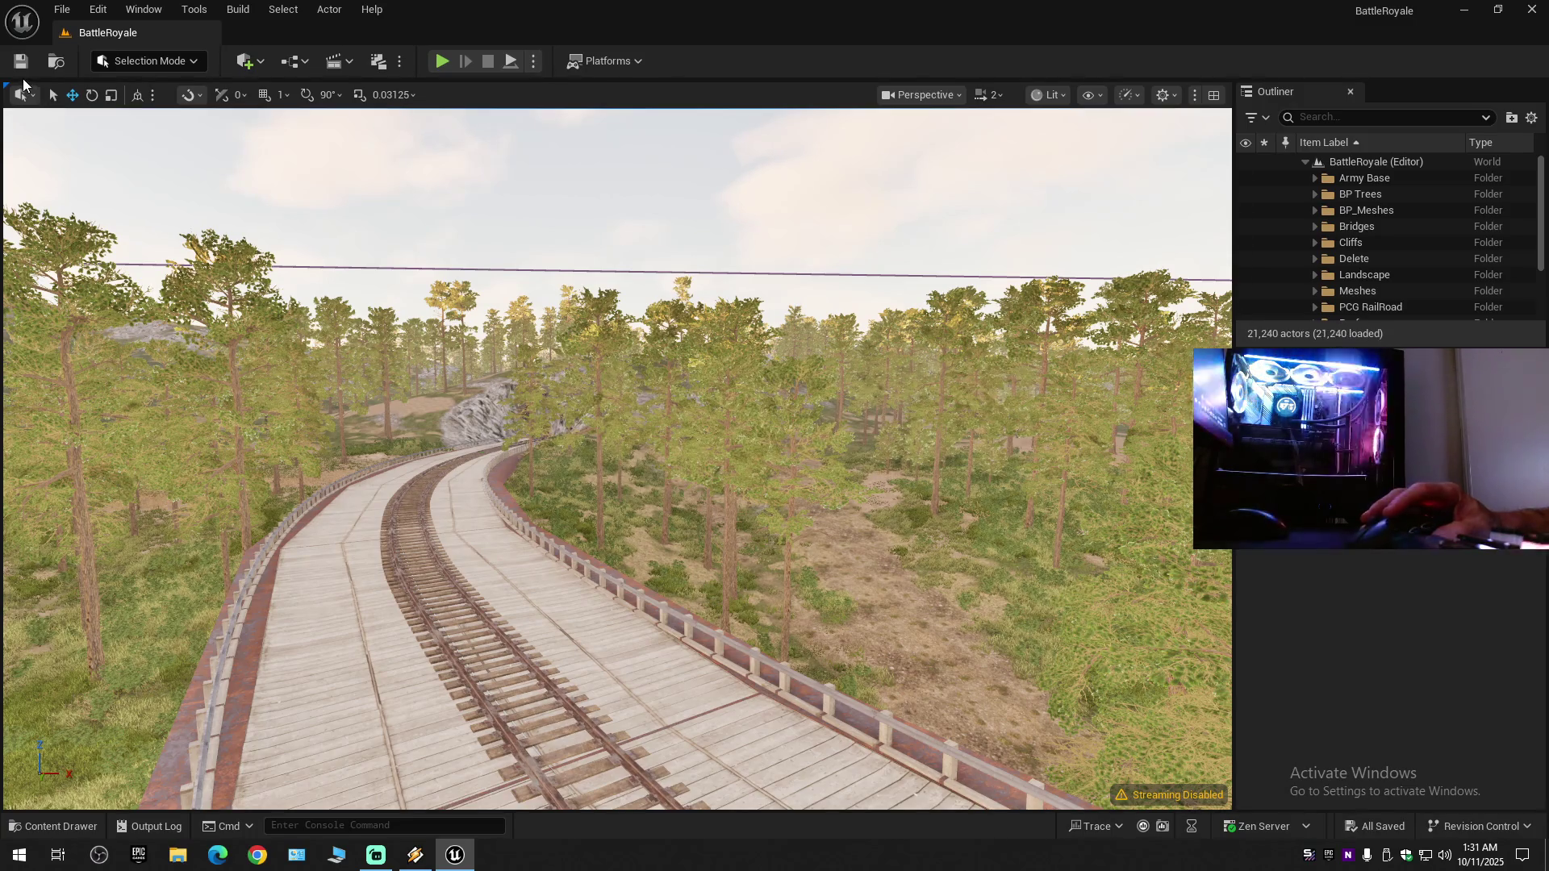
left_click(21, 62)
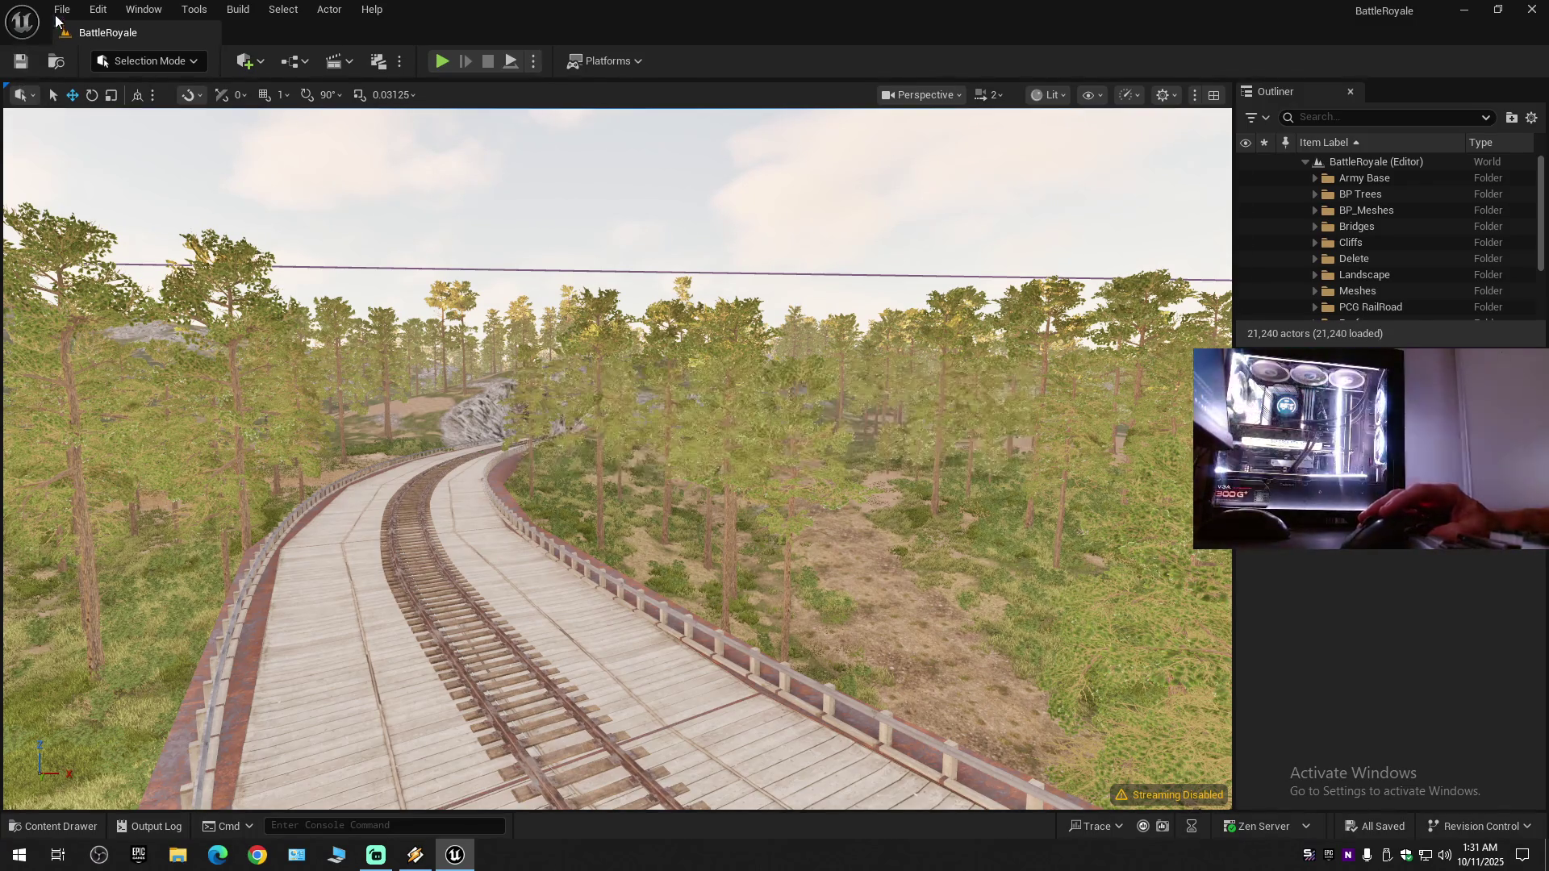
left_click(62, 9)
left_click(131, 204)
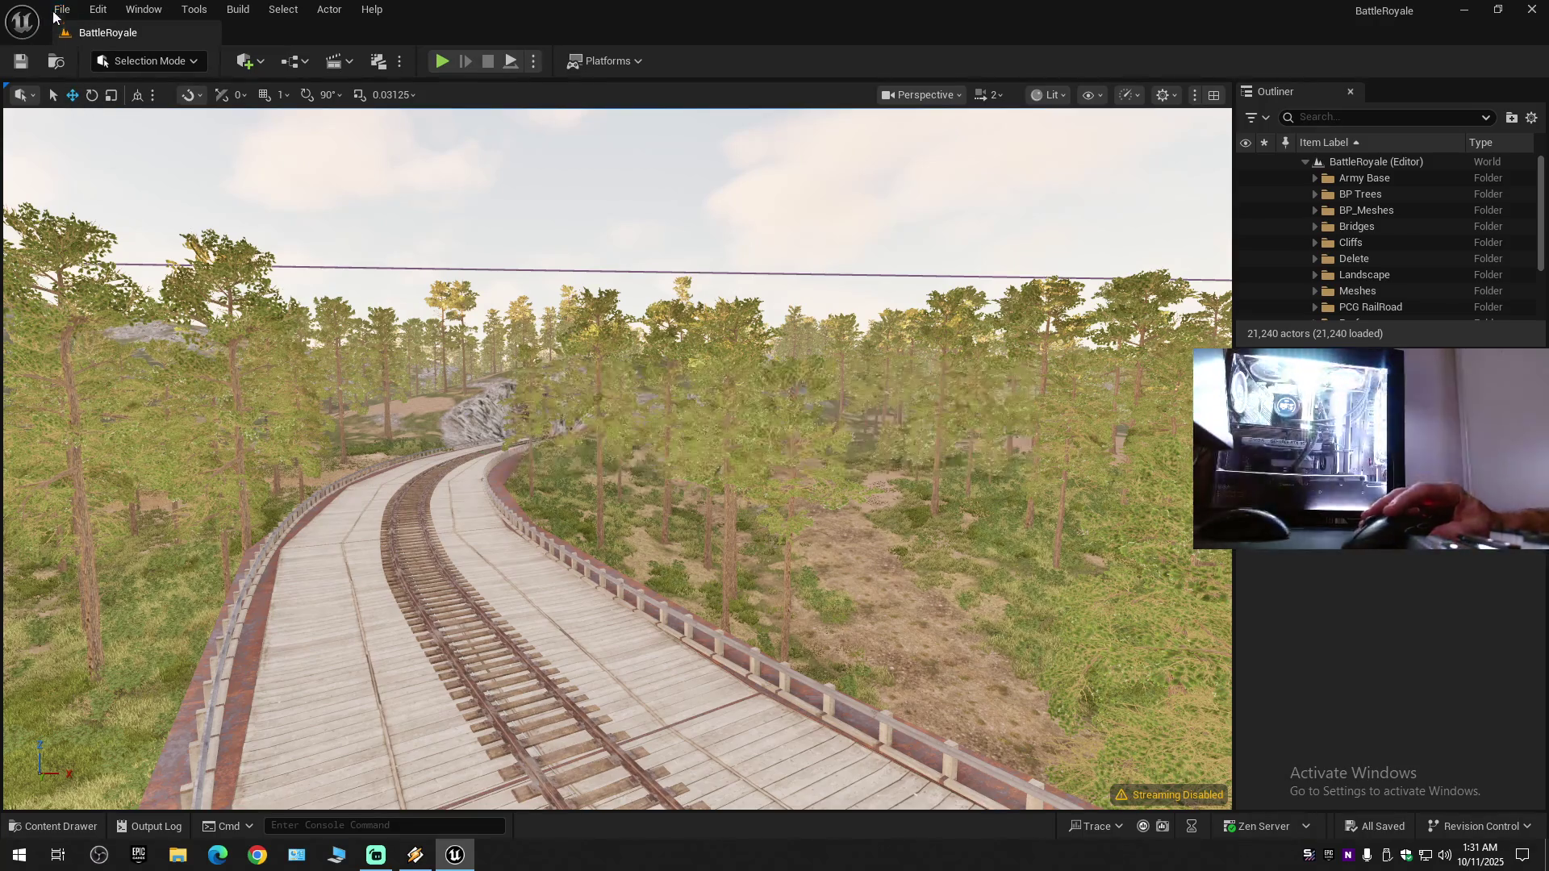
left_click(62, 9)
left_click(122, 239)
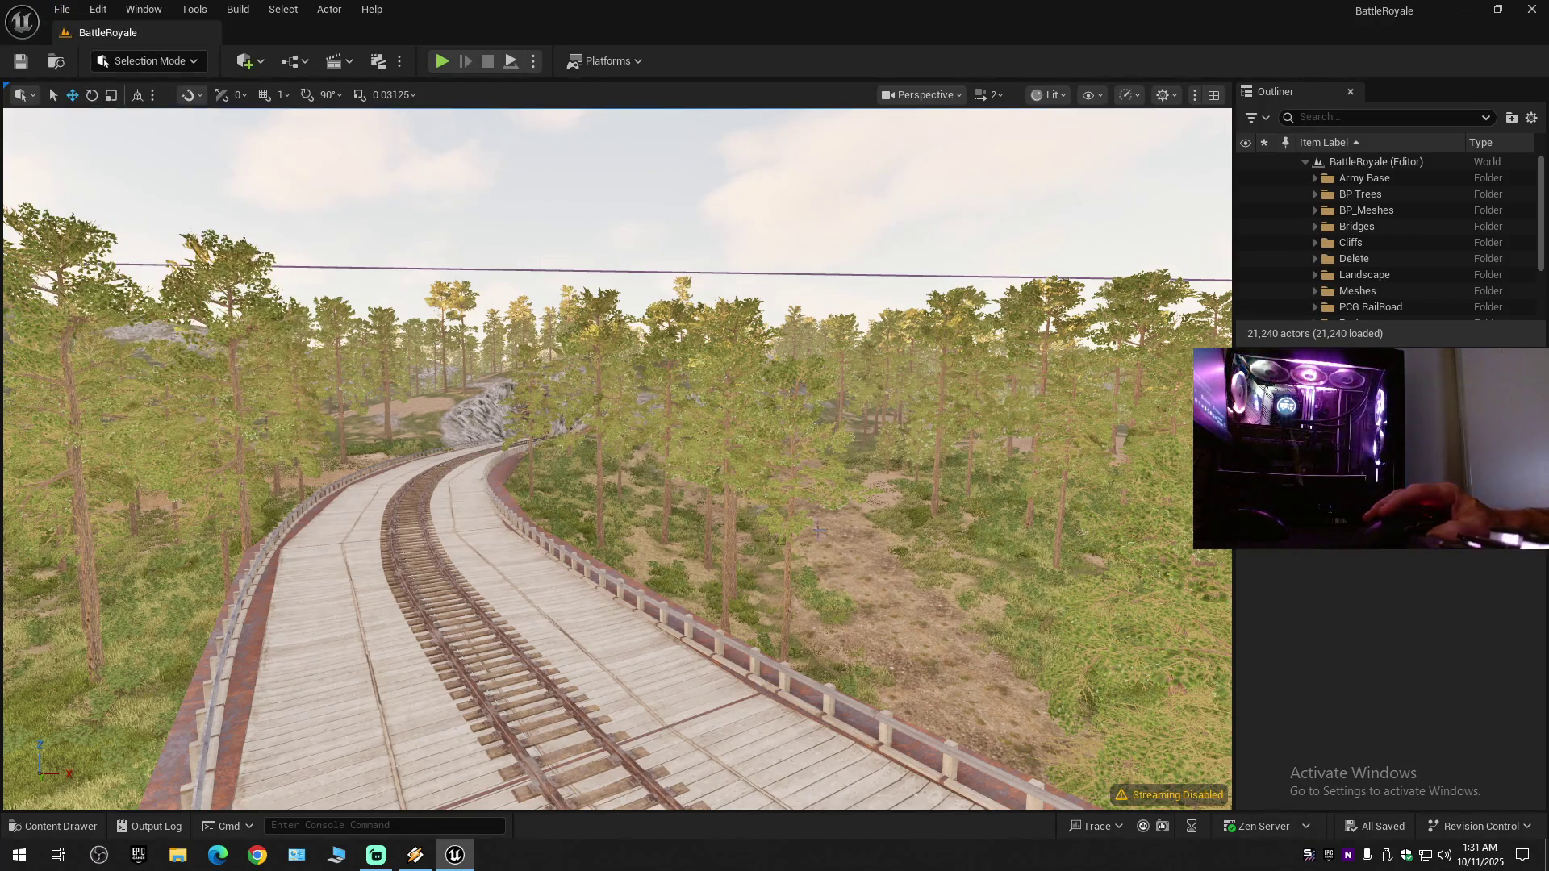
- Fly along the railway toward the stone-arched tunnel and save everything unsaved again
key("w")
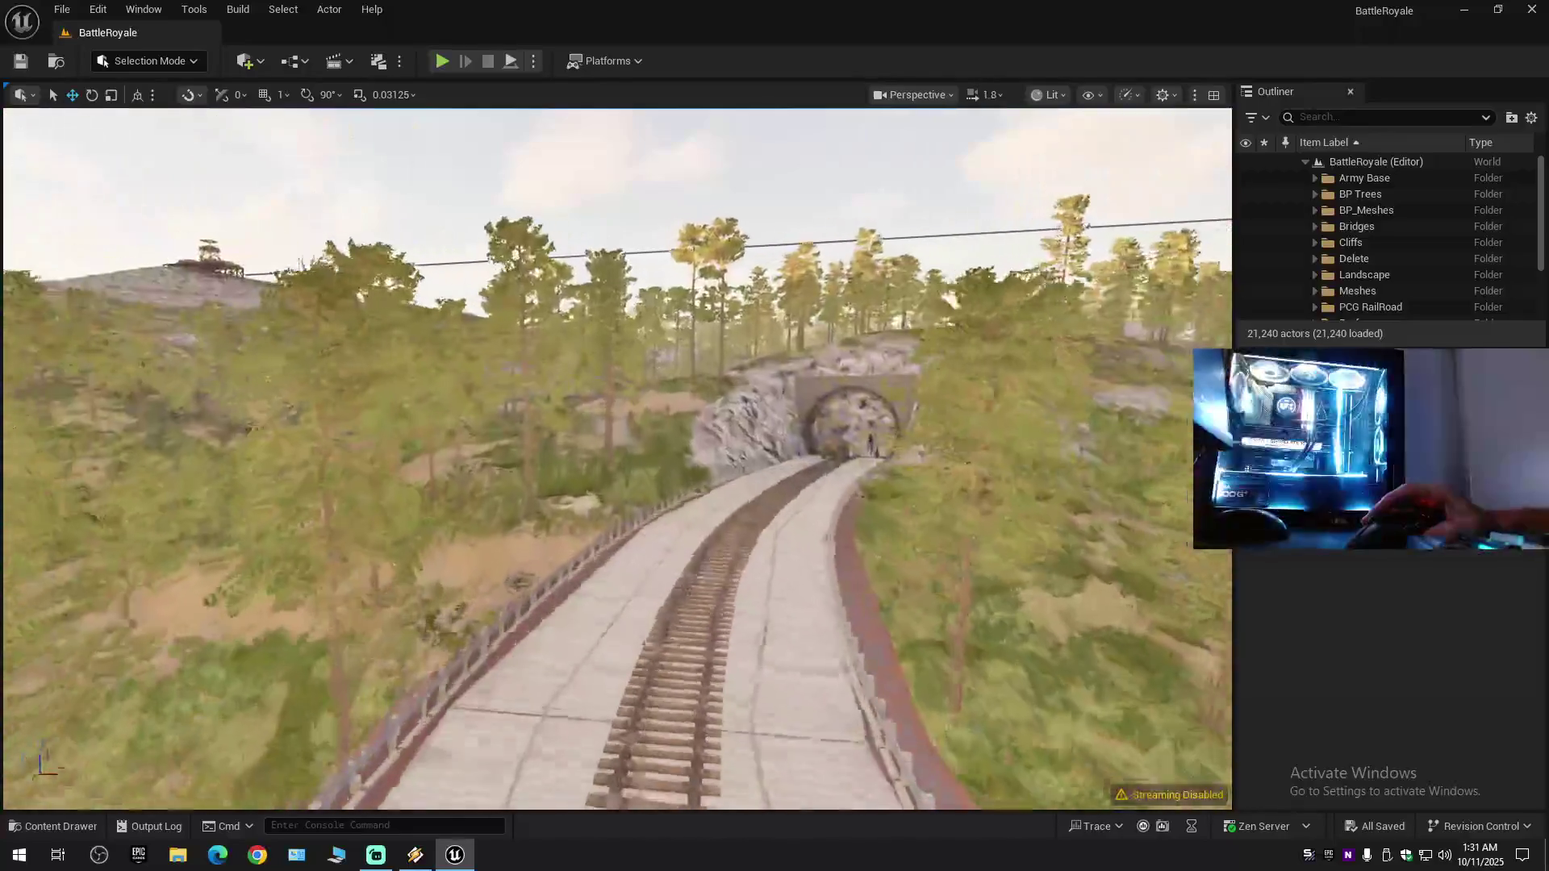
scroll(618, 458, "down", 1)
scroll(672, 364, "down", 1)
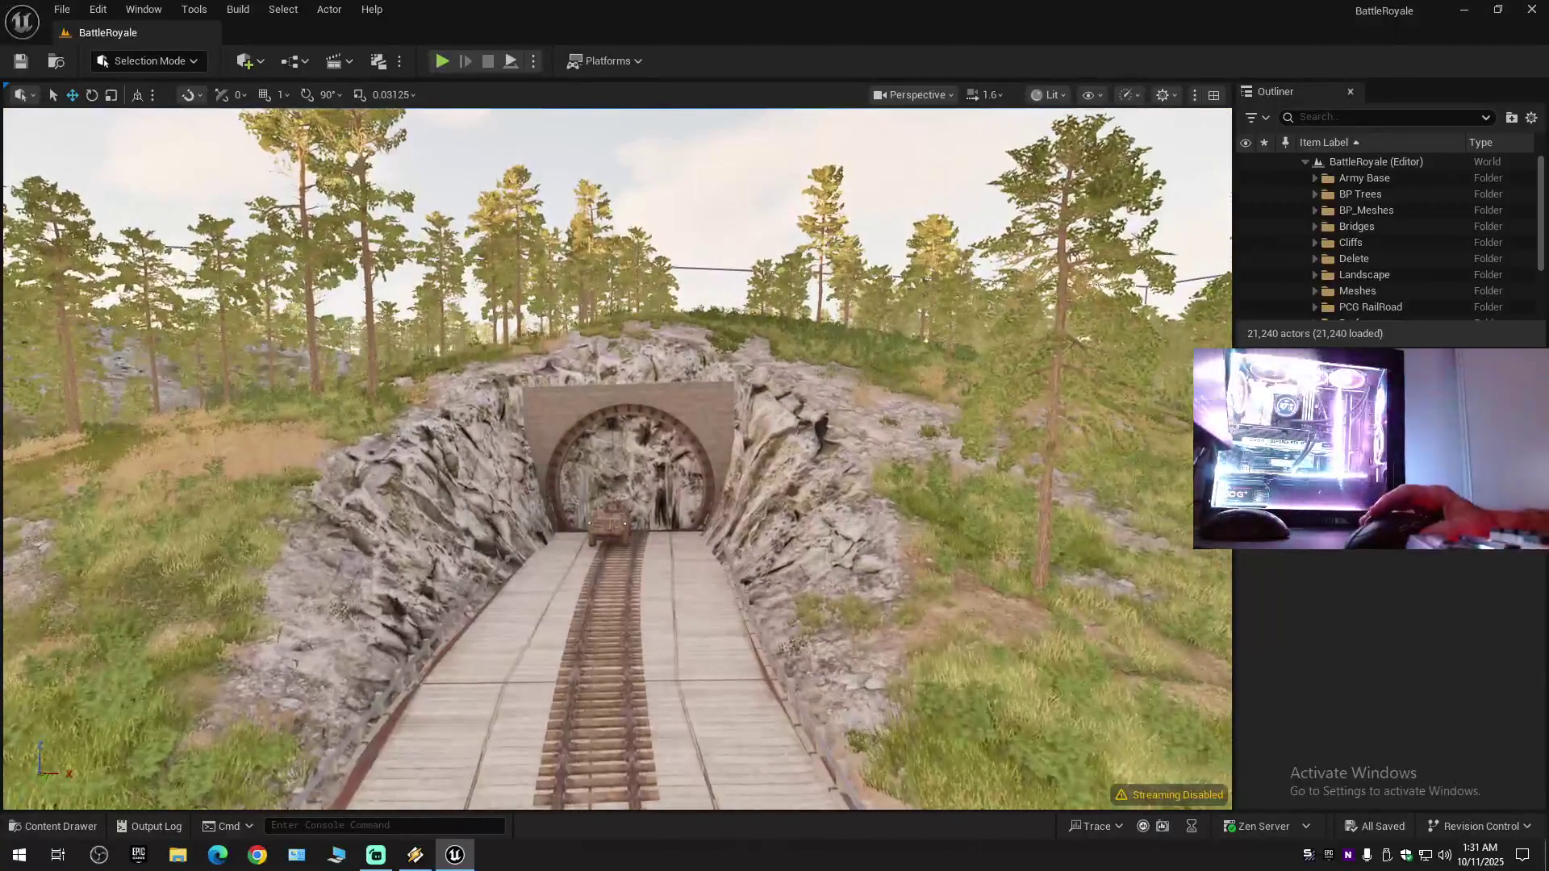
left_click(23, 66)
left_click(62, 9)
left_click(125, 198)
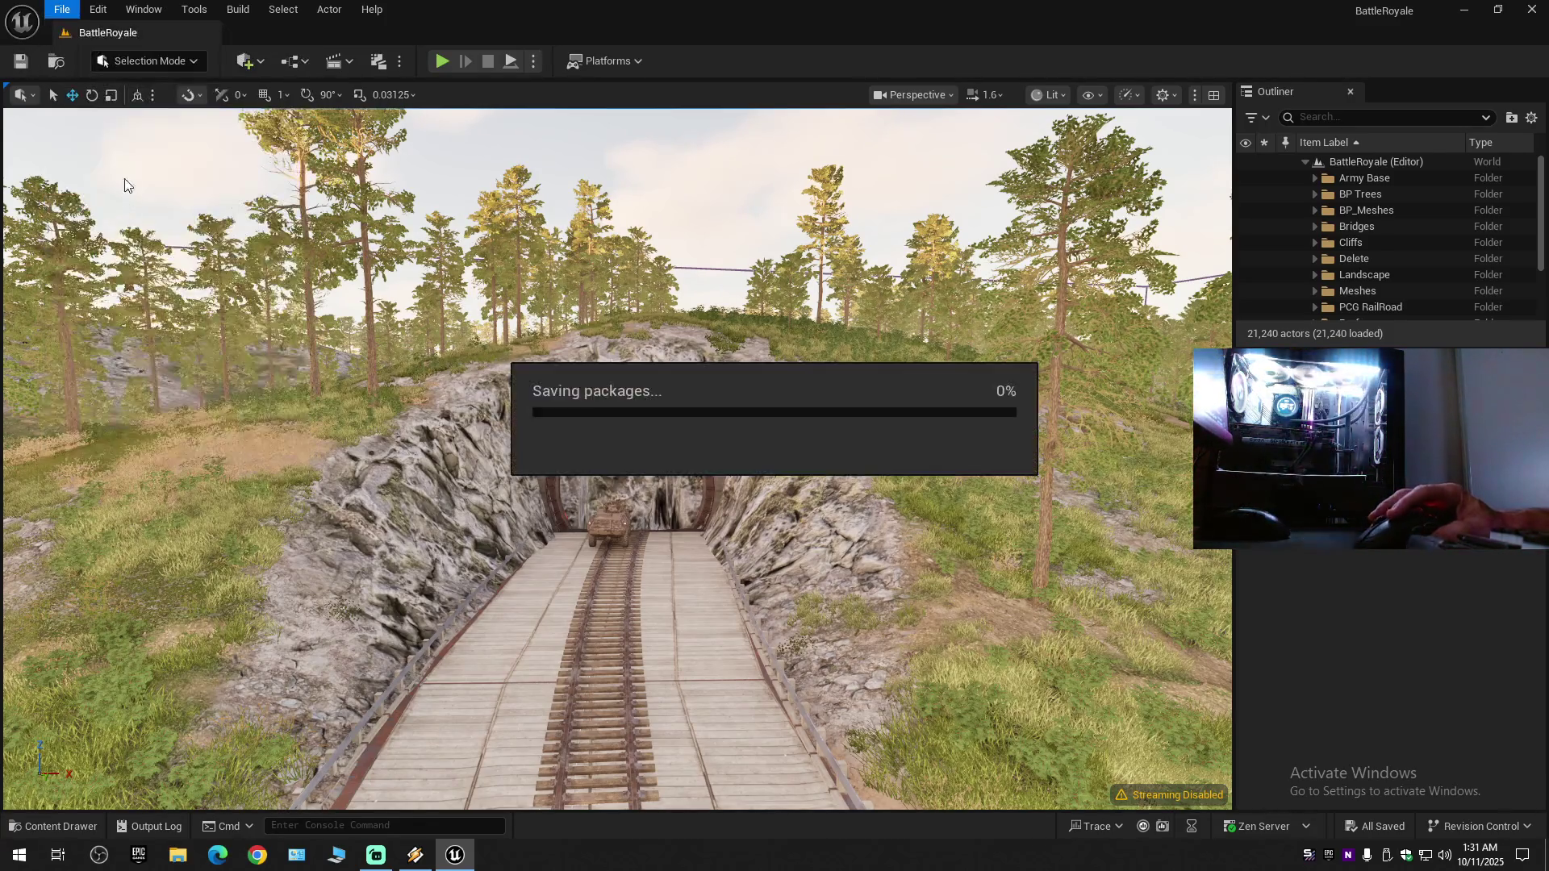
left_click(111, 246)
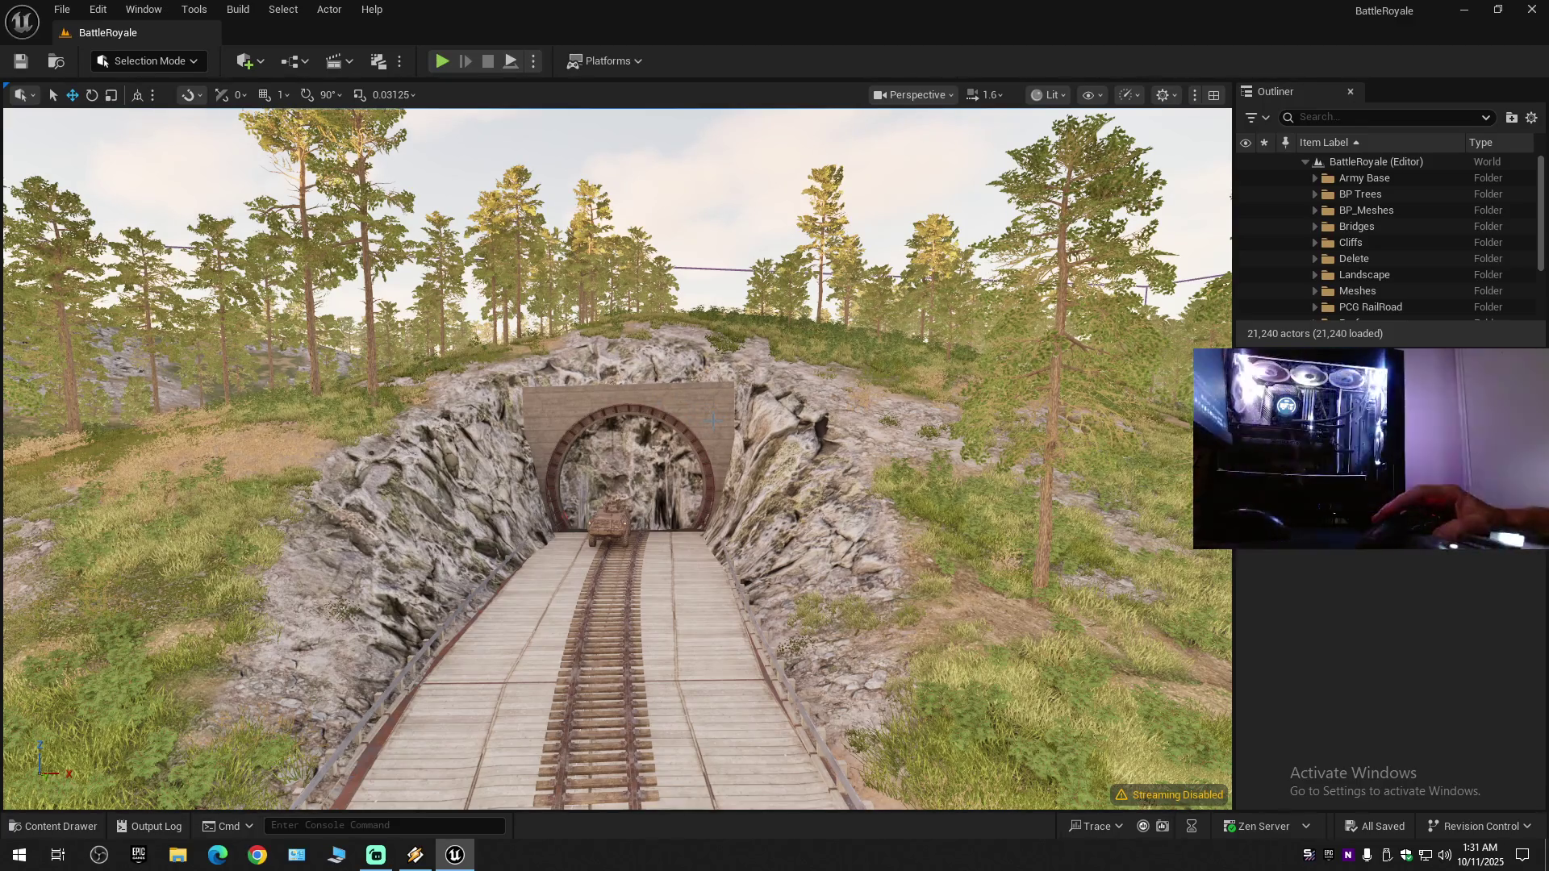
- Fly up over the rail tunnel, then down through the rock face into it
key("w")
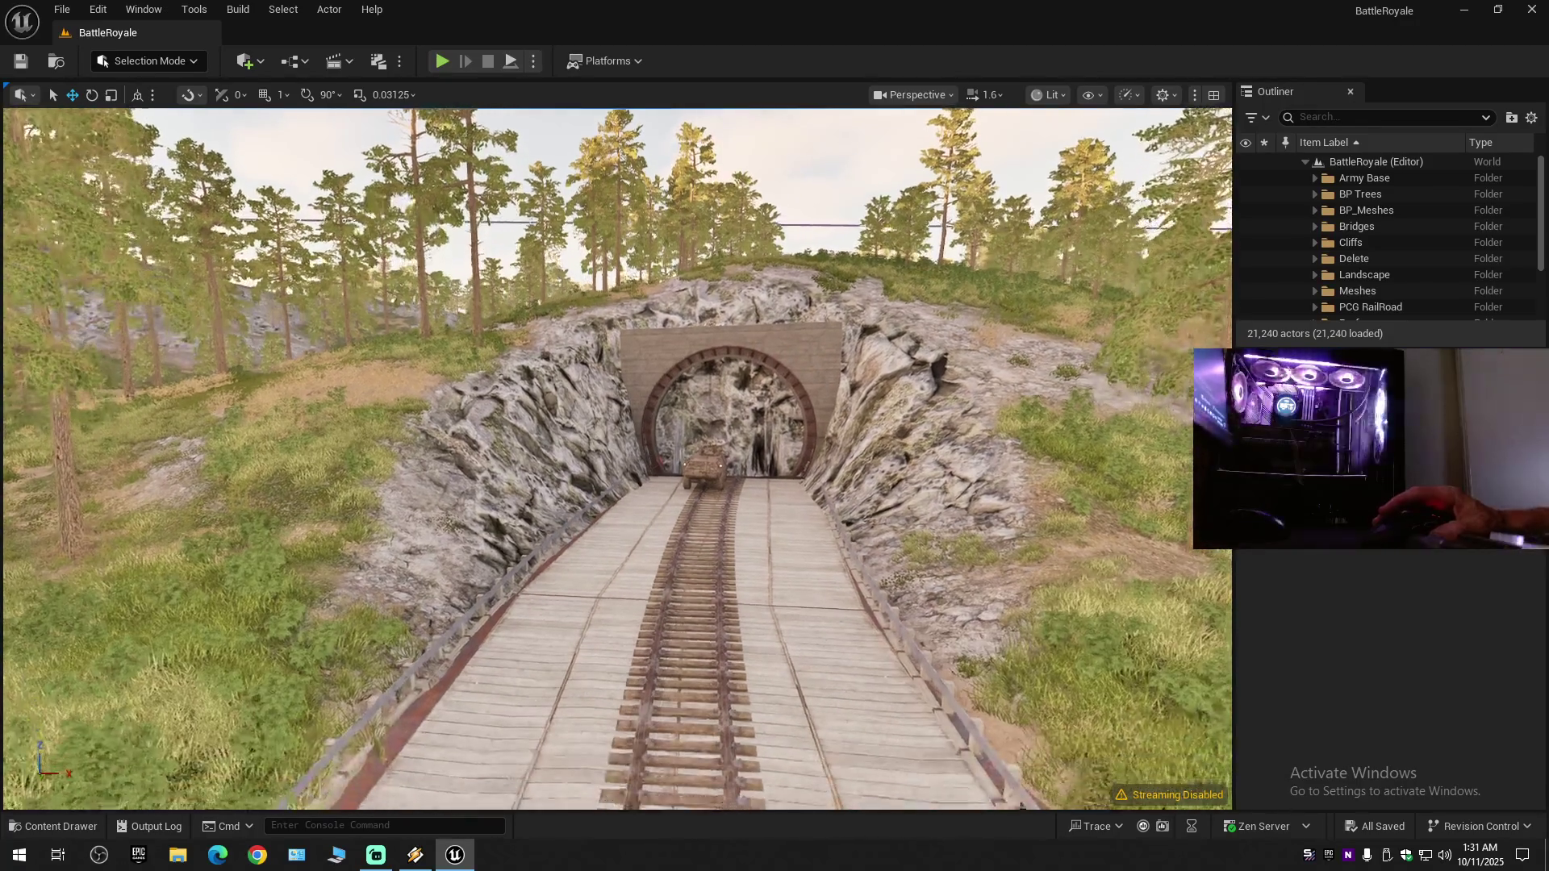
key("w")
scroll(617, 458, "up", 1)
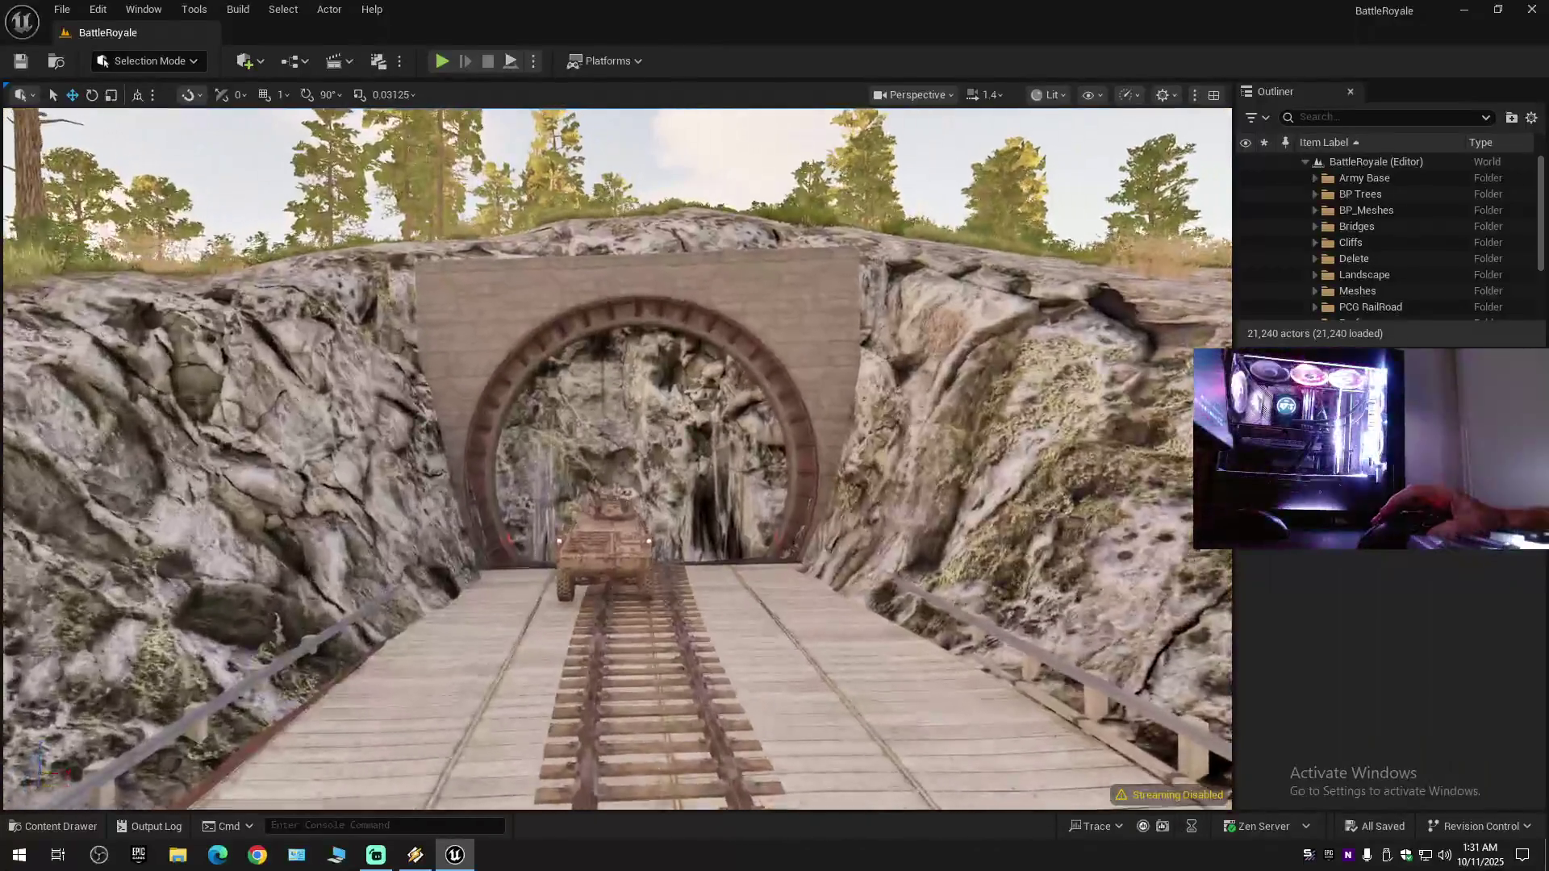
key("e")
key("e")
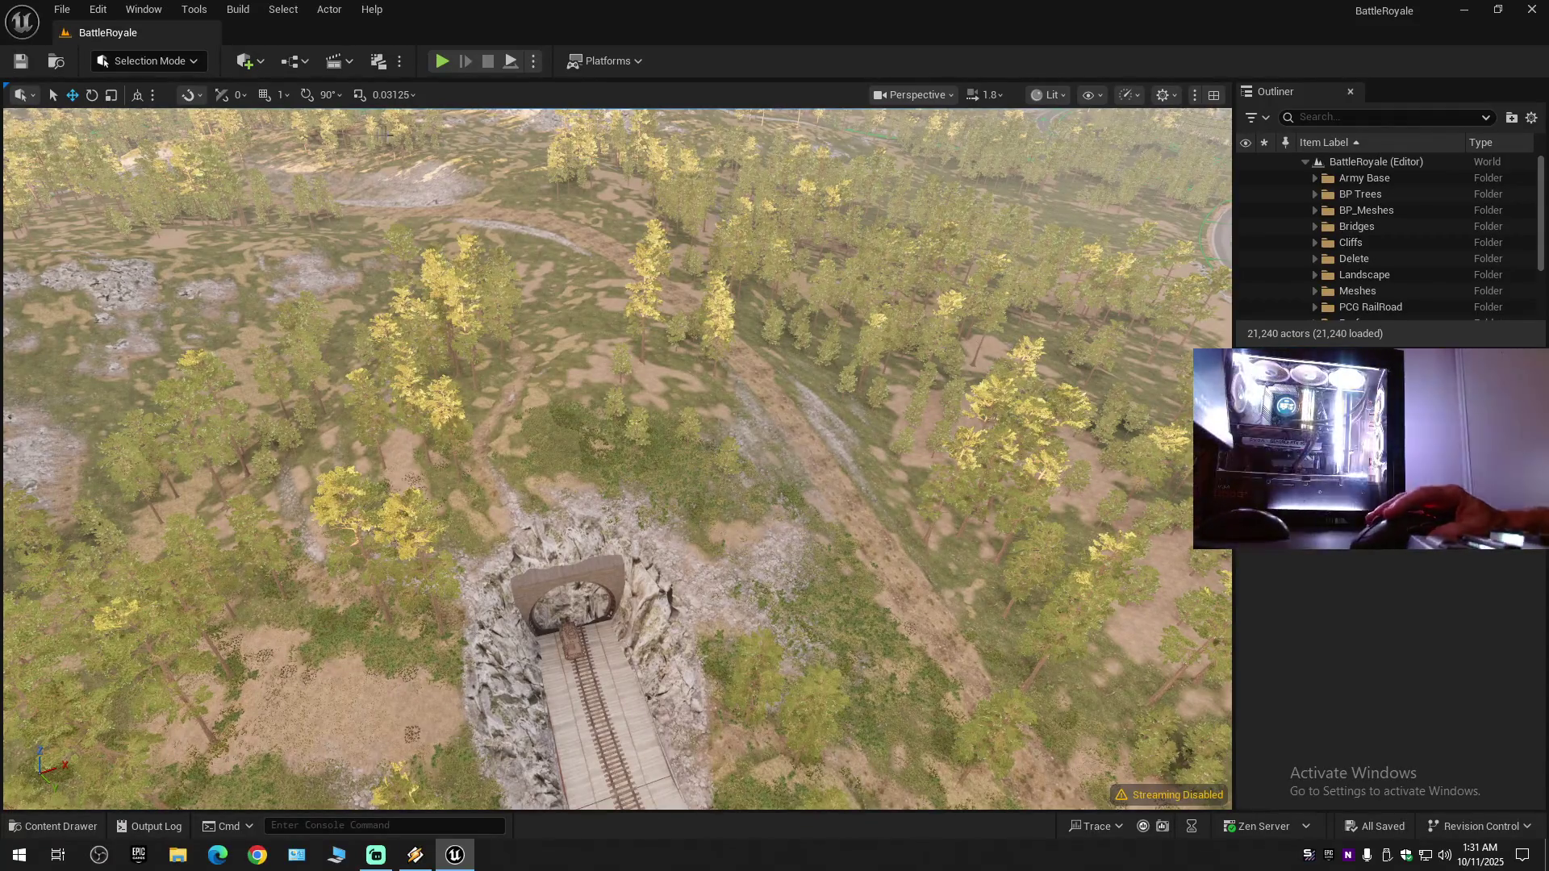
key("w")
key("w")
scroll(617, 460, "down", 2)
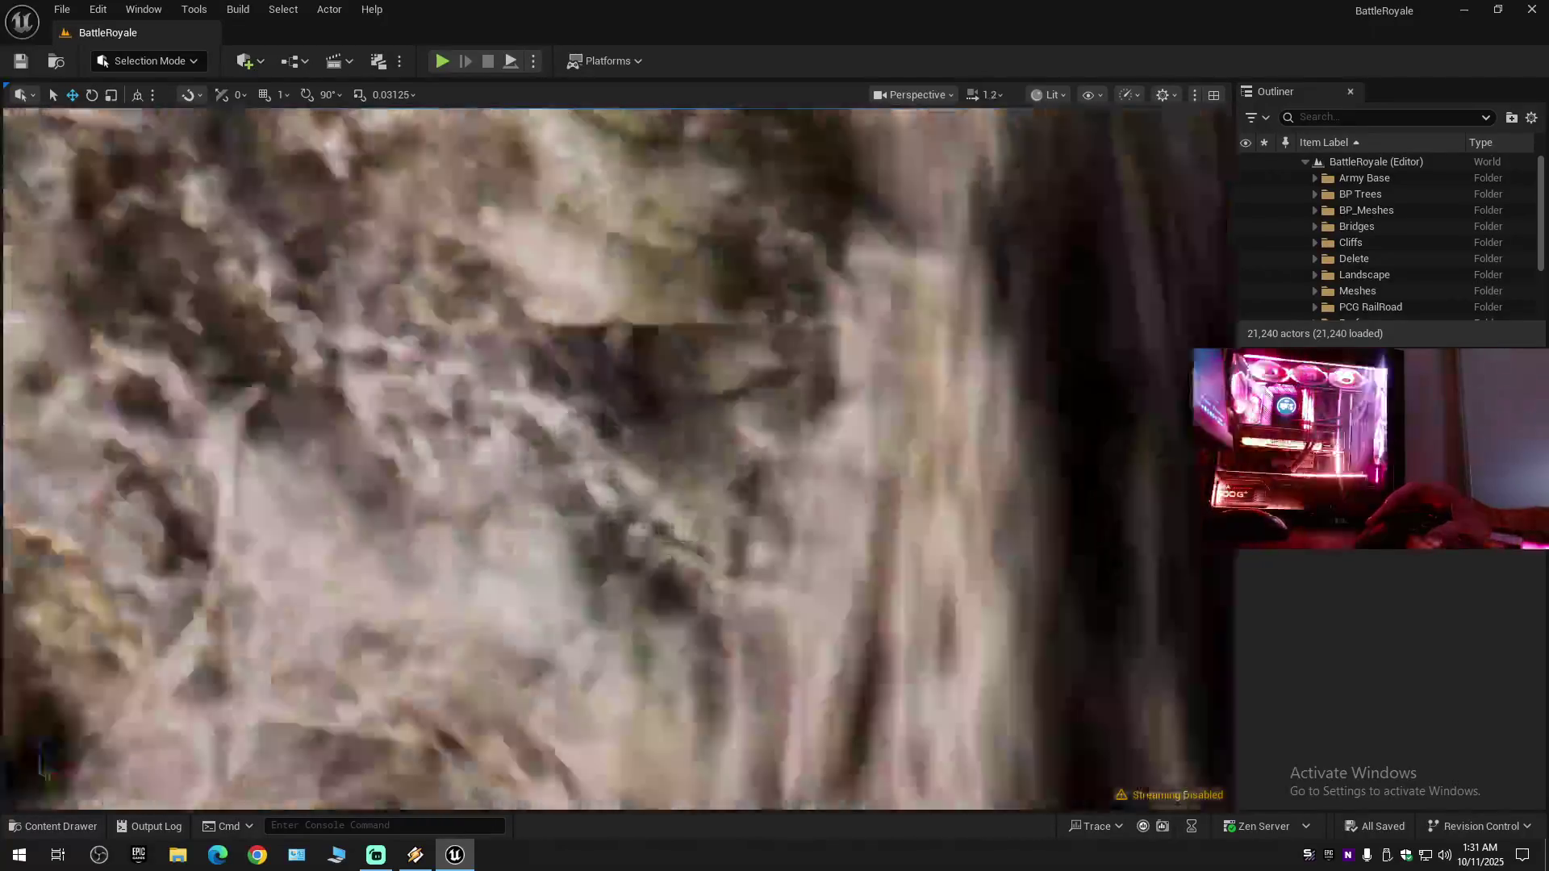
key("w")
- Fly down the tunnel past the truck and locomotive 1428, out through the side room to the bunker entrance
key("w")
scroll(617, 460, "down", 1)
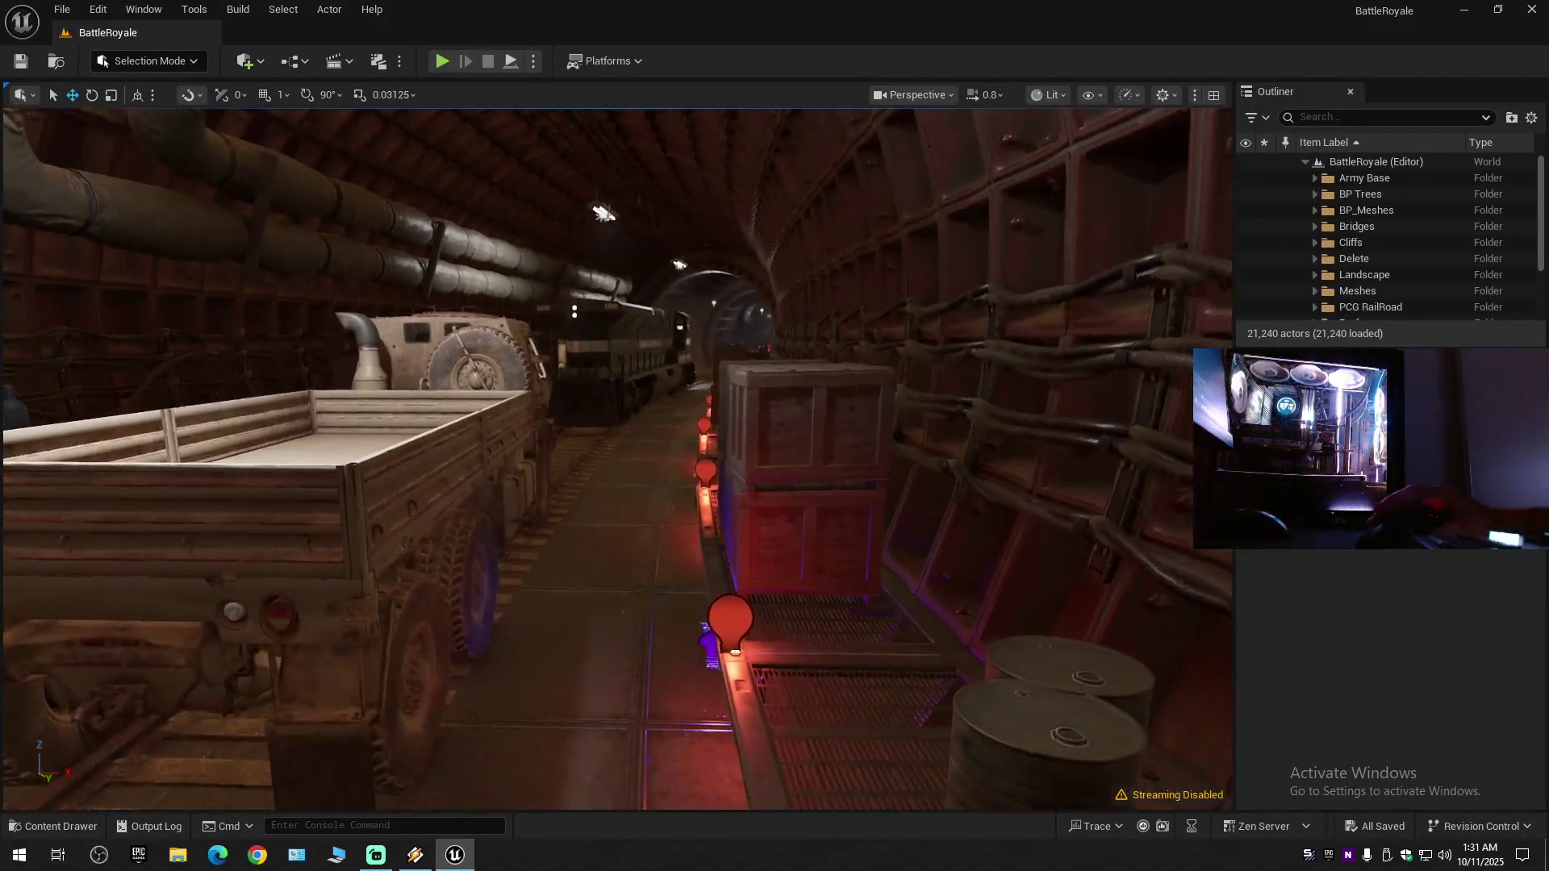
key("w")
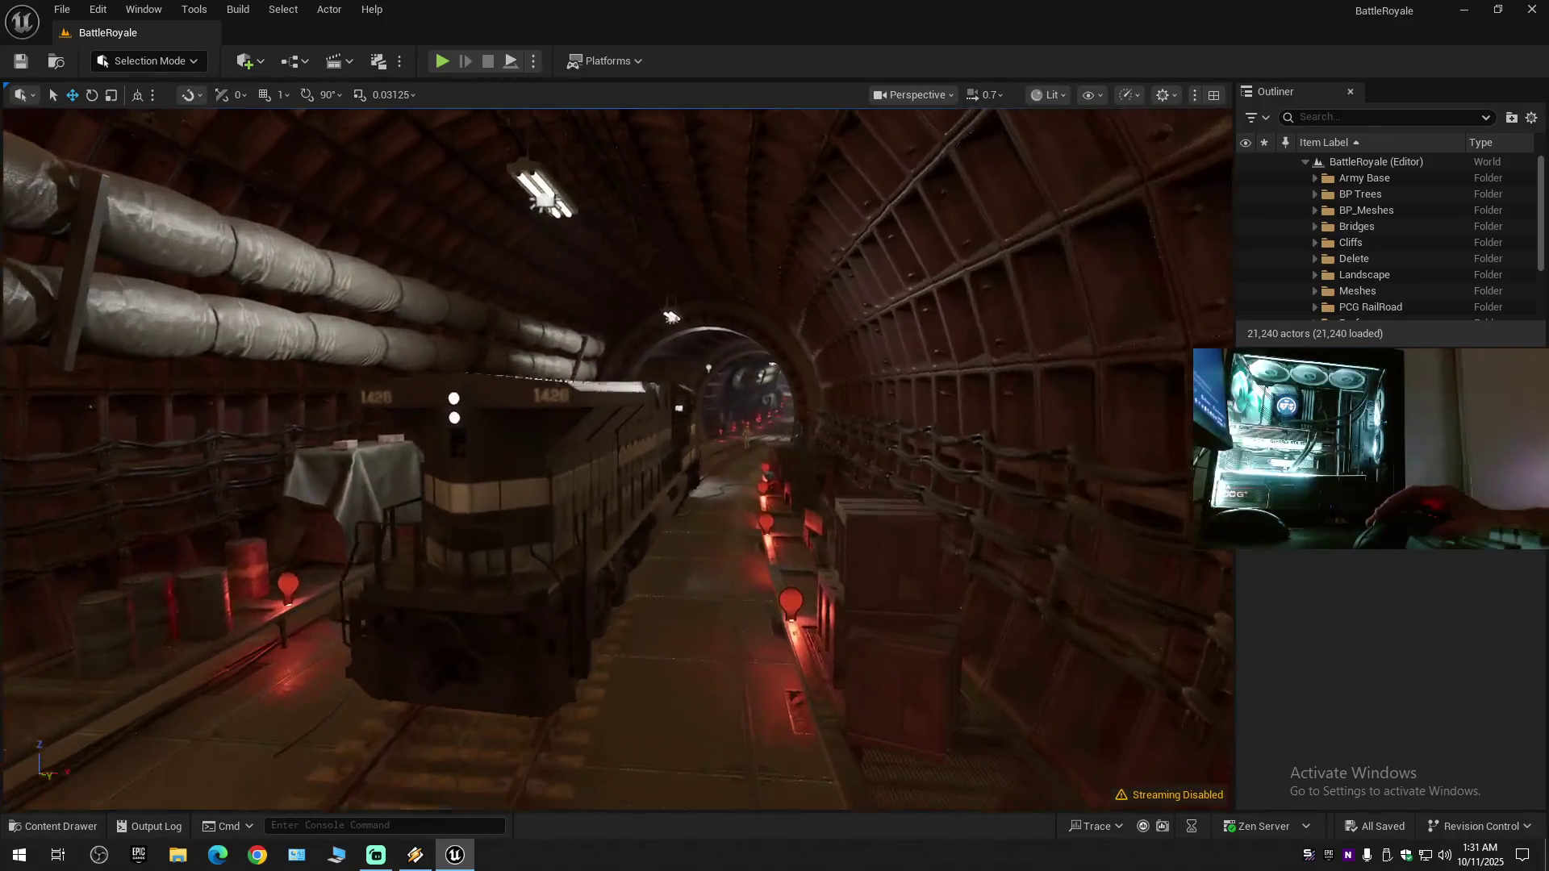
key("w")
scroll(618, 459, "down", 1)
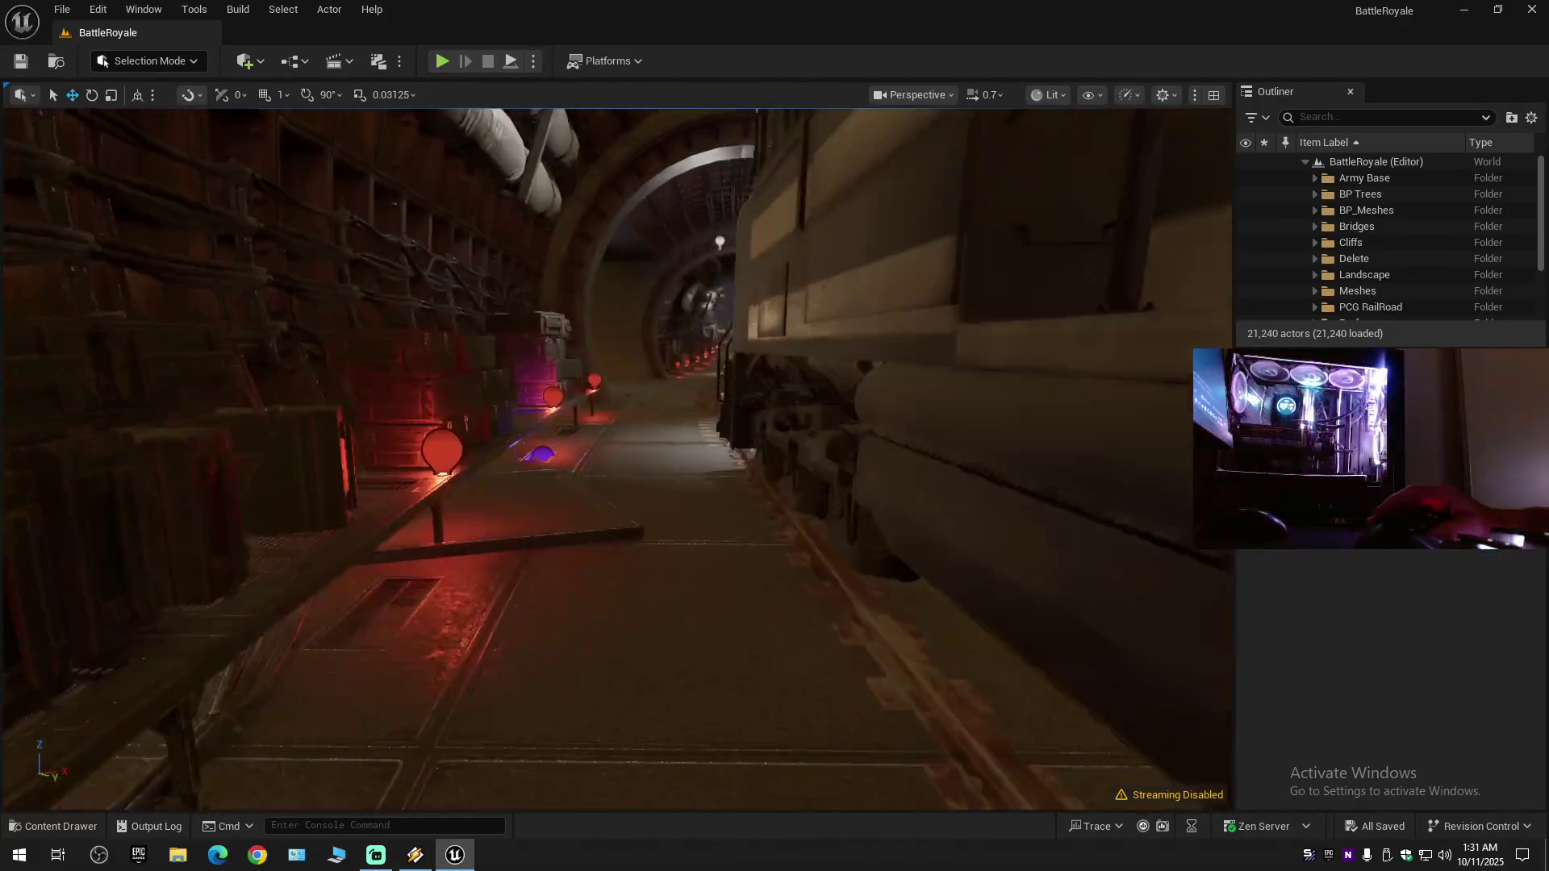
key("w")
scroll(617, 460, "down", 1)
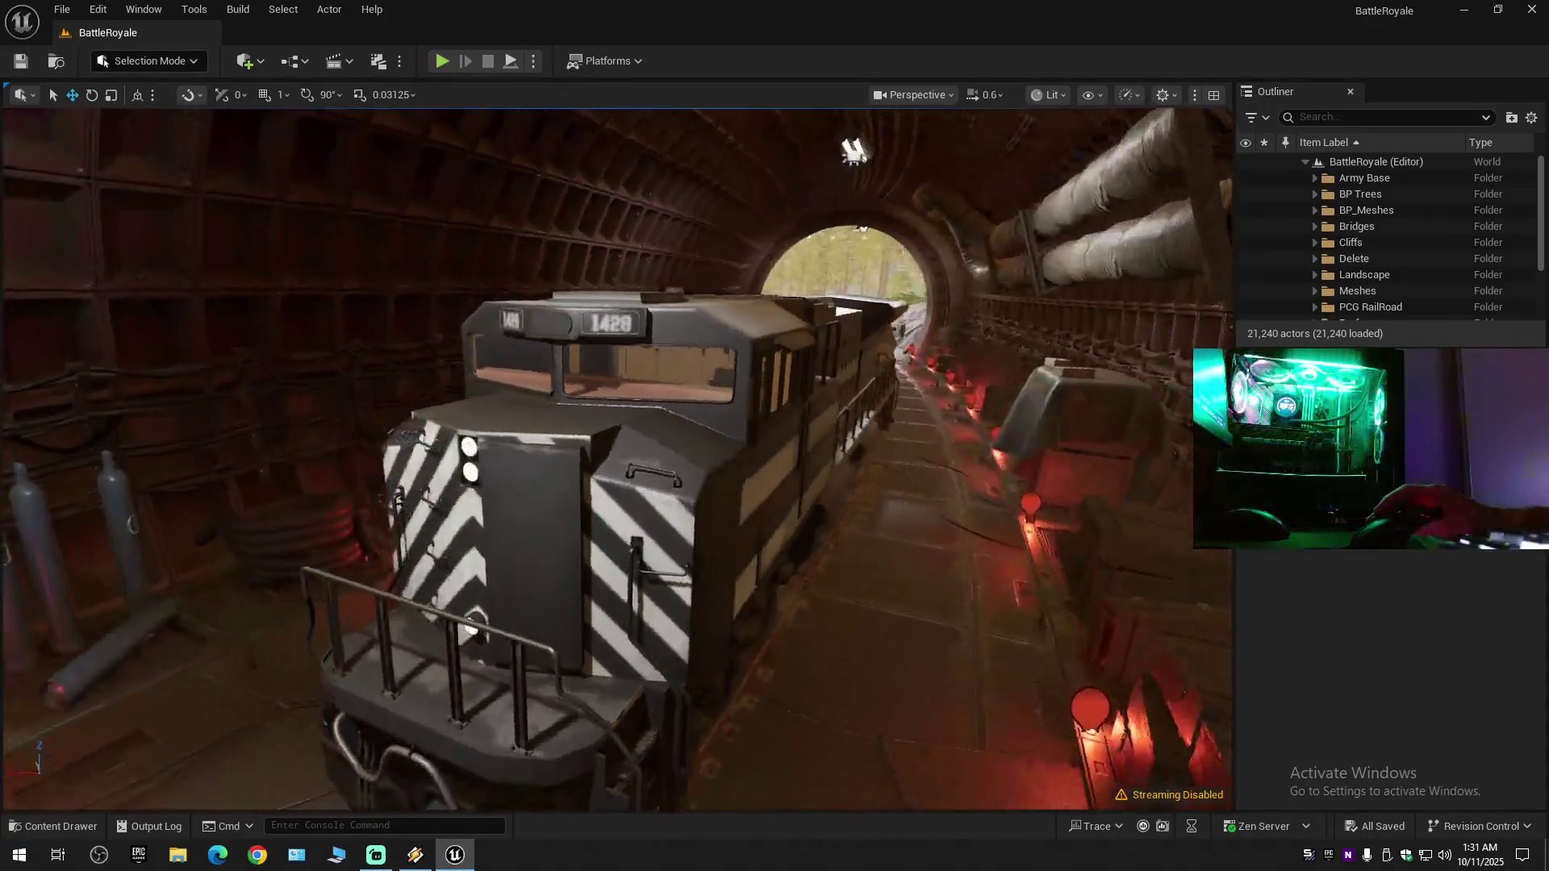
key("s")
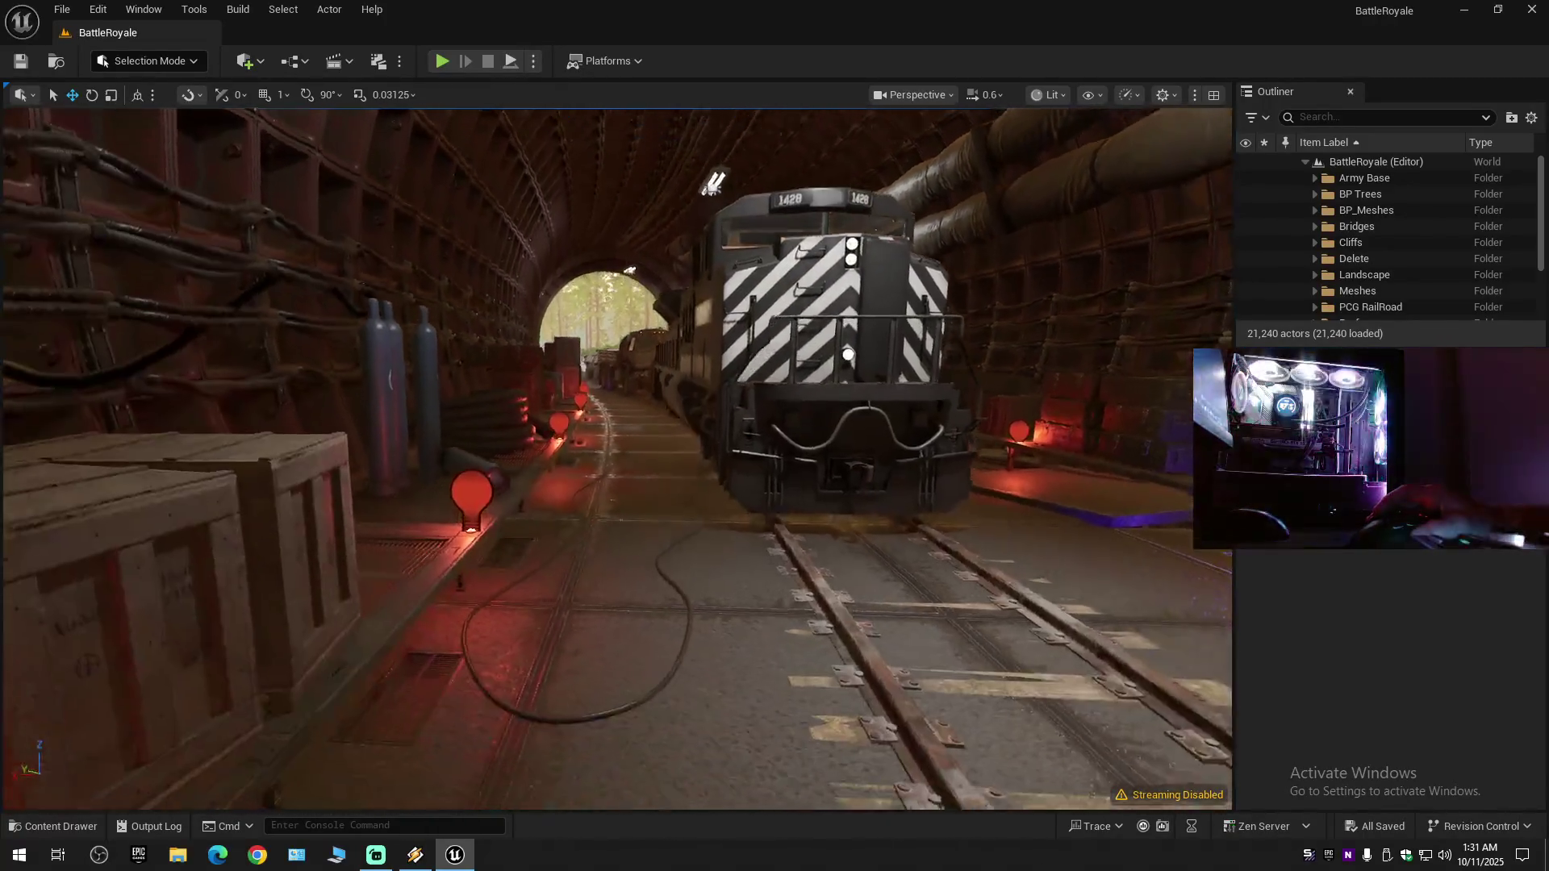
key("w")
scroll(618, 460, "up", 2)
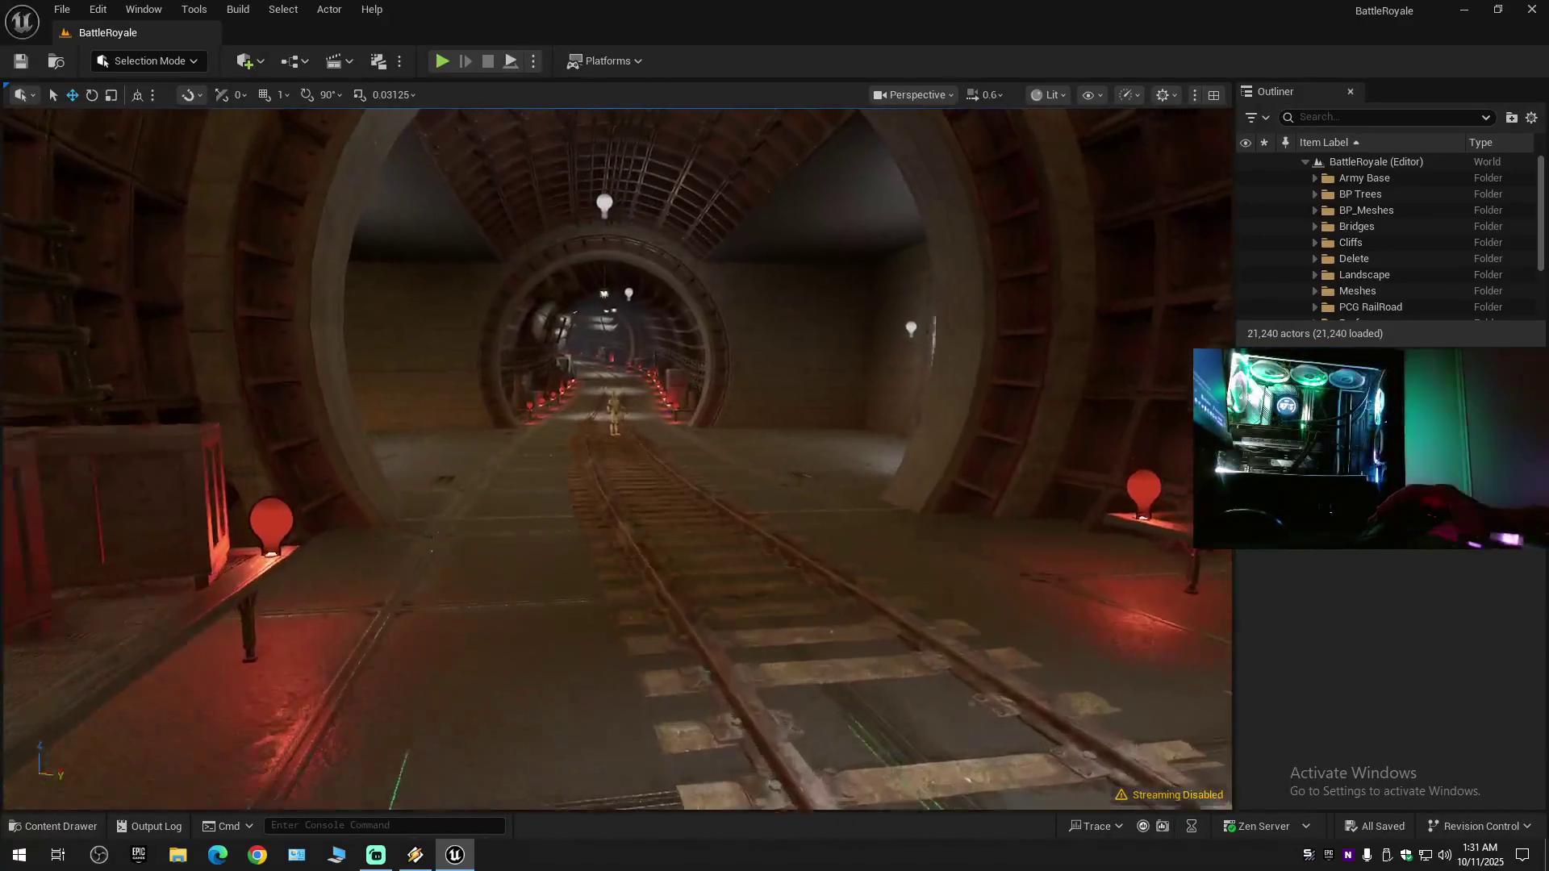
key("w")
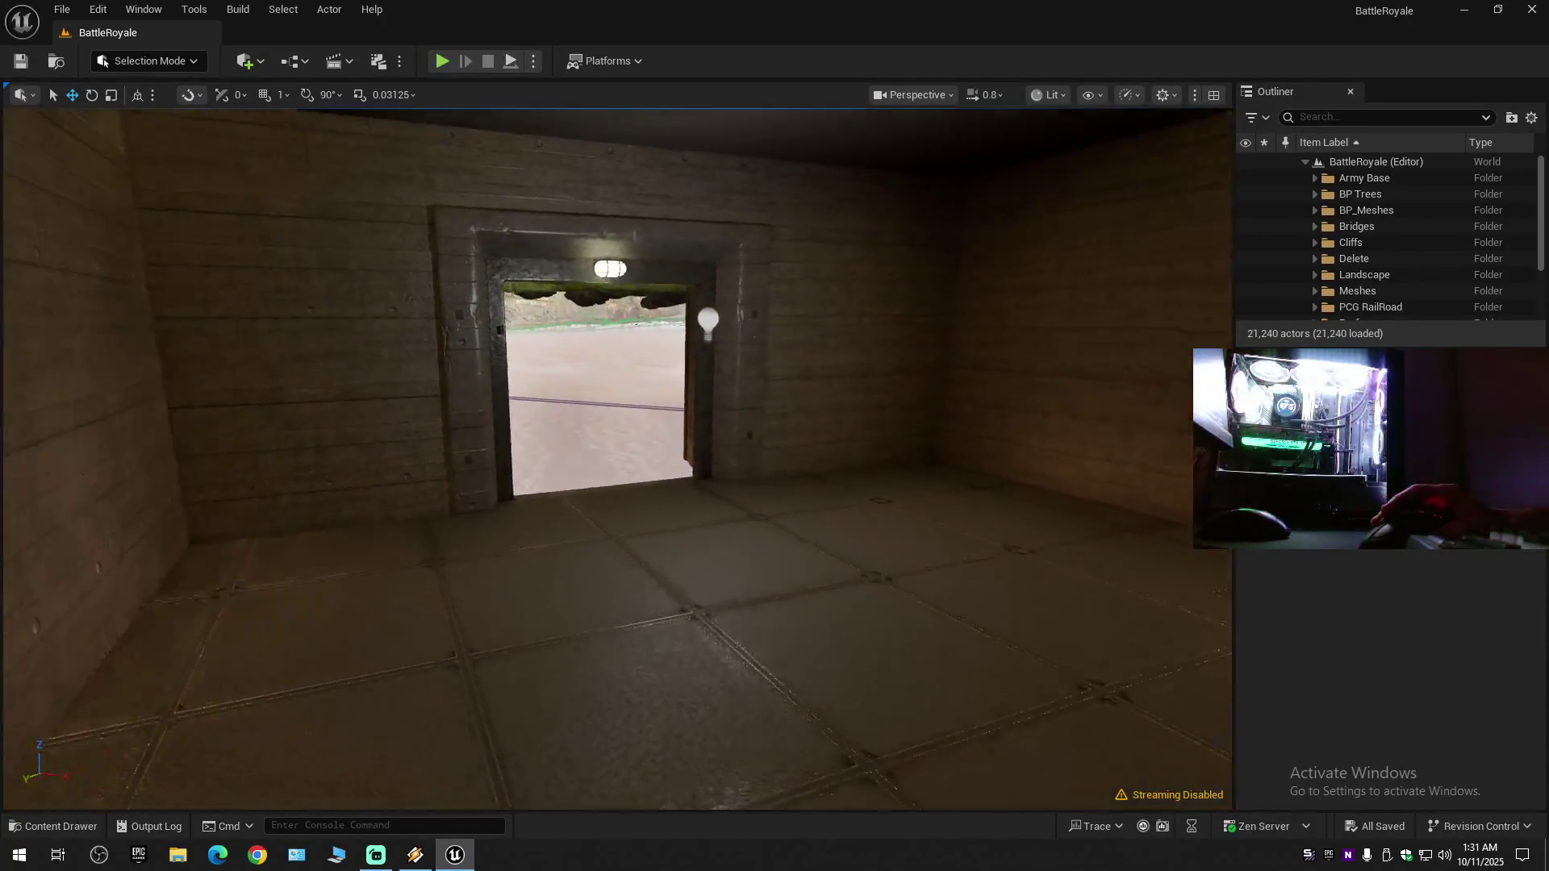
key("w")
scroll(617, 460, "up", 1)
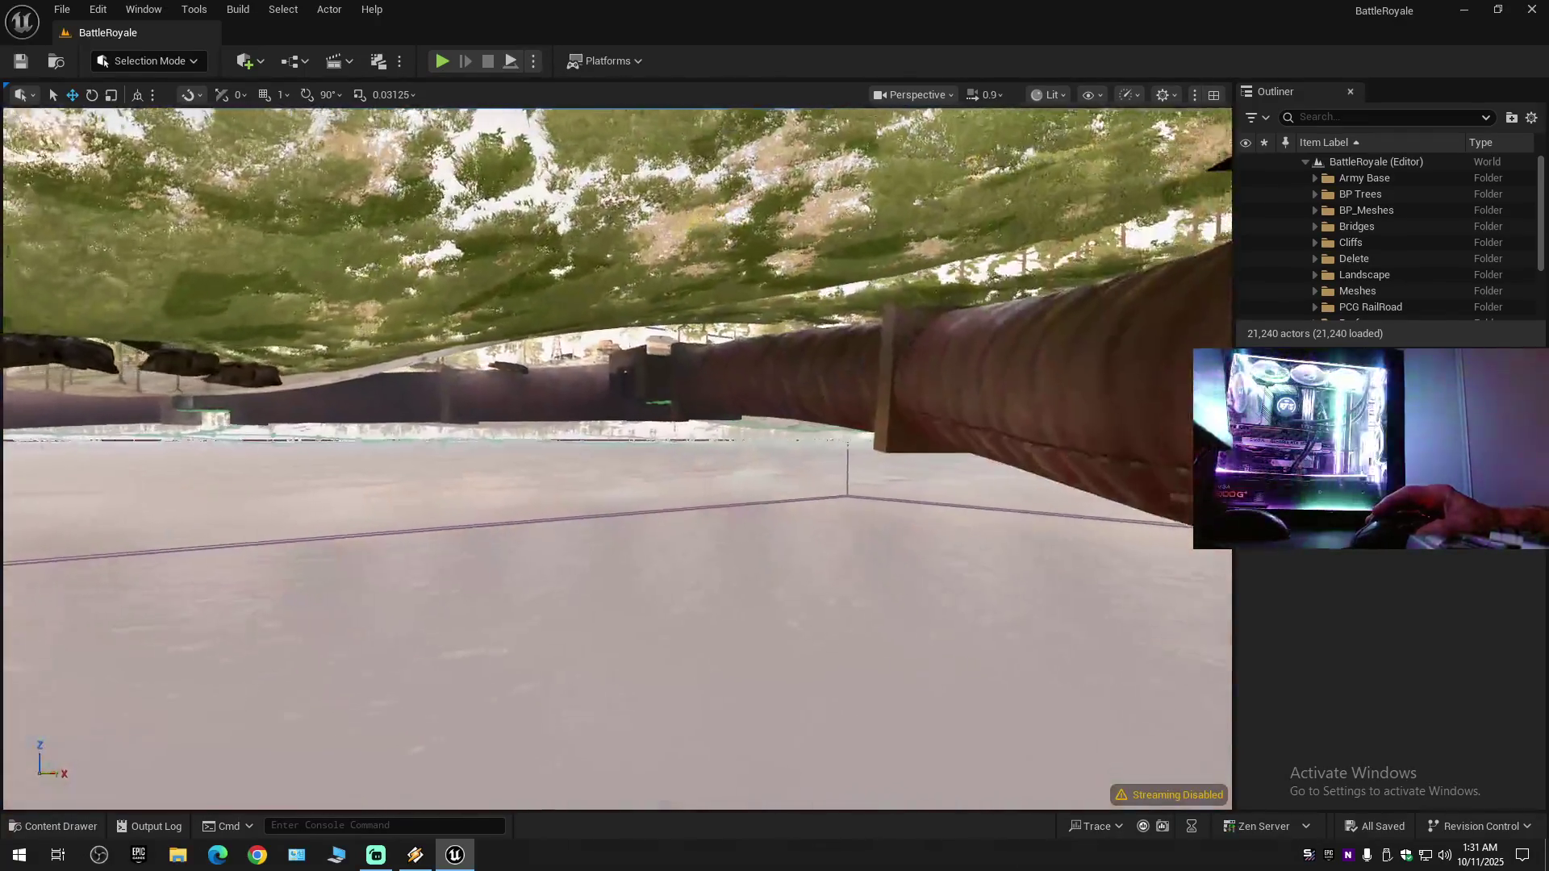
key("s")
- Turn around the pipe and bunker doorway to face the bunker from outside
left_click_drag(821, 524, 1145, 526)
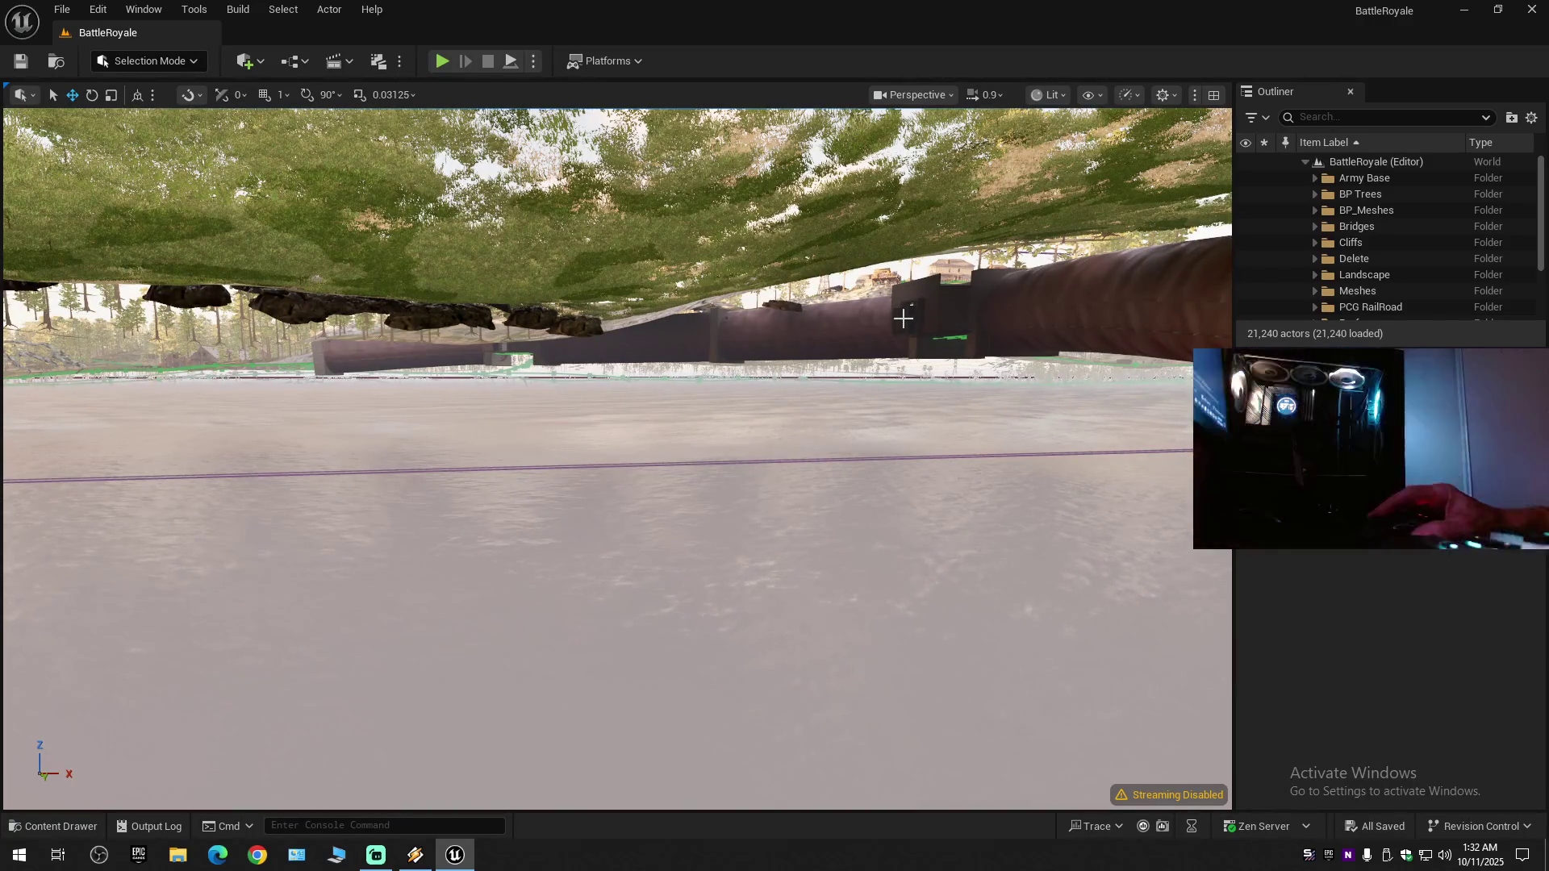
left_click_drag(930, 332, 888, 338)
left_click_drag(1010, 314, 847, 316)
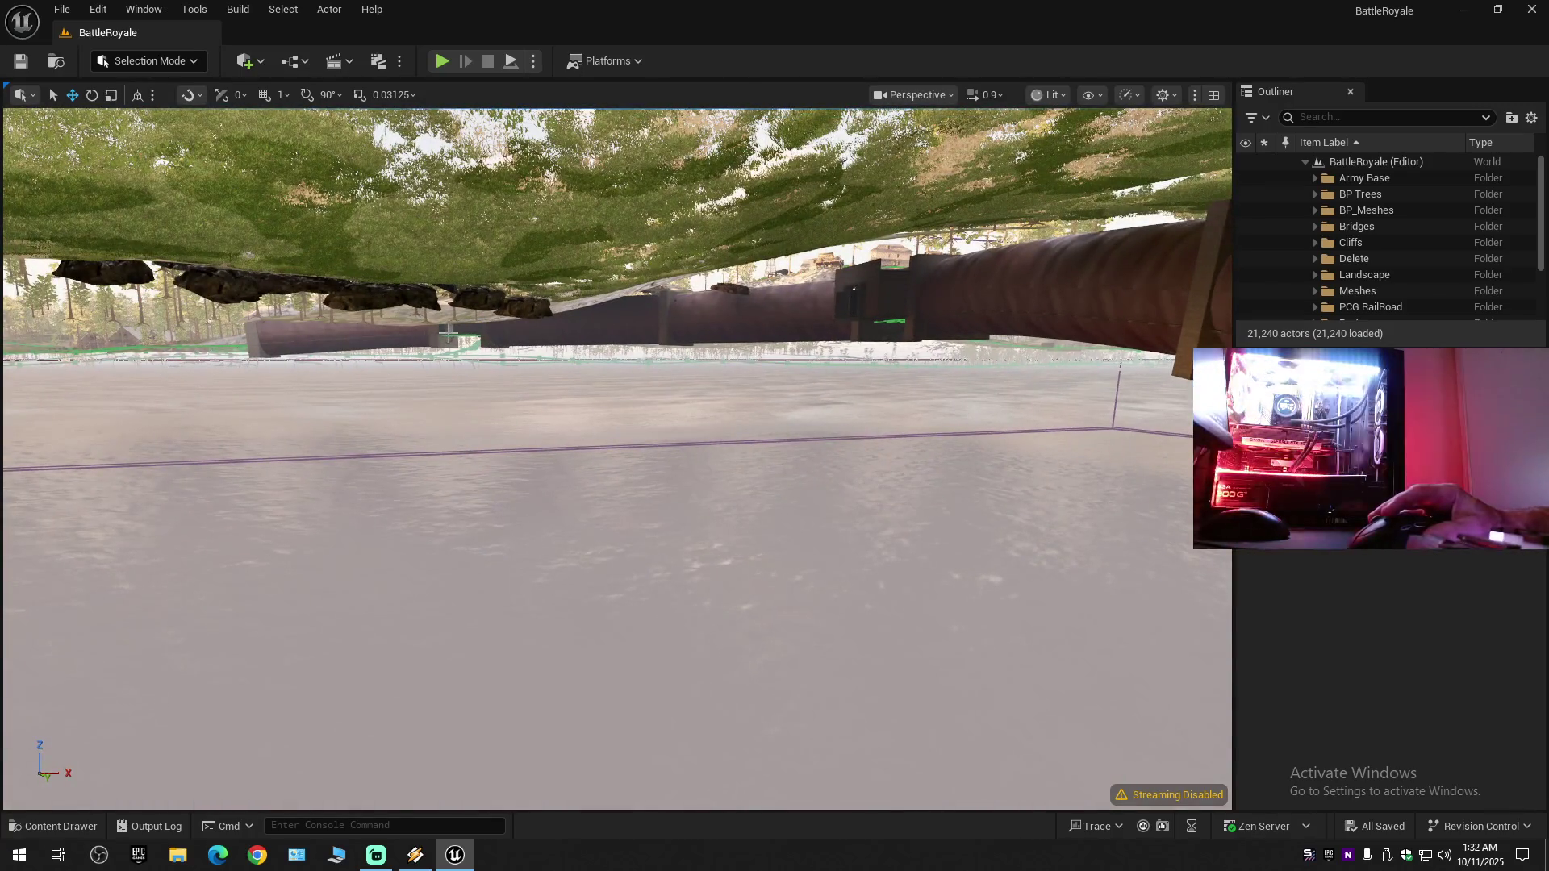
left_click_drag(468, 333, 379, 243)
mouse_move(613, 452)
left_mouse_down()
mouse_move(557, 492)
mouse_move(565, 516)
mouse_move(581, 525)
mouse_move(614, 403)
mouse_move(565, 387)
mouse_move(549, 347)
mouse_move(609, 428)
mouse_move(593, 363)
mouse_move(291, 375)
mouse_move(310, 375)
left_mouse_up()
scroll(613, 451, "down", 2)
scroll(613, 452, "up", 1)
scroll(613, 452, "down", 1)
scroll(439, 375, "down", 1)
scroll(307, 375, "up", 2)
scroll(307, 375, "up", 3)
scroll(311, 375, "up", 1)
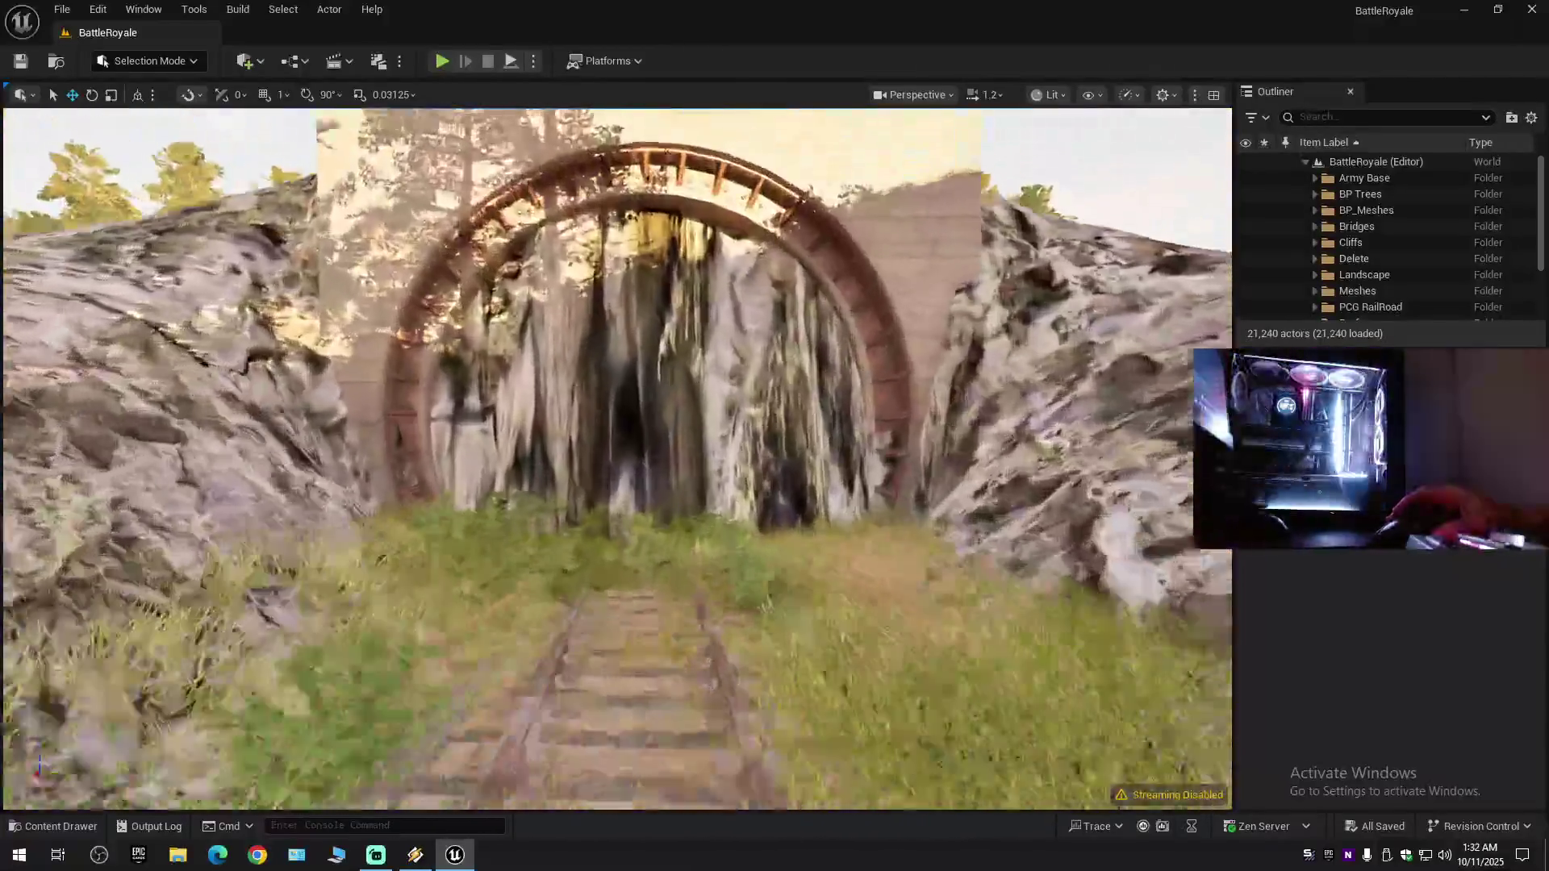
- Climb from the tunnel over the forest, house and village to an aerial view of terrain and coastline
left_click_drag(311, 375, 311, 375)
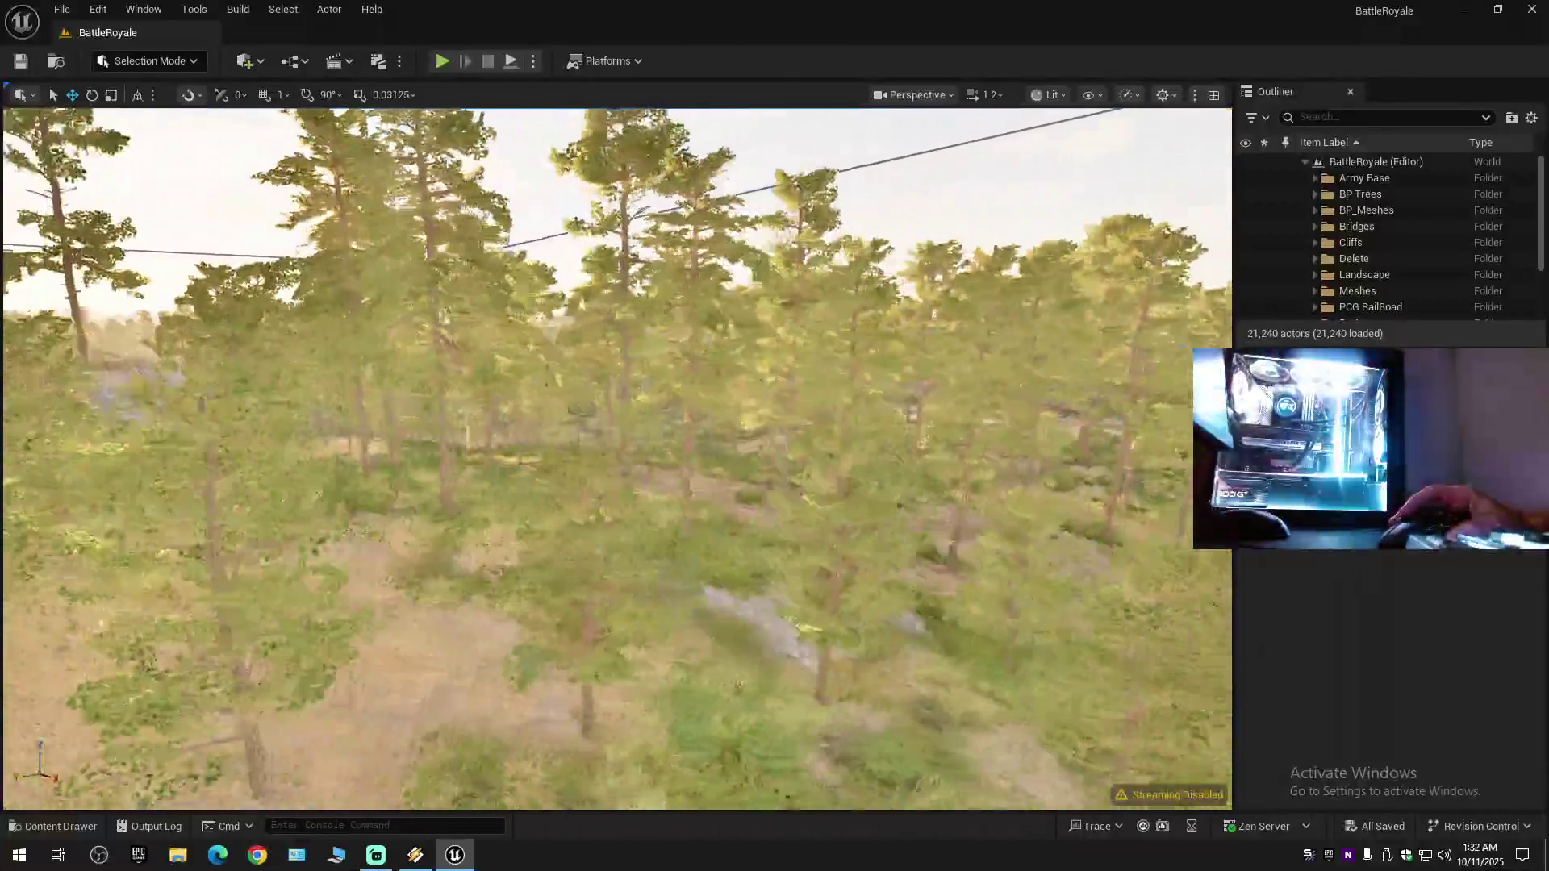
left_click_drag(310, 375, 311, 375)
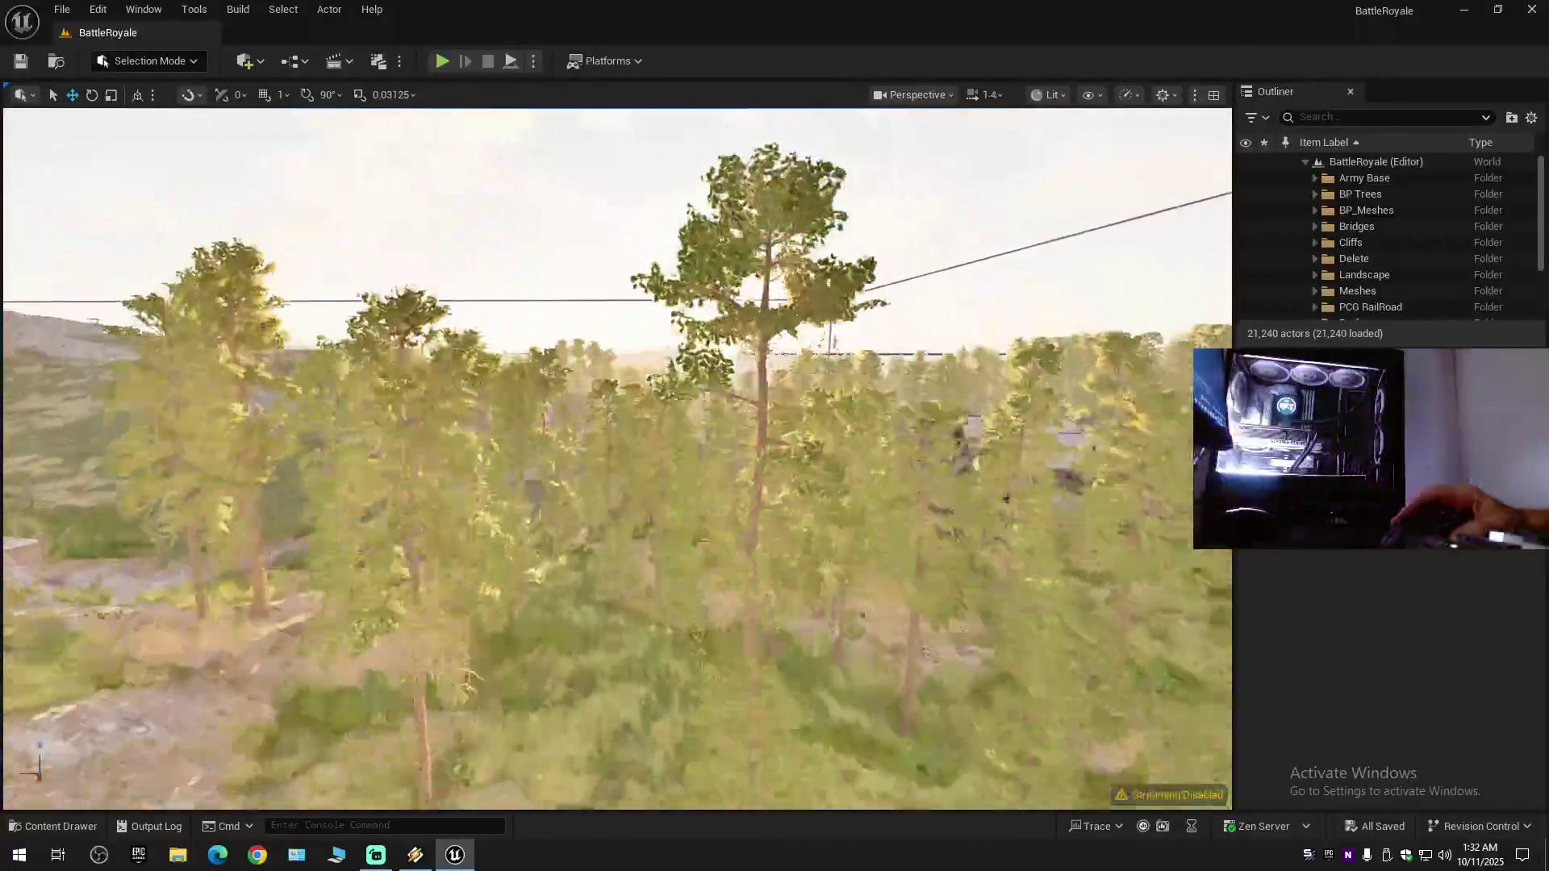
scroll(311, 375, "up", 1)
left_click_drag(311, 375, 311, 375)
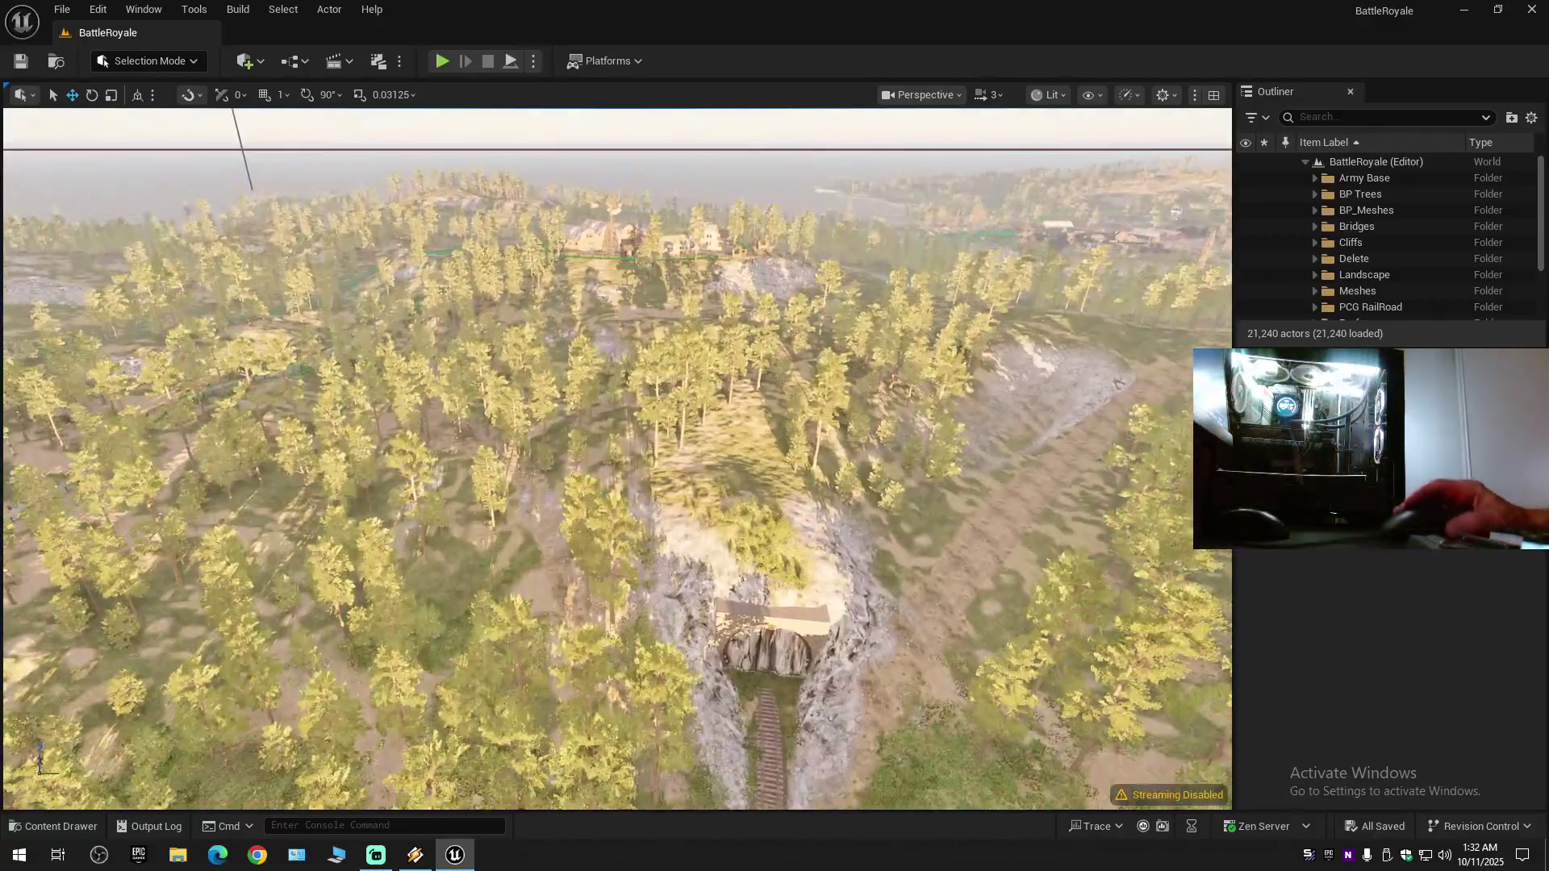
left_click_drag(311, 375, 310, 376)
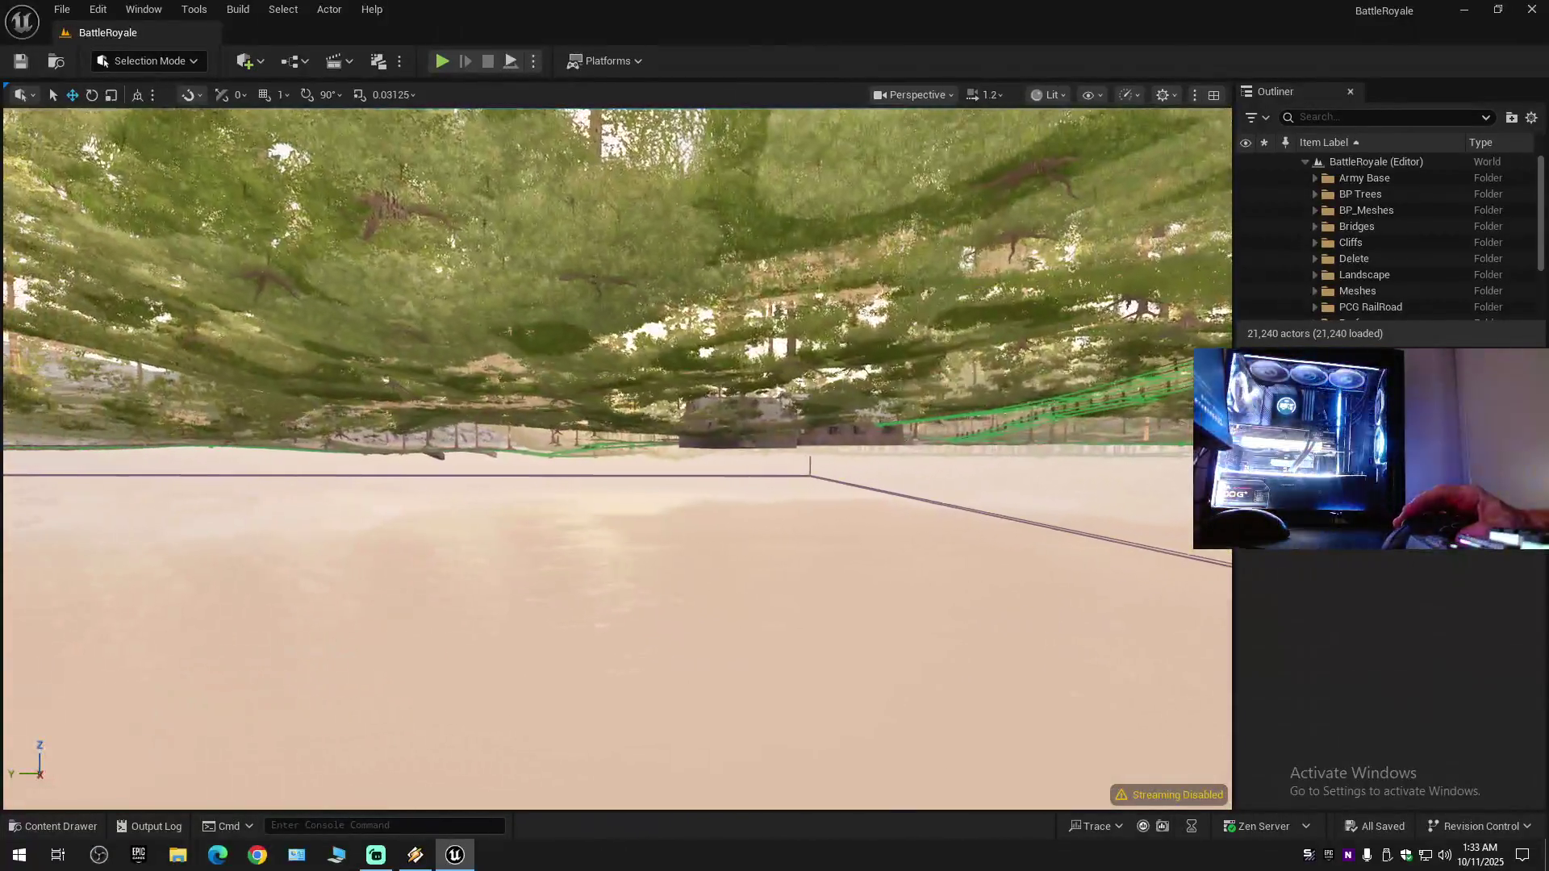
left_click_drag(311, 375, 310, 375)
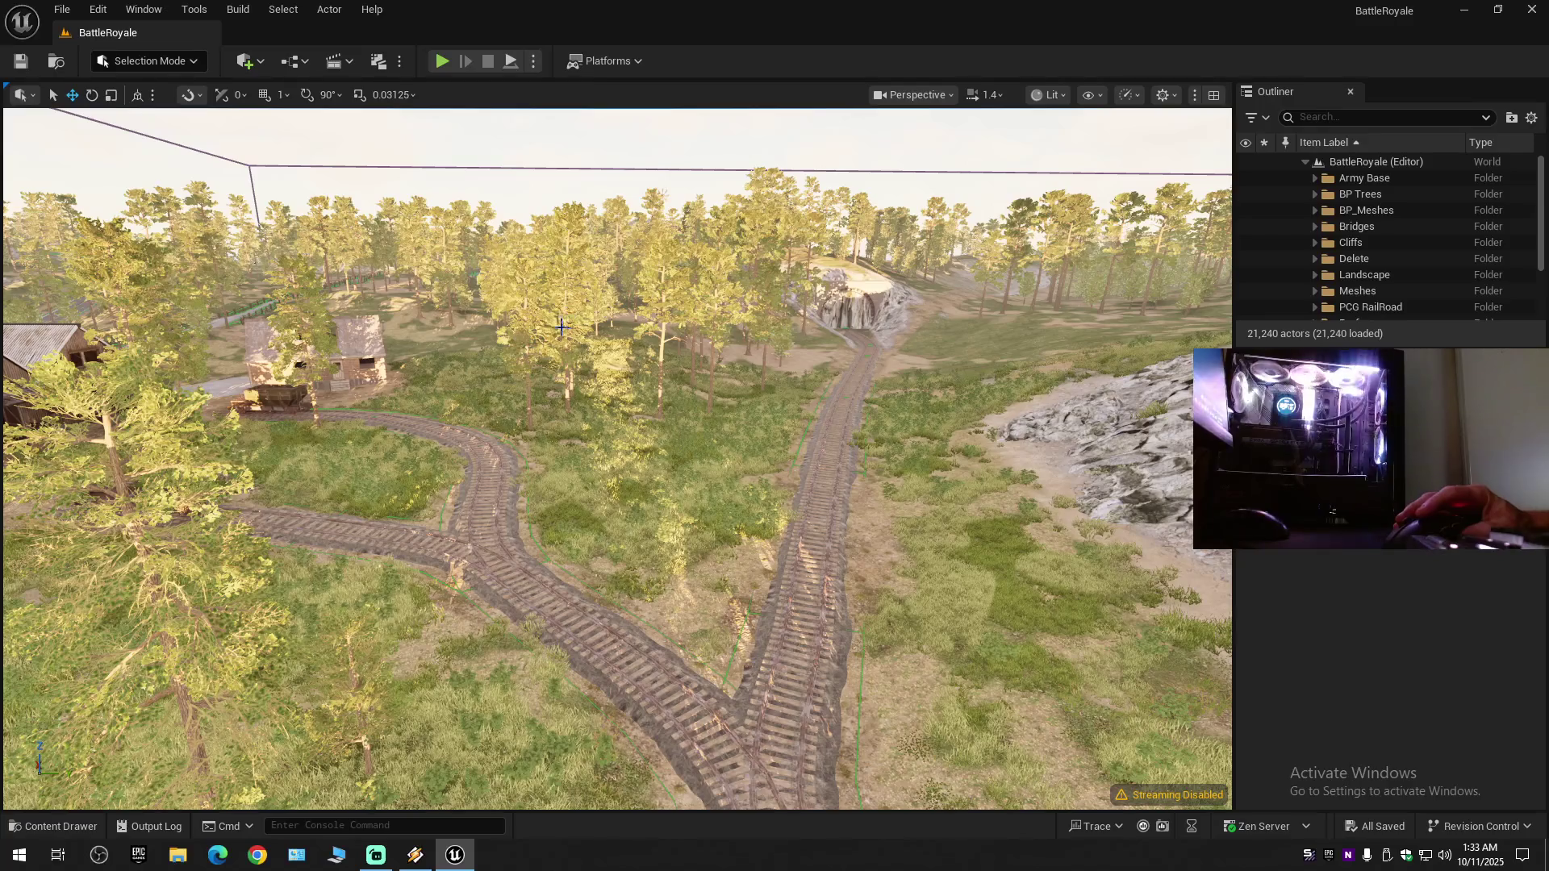
left_click_drag(310, 375, 311, 375)
scroll(311, 375, "up", 3)
left_click_drag(731, 462, 731, 463)
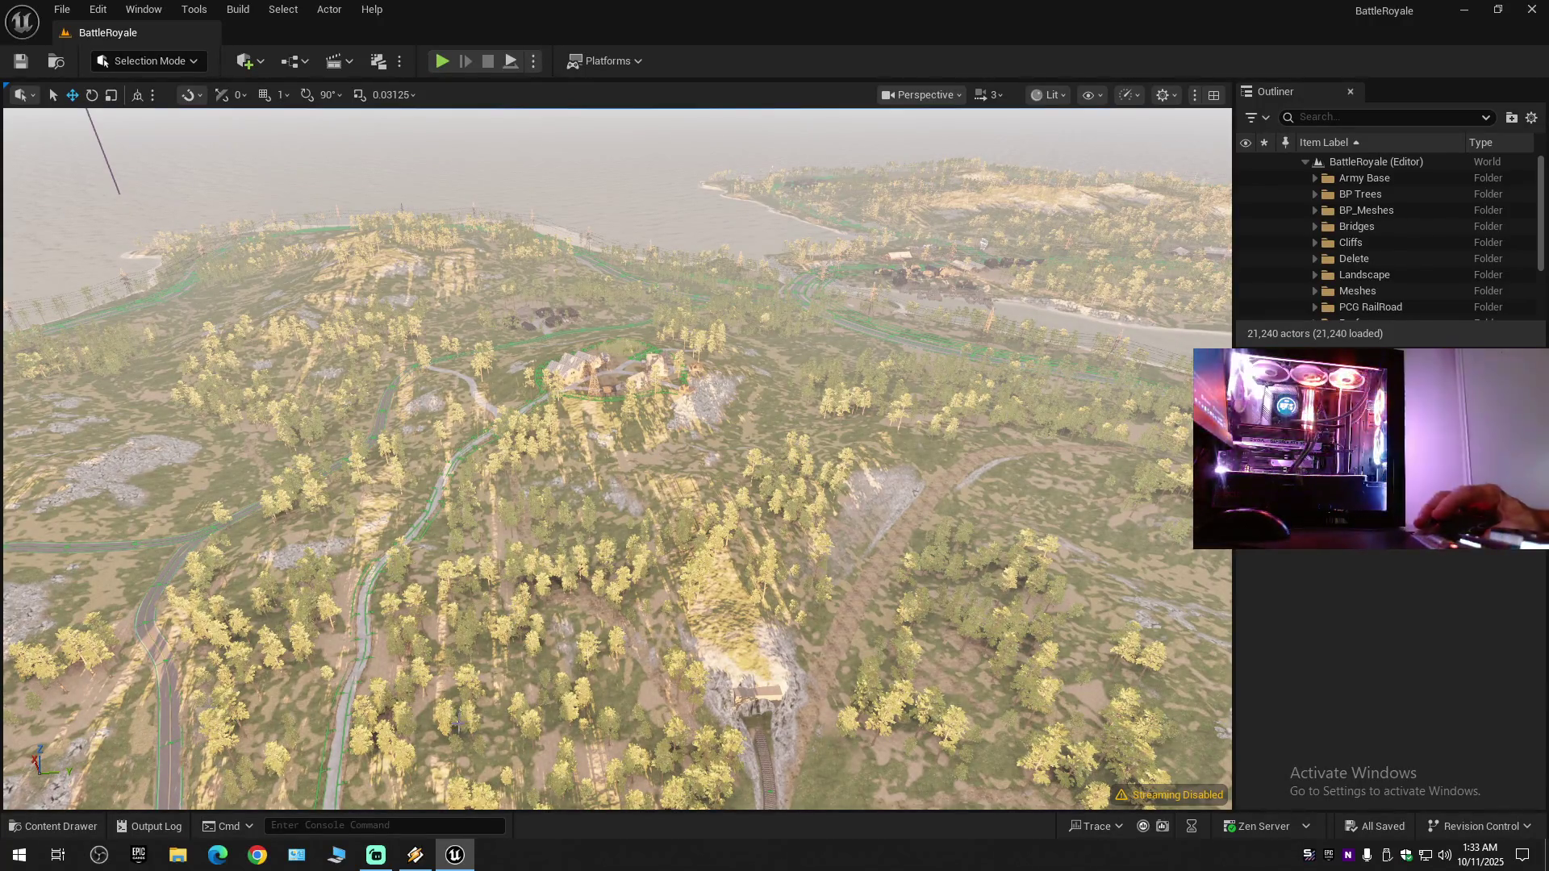
- Pitch up toward the horizon, then fly through the doorway into the Quonset hut
left_click_drag(532, 583, 532, 583)
scroll(532, 582, "up", 2)
scroll(532, 583, "up", 1)
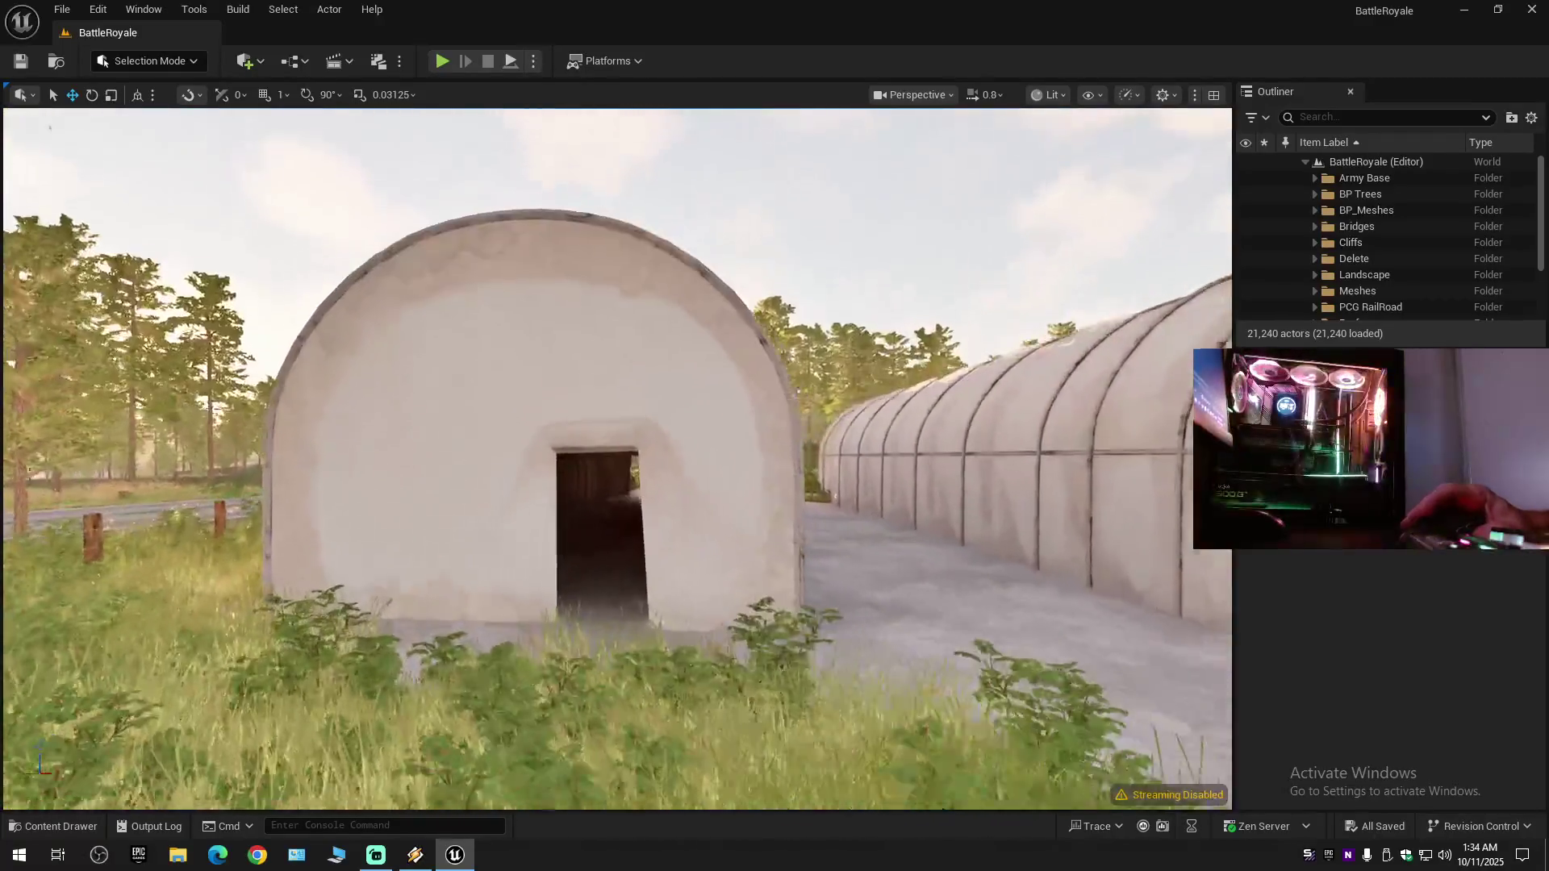
key("w")
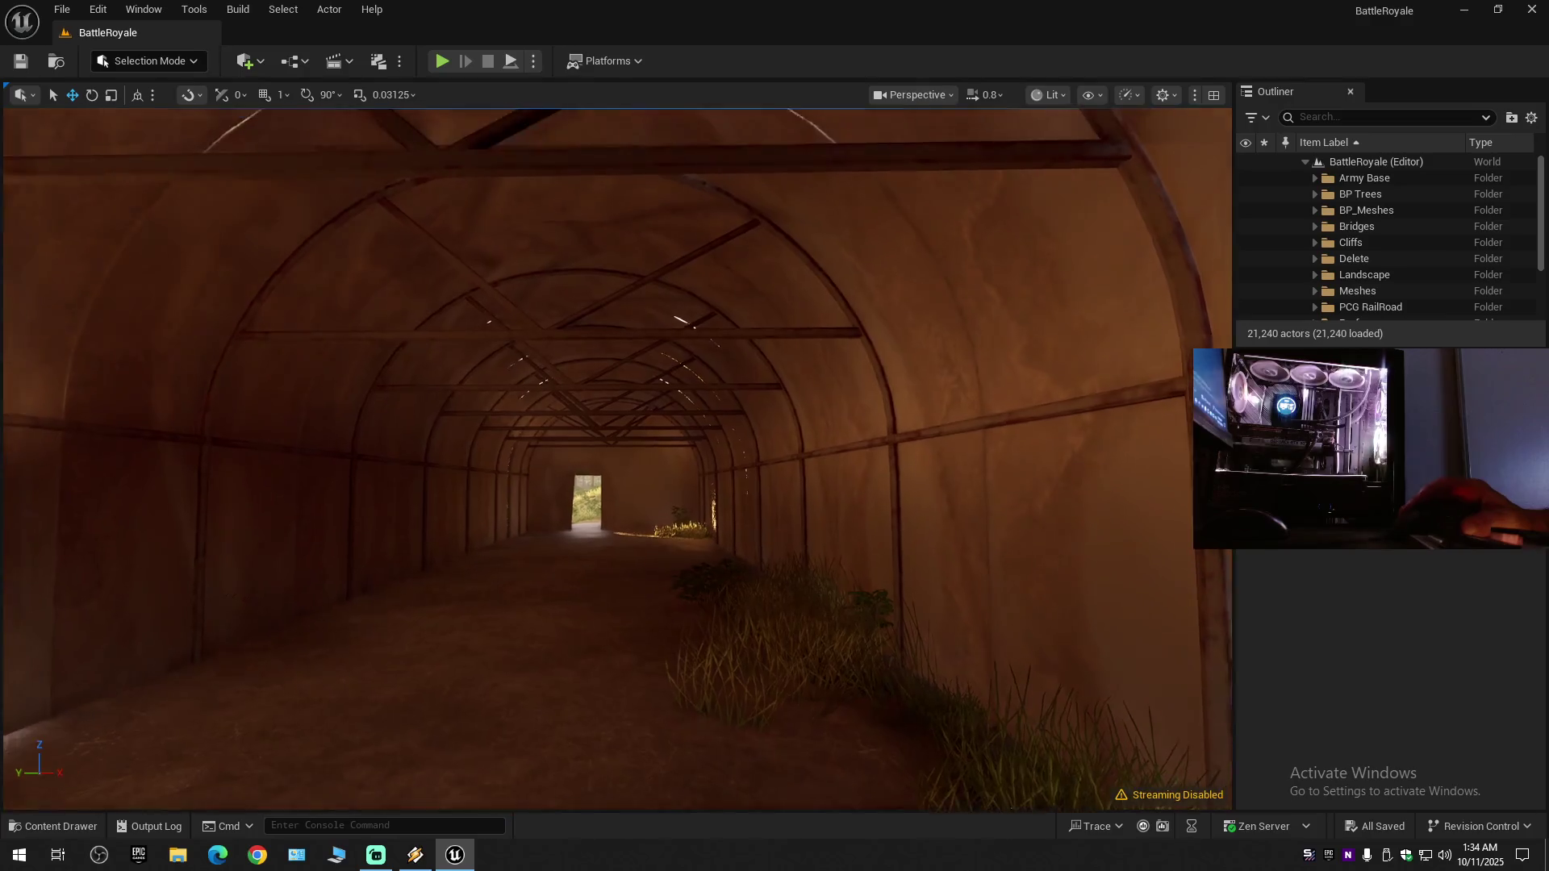
scroll(617, 460, "down", 1)
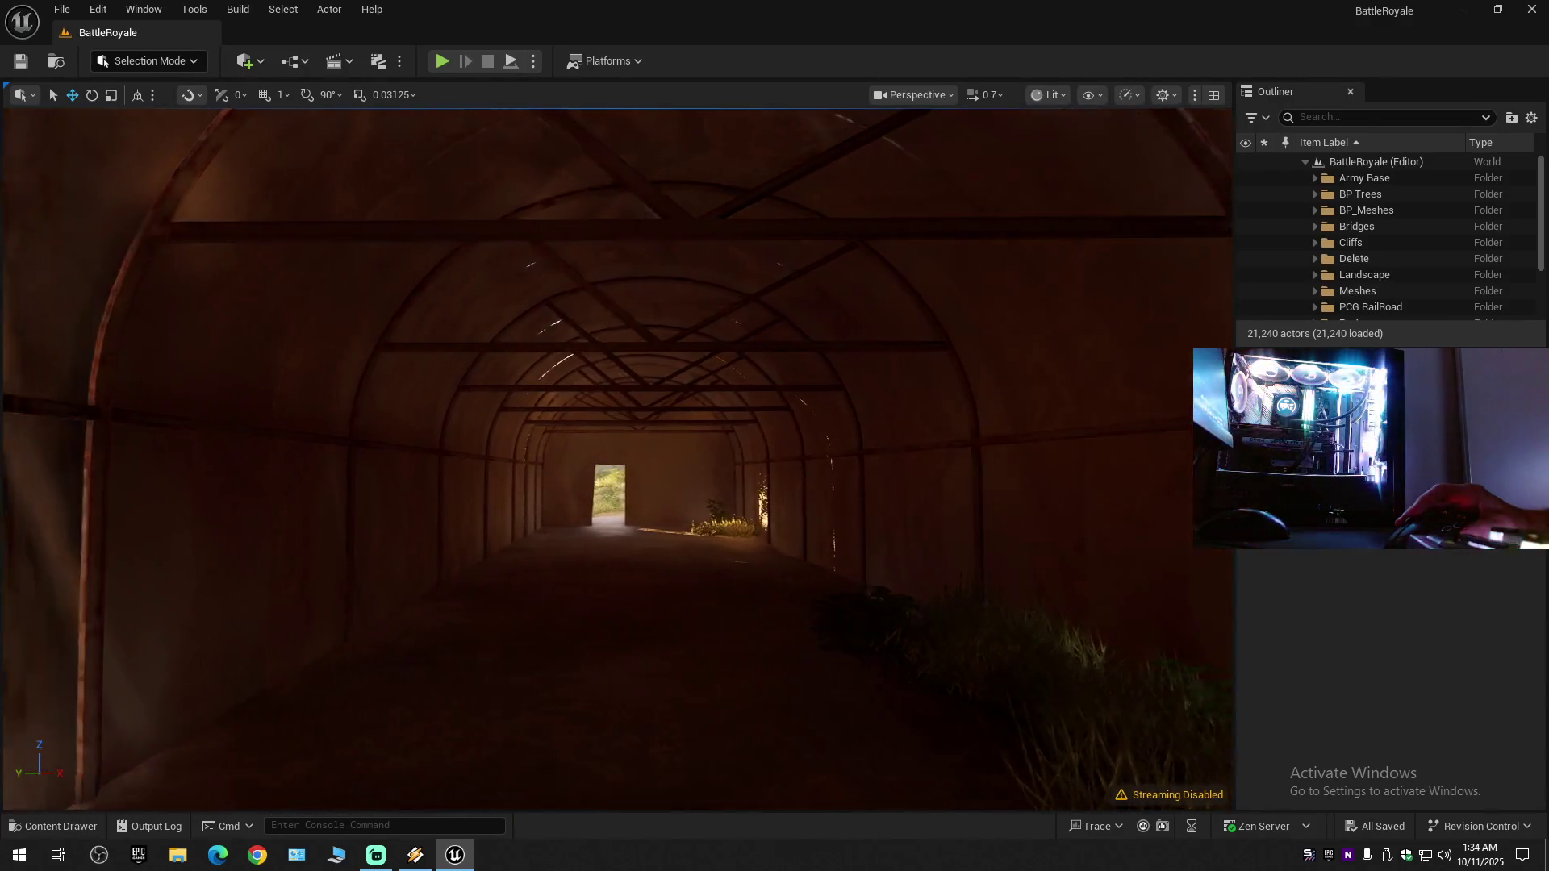
- Fly out past the barns and silo and rise over the Quonset huts, then open the editing modes list
key("w")
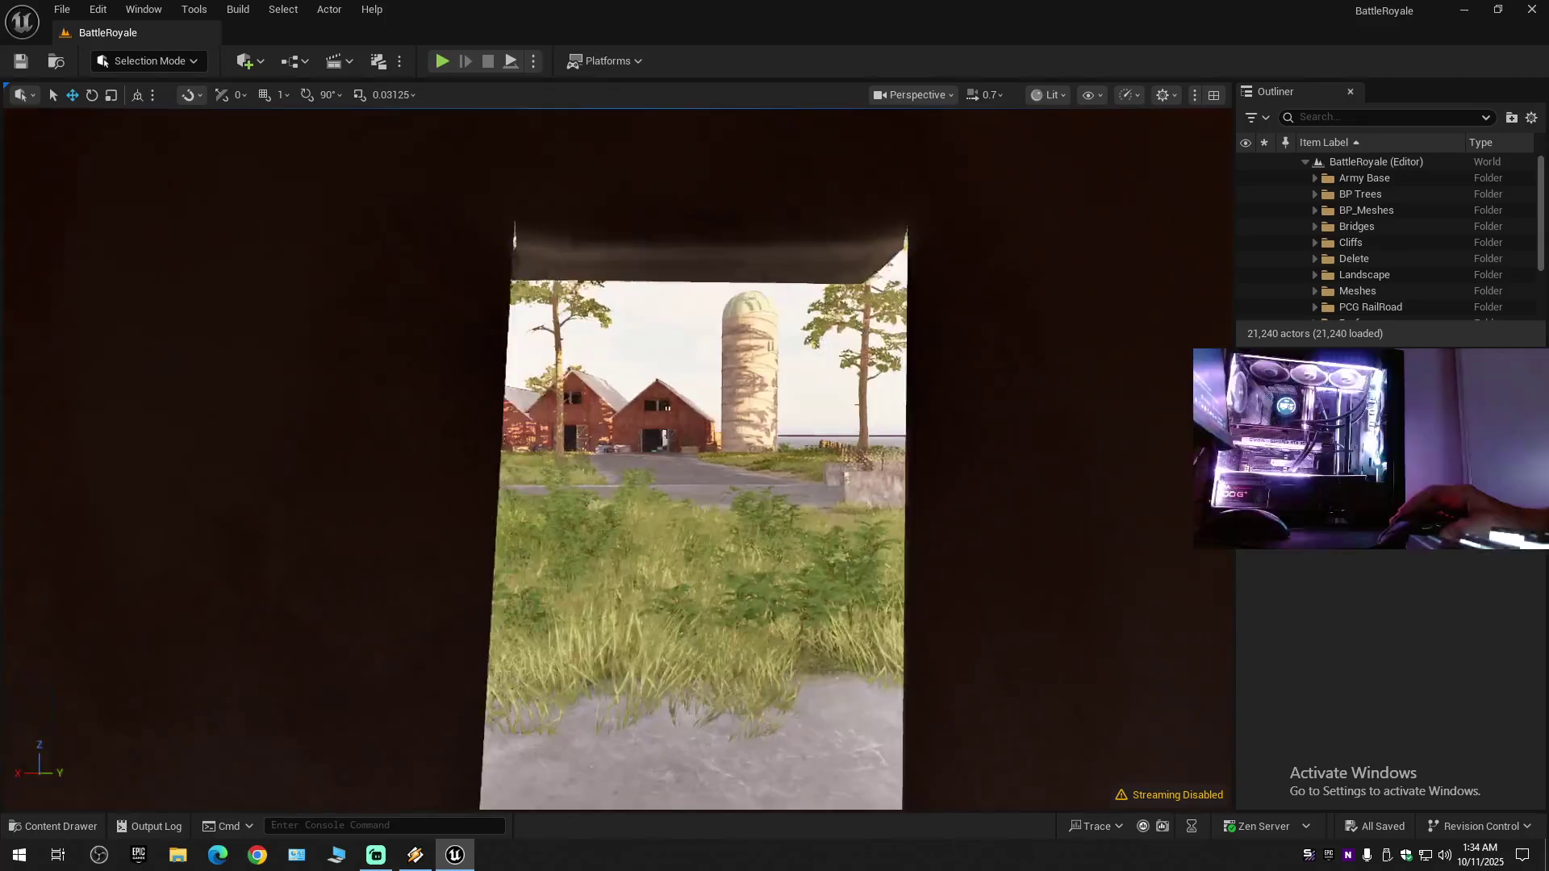
key("w")
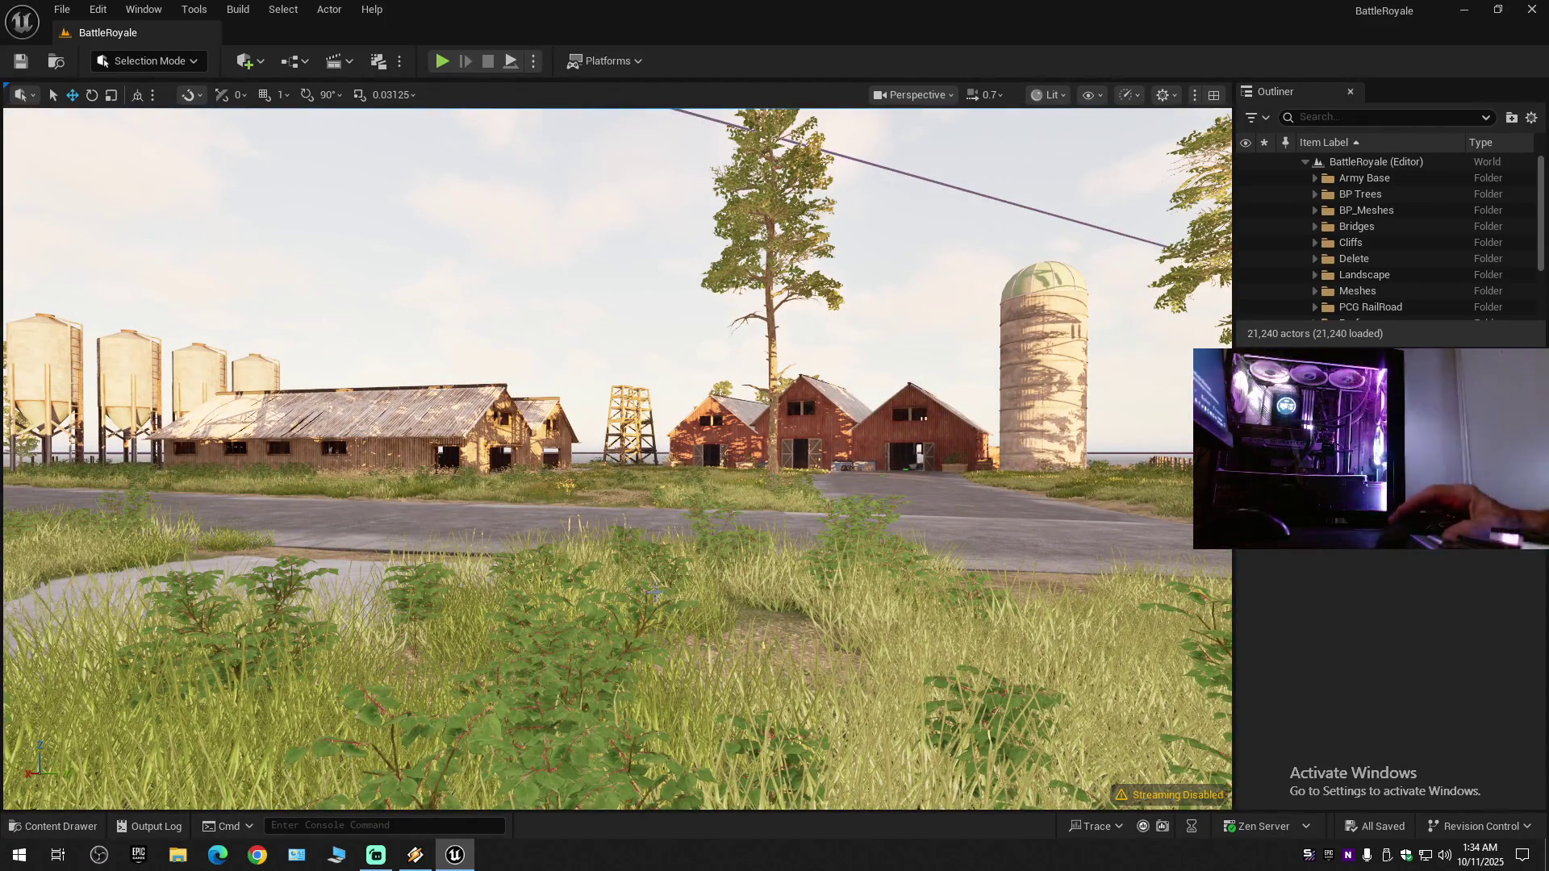
scroll(618, 460, "up", 2)
key("w")
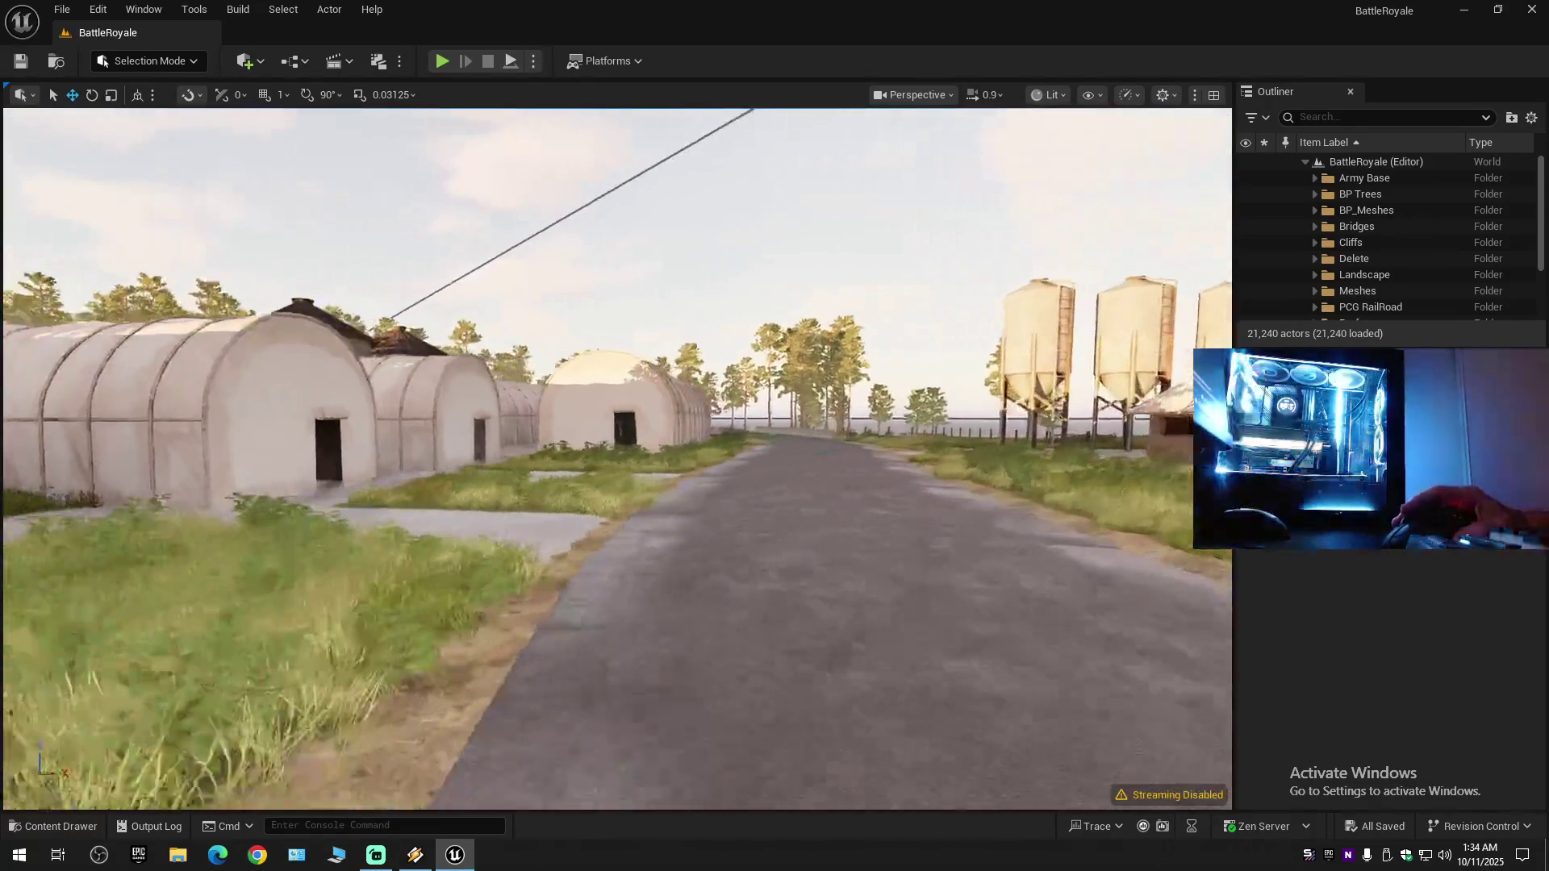
key("w")
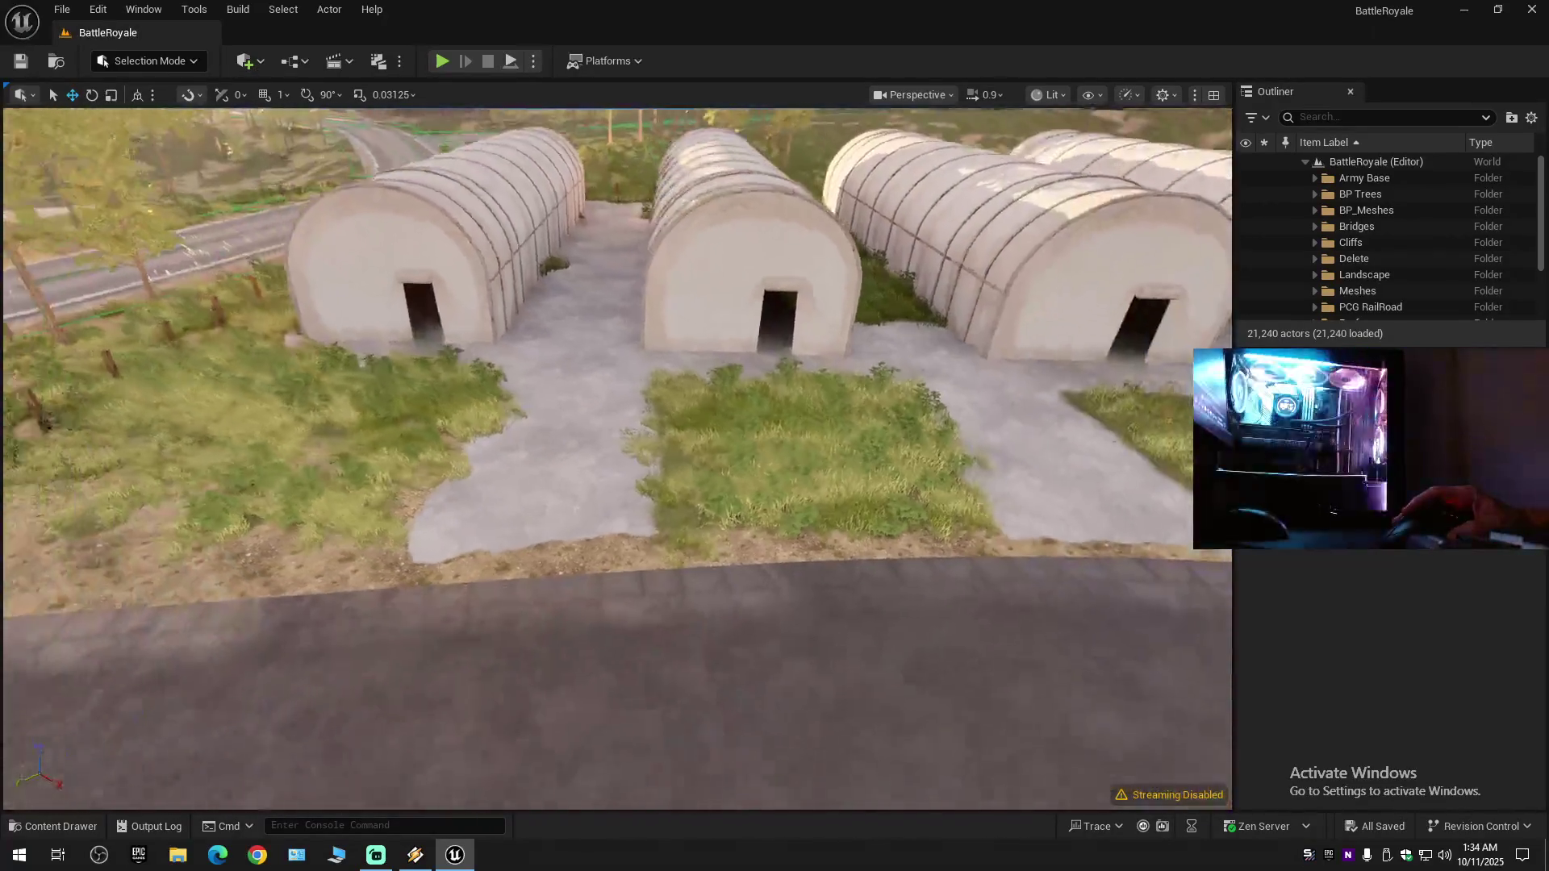
key("w")
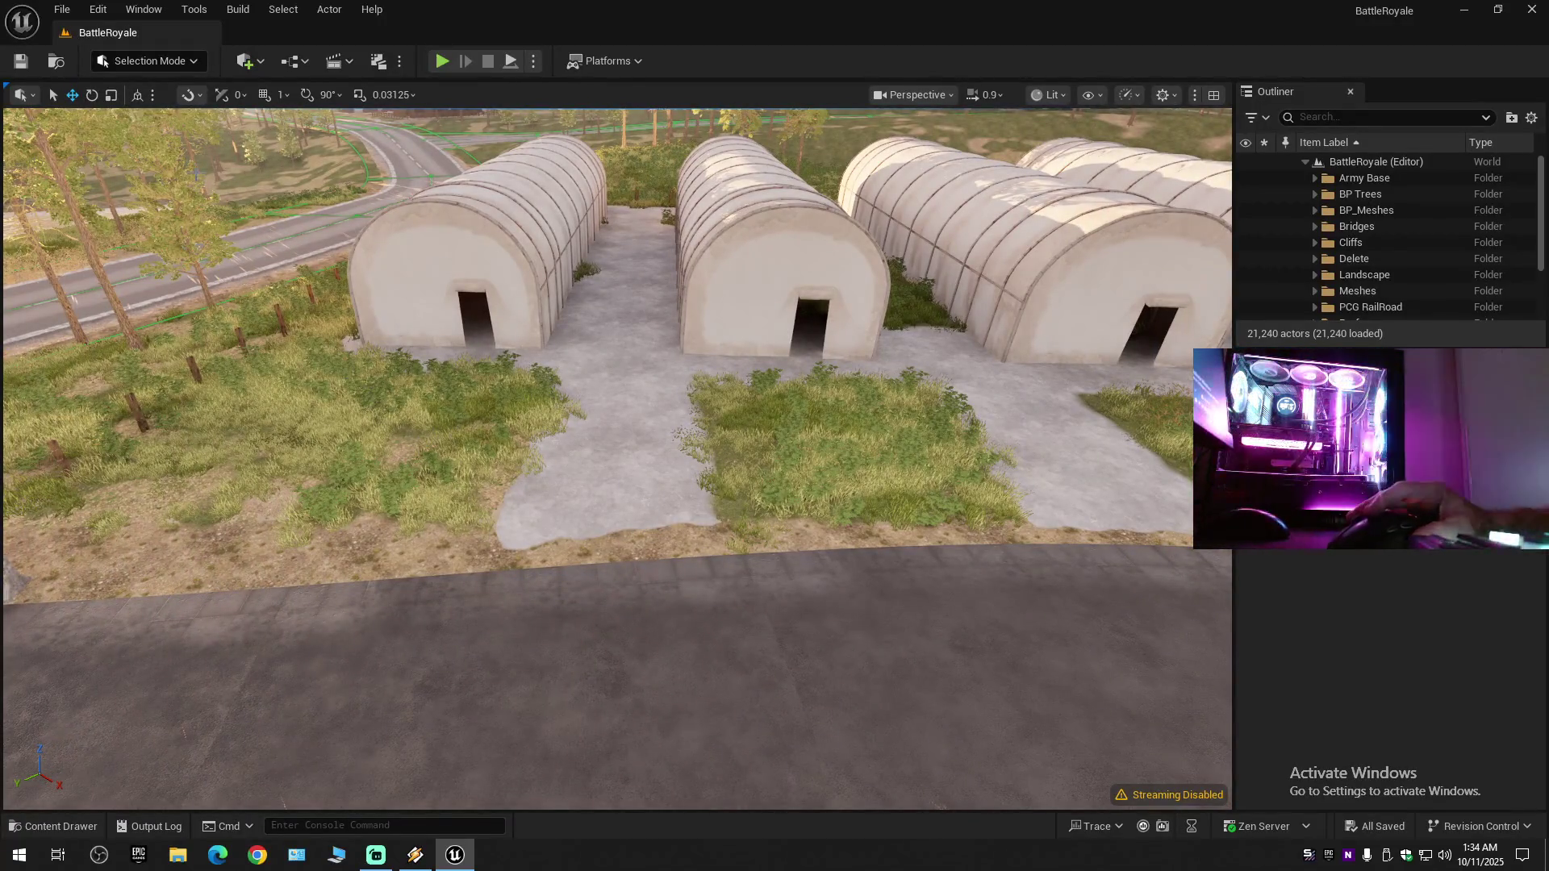
left_click(161, 64)
- In Landscape Paint, pick the Concrete layer and paint it between the grass patches
left_click(164, 103)
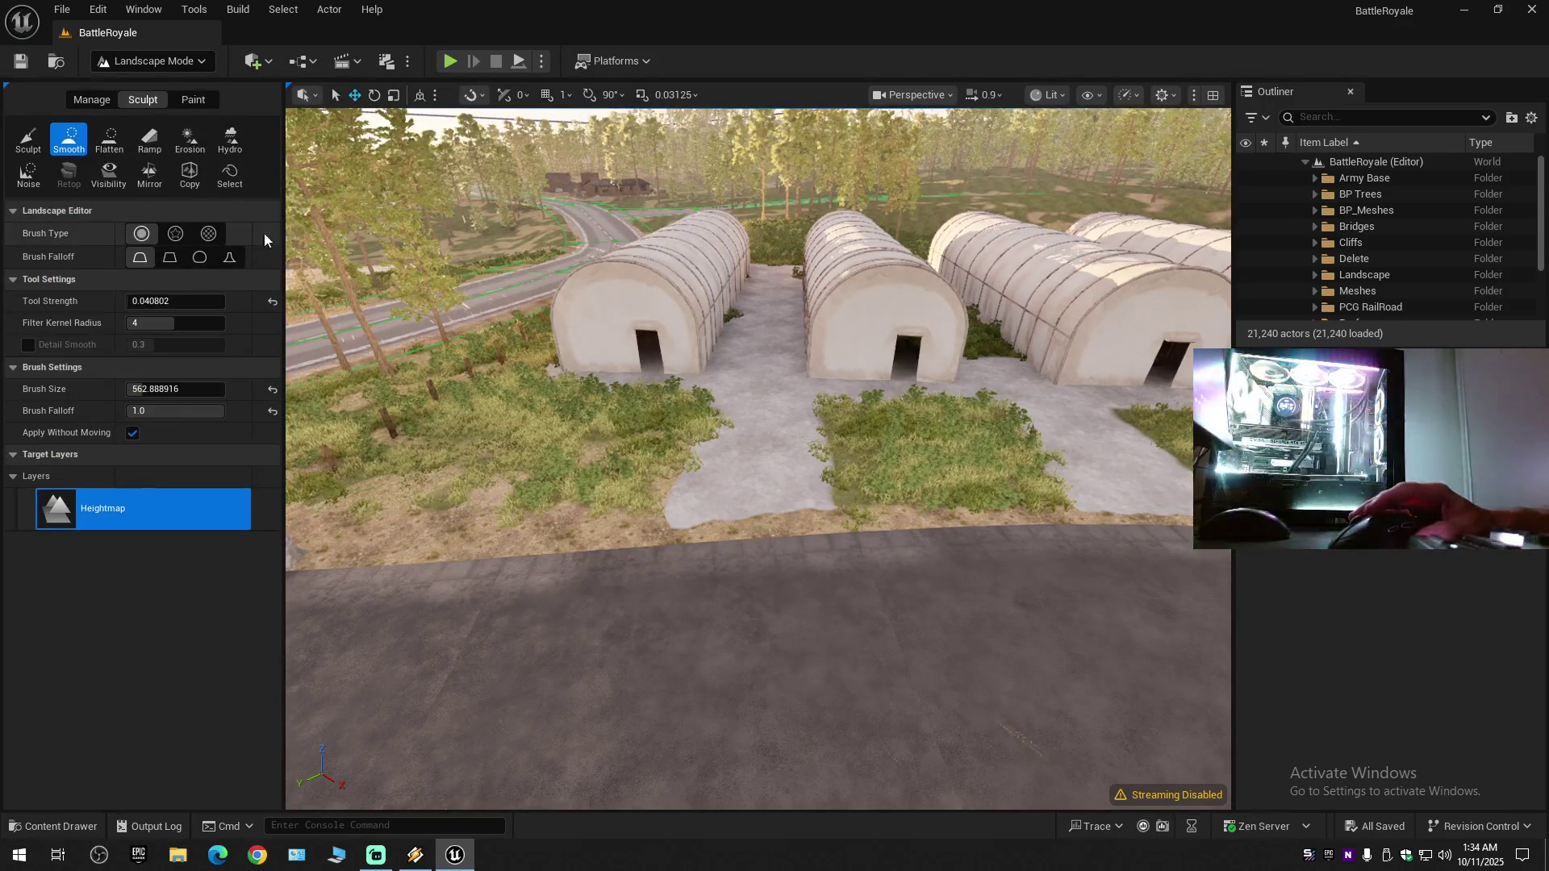
left_click(191, 99)
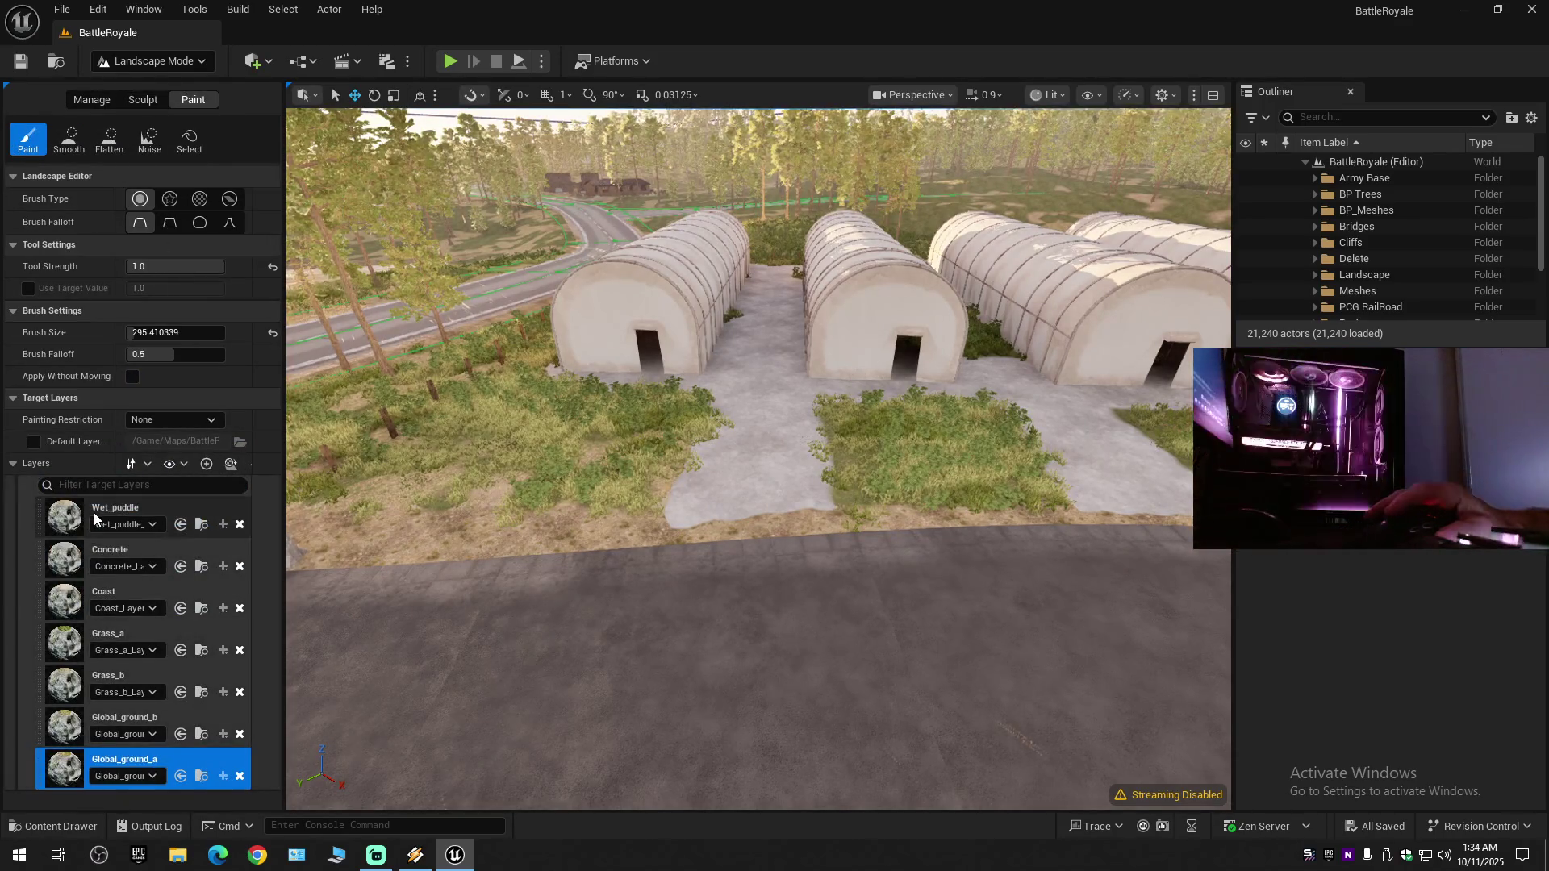
left_click(69, 574)
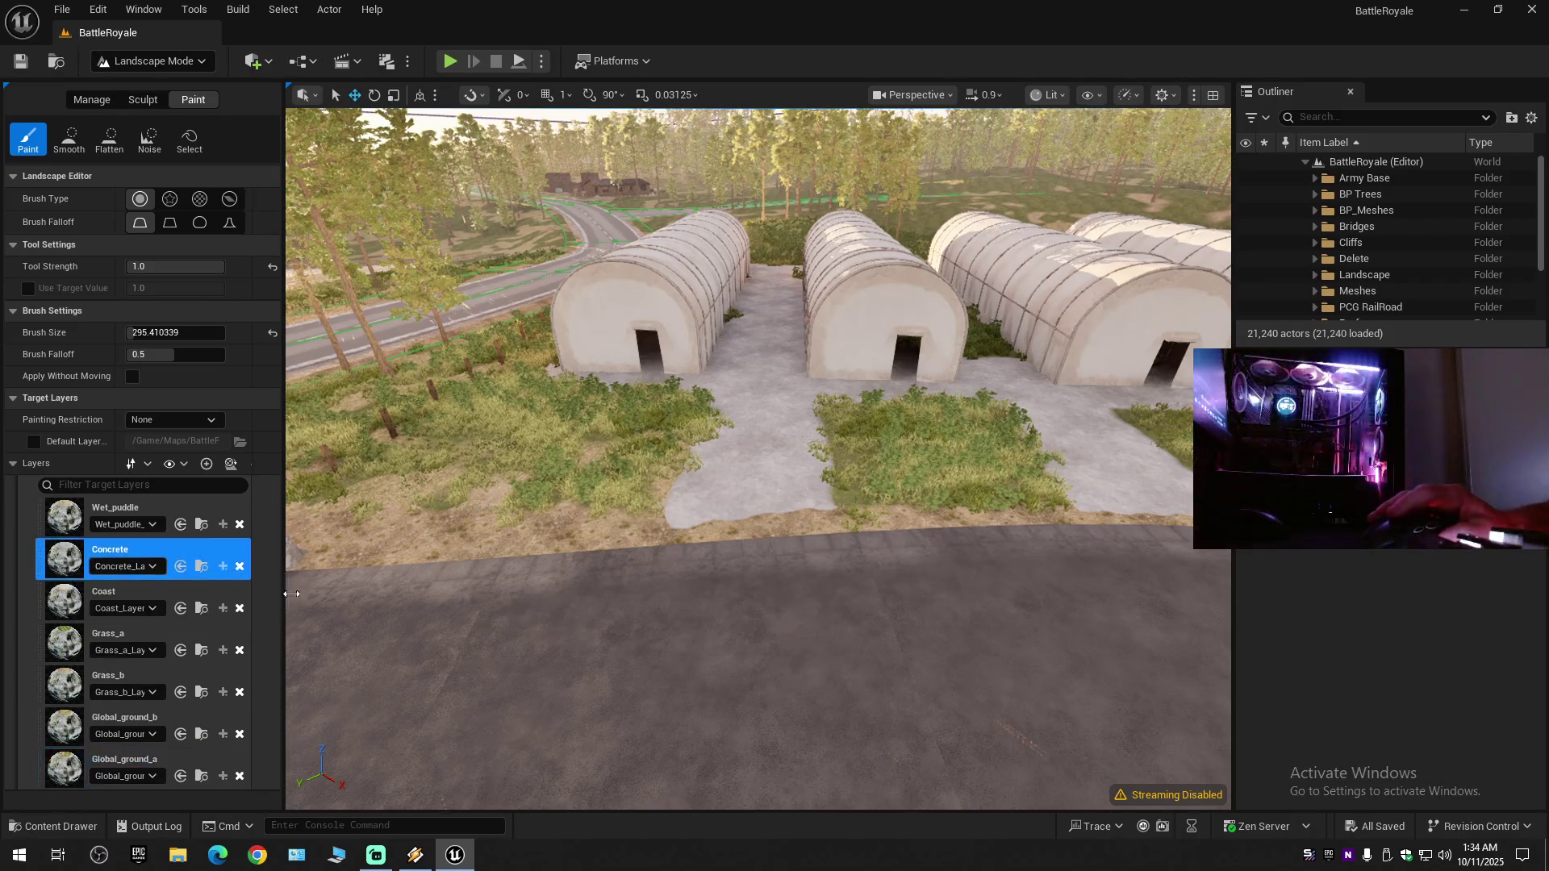
scroll(785, 643, "up", 5)
mouse_move(774, 484)
left_mouse_down()
mouse_move(762, 419)
mouse_move(743, 435)
mouse_move(743, 519)
mouse_move(749, 469)
left_mouse_up()
scroll(715, 518, "up", 4)
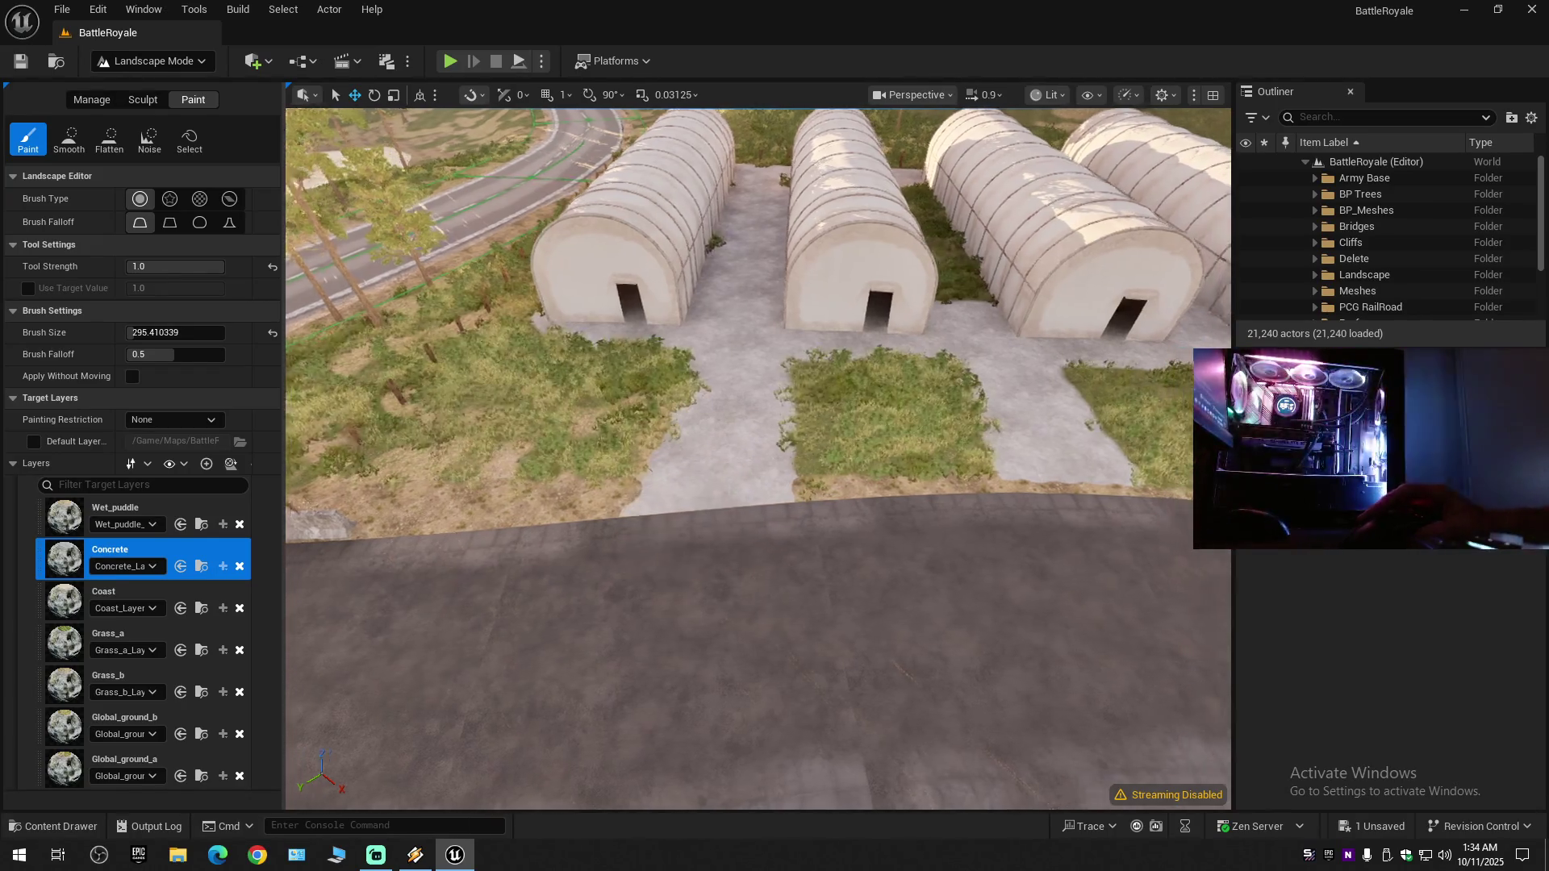
right_click(752, 438)
- Undo the last concrete paint stroke near the huts
type("d")
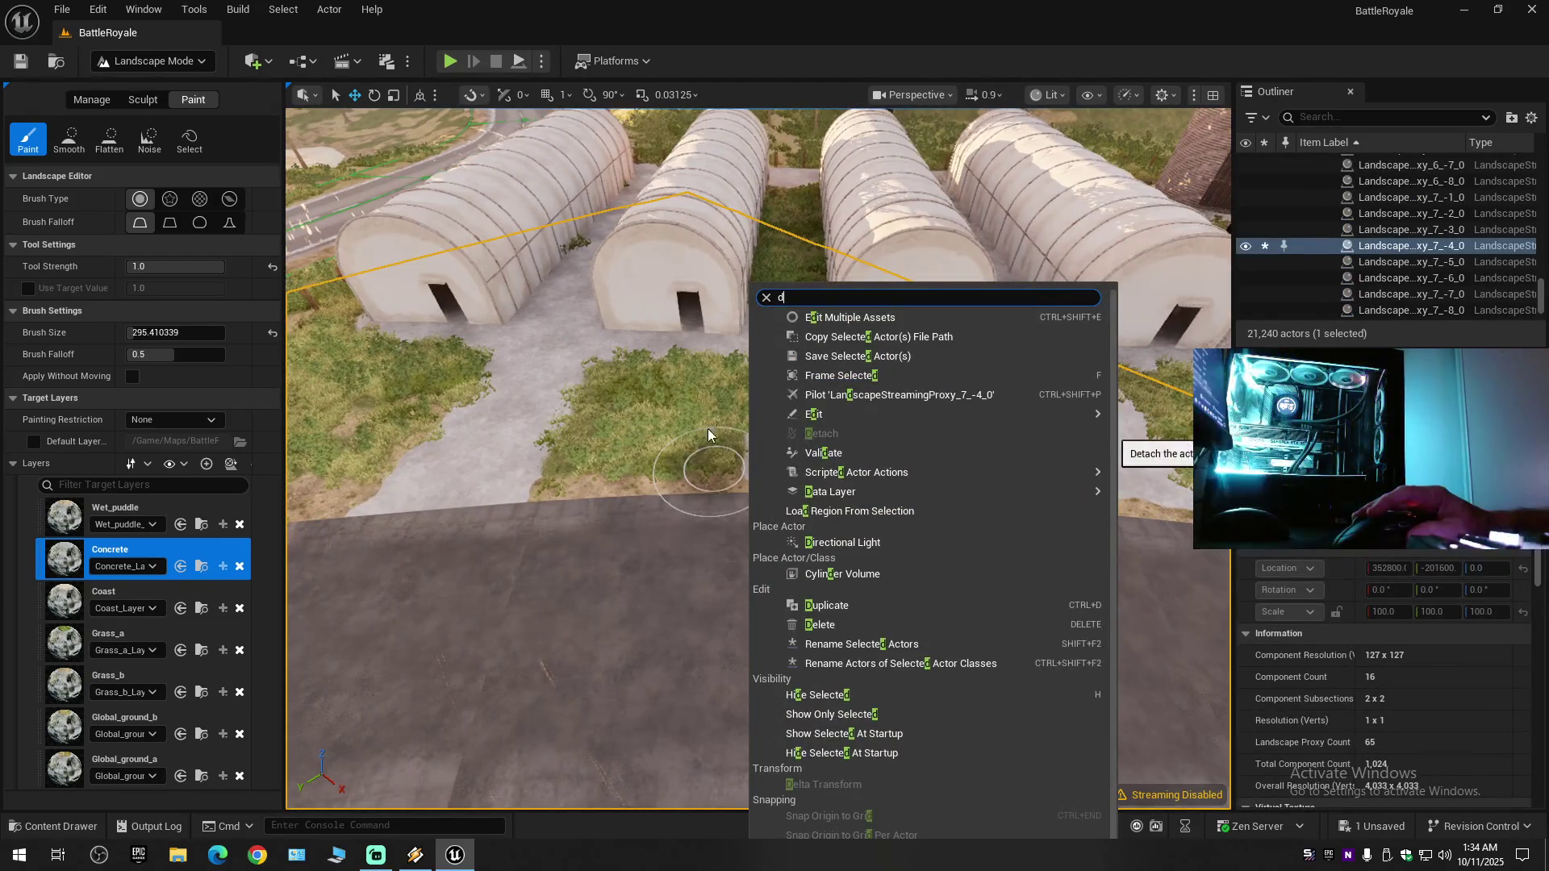
scroll(717, 435, "up", 2)
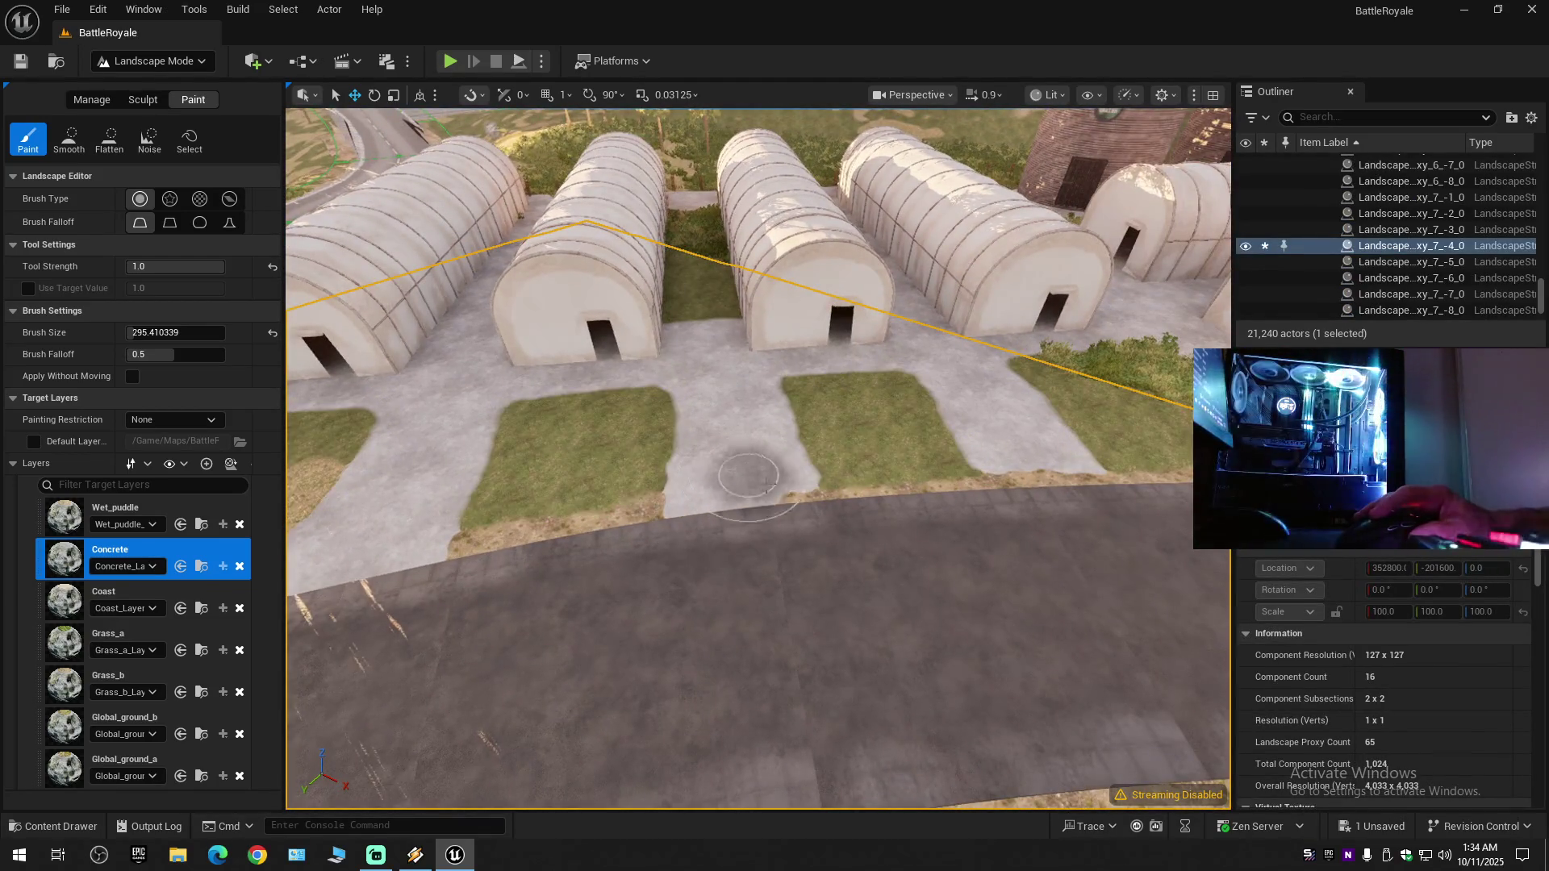
mouse_move(792, 514)
left_mouse_down()
mouse_move(656, 511)
mouse_move(786, 517)
left_mouse_up()
key("ctrl+z")
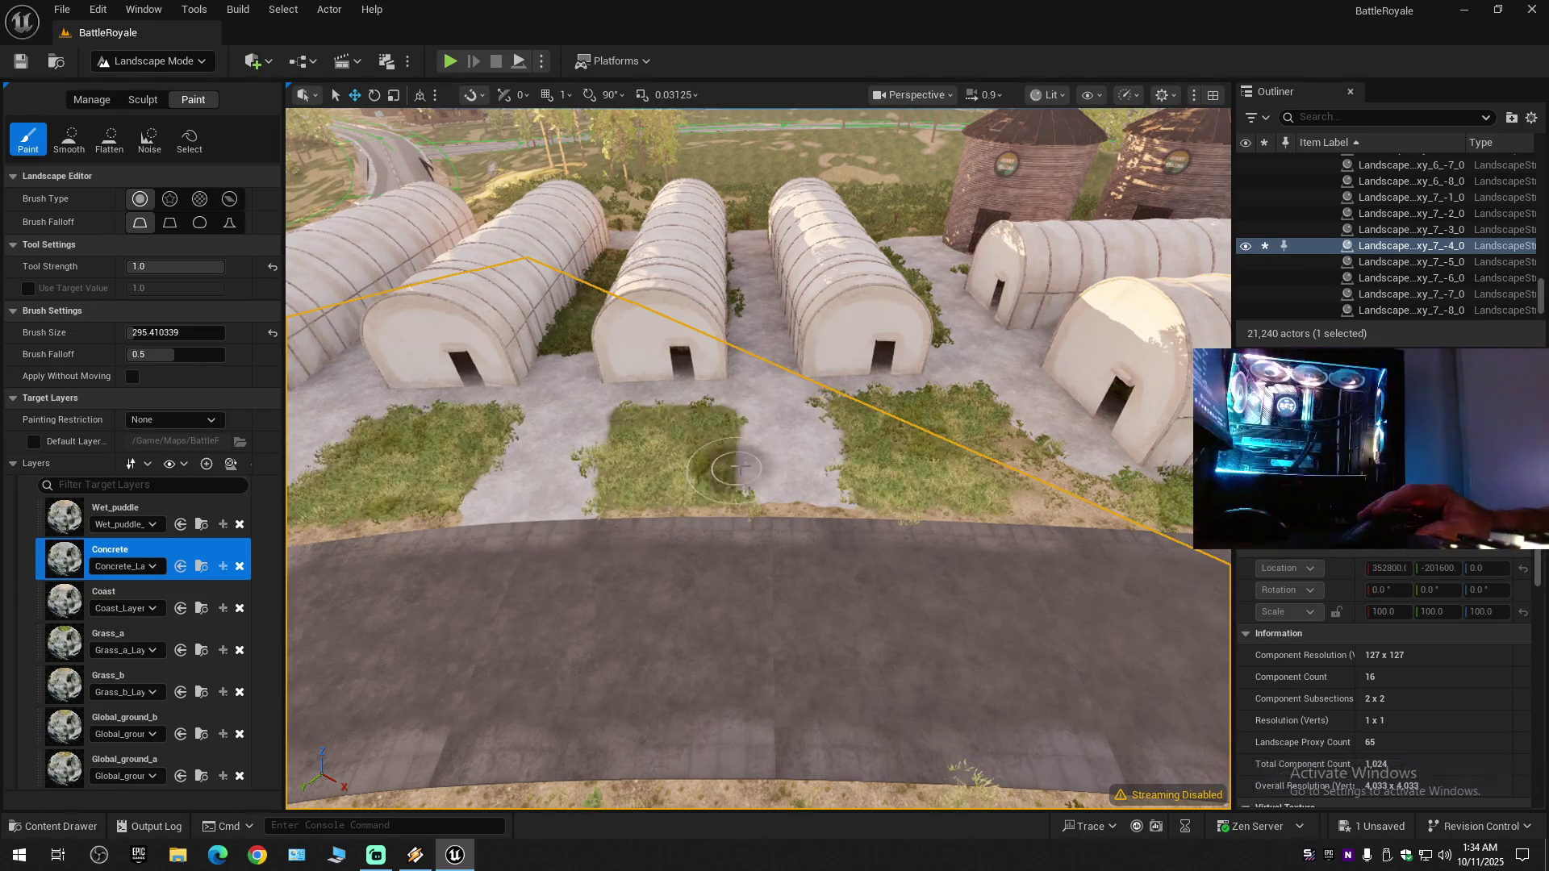
- Look down the Quonset hut interior and maximize the viewport with F11
mouse_move(813, 564)
left_mouse_down()
mouse_move(896, 565)
mouse_move(675, 734)
mouse_move(597, 738)
mouse_move(570, 540)
mouse_move(779, 578)
left_mouse_up()
scroll(681, 733, "up", 2)
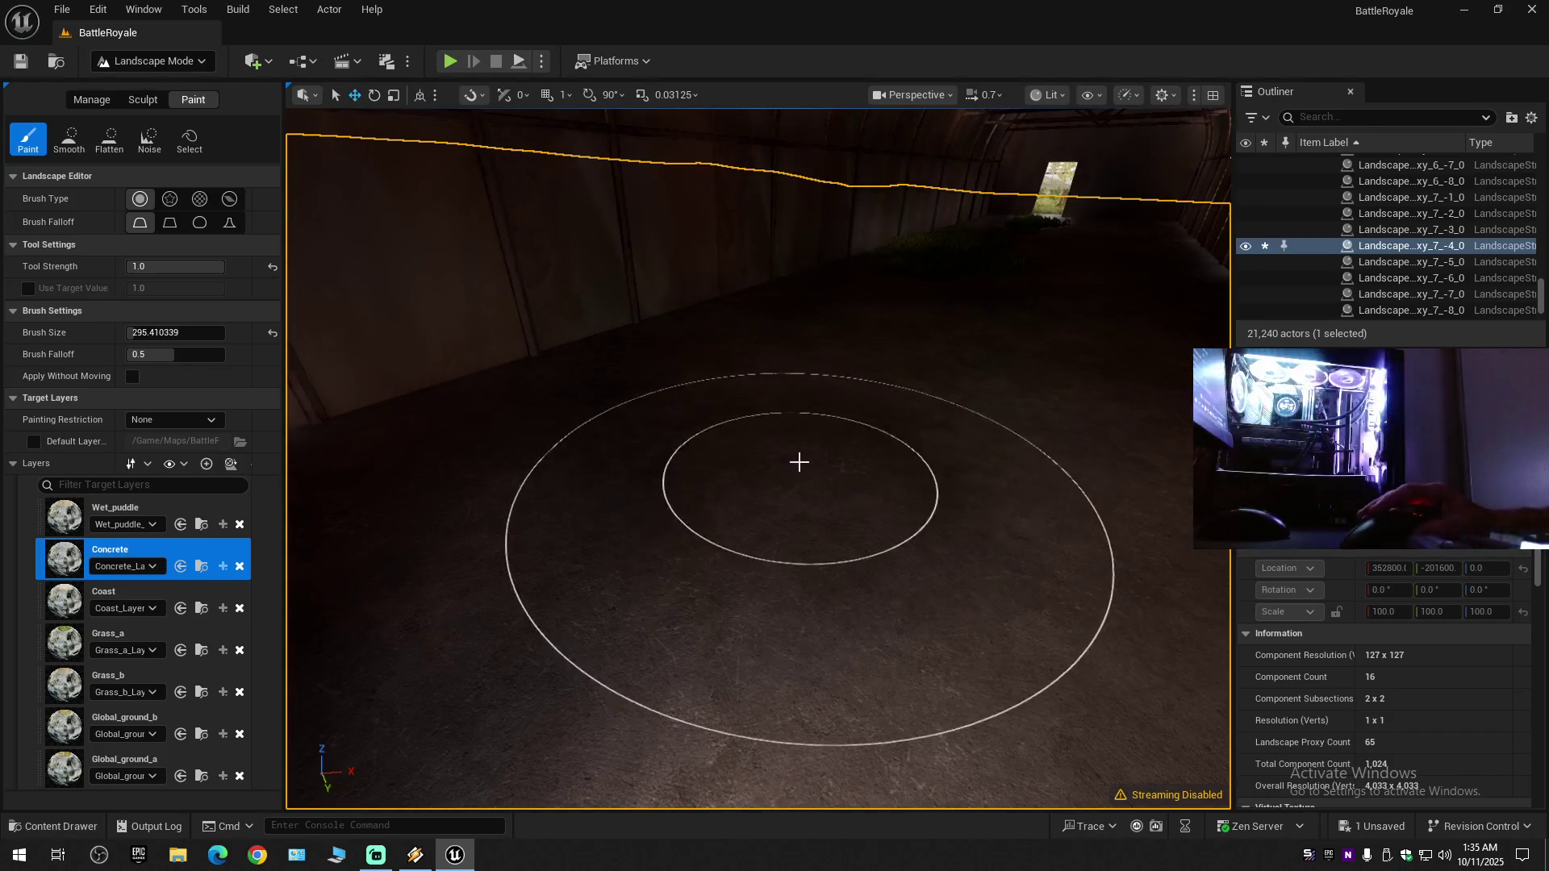
left_click_drag(799, 463, 839, 428)
key("w")
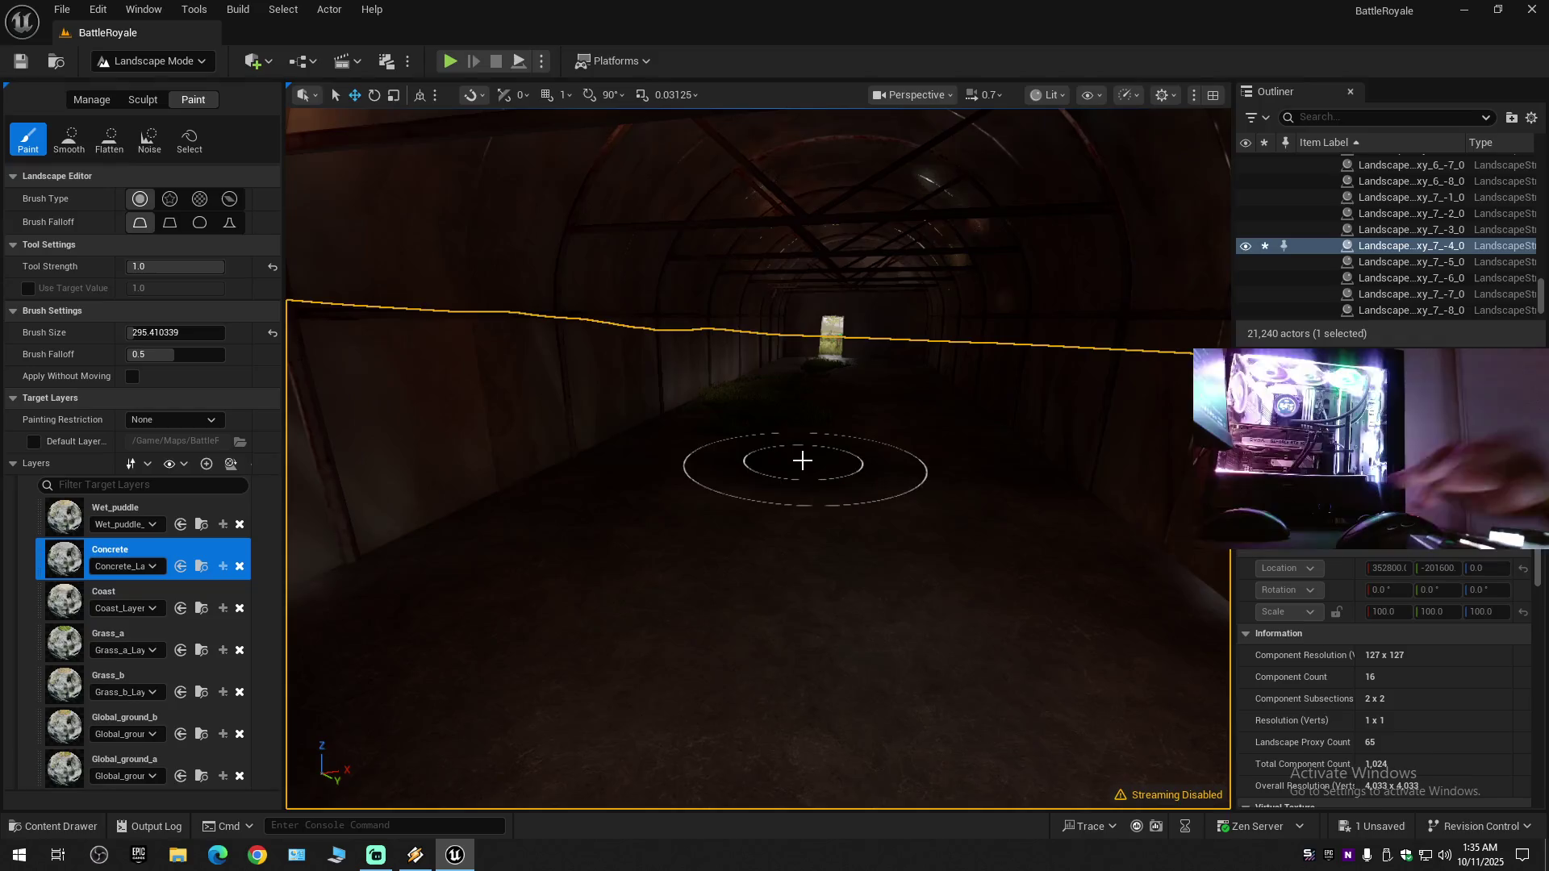
key("F11")
mouse_move(796, 465)
left_mouse_down()
mouse_move(565, 565)
mouse_move(807, 484)
mouse_move(716, 460)
mouse_move(741, 361)
left_mouse_up()
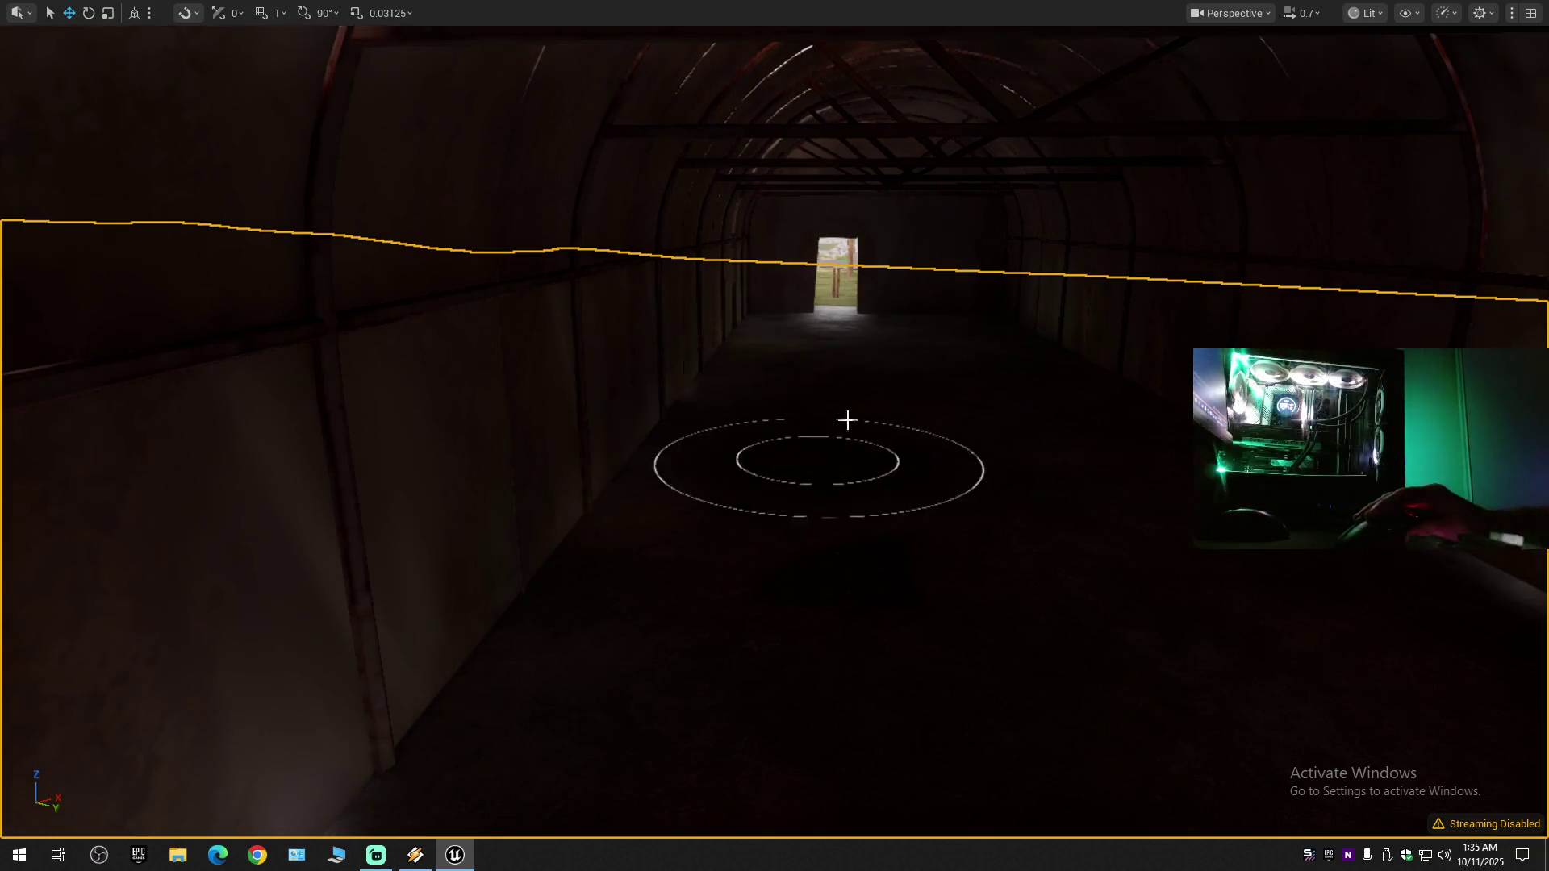
- Fly along the hut interior toward its far doorway
left_click_drag(821, 482, 822, 572)
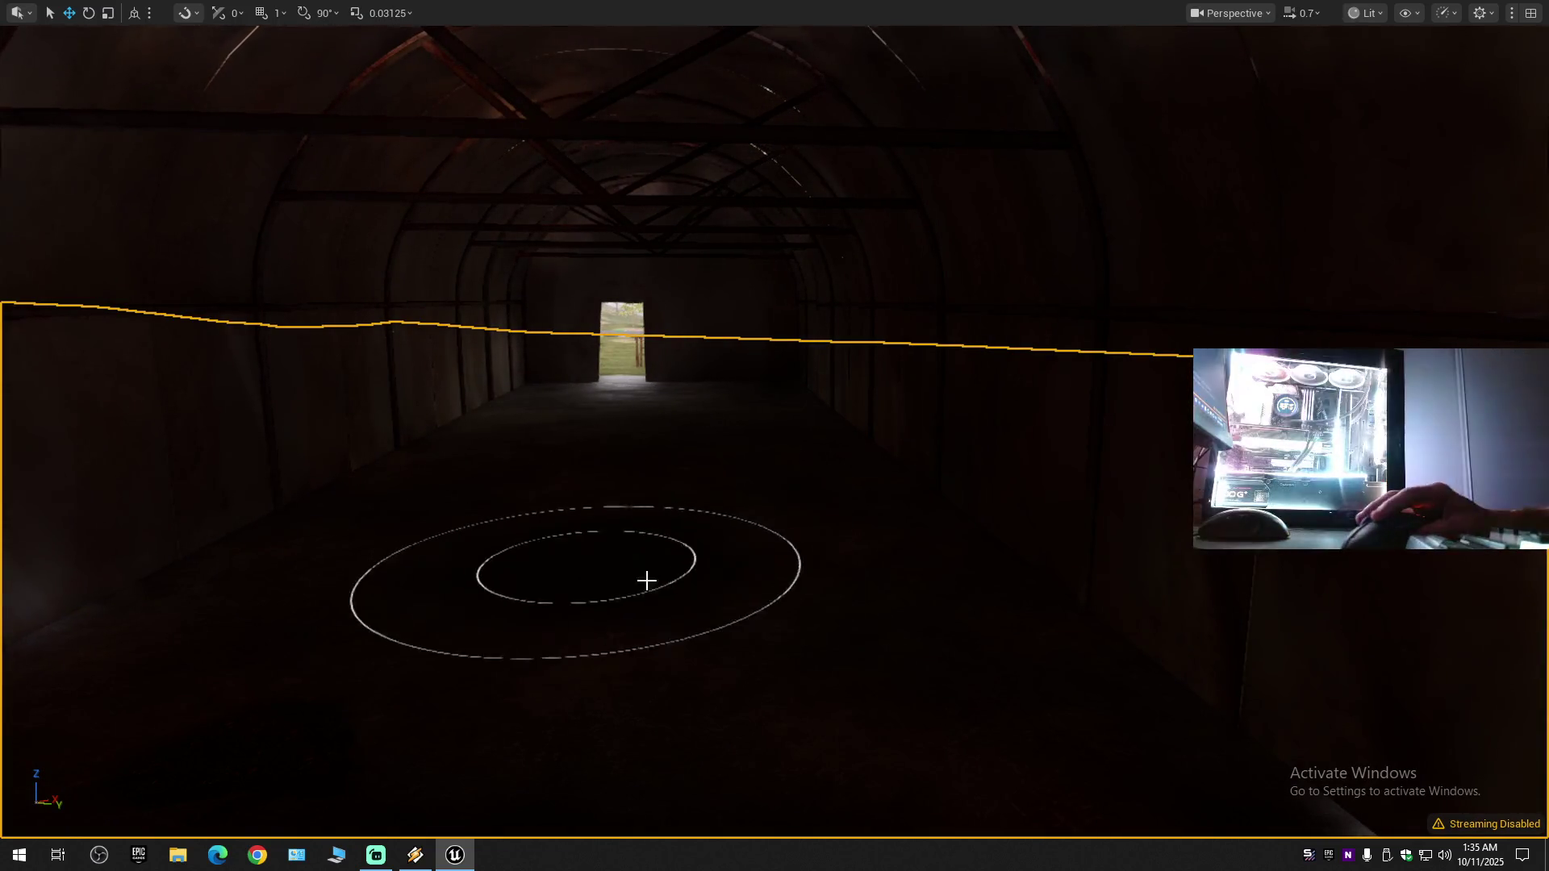
left_click_drag(678, 560, 694, 517)
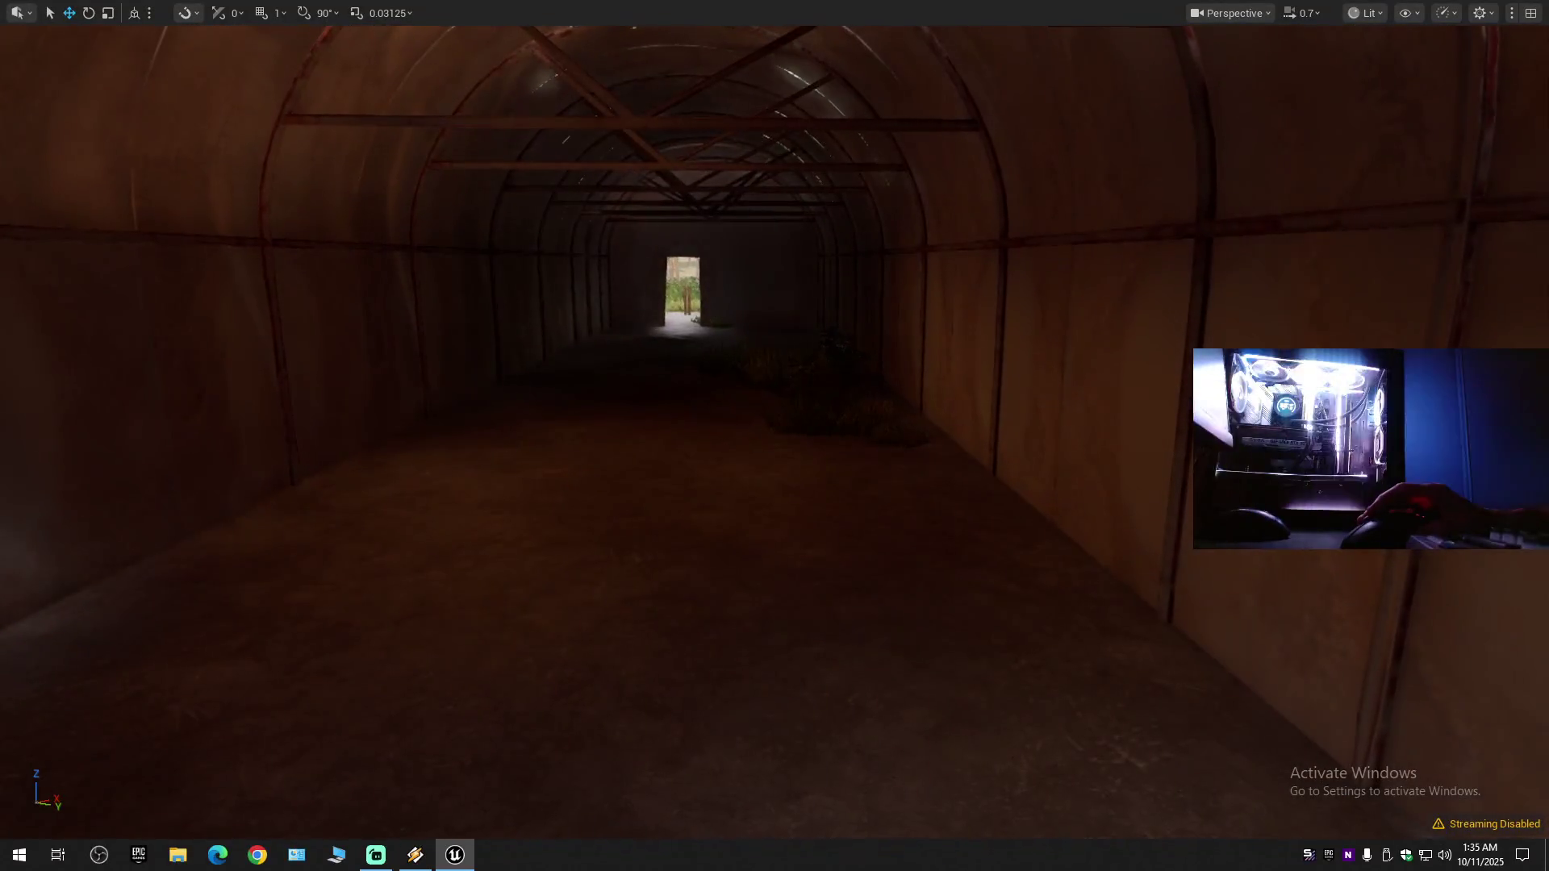
key("g")
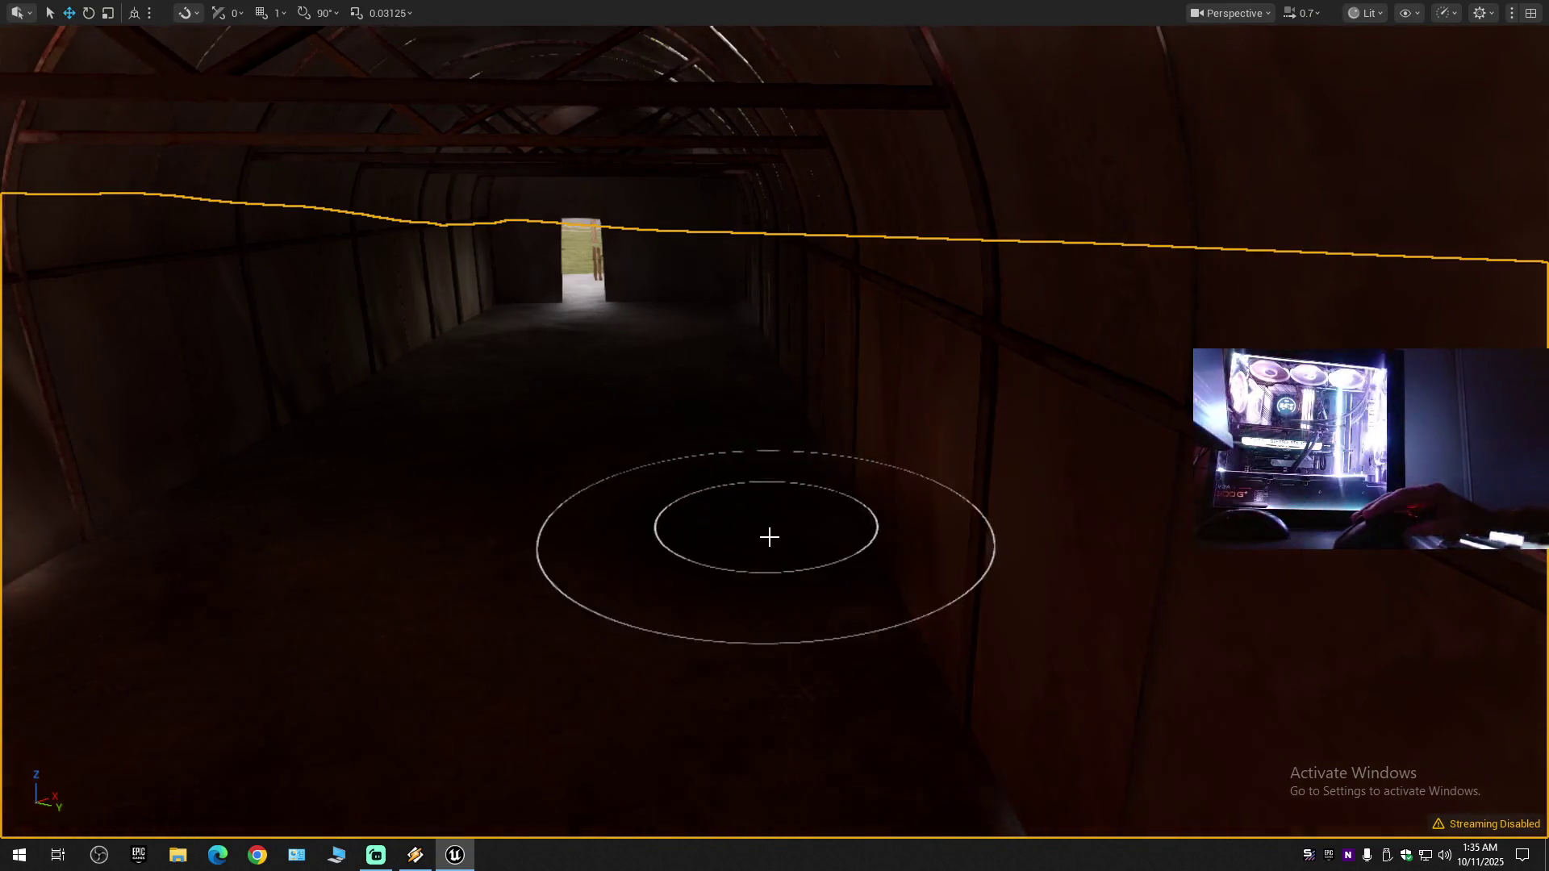
left_click_drag(540, 530, 534, 521)
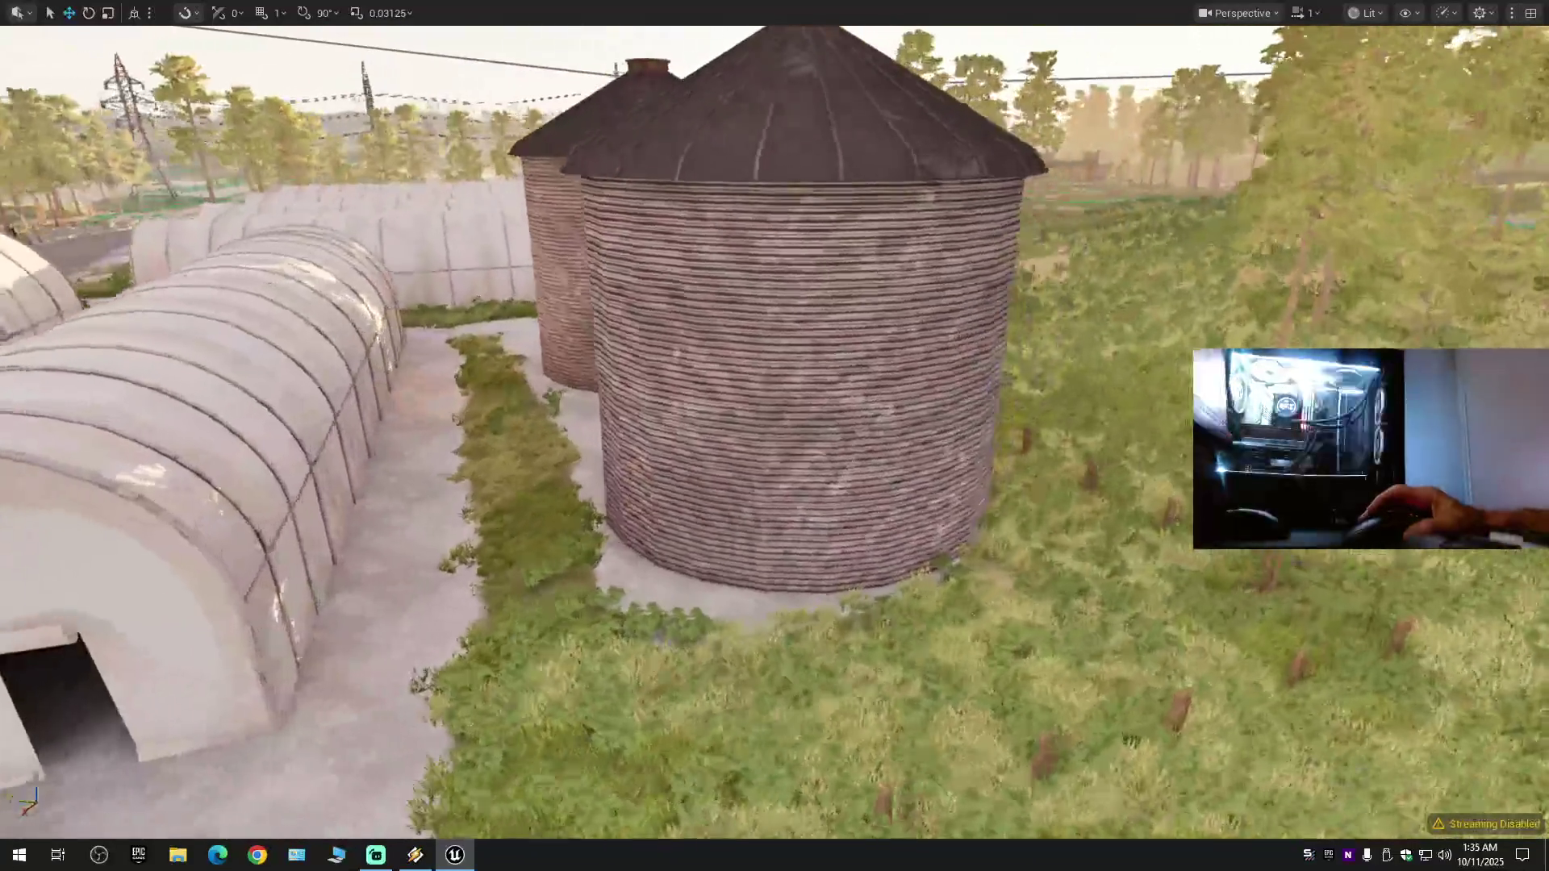
- Fly through a hut onto the walkway and erase the grass along the right hut's wall
key("s")
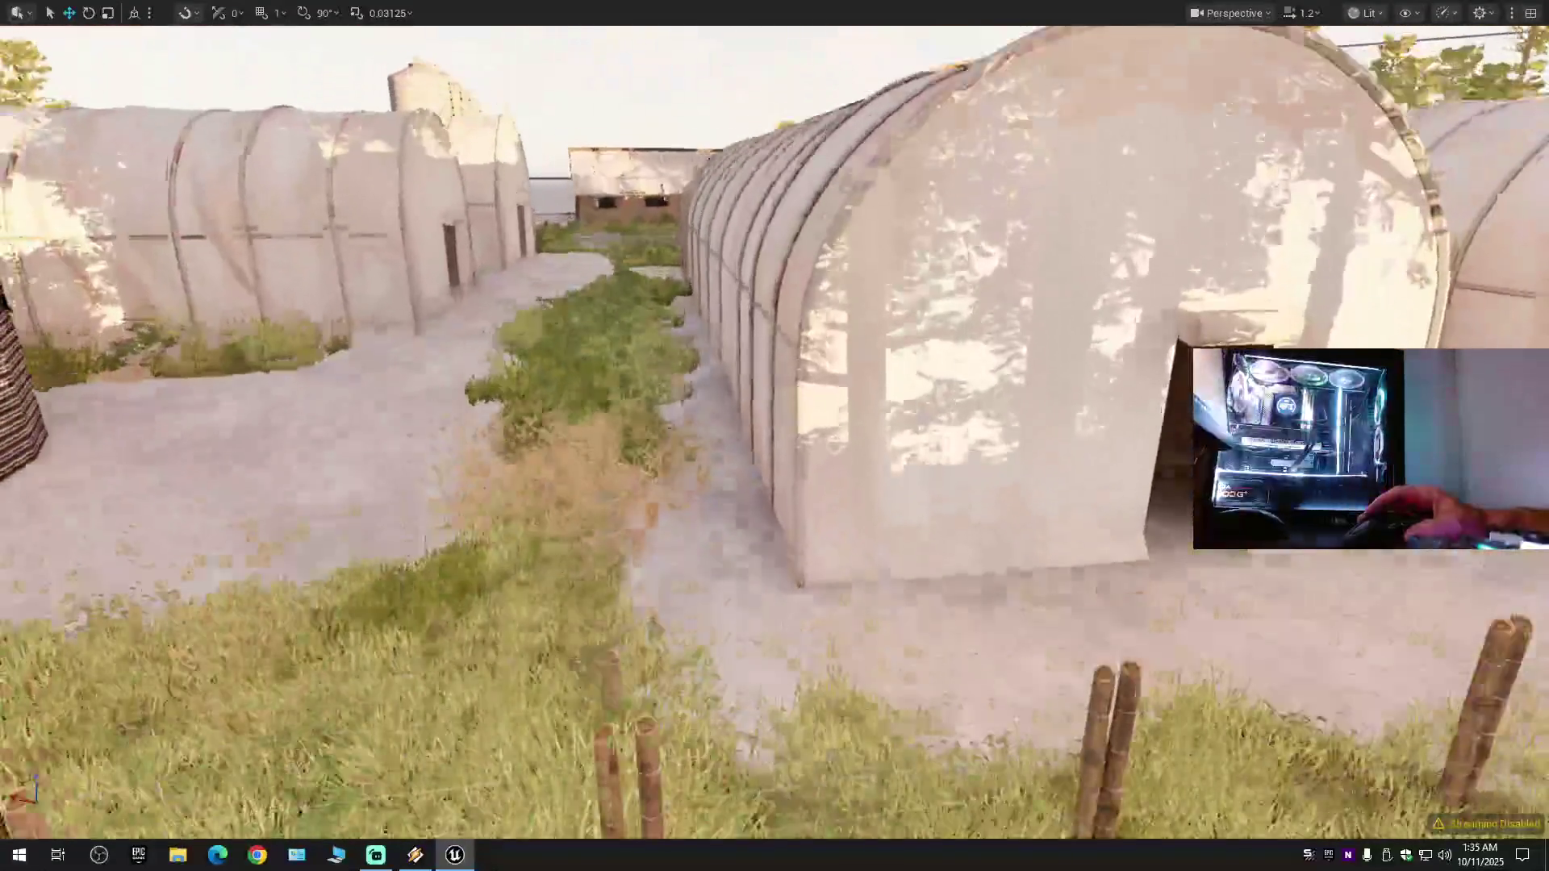
key("w")
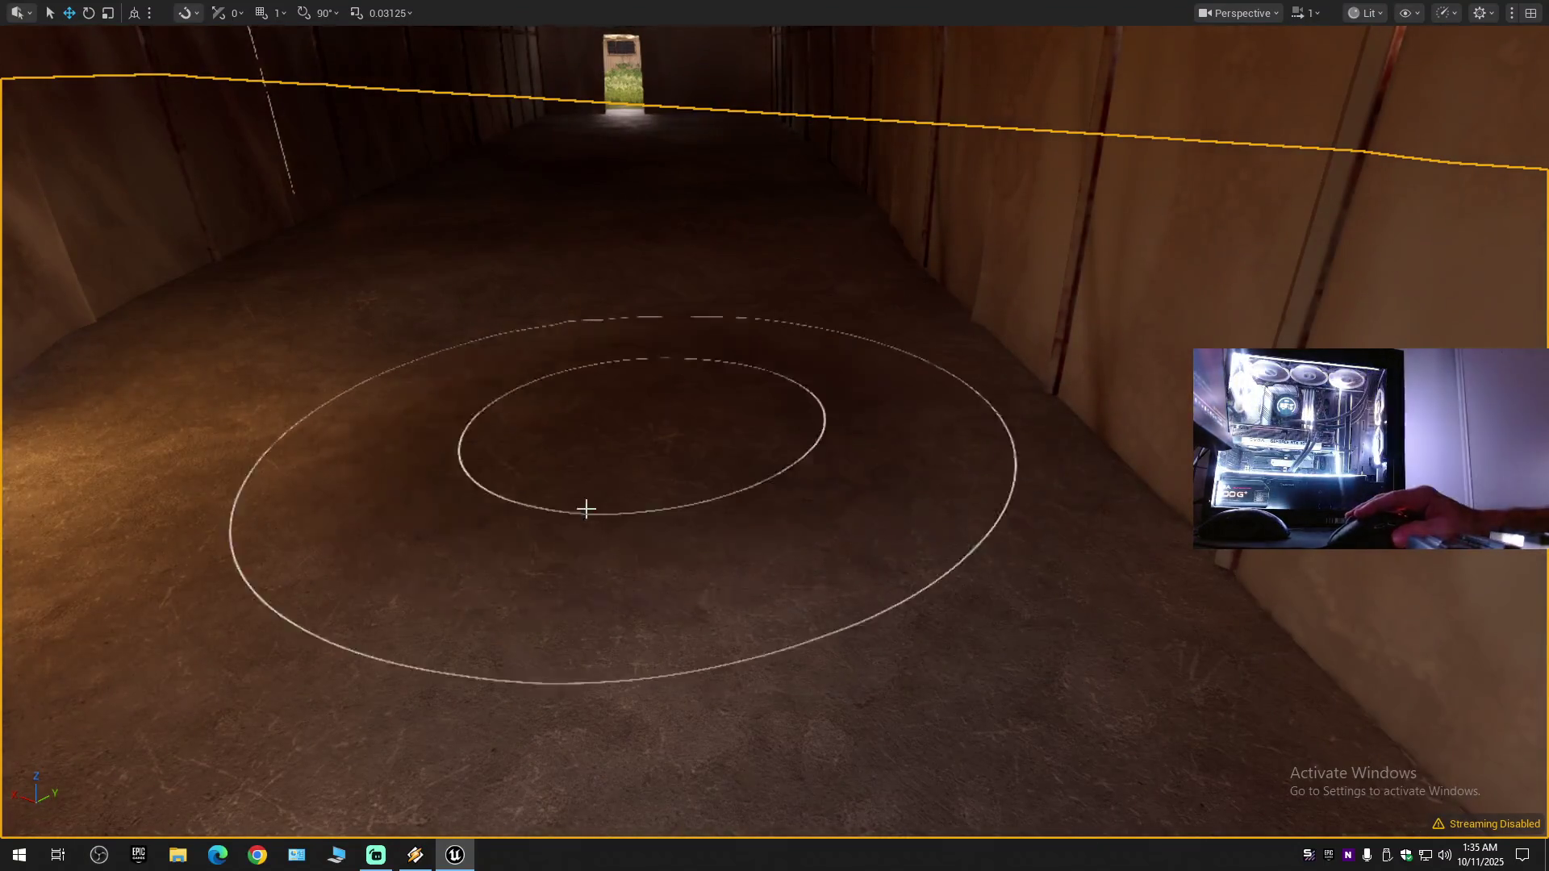
key("w")
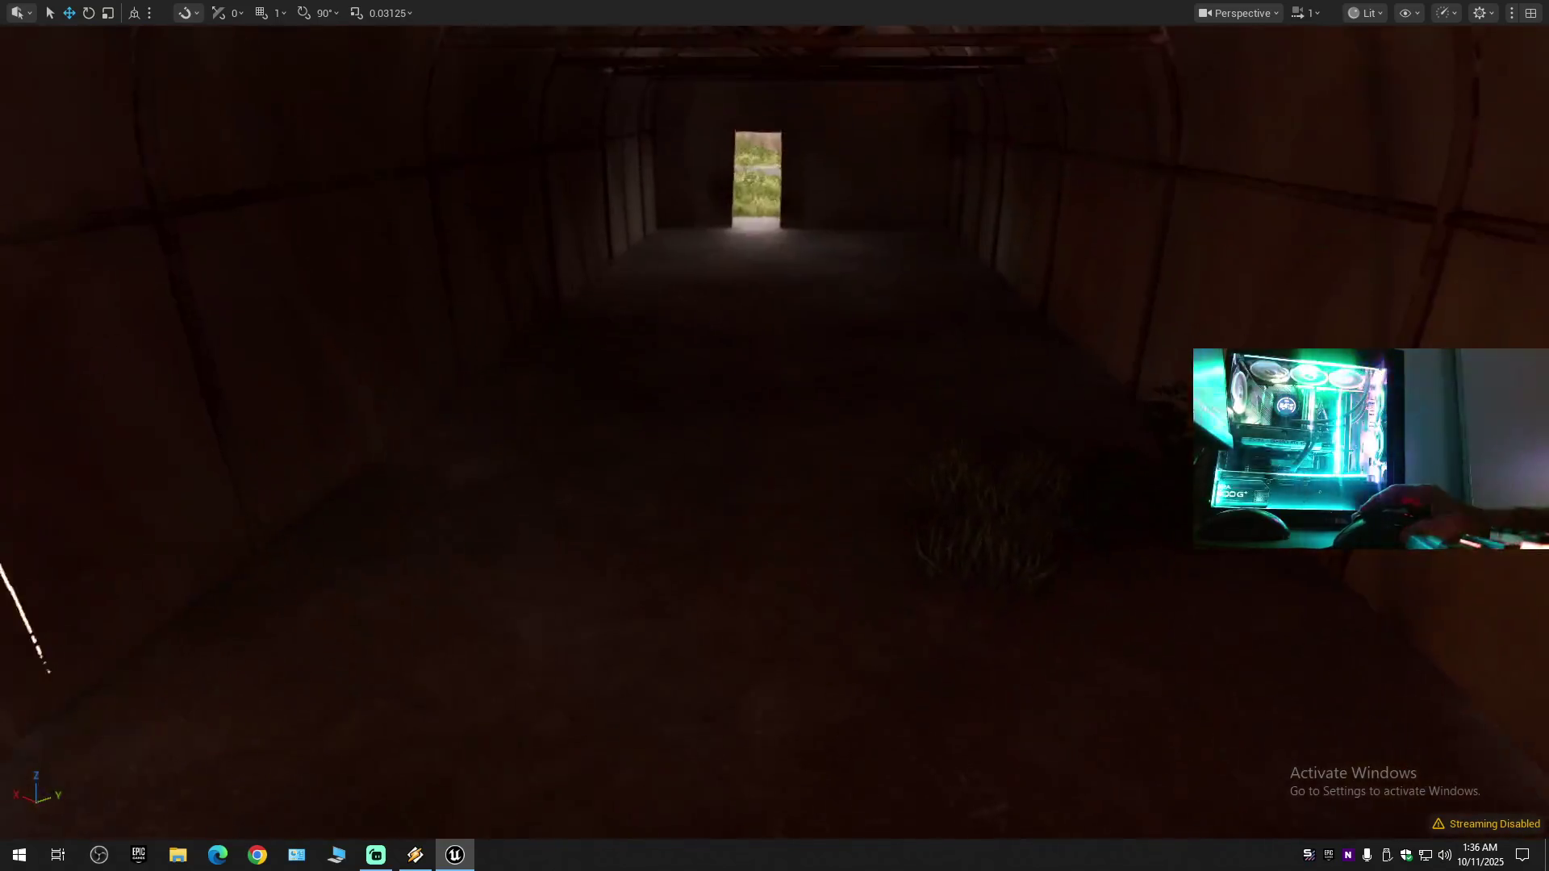
left_click(605, 508)
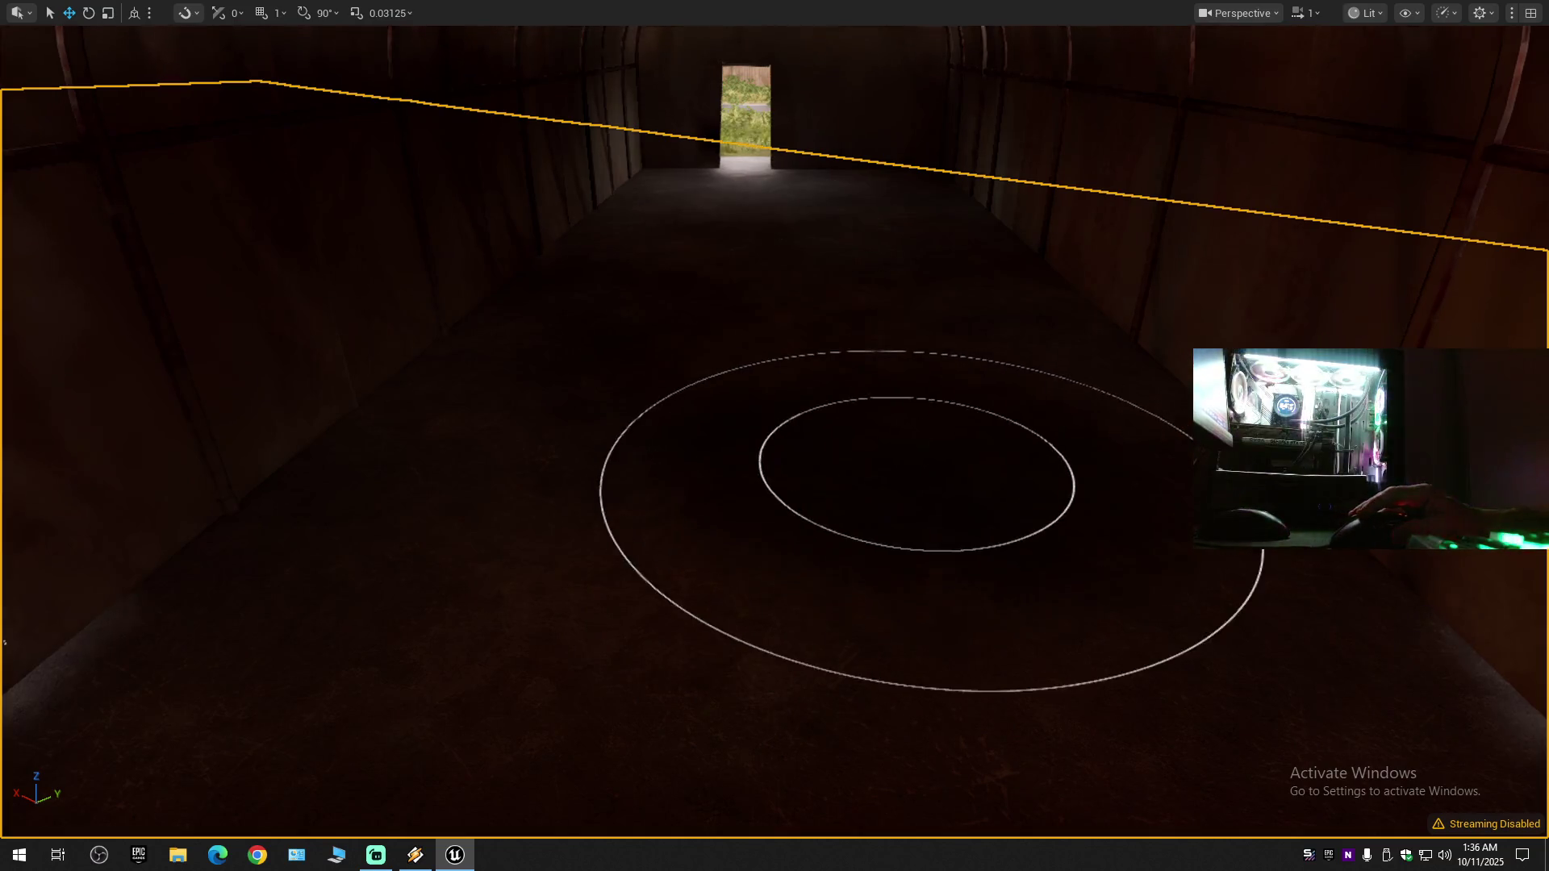
key("w")
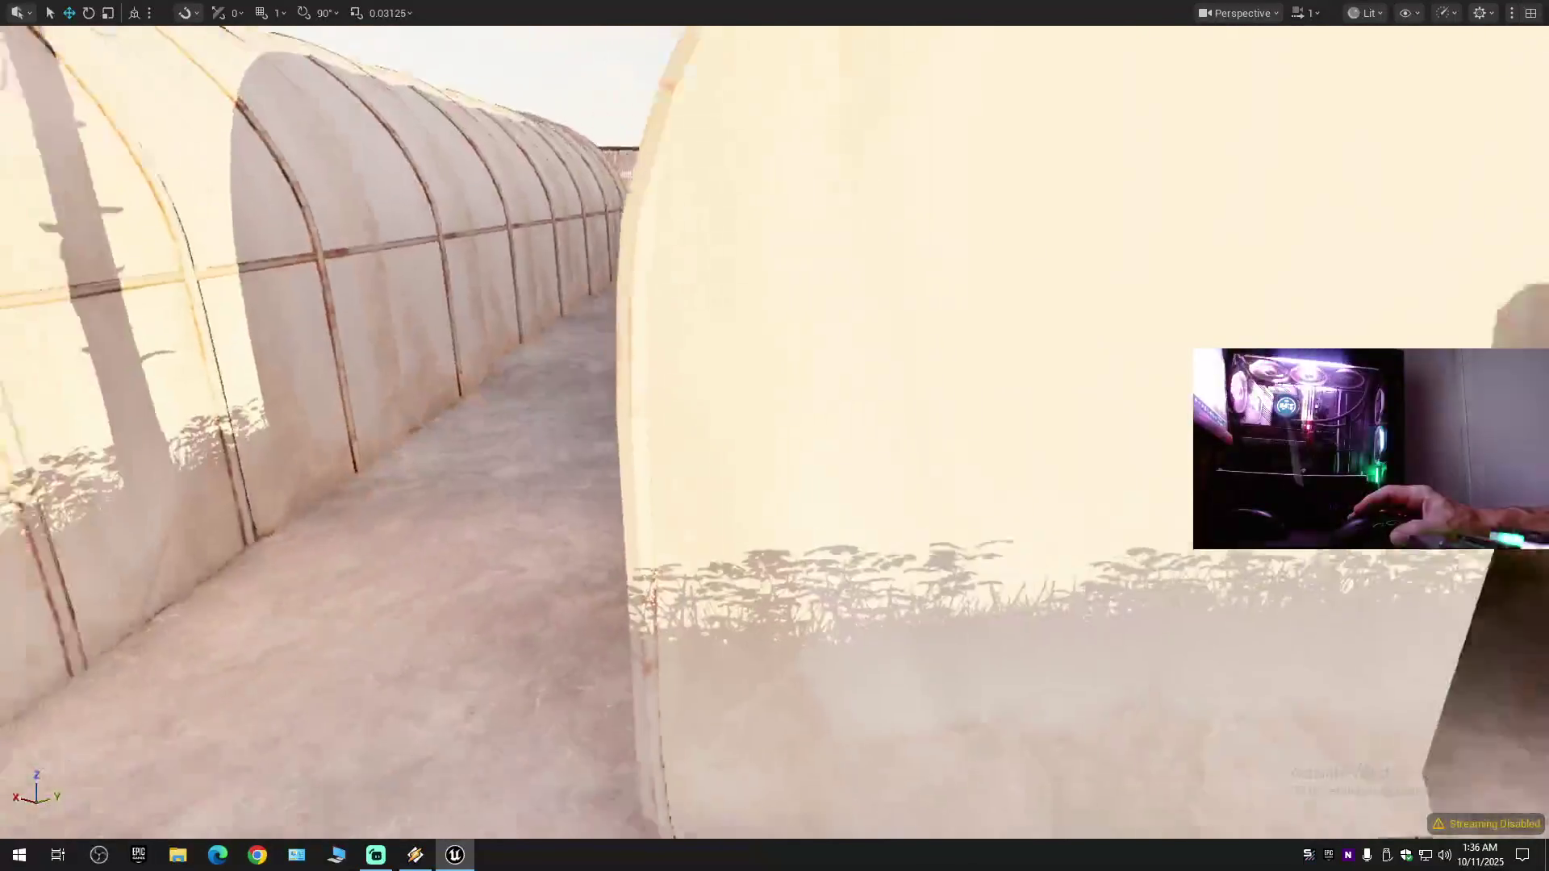
key("e")
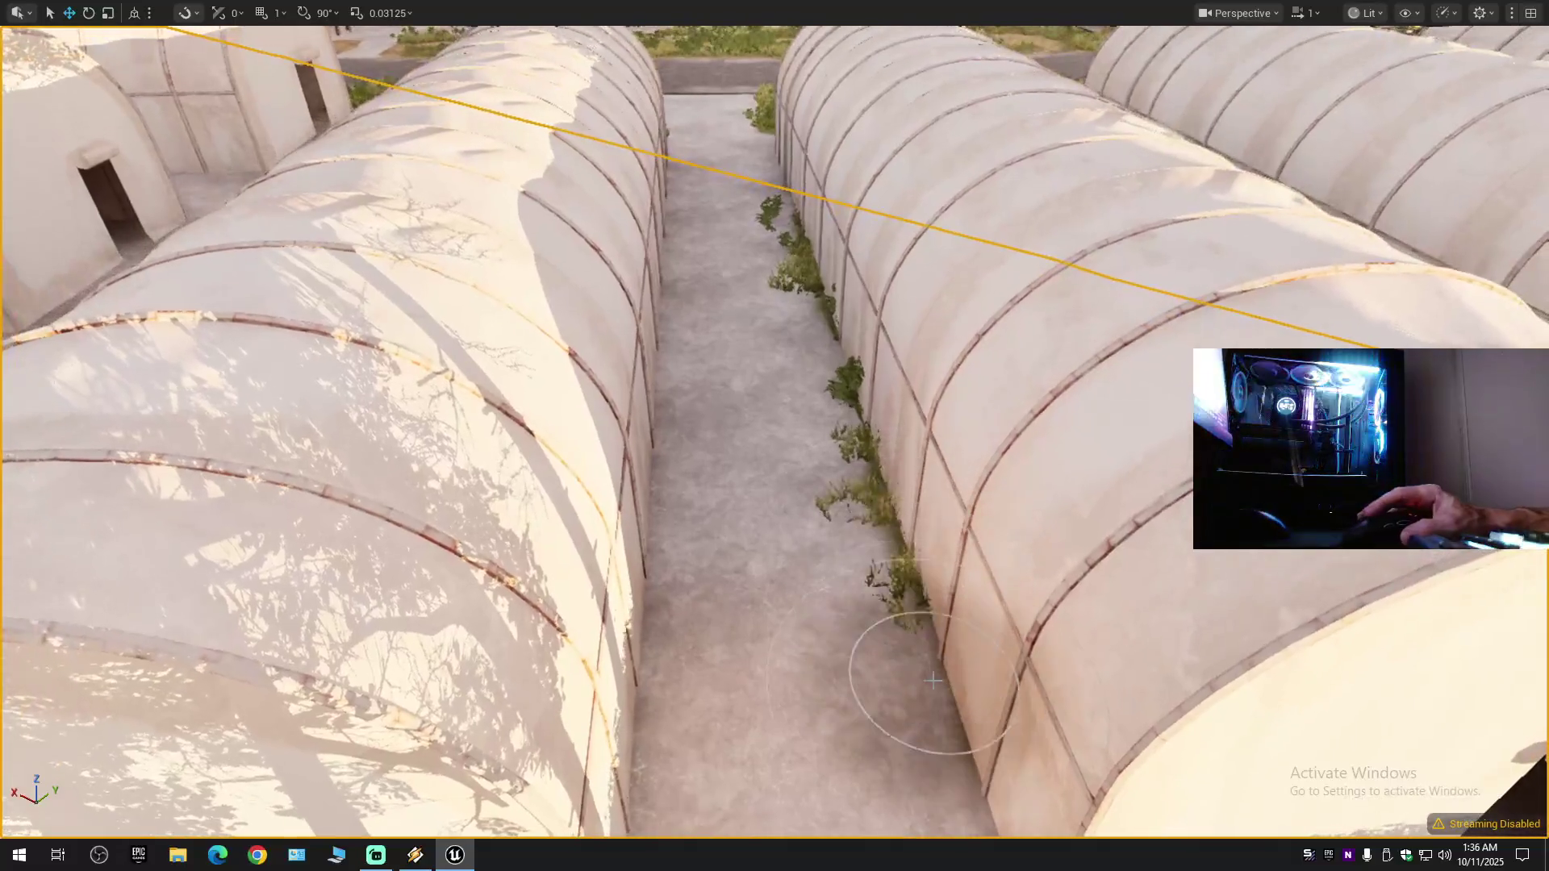
mouse_move(932, 680)
left_mouse_down("shift")
mouse_move(864, 536)
mouse_move(783, 179)
left_mouse_up("shift")
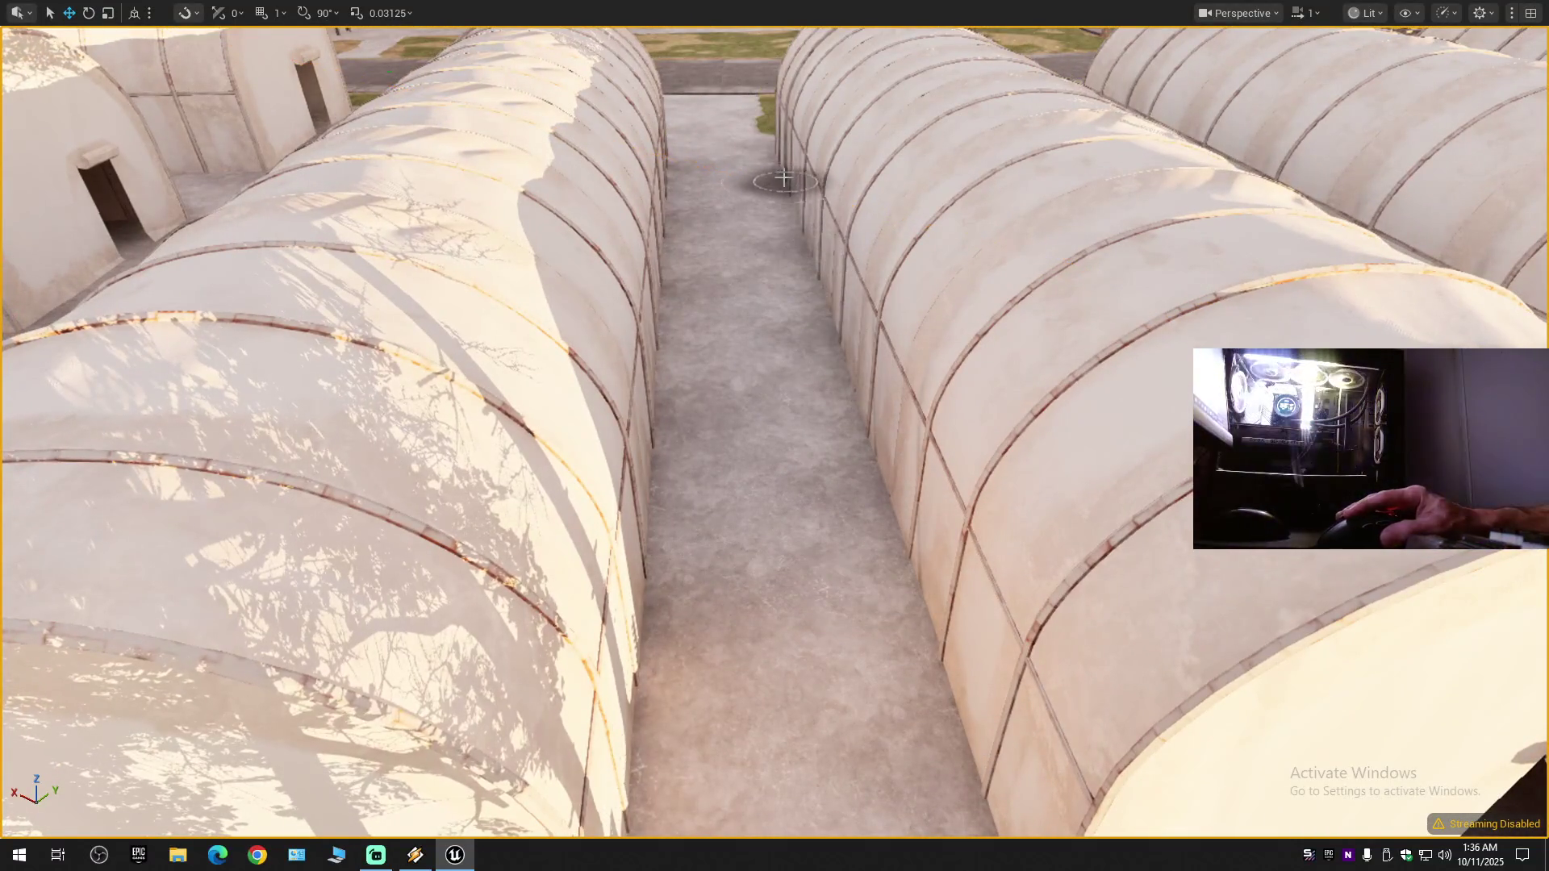
- Clear grass from a hut's interior floor, then fly out above the row of huts
key("s")
left_click_drag(853, 495, 840, 588)
key("s")
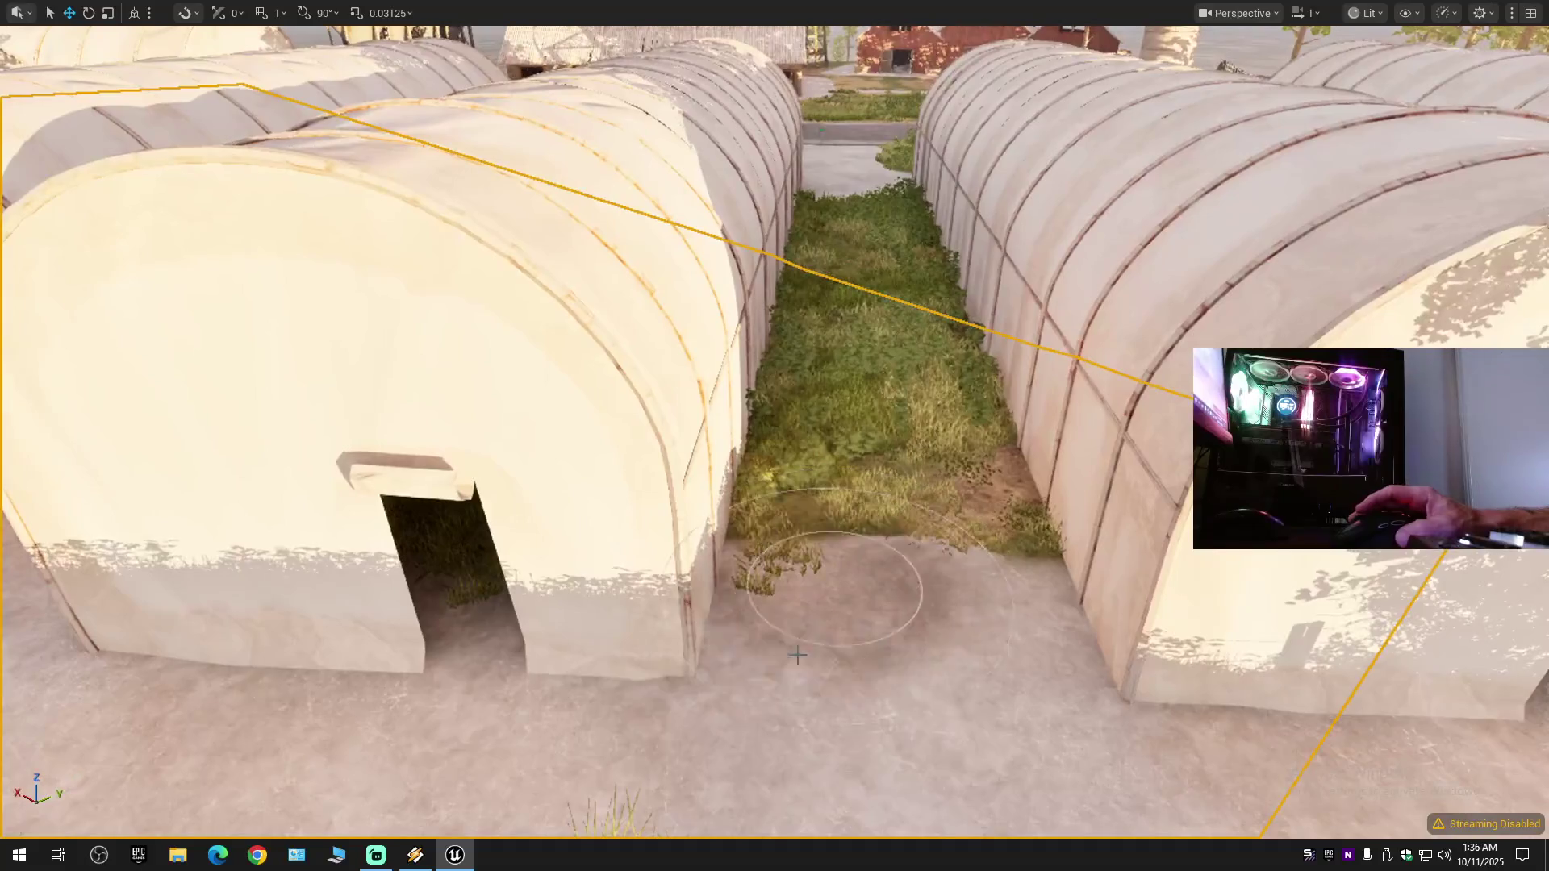
left_click_drag(926, 674, 926, 674)
left_click_drag(827, 706, 373, 623)
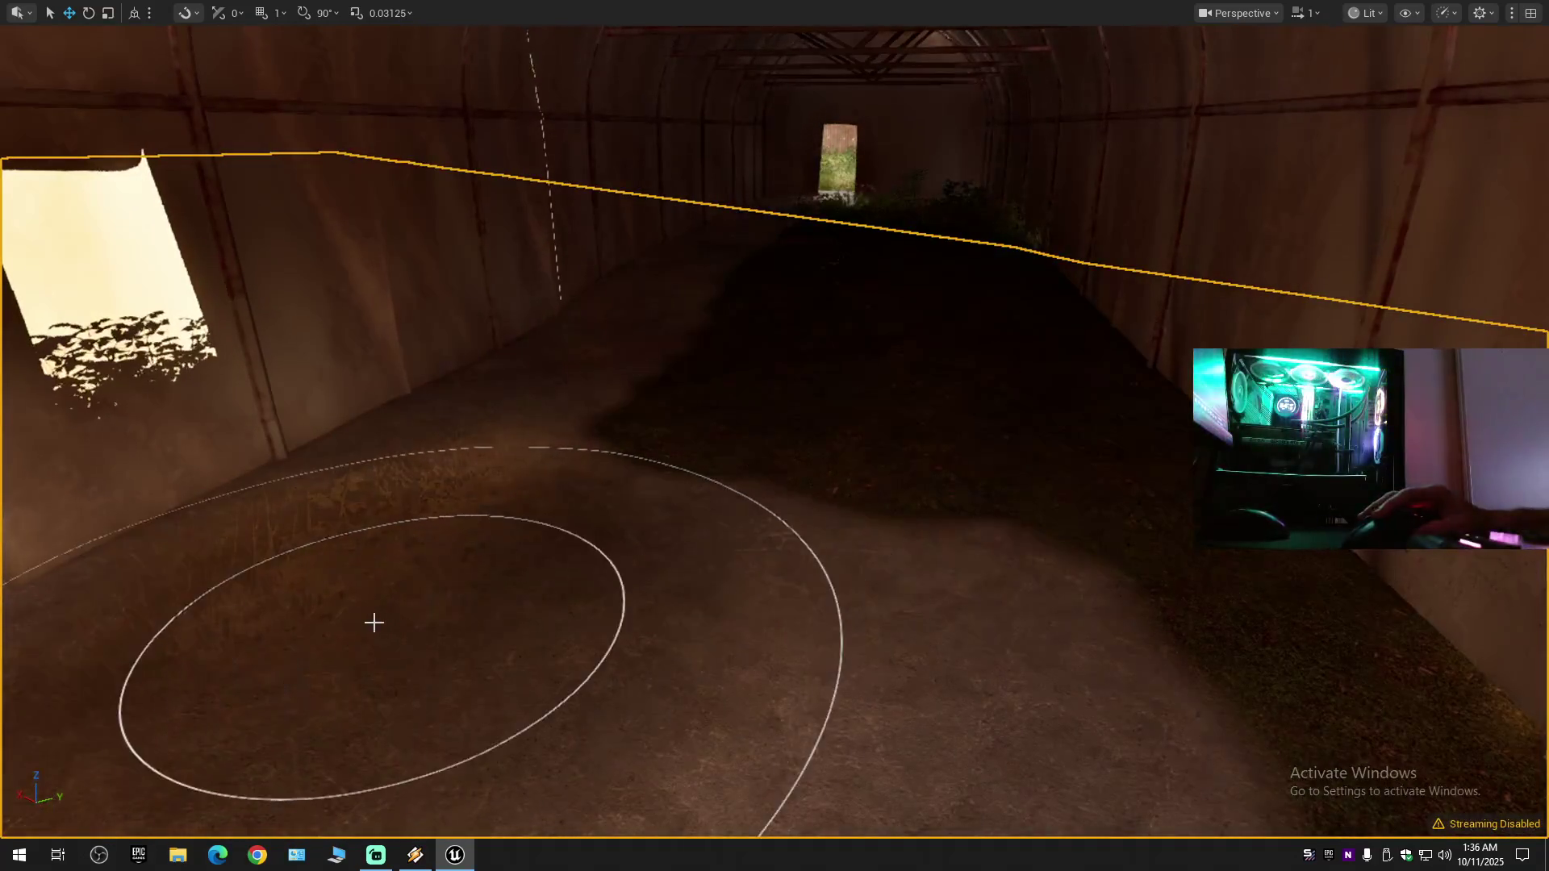
left_click_drag(690, 288, 739, 219)
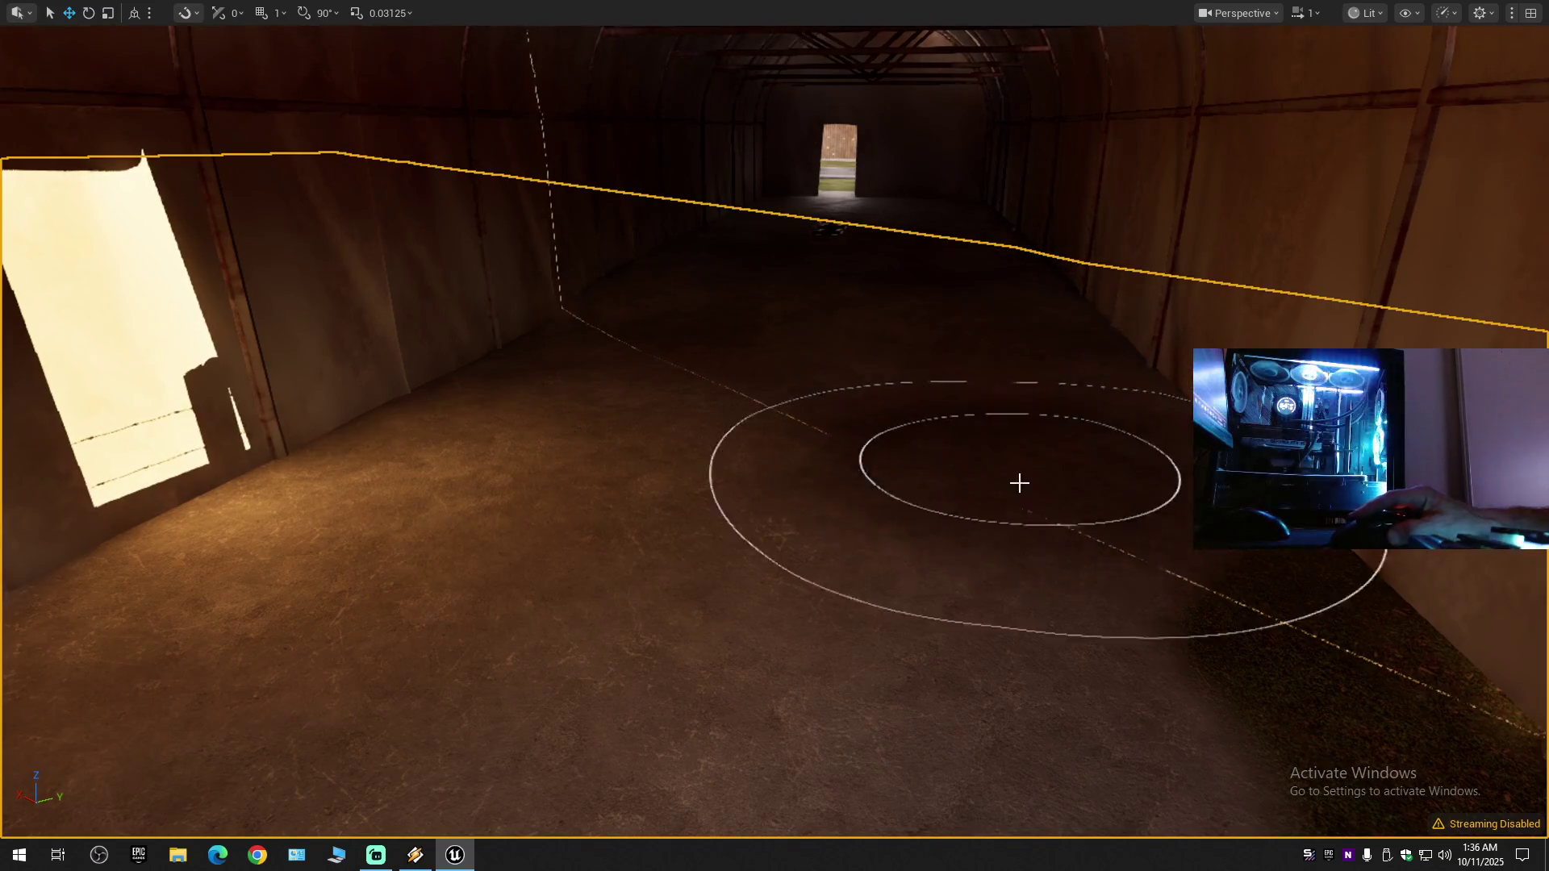
mouse_move(767, 550)
left_mouse_down()
mouse_move(629, 524)
mouse_move(653, 537)
left_mouse_up()
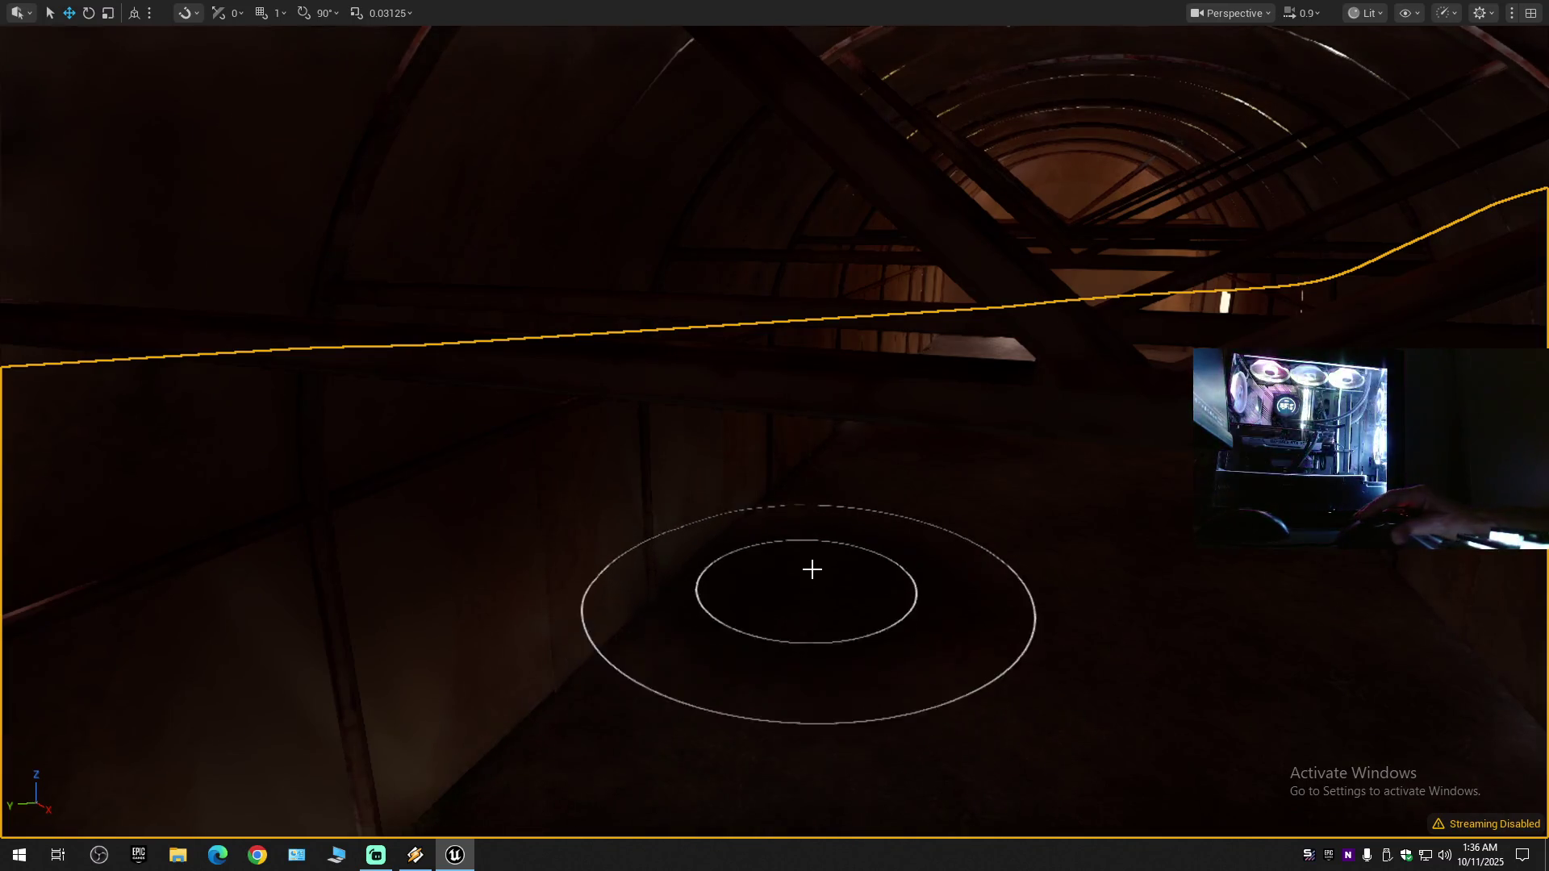
scroll(965, 460, "down", 1)
mouse_move(968, 461)
left_mouse_down()
mouse_move(948, 467)
mouse_move(893, 581)
left_mouse_up()
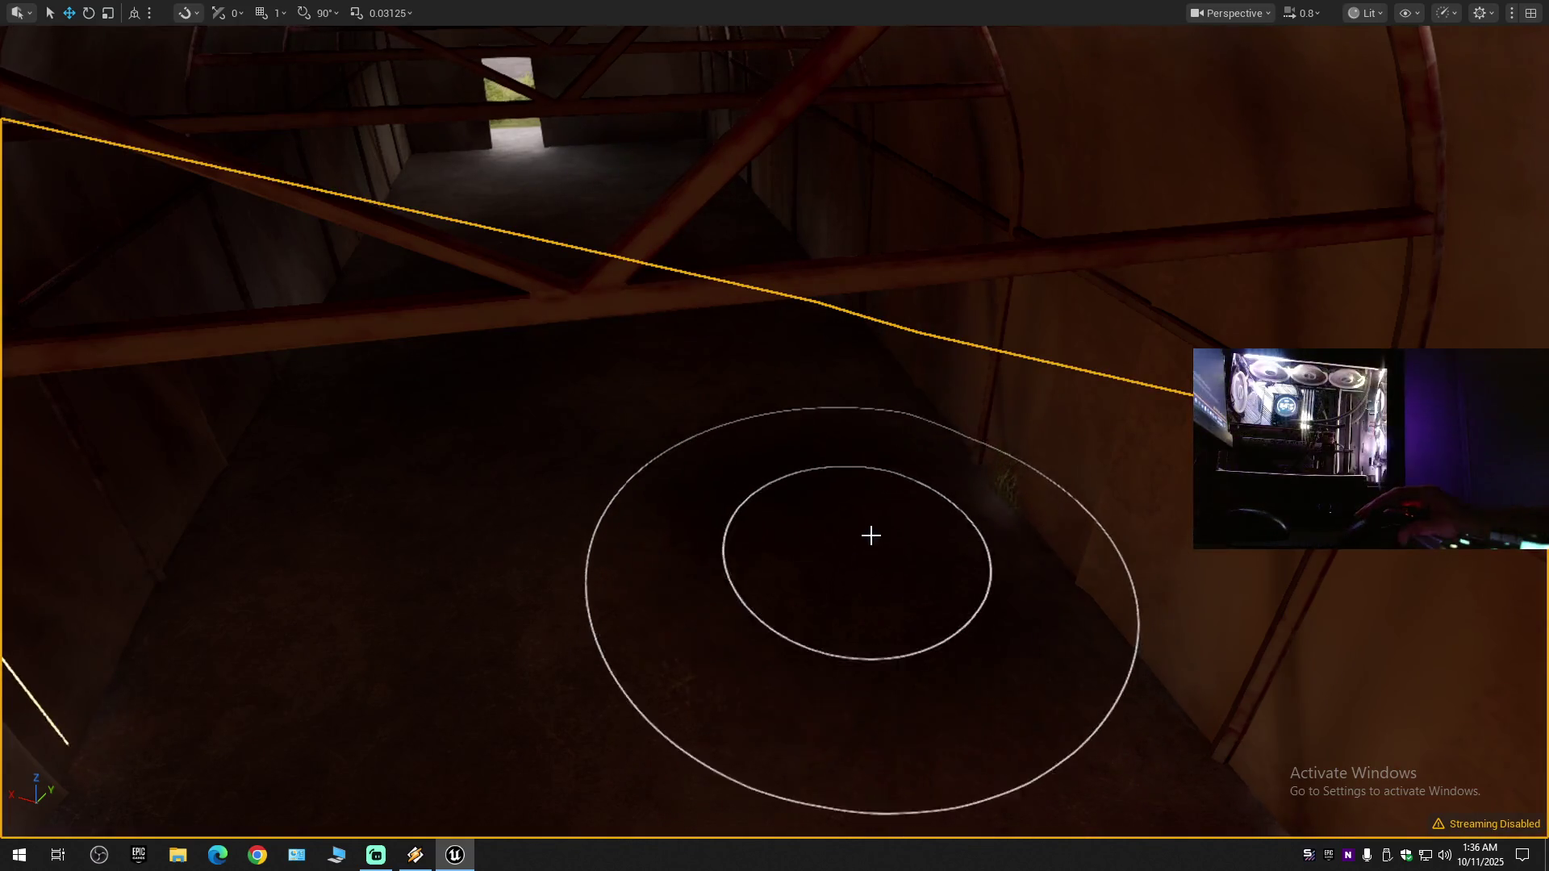
mouse_move(888, 574)
left_mouse_down()
mouse_move(847, 571)
mouse_move(845, 329)
left_mouse_up()
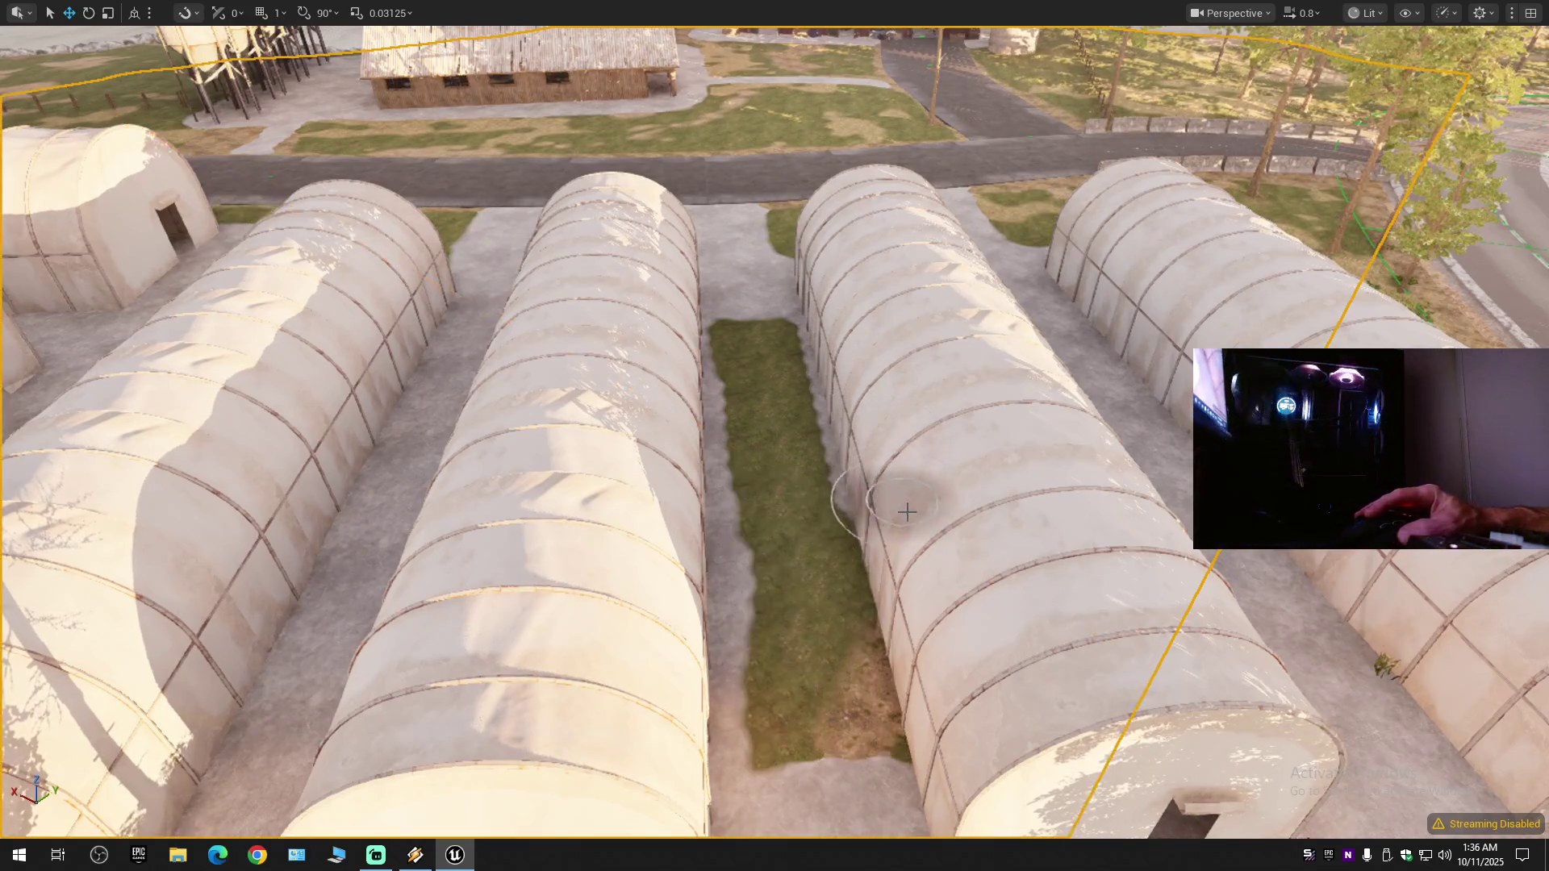
- Erase the remaining grass clumps on the hut floor and pull back above the huts
scroll(943, 625, "up", 8)
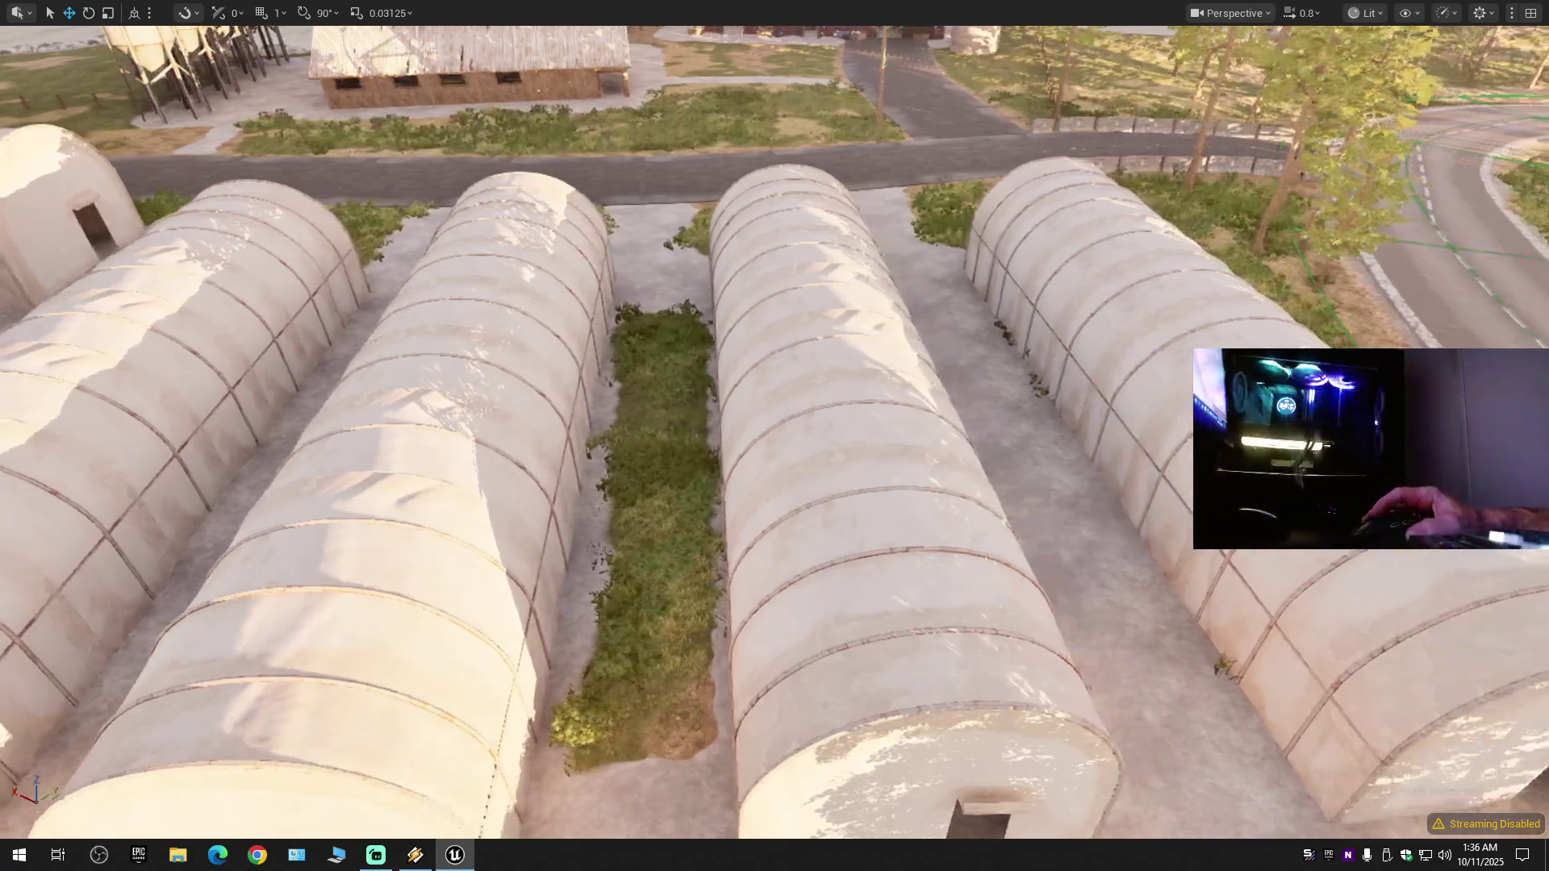
scroll(830, 570, "down", 5)
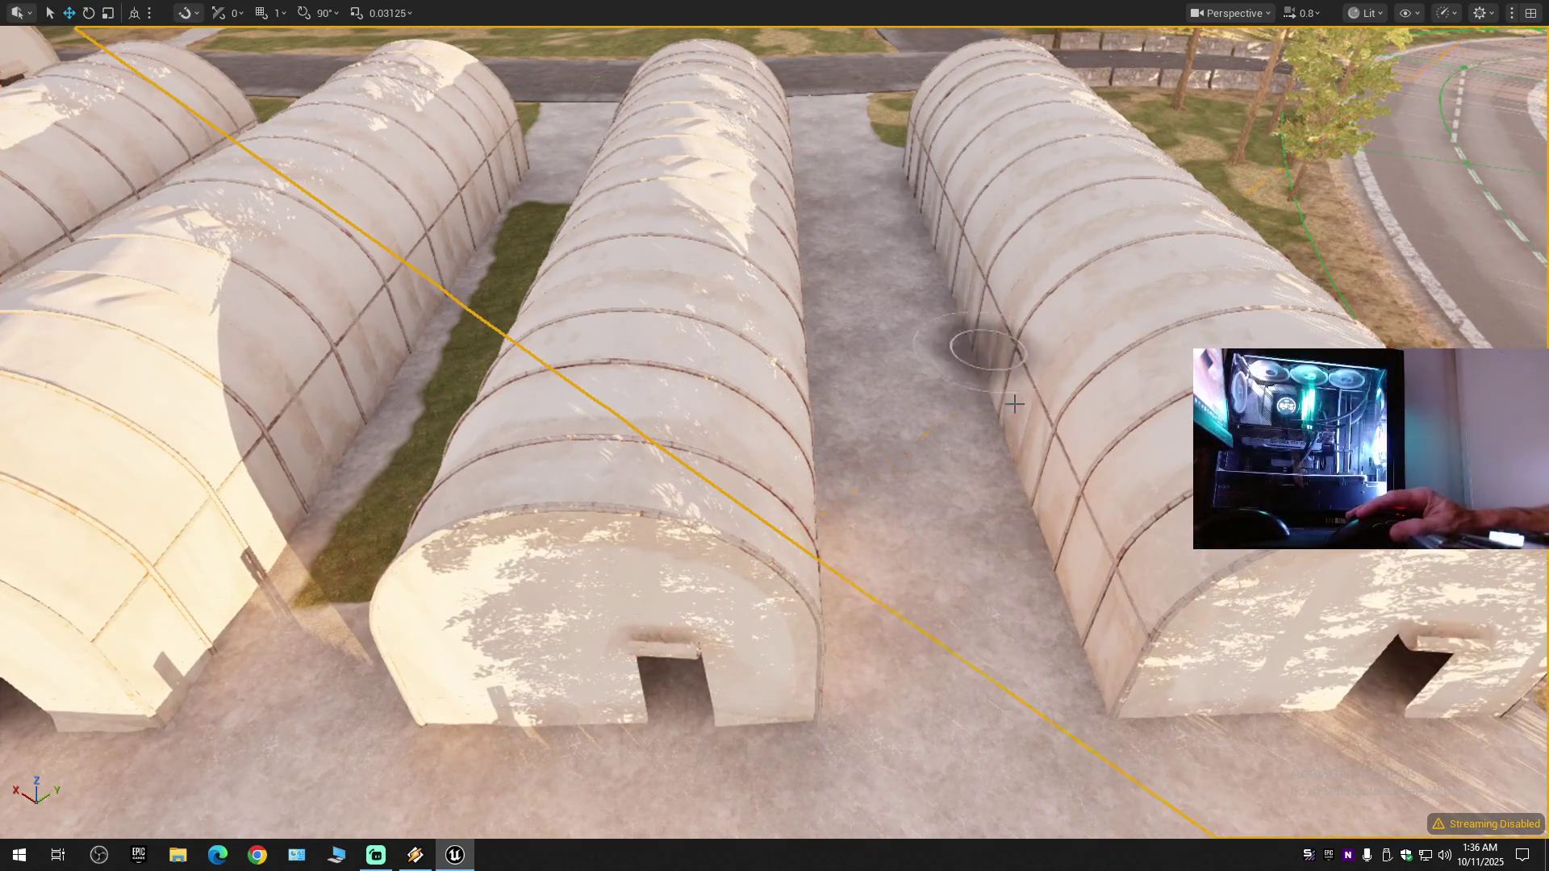
scroll(1077, 649, "up", 10)
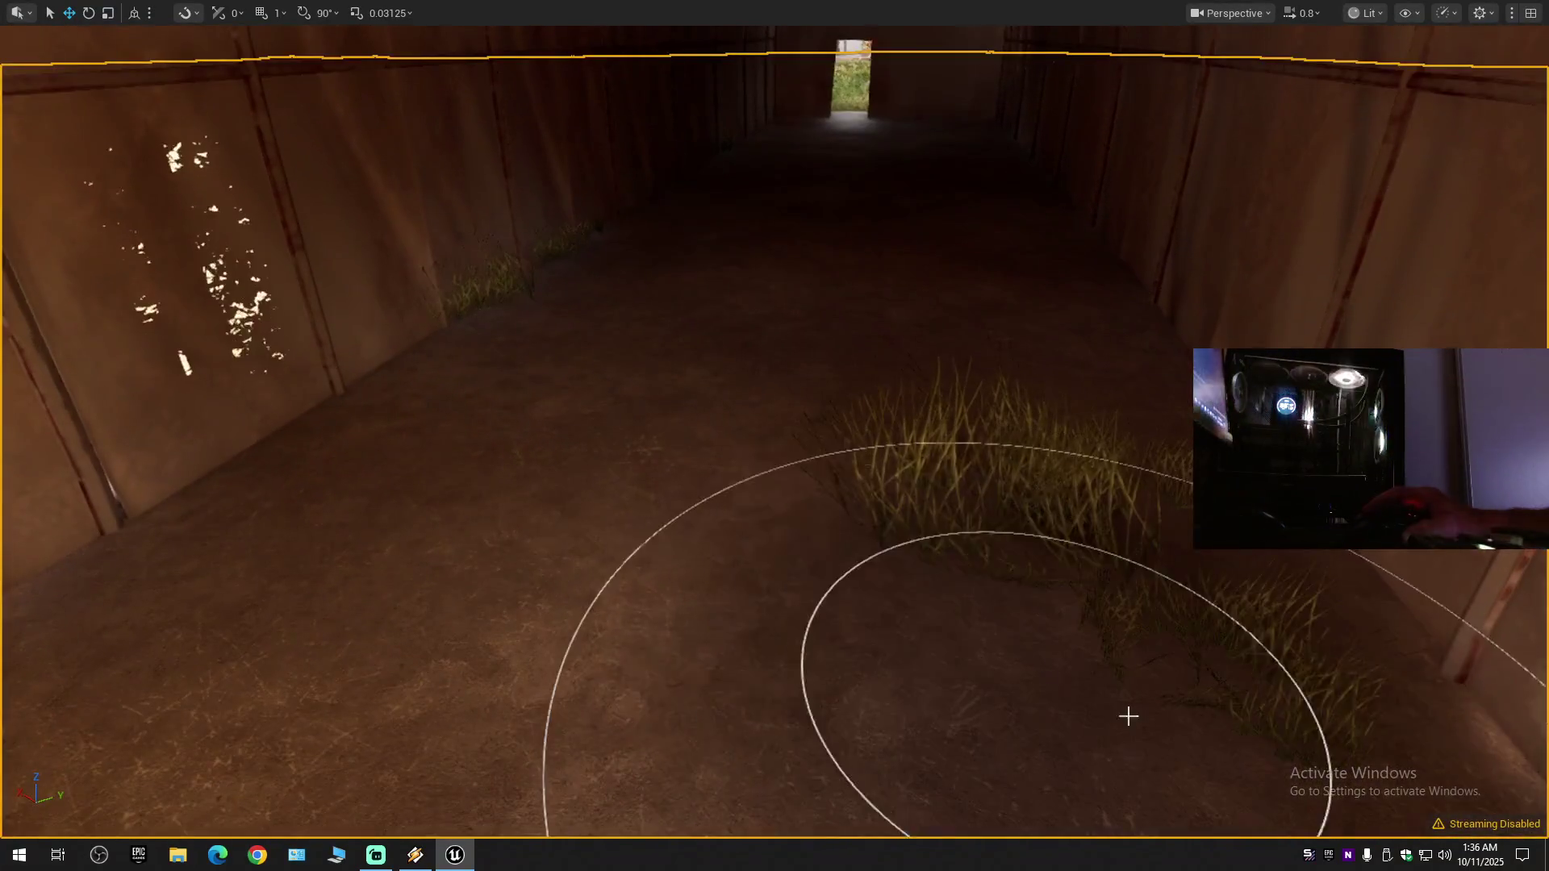
left_click_drag(1141, 710, 1027, 467, "shift")
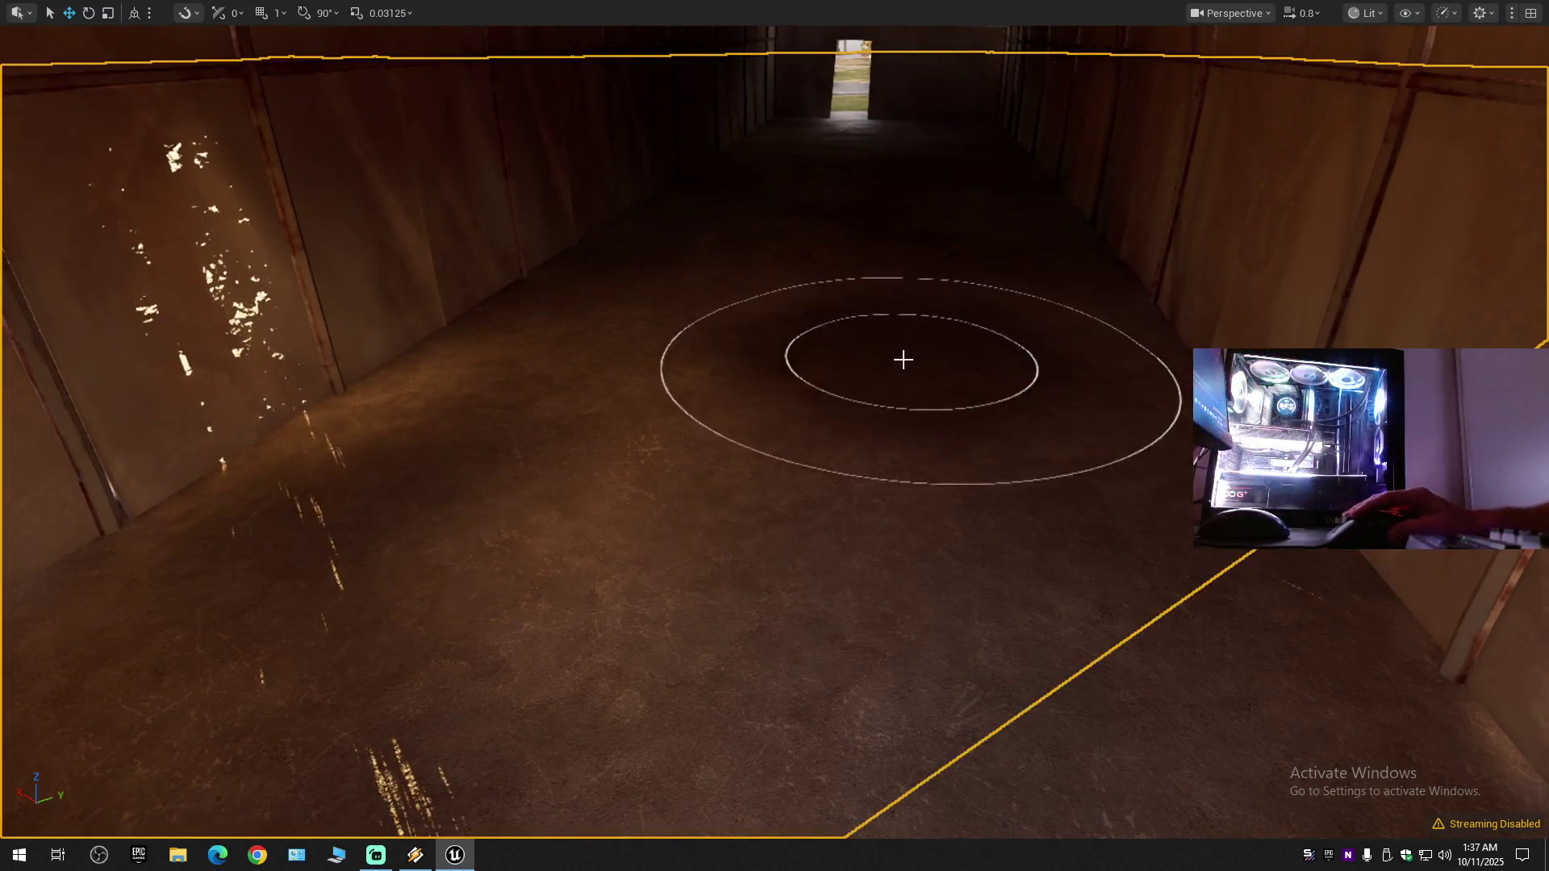
key("w")
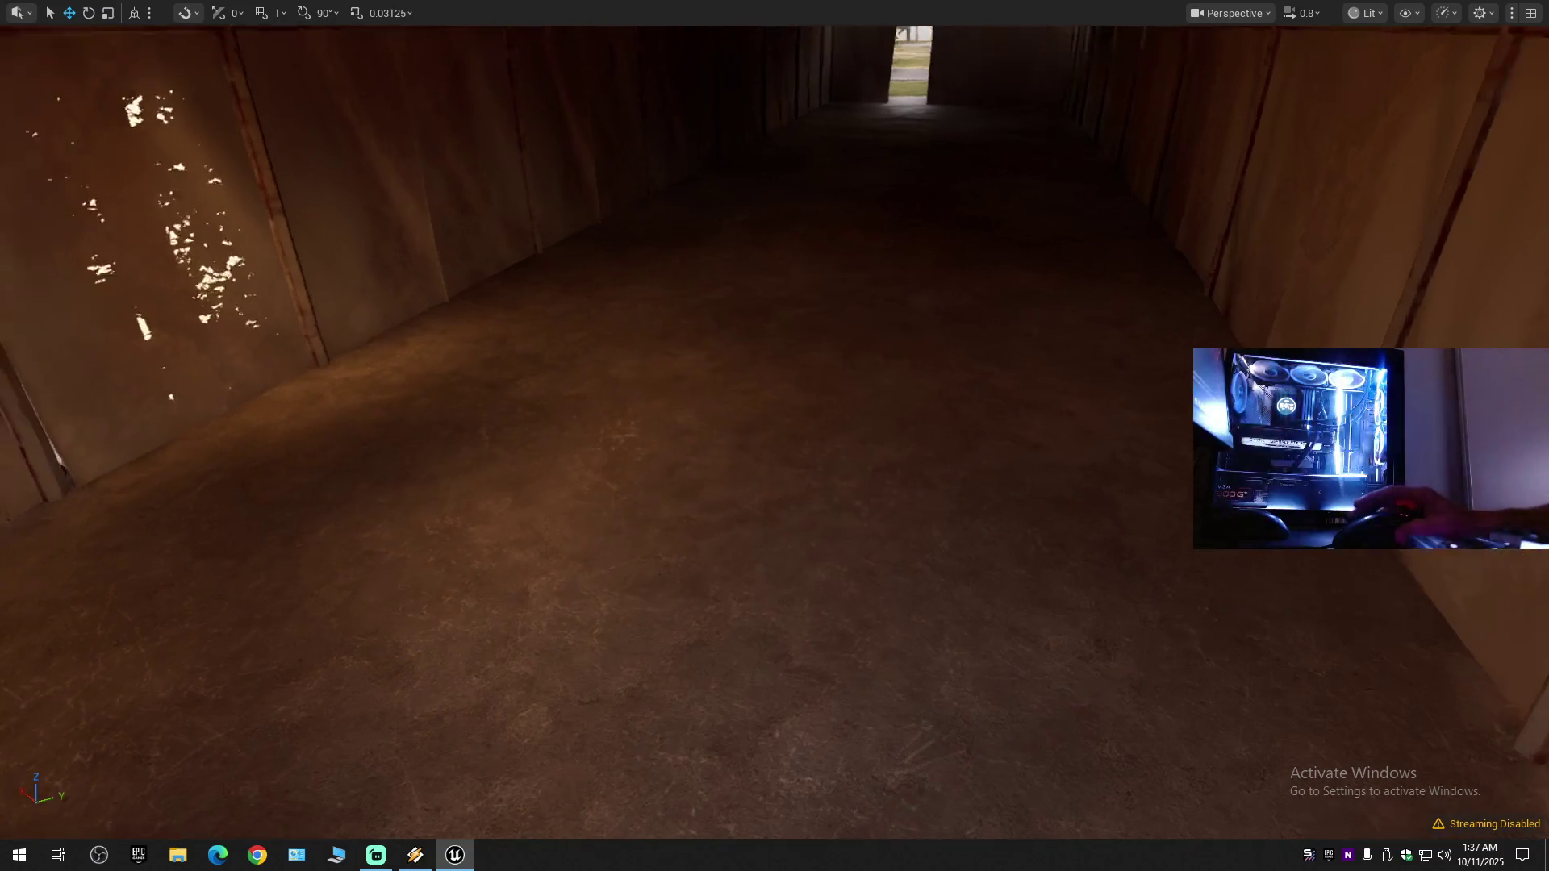
key("s")
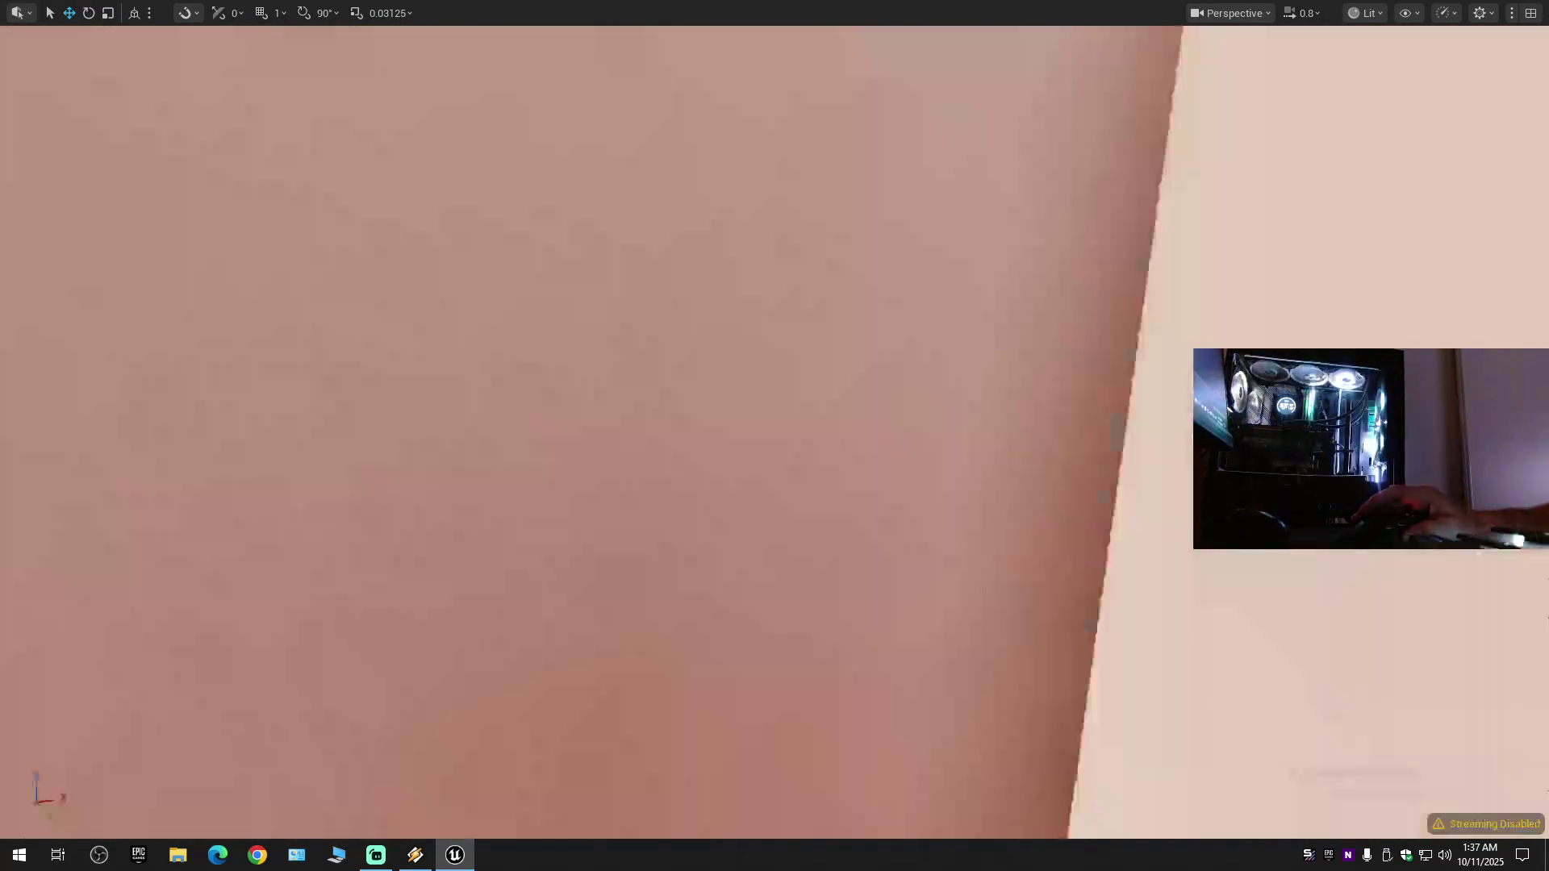
- Erase the grass strip between the middle huts and the foliage beside the right hut
key("s")
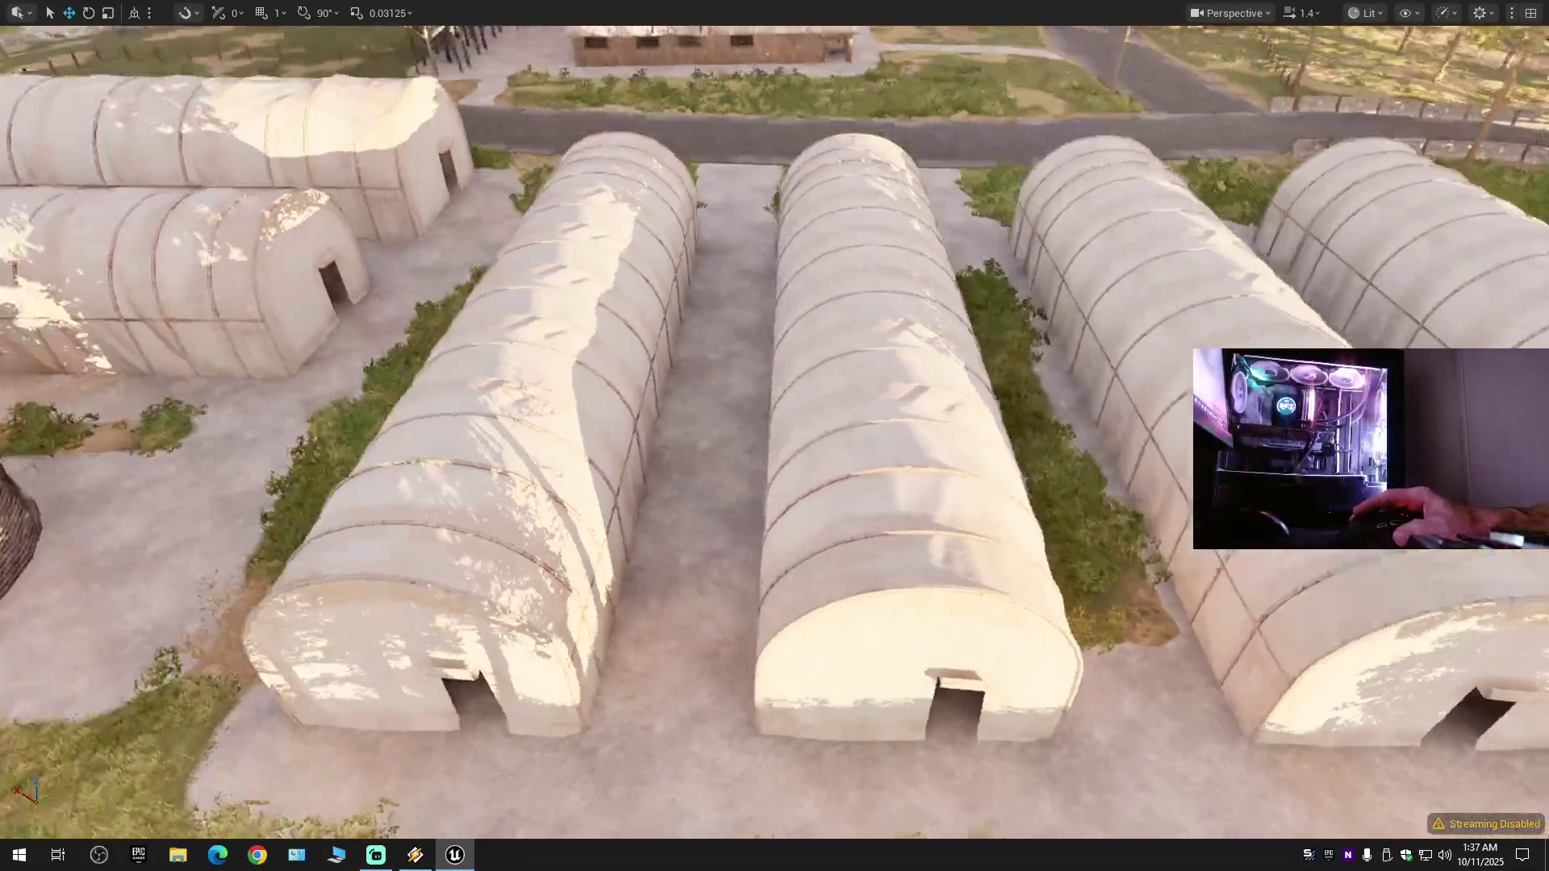
scroll(869, 325, "up", 2)
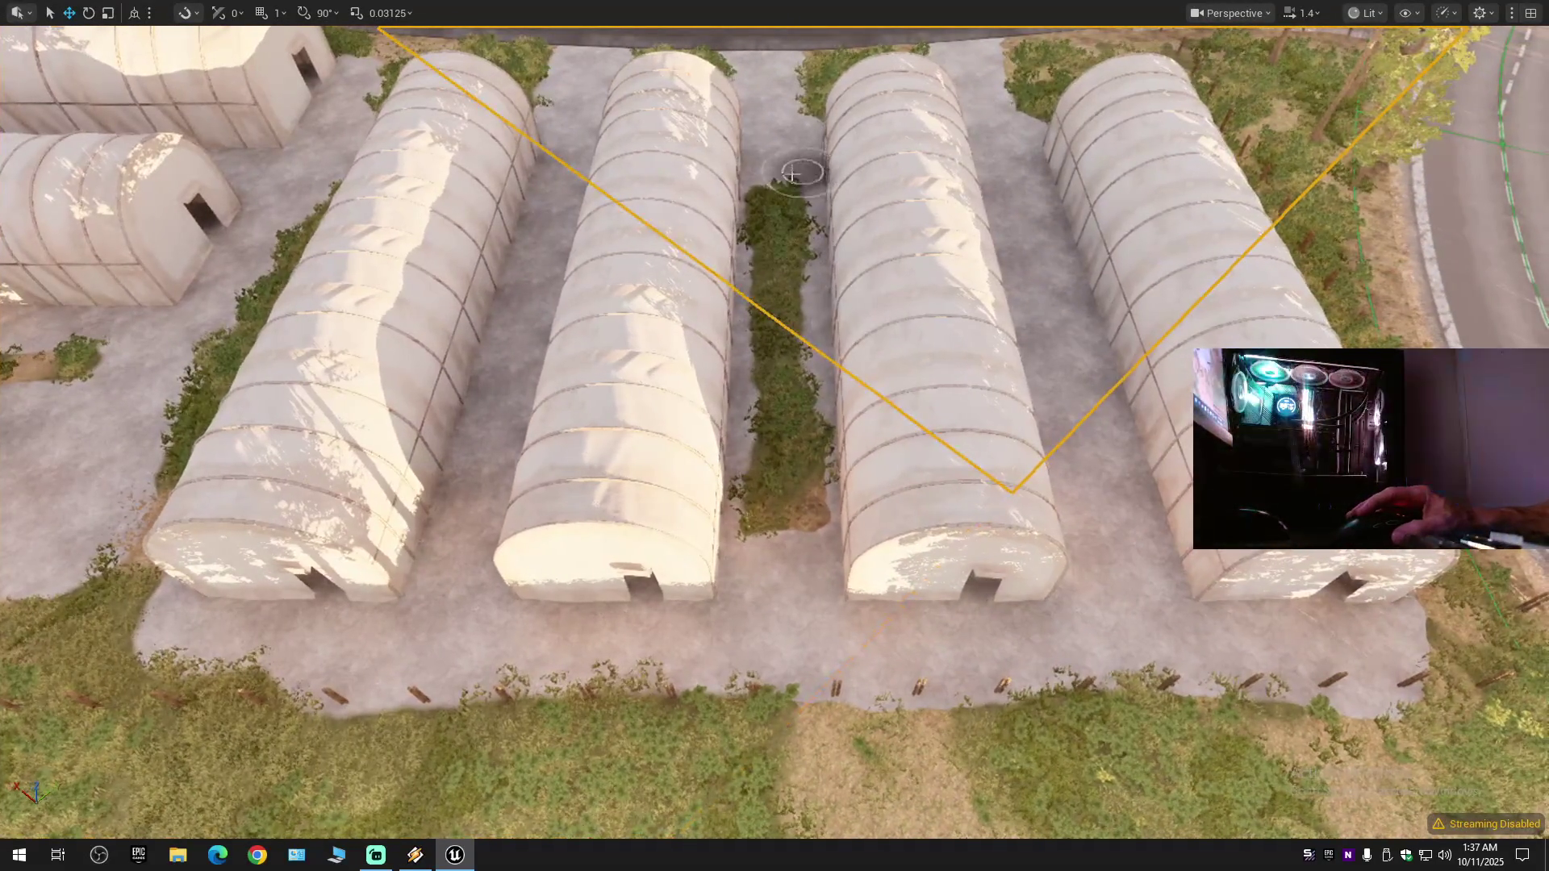
left_click_drag(778, 166, 768, 489)
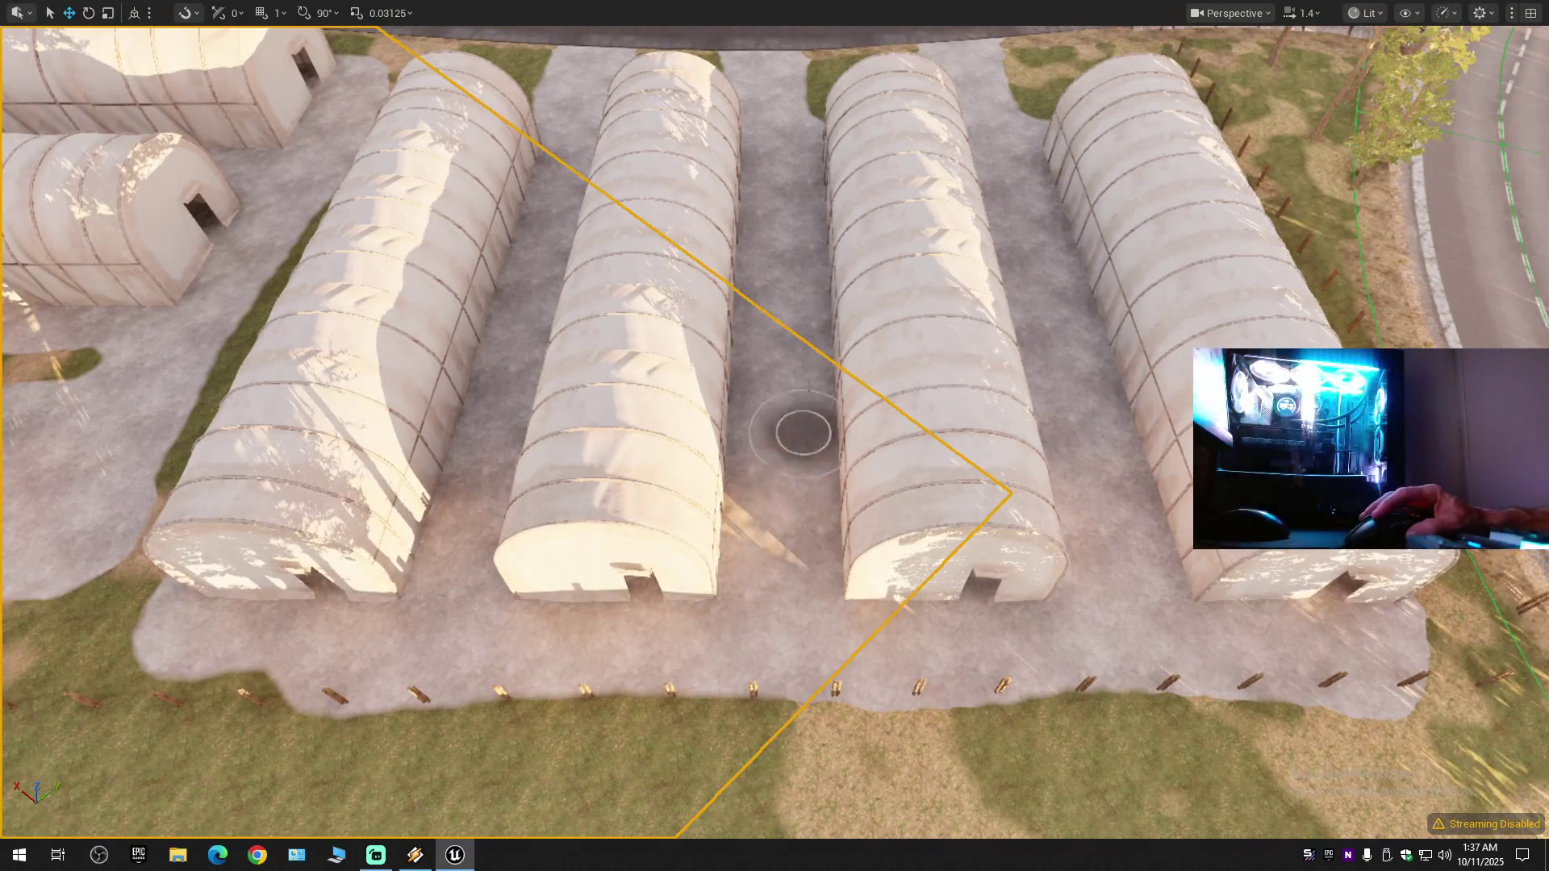
key("w")
scroll(816, 526, "down", 3)
left_click_drag(694, 121, 655, 553)
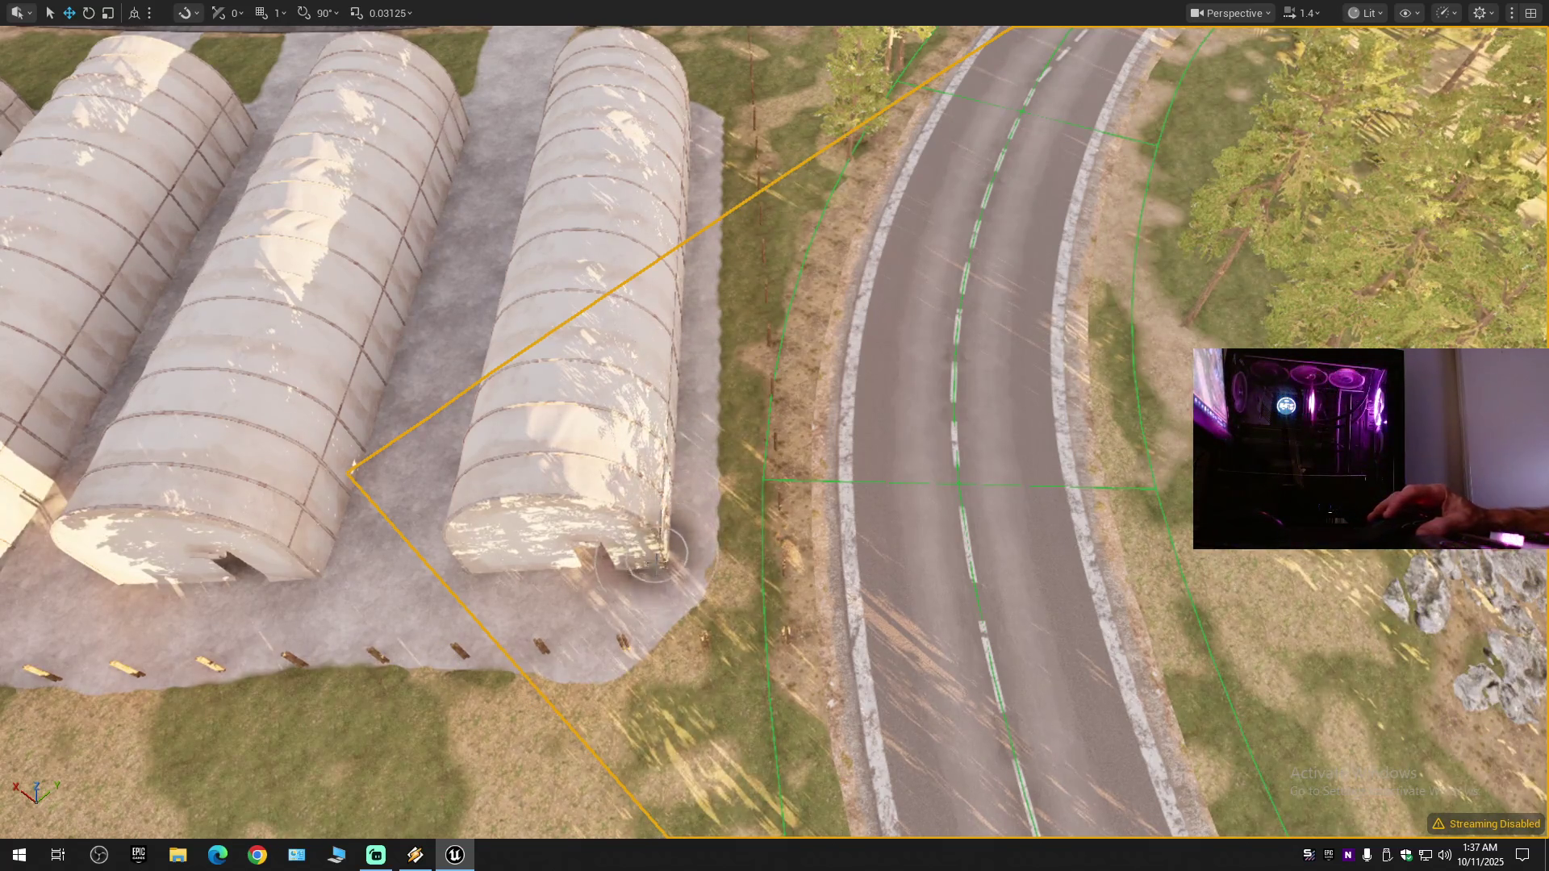
scroll(657, 619, "down", 5)
left_click_drag(657, 619, 657, 452)
- Undo four concrete paint strokes around the hangars and exit full screen with F11
scroll(799, 189, "up", 5)
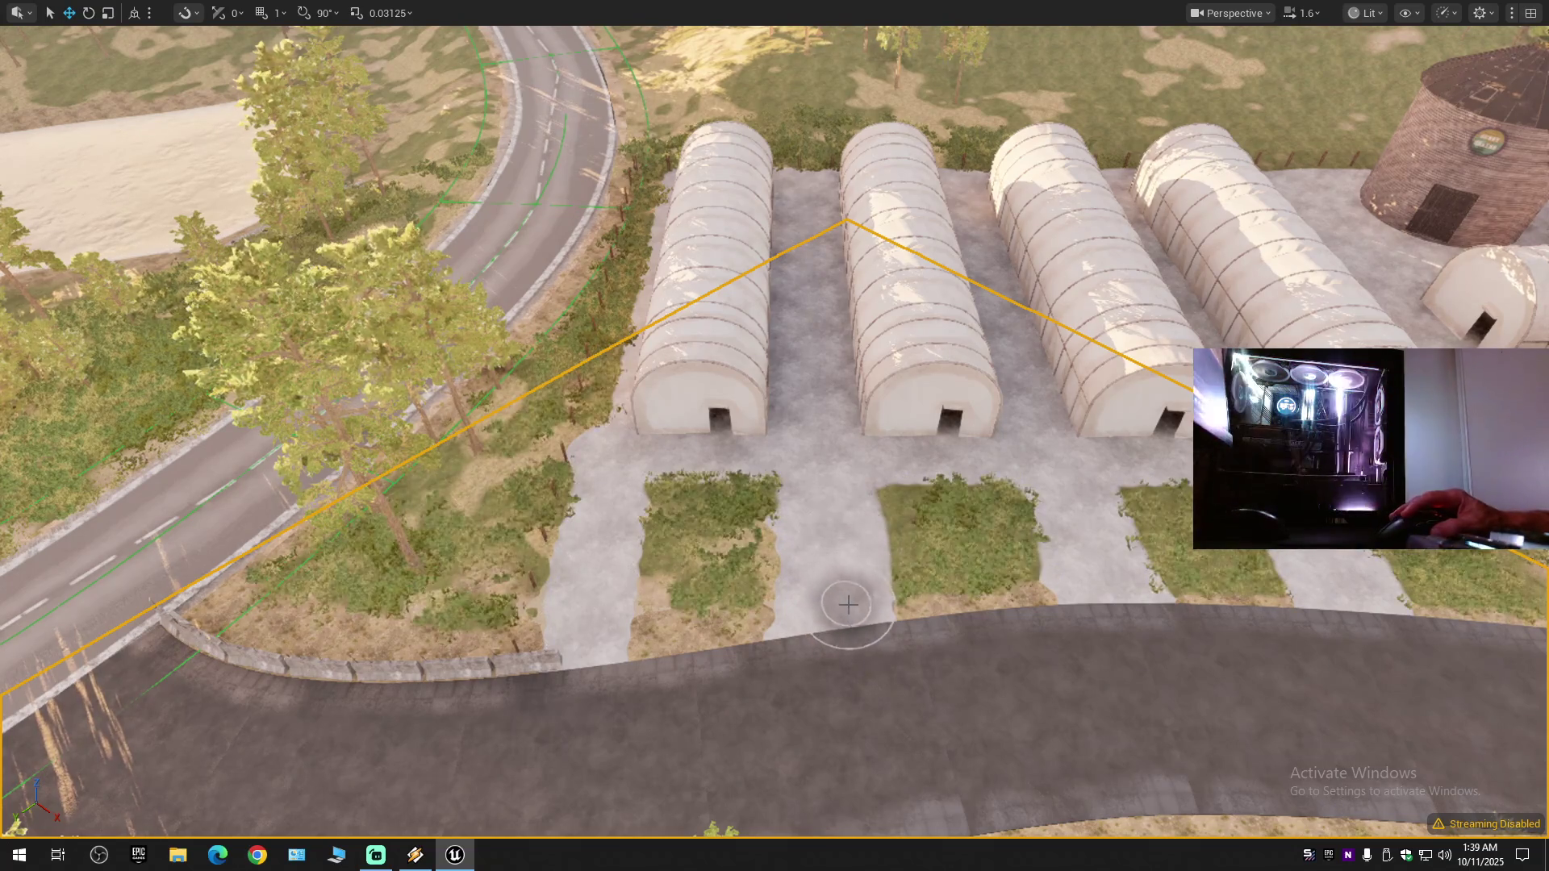
key("ctrl+z")
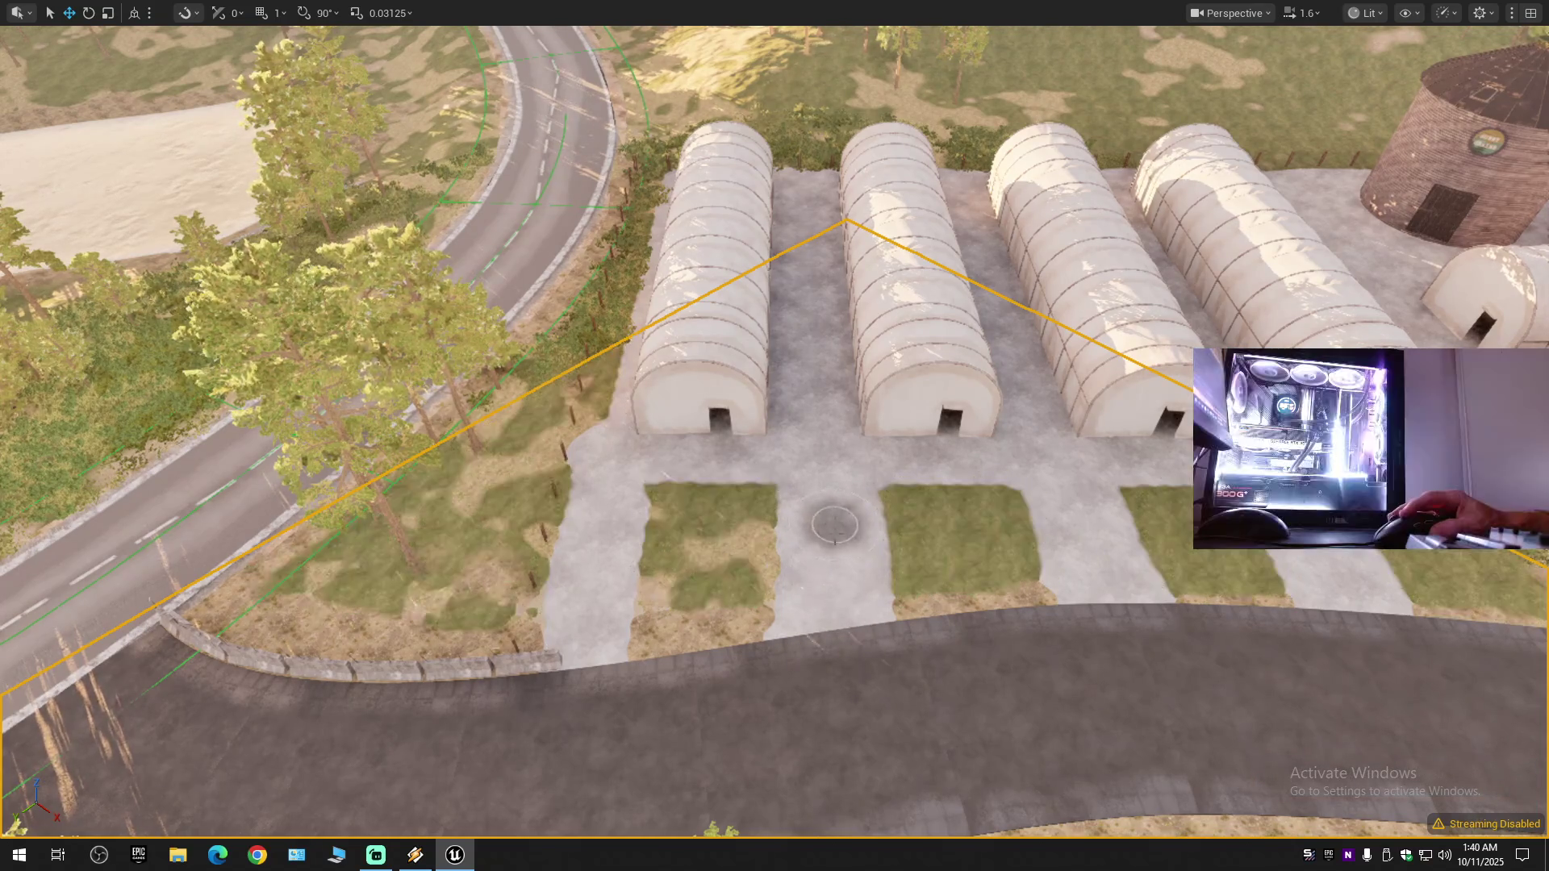
key("Right")
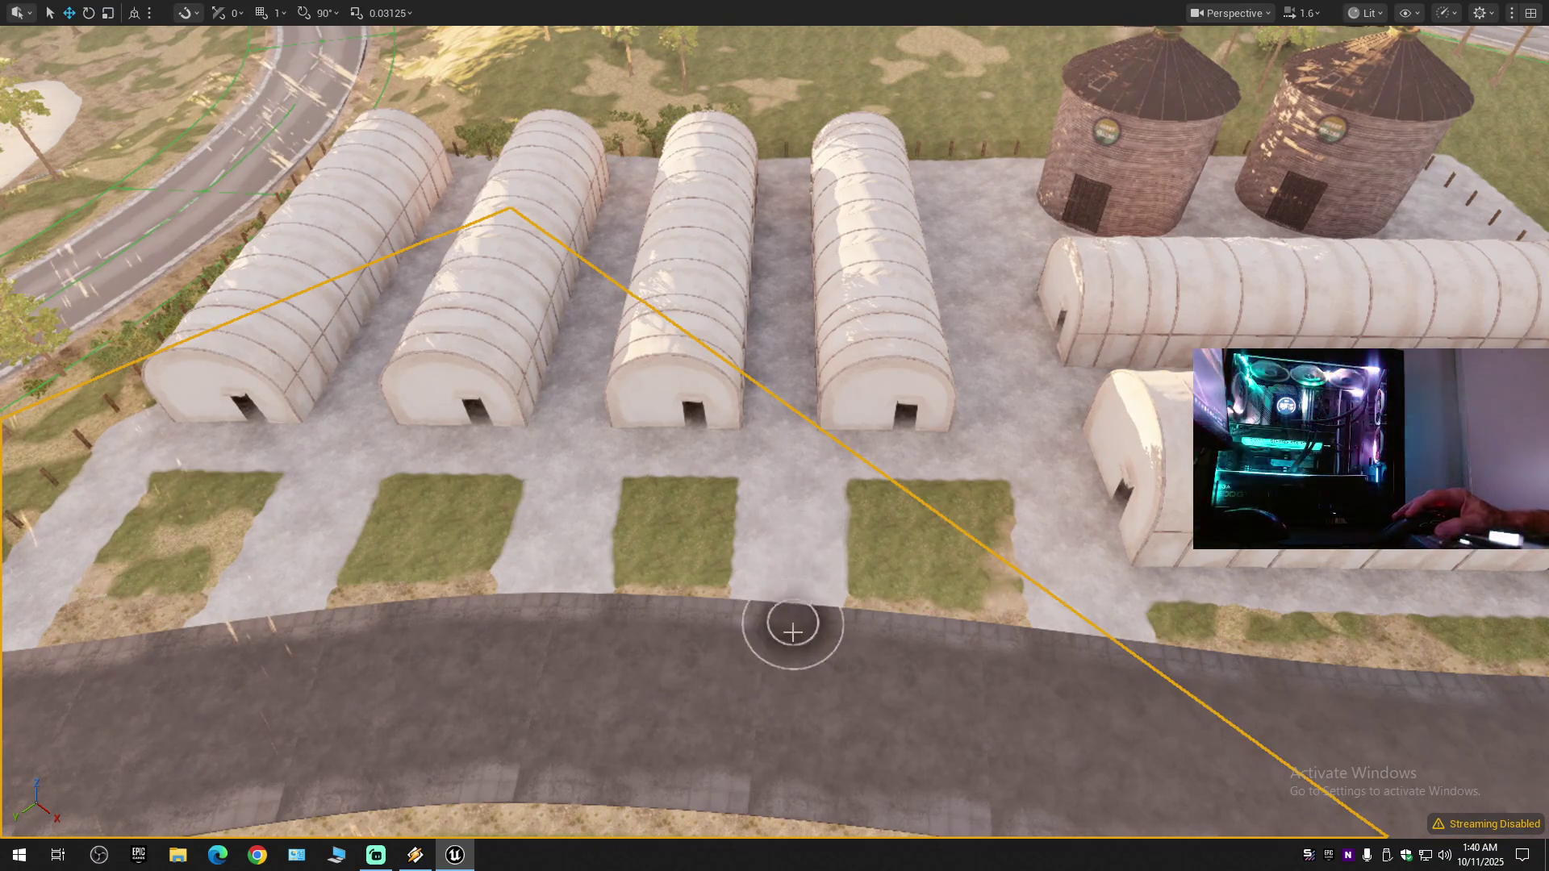
key("Left")
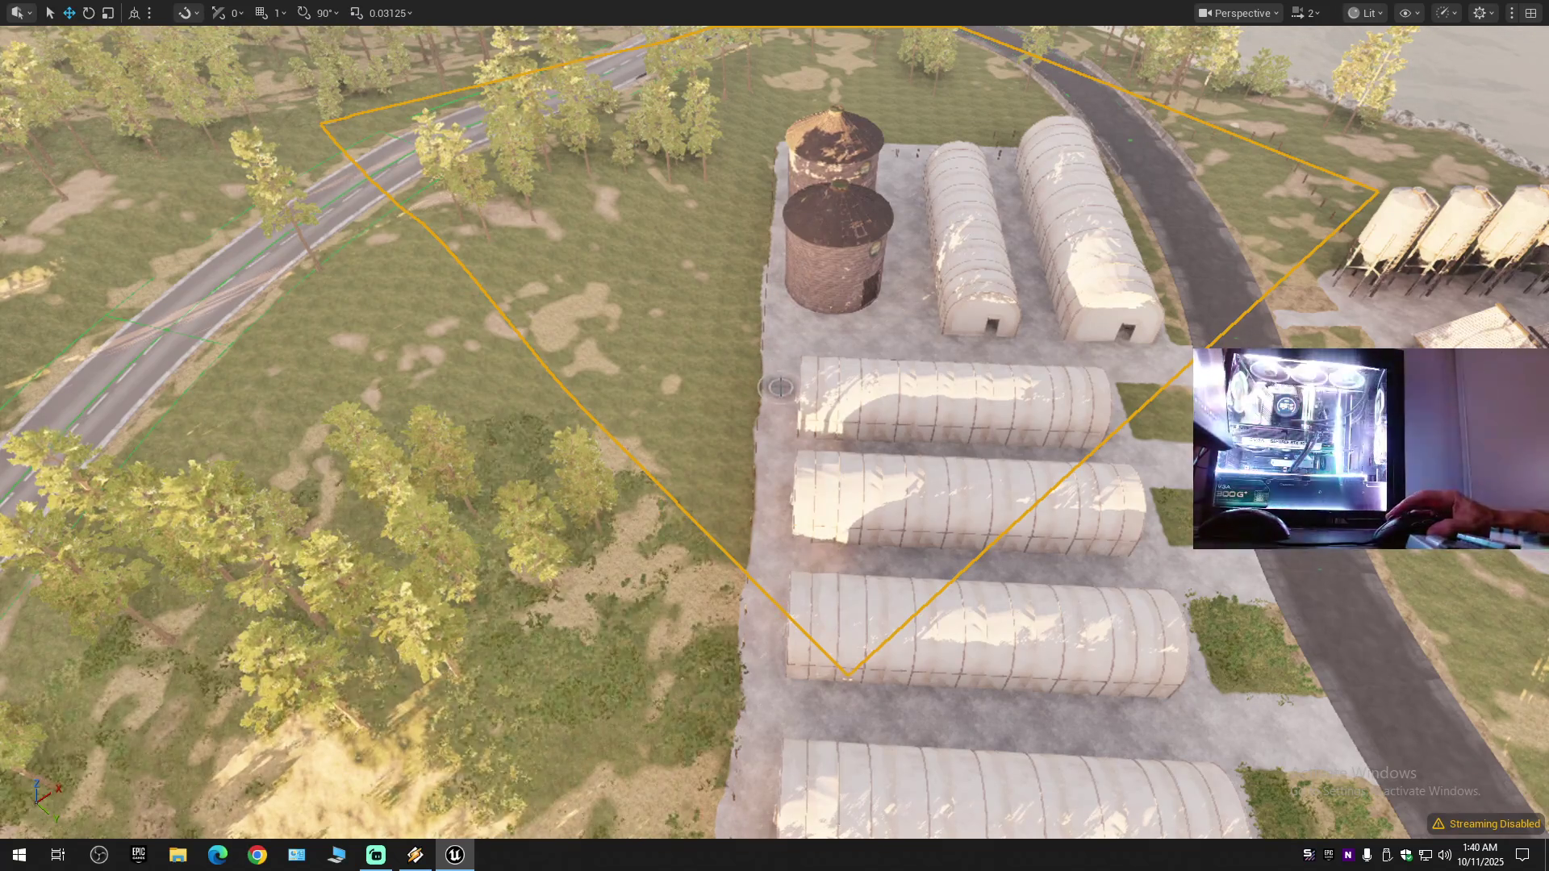
key("ctrl+z")
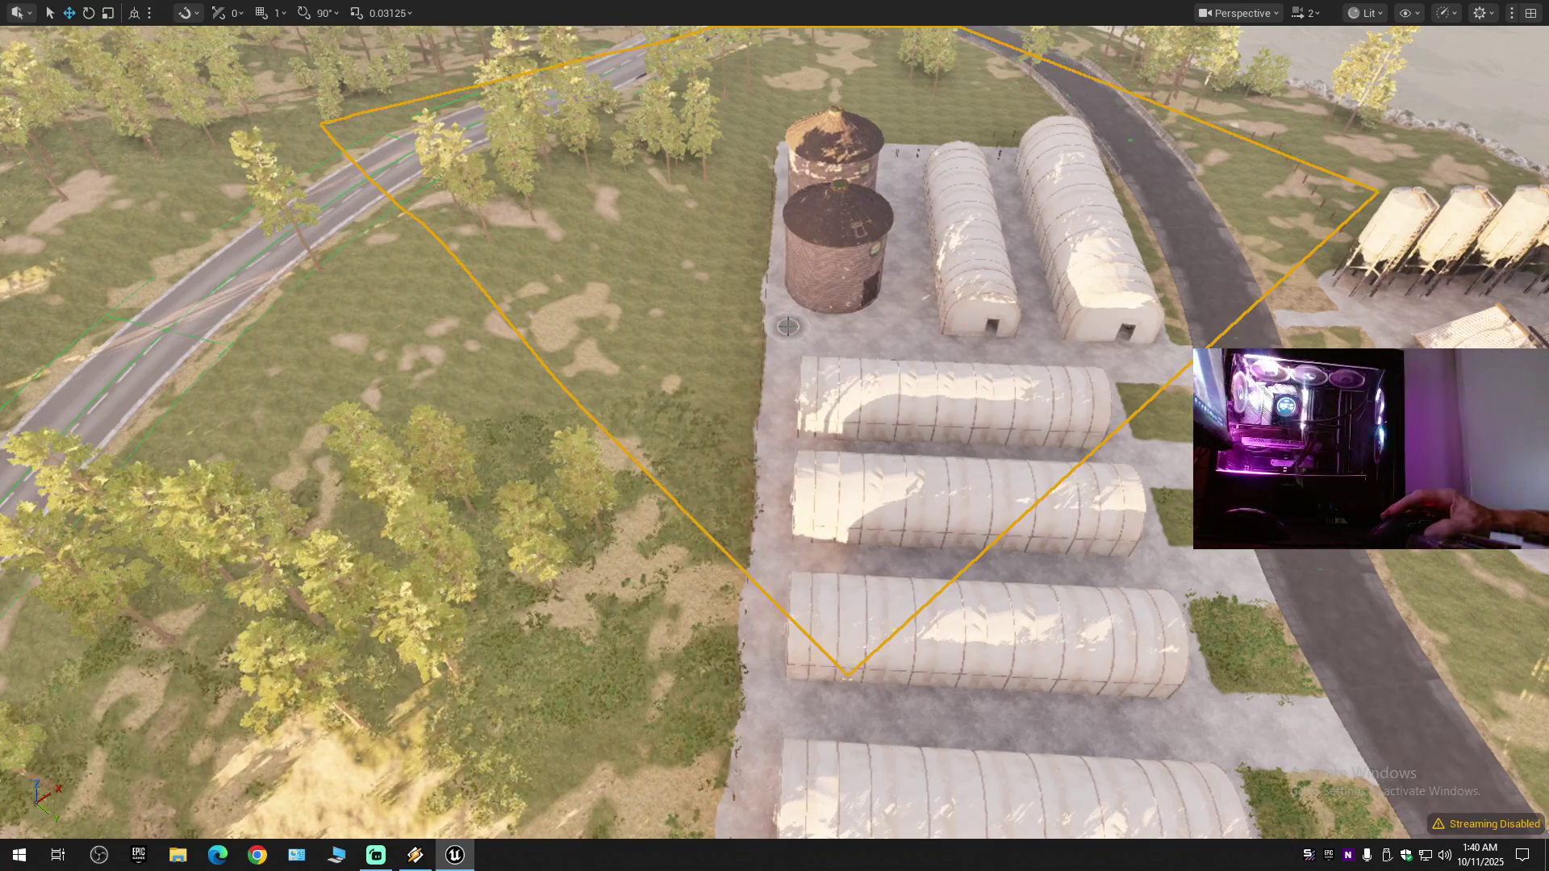
key("ctrl+z")
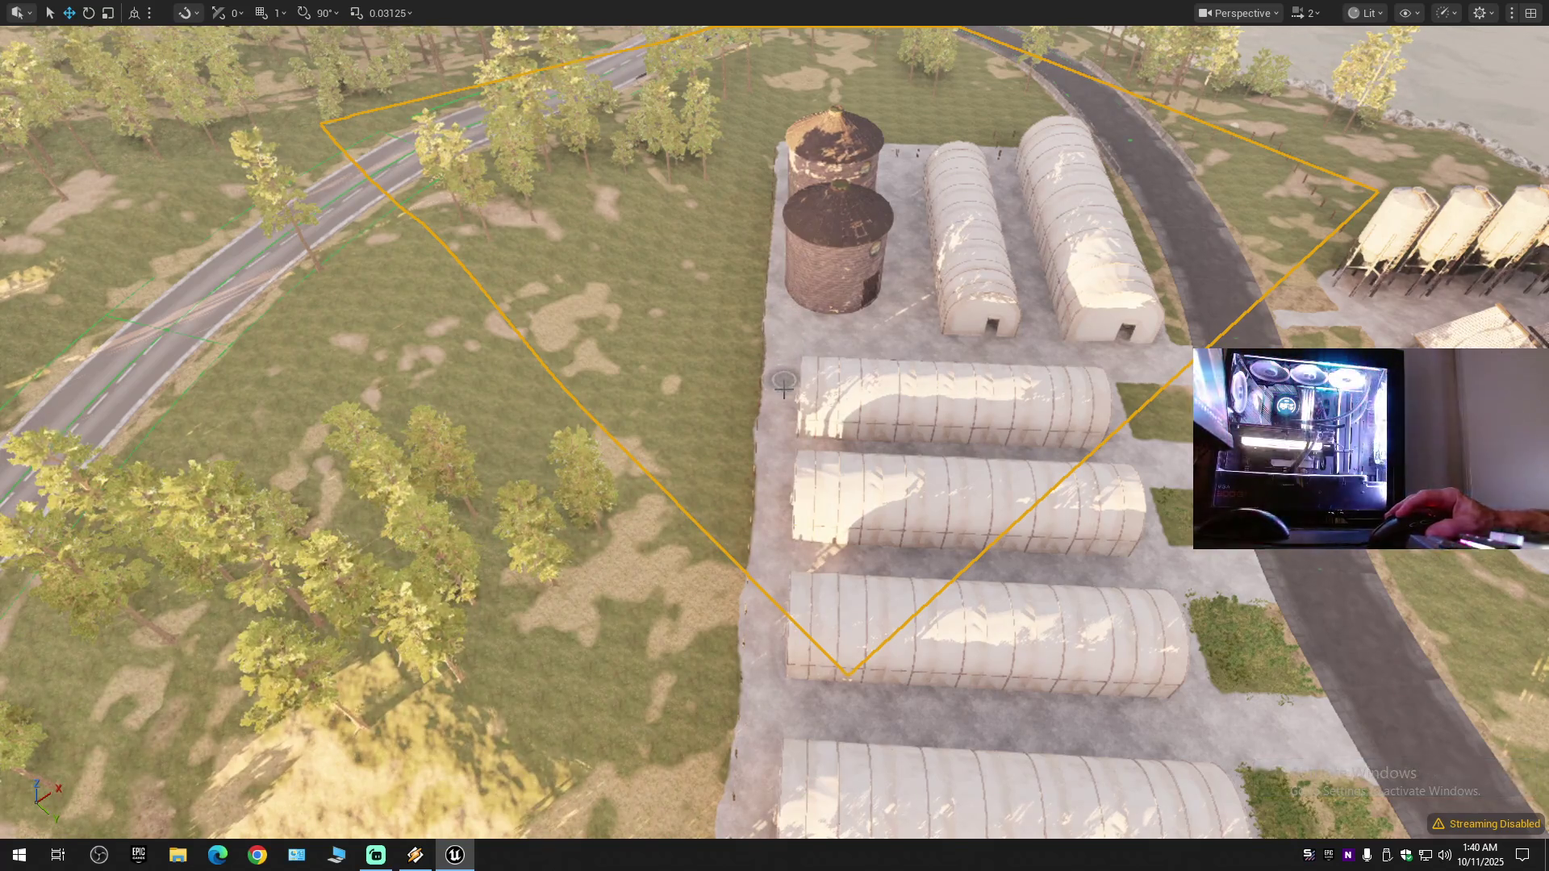
key("ctrl+z")
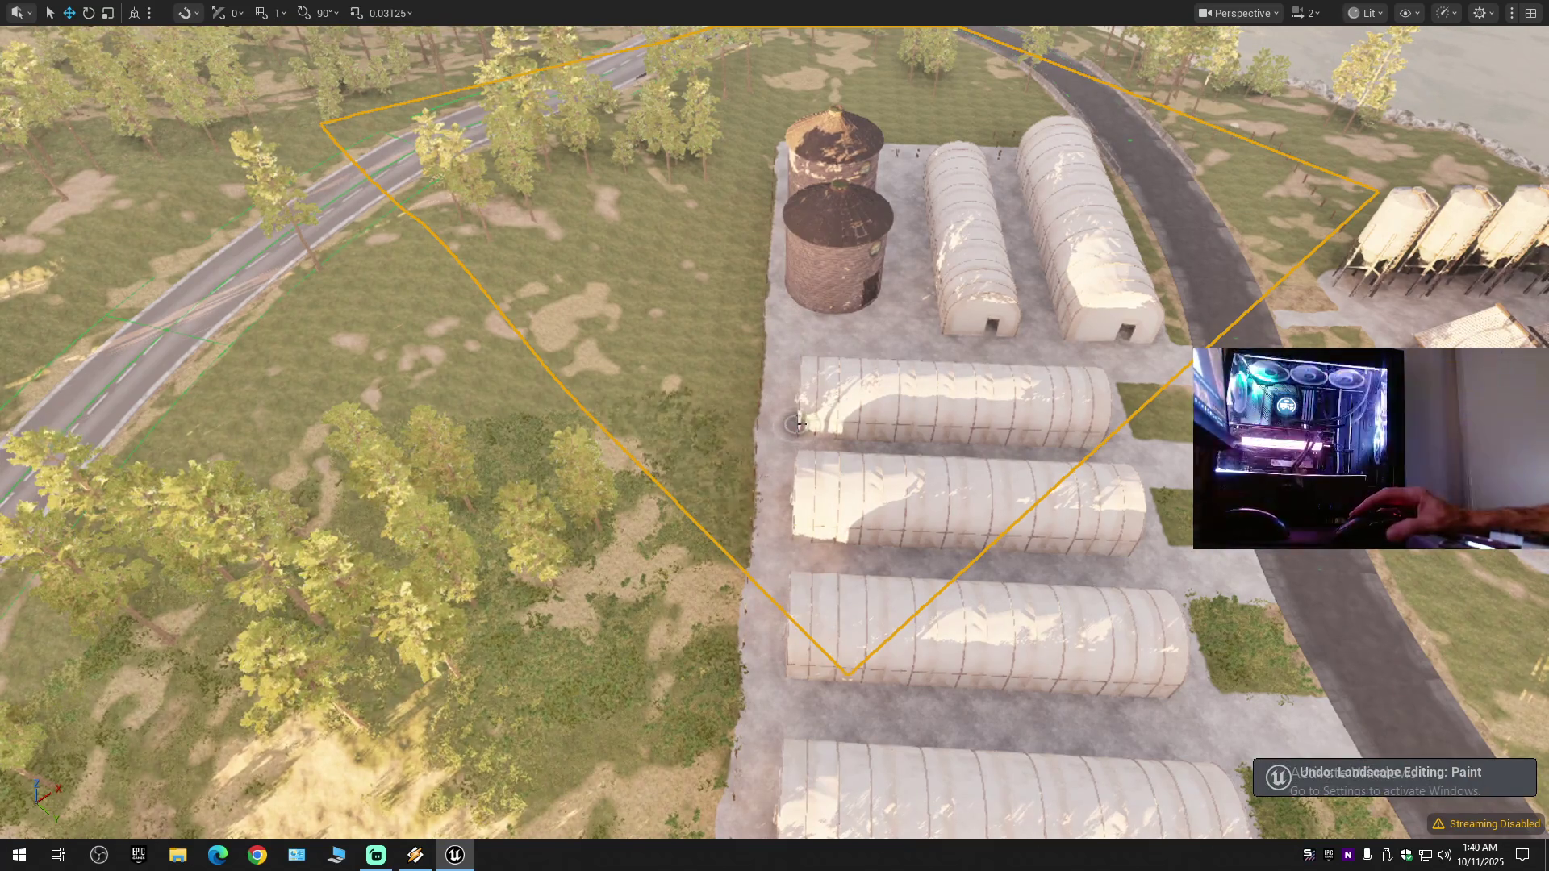
key("F11")
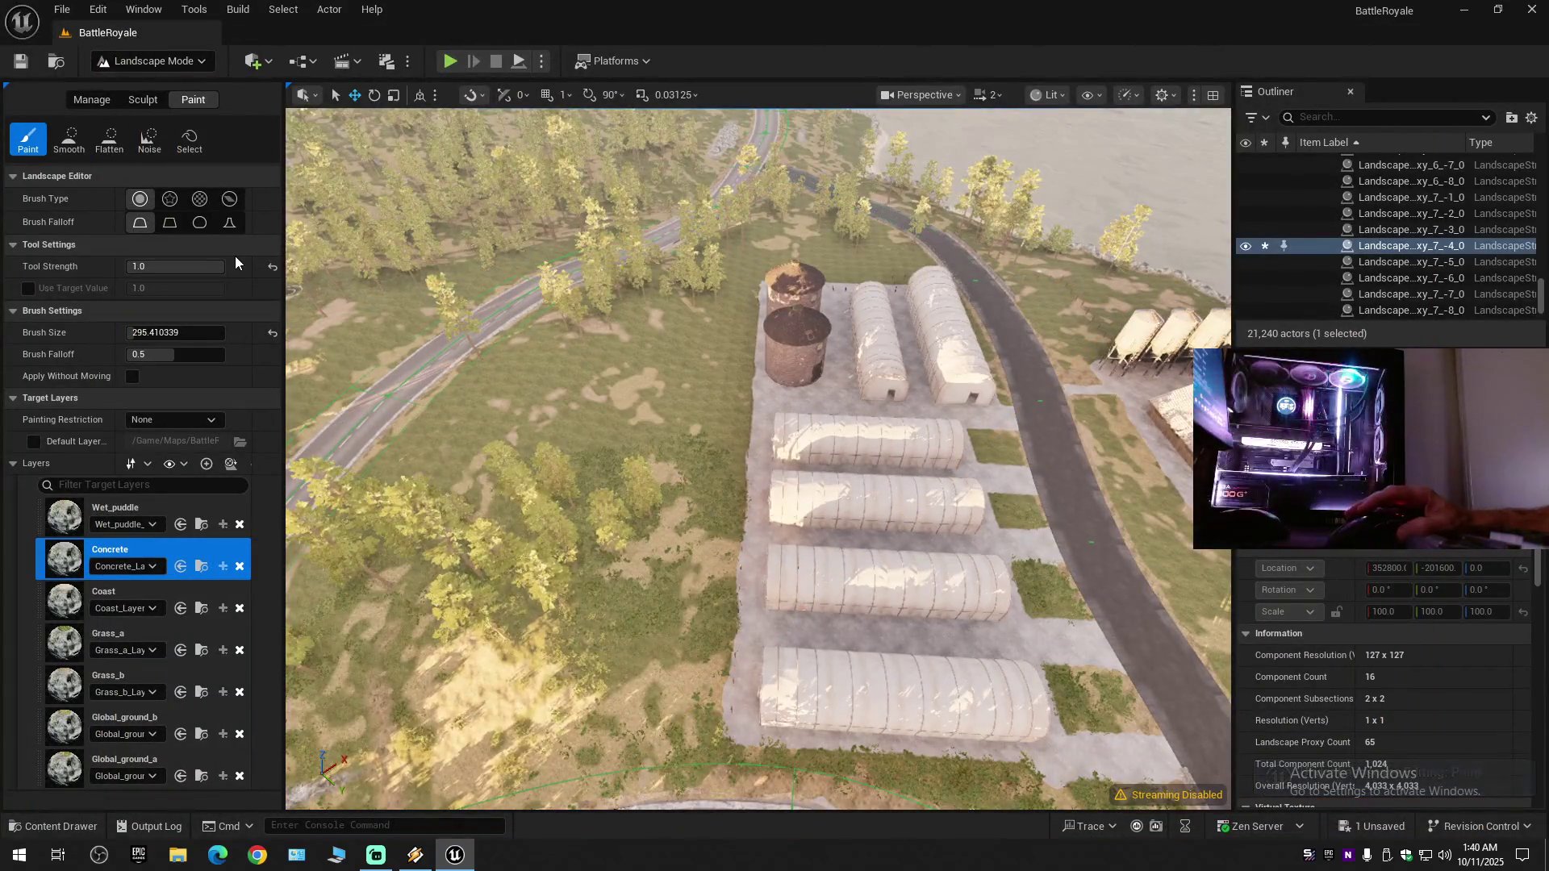
- Give the brush a sharp falloff, undo one more stroke, and collapse the Outliner hierarchy
left_click(229, 228)
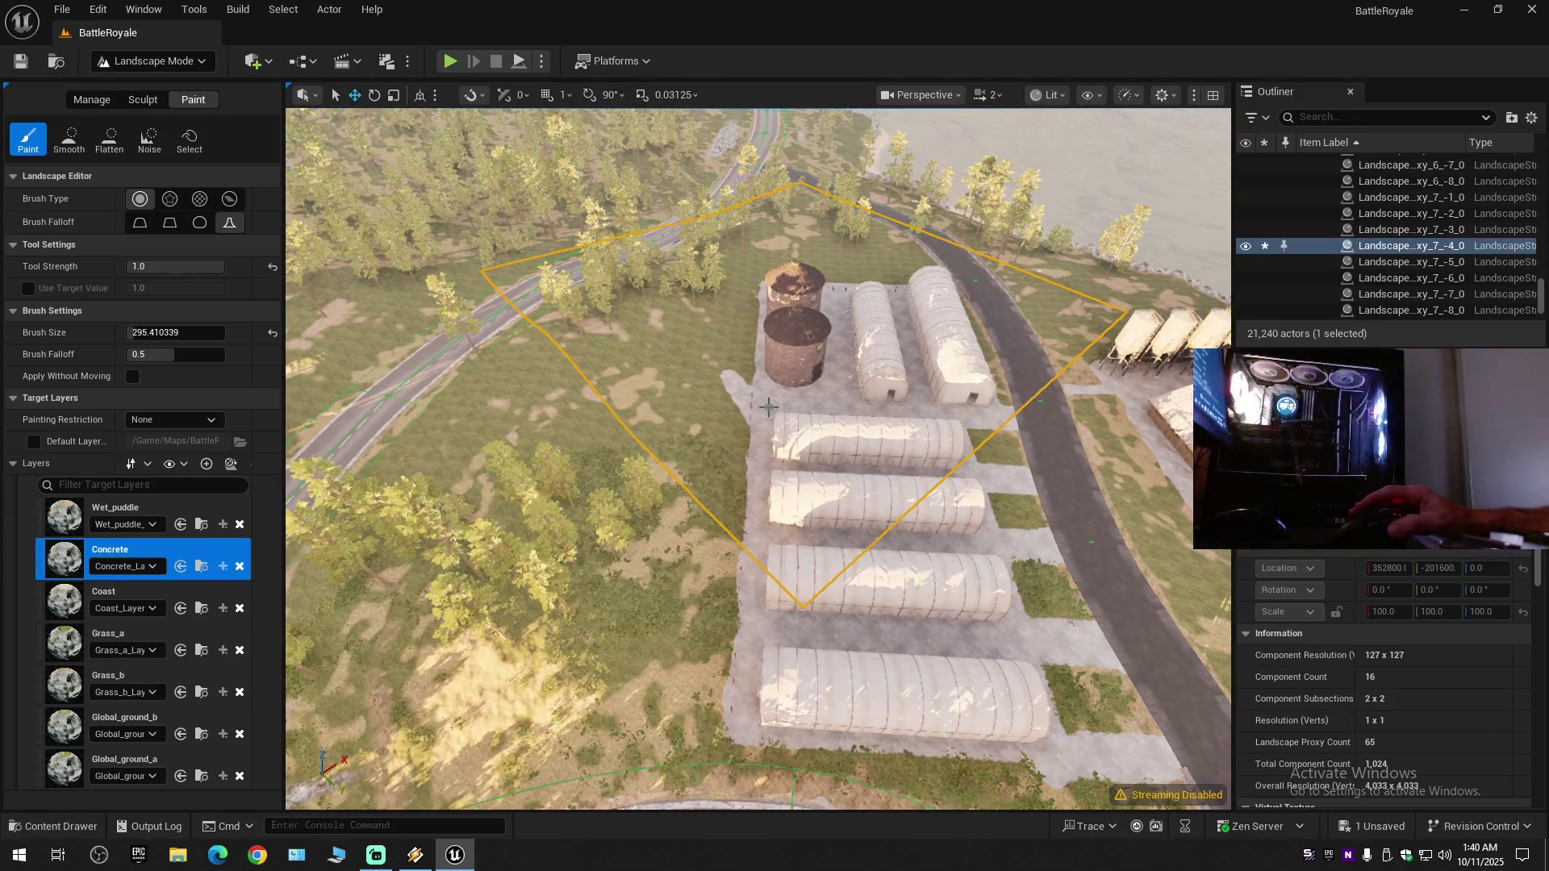
key("ctrl+z")
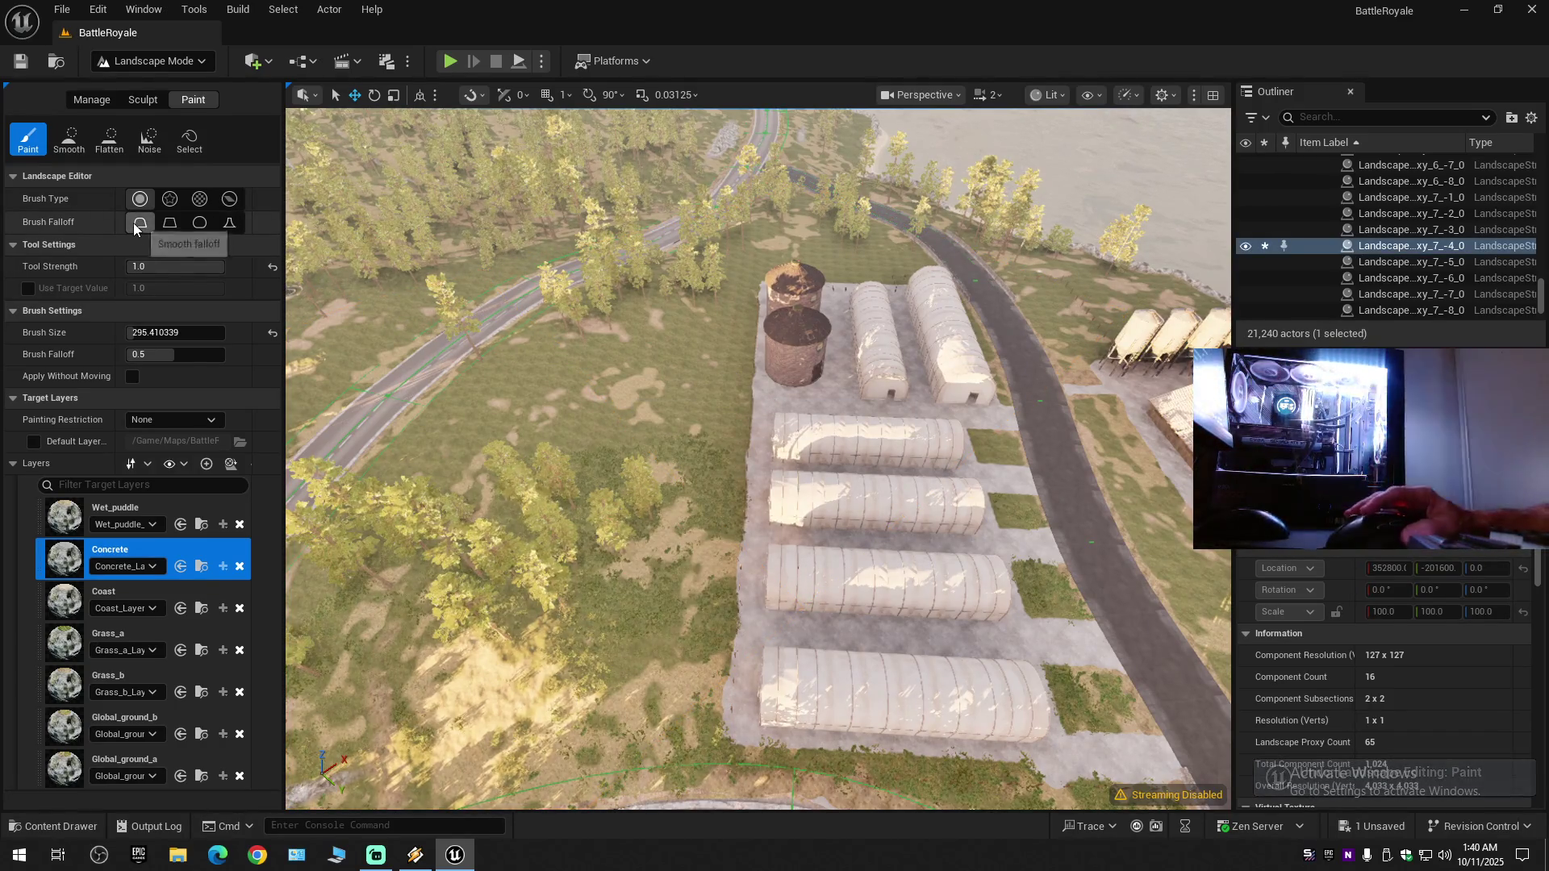
left_click(1532, 117)
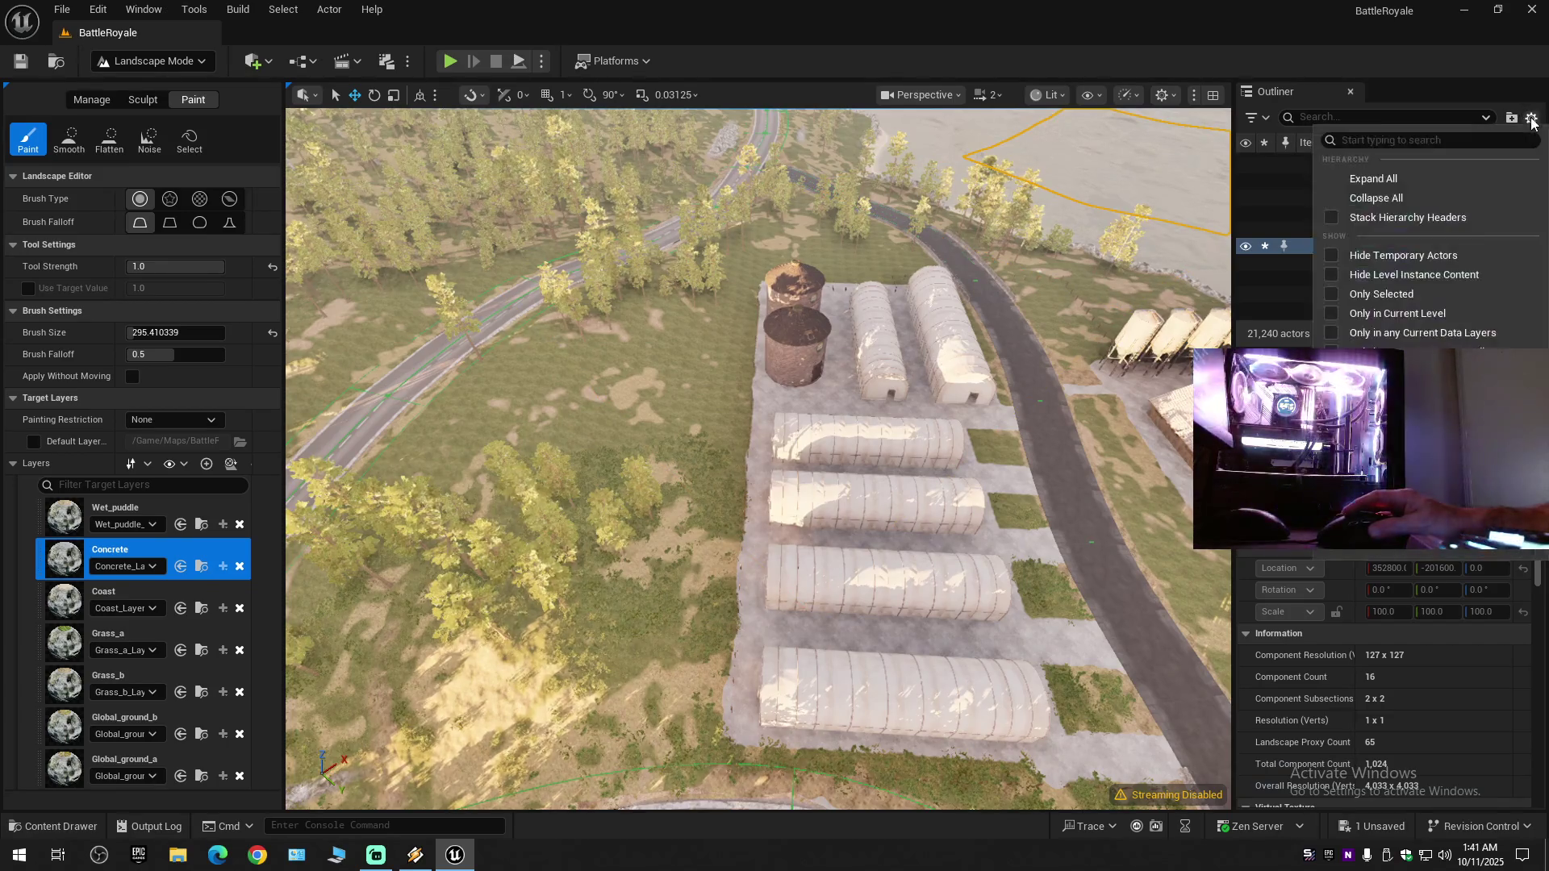
left_click(1317, 201)
left_click(1317, 201)
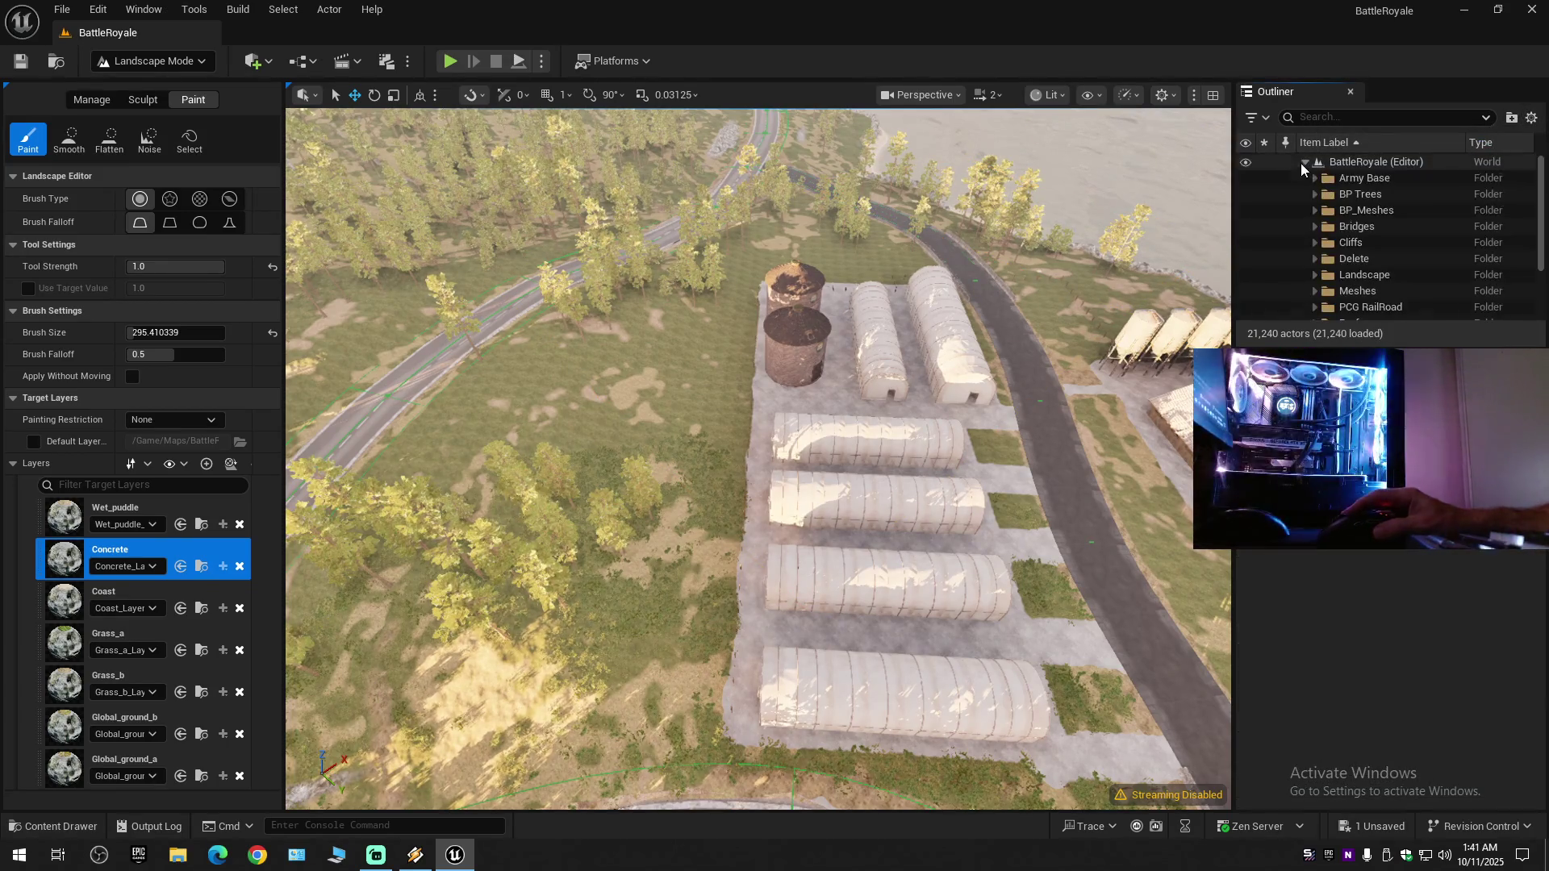
- Choose Grass_a as the paint layer while flying over the hangars
left_click_drag(916, 438, 916, 484)
key("w")
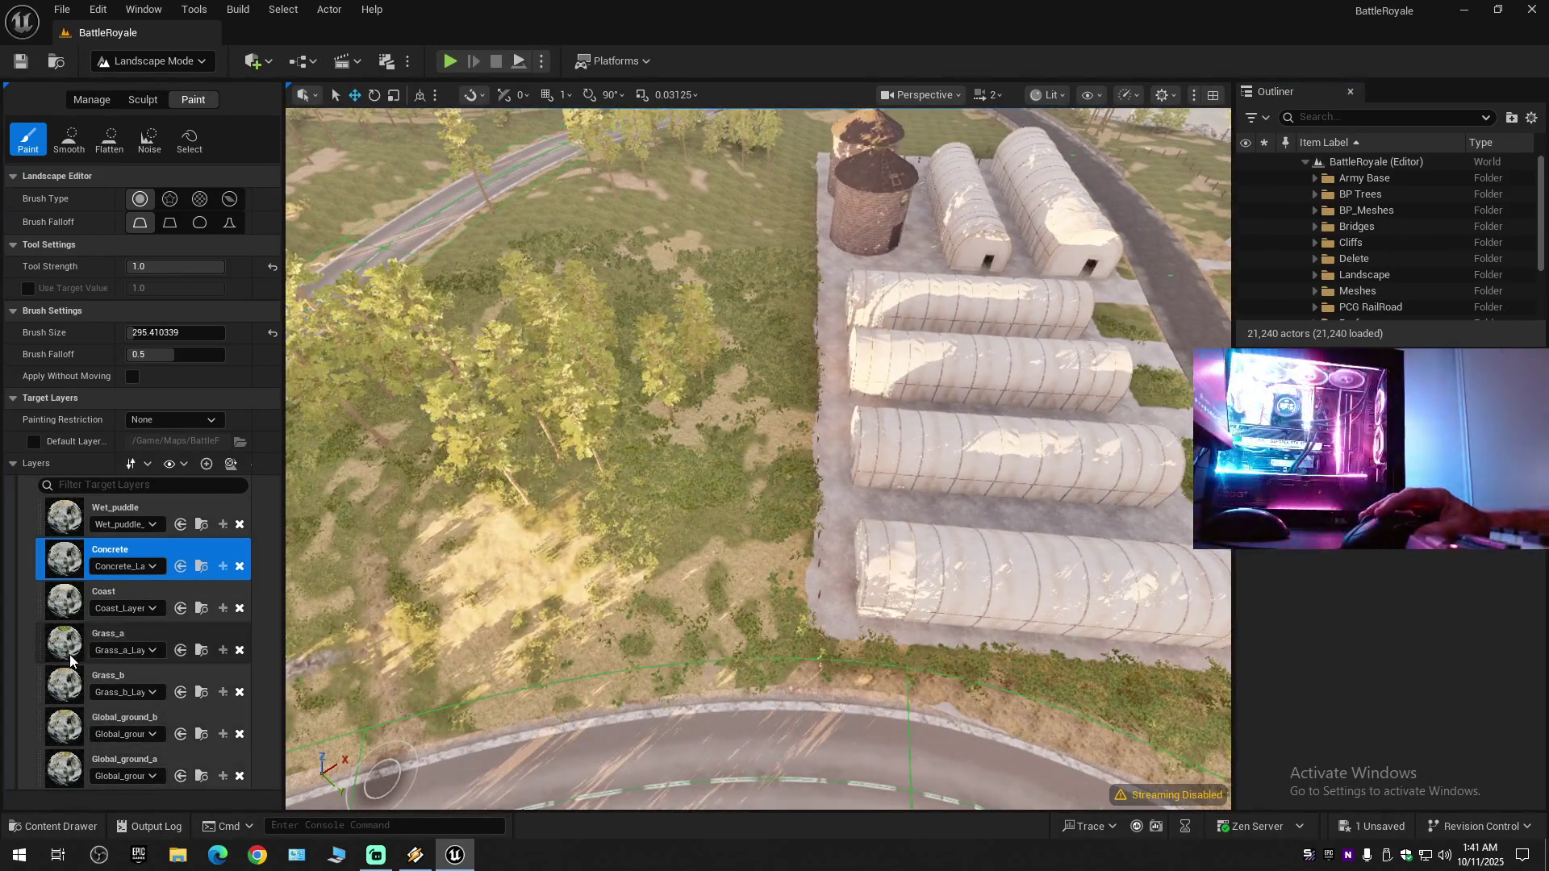
left_click(113, 638)
key("w")
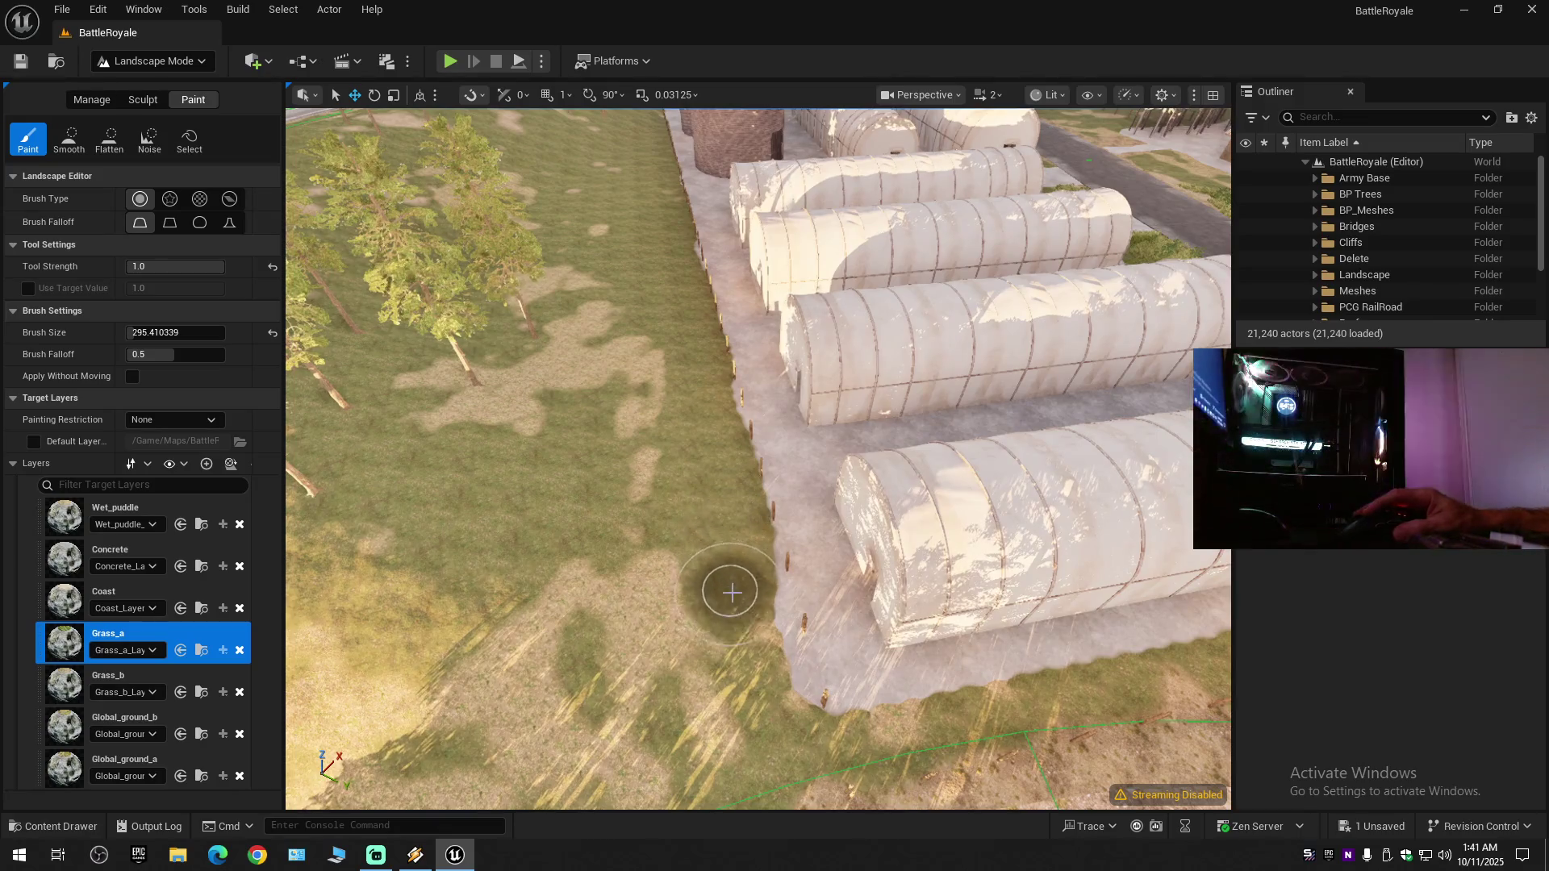
key("w")
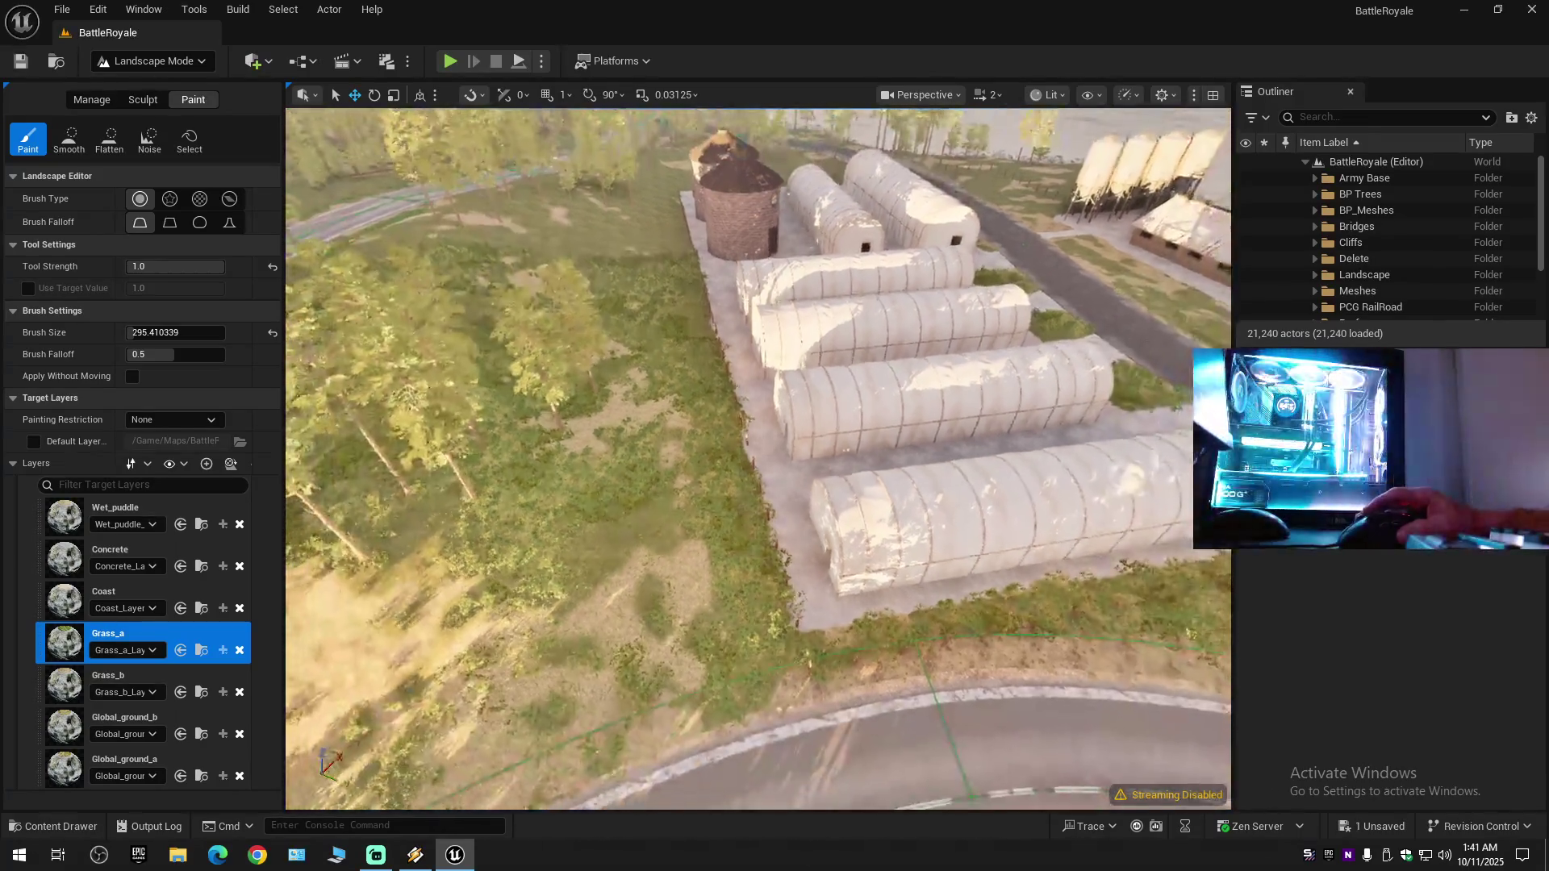
- Fly over the road and back to overview the hangars, silos and barns
key("w")
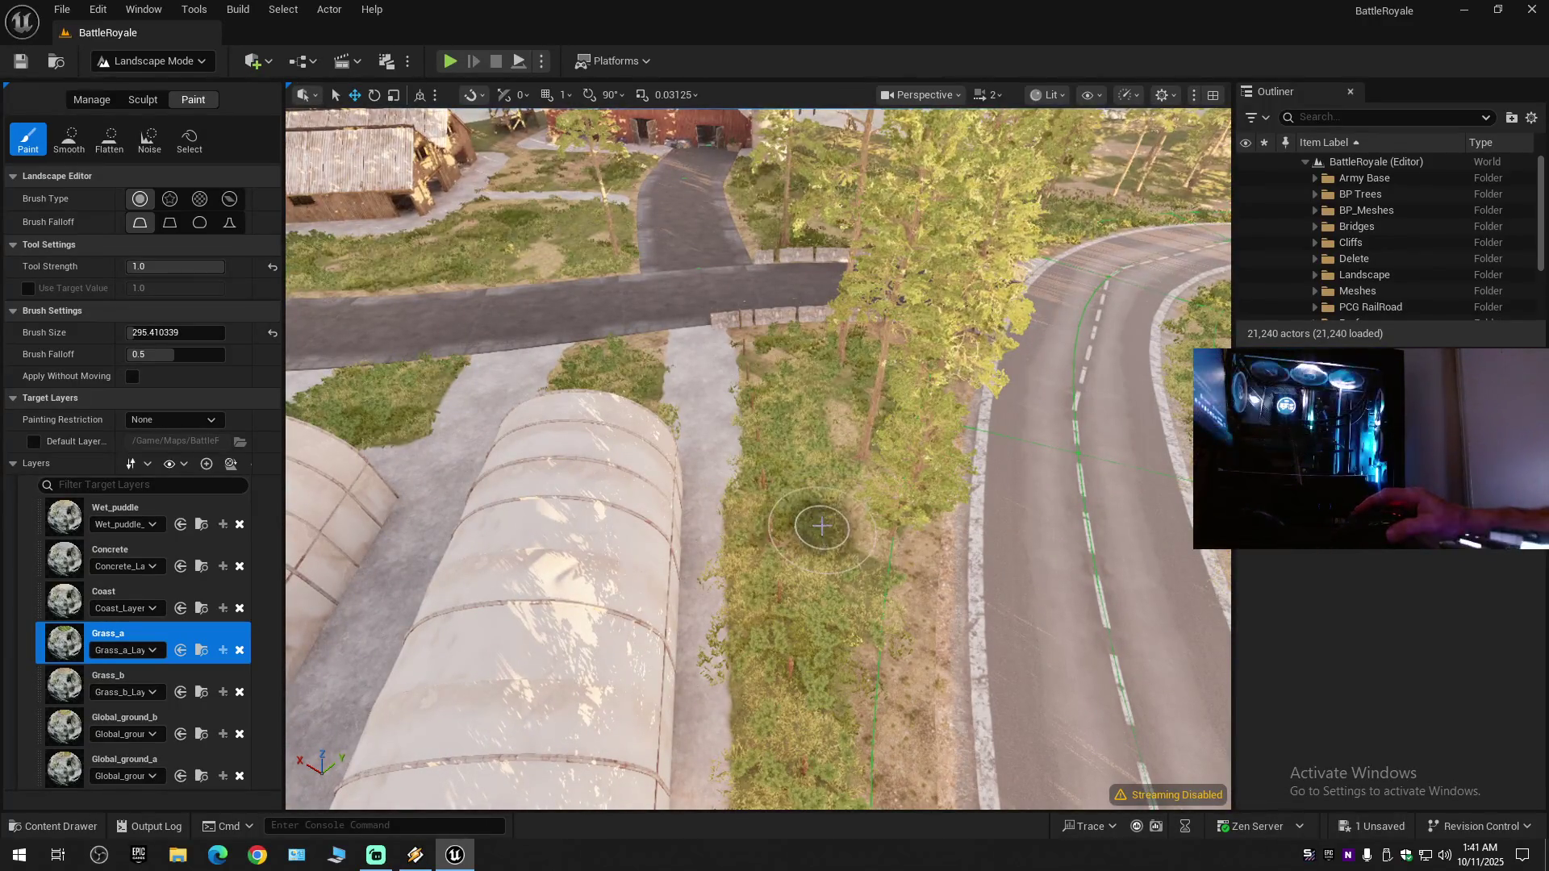
key("w")
key("s")
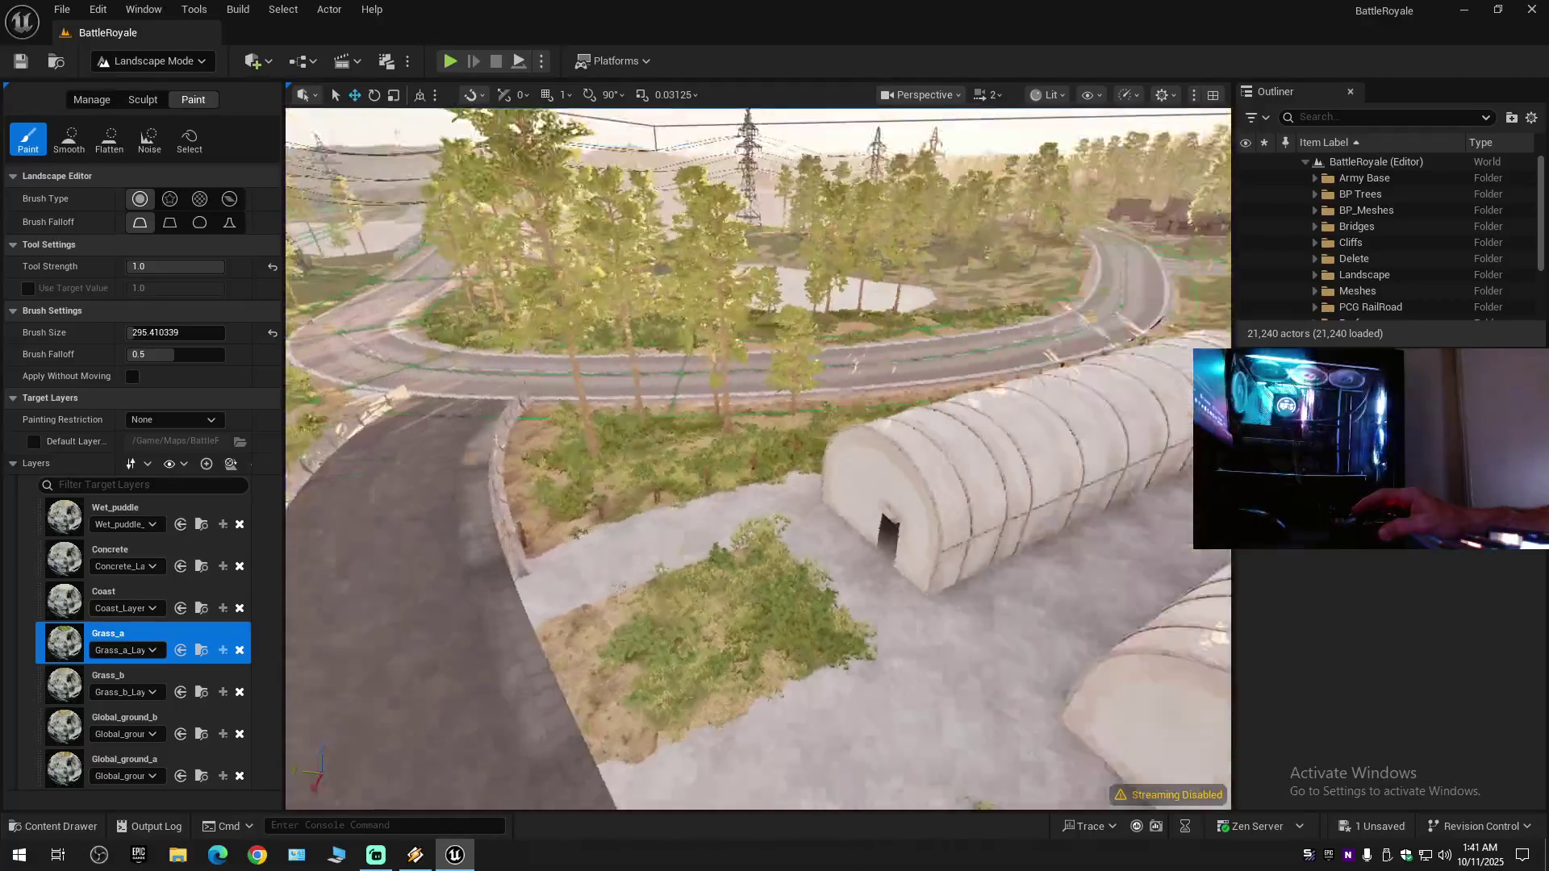
key("w")
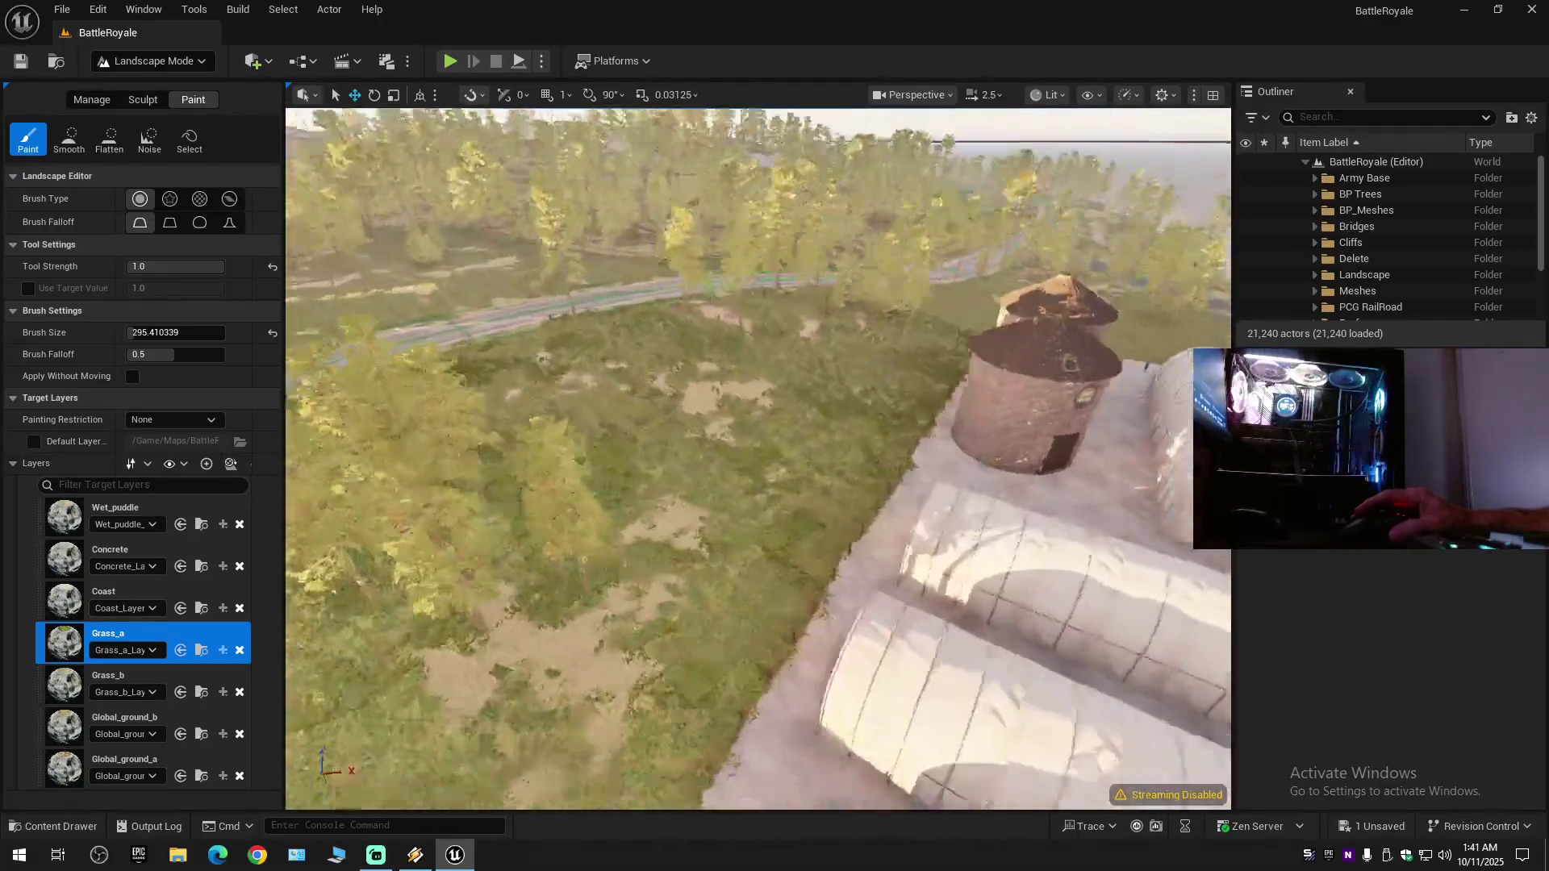
key("s")
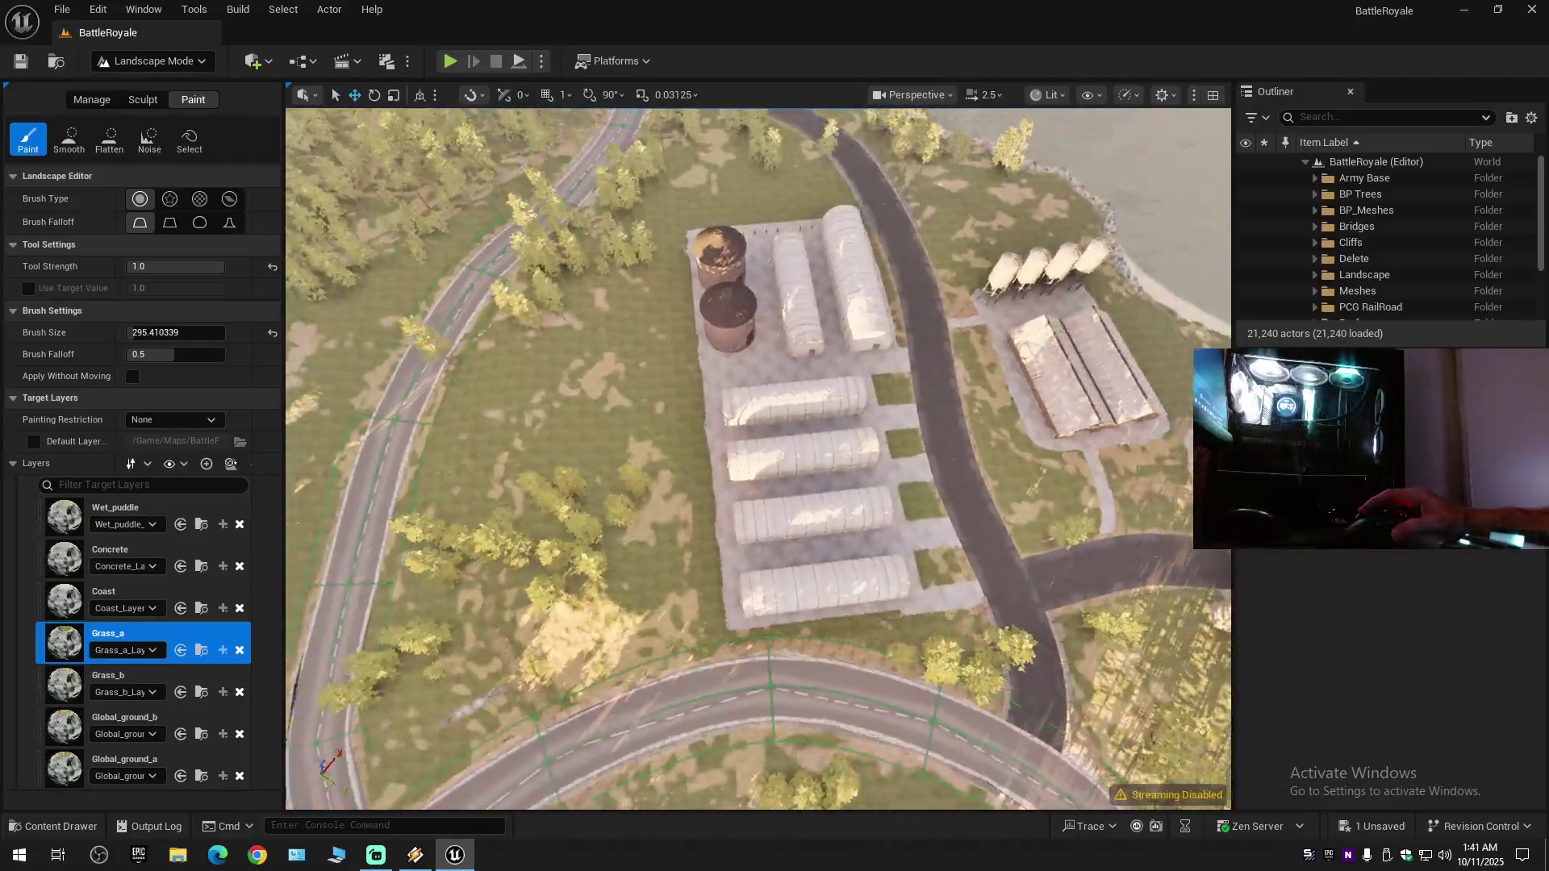
key("w")
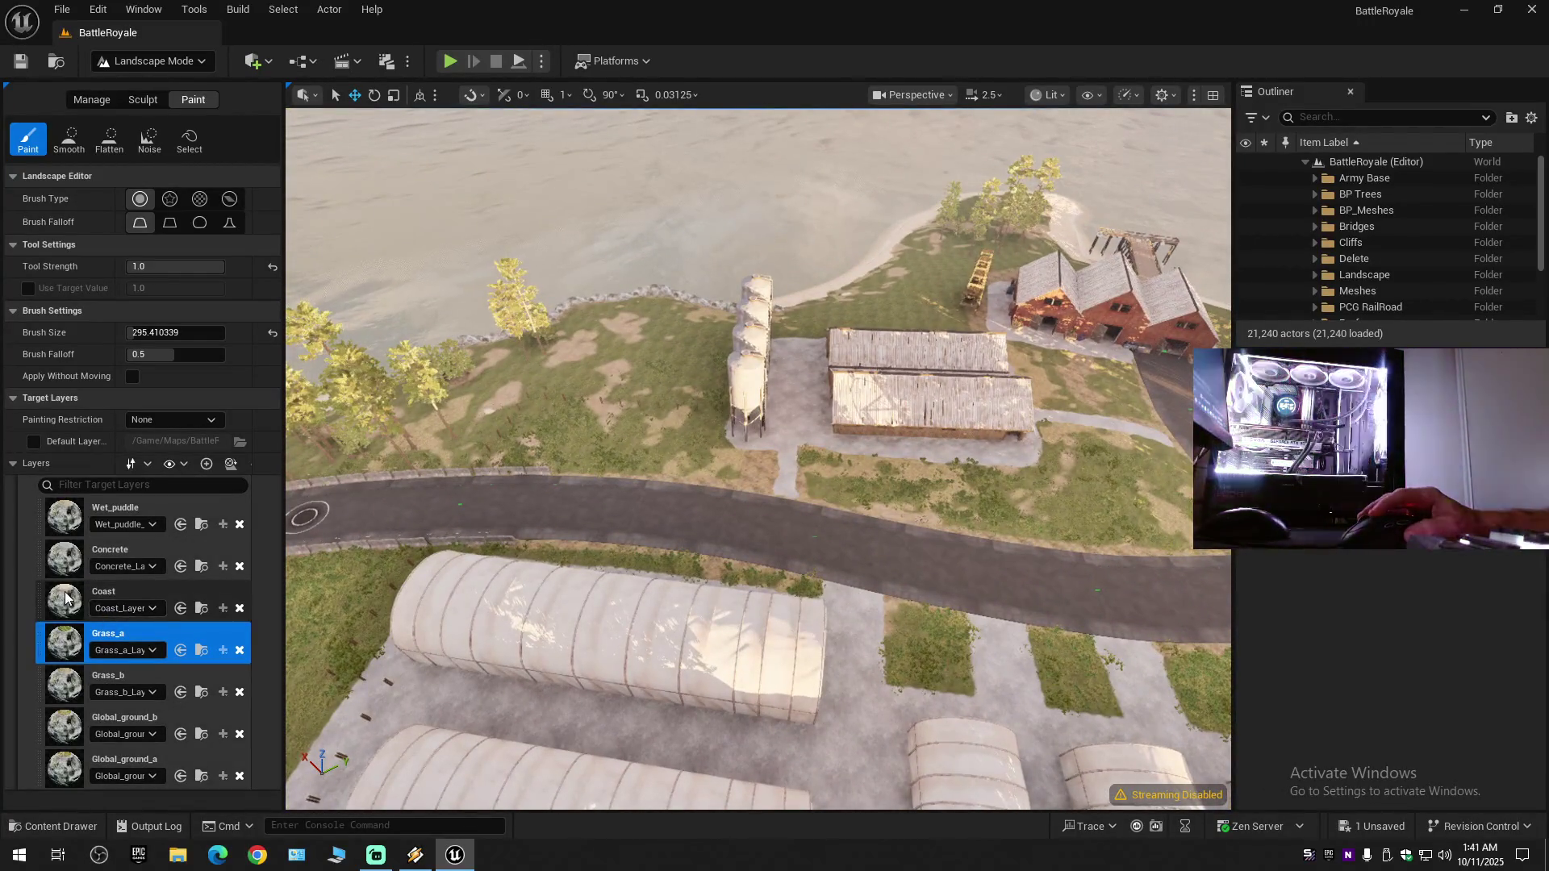
- Switch back to the Concrete paint layer and paint a path from the sheds down to the road
left_click(109, 553)
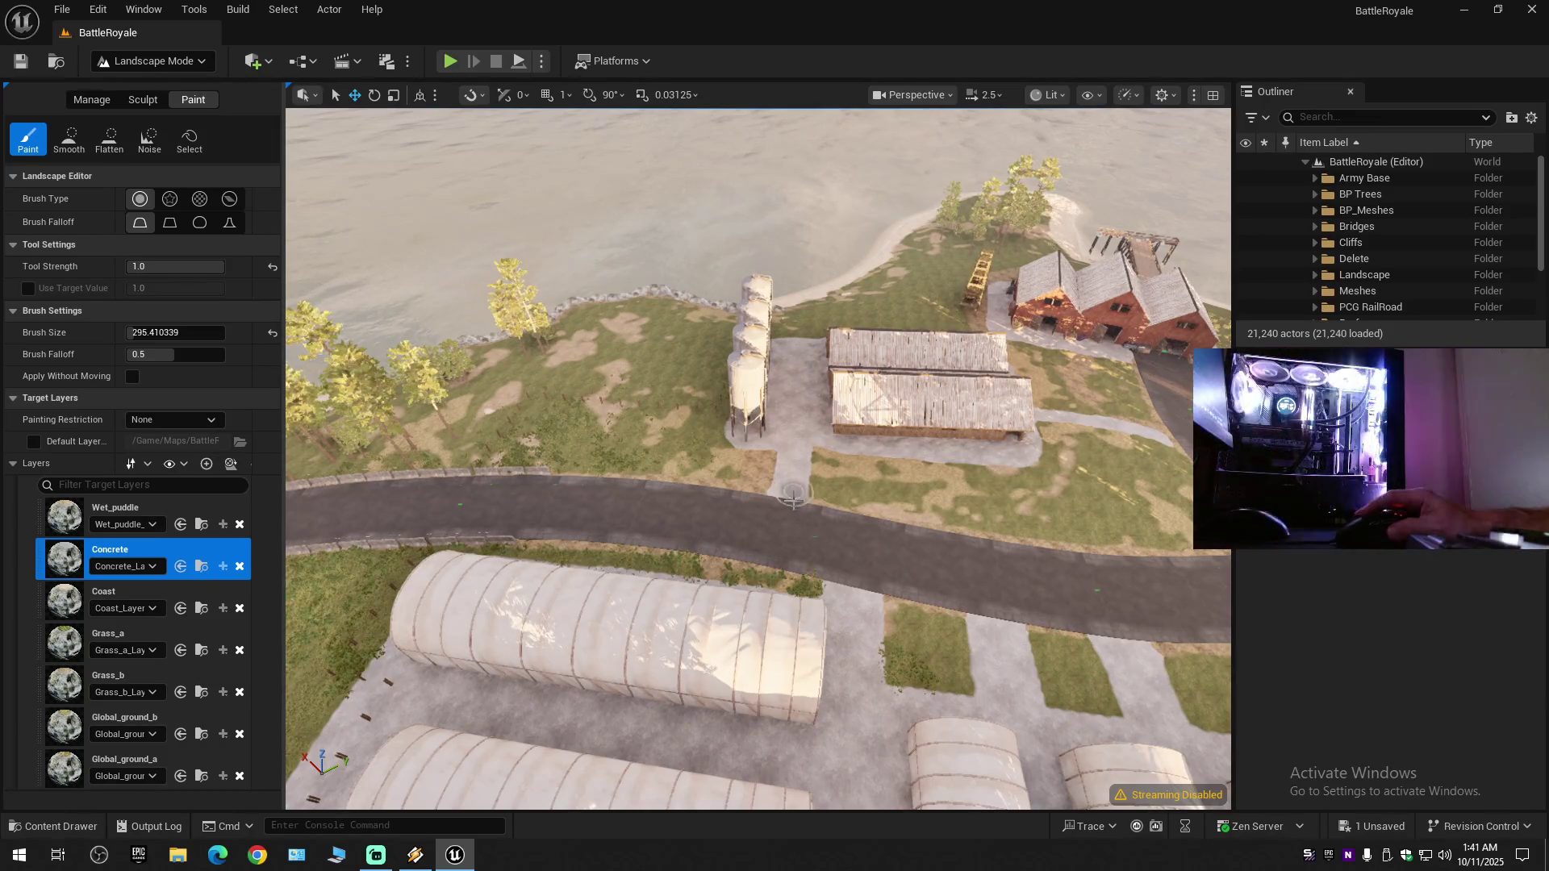
left_click_drag(797, 533, 751, 401)
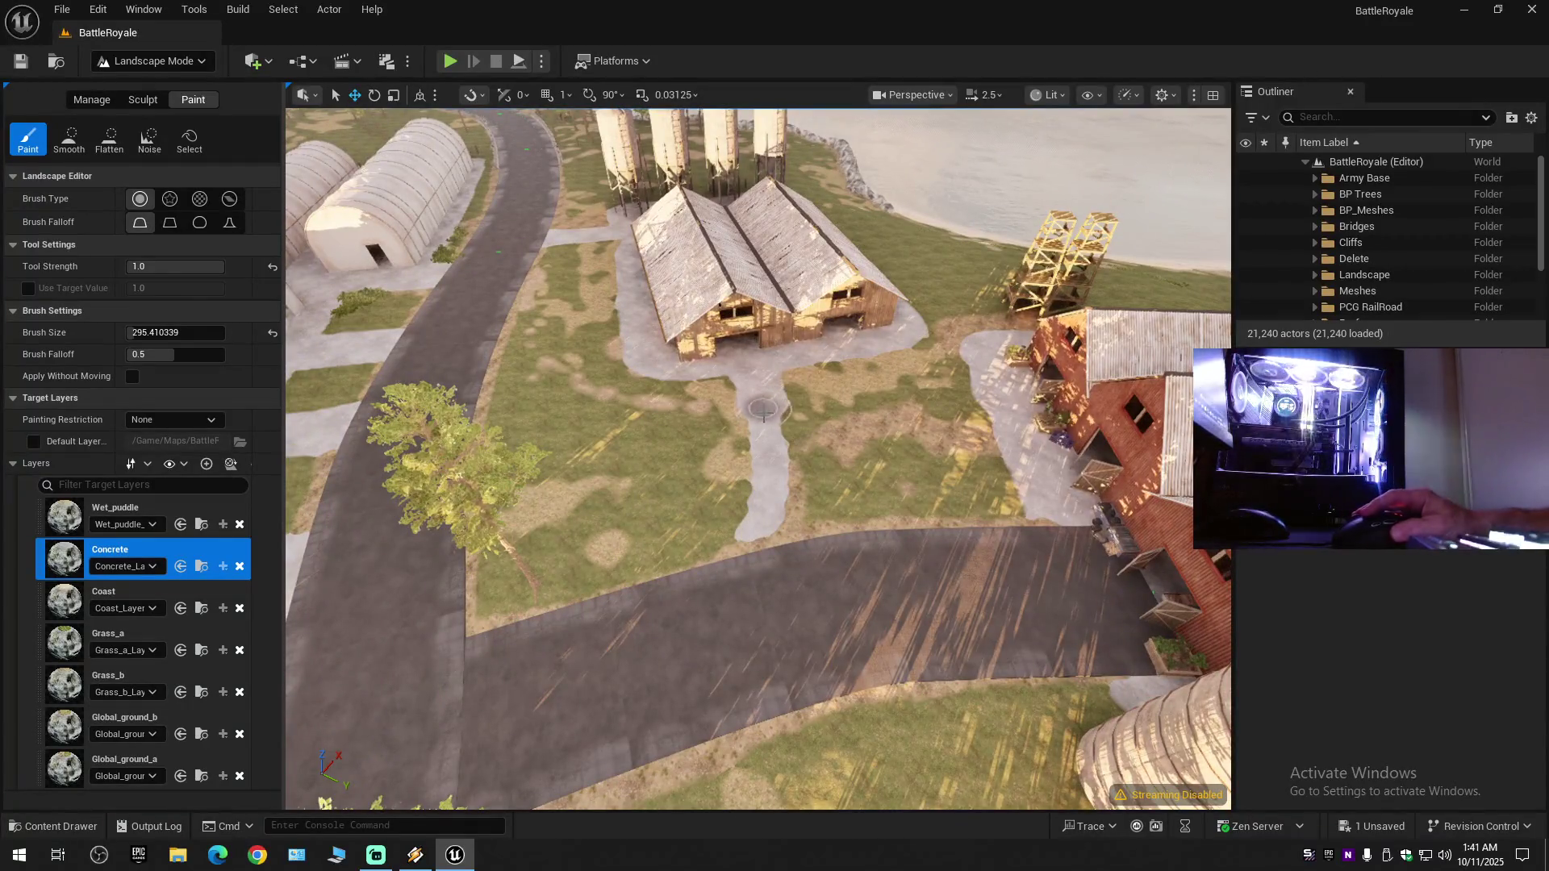
mouse_move(766, 487)
left_mouse_down()
mouse_move(730, 598)
mouse_move(694, 565)
left_mouse_up()
- Fly over the red barns to inspect the pier, barn front and surrounding fields at ground level
mouse_move(690, 436)
left_mouse_down()
mouse_move(690, 419)
mouse_move(699, 591)
mouse_move(720, 476)
mouse_move(788, 425)
left_mouse_up()
left_click_drag(781, 364, 882, 353)
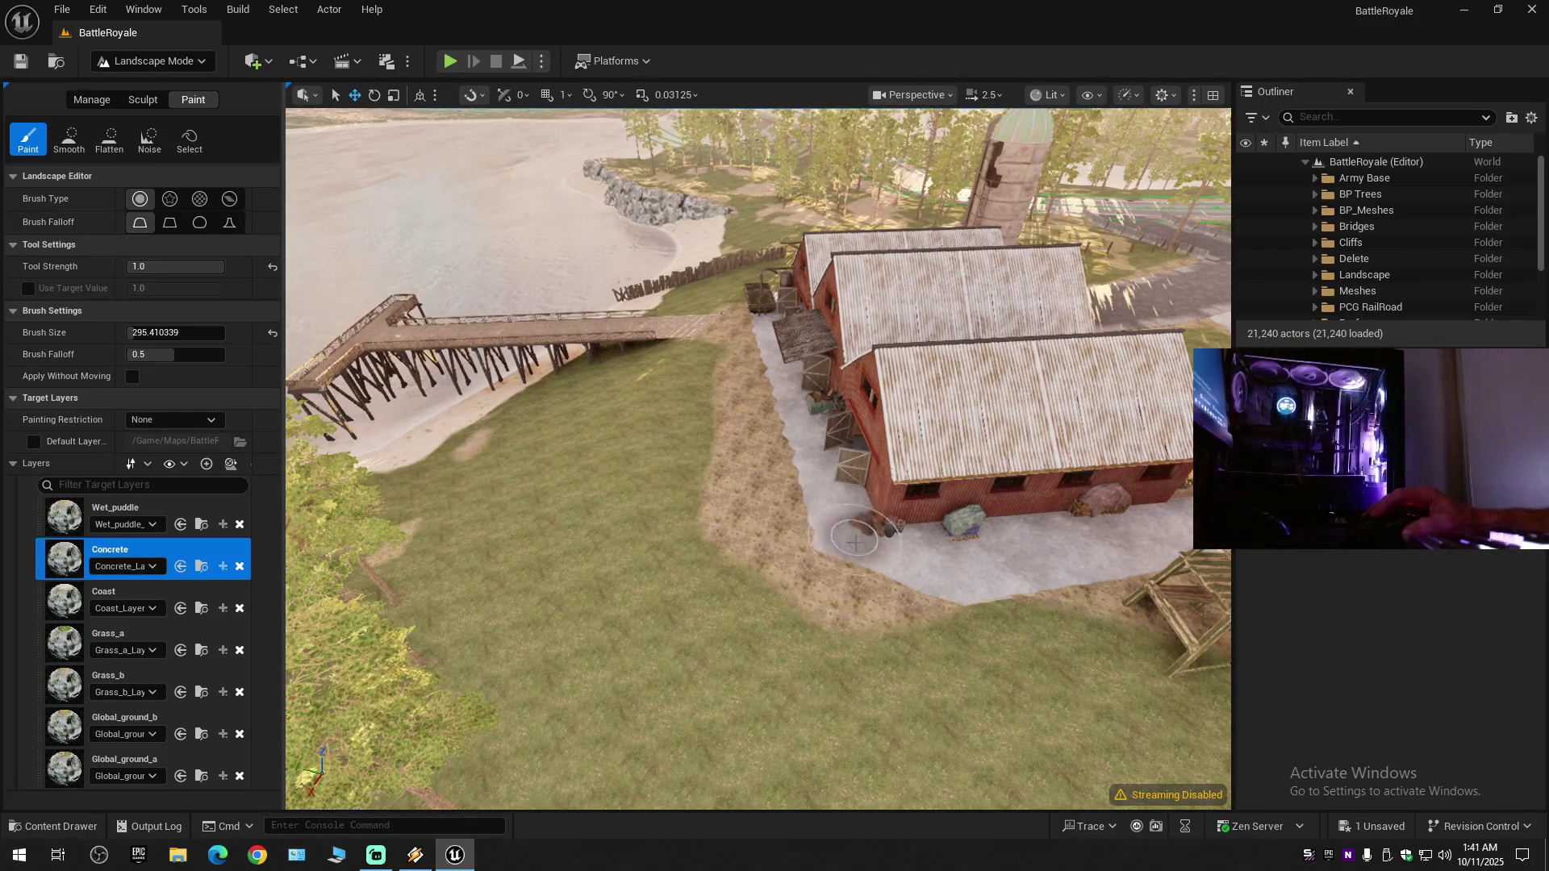
mouse_move(920, 575)
left_mouse_down()
mouse_move(993, 565)
mouse_move(976, 524)
left_mouse_up()
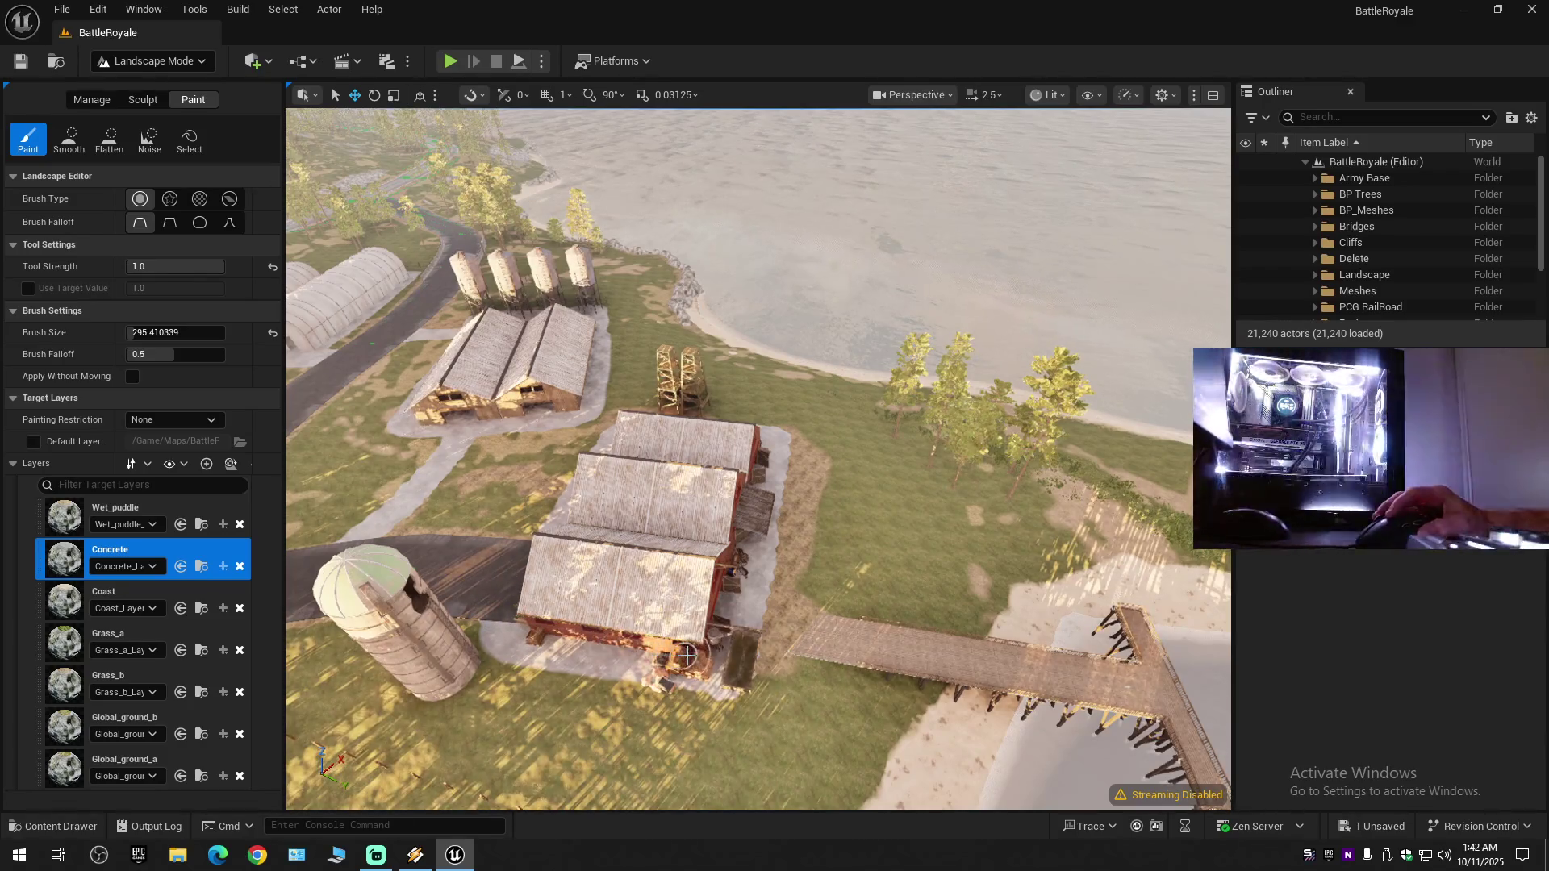
mouse_move(558, 577)
left_mouse_down()
mouse_move(565, 395)
mouse_move(501, 395)
left_mouse_up()
scroll(565, 395, "down", 1)
scroll(516, 395, "down", 1)
scroll(500, 395, "down", 1)
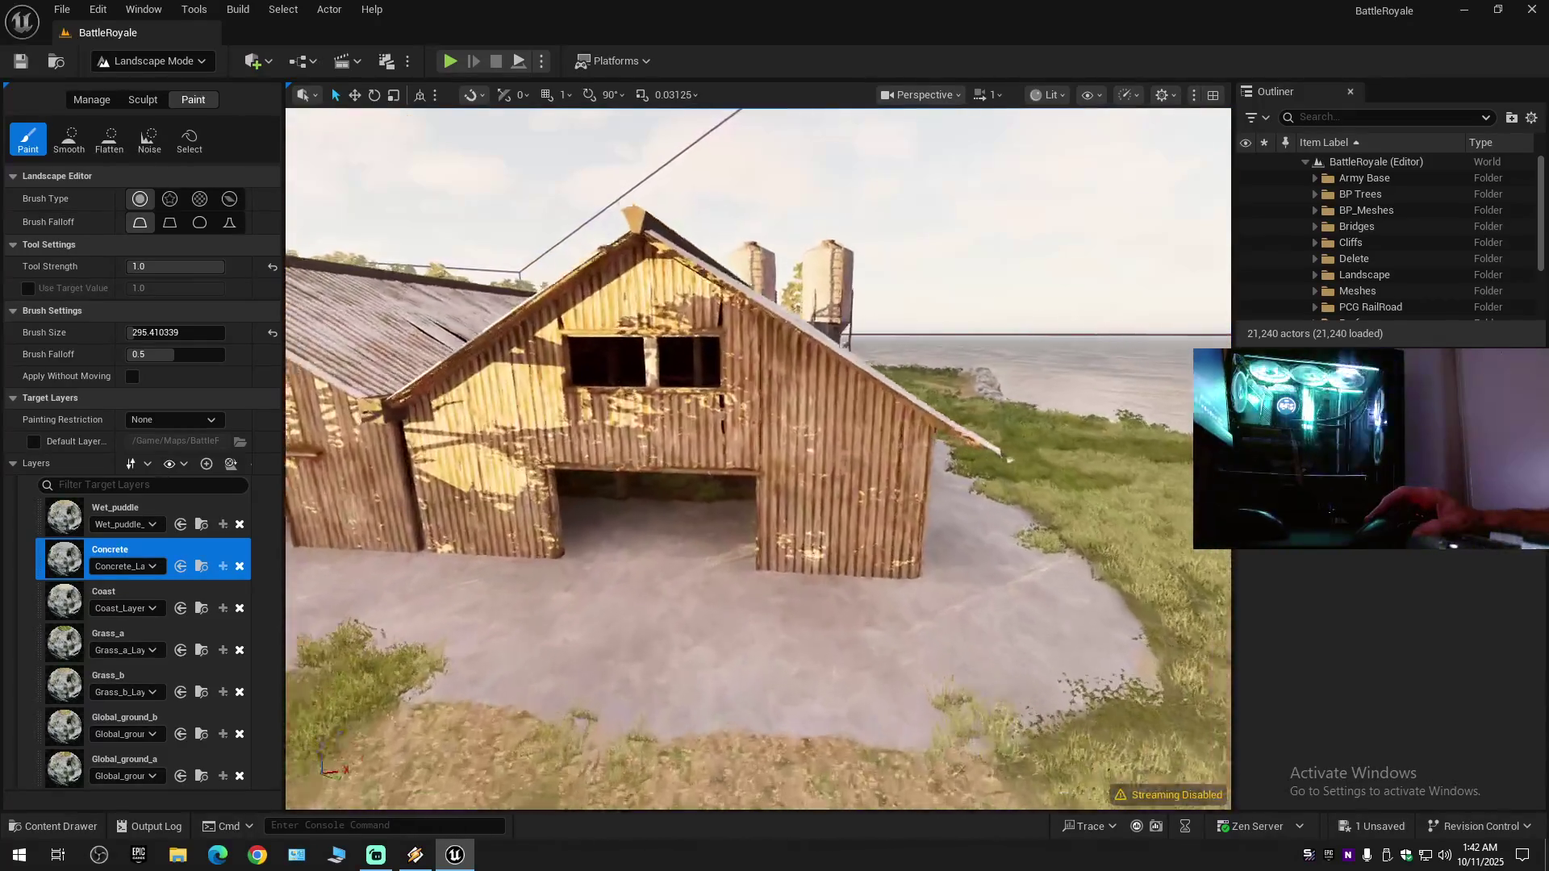
scroll(618, 536, "up", 2)
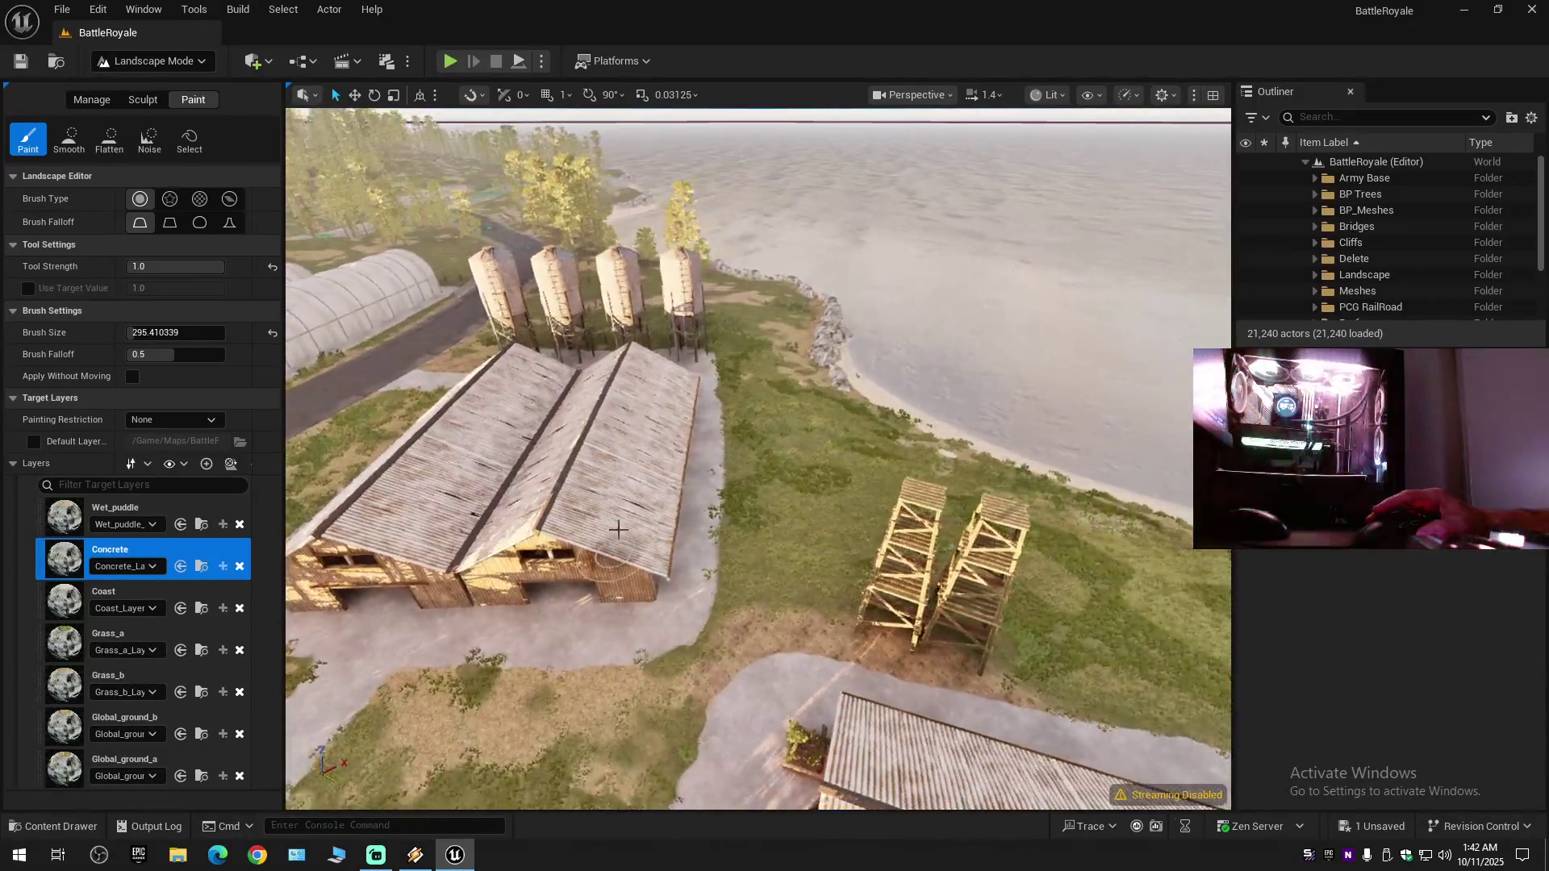
scroll(702, 492, "up", 1)
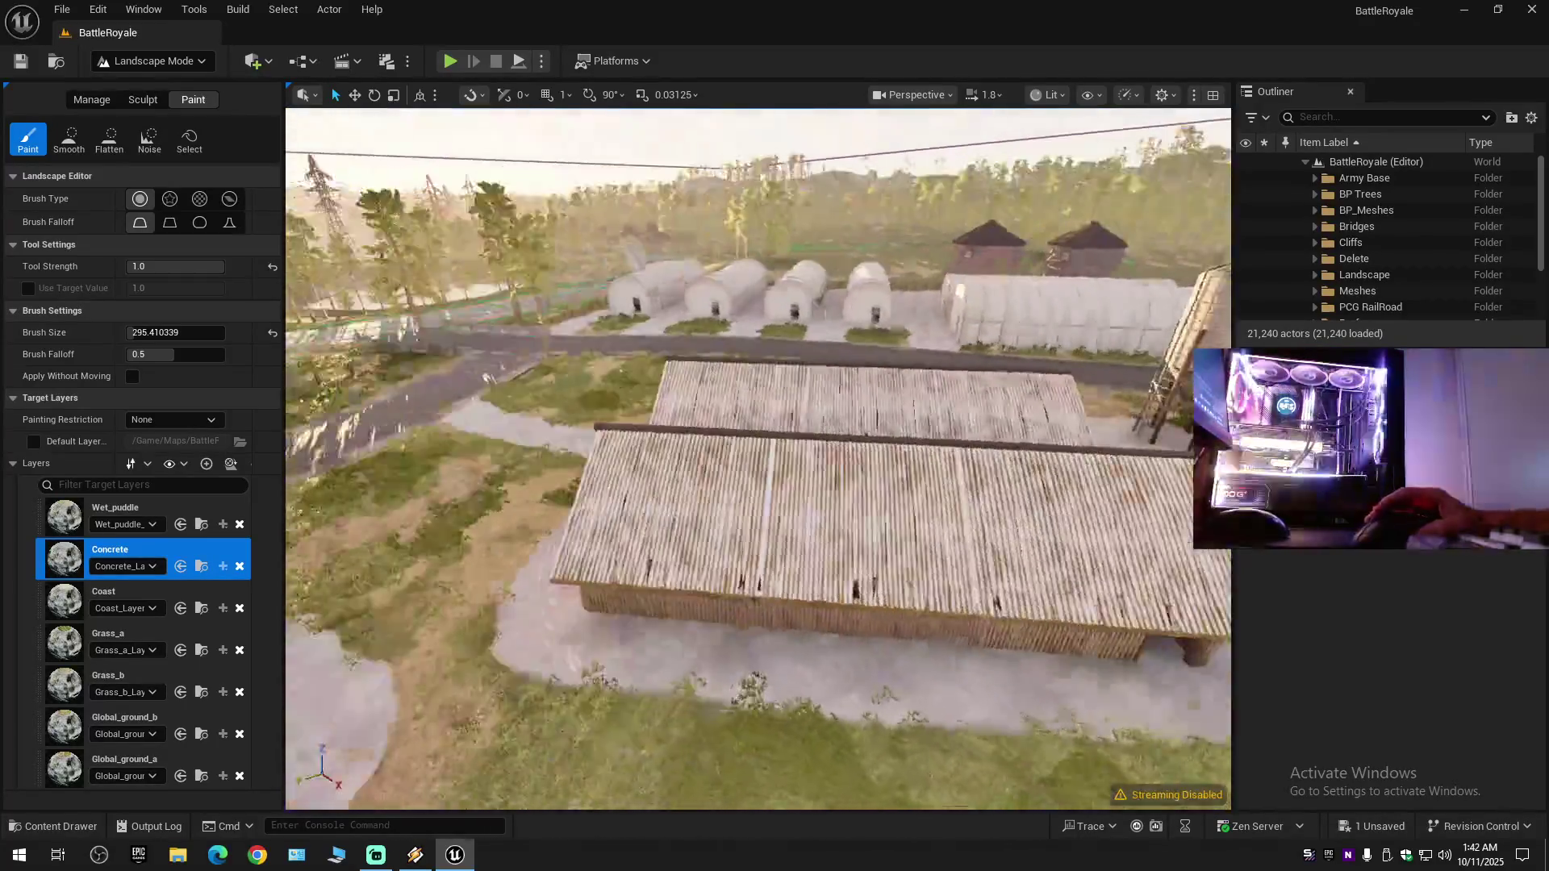
- Make the viewport immersive with F11 and view the hangars and silos across the road from several angles
key("F11")
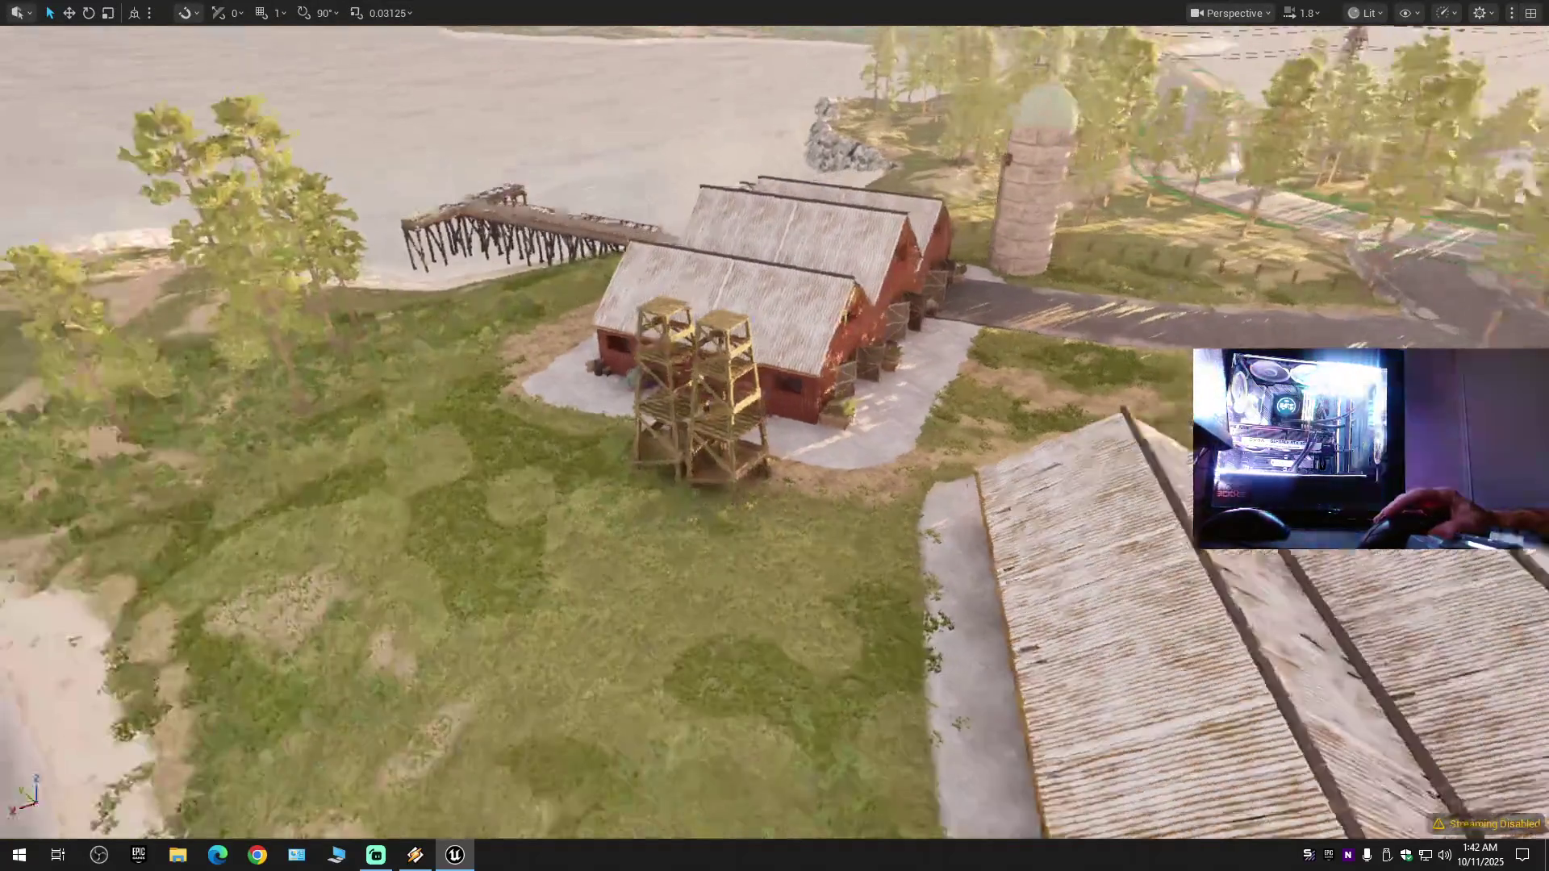
scroll(833, 396, "down", 3)
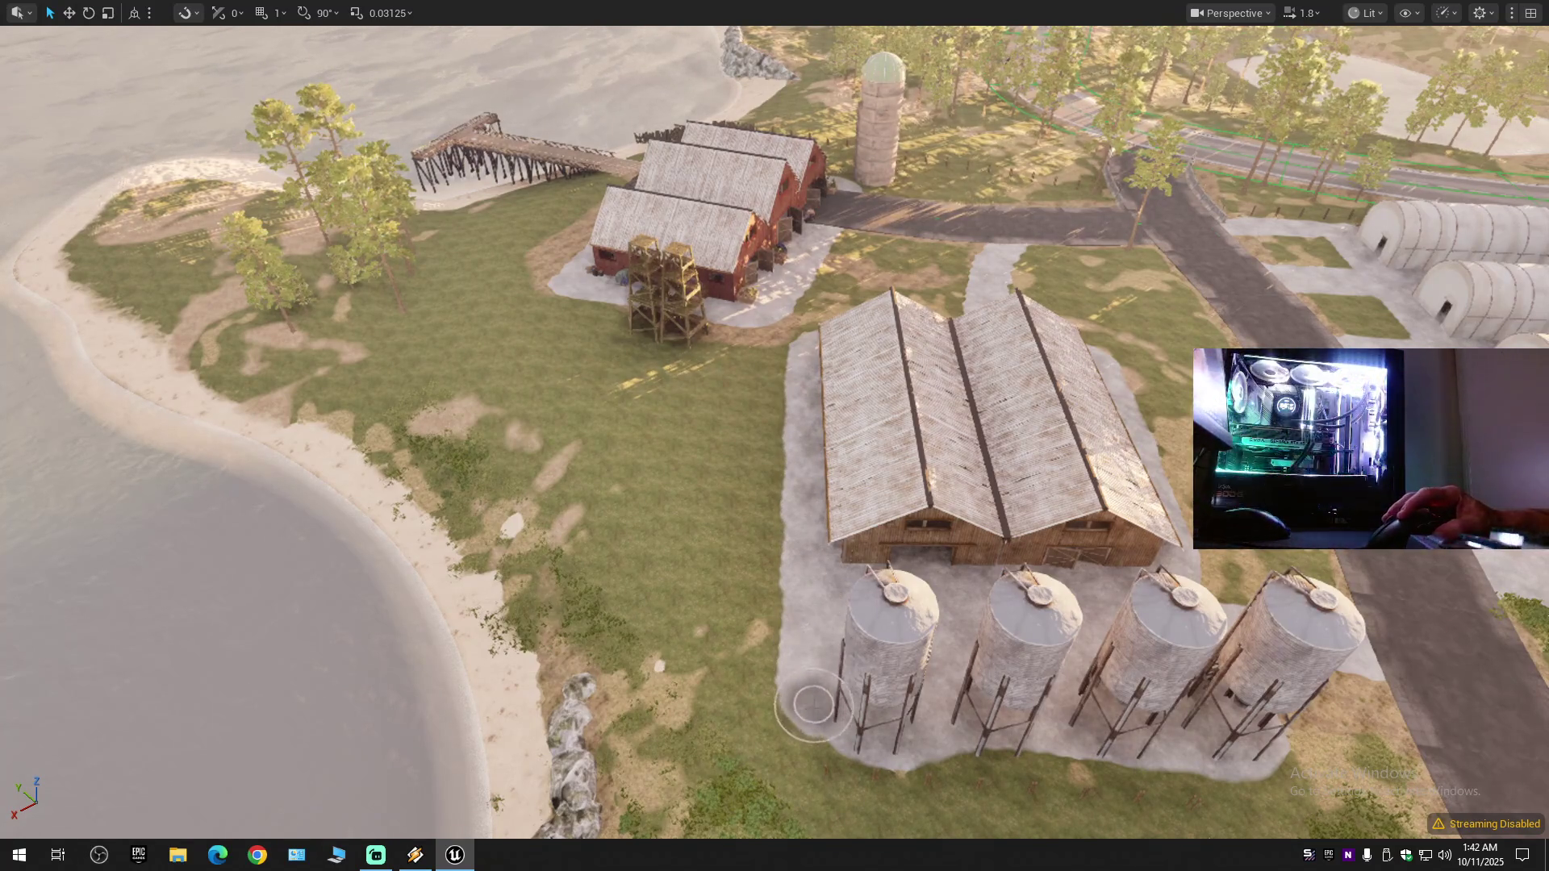
left_click_drag(815, 734, 845, 658)
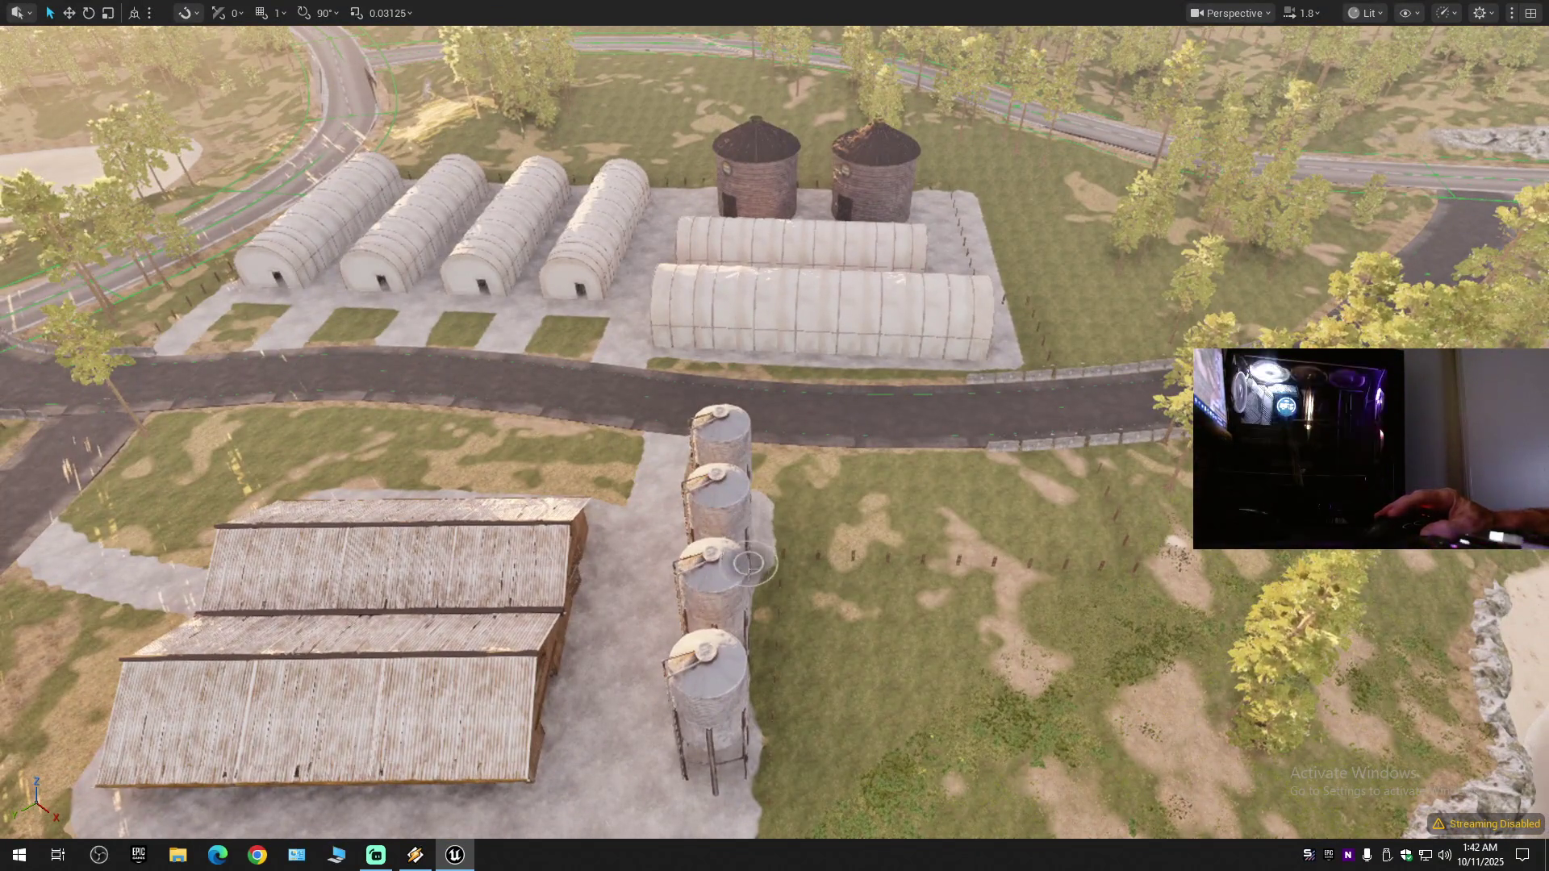
mouse_move(845, 658)
left_mouse_down()
mouse_move(767, 658)
mouse_move(775, 680)
left_mouse_up()
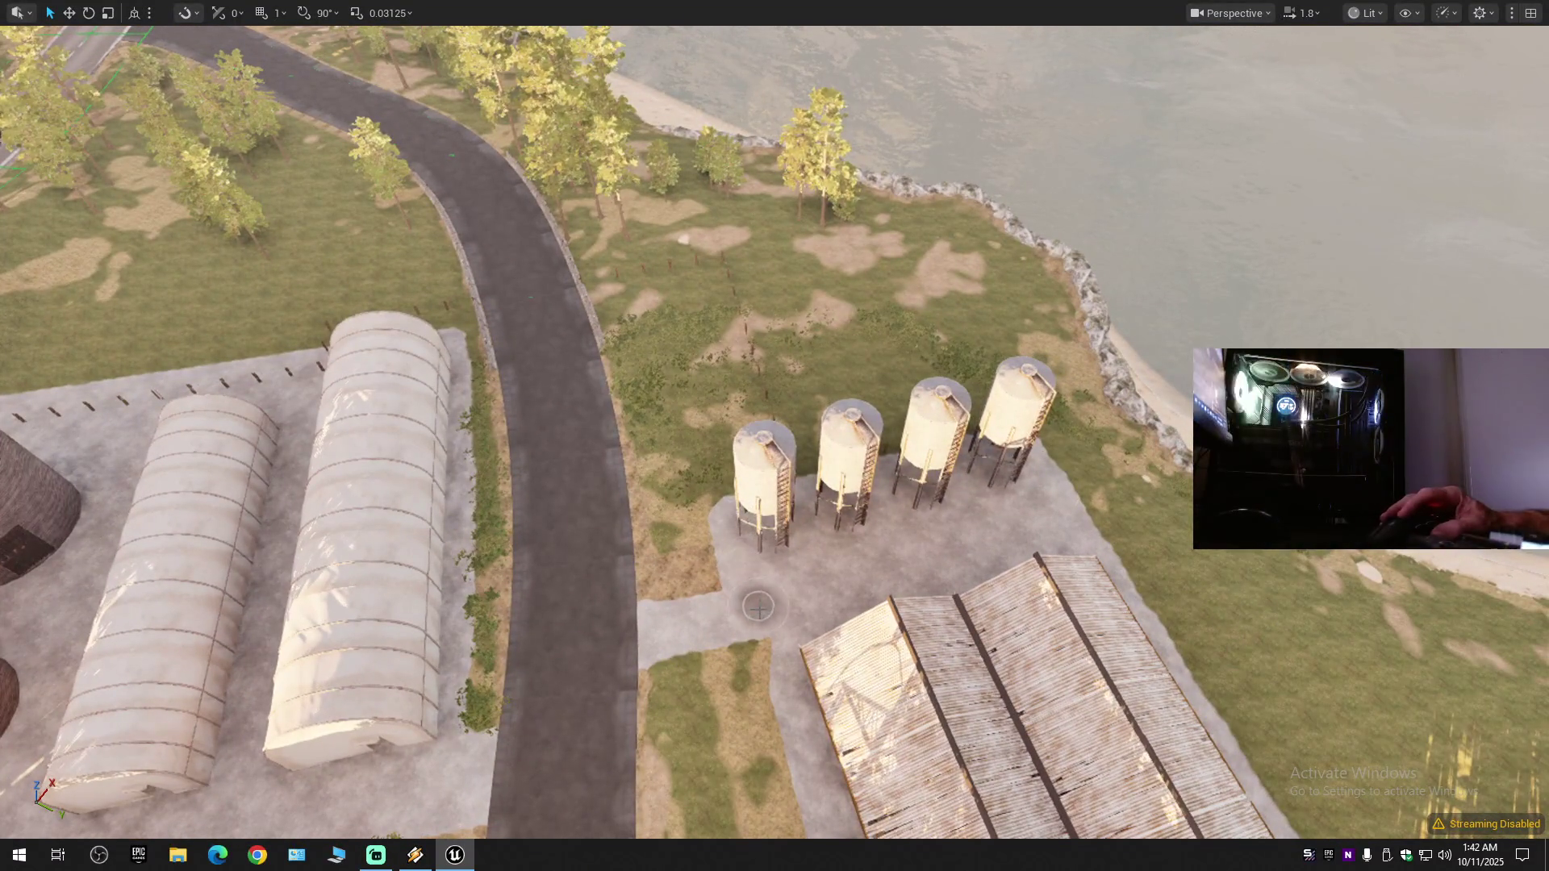
scroll(759, 607, "down", 5)
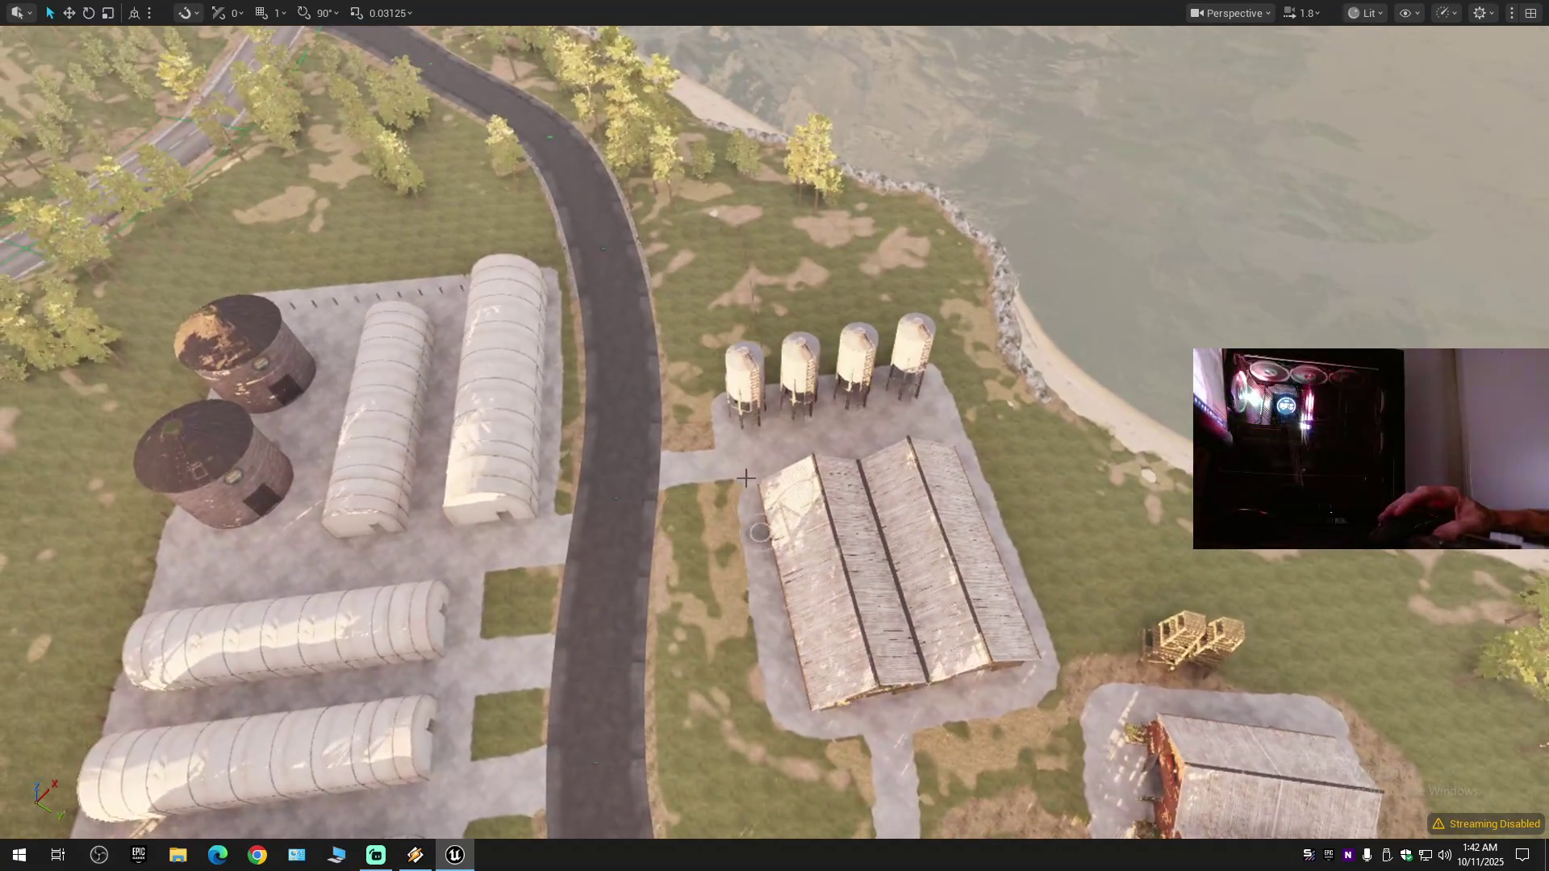